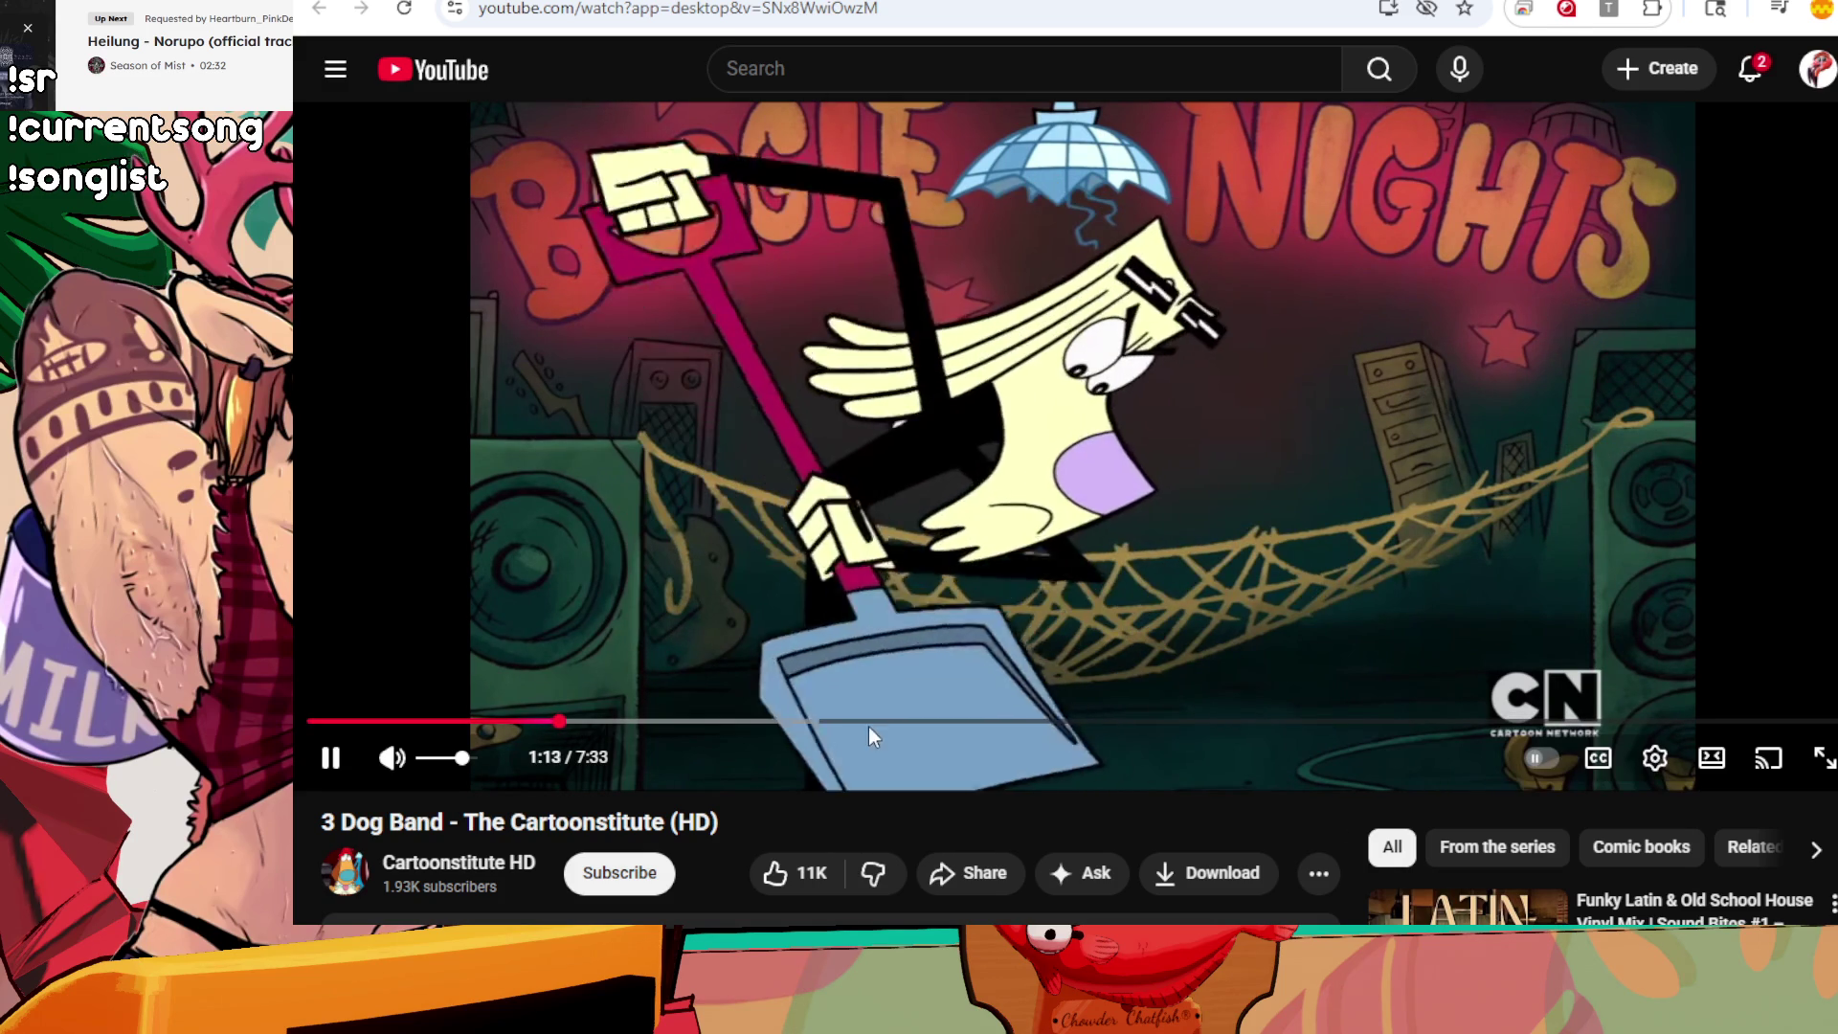
Step: Skip the 3 Dog Band cartoon ahead to about 4:18 and pause it
left_click_drag(869, 726, 906, 730)
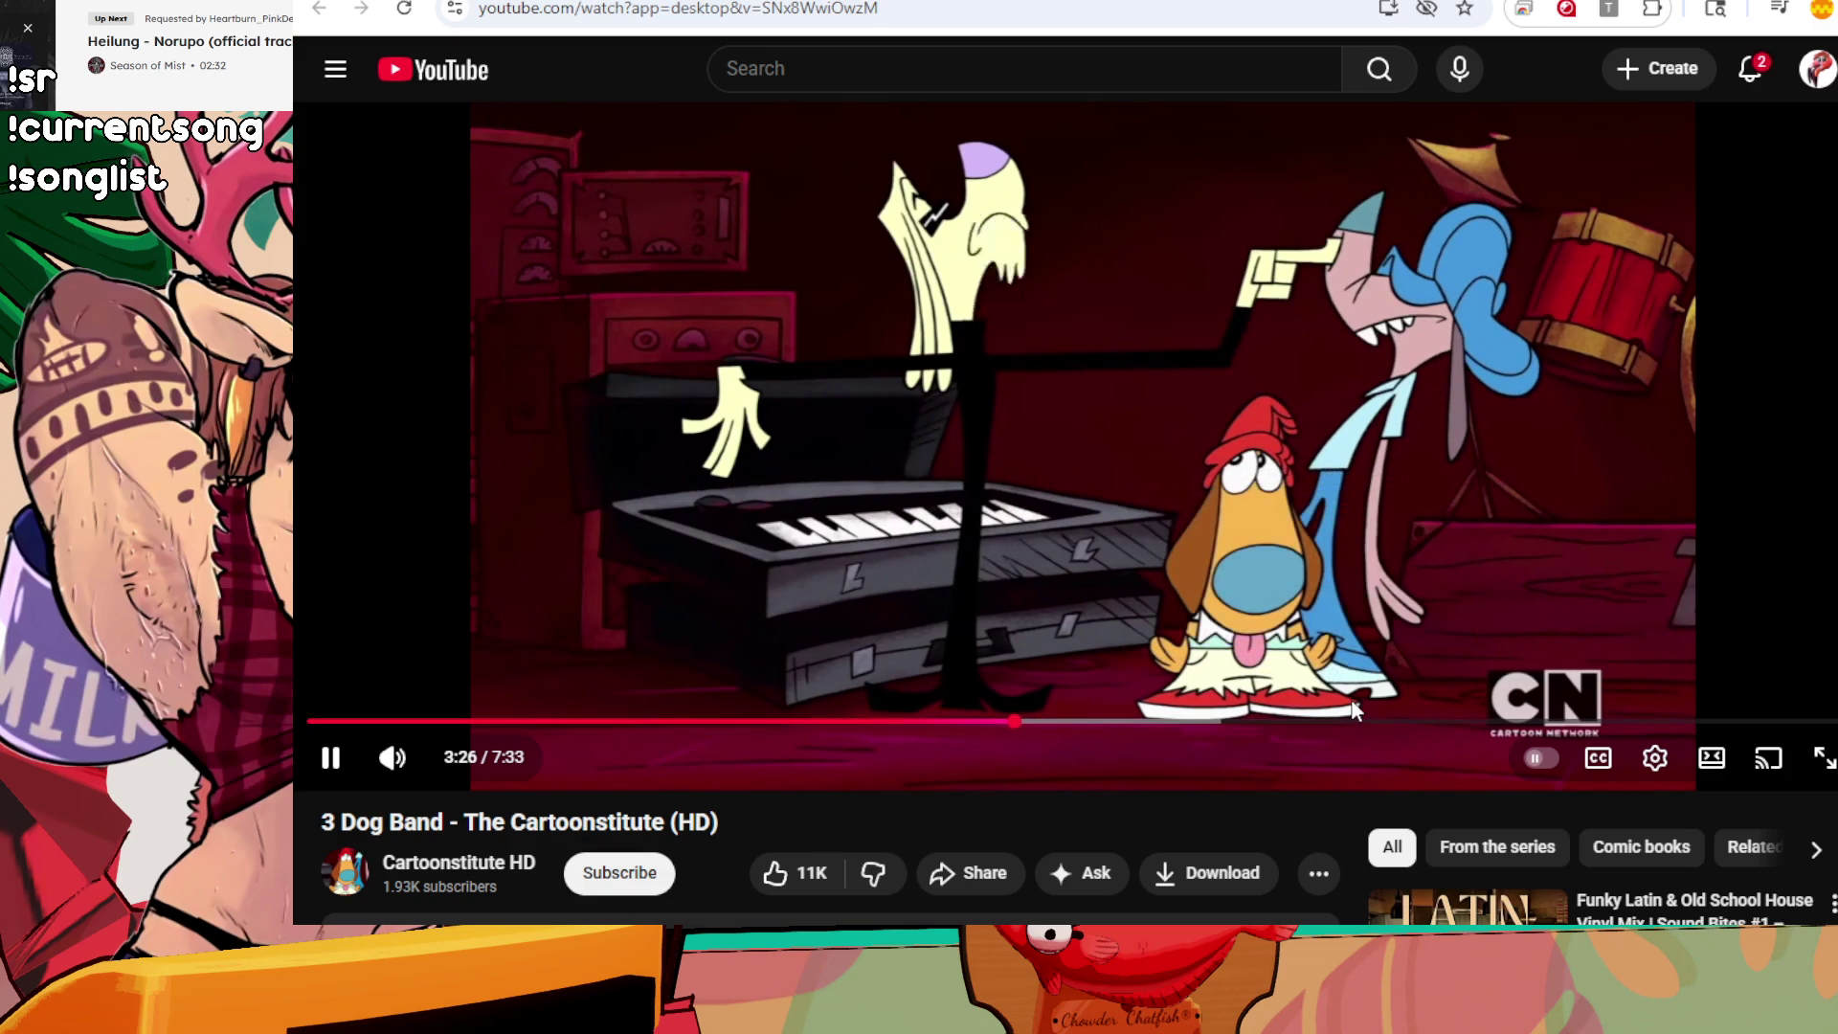
left_click(1190, 721)
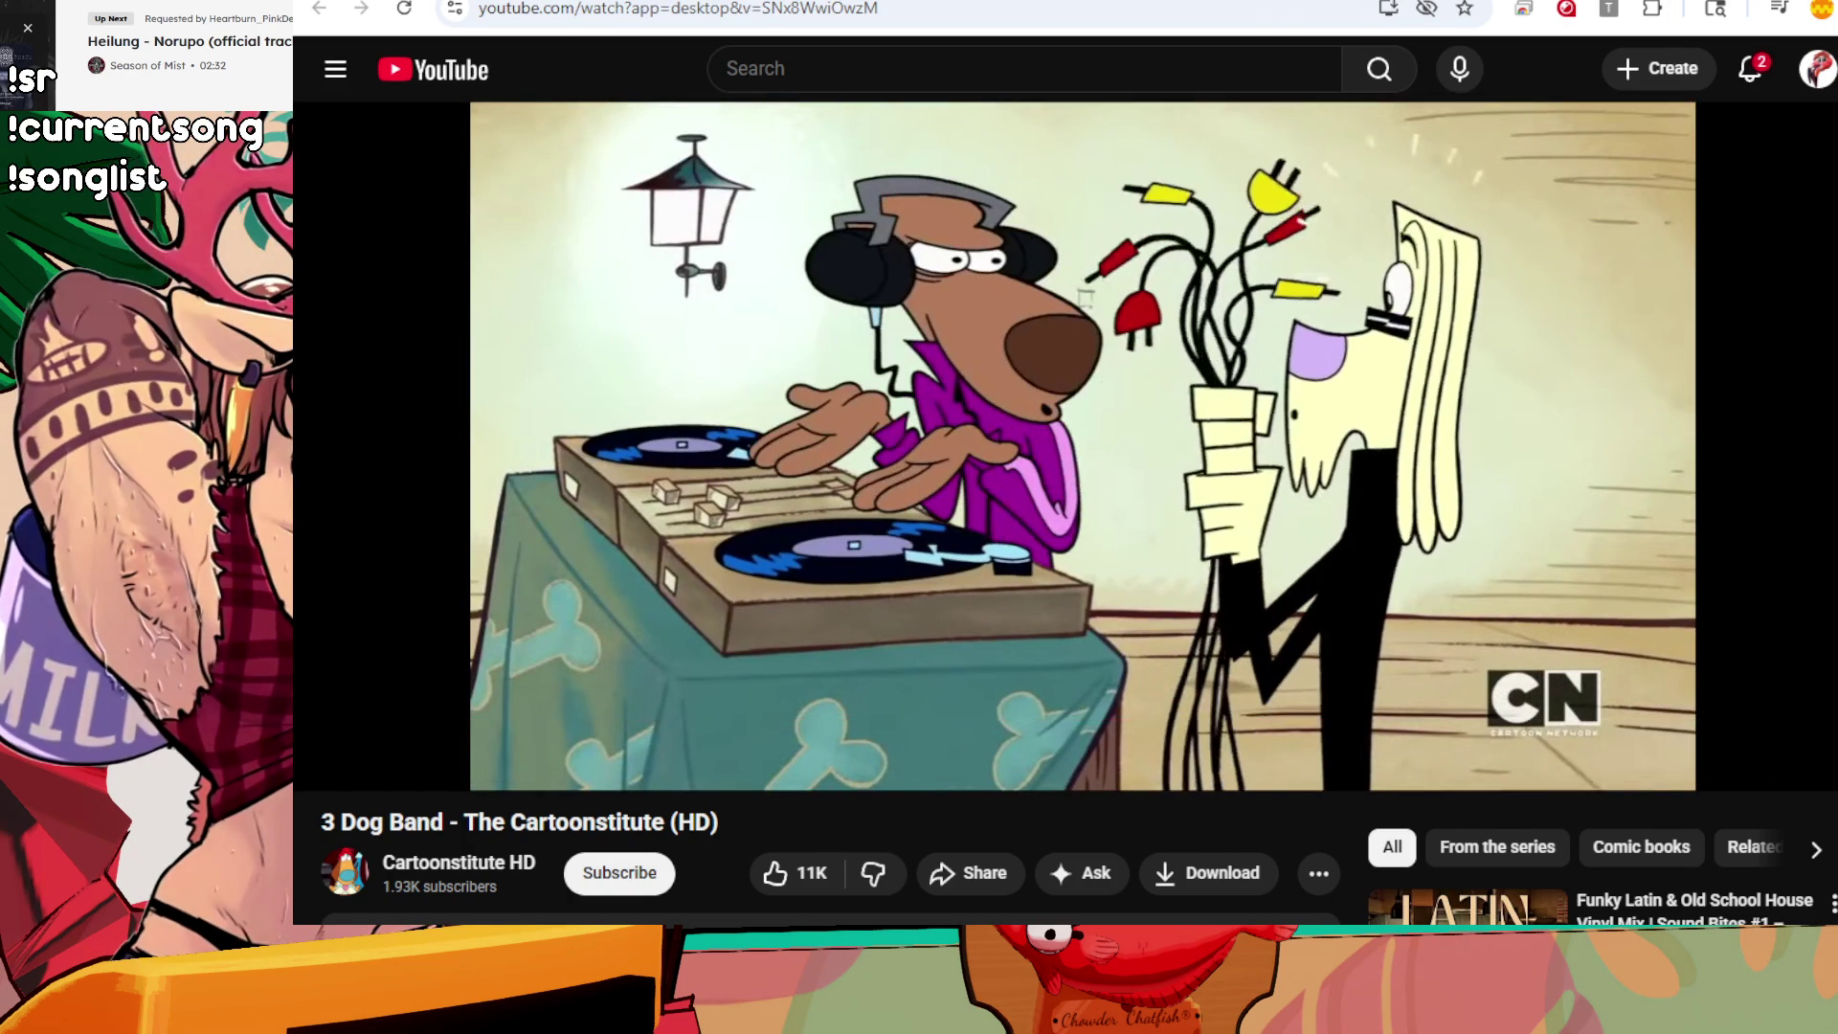
left_click(1186, 288)
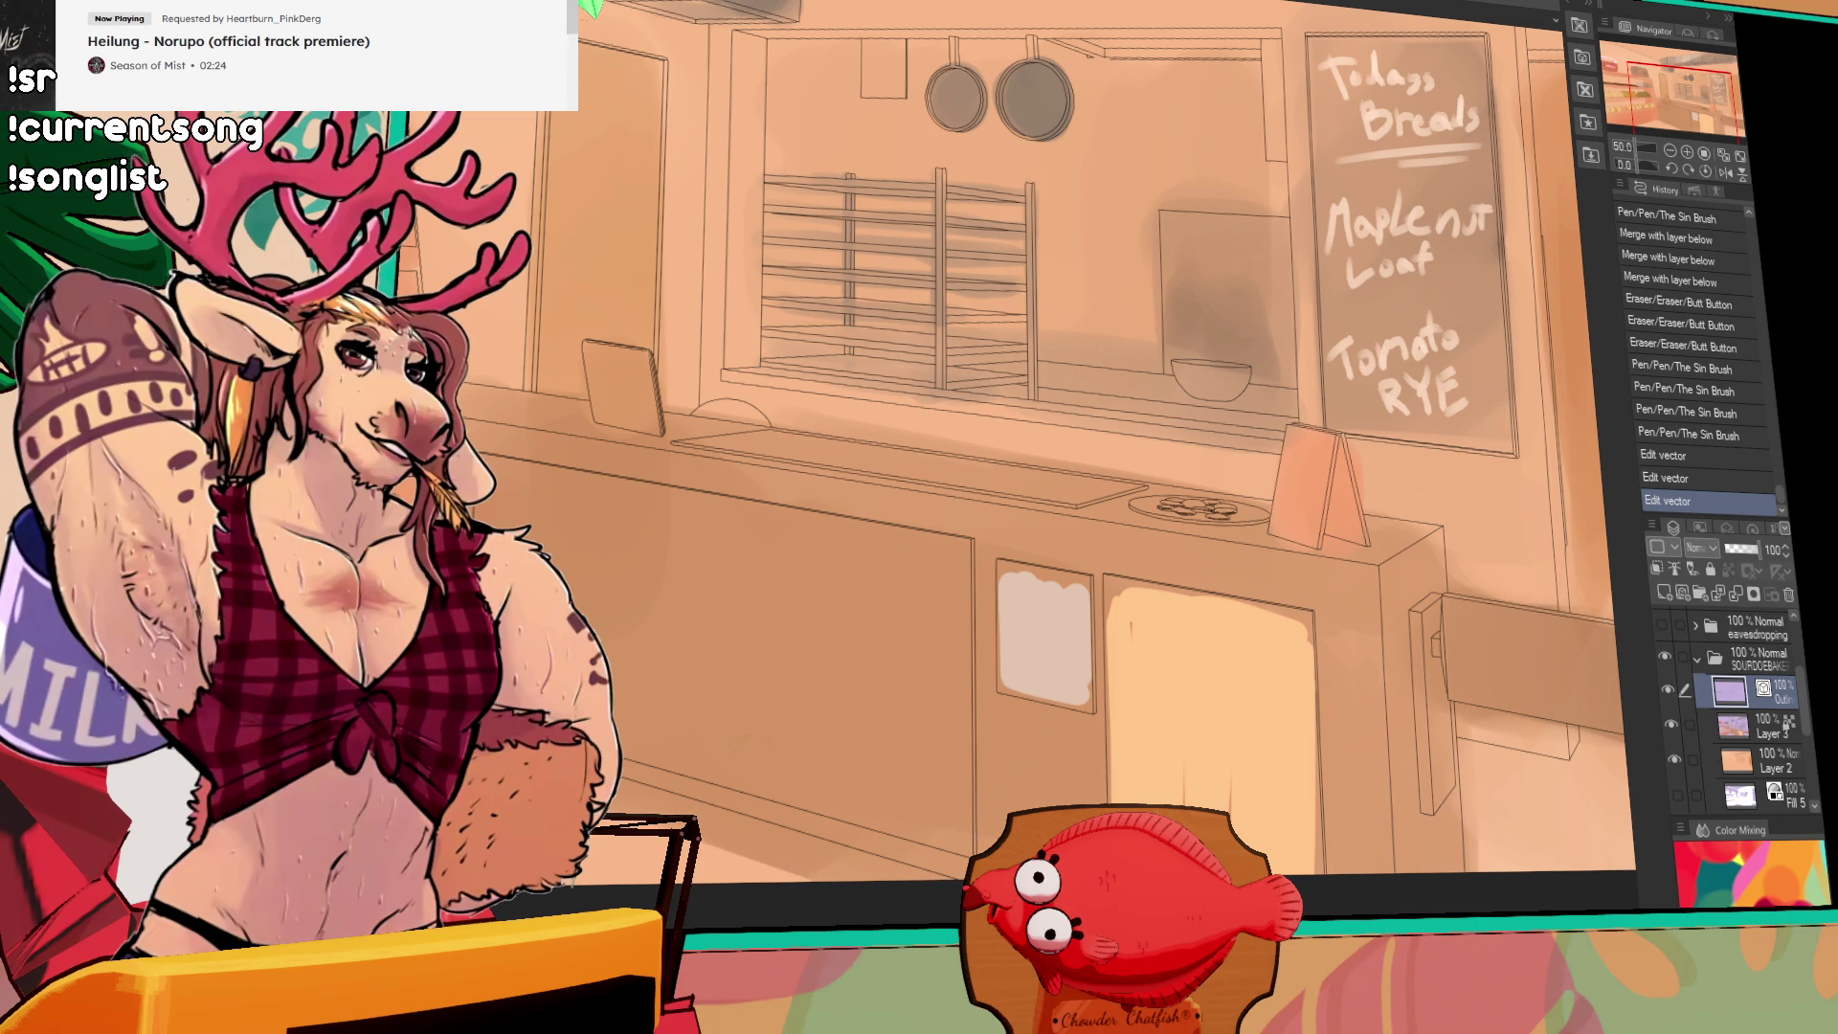
Step: Frame the front counter, undo trial edge strokes, and make Layer 3 and Layer 2 visible
left_click(1676, 154)
left_click_drag(1123, 289, 1294, 337)
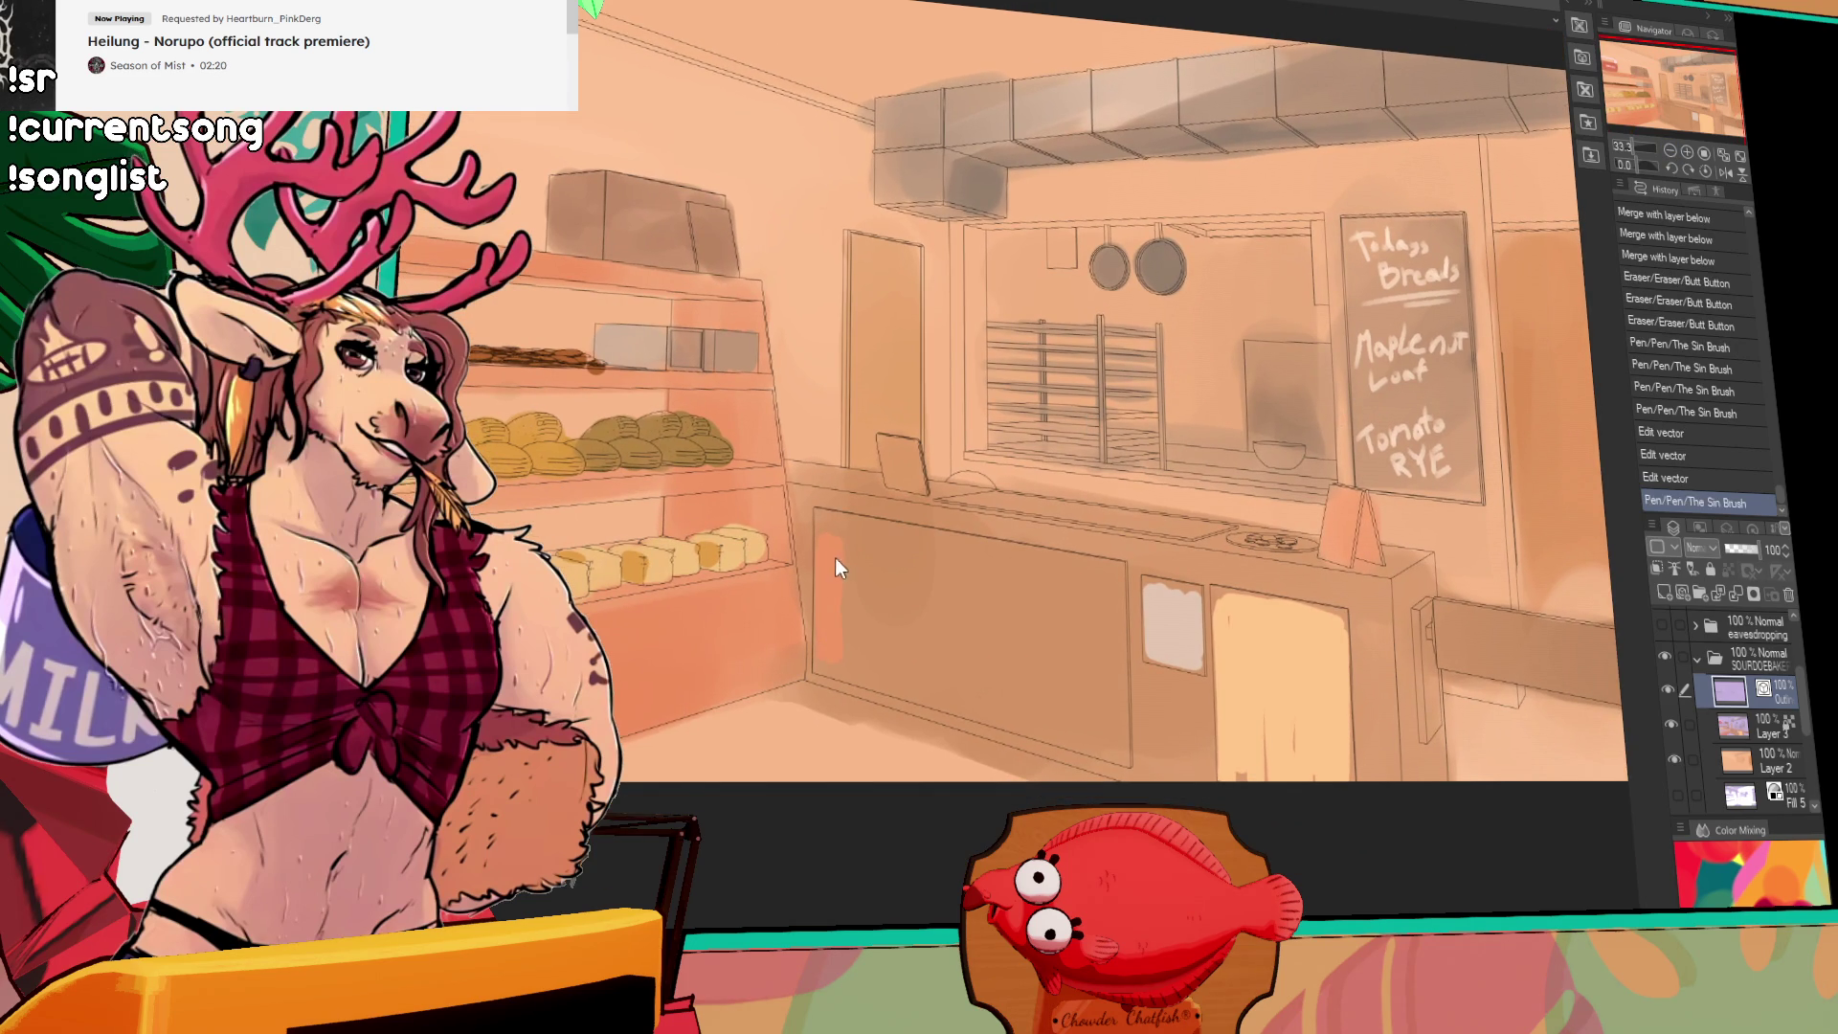
key("ctrl+z")
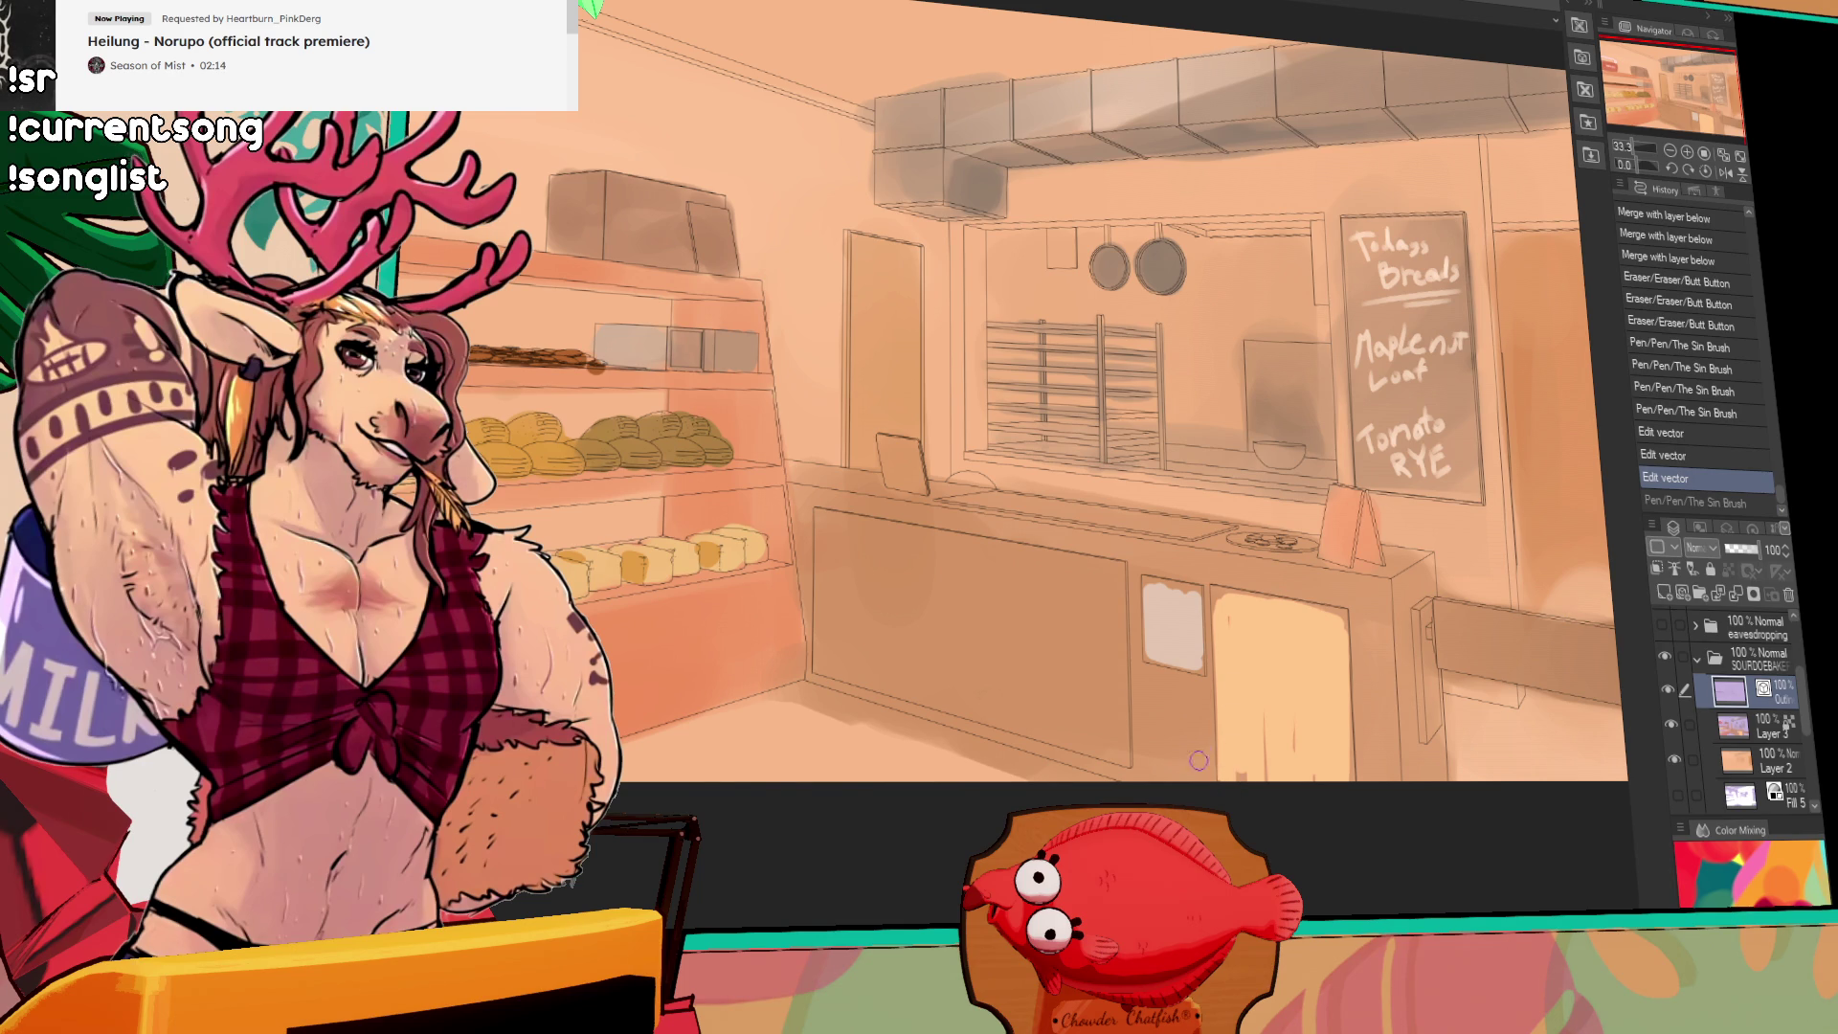
left_click_drag(829, 525, 827, 659)
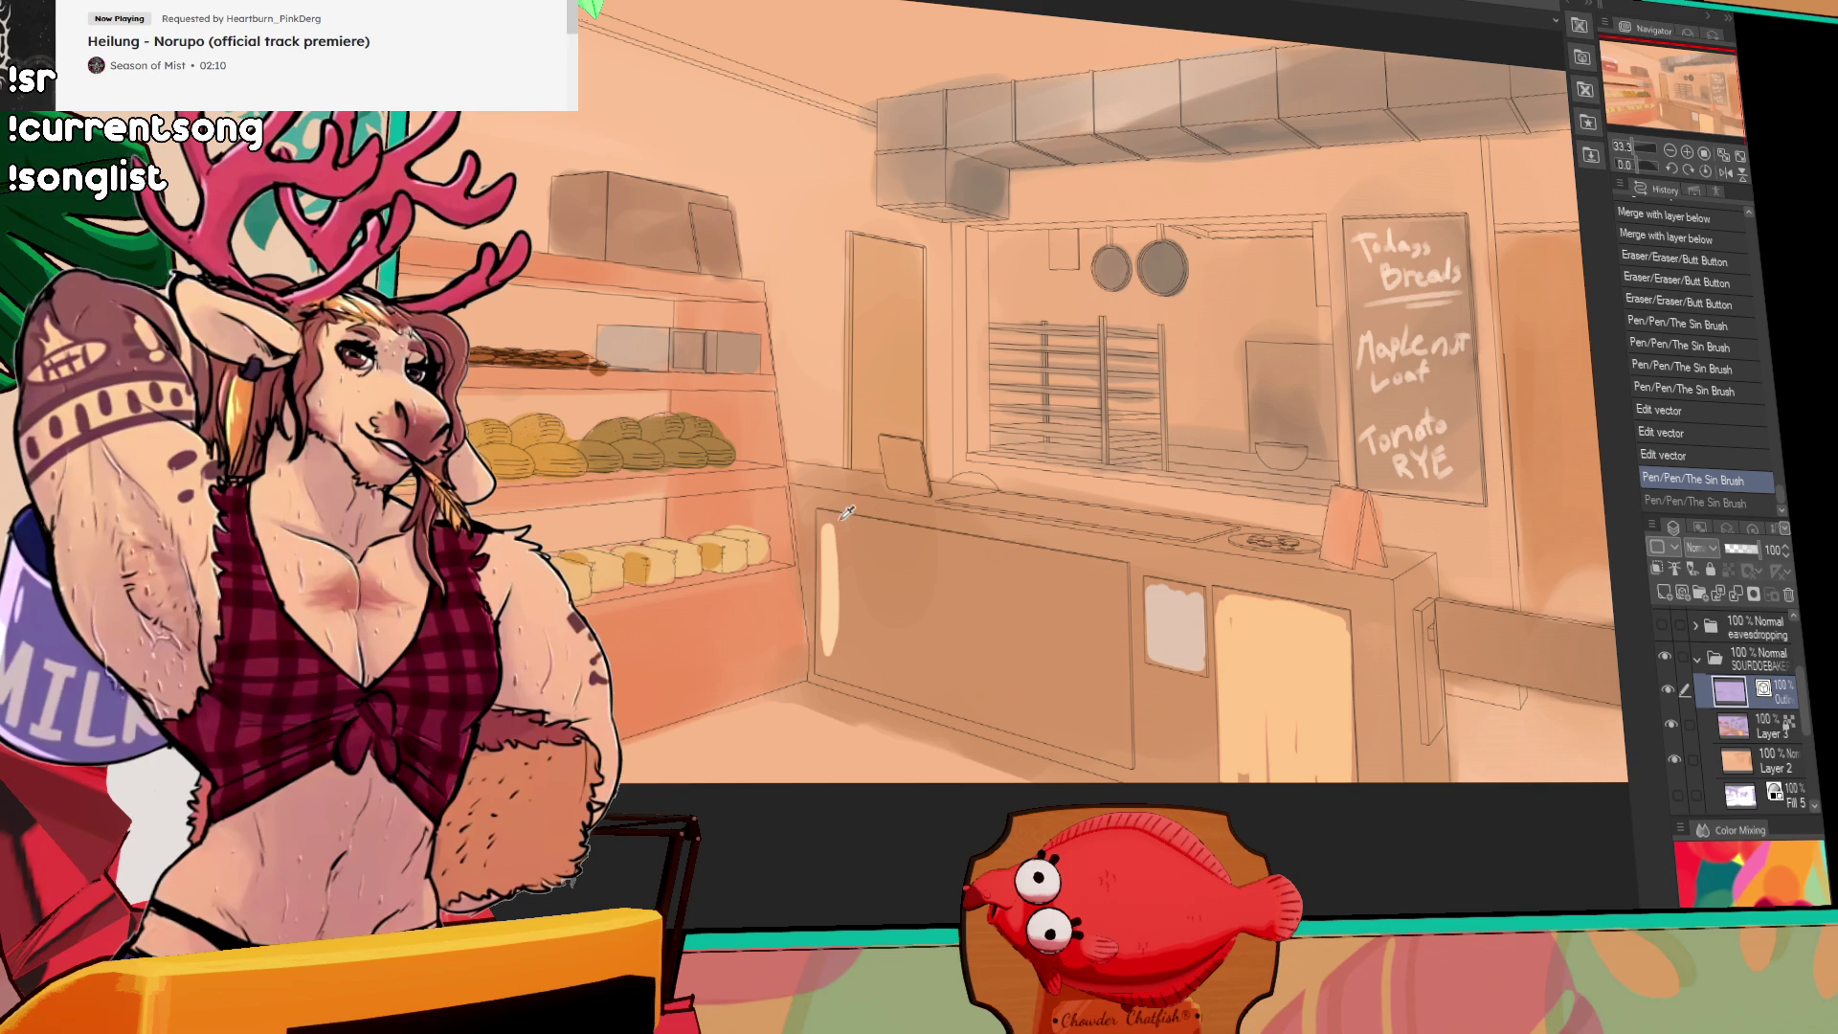
left_click_drag(824, 527, 822, 621)
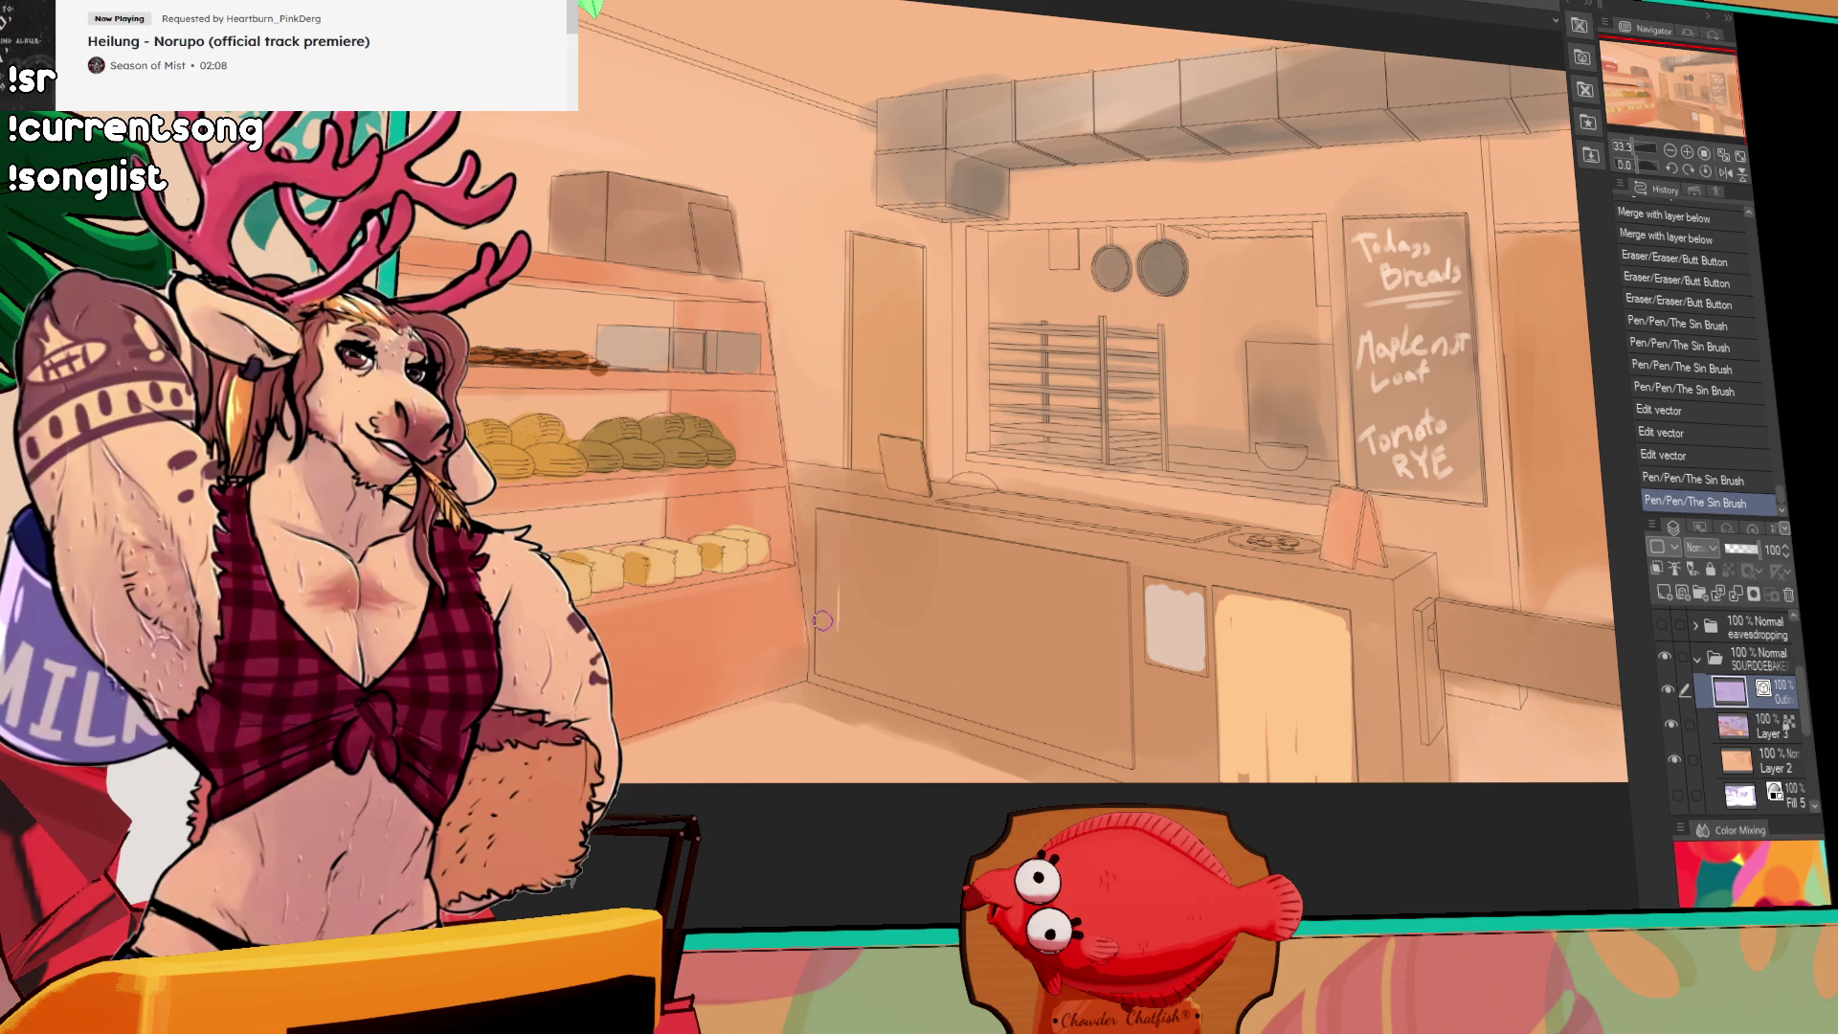
key("ctrl+z")
key("ctrl+z")
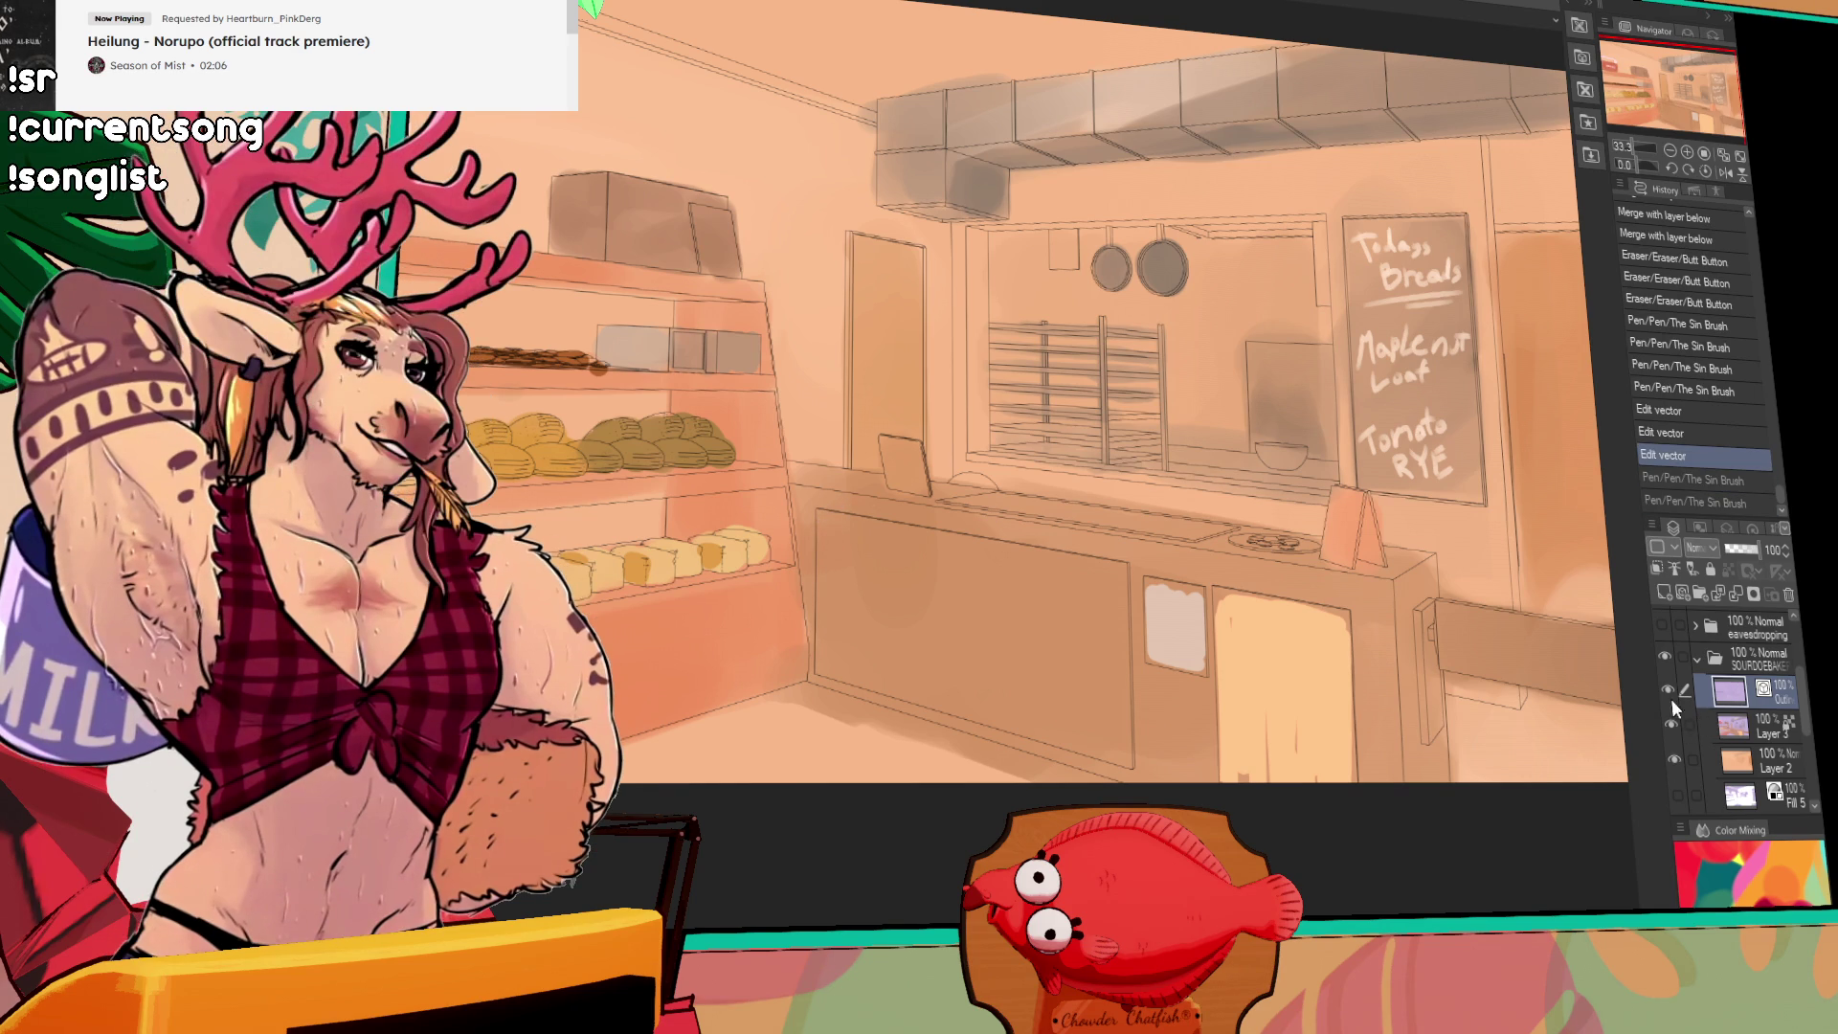
left_click(1671, 725)
left_click(1673, 758)
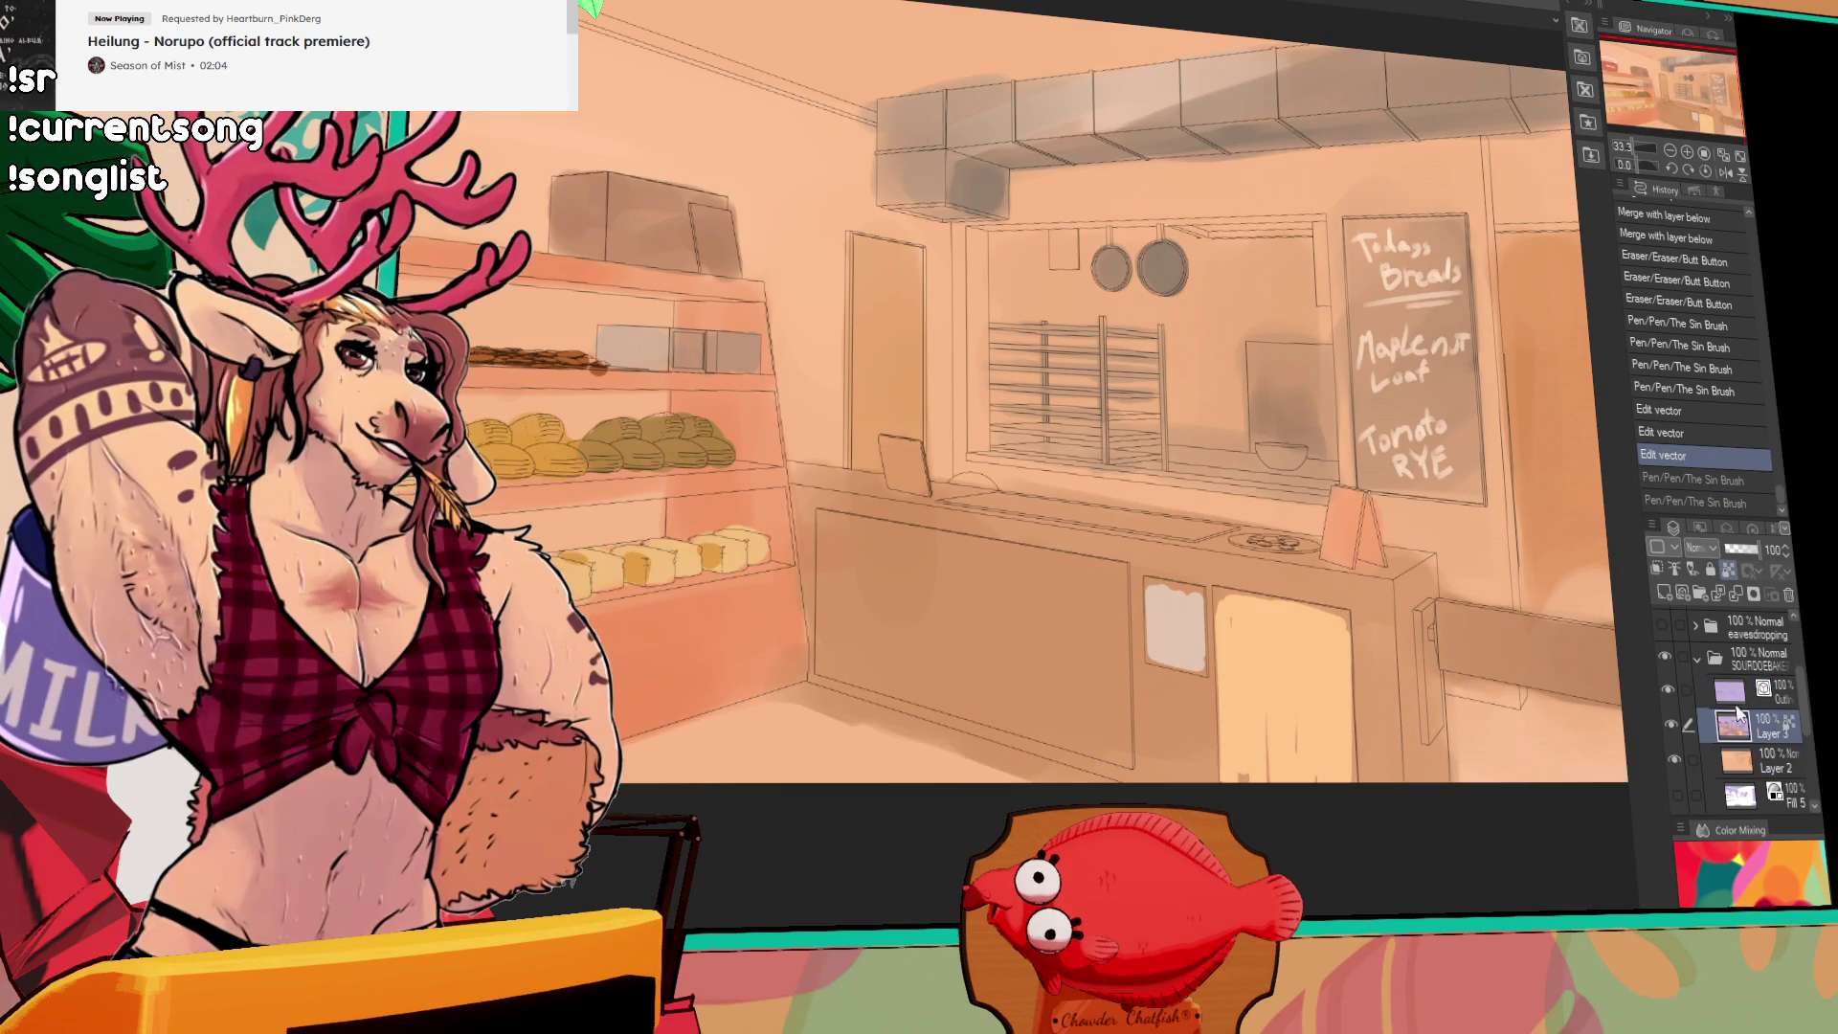
Step: Paint light Sin Brush highlights along the counter's left, top and lower edges
left_click_drag(825, 535, 823, 660)
left_click_drag(827, 520, 823, 667)
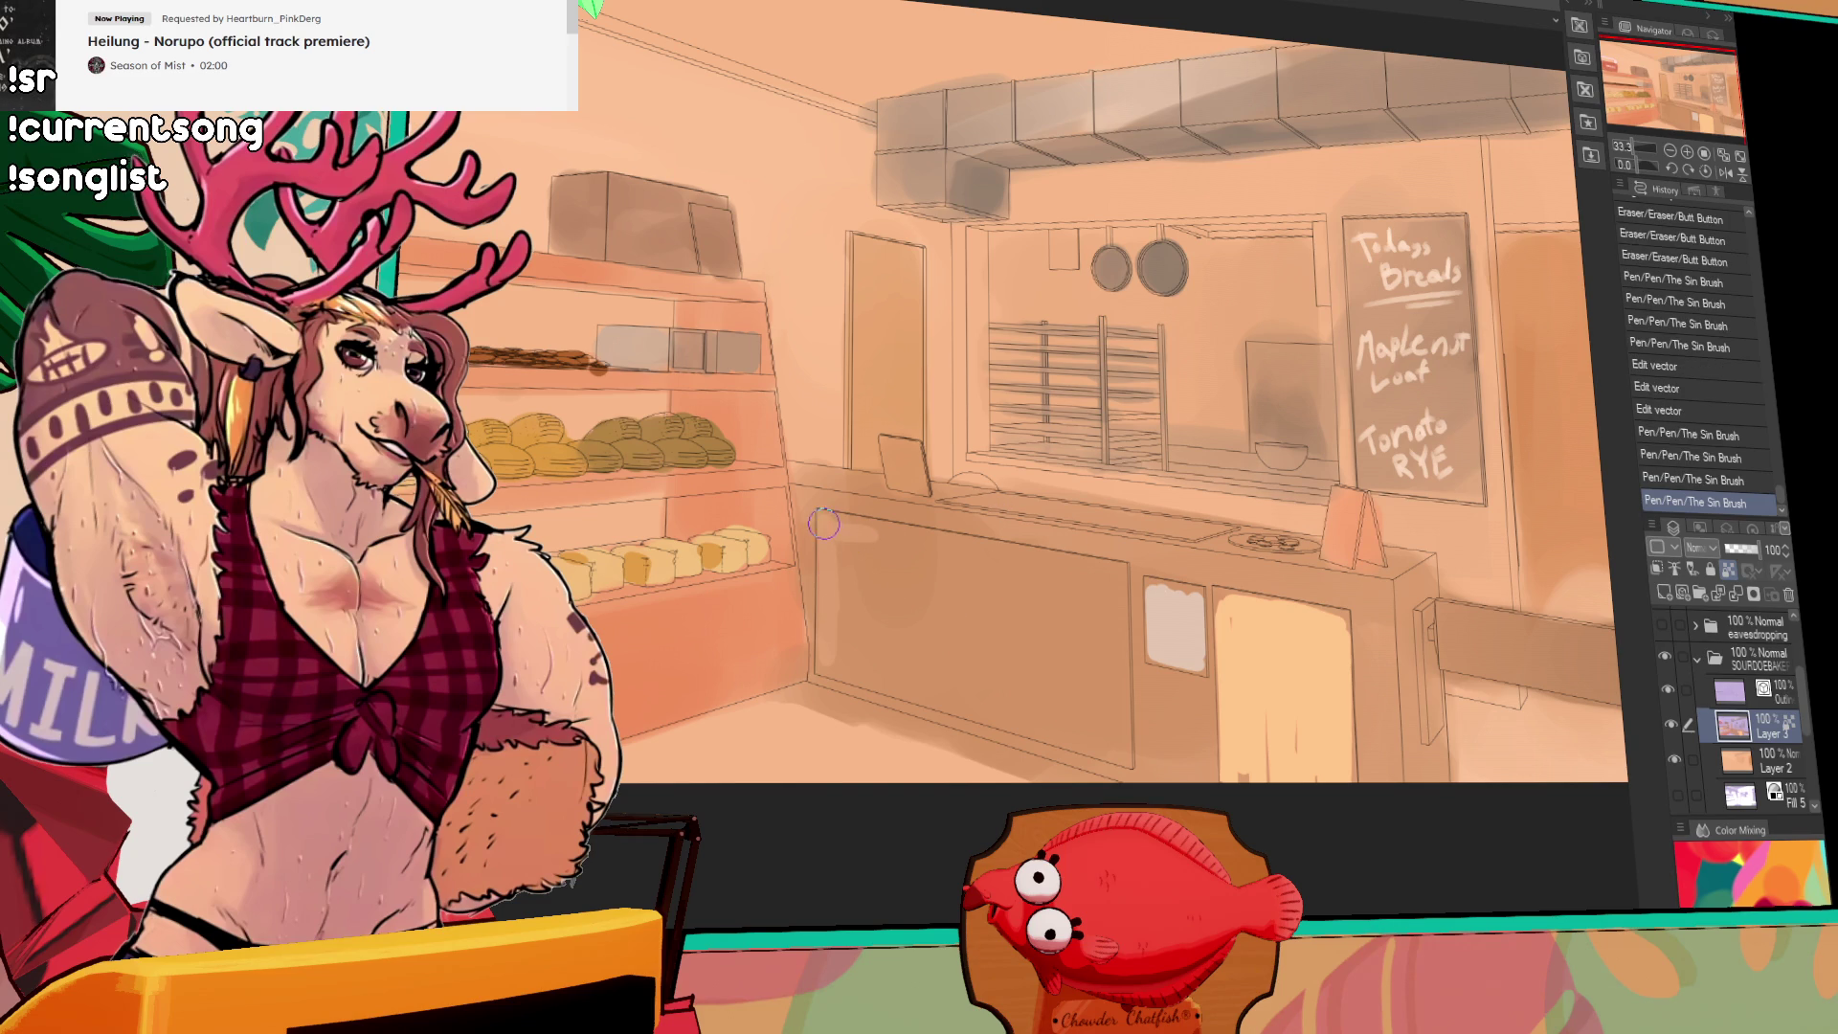
left_click_drag(827, 524, 990, 558)
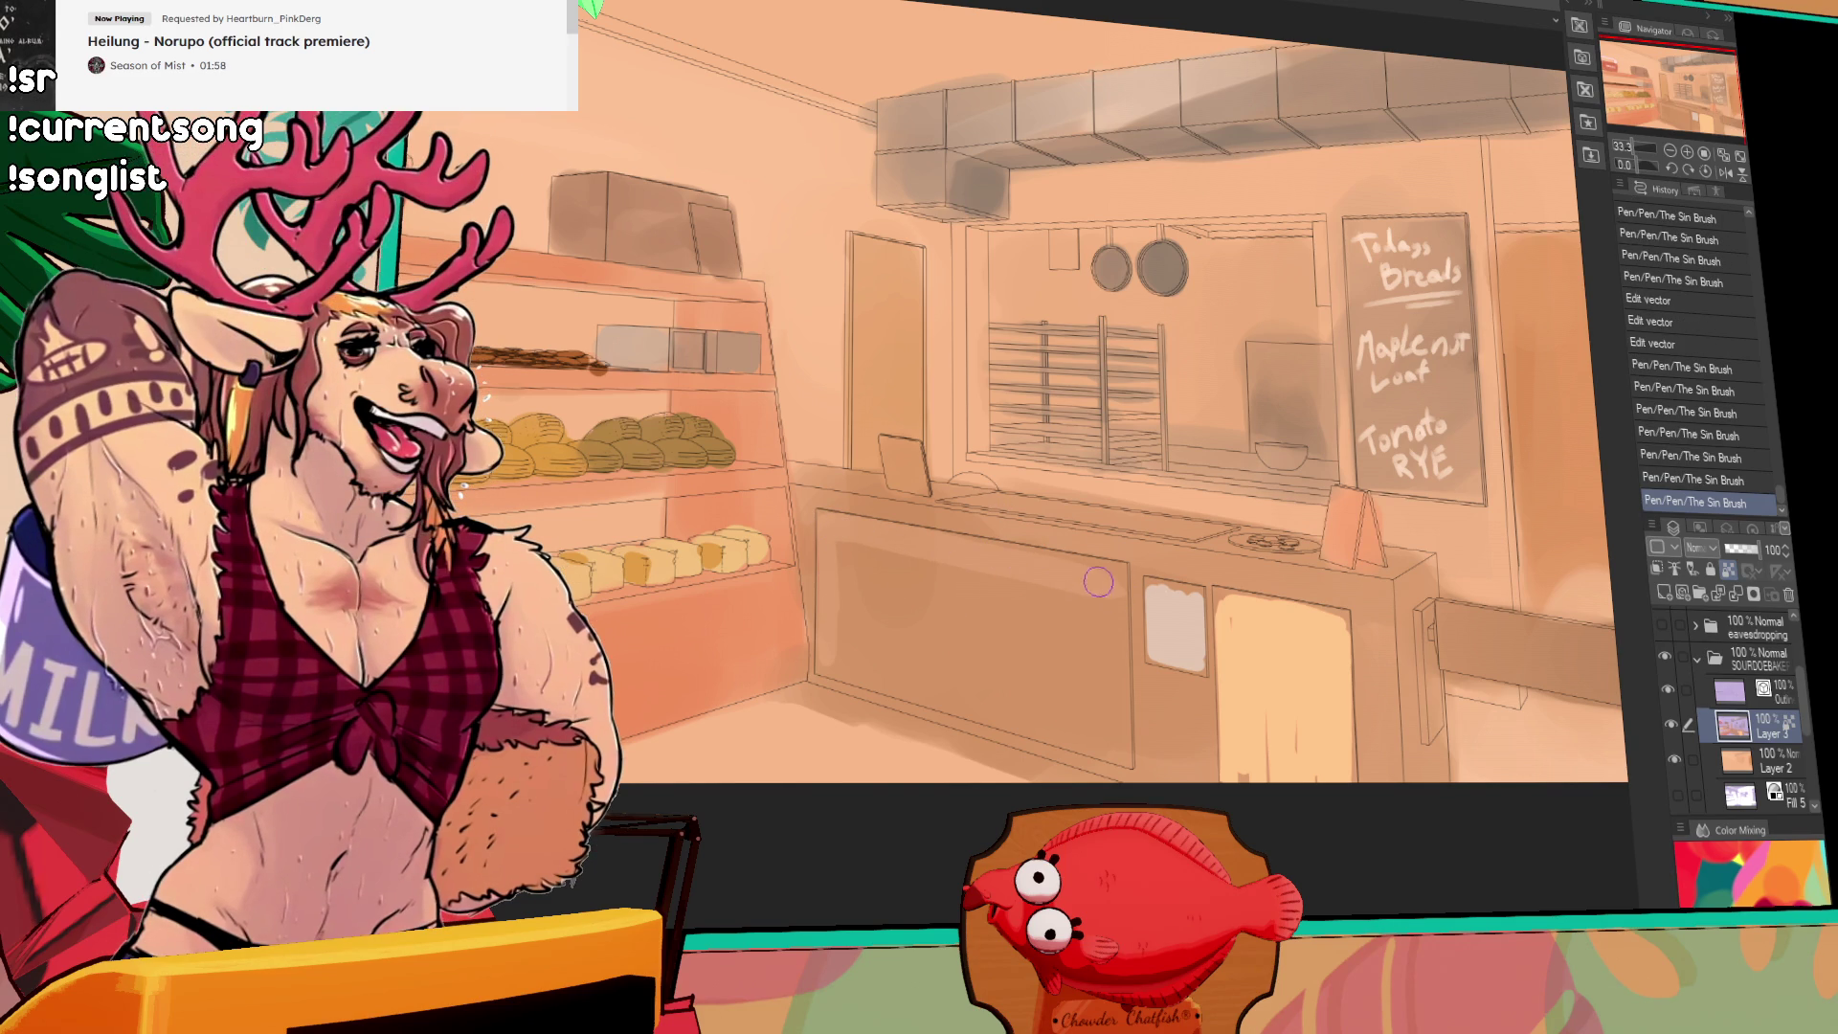
left_click_drag(827, 653, 1092, 721)
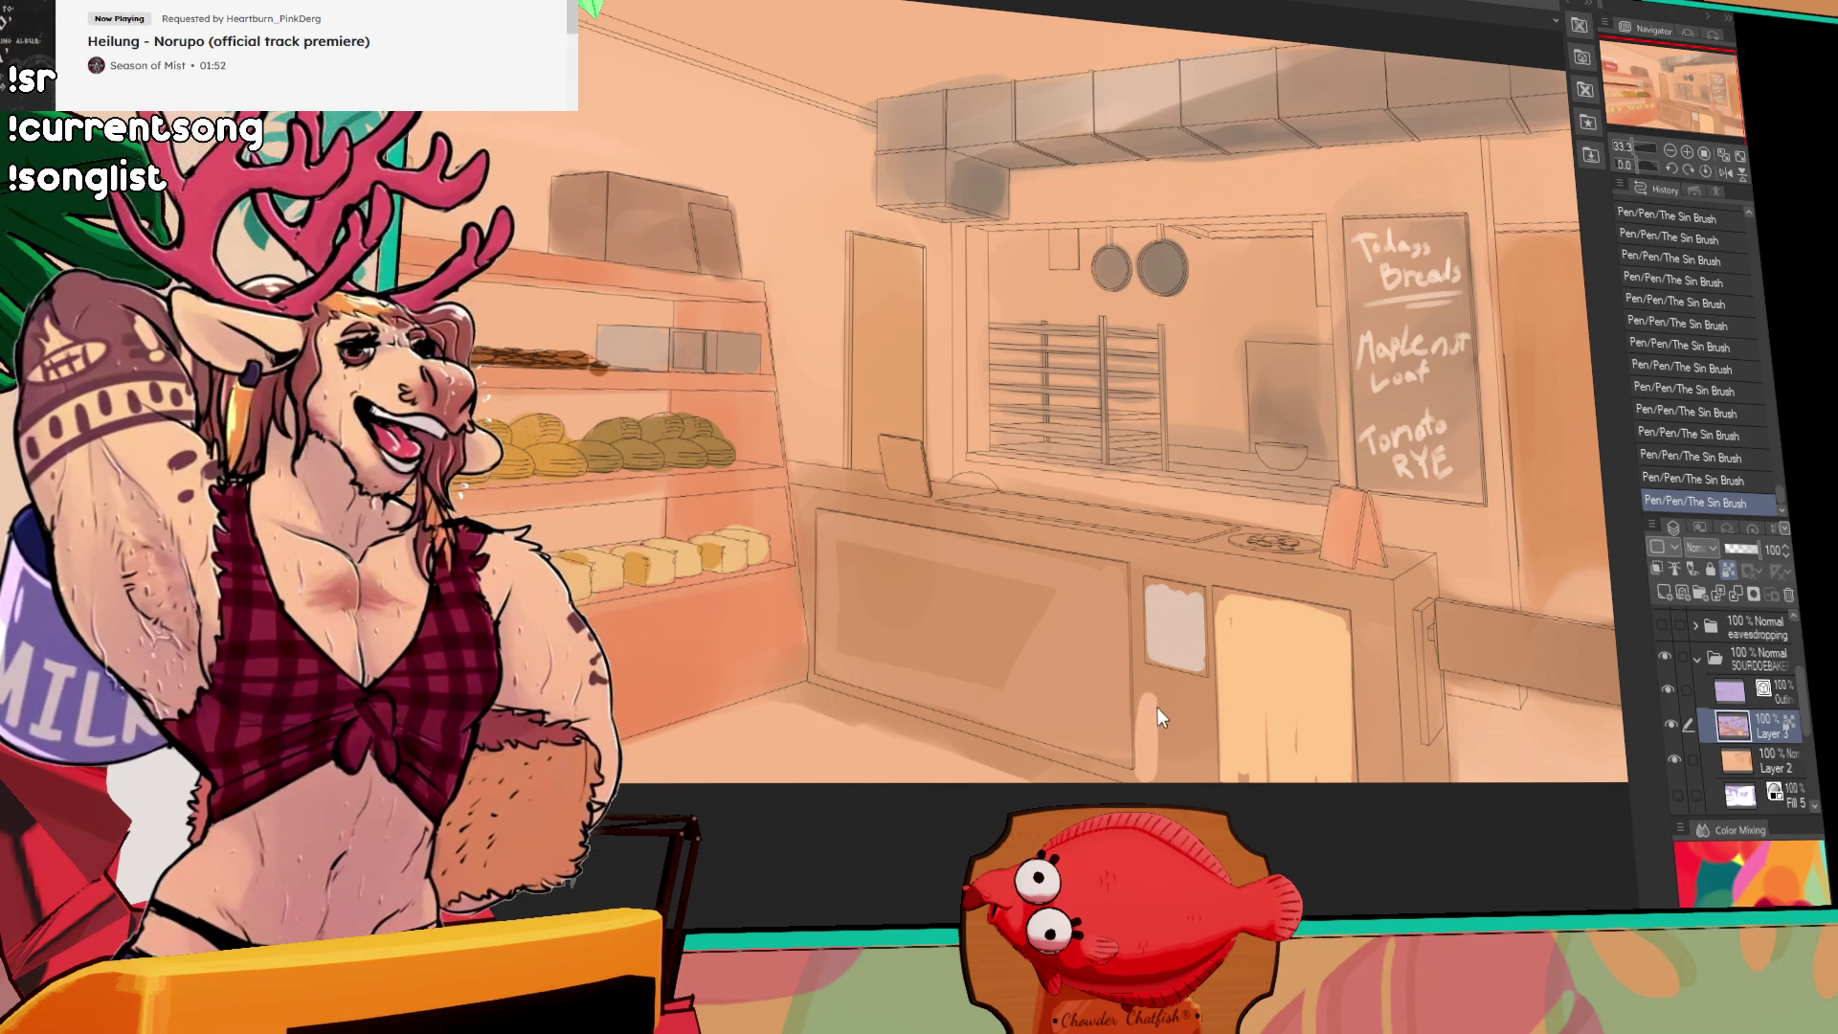
key("ctrl+z")
key("ctrl+z")
left_click_drag(1044, 597, 1008, 591)
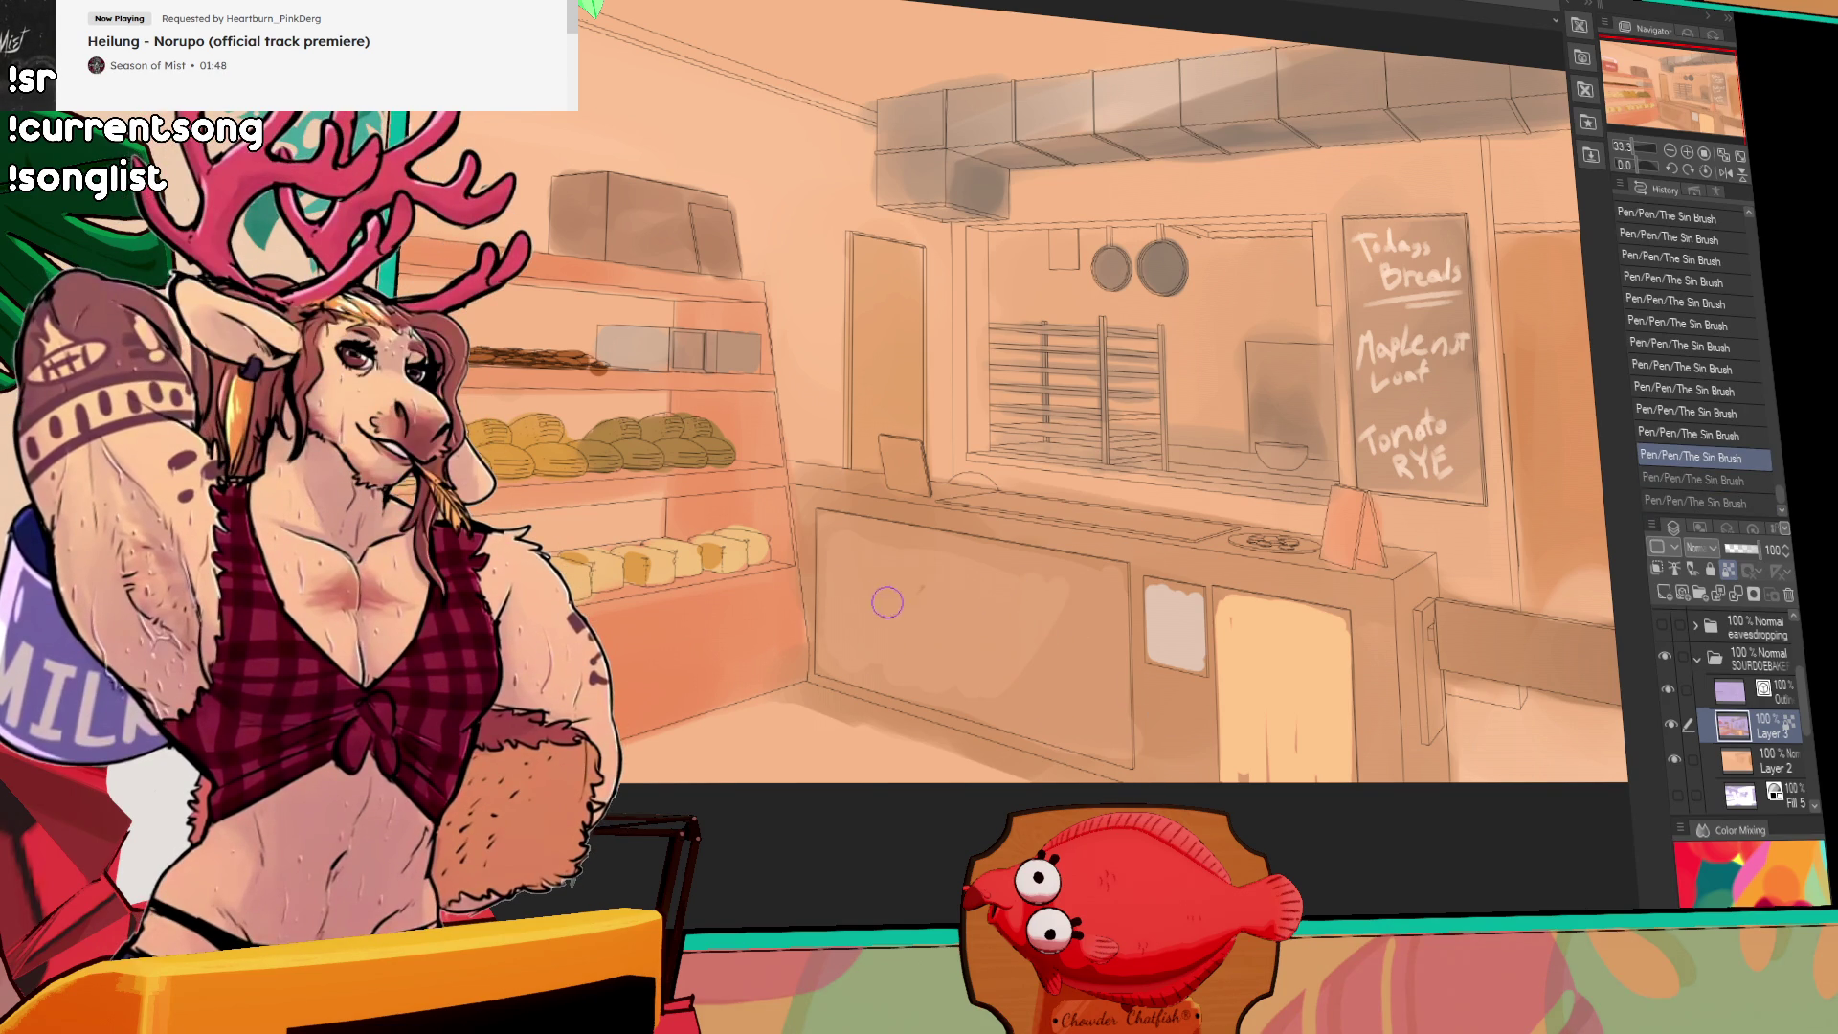
key("ctrl+y")
key("ctrl+y")
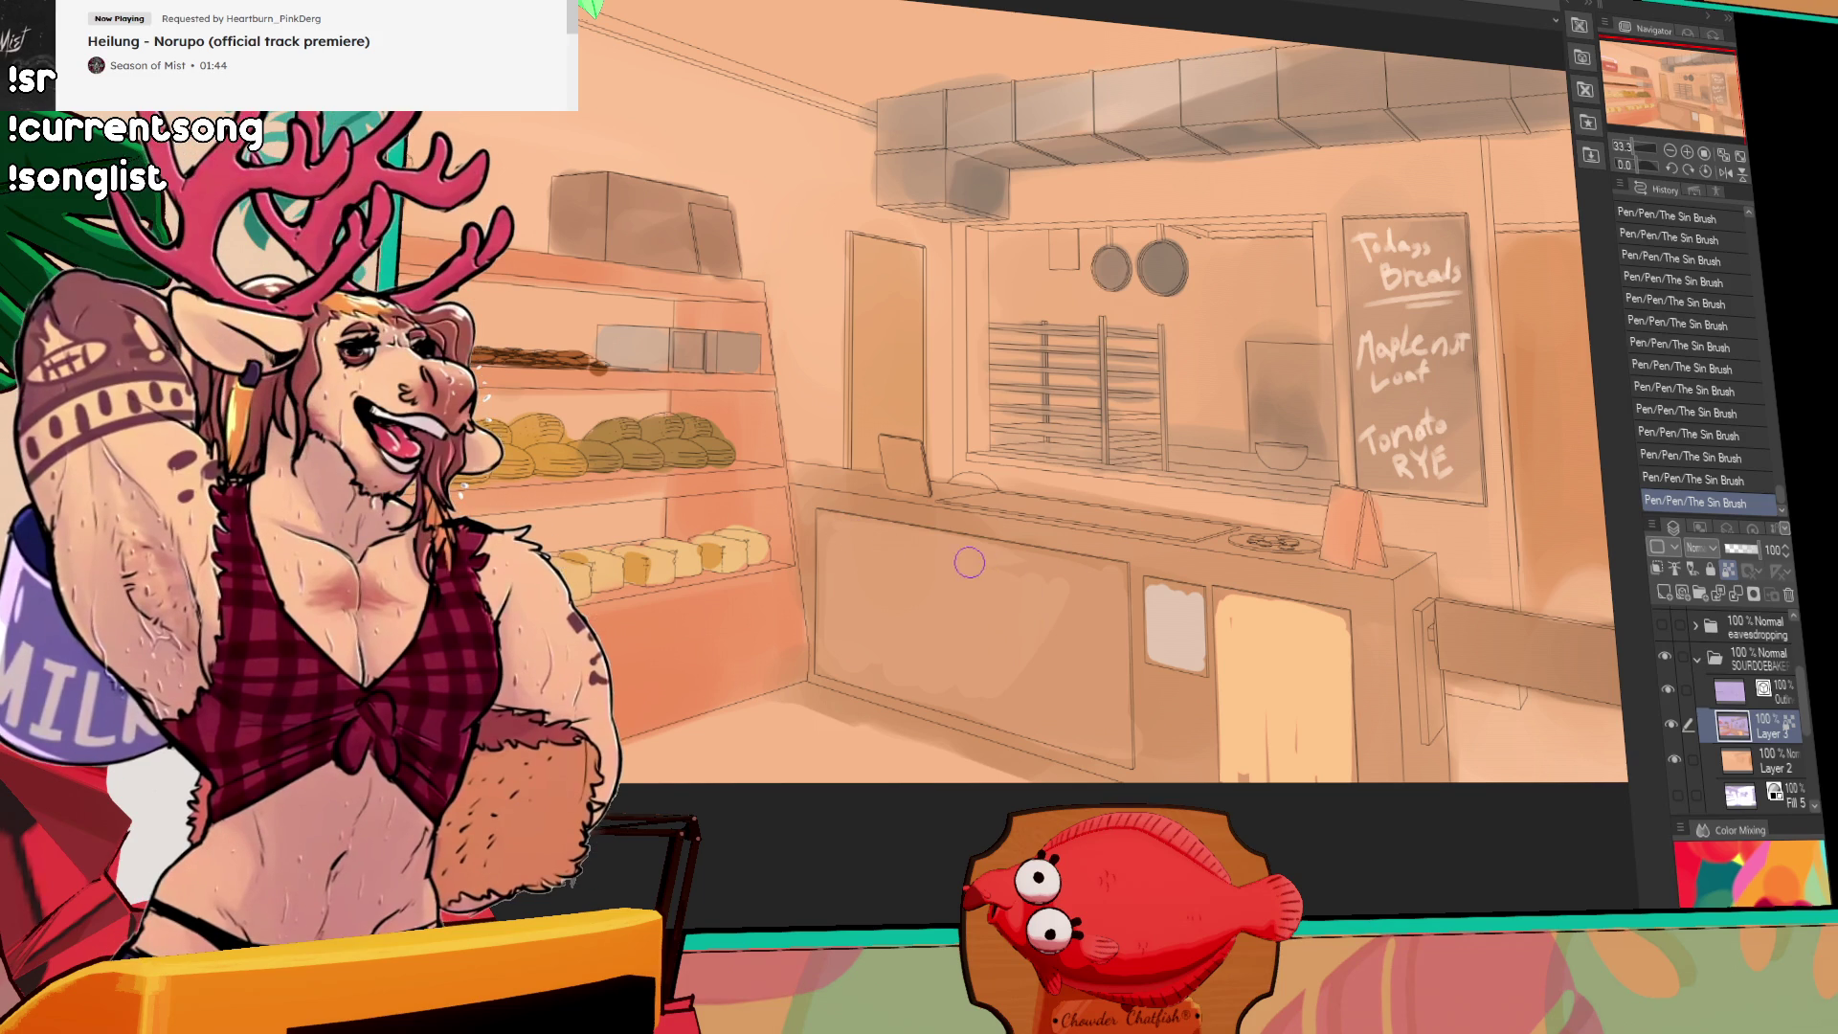
mouse_move(1029, 578)
left_mouse_down()
mouse_move(1025, 644)
mouse_move(1009, 623)
mouse_move(1059, 660)
mouse_move(933, 607)
left_mouse_up()
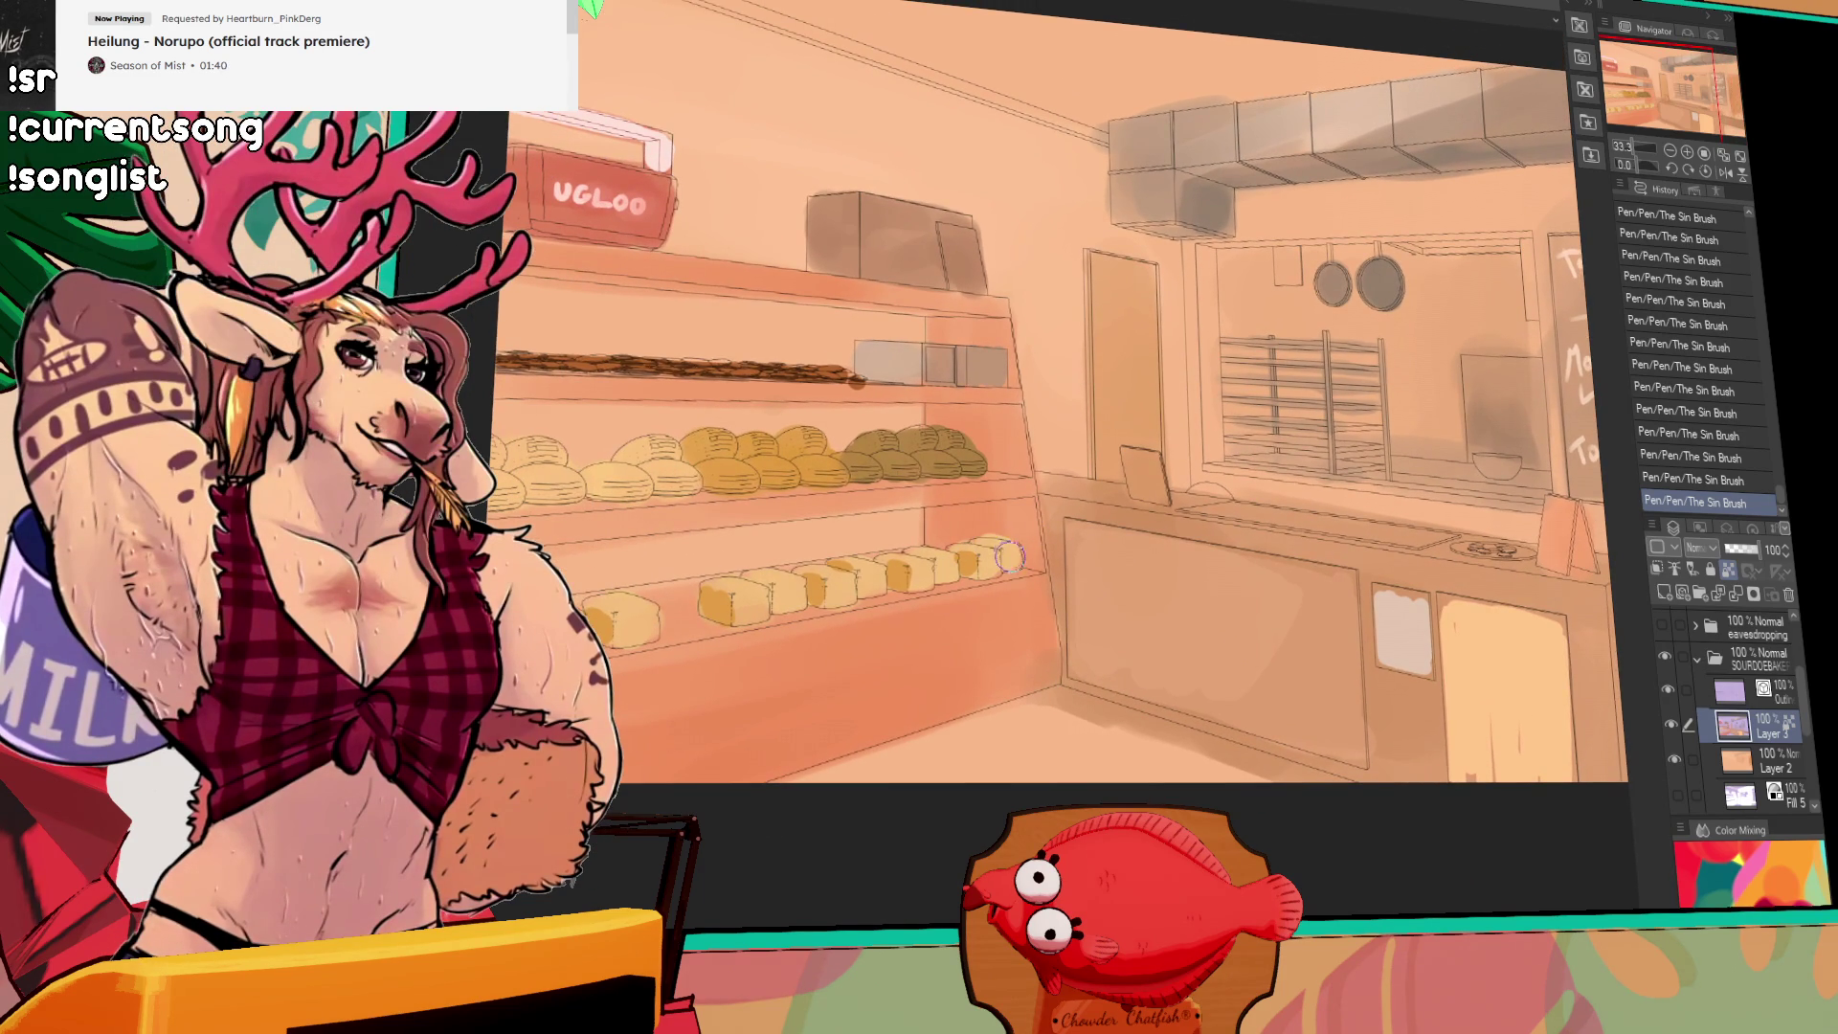
Step: Pan to the top-shelf box and try, then undo, strokes on it and the cooler edge
left_click_drag(1011, 555, 1101, 570)
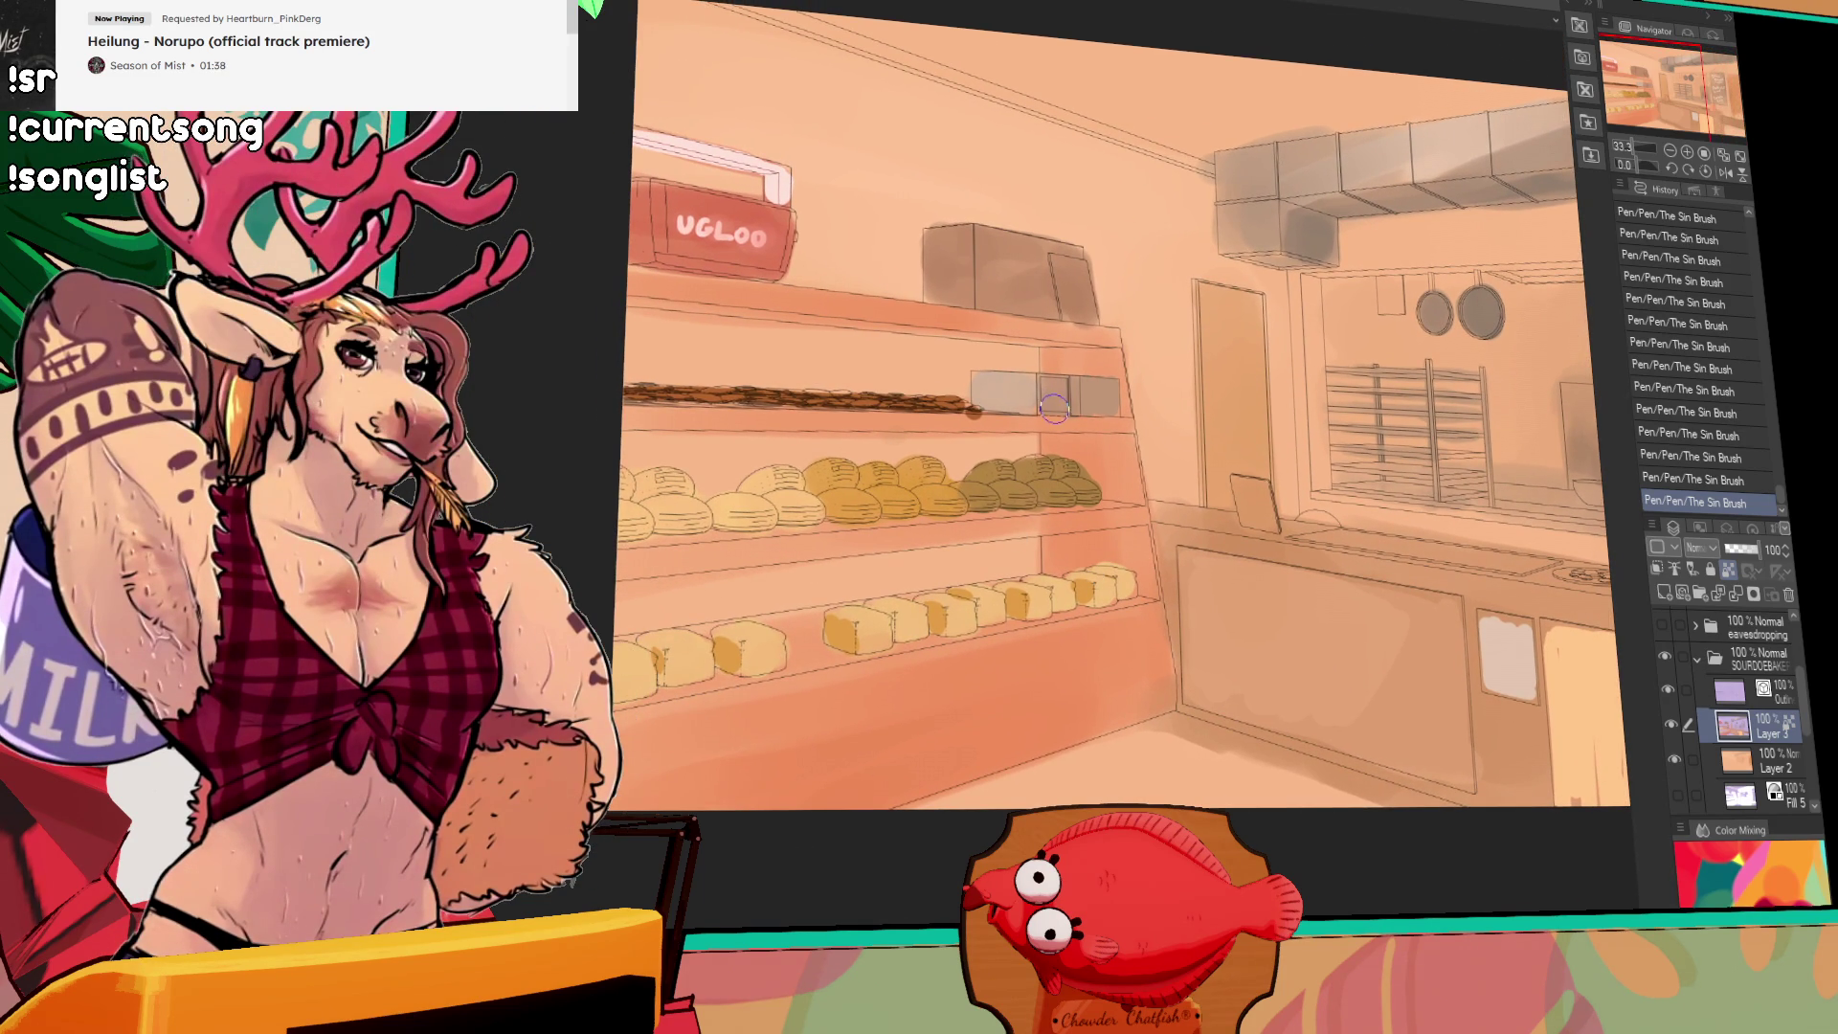
left_click_drag(1400, 317, 1374, 353)
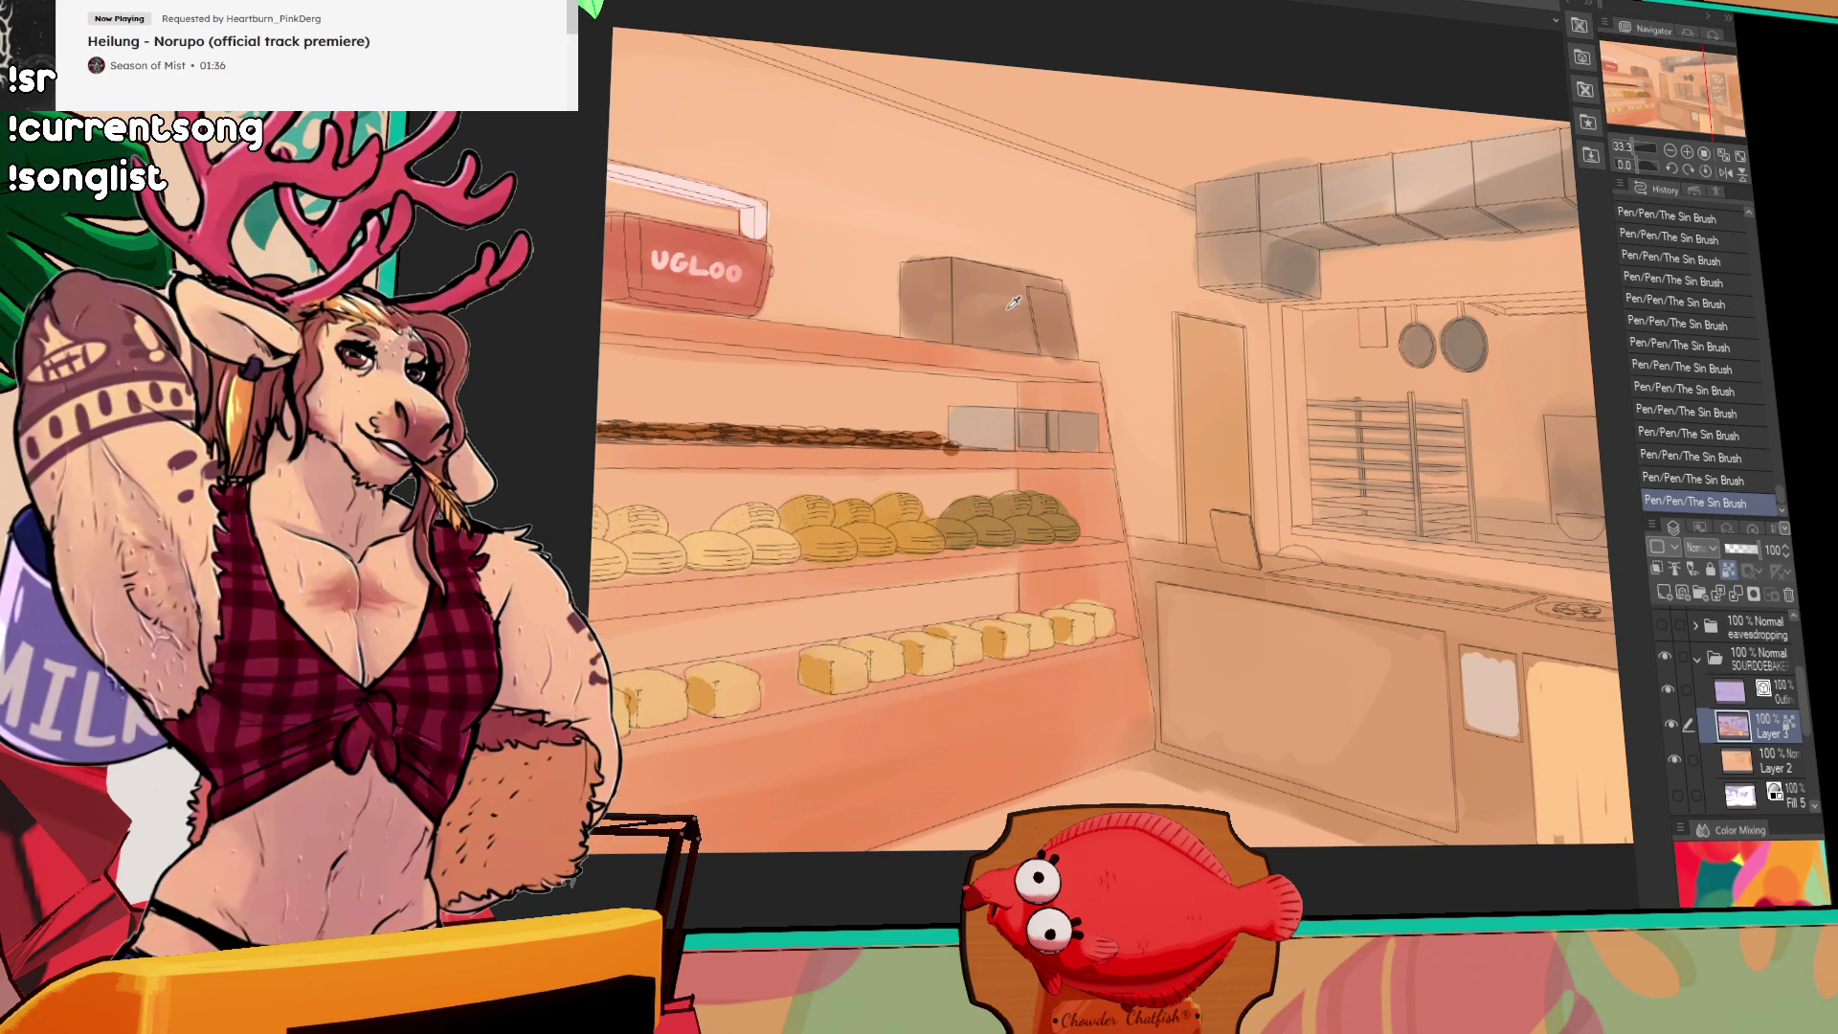
key("ctrl+z")
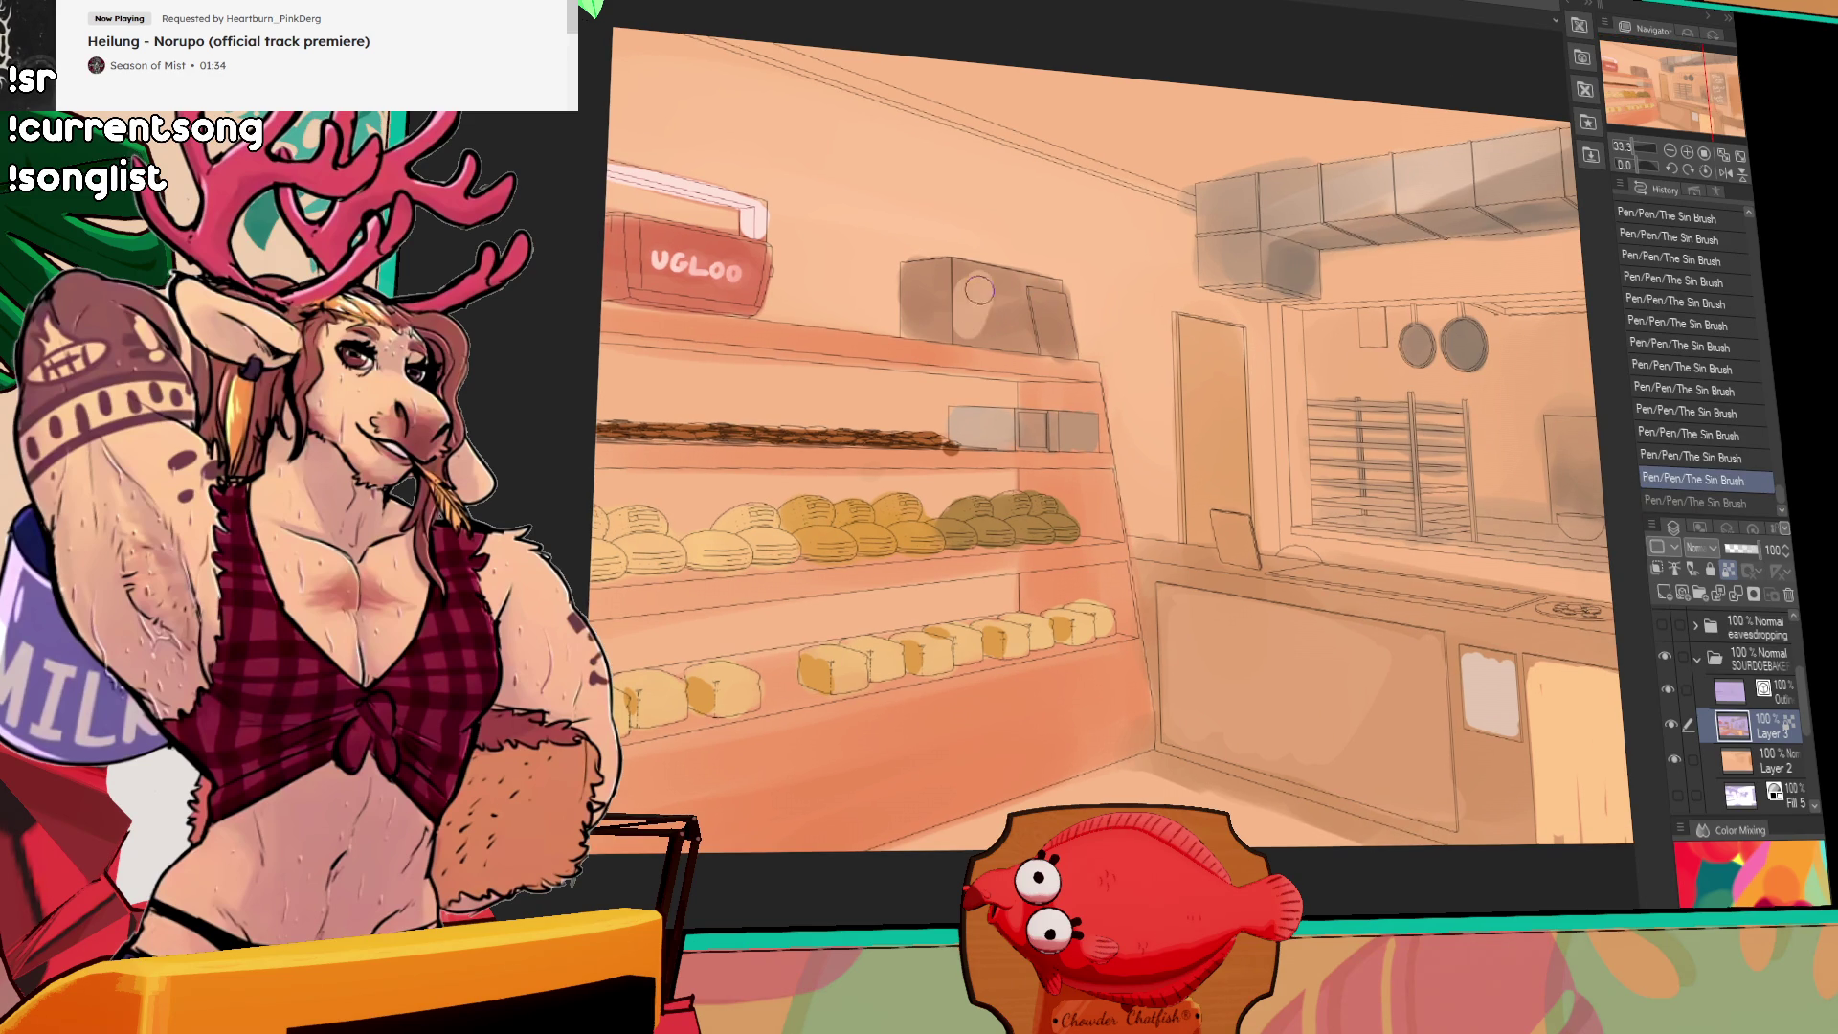
key("ctrl+z")
key("ctrl+y")
key("ctrl+z")
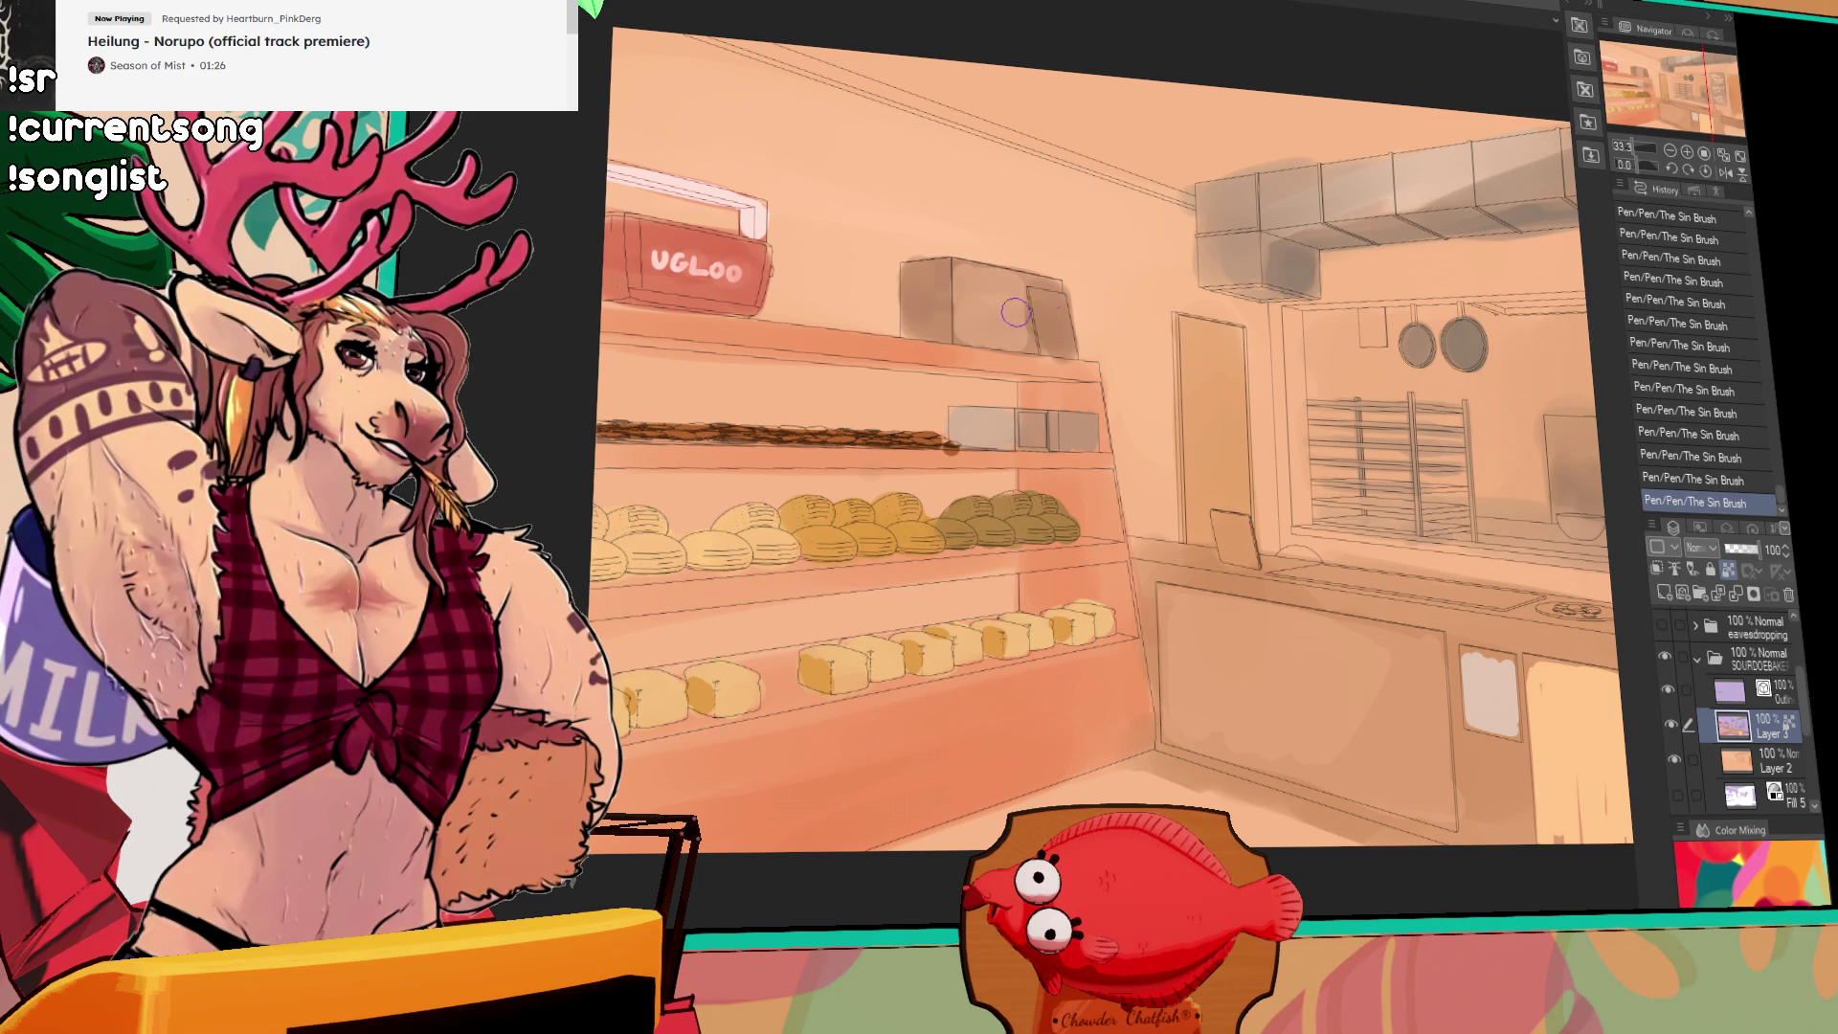
left_click_drag(739, 275, 892, 332)
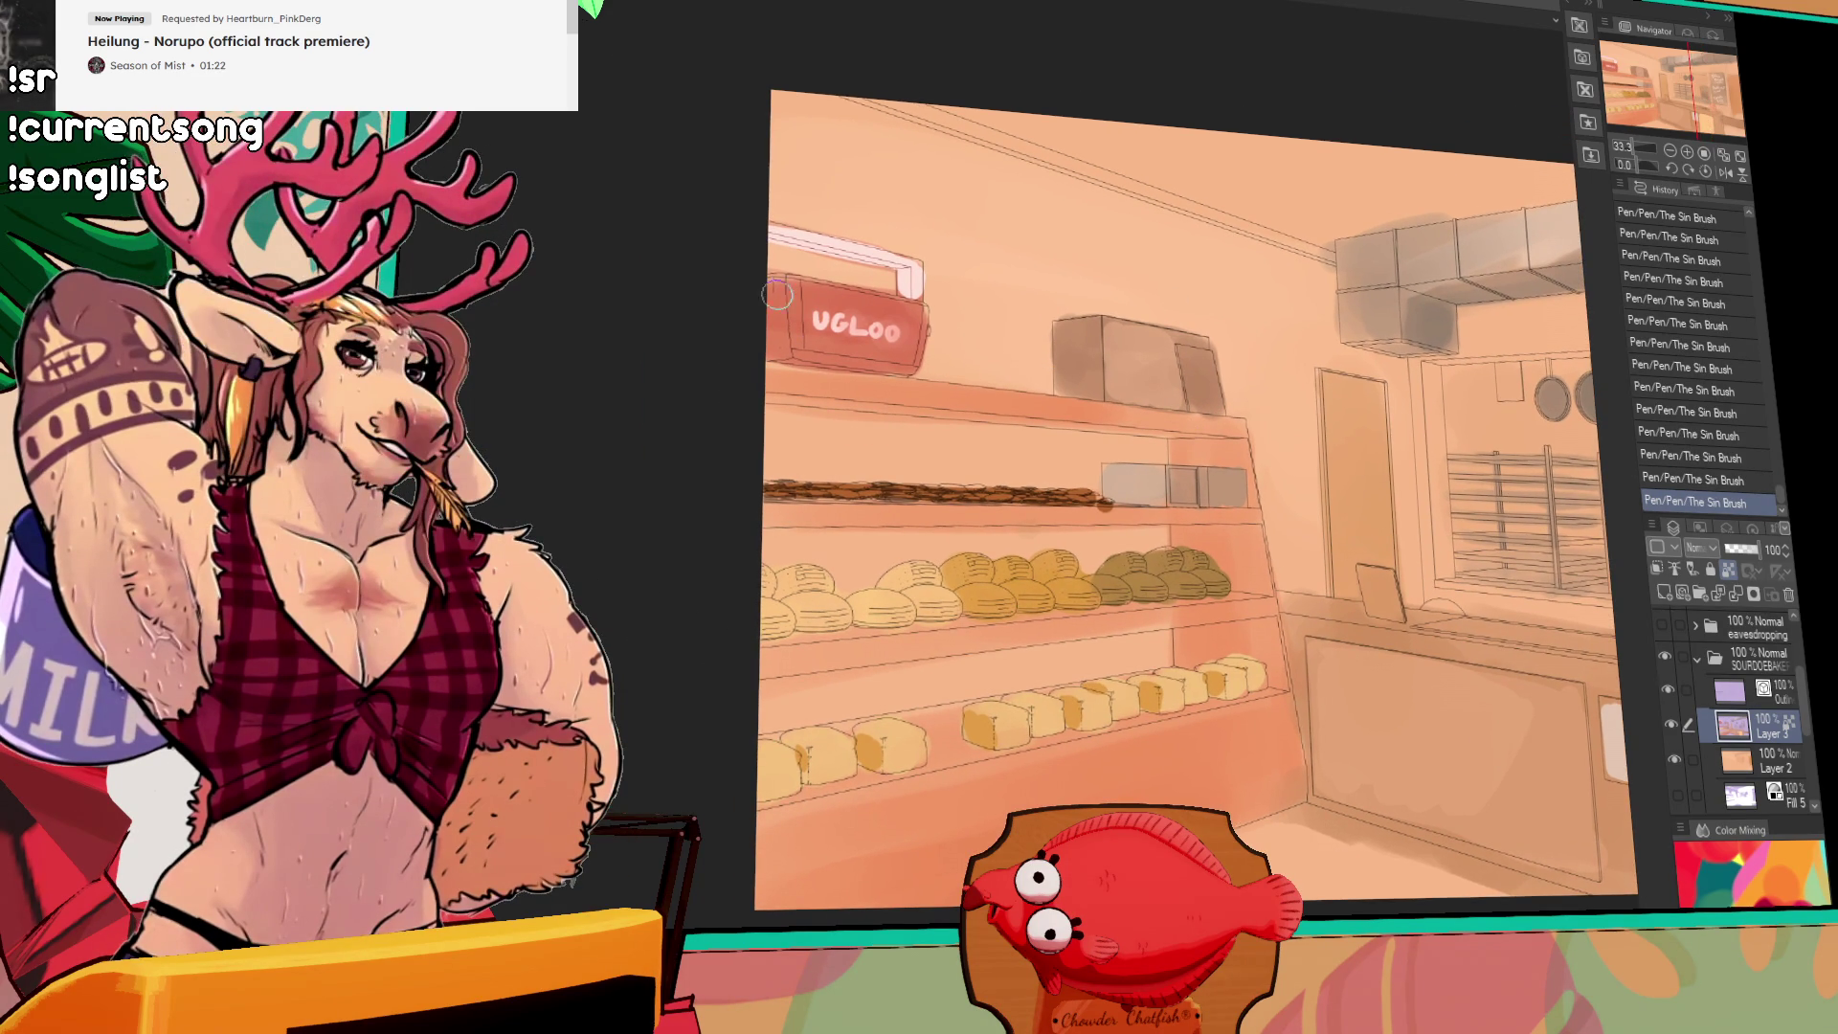
key("ctrl+z")
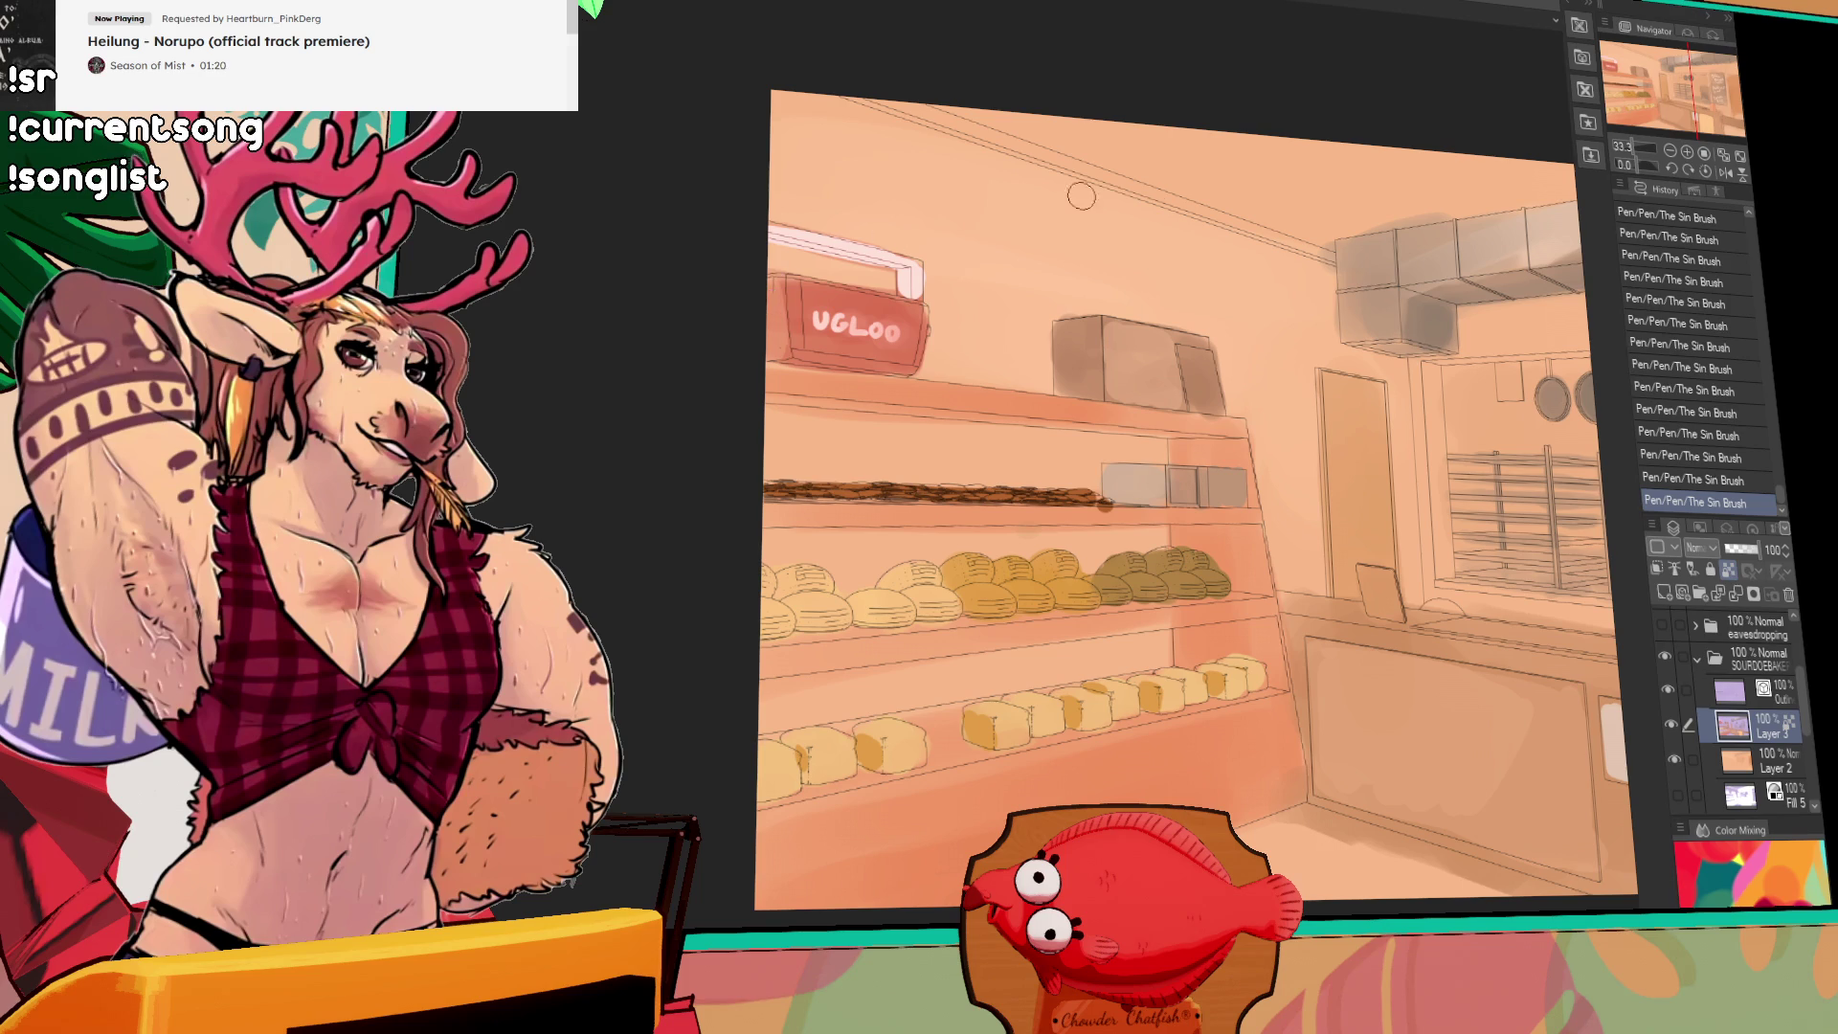
Step: Paint the box's left face lighter with The Sin Brush, keeping the restored stroke
left_click_drag(1695, 268, 1348, 252)
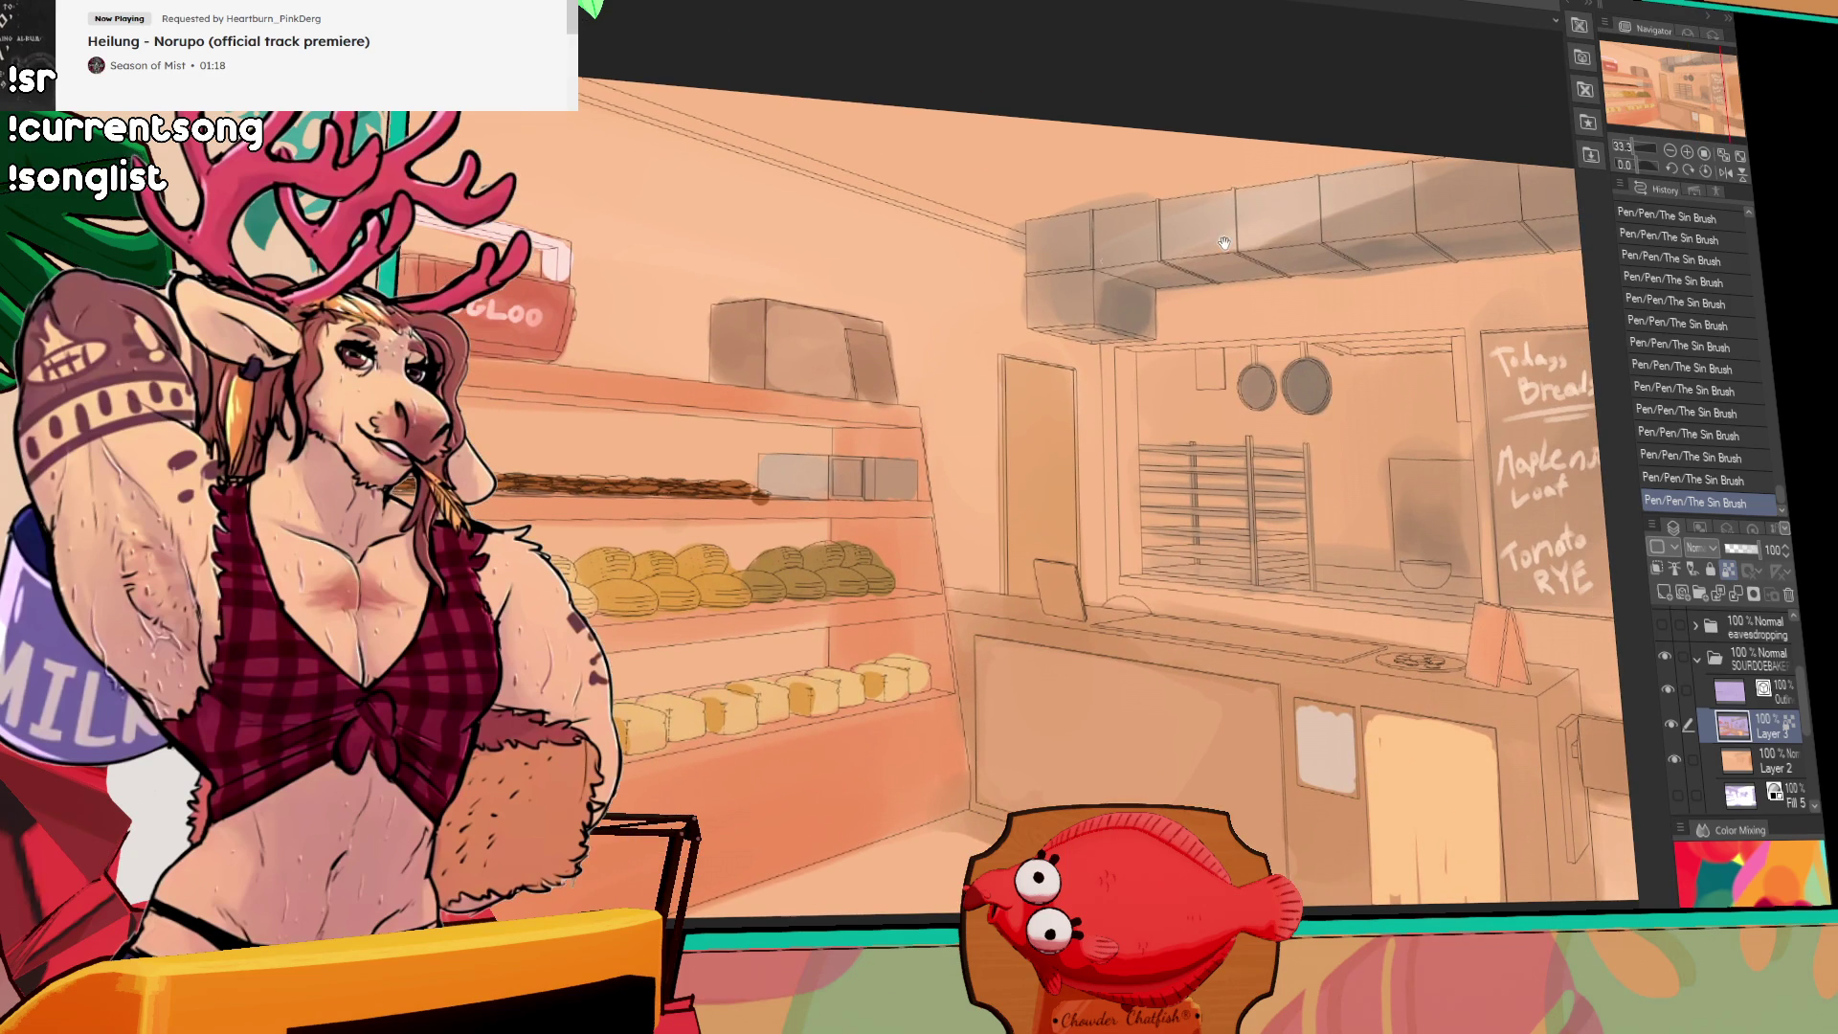
mouse_move(784, 343)
left_mouse_down()
mouse_move(728, 350)
mouse_move(767, 352)
left_mouse_up()
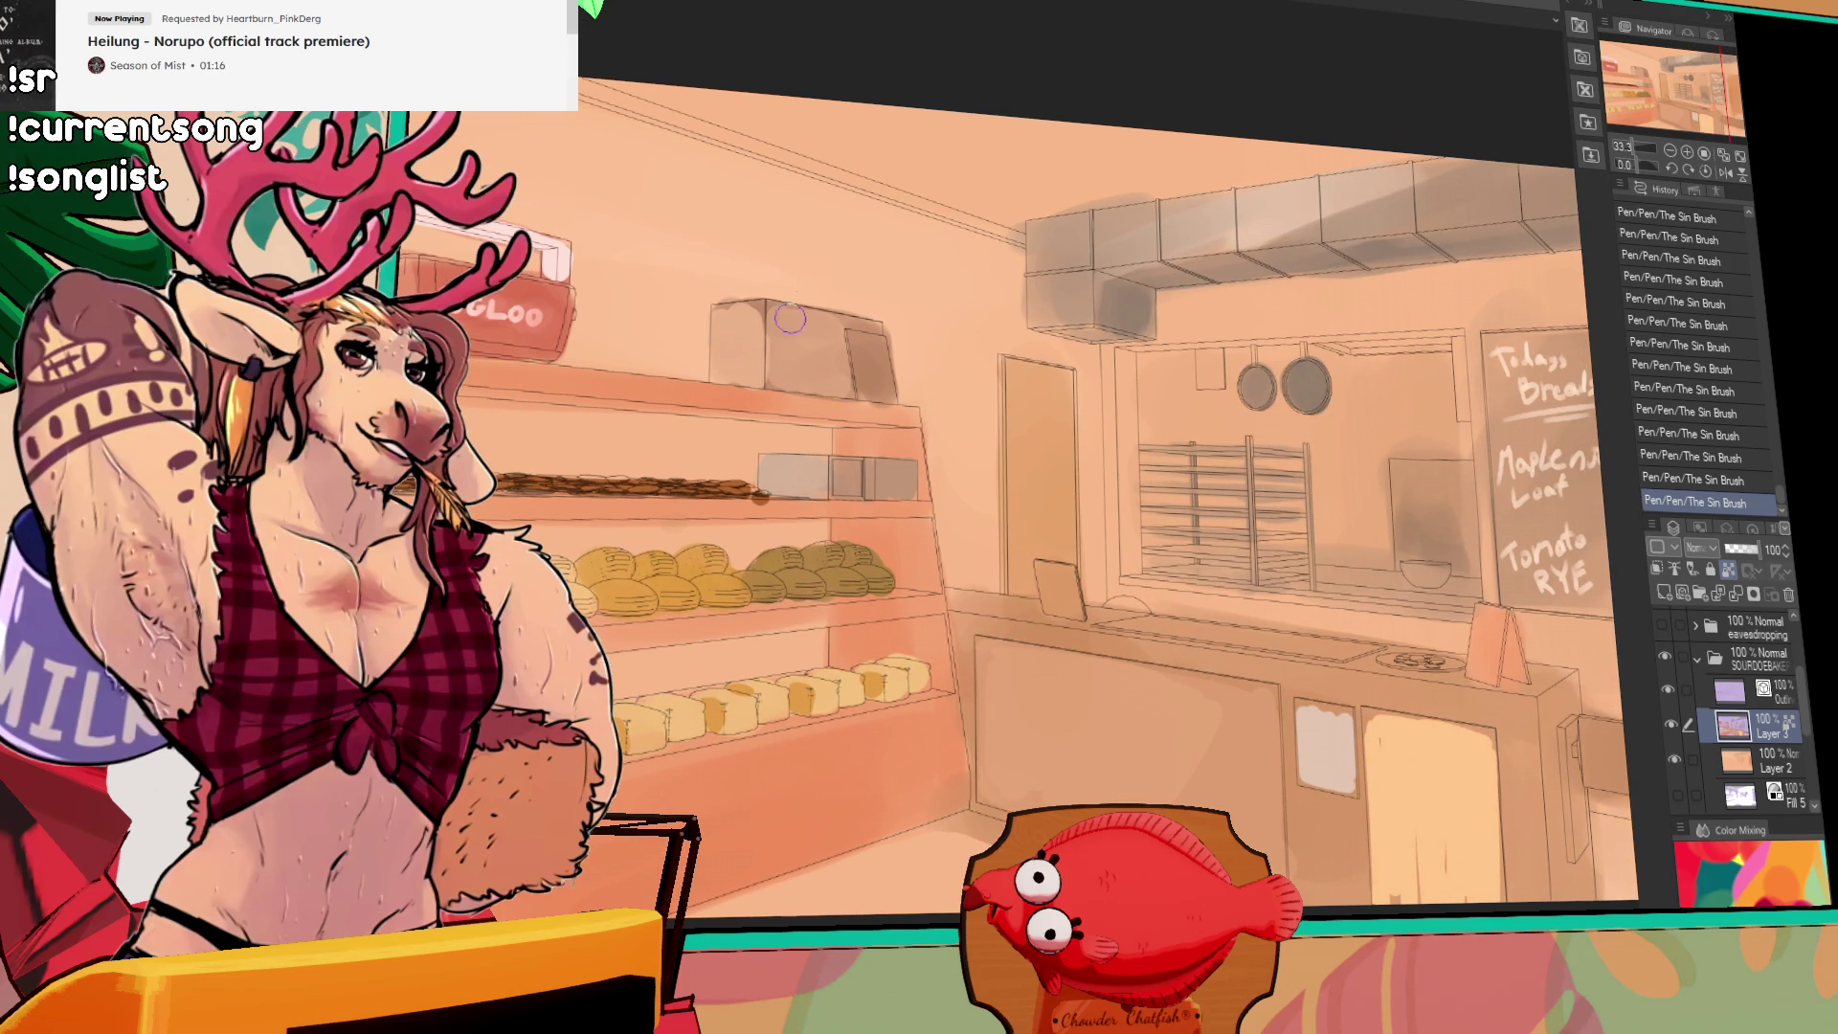
key("ctrl+z")
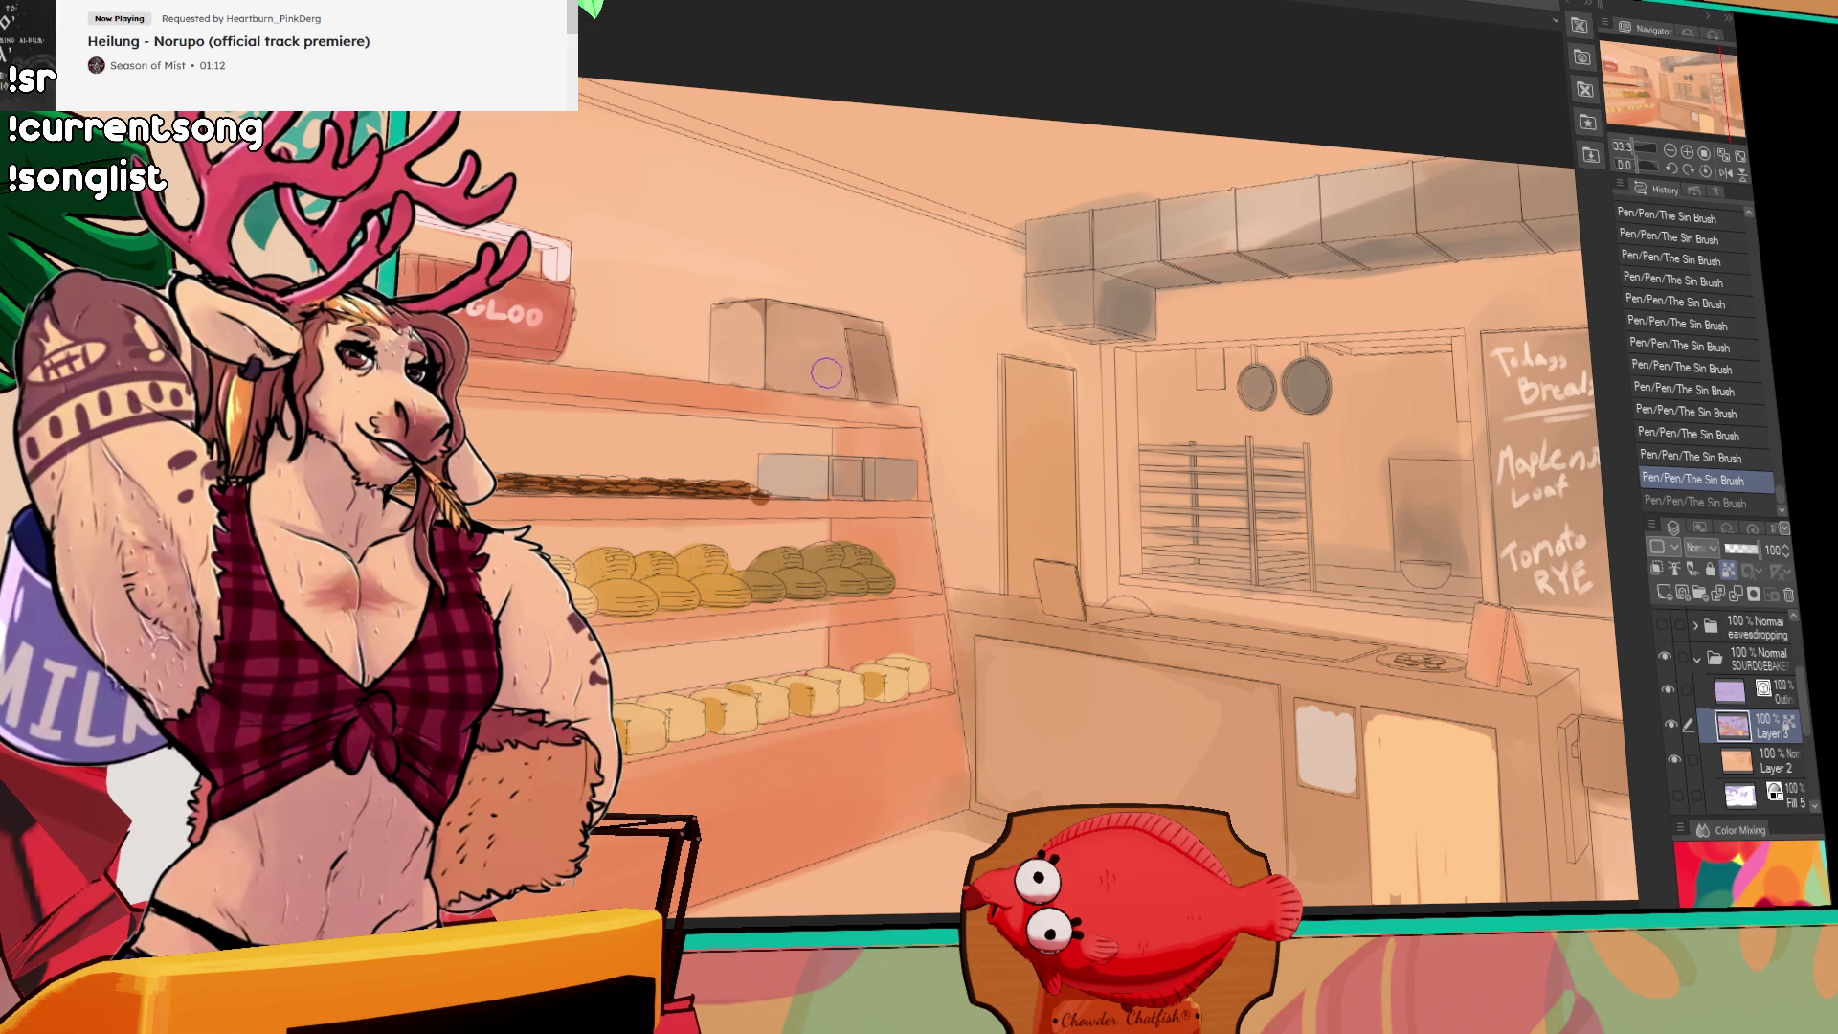
key("ctrl+y")
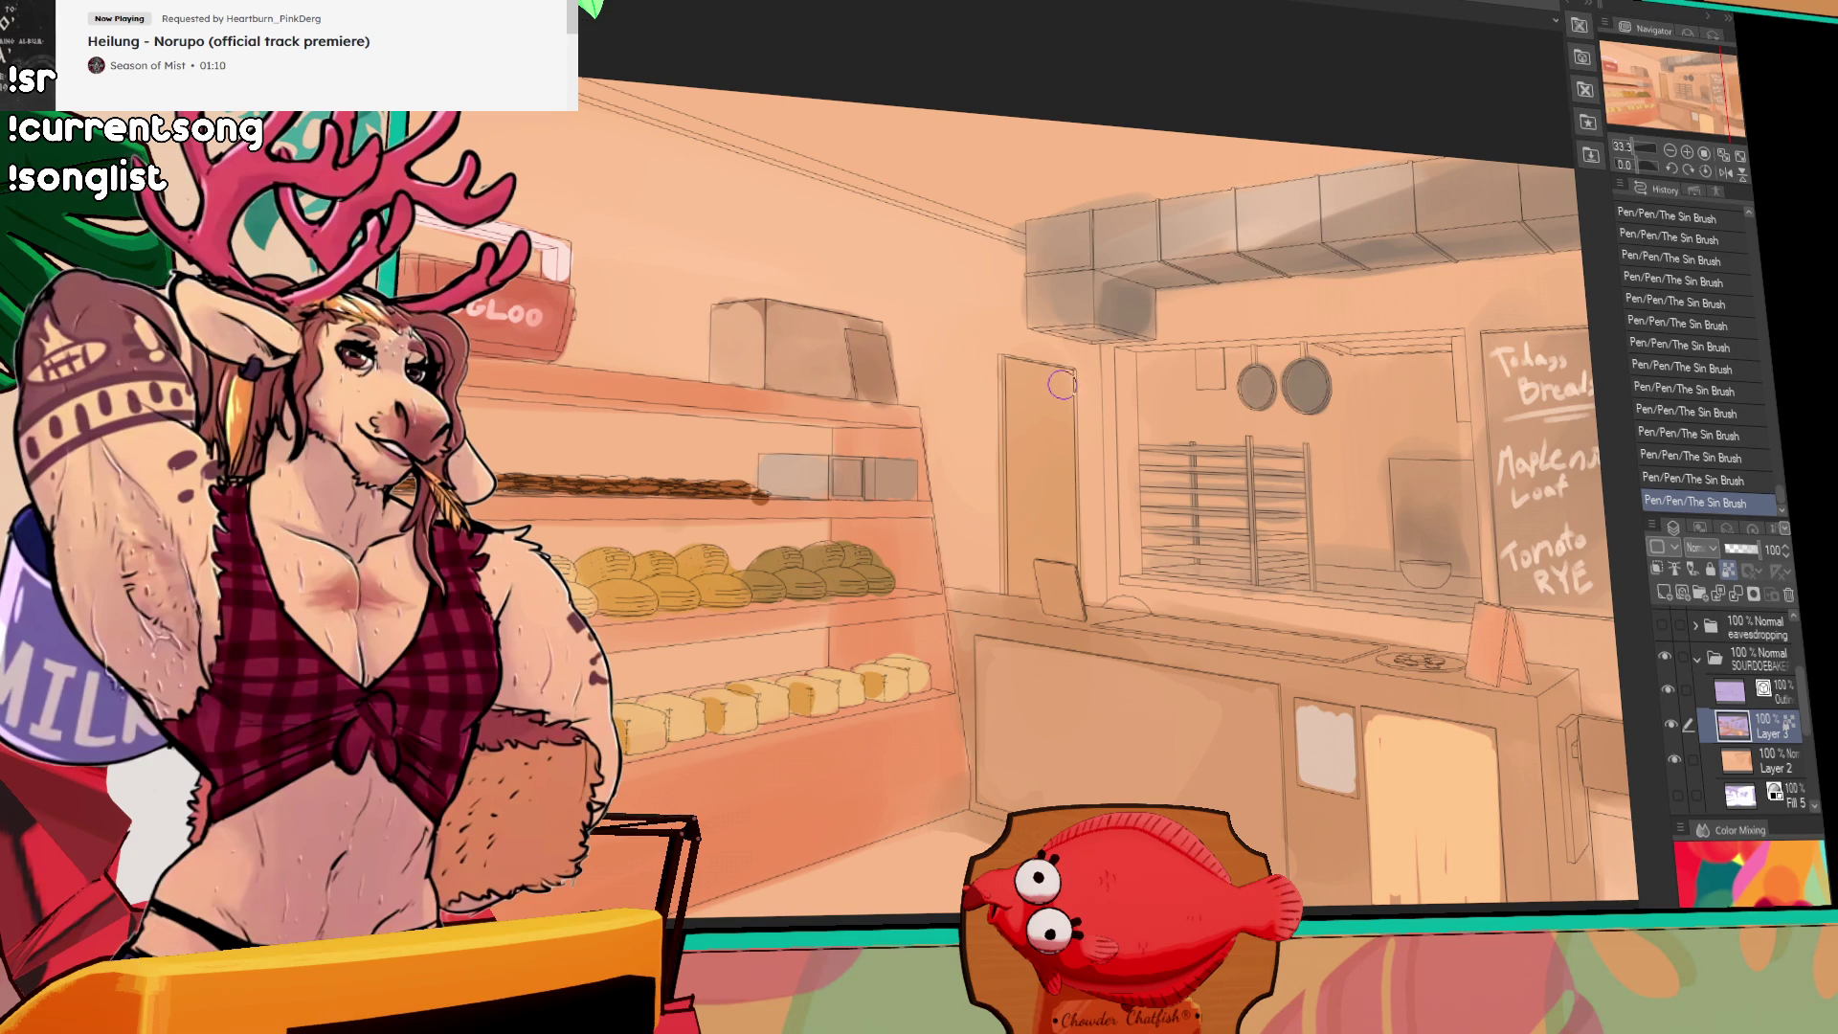
left_click_drag(1142, 508, 1158, 431)
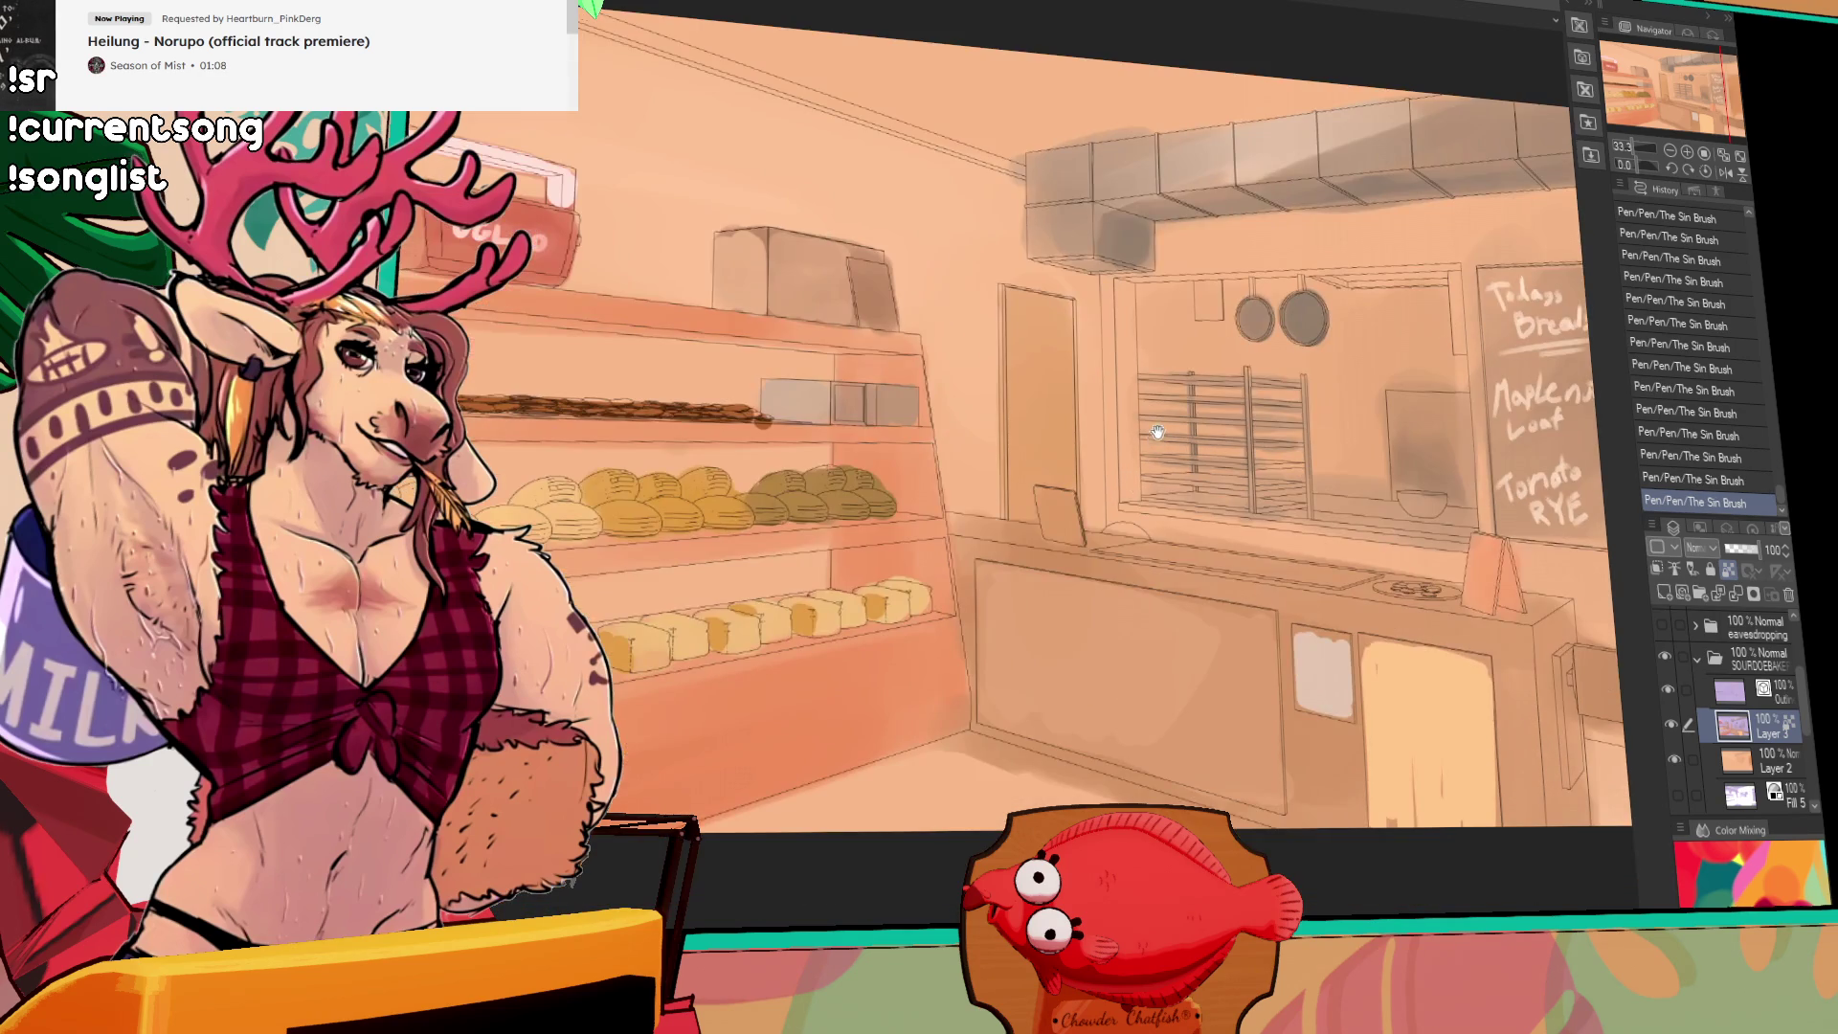
Step: Wash the cabinet door with Opaque watercolor, then switch to the pen and fill its white note pink
left_click_drag(1101, 596, 1092, 520)
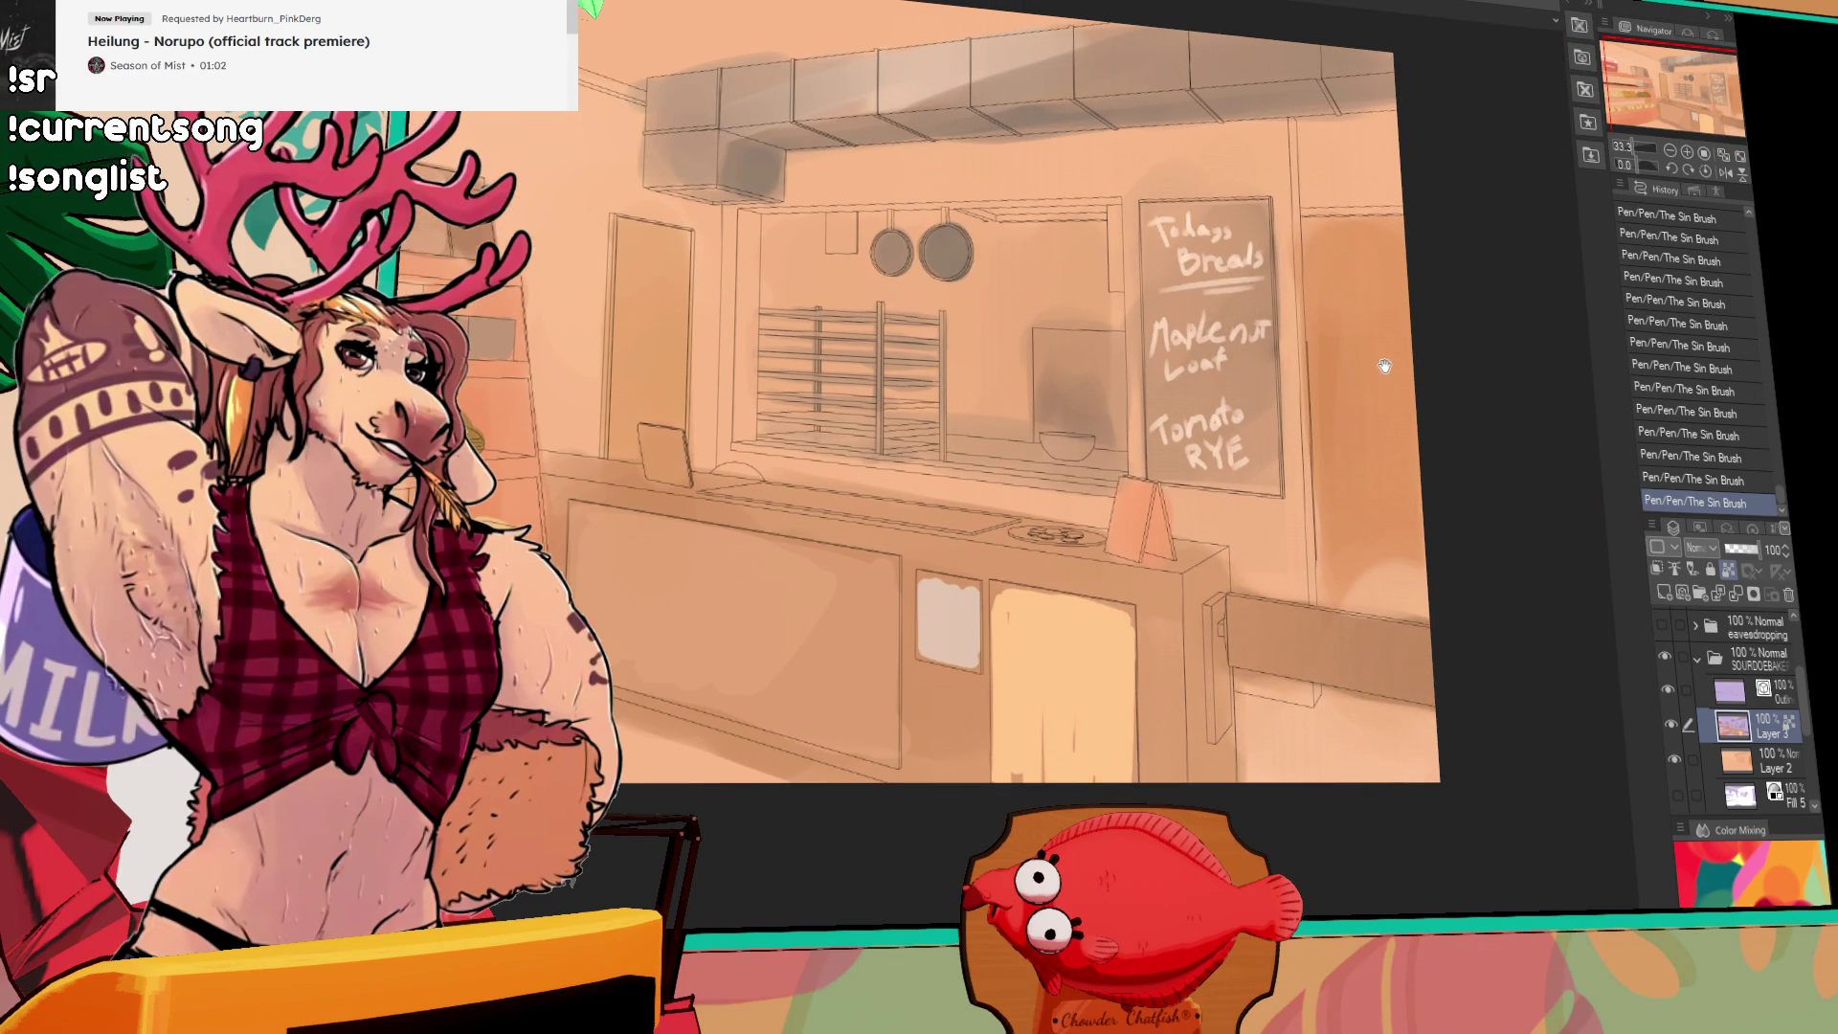
left_click_drag(1385, 363, 1349, 290)
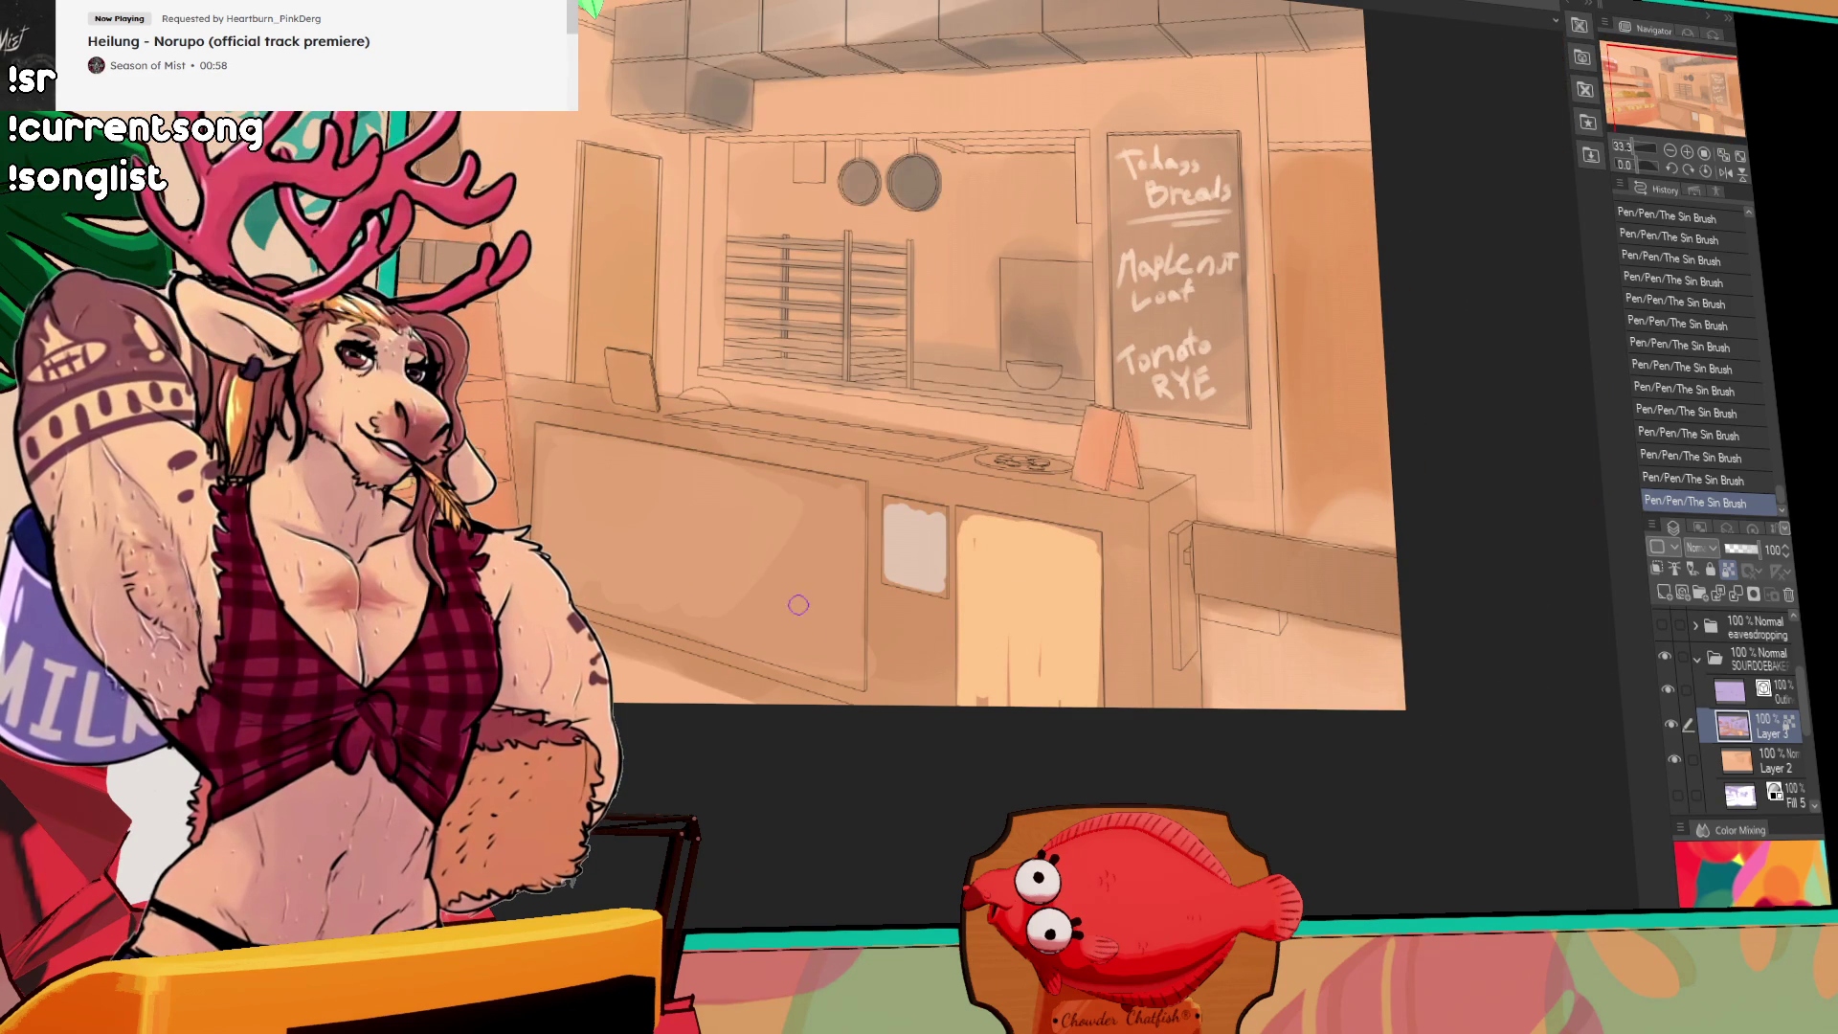
mouse_move(1005, 627)
left_mouse_down()
mouse_move(1001, 661)
mouse_move(1025, 670)
left_mouse_up()
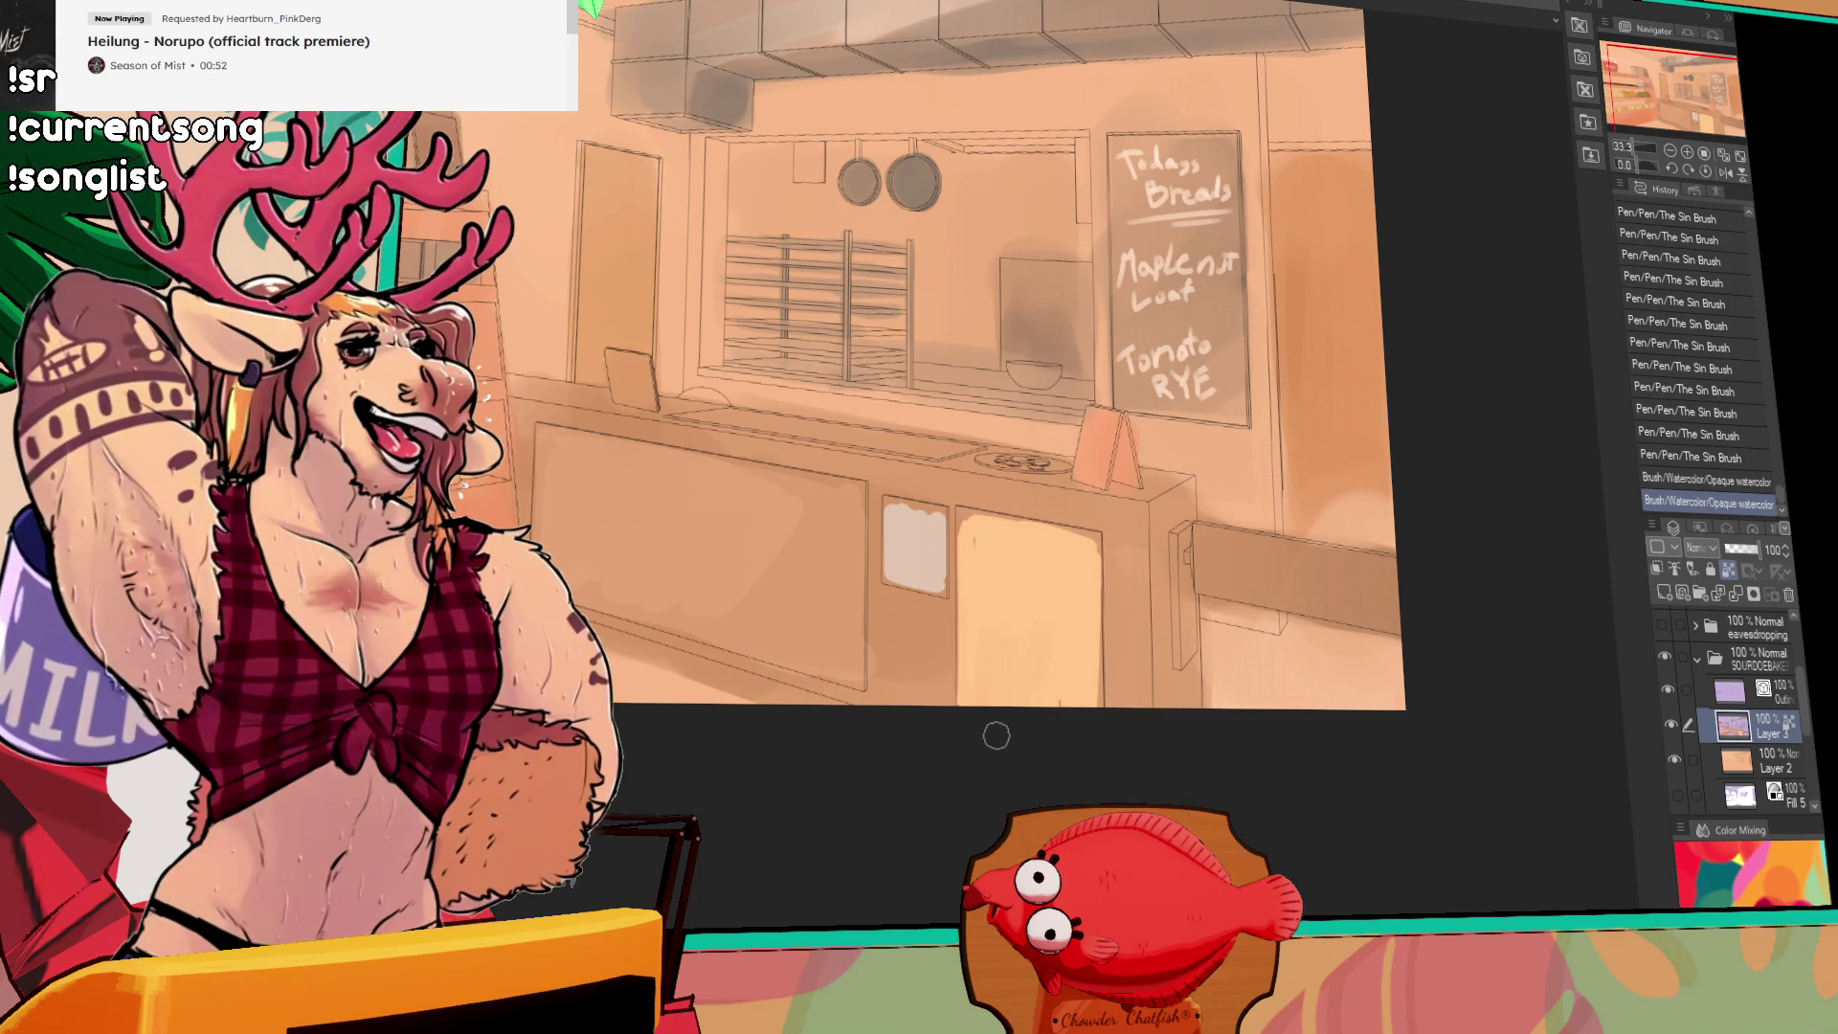
key("ctrl+z")
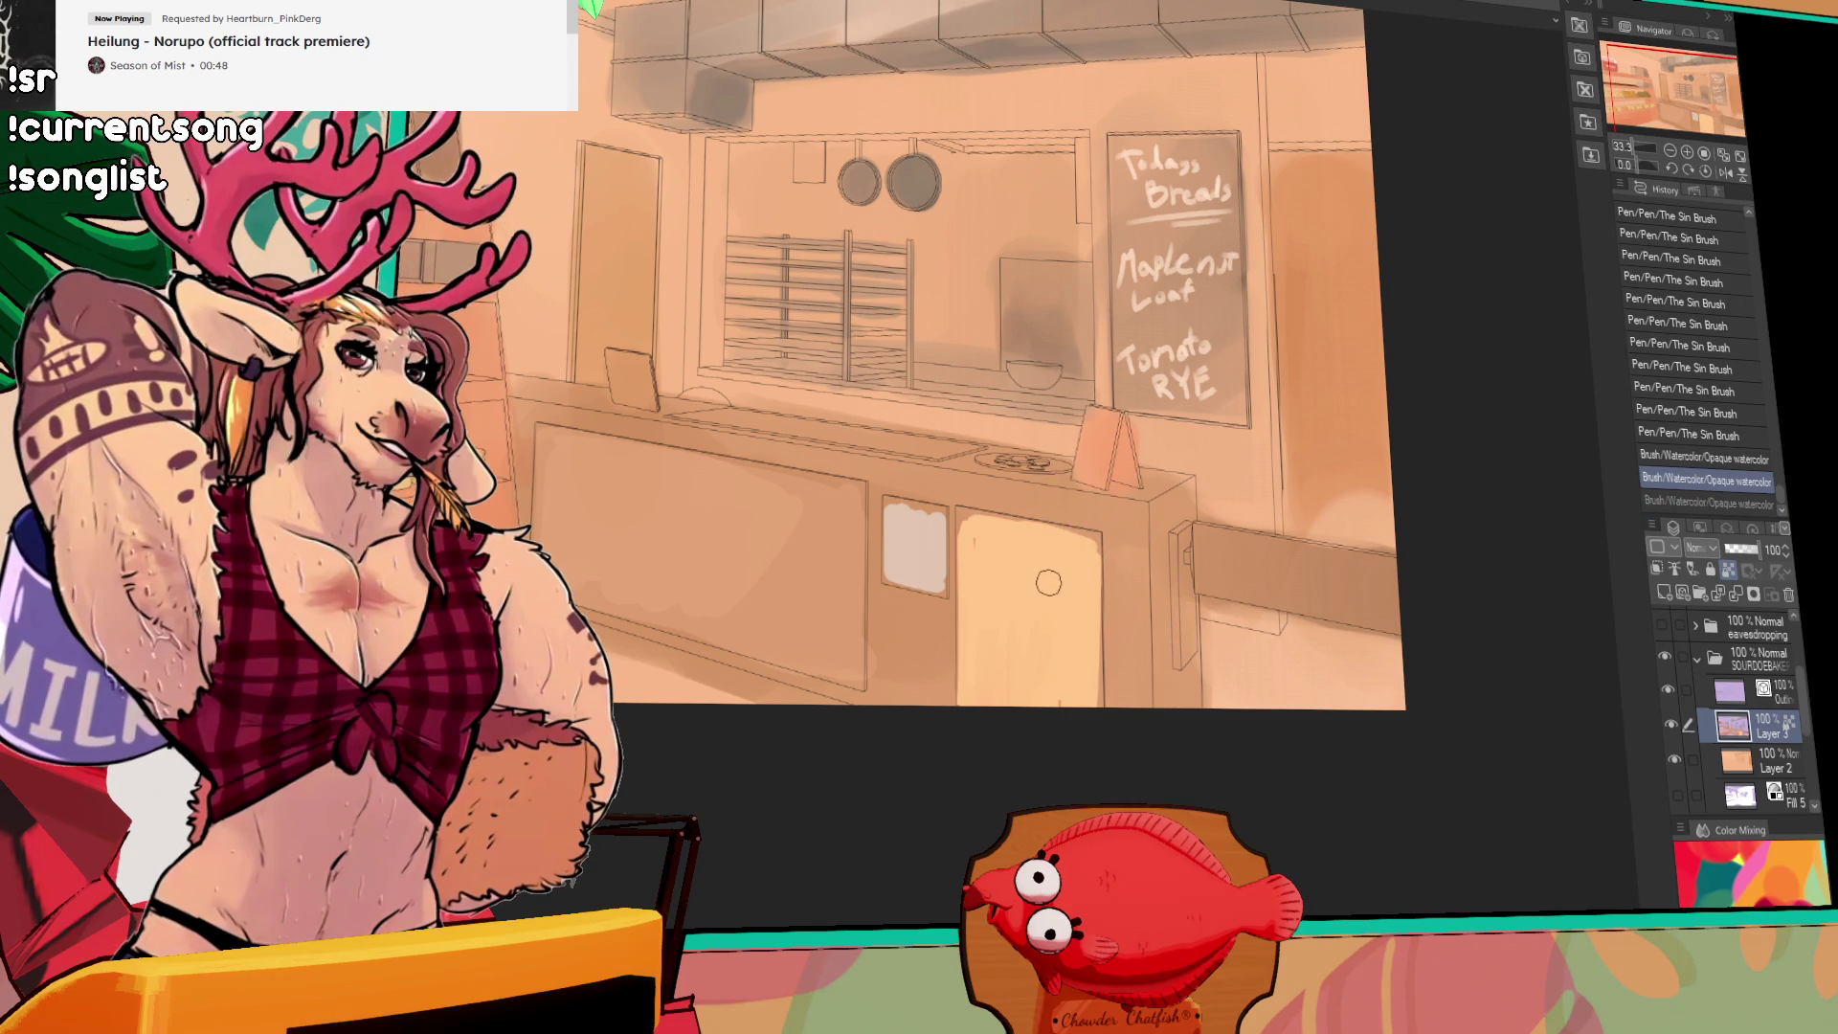
mouse_move(976, 539)
left_mouse_down()
mouse_move(1083, 541)
mouse_move(985, 622)
mouse_move(975, 559)
mouse_move(1013, 537)
mouse_move(1053, 555)
mouse_move(1079, 613)
mouse_move(989, 533)
mouse_move(1043, 536)
mouse_move(1079, 648)
mouse_move(972, 529)
mouse_move(911, 518)
left_mouse_up()
key("p")
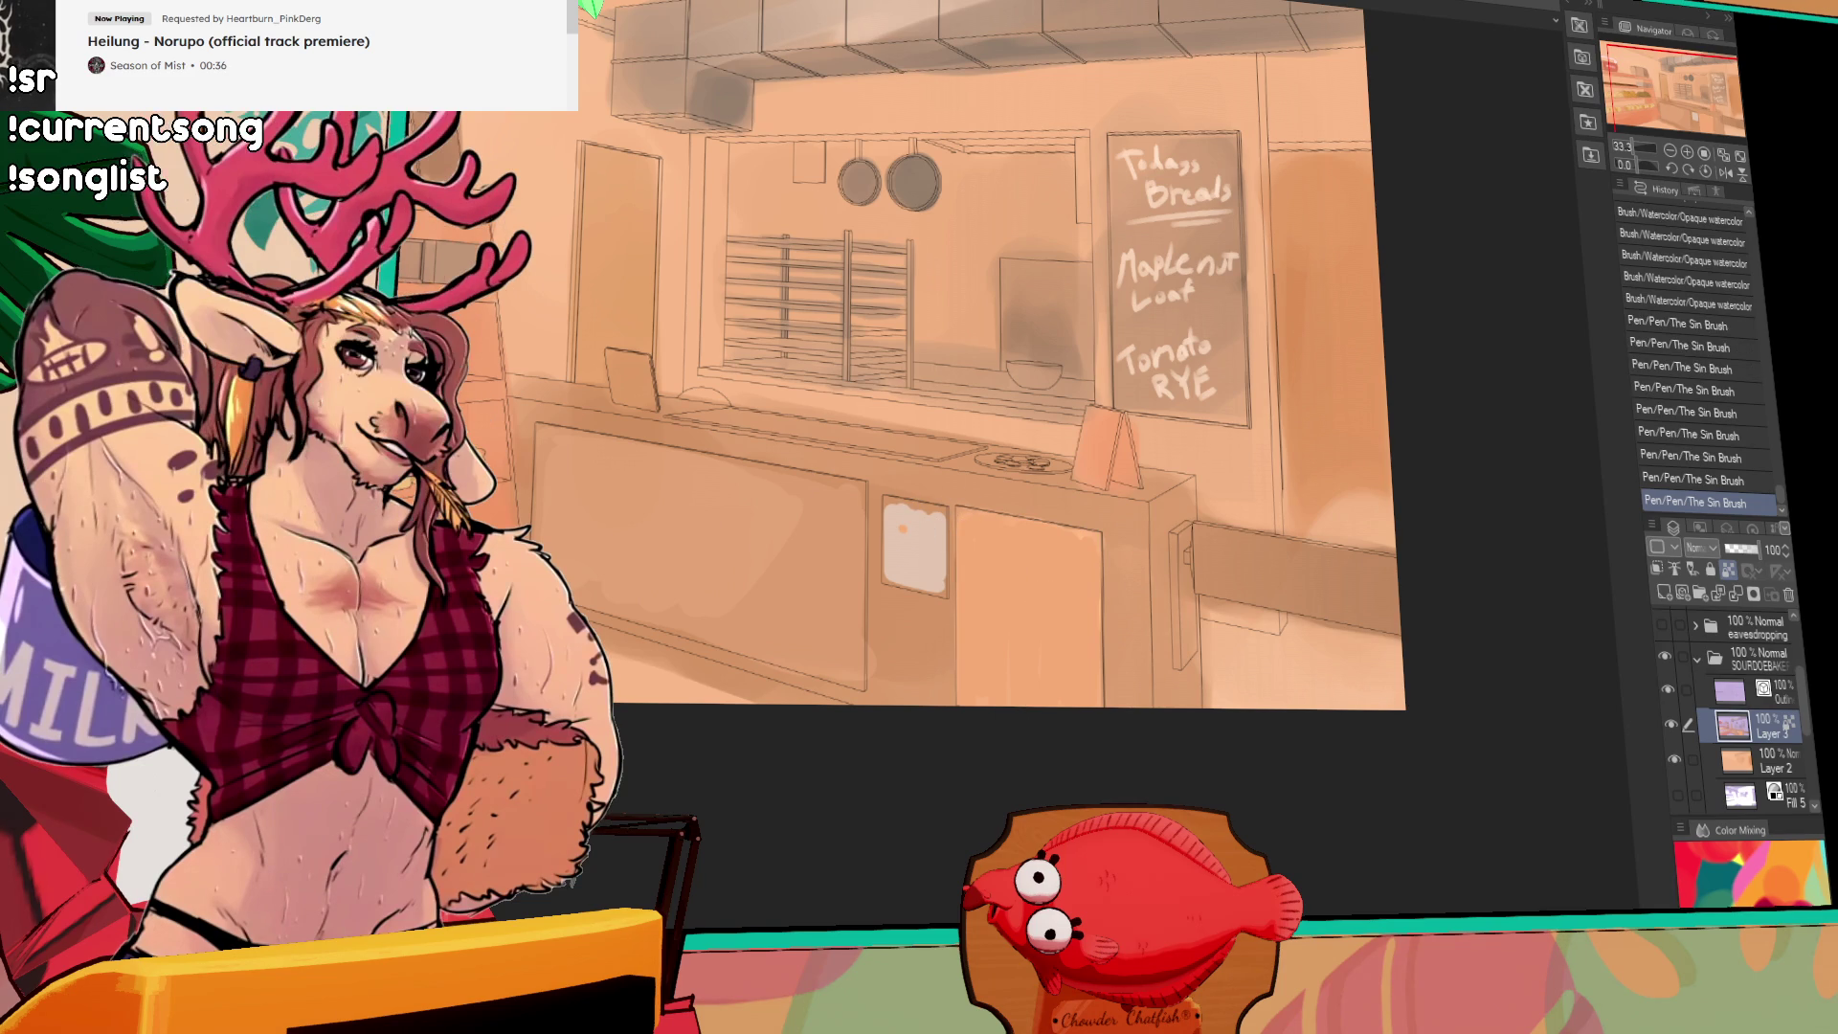
left_click(914, 548)
Step: Add pen strokes around the cabinet note and test shading strokes across the counter
mouse_move(895, 536)
left_mouse_down()
mouse_move(943, 497)
mouse_move(943, 527)
left_mouse_up()
left_click_drag(1157, 384, 1177, 436)
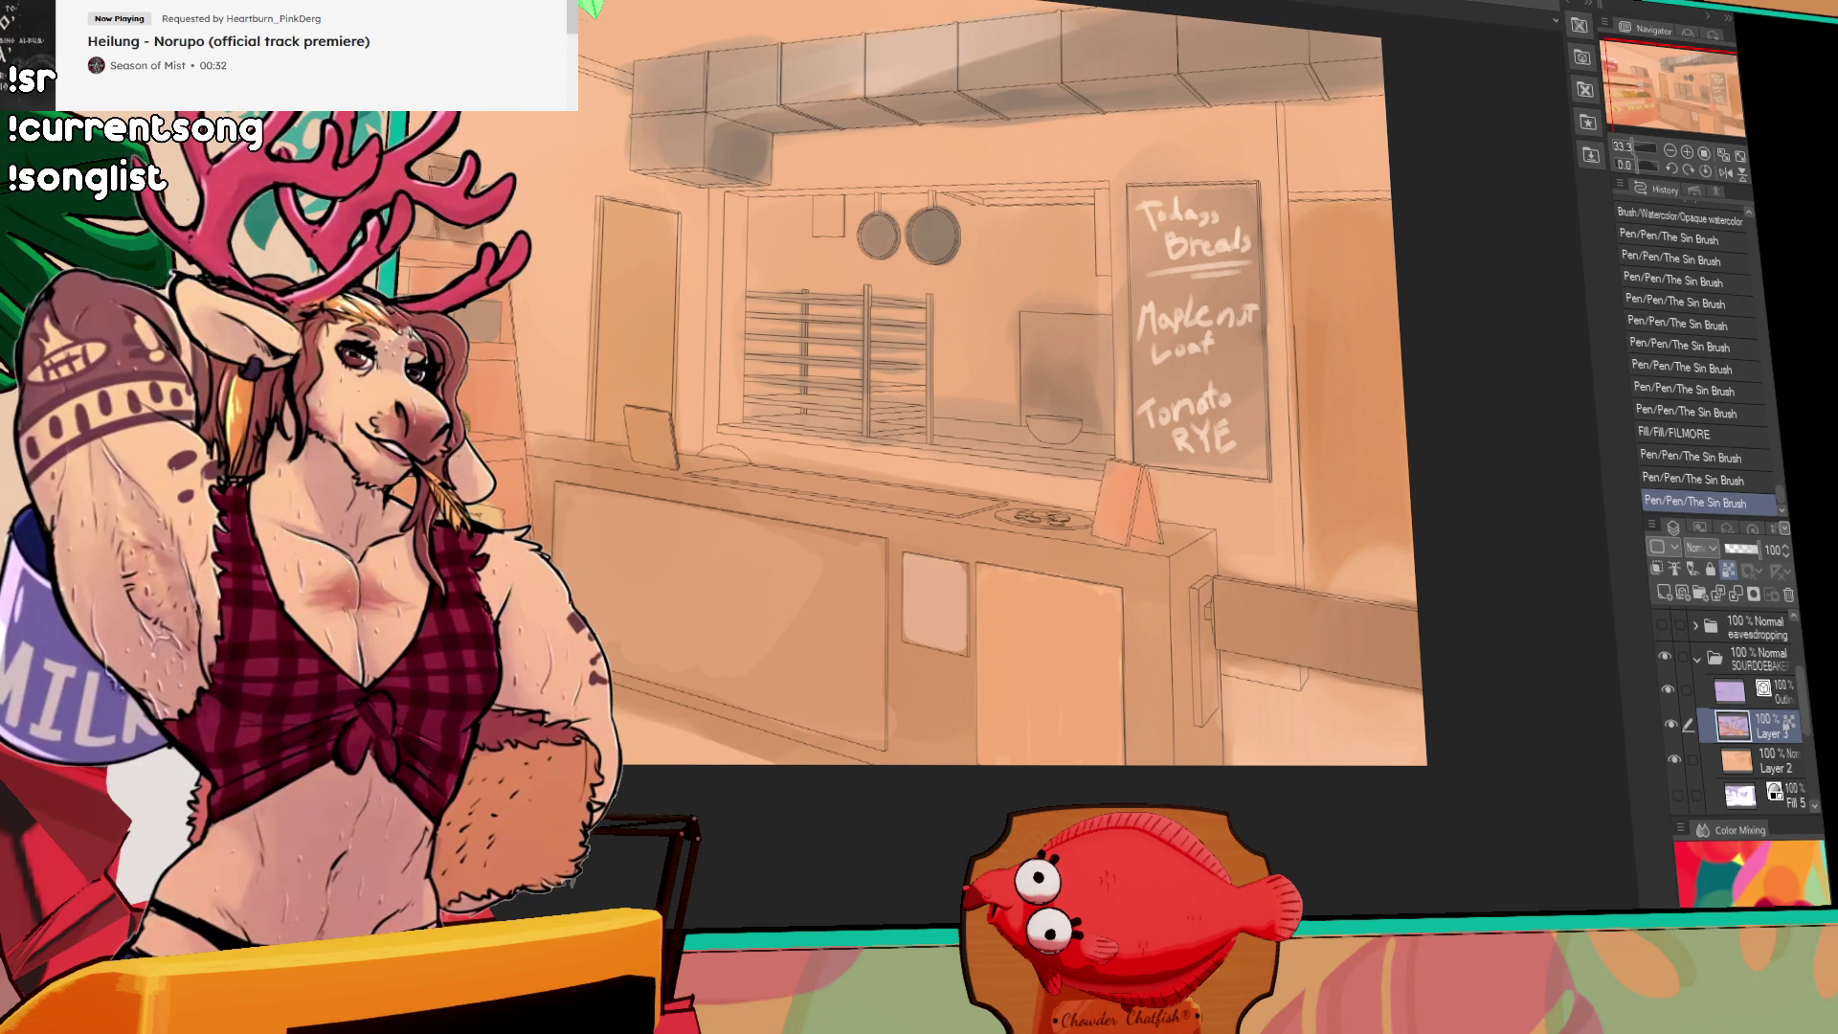
left_click_drag(728, 483, 962, 503)
key("ctrl+z")
mouse_move(823, 484)
left_mouse_down()
mouse_move(1015, 517)
mouse_move(957, 493)
left_mouse_up()
key("ctrl+z")
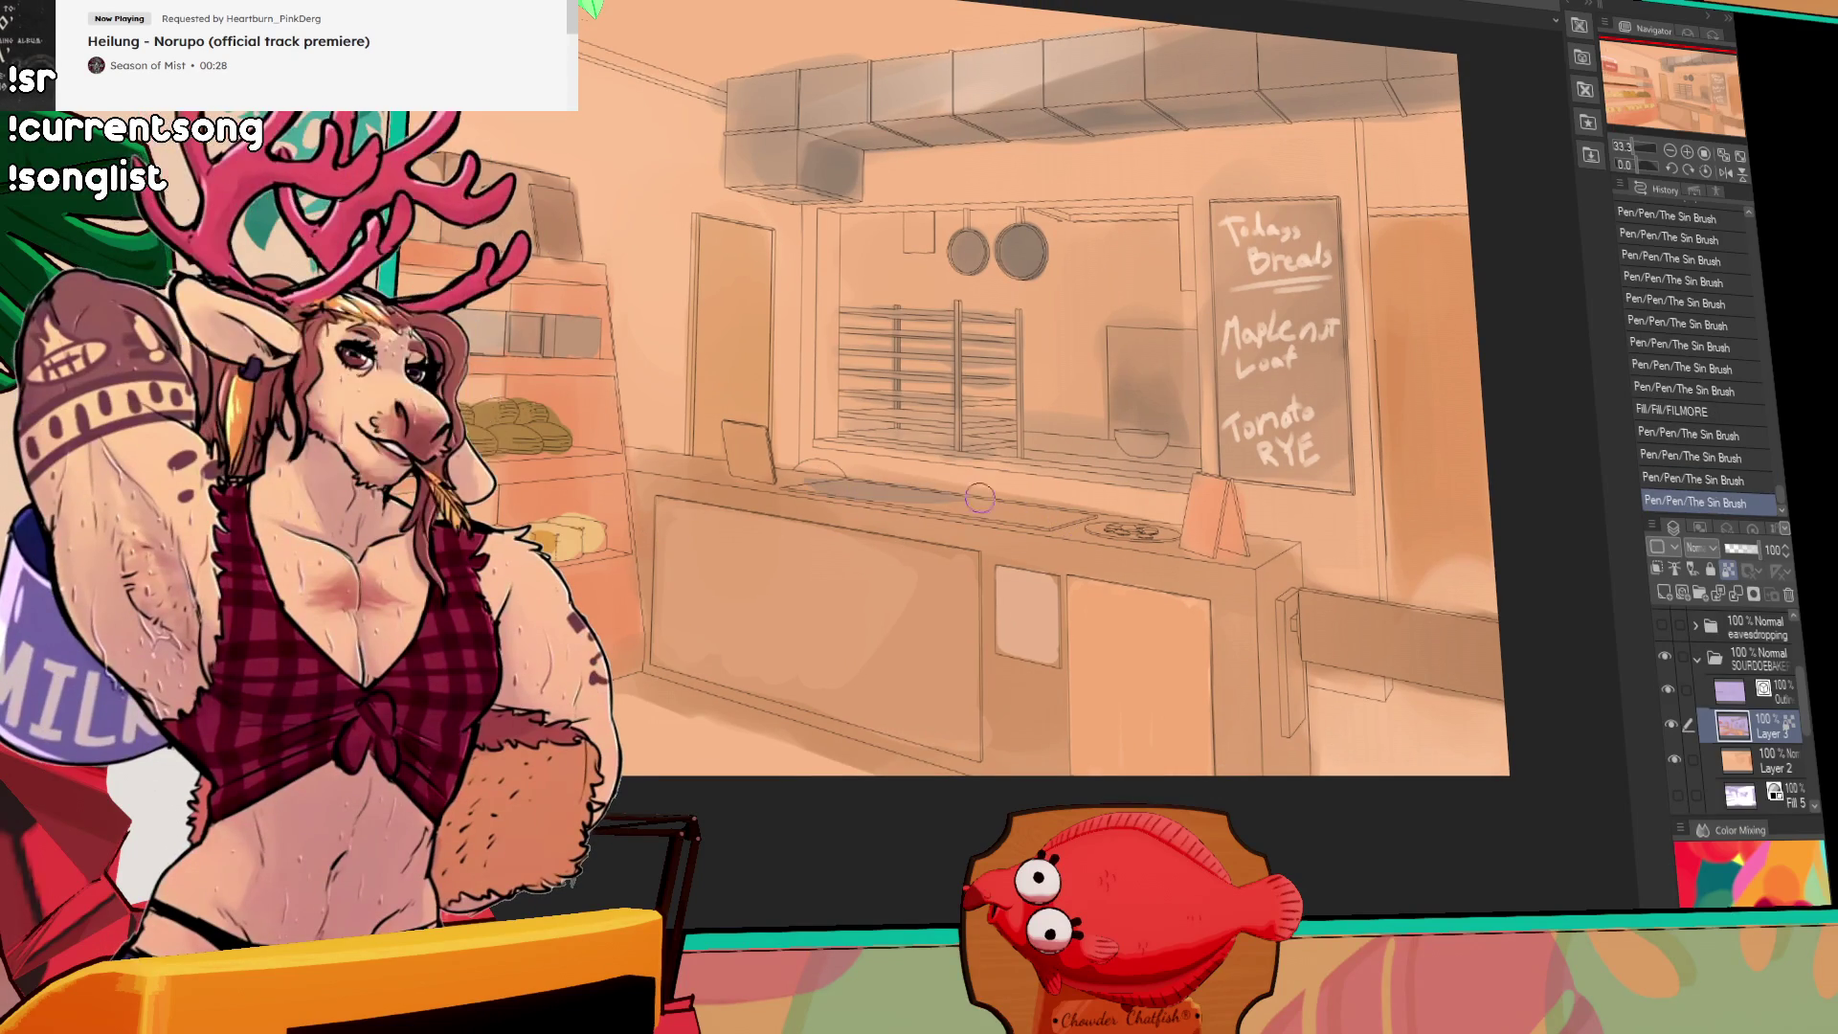
key("ctrl+z")
Step: Repaint the counter-front shading with The Sin Brush, undoing a stray short stroke
left_click_drag(794, 479, 982, 507)
left_click_drag(862, 493, 1092, 537)
left_click_drag(962, 503, 1063, 522)
key("ctrl+z")
left_click_drag(927, 510, 1092, 532)
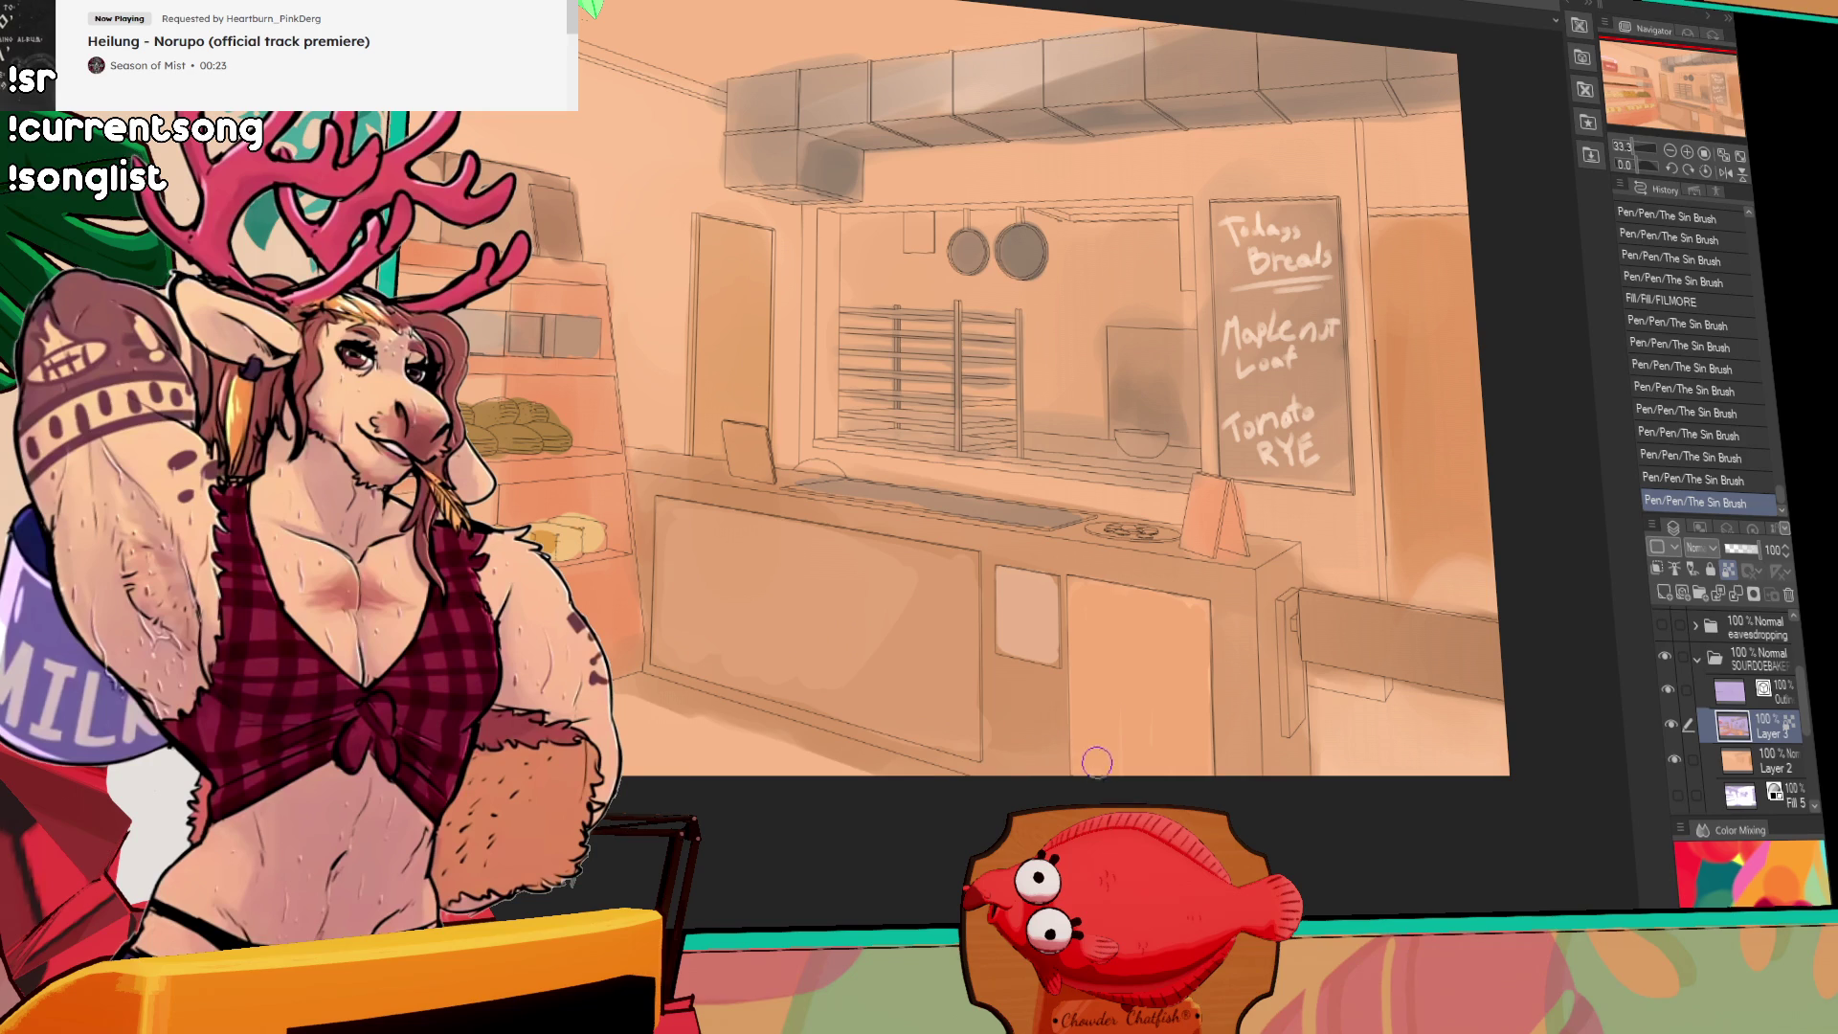
mouse_move(771, 435)
left_mouse_down()
mouse_move(788, 423)
mouse_move(765, 427)
mouse_move(780, 450)
left_mouse_up()
key("ctrl+z")
left_click_drag(990, 242, 928, 324)
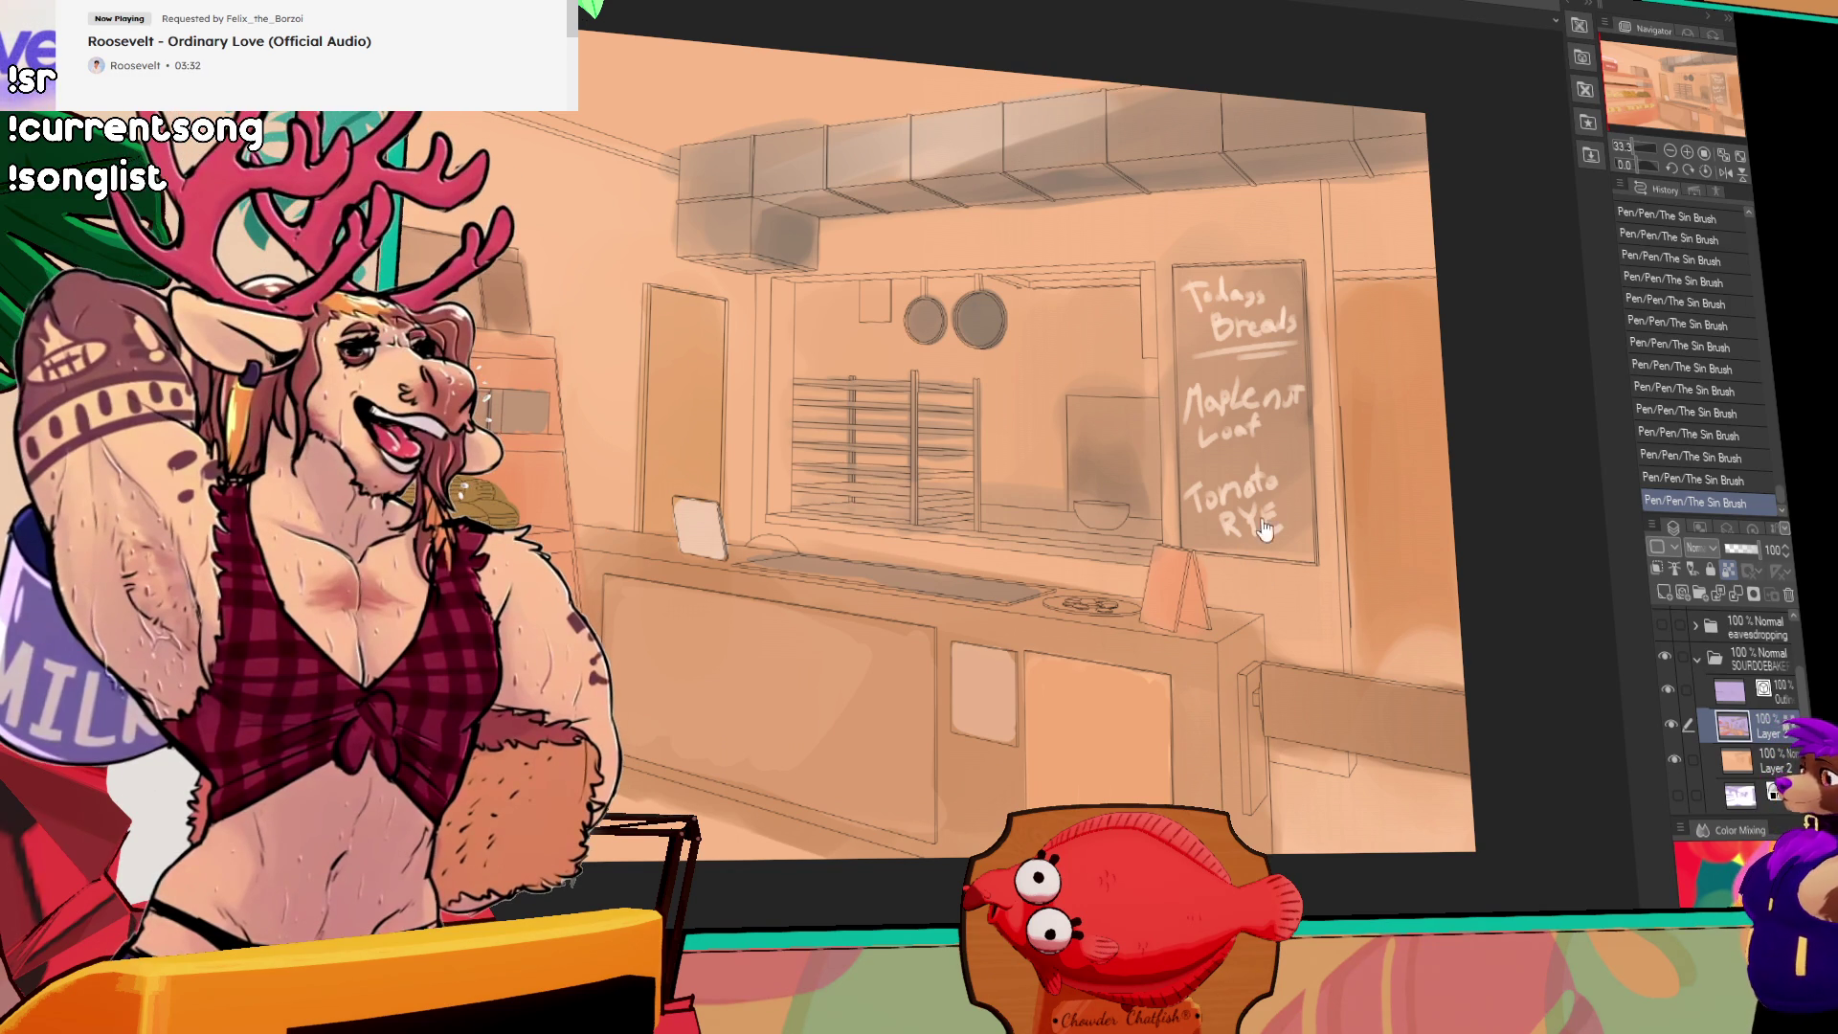
Step: Pan the canvas right and down to reveal the left bread shelves, then zoom in slightly
mouse_move(1045, 210)
left_mouse_down()
mouse_move(1246, 247)
mouse_move(1218, 381)
mouse_move(1283, 377)
left_mouse_up()
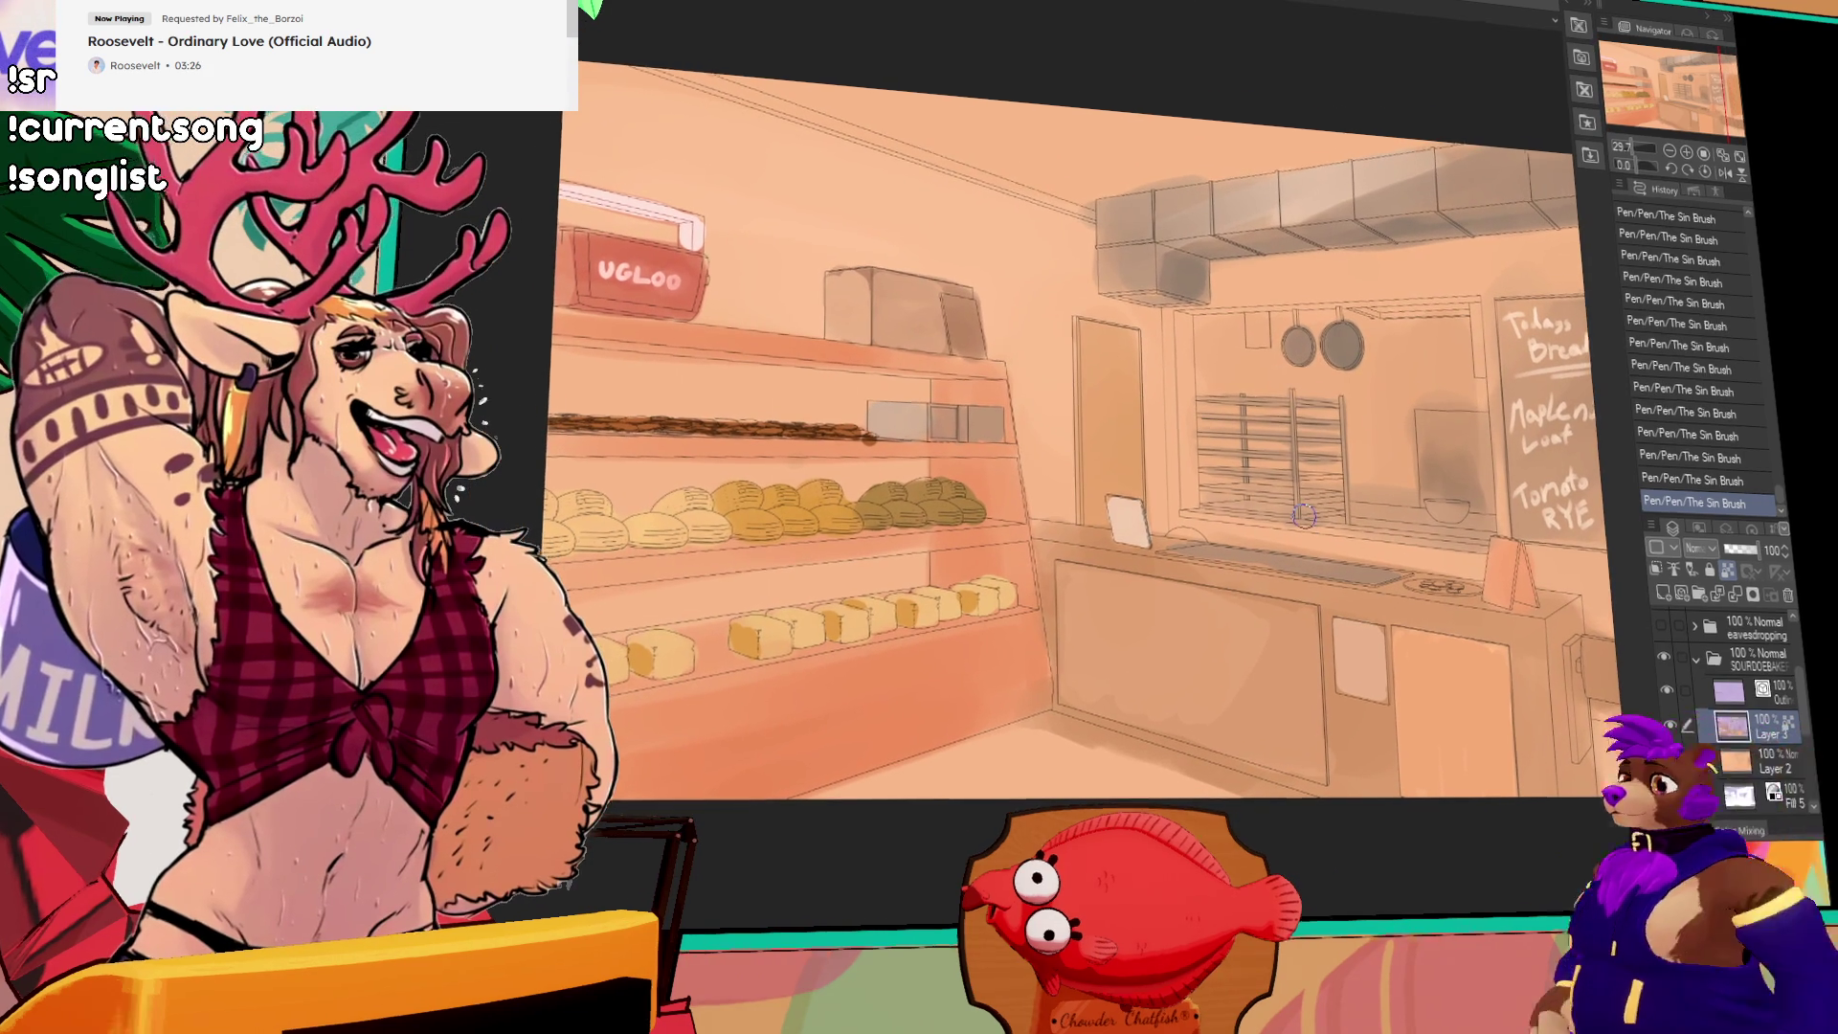
scroll(732, 773, "up", 1)
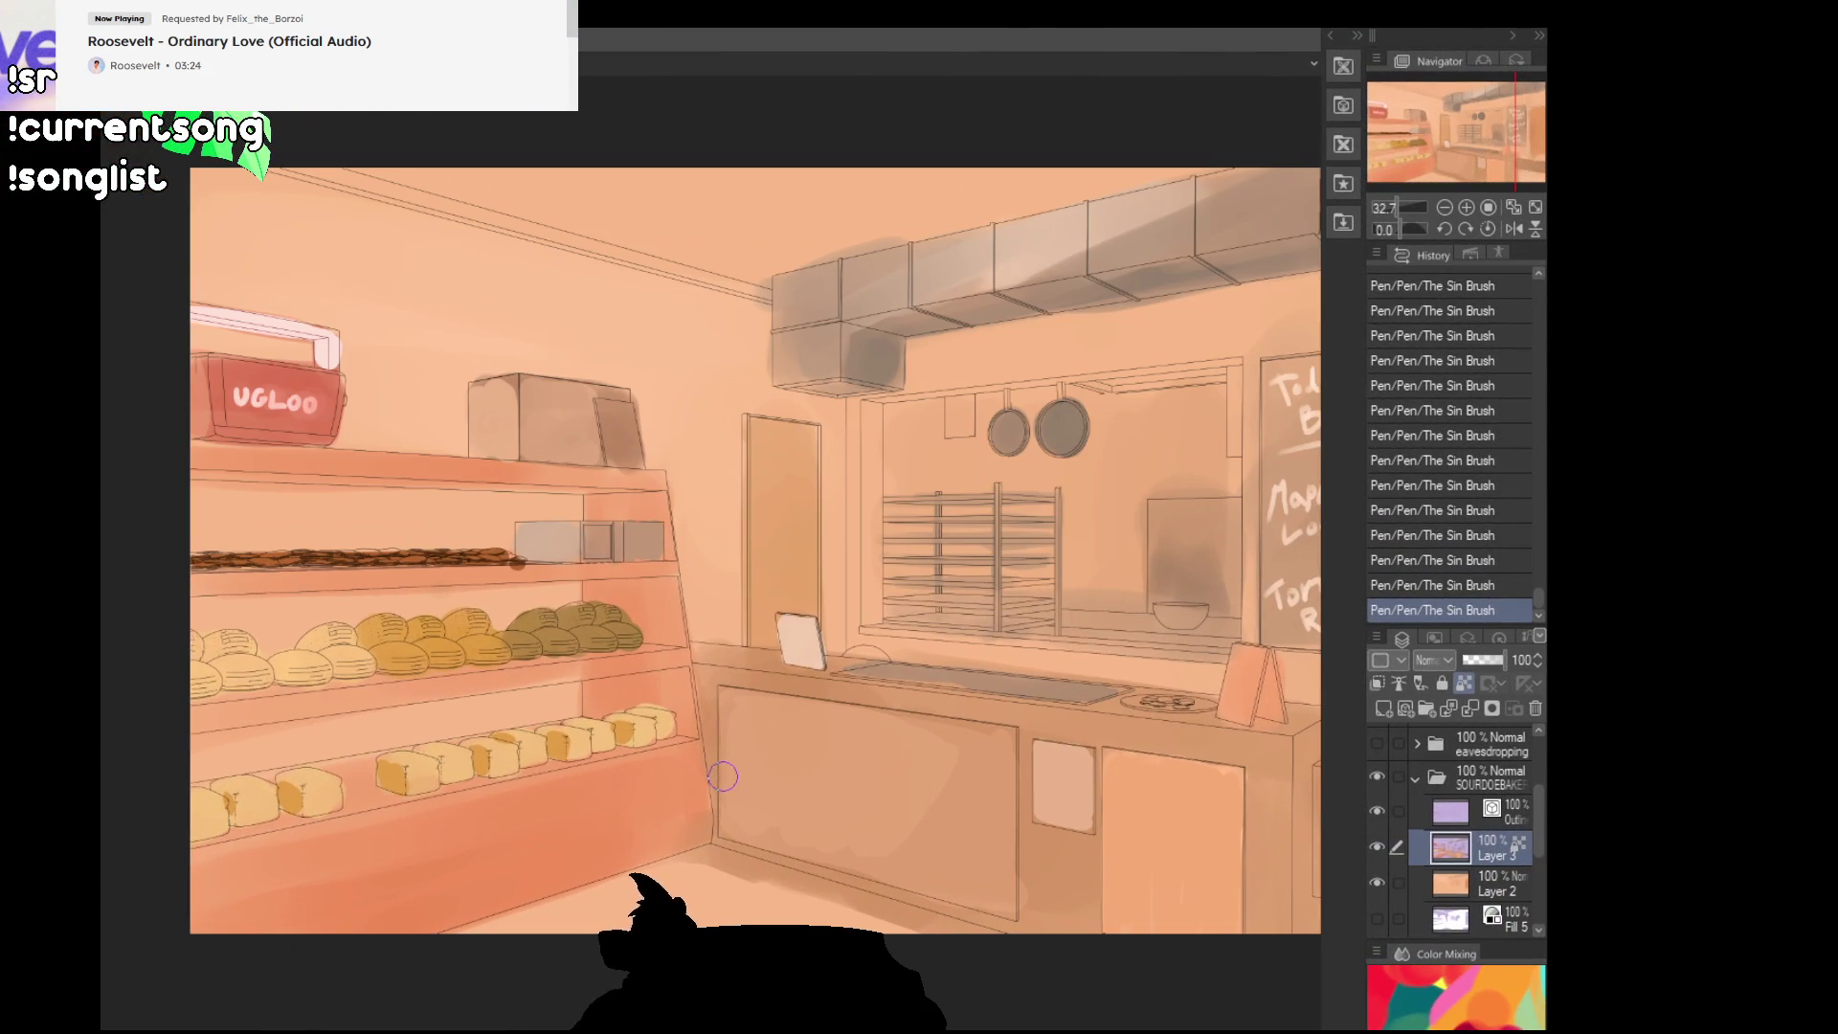
Step: Select Layer 2 and try a translucent pink wash on the left shelves, then undo it
left_click_drag(710, 784, 676, 802)
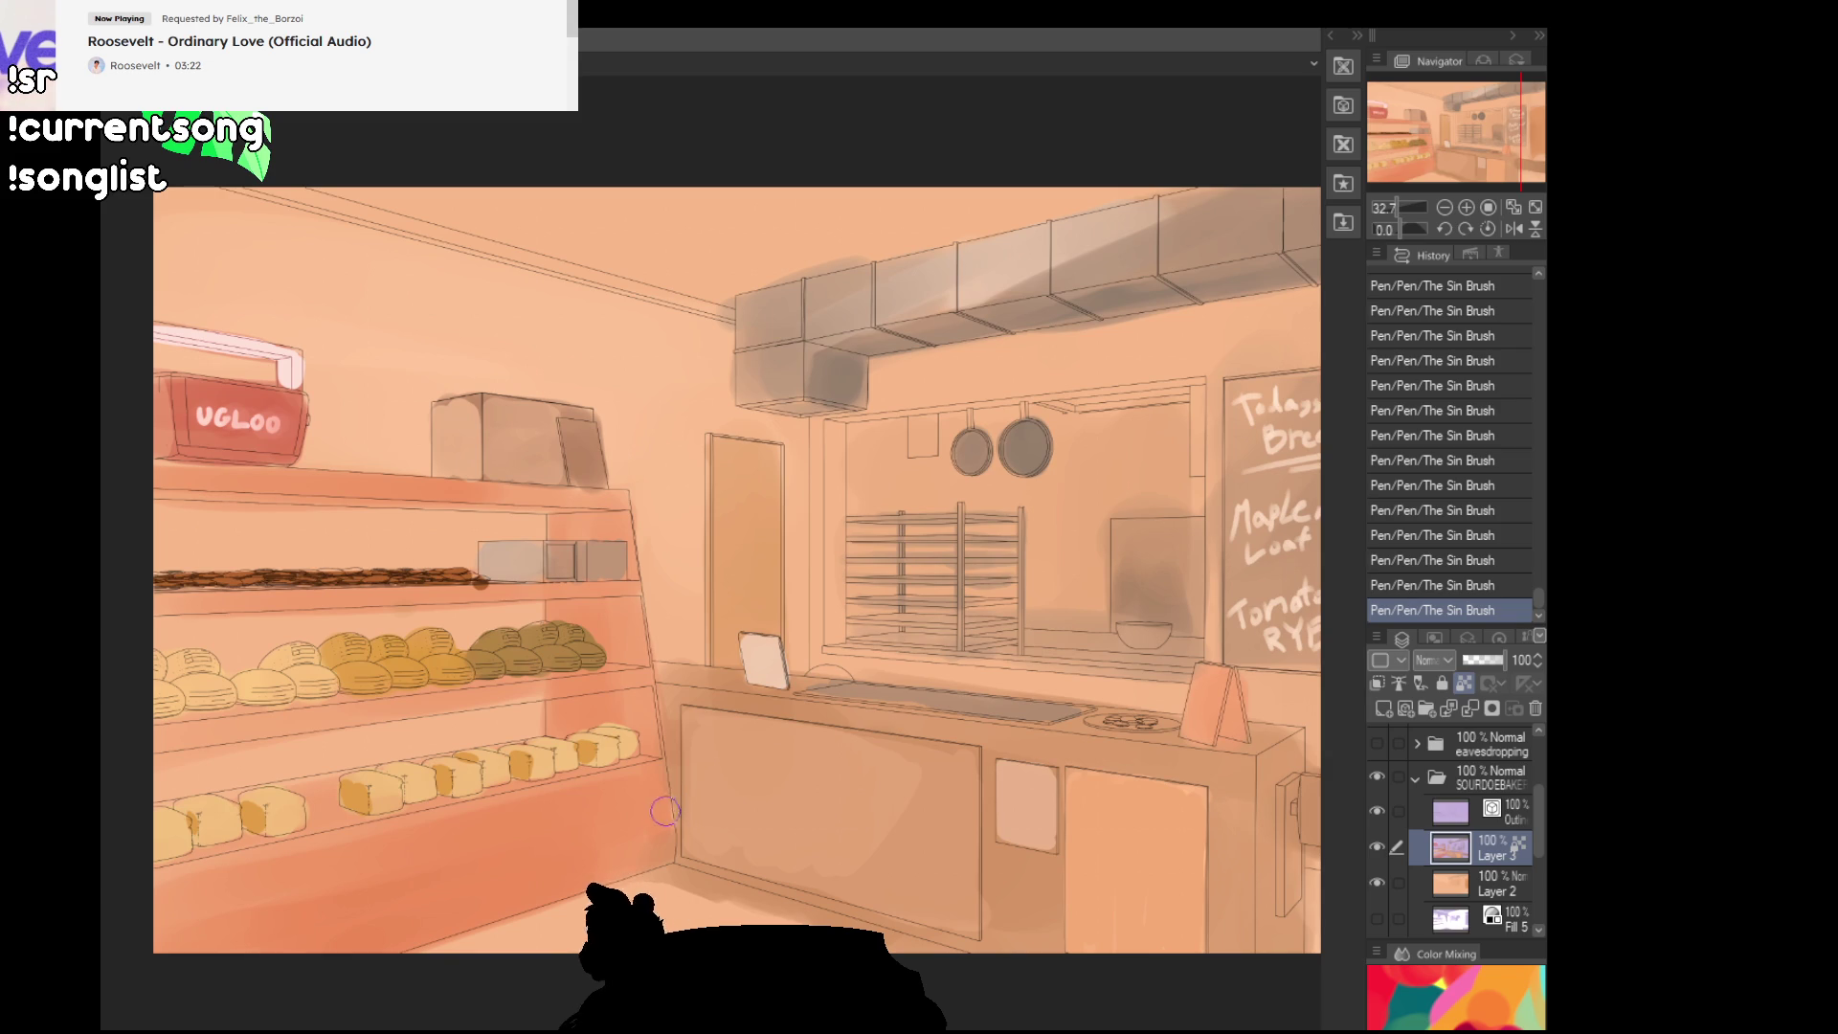
left_click_drag(1013, 705, 879, 787)
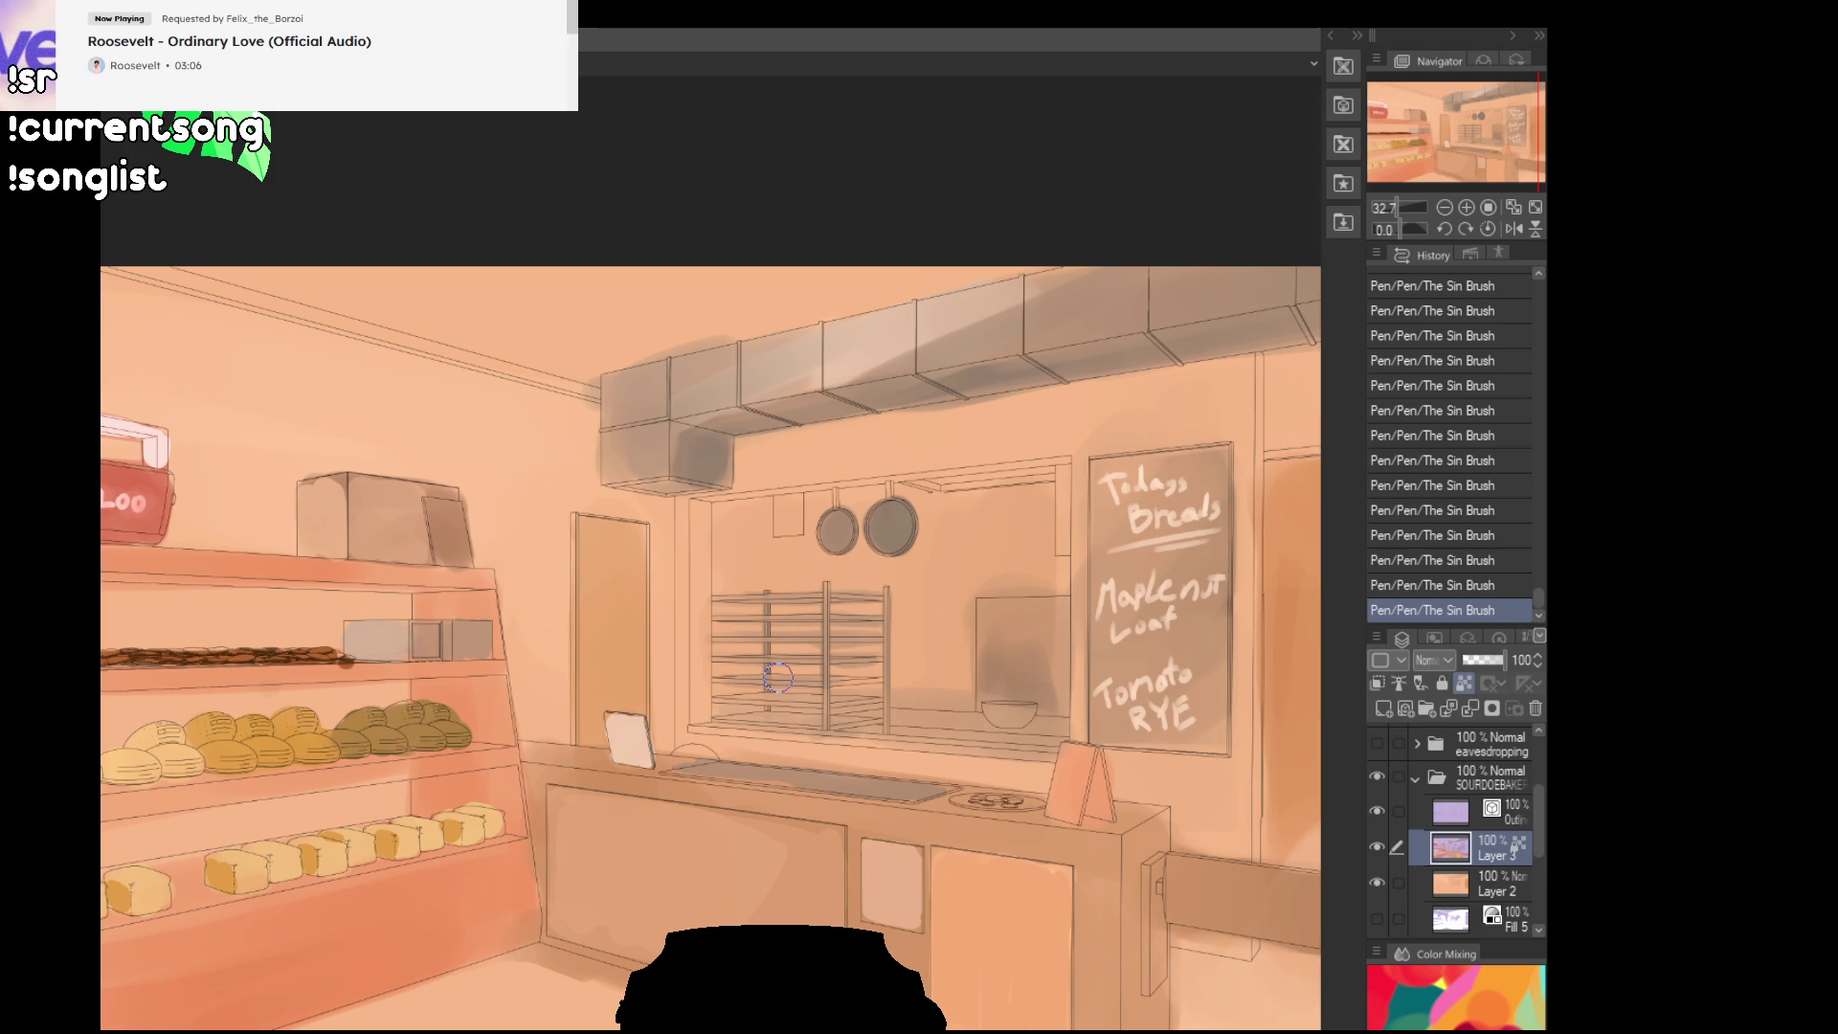
left_click(1440, 885)
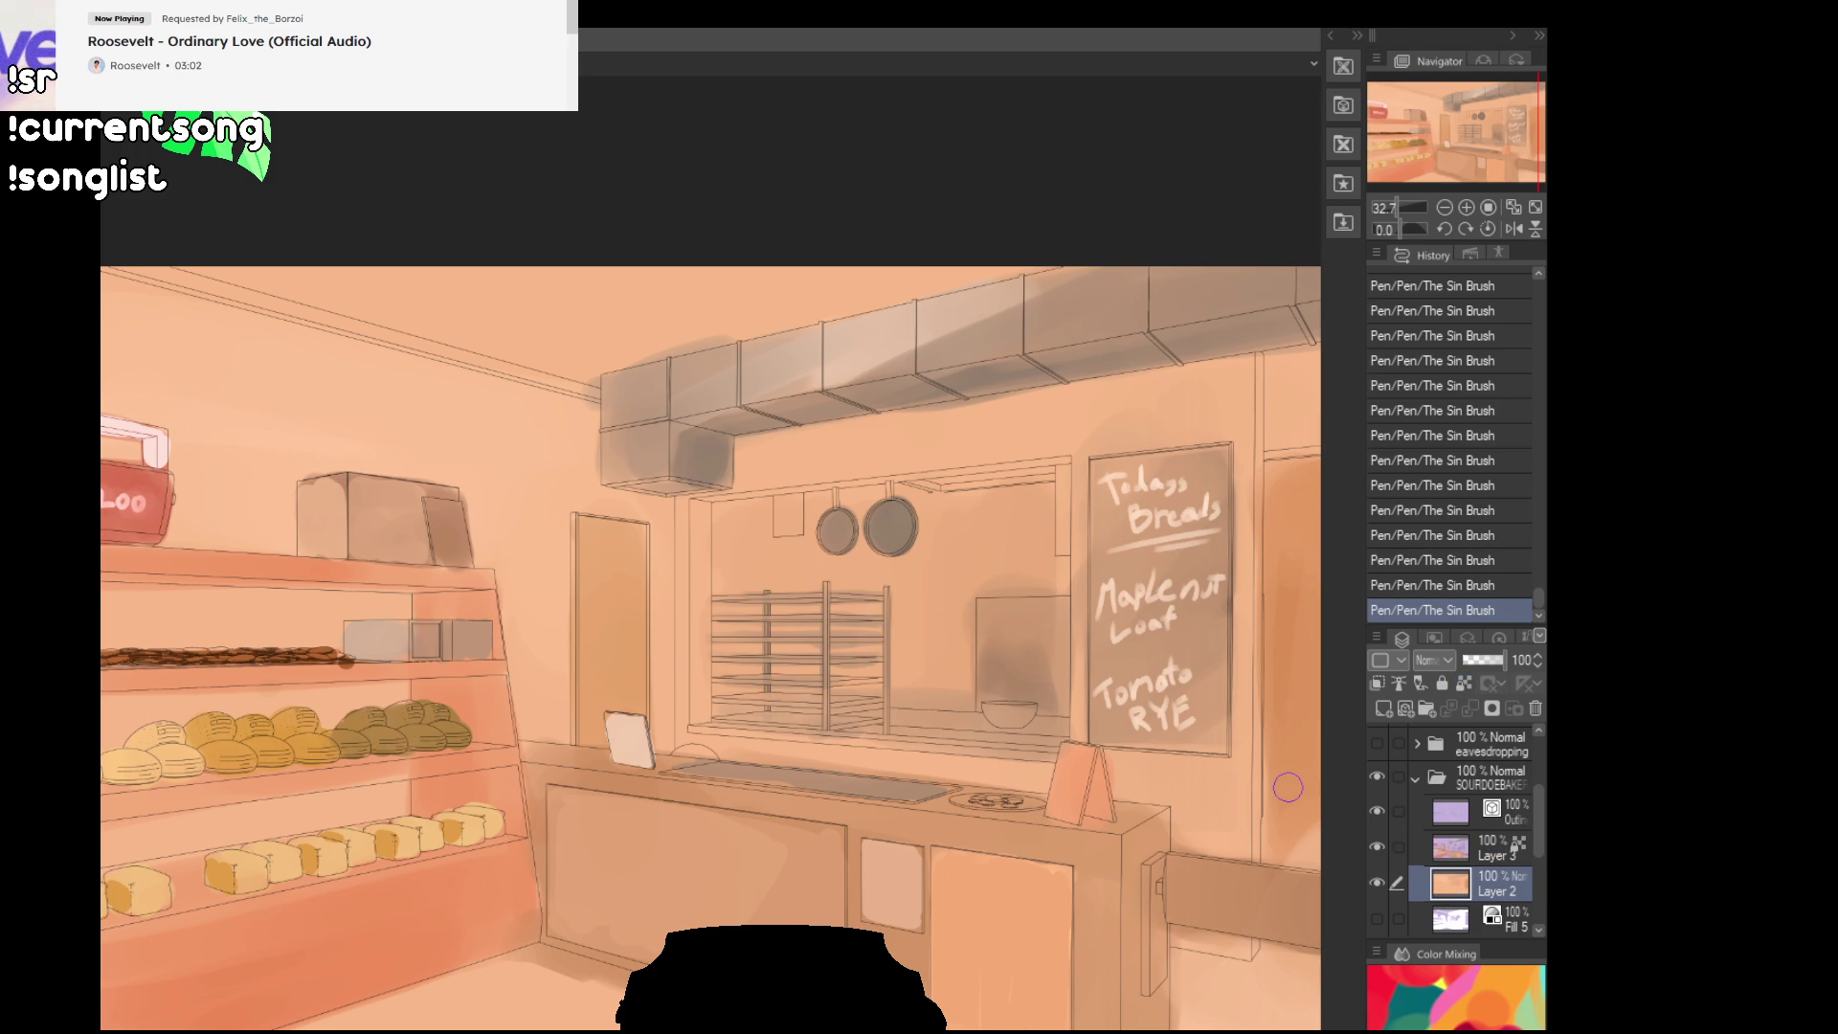
key("ctrl+z")
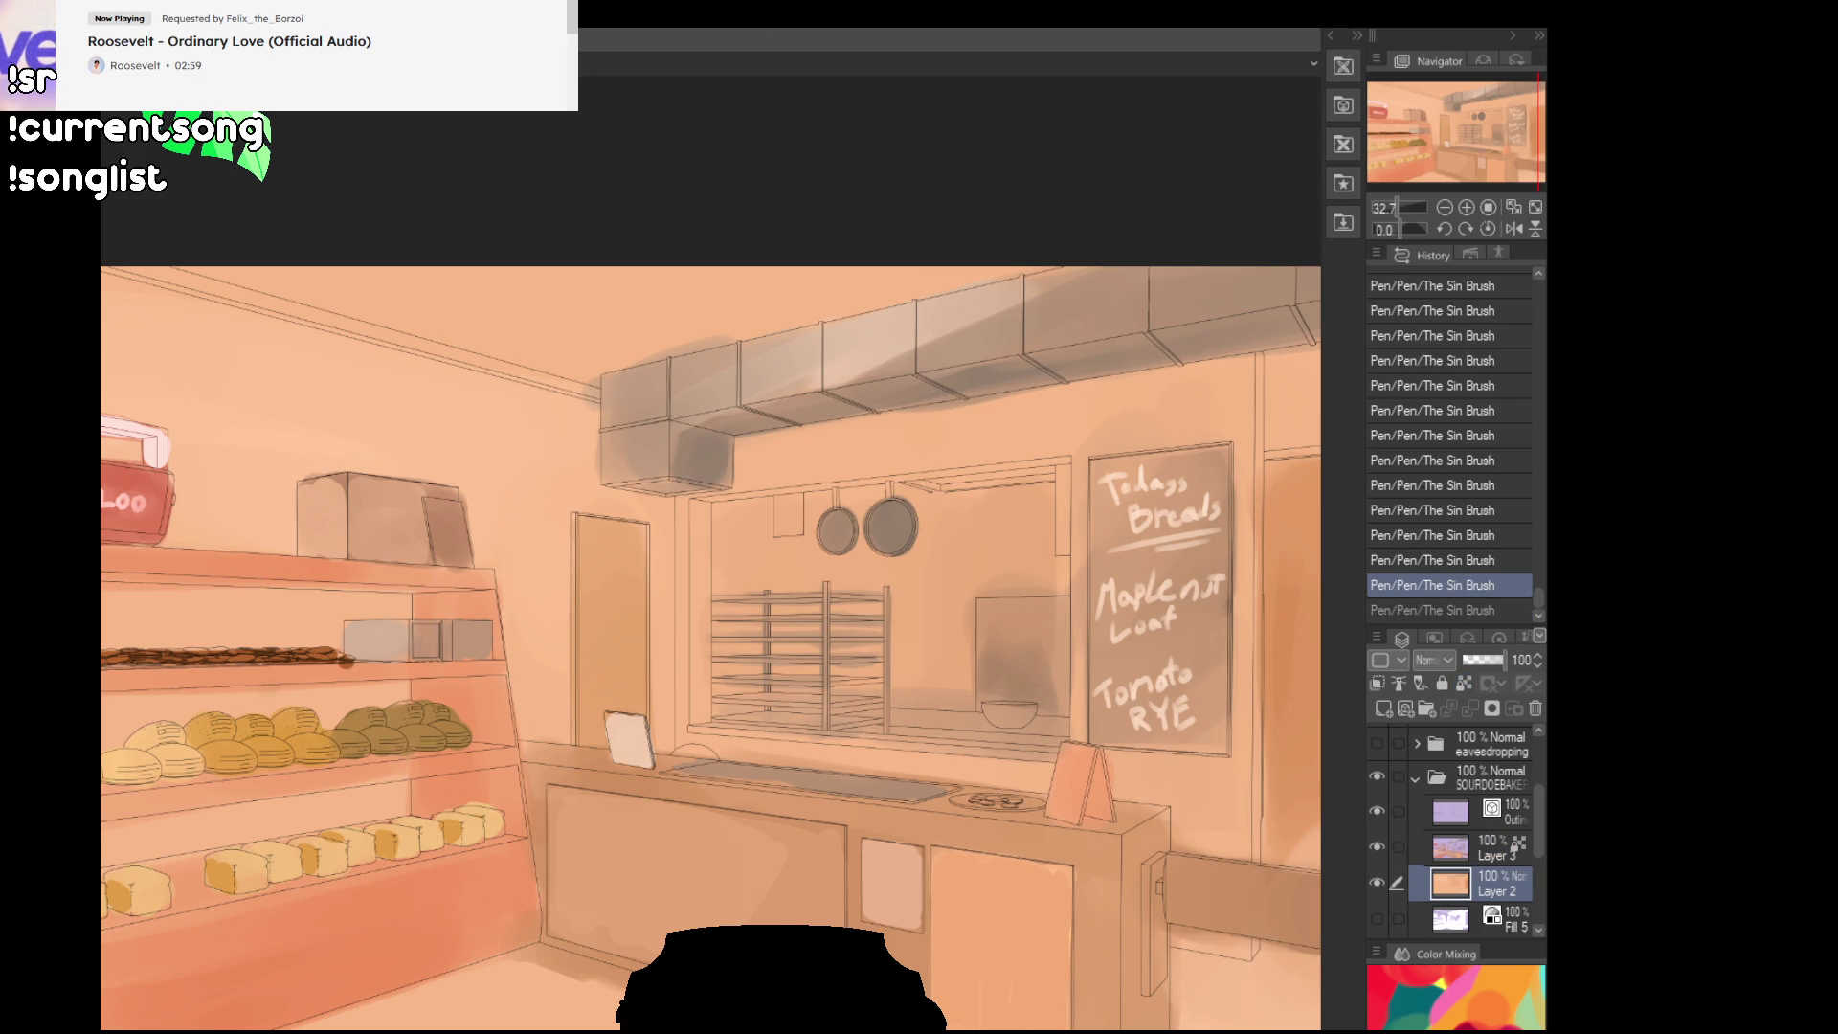
mouse_move(336, 536)
left_mouse_down()
mouse_move(312, 823)
mouse_move(140, 873)
mouse_move(201, 460)
left_mouse_up()
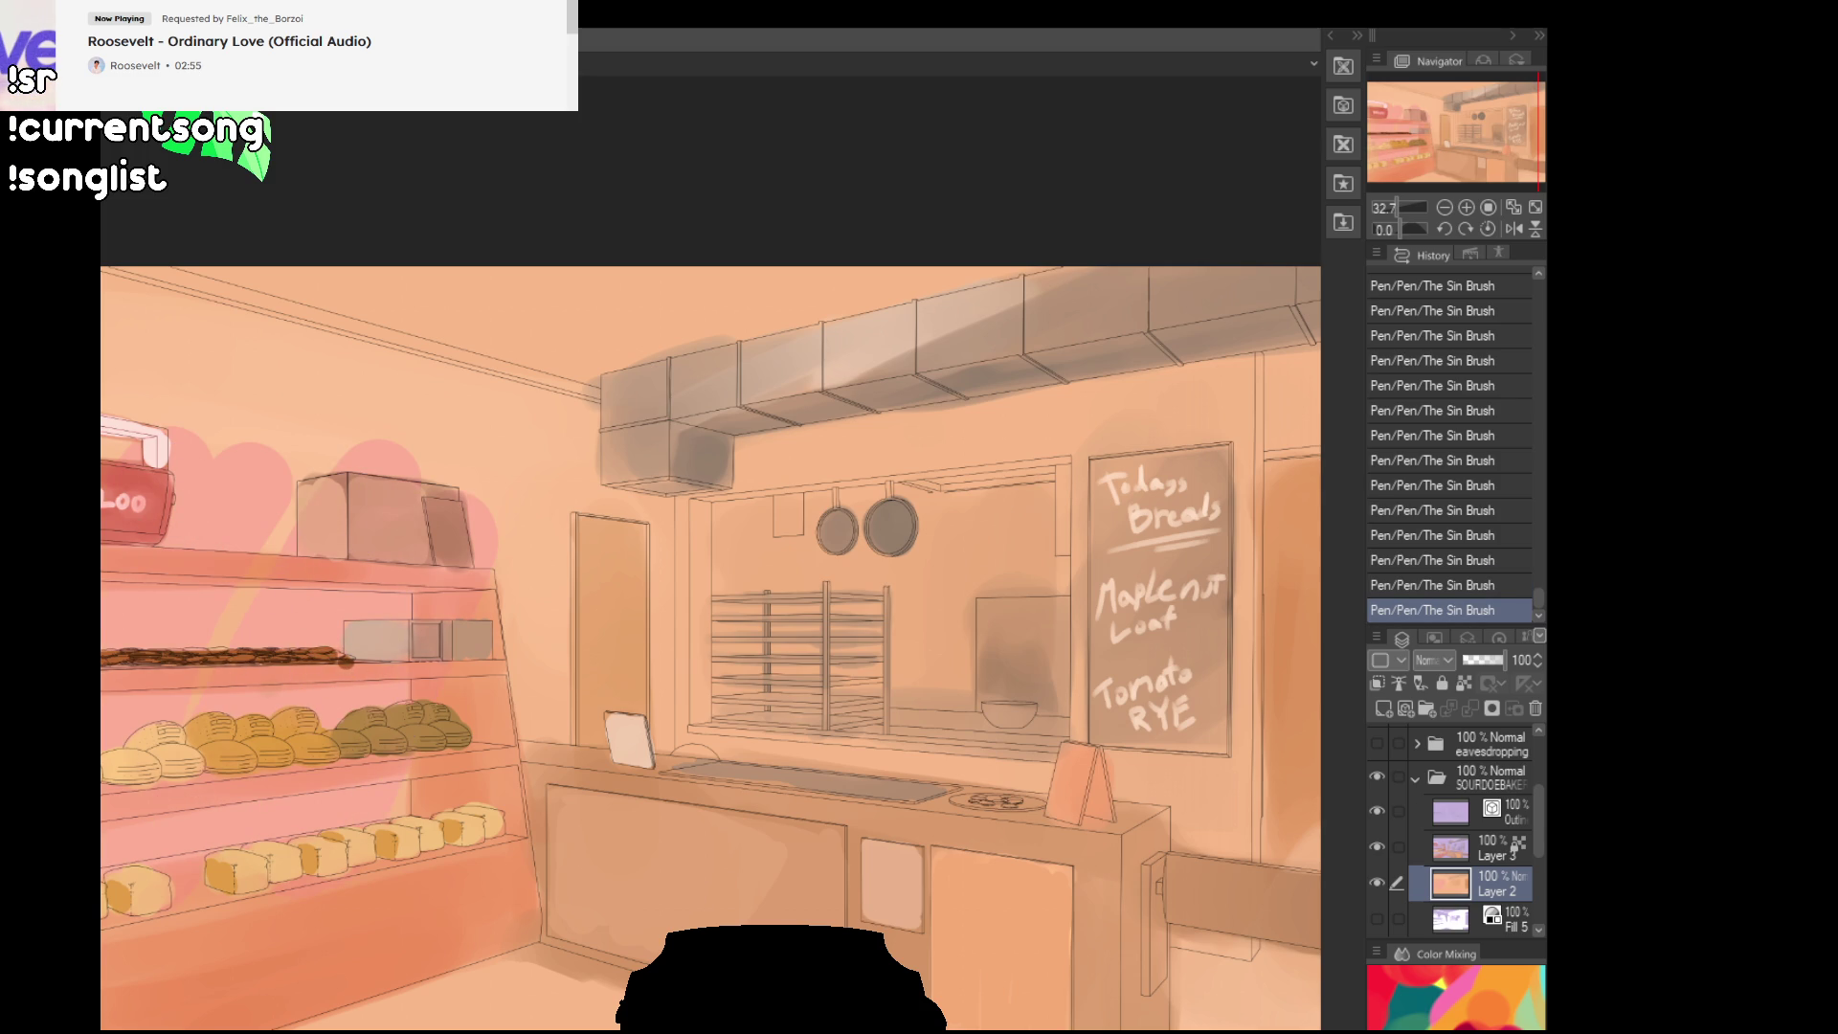
key("ctrl+z")
key("ctrl+y")
key("ctrl+z")
Step: Wash light yellow over the left shelves, upper-left wall, pink wall patch and door
mouse_move(143, 680)
left_mouse_down()
mouse_move(115, 383)
mouse_move(498, 435)
left_mouse_up()
mouse_move(173, 351)
left_mouse_down()
mouse_move(431, 433)
mouse_move(288, 450)
mouse_move(163, 823)
mouse_move(175, 737)
mouse_move(154, 939)
mouse_move(287, 879)
mouse_move(215, 909)
mouse_move(334, 892)
mouse_move(349, 924)
mouse_move(413, 766)
mouse_move(440, 431)
mouse_move(457, 769)
mouse_move(493, 661)
mouse_move(479, 861)
mouse_move(493, 661)
mouse_move(520, 713)
mouse_move(503, 689)
mouse_move(475, 846)
mouse_move(522, 689)
mouse_move(537, 713)
mouse_move(513, 670)
mouse_move(491, 744)
mouse_move(513, 648)
mouse_move(423, 504)
mouse_move(527, 676)
left_mouse_up()
left_click_drag(554, 462, 553, 690)
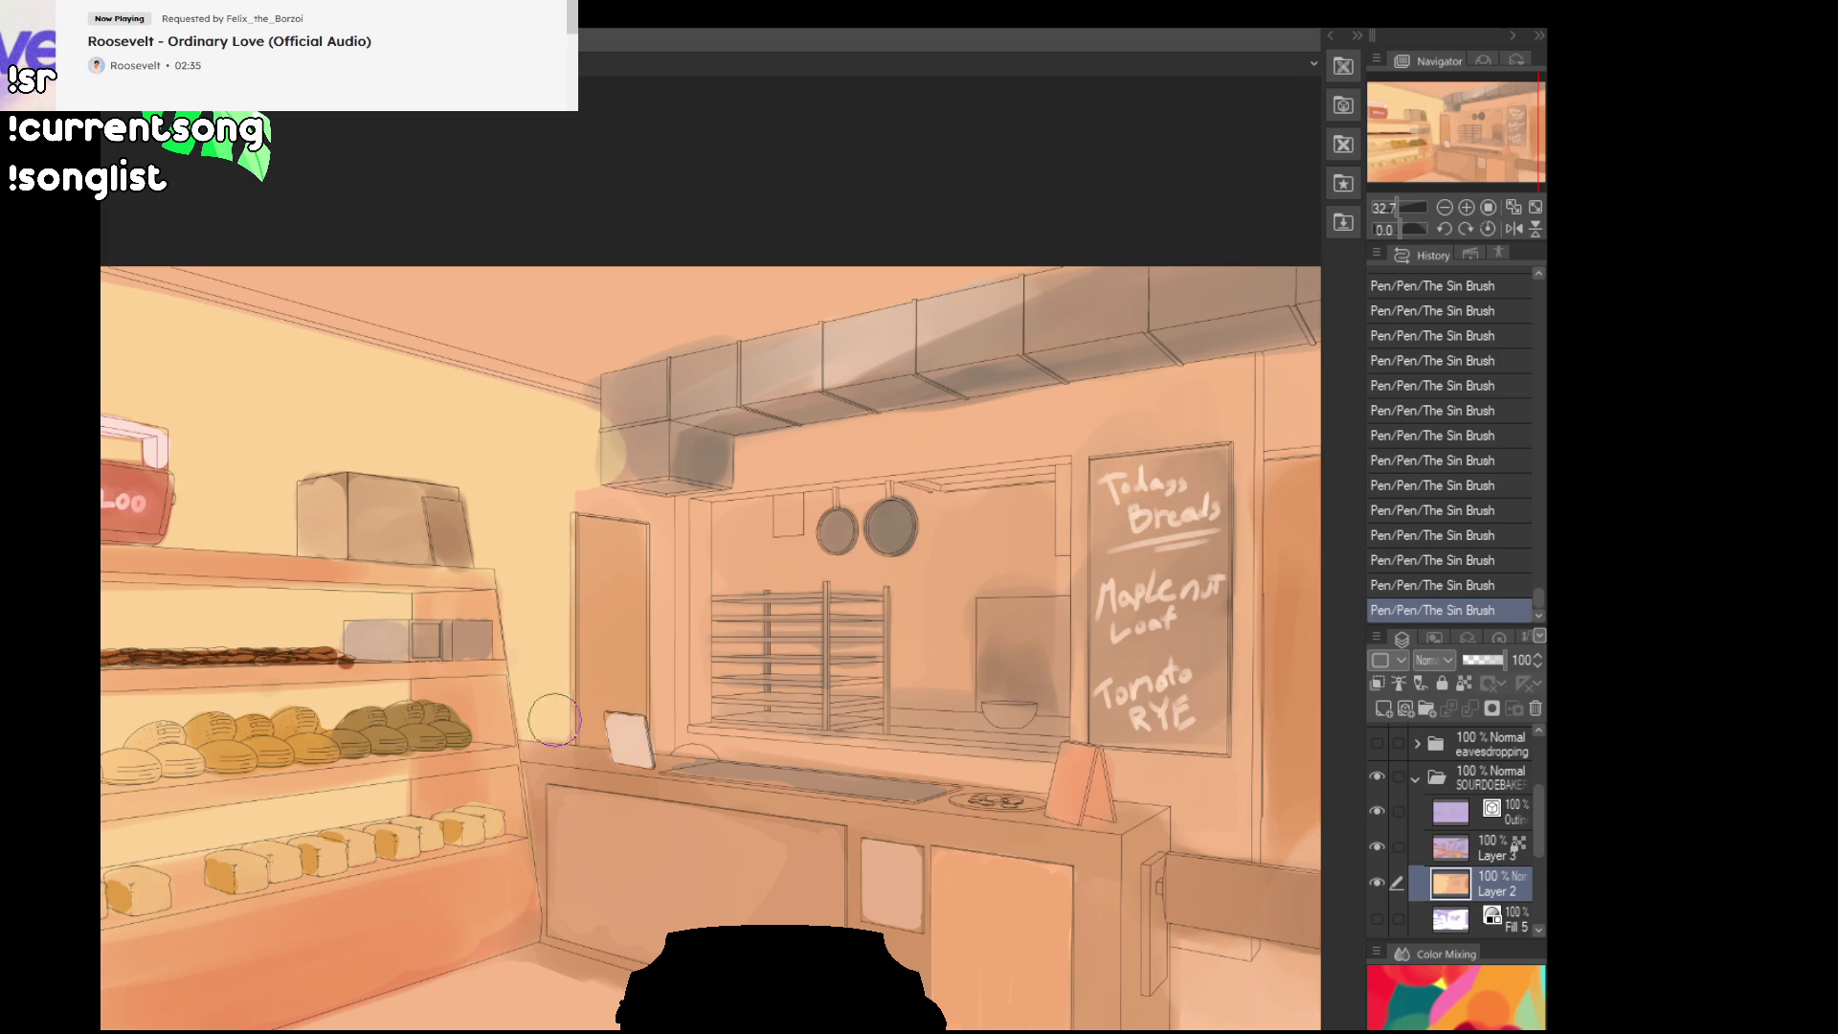
left_click_drag(589, 488, 601, 566)
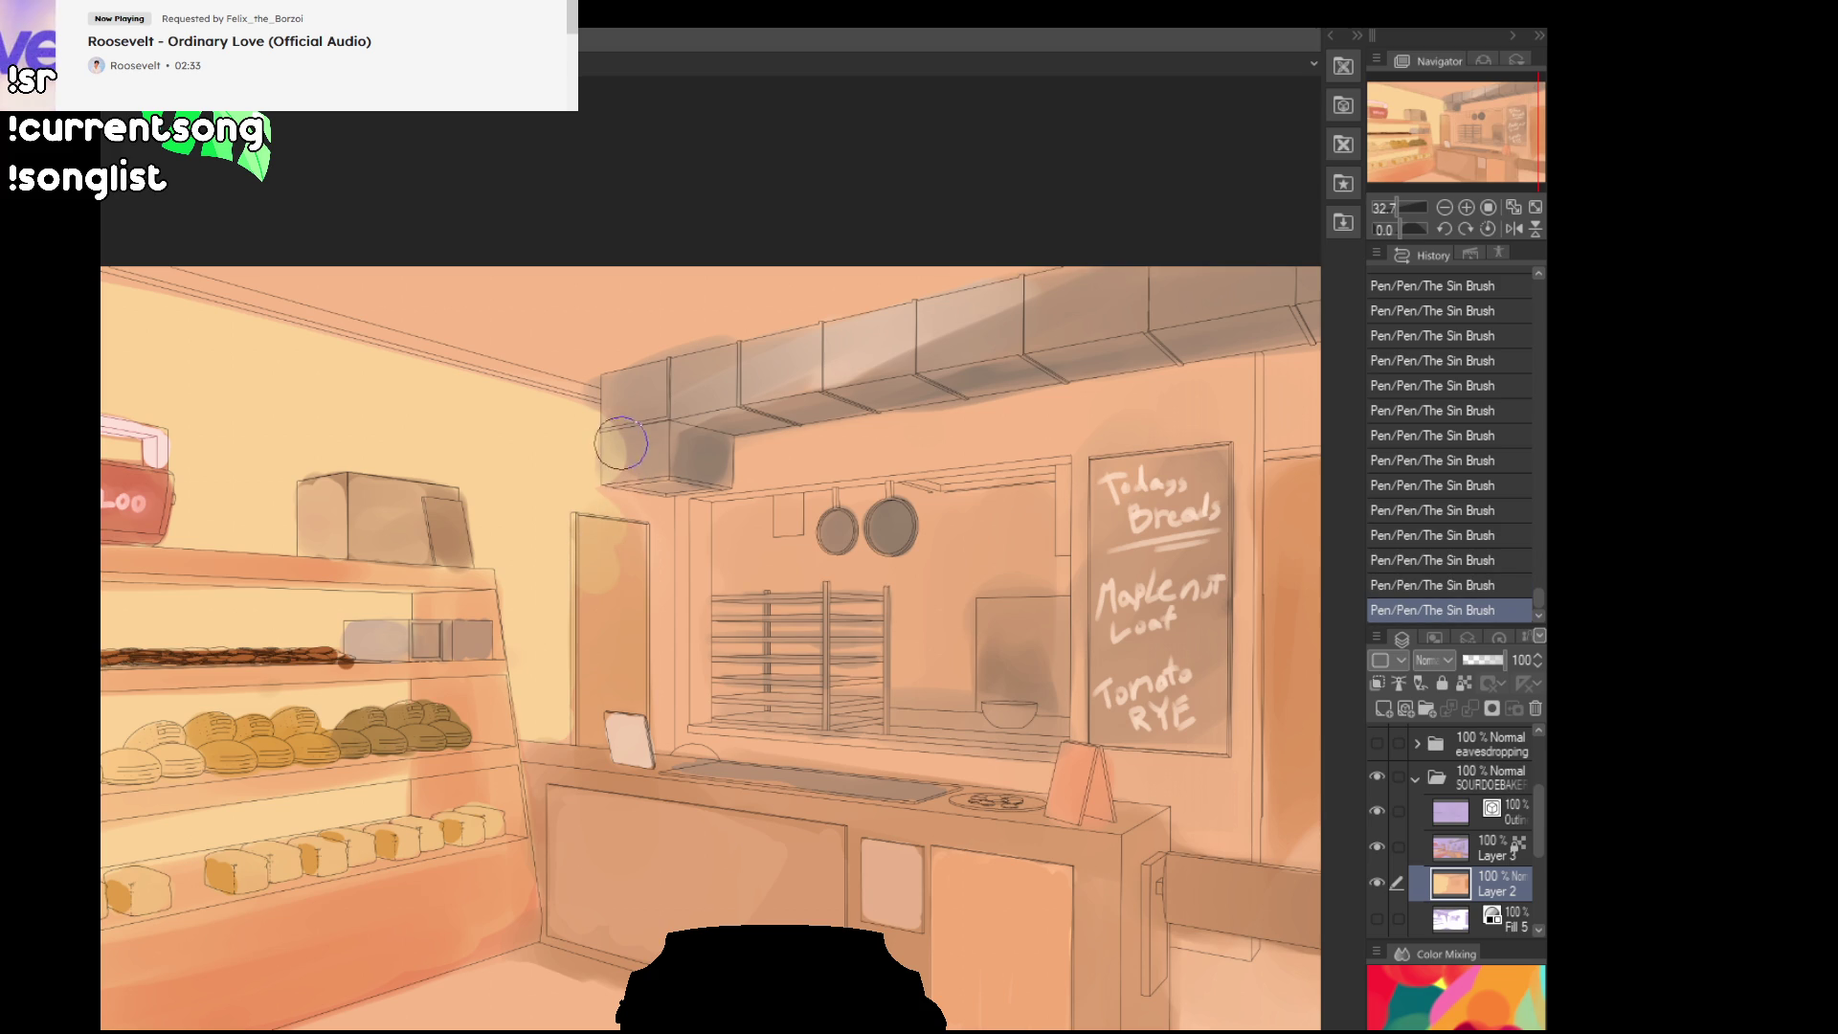
left_click_drag(627, 460, 645, 685)
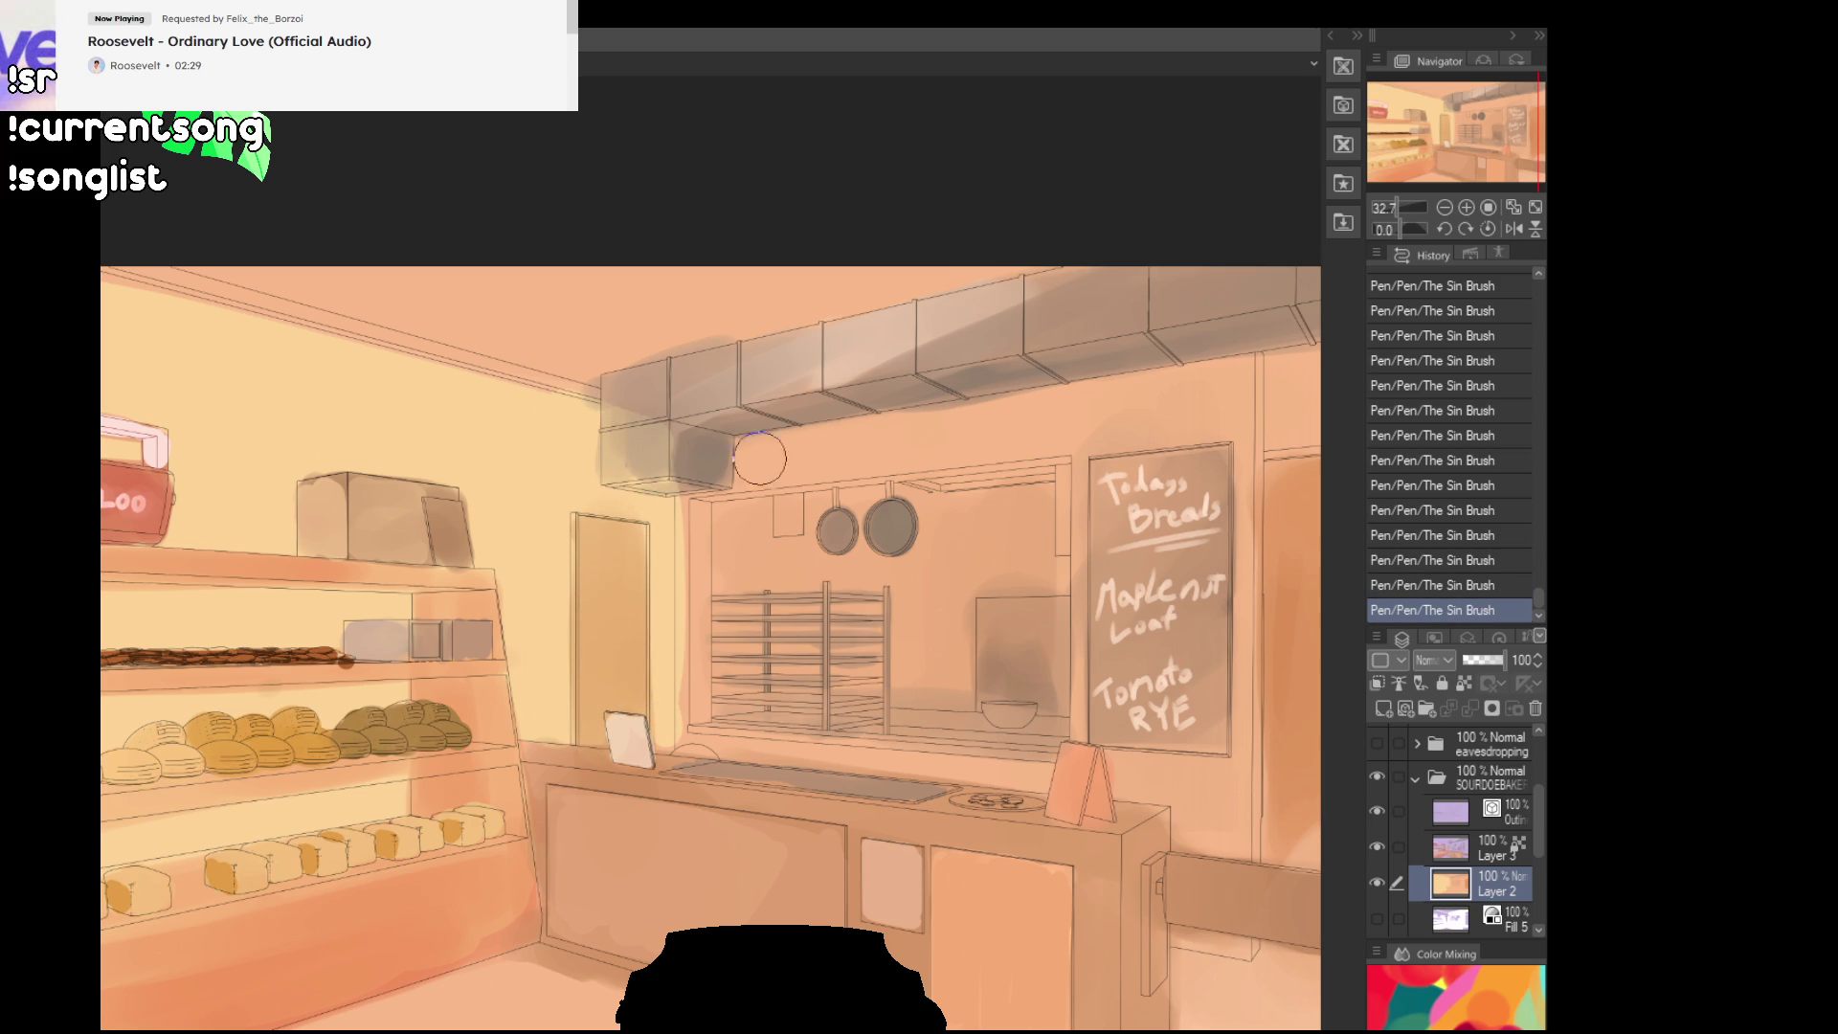
mouse_move(642, 398)
left_mouse_down()
mouse_move(622, 450)
mouse_move(680, 435)
mouse_move(613, 459)
mouse_move(632, 464)
left_mouse_up()
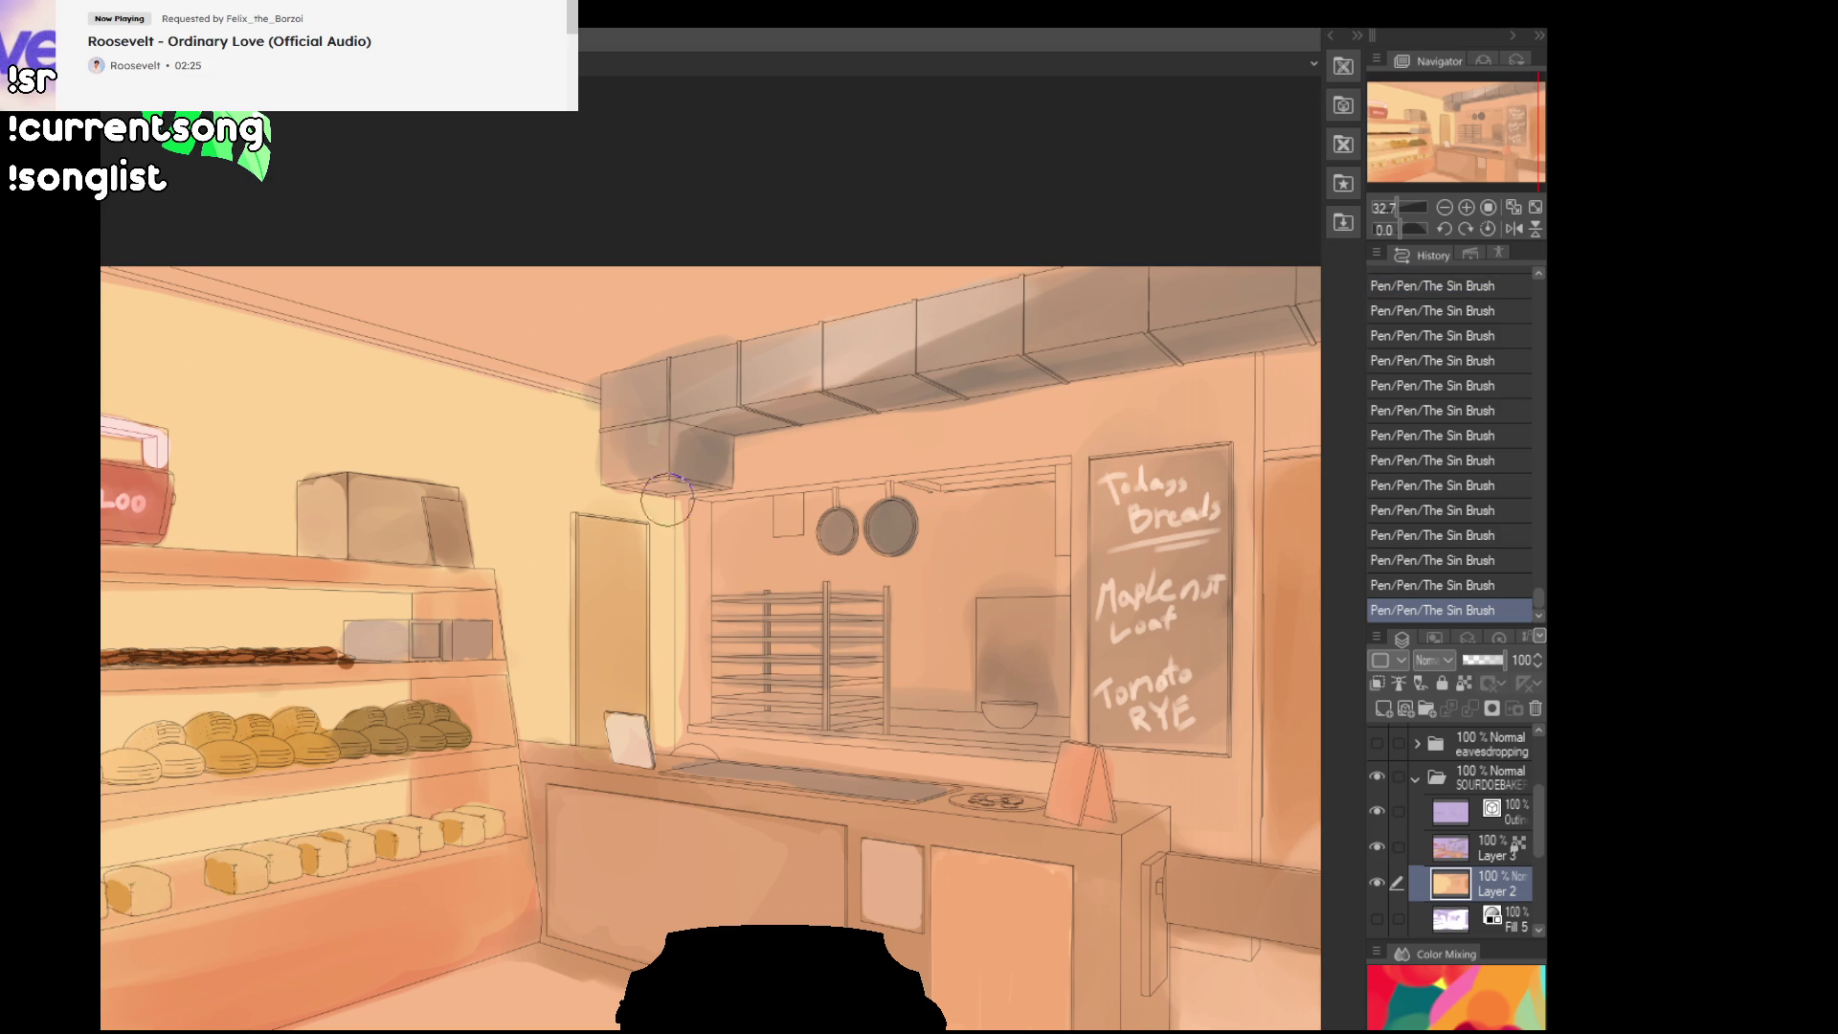
key("ctrl+z")
Step: Try and undo several back-wall and counter strokes, then fill the ceiling lighter peach
left_click_drag(1140, 671, 1127, 671)
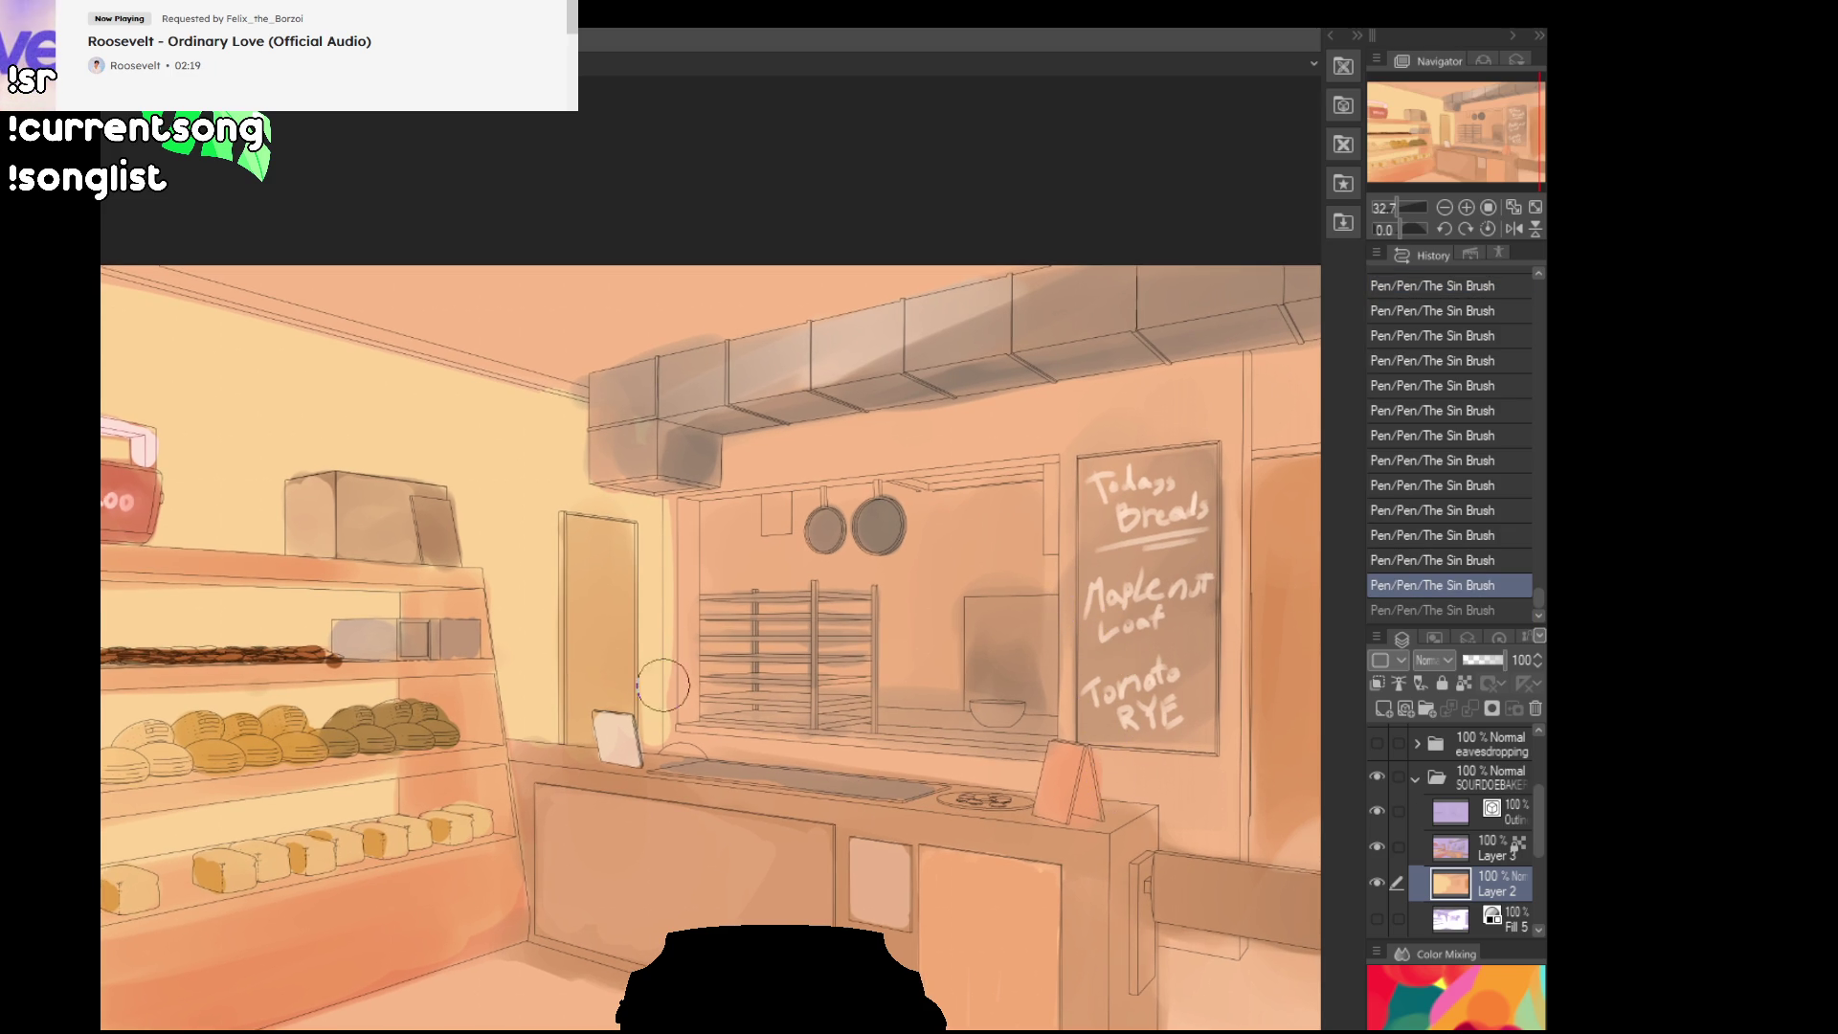
left_click_drag(677, 587, 669, 636)
key("ctrl+z")
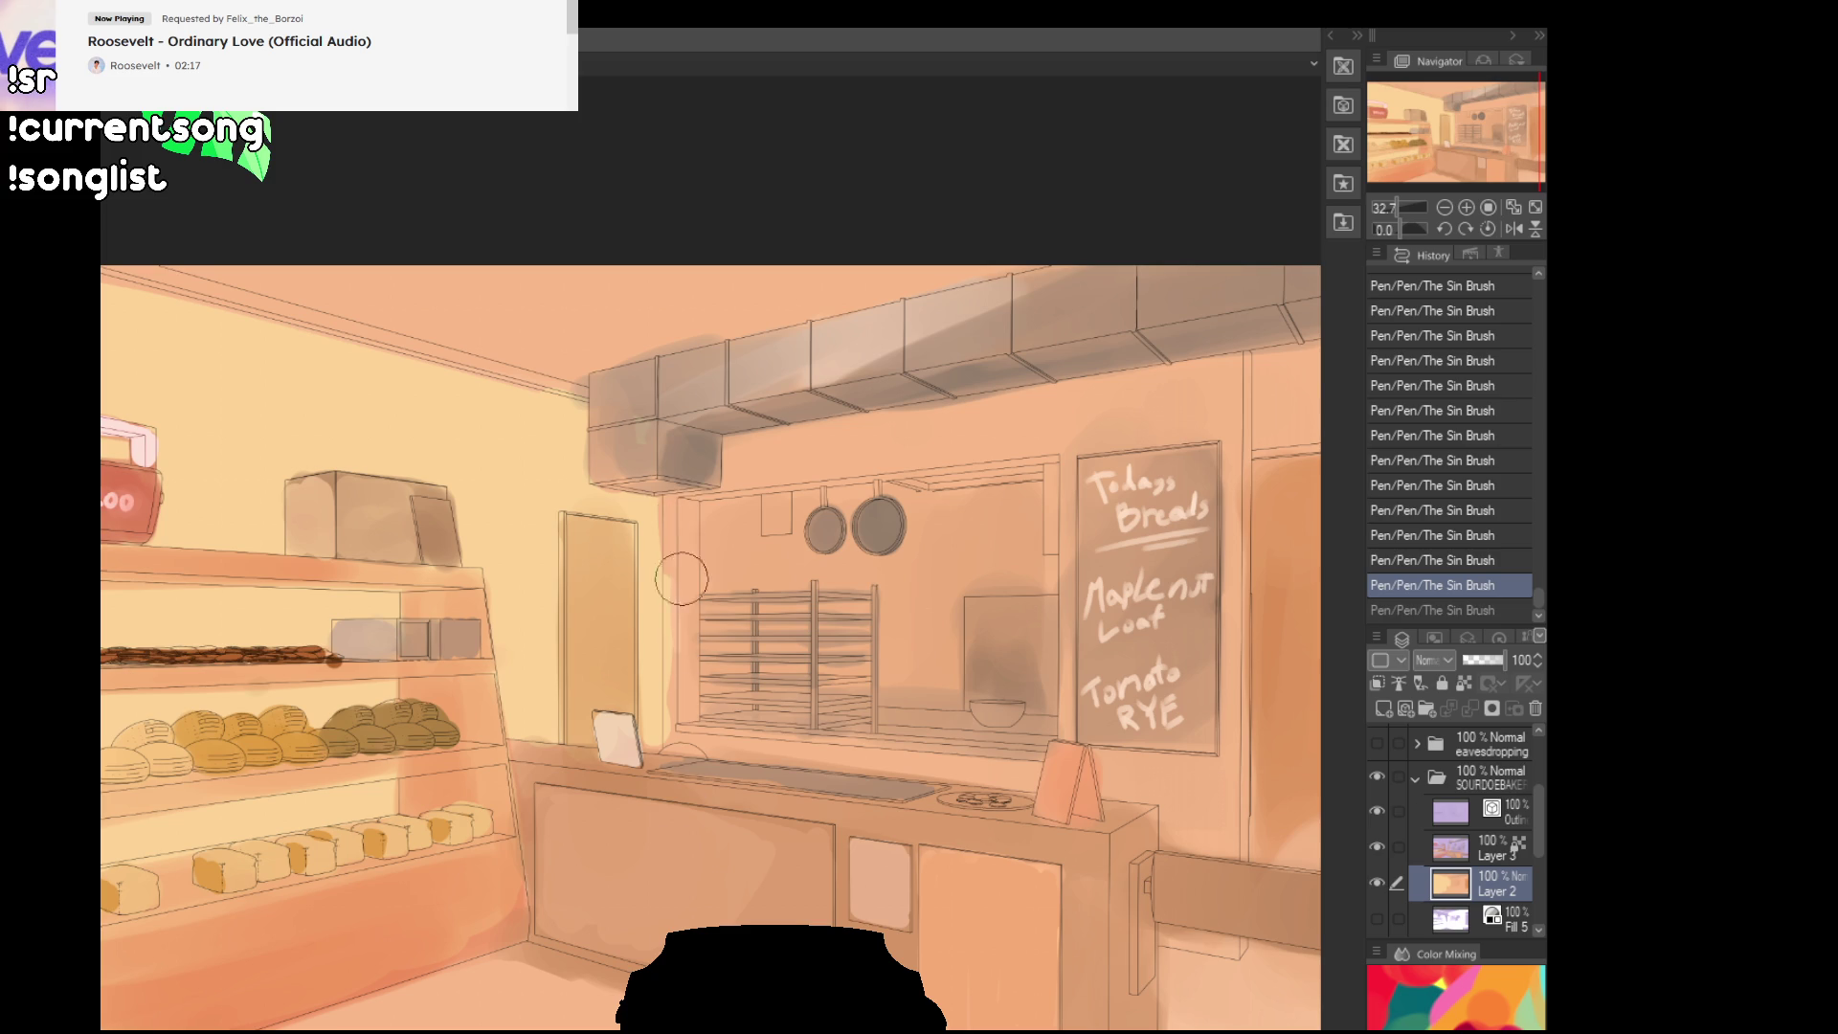
left_click_drag(675, 546, 669, 623)
key("ctrl+z")
left_click_drag(670, 503, 670, 651)
key("ctrl+z")
left_click_drag(670, 537, 667, 746)
key("ctrl+z")
left_click_drag(680, 809, 684, 549)
mouse_move(1253, 675)
left_mouse_down()
mouse_move(1207, 573)
mouse_move(1185, 624)
left_mouse_up()
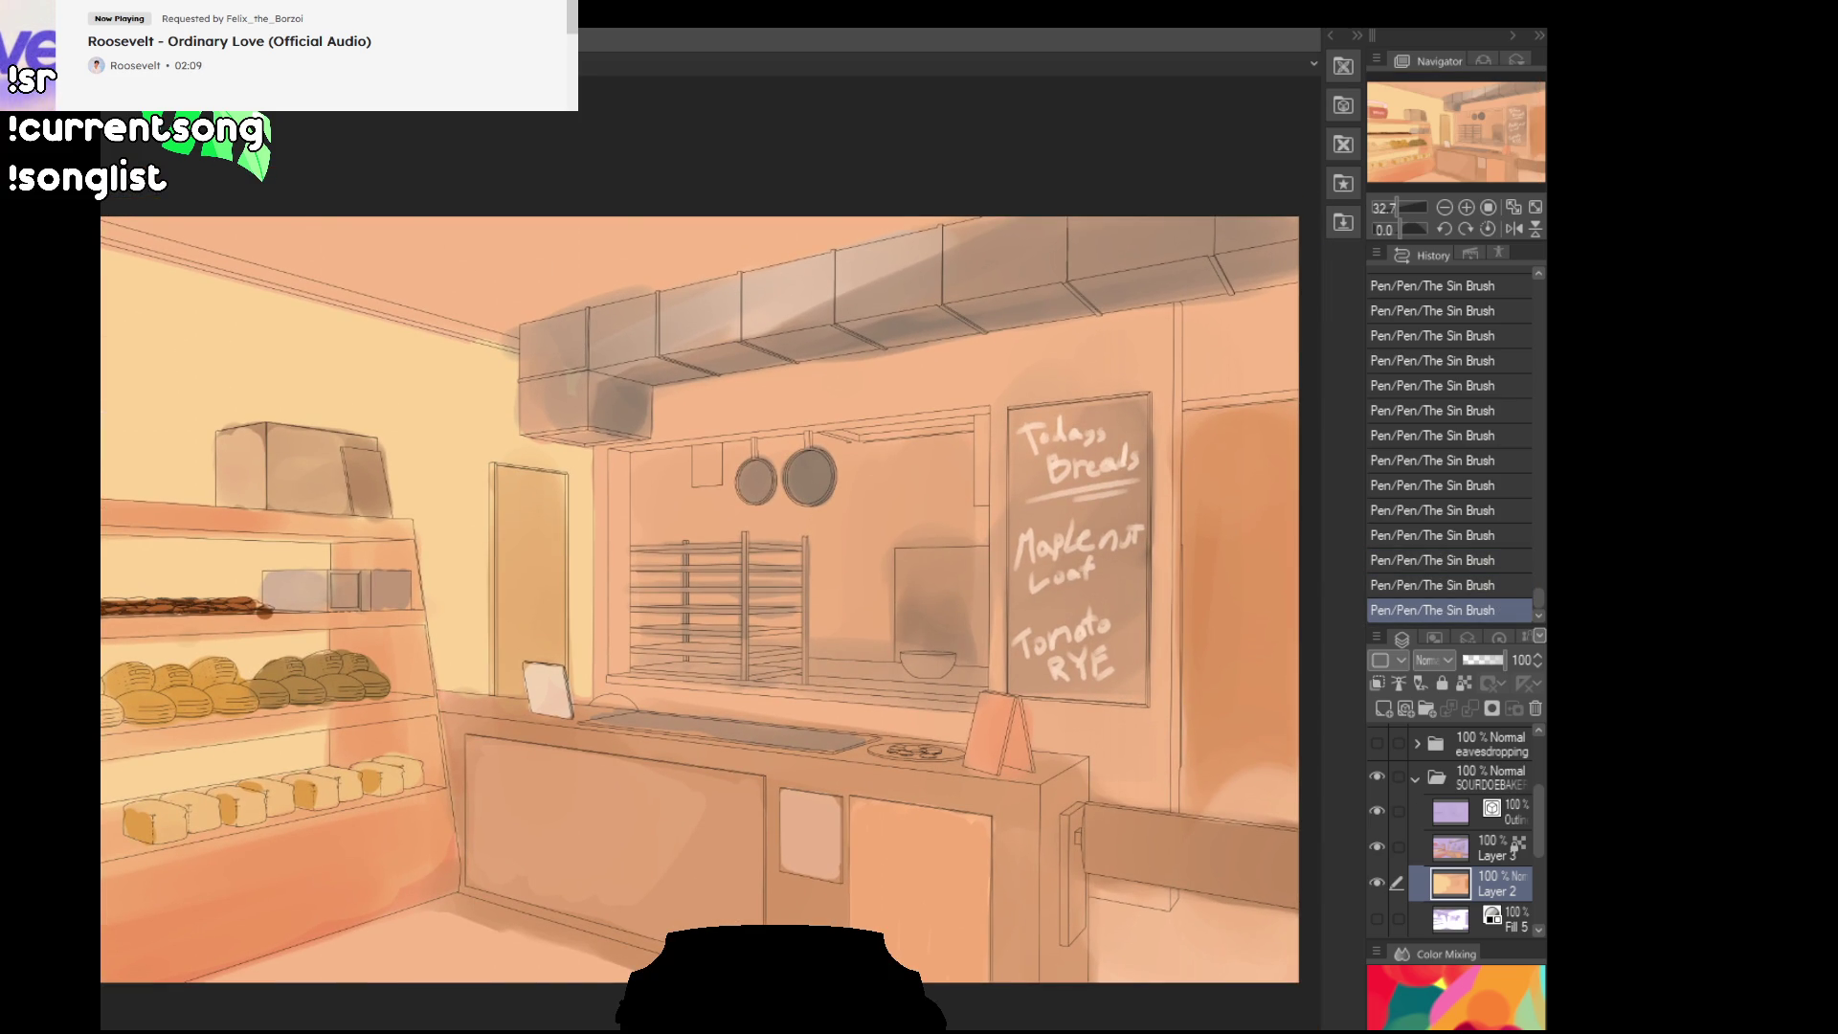
left_click(244, 258)
Step: Fill the ceiling with a lighter peach and centre the view on the back window
key("ctrl+z")
left_click(287, 258)
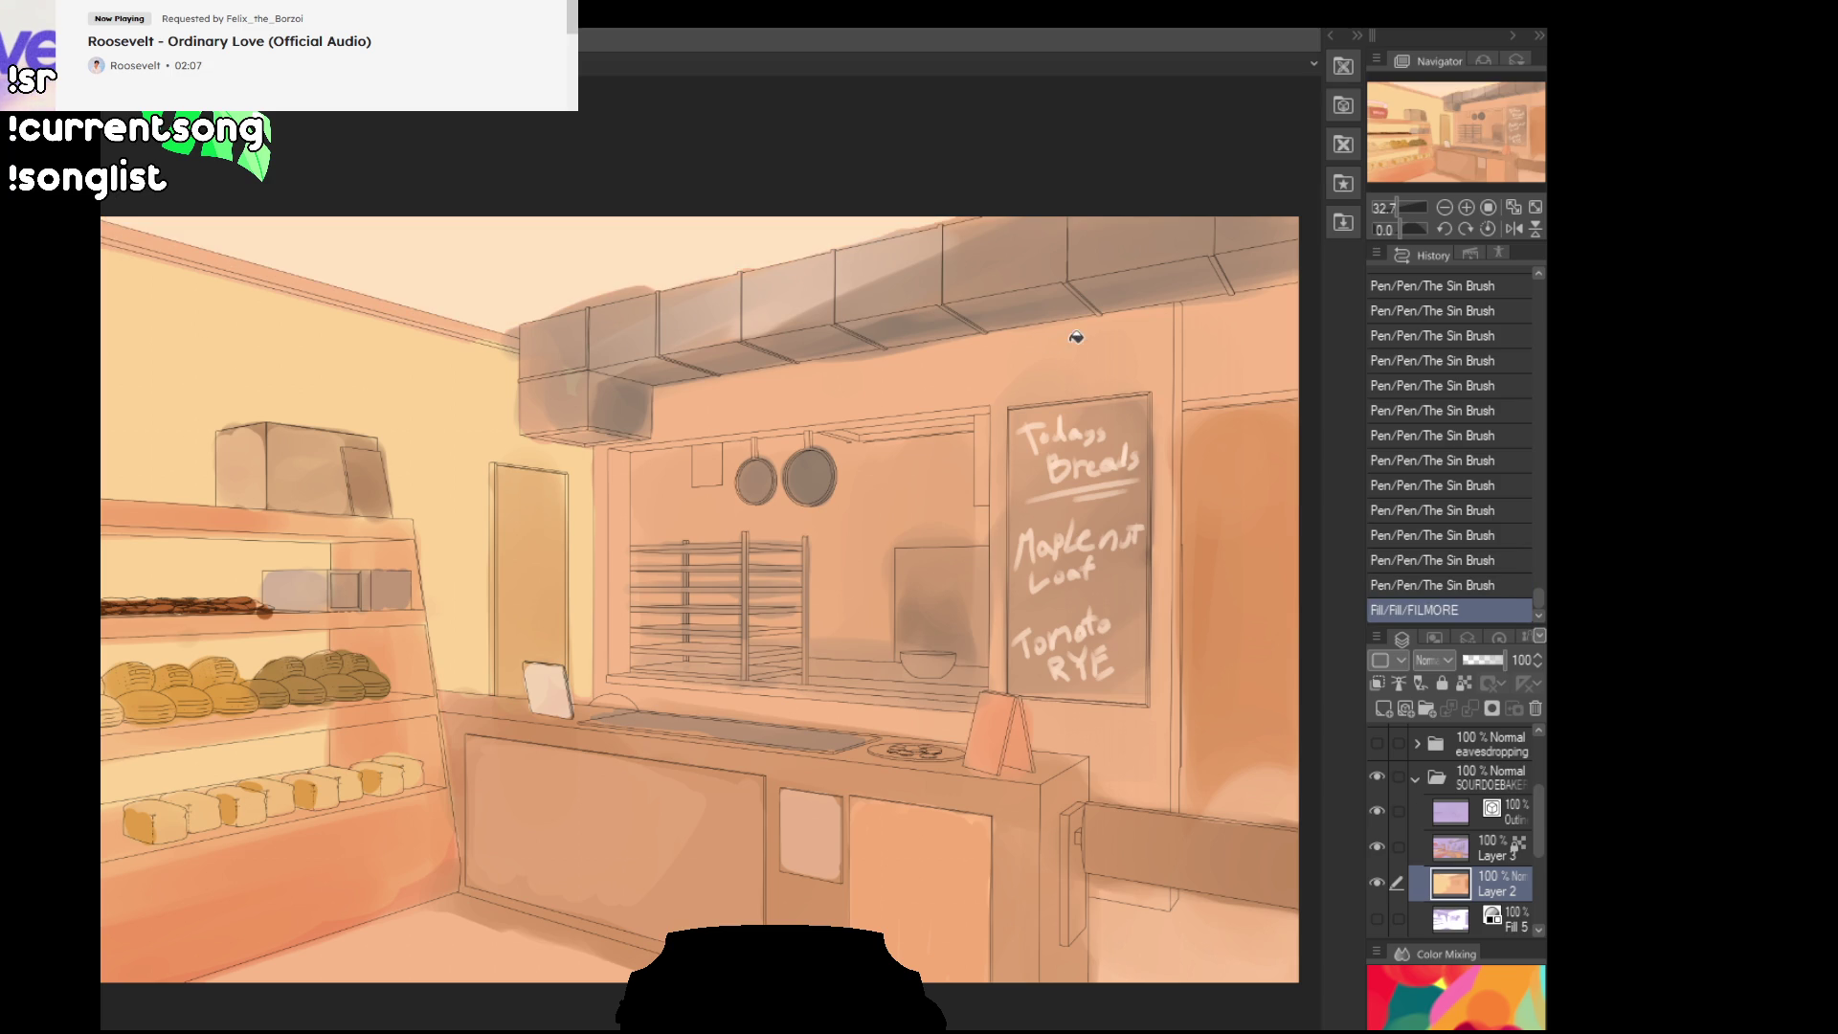
left_click_drag(1053, 346, 989, 383)
left_click_drag(430, 326, 589, 340)
left_click_drag(763, 246, 943, 287)
key("ctrl+z")
mouse_move(1131, 326)
left_mouse_down()
mouse_move(1001, 316)
mouse_move(1038, 307)
left_mouse_up()
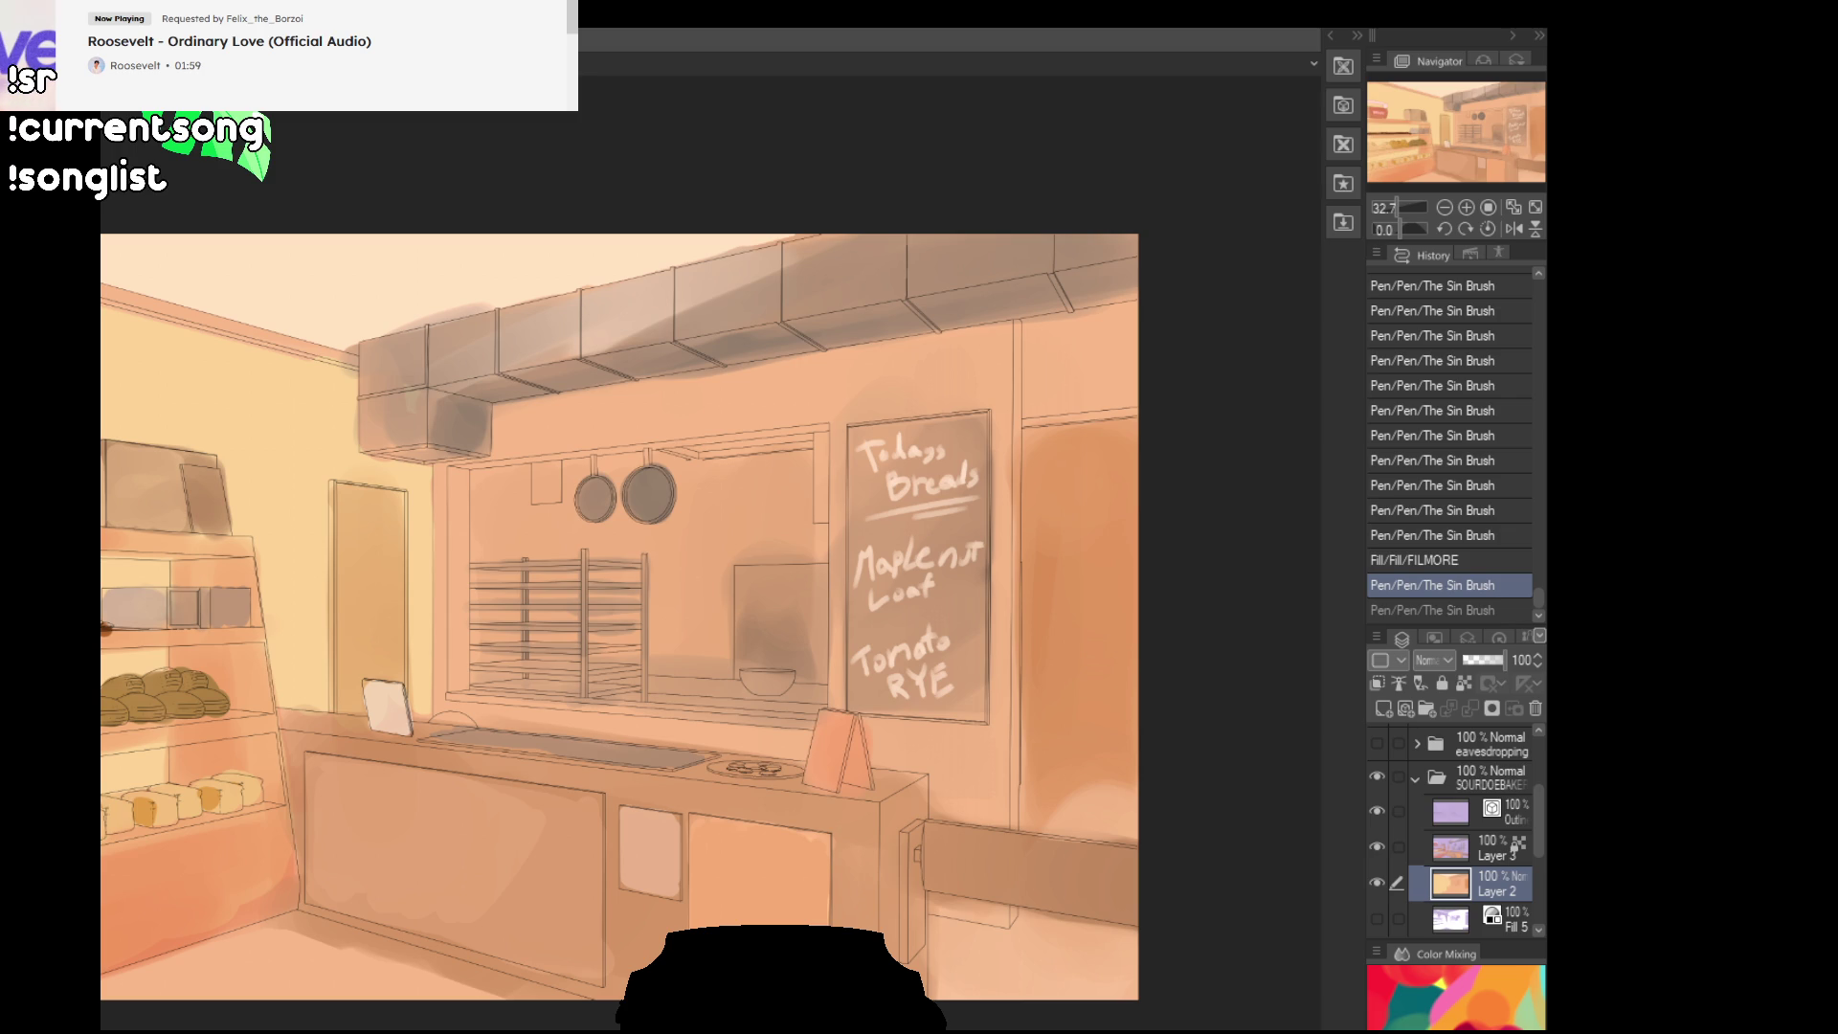
Step: Try blue strokes around the hanging pans, keeping an outline on the left pan
left_click_drag(738, 498, 684, 651)
key("ctrl+z")
mouse_move(756, 508)
left_mouse_down()
mouse_move(613, 584)
mouse_move(593, 536)
mouse_move(512, 565)
left_mouse_up()
key("ctrl+z")
key("ctrl+z")
left_click_drag(531, 488, 479, 632)
key("ctrl+z")
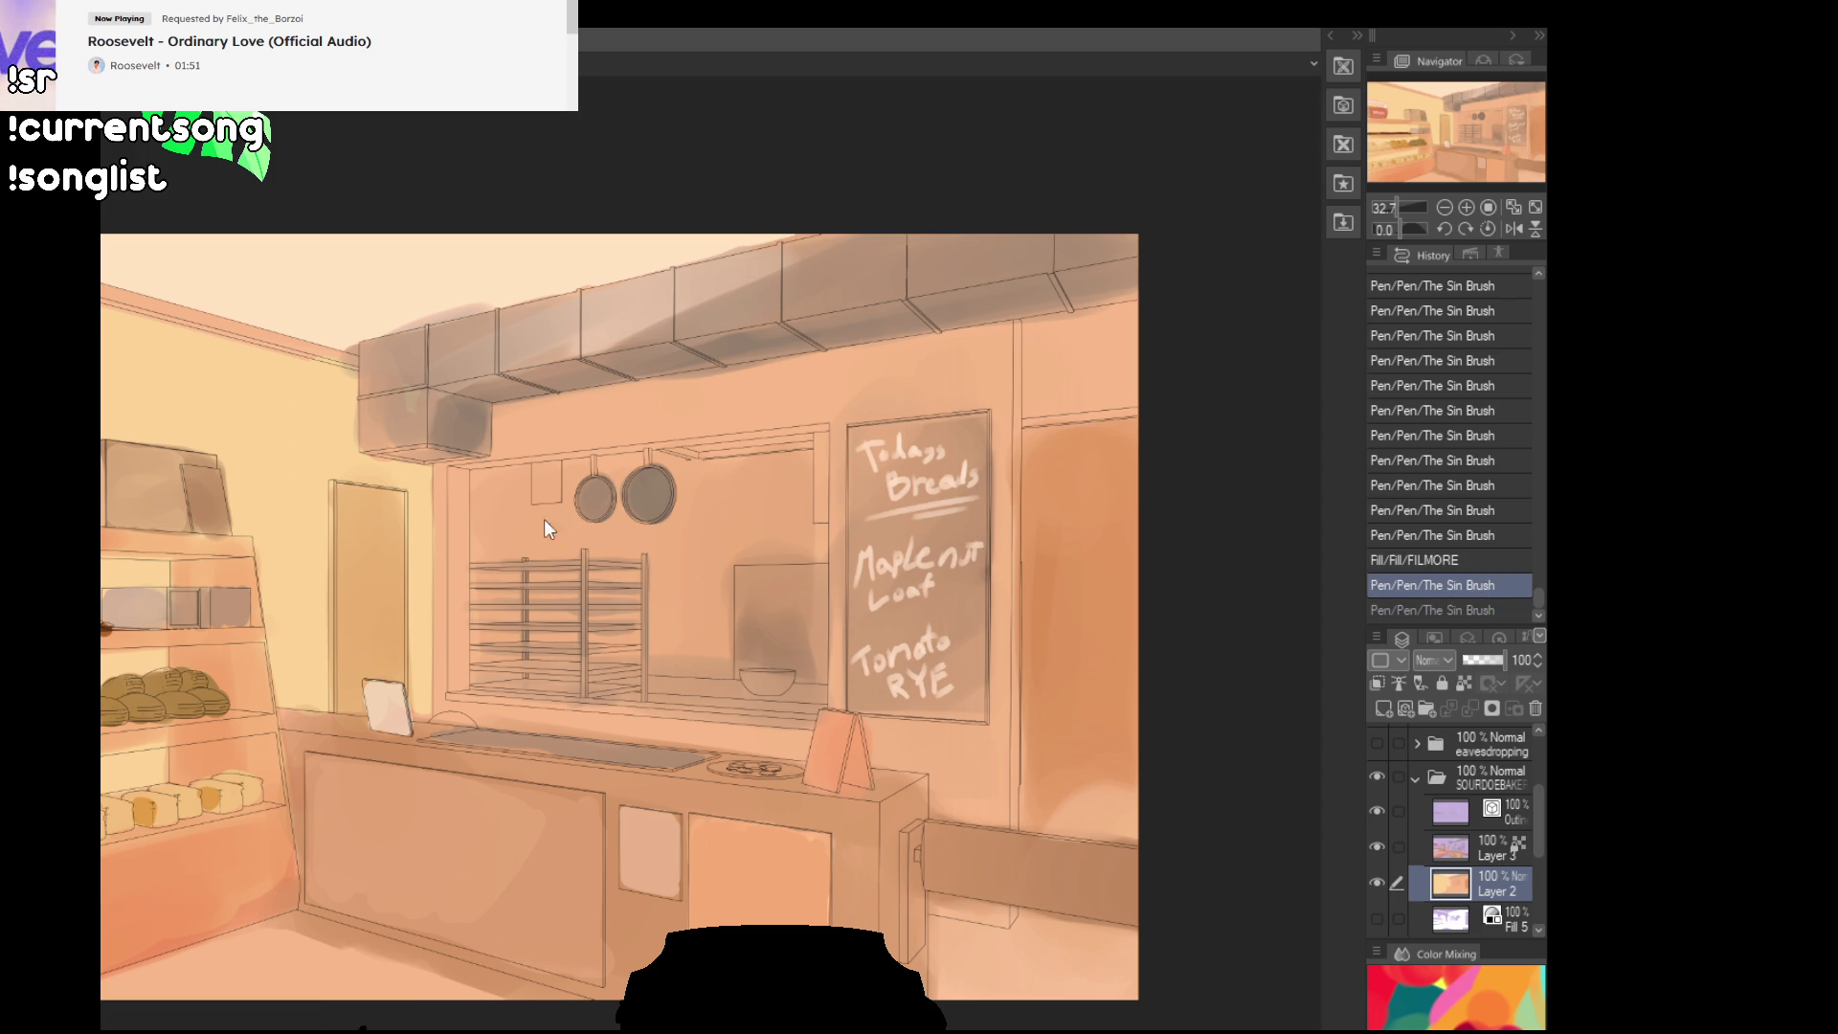
left_click_drag(594, 484, 637, 503)
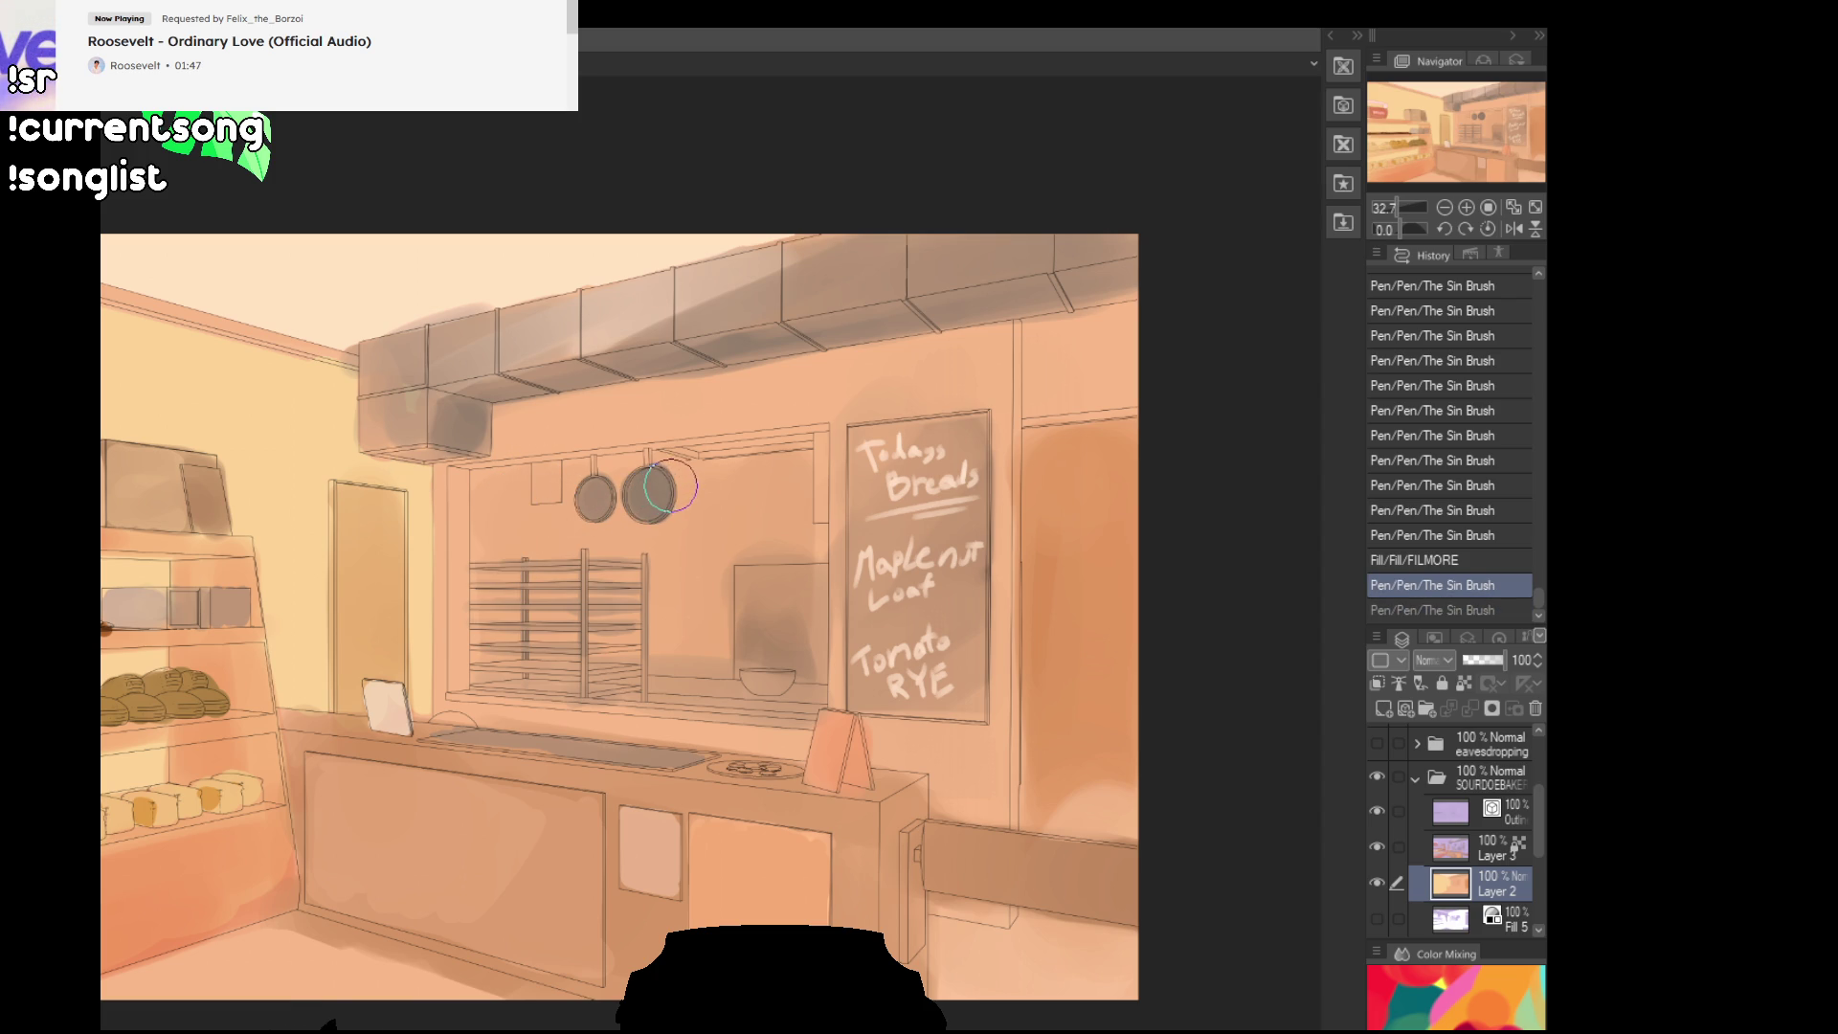
Step: Fill the back window with light blue sky and paint lavender over its left side and pans
left_click(580, 541)
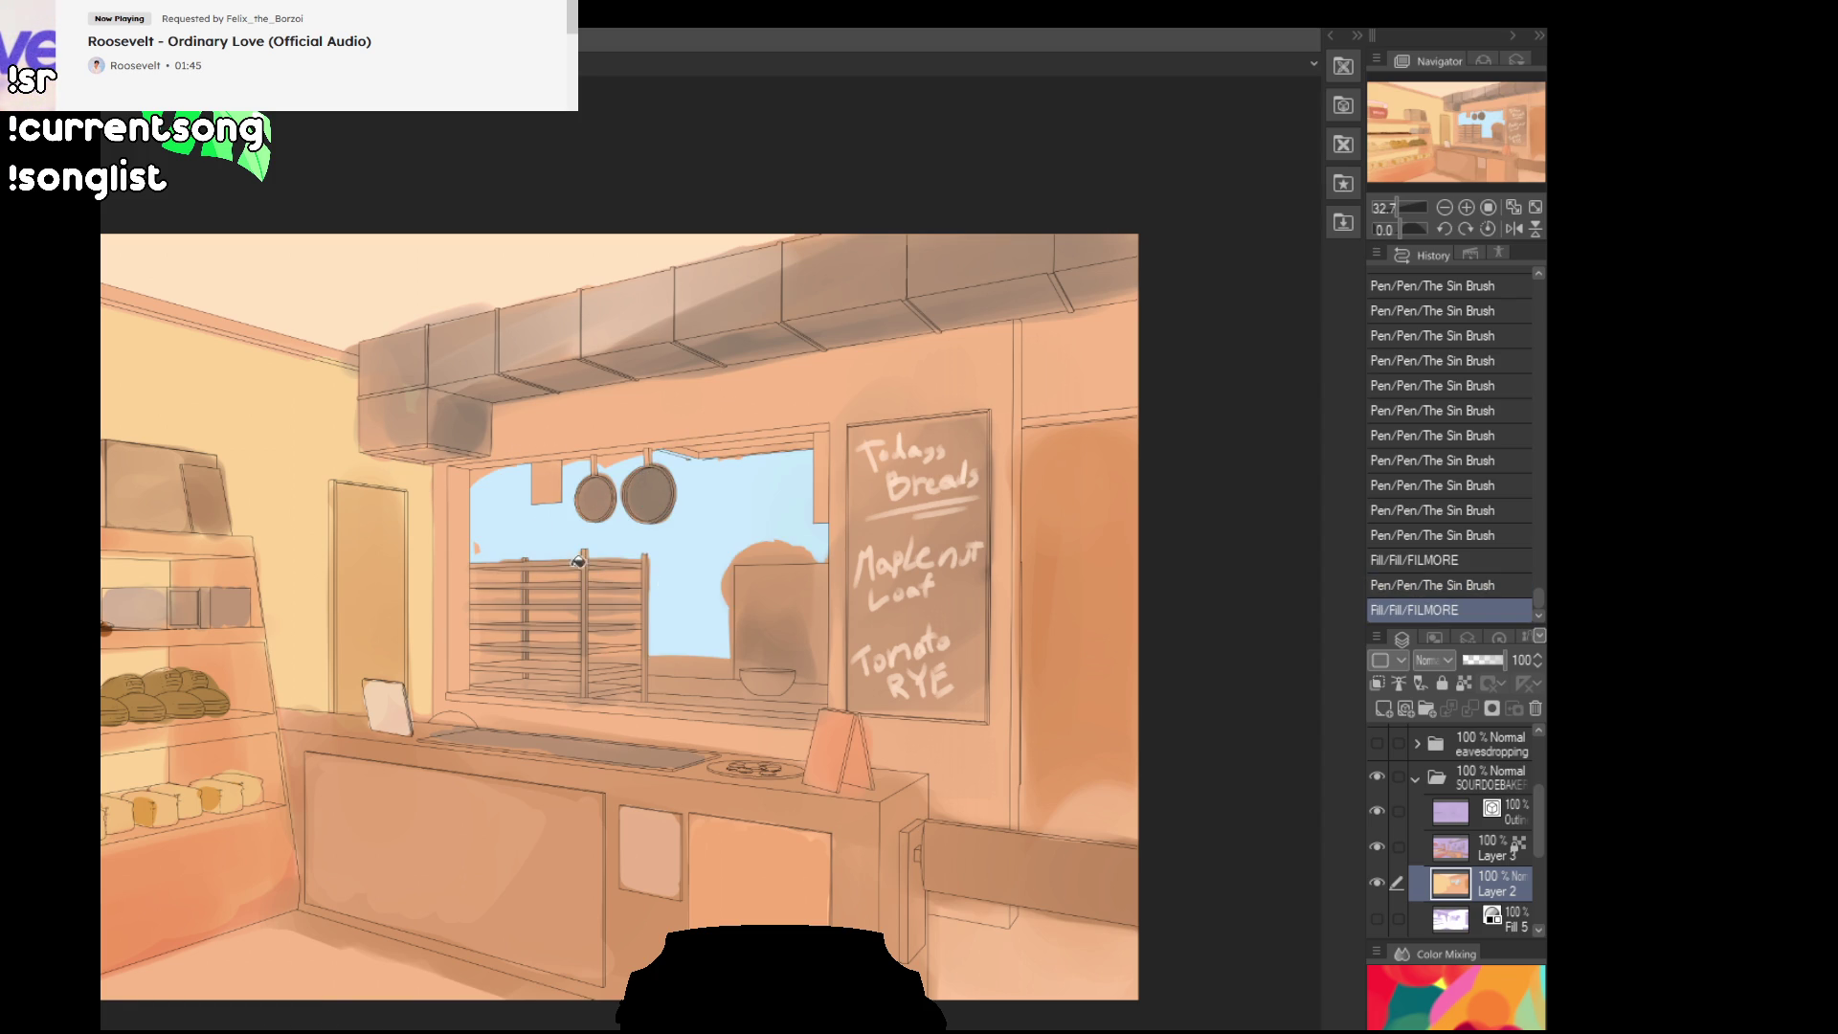
mouse_move(478, 565)
left_mouse_down()
mouse_move(536, 661)
mouse_move(632, 661)
left_mouse_up()
key("ctrl+z")
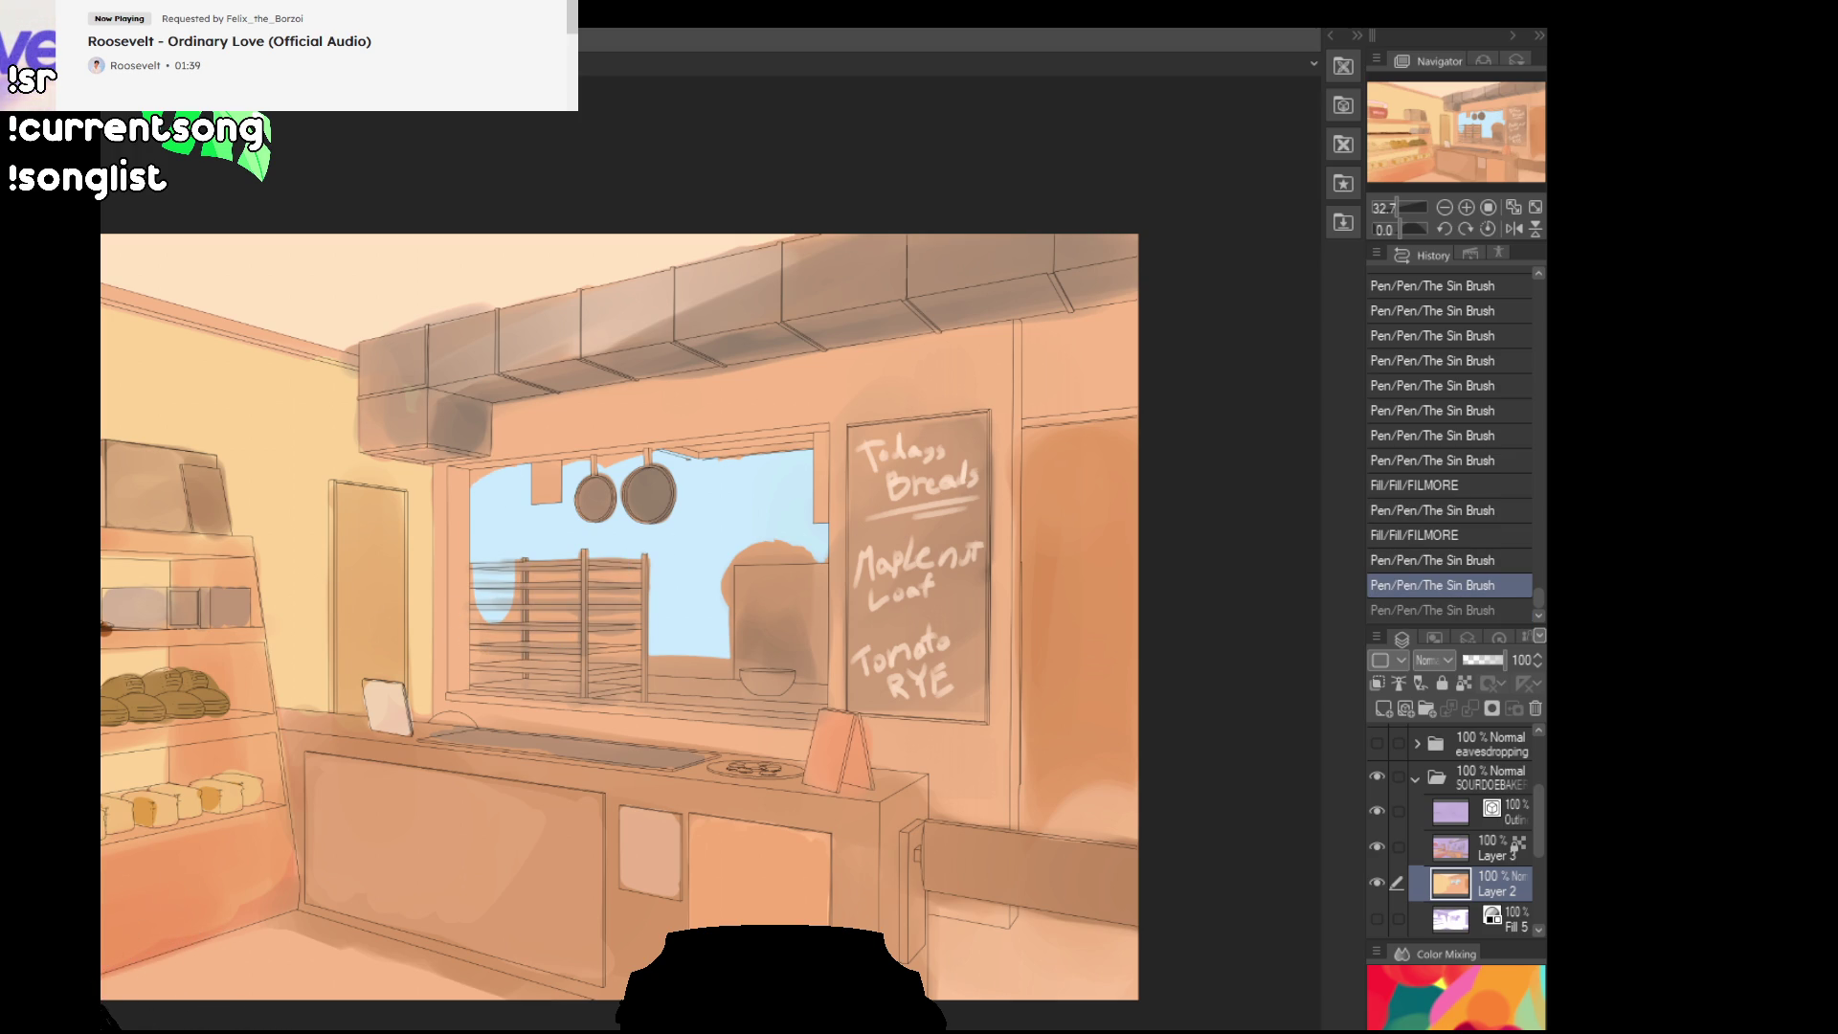
key("ctrl+y")
key("ctrl+z")
key("ctrl+y")
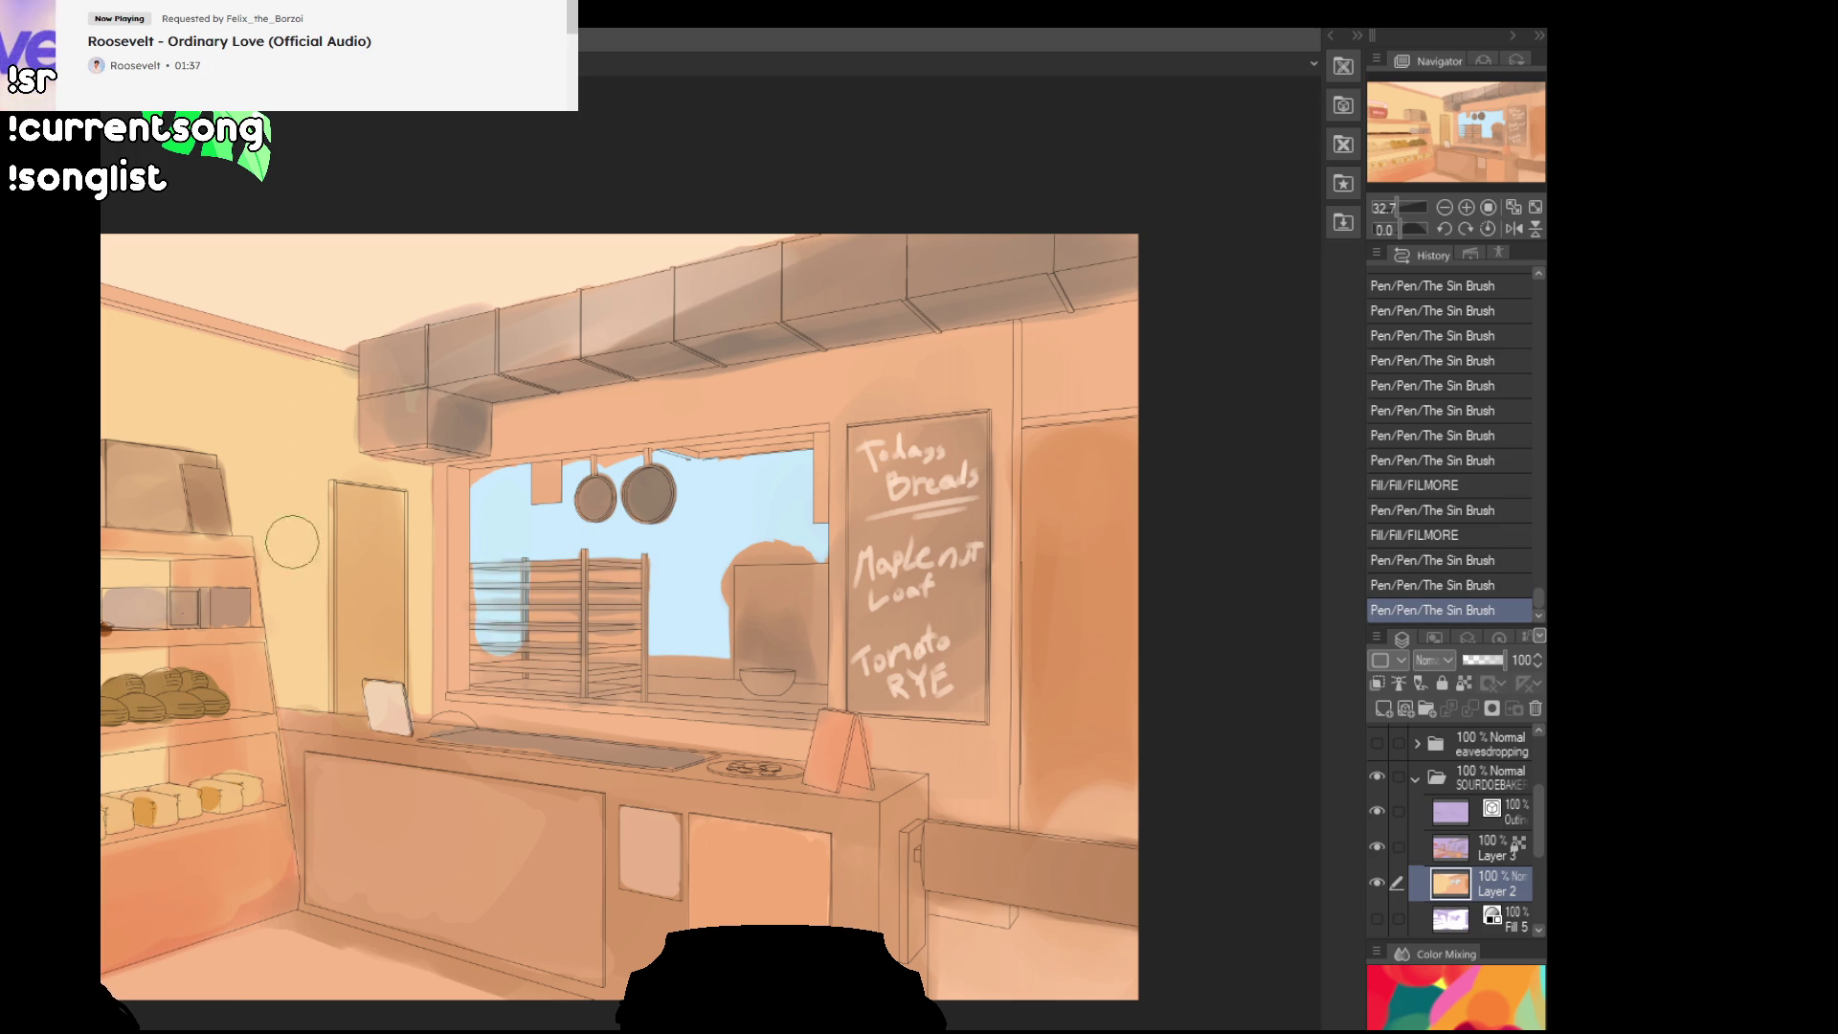
key("ctrl+z")
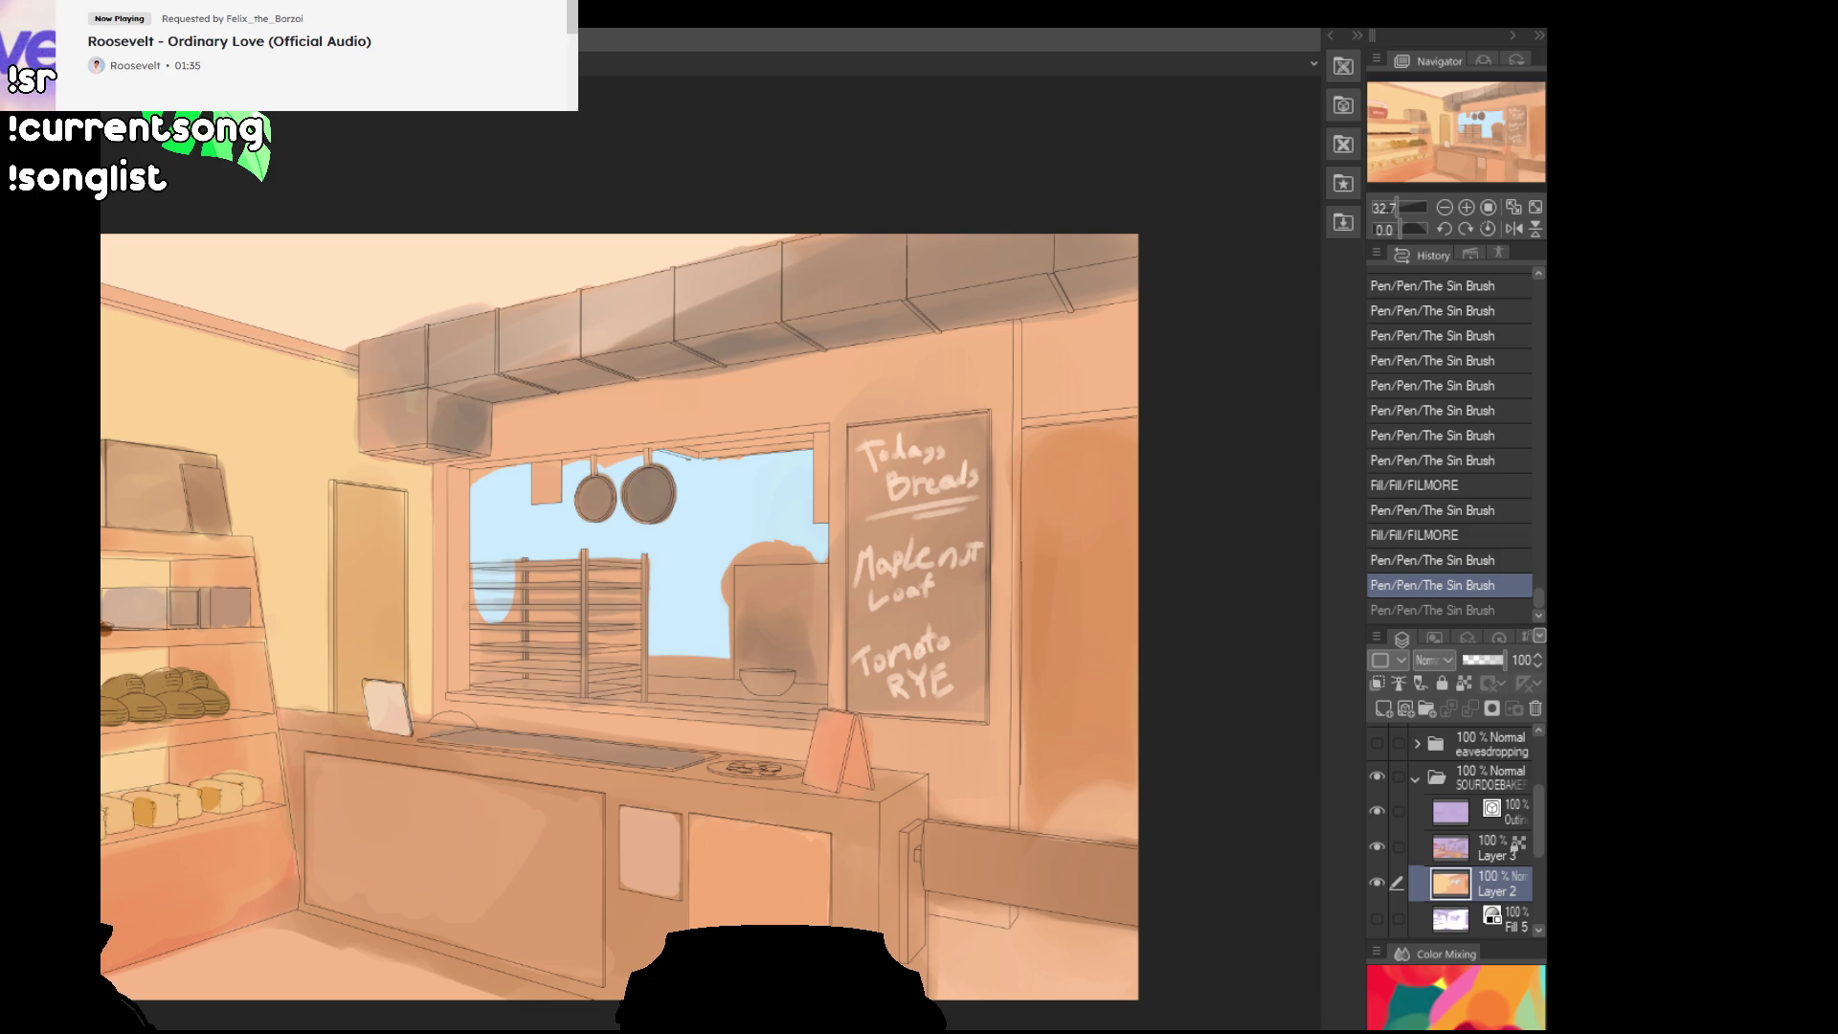
mouse_move(492, 501)
left_mouse_down()
mouse_move(503, 593)
mouse_move(484, 501)
left_mouse_up()
mouse_move(612, 493)
left_mouse_down()
mouse_move(490, 493)
mouse_move(775, 474)
mouse_move(536, 479)
mouse_move(536, 594)
mouse_move(488, 567)
mouse_move(622, 613)
mouse_move(589, 536)
left_mouse_up()
Step: Undo the lavender strokes over the window's left side and hanging pans
key("ctrl+z")
key("ctrl+z")
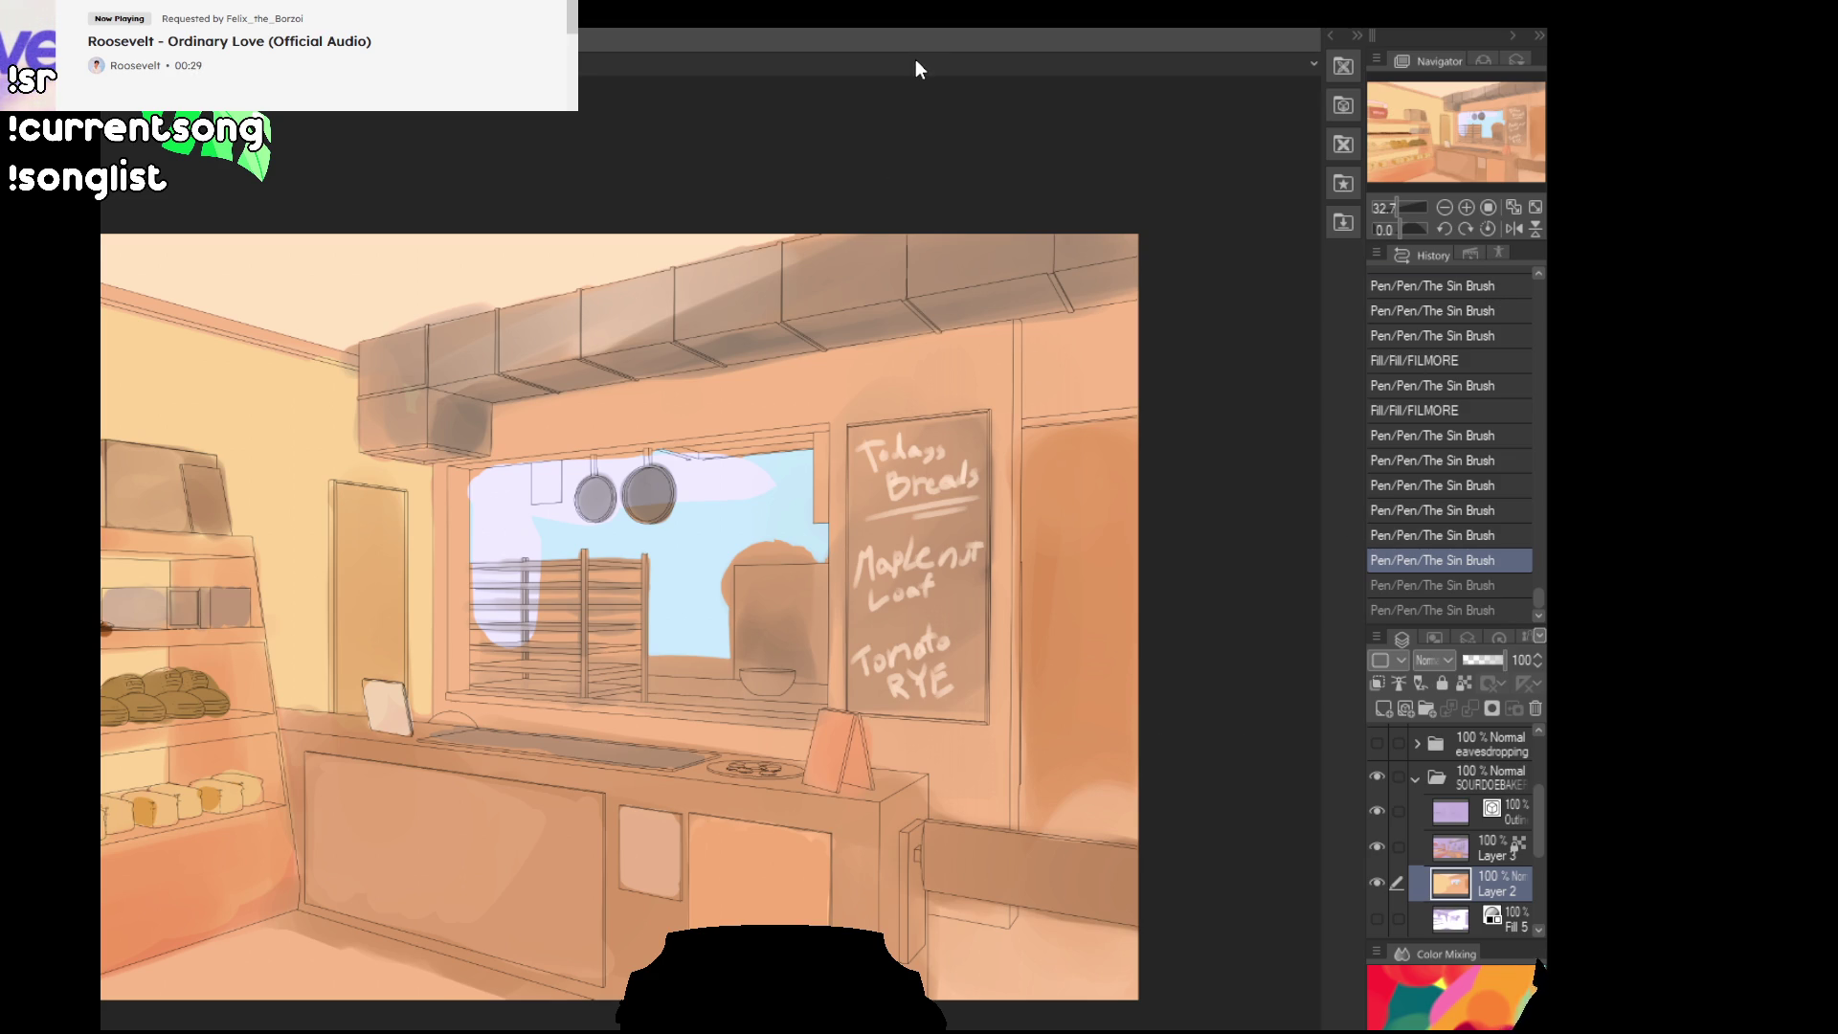
Step: Restore the lavender window strokes, widen the lavender strip and shade the window's upper-left area
left_click_drag(508, 553, 677, 571)
key("ctrl+y")
key("ctrl+y")
key("ctrl+z")
key("ctrl+y")
mouse_move(910, 689)
left_mouse_down()
mouse_move(795, 560)
mouse_move(699, 545)
left_mouse_up()
left_click_drag(627, 622, 624, 716)
key("ctrl+z")
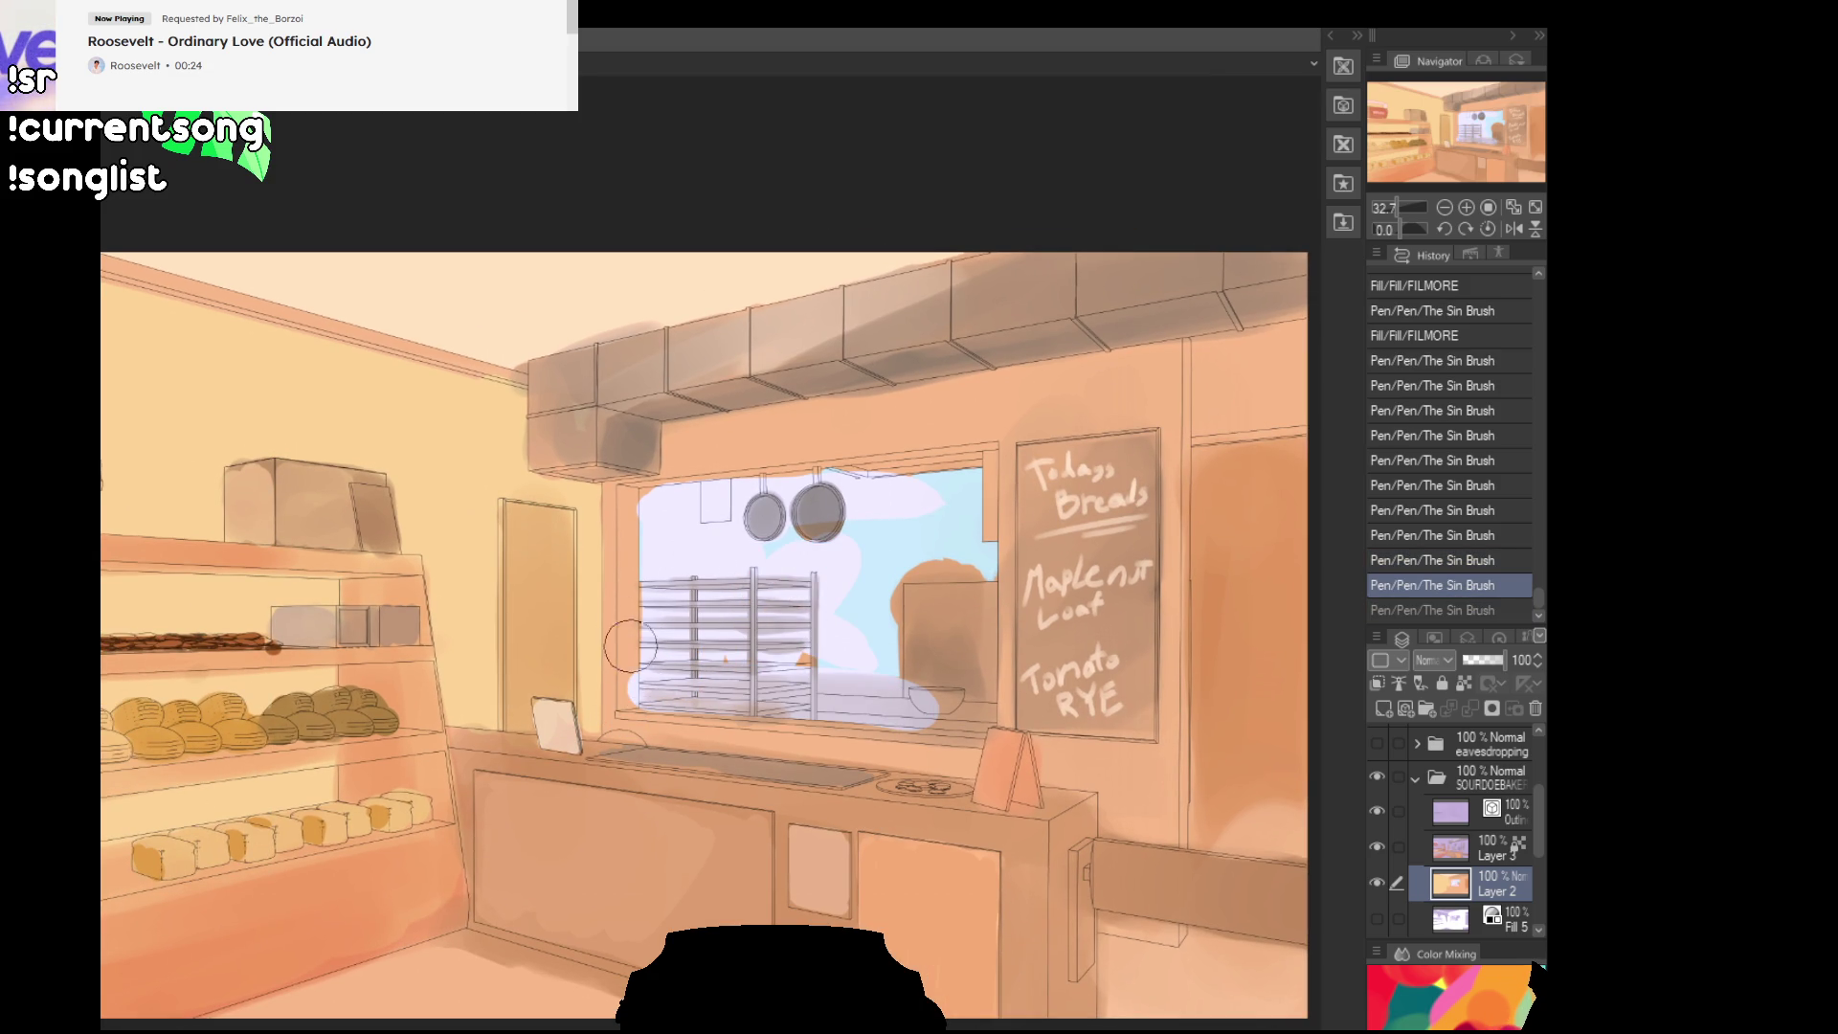
left_click_drag(657, 637, 636, 574)
left_click_drag(629, 502, 641, 494)
left_click_drag(643, 498, 651, 500)
key("ctrl+z")
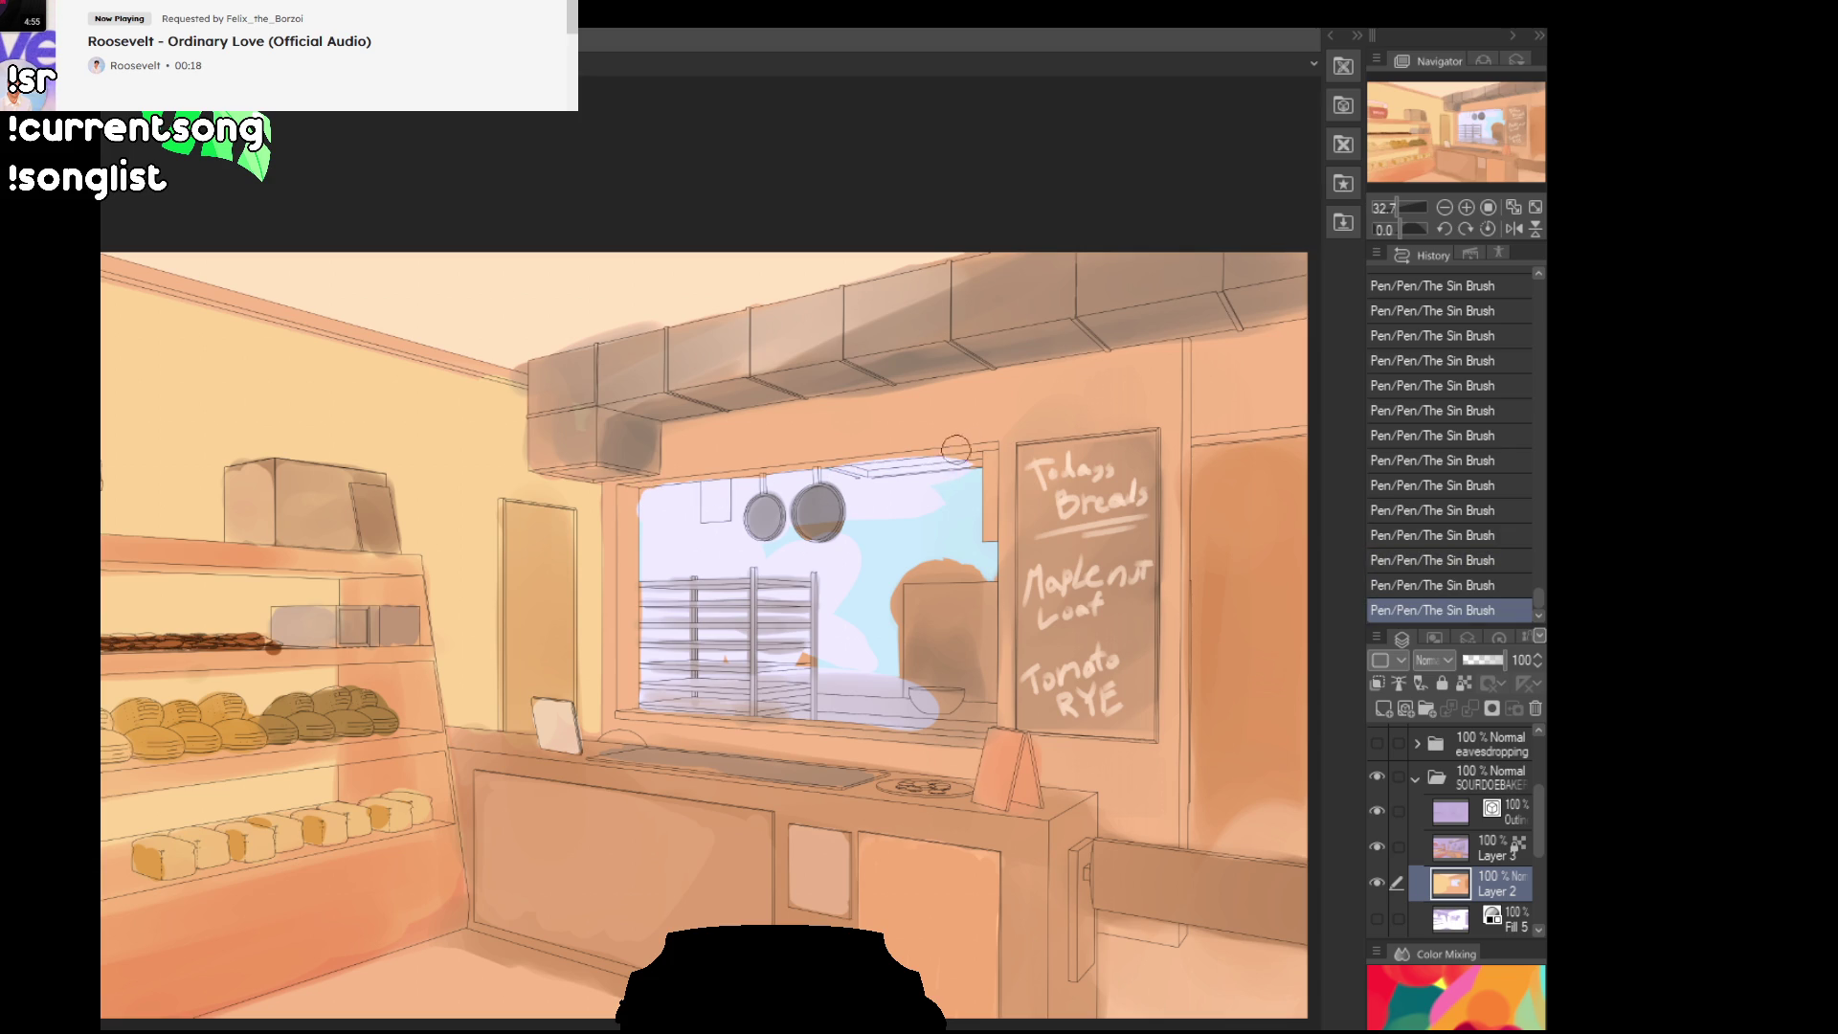
Step: Cover the orange bread shape with lavender and spread light blue across the window's right half
mouse_move(958, 483)
left_mouse_down()
mouse_move(900, 689)
mouse_move(962, 610)
mouse_move(986, 718)
mouse_move(953, 713)
mouse_move(982, 671)
mouse_move(977, 721)
left_mouse_up()
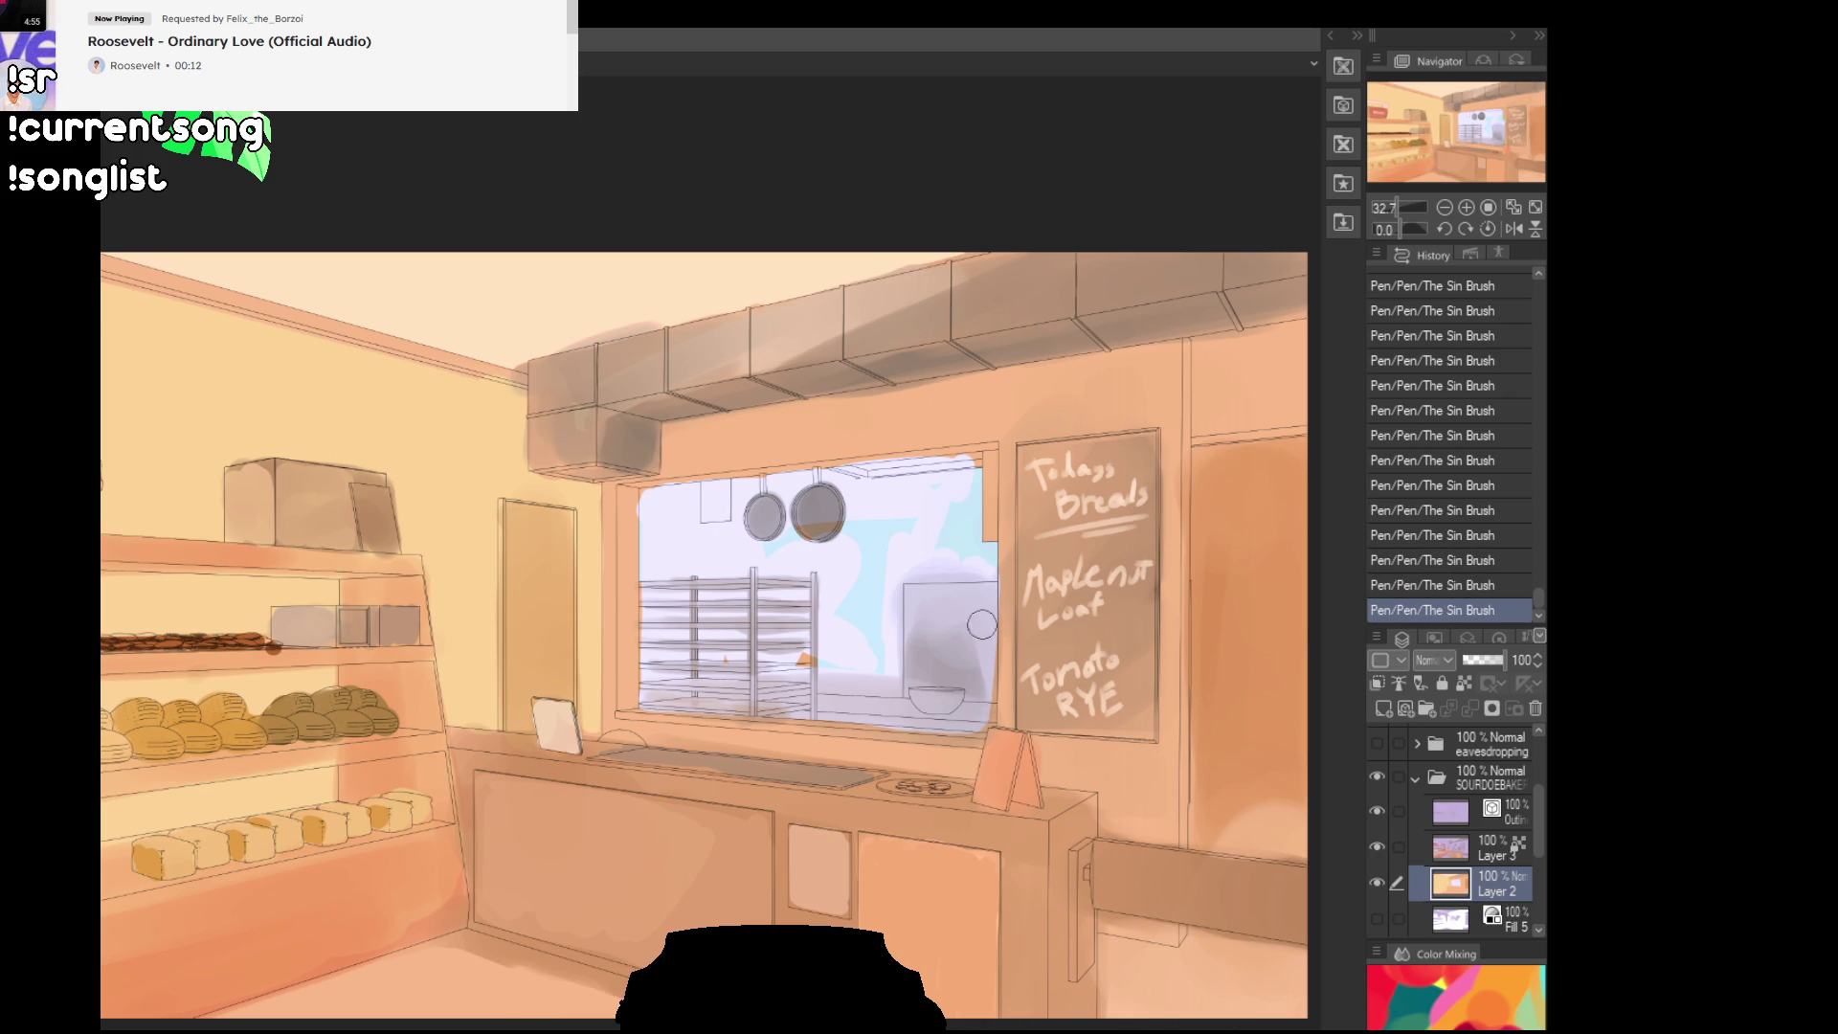
key("ctrl+z")
mouse_move(987, 450)
left_mouse_down()
mouse_move(962, 569)
mouse_move(919, 598)
left_mouse_up()
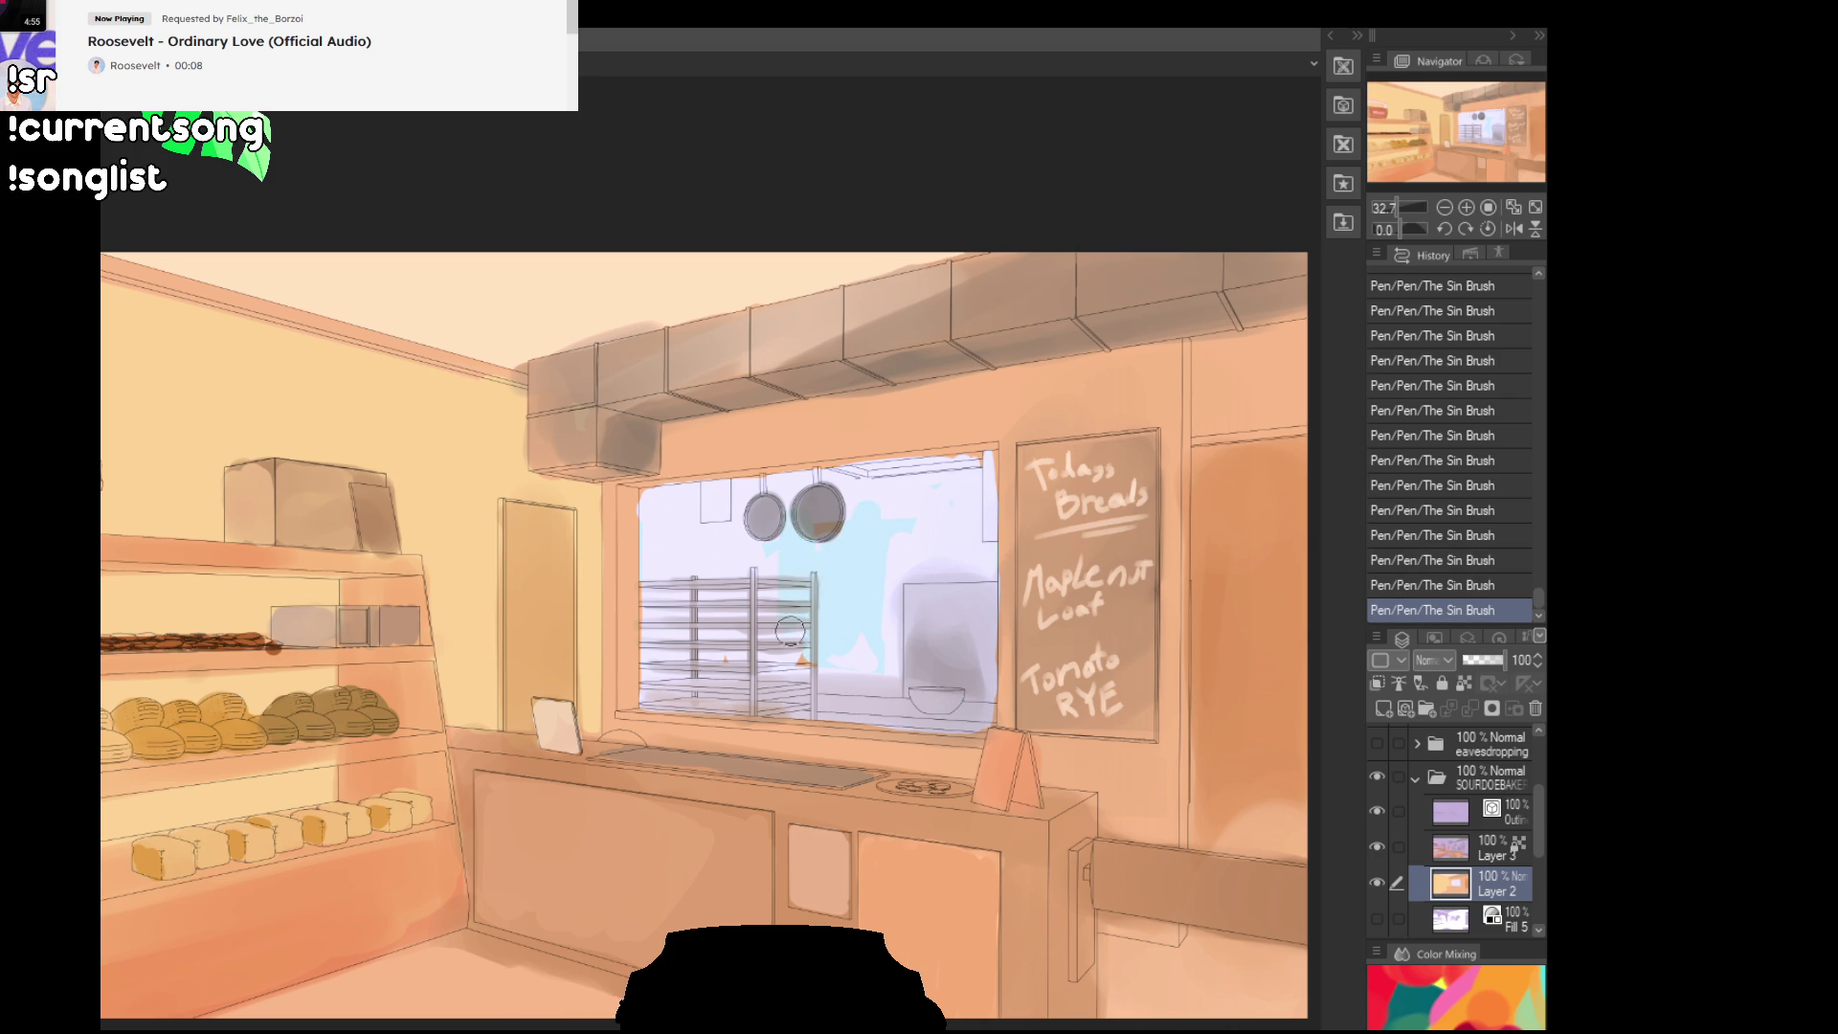
key("ctrl+z")
mouse_move(877, 562)
left_mouse_down()
mouse_move(795, 527)
mouse_move(824, 570)
mouse_move(835, 546)
left_mouse_up()
mouse_move(871, 610)
left_mouse_down()
mouse_move(905, 522)
mouse_move(948, 486)
mouse_move(900, 642)
mouse_move(944, 546)
mouse_move(977, 526)
mouse_move(981, 546)
mouse_move(954, 498)
left_mouse_up()
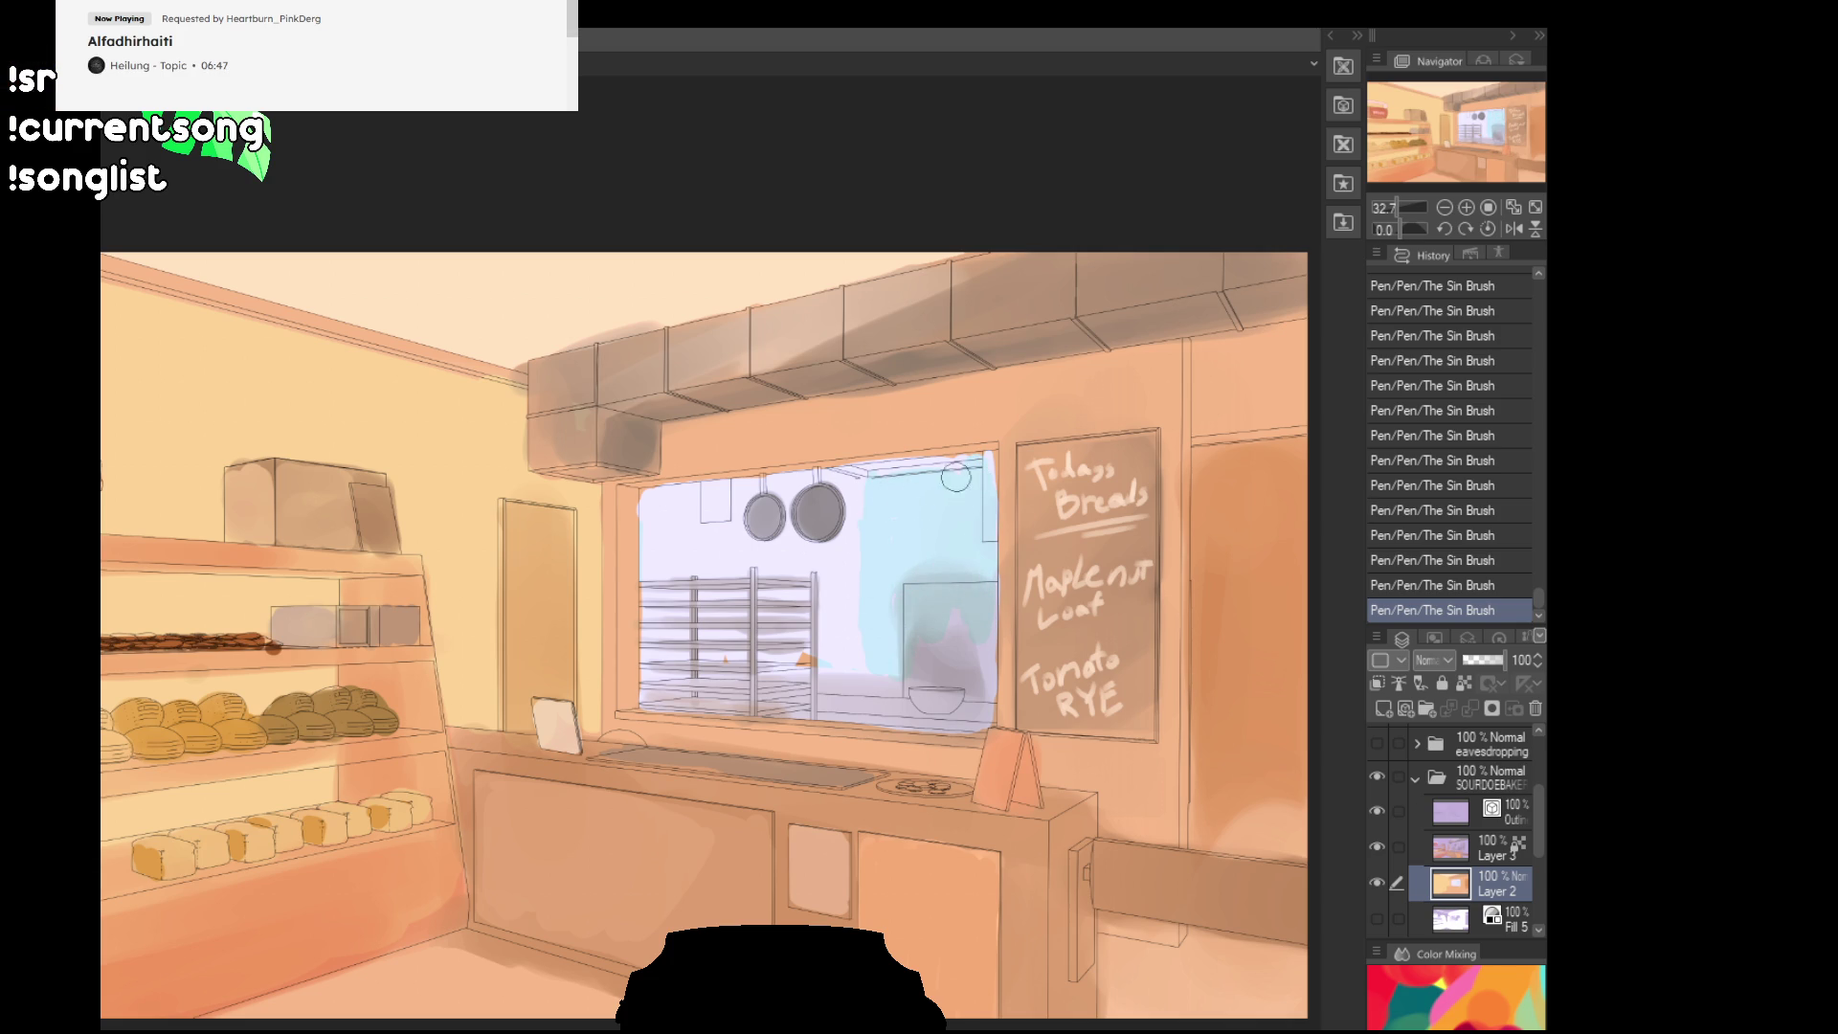
left_click_drag(830, 631, 719, 645)
Step: Keep the greyish shading stroke in the window after comparing it with and without
key("ctrl+z")
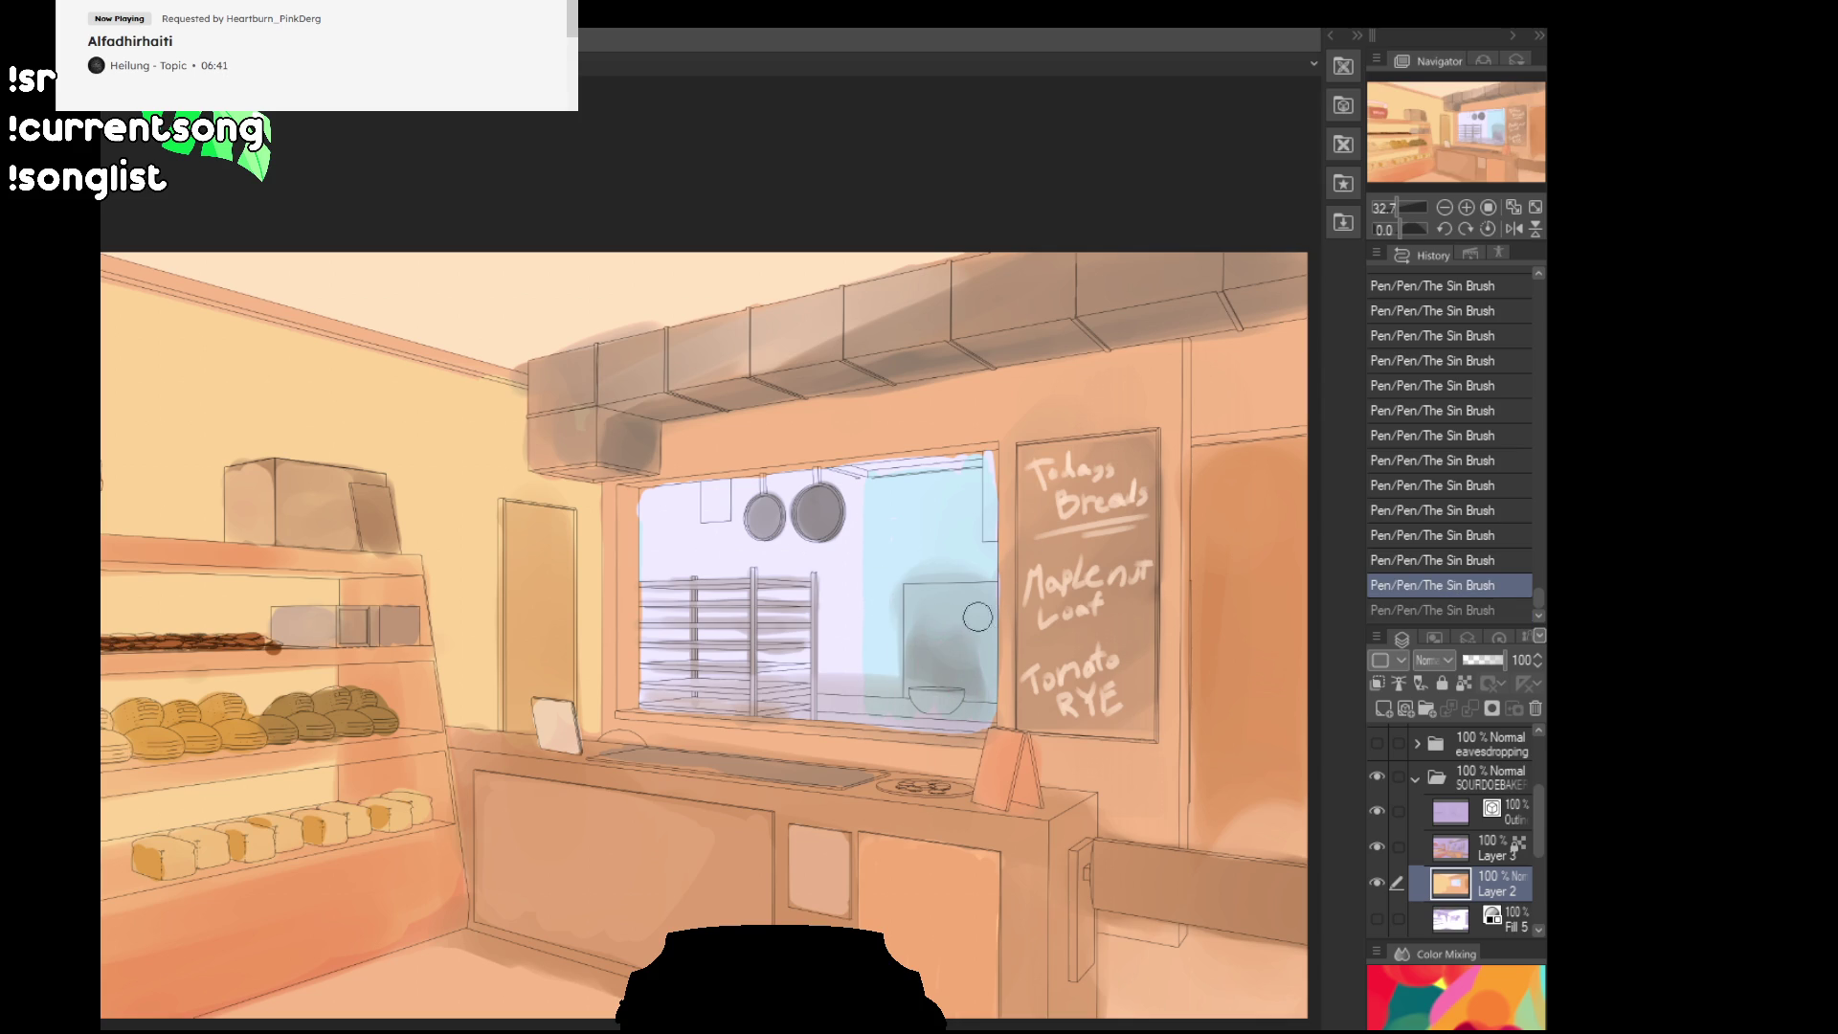
key("ctrl+y")
key("ctrl+z")
key("ctrl+y")
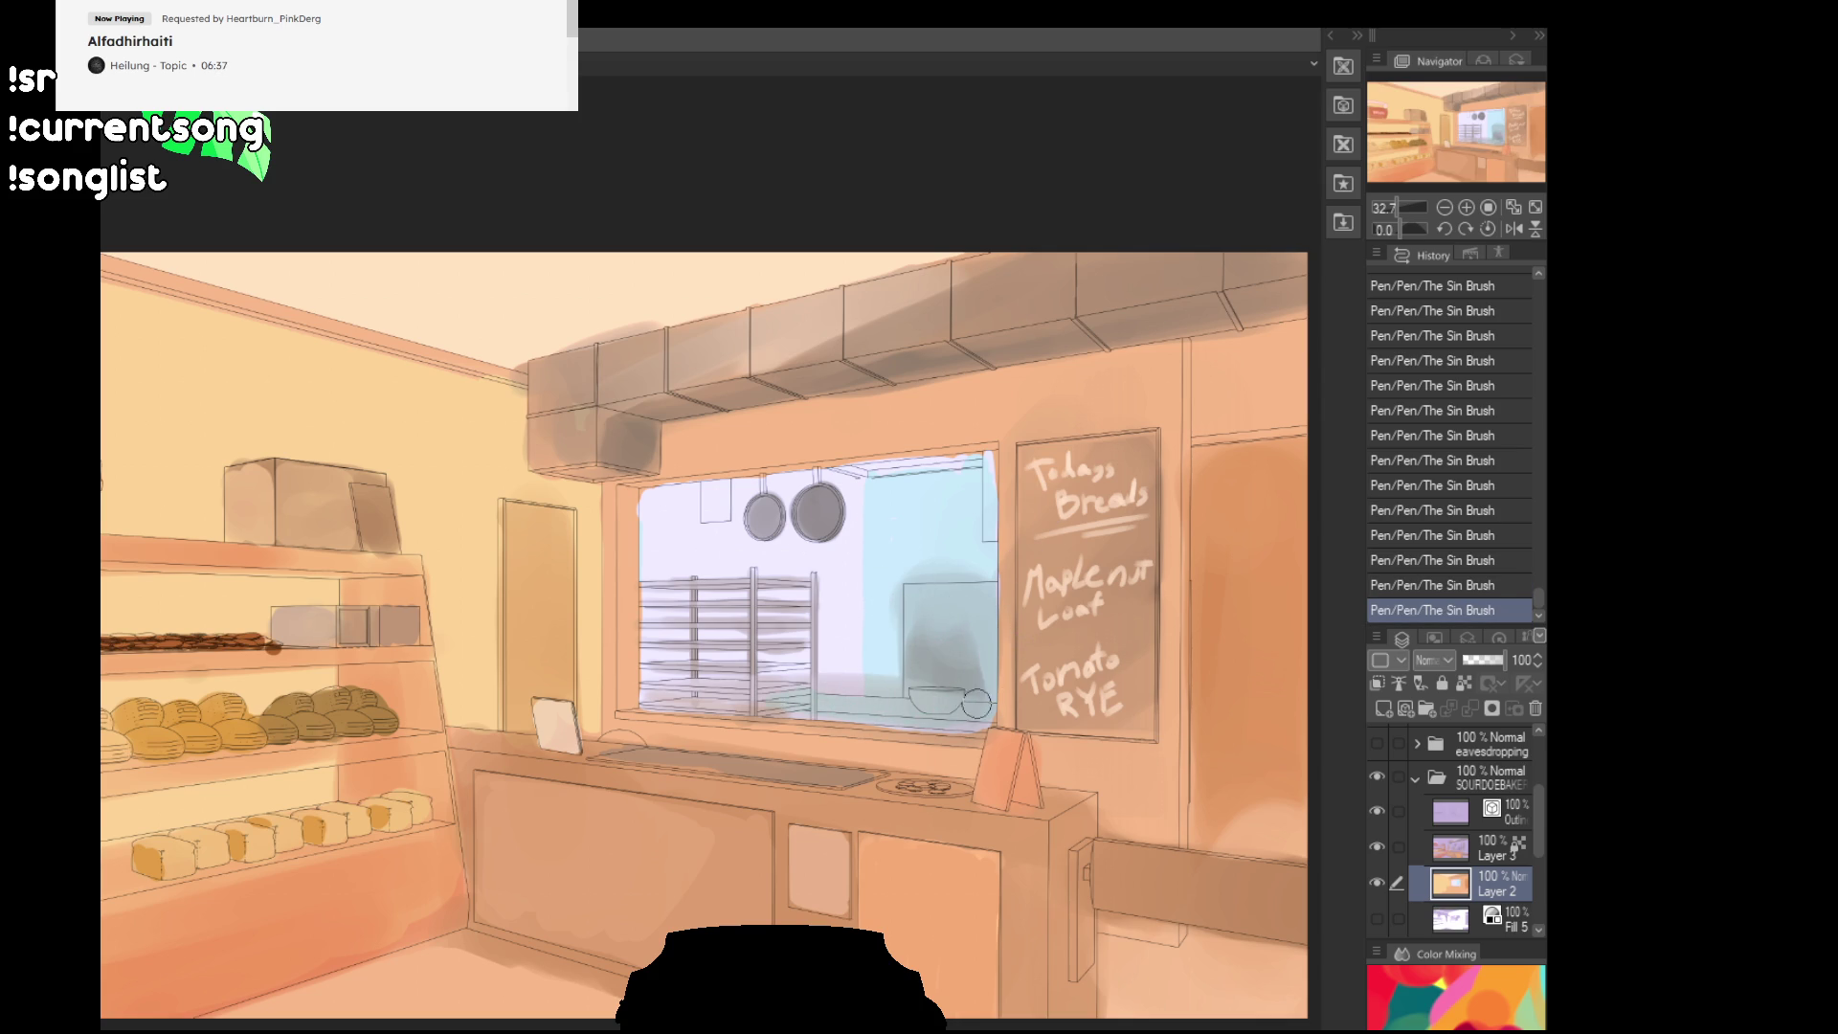
mouse_move(1035, 581)
left_mouse_down()
mouse_move(1059, 492)
mouse_move(1062, 514)
left_mouse_up()
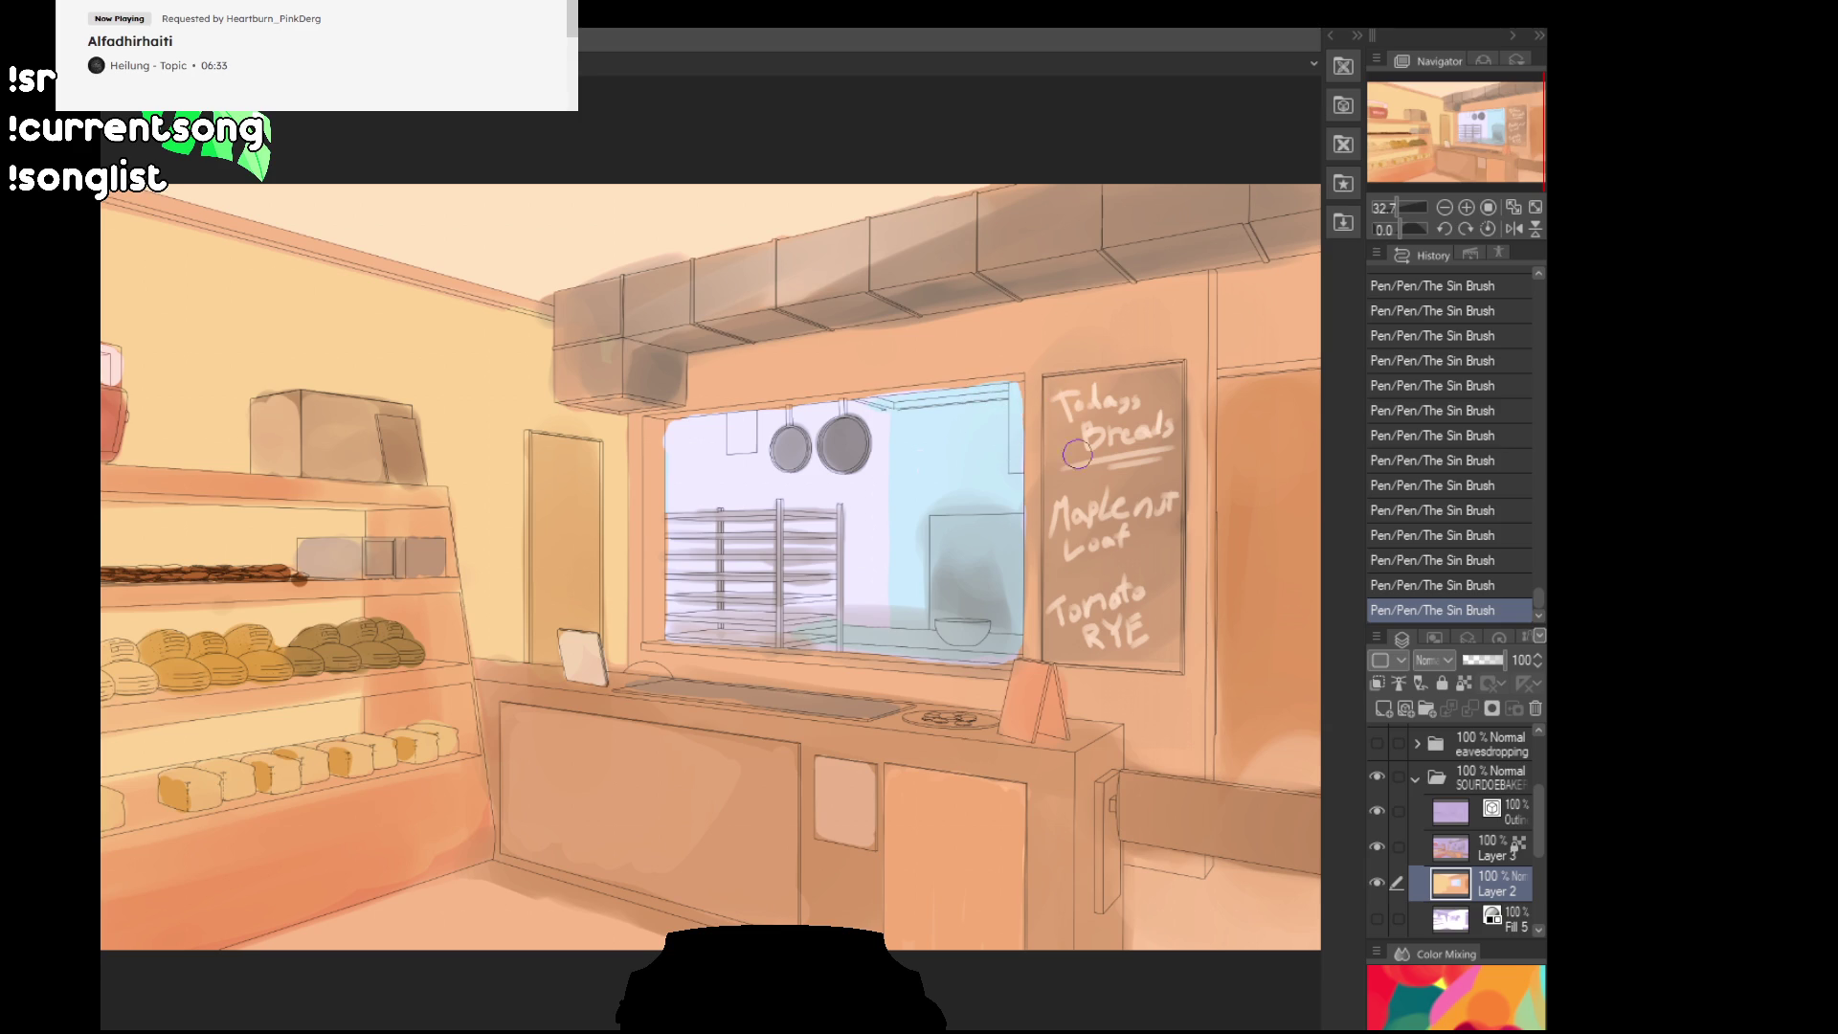
left_click_drag(1077, 454, 1072, 469)
left_click_drag(924, 647, 1059, 594)
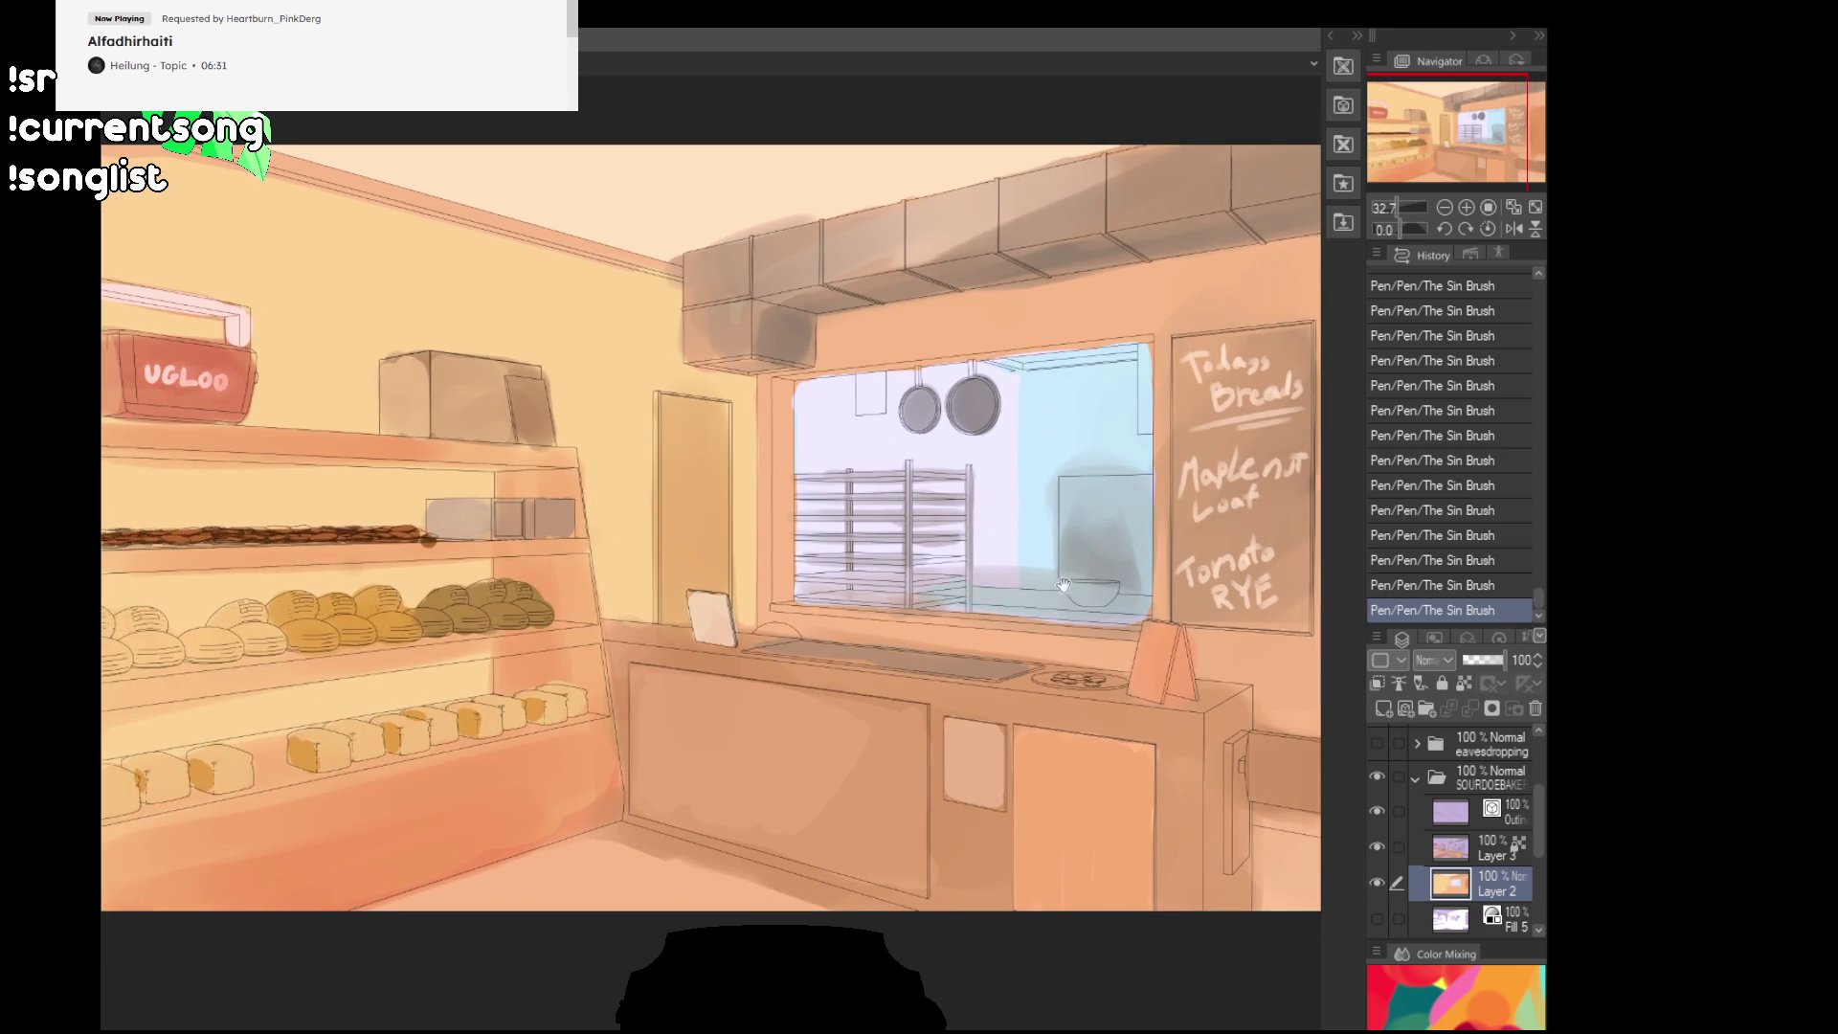
Step: With Outline and Layer 3 hidden, fill the window's lavender left part blue on Layer 2
left_click(1376, 846)
left_click(1381, 811)
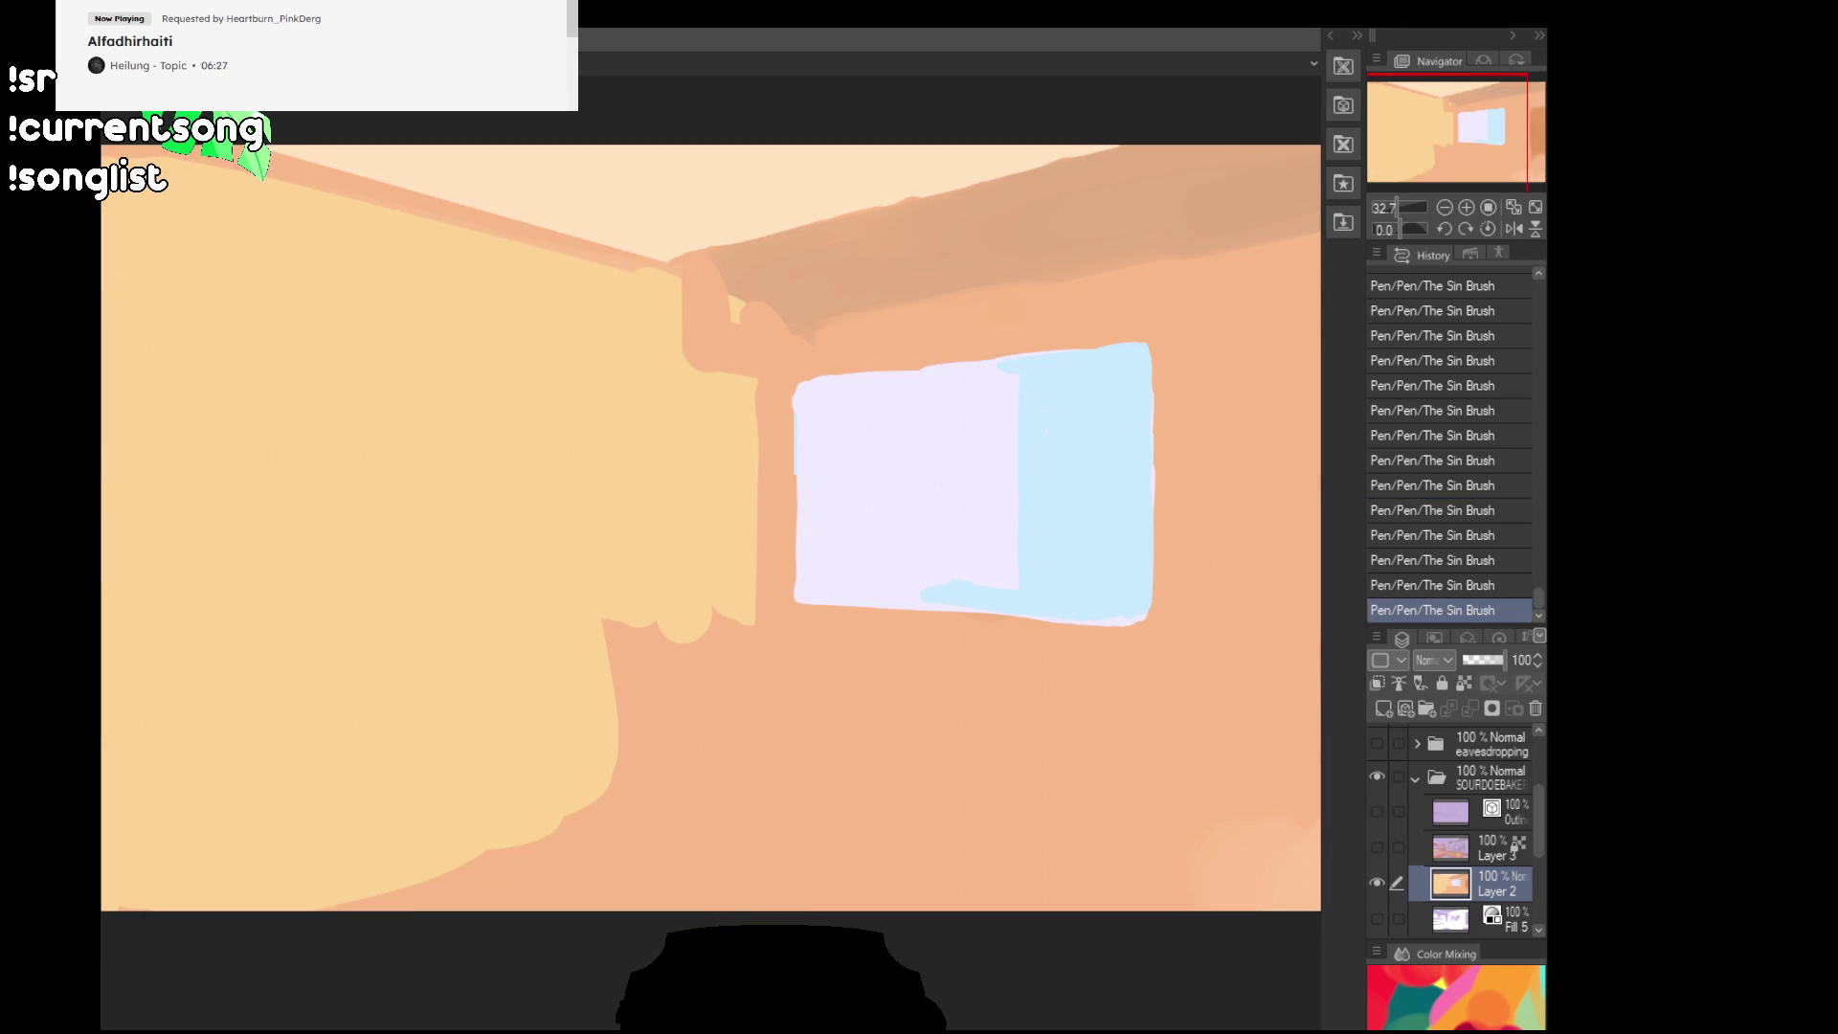
key("g")
left_click(919, 506)
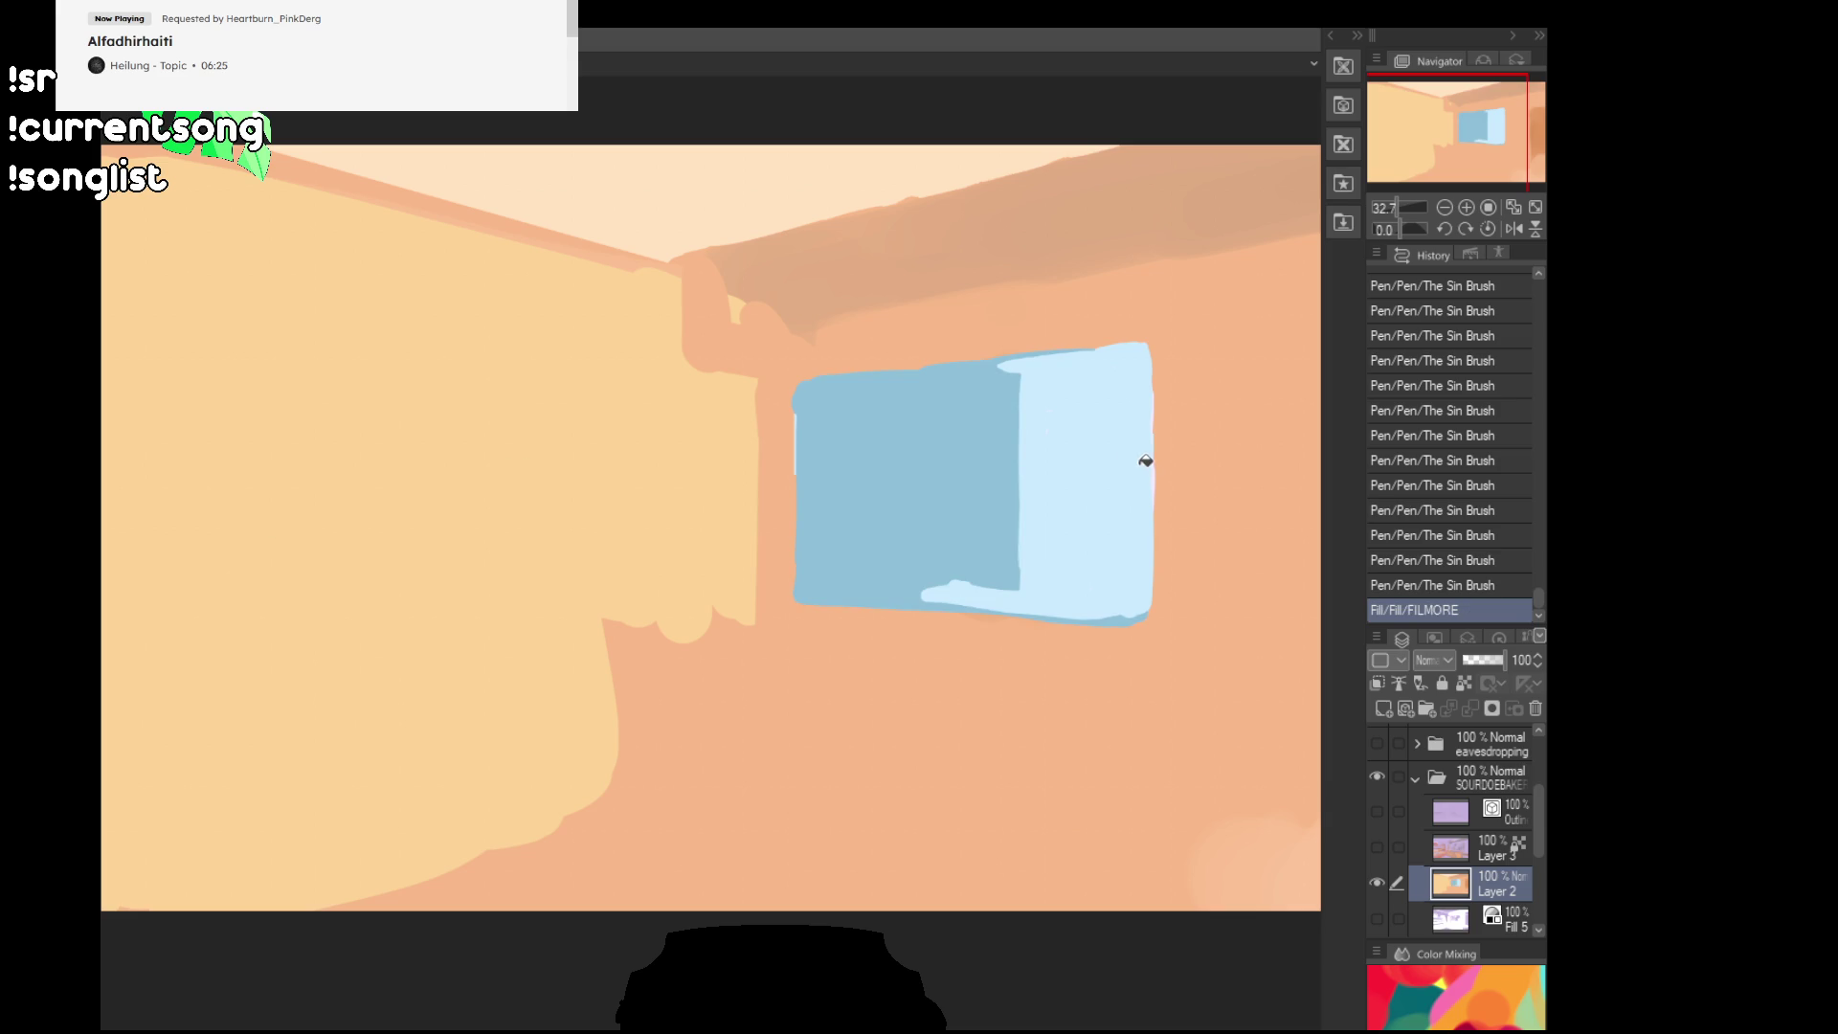
left_click(1379, 847)
left_click(1379, 812)
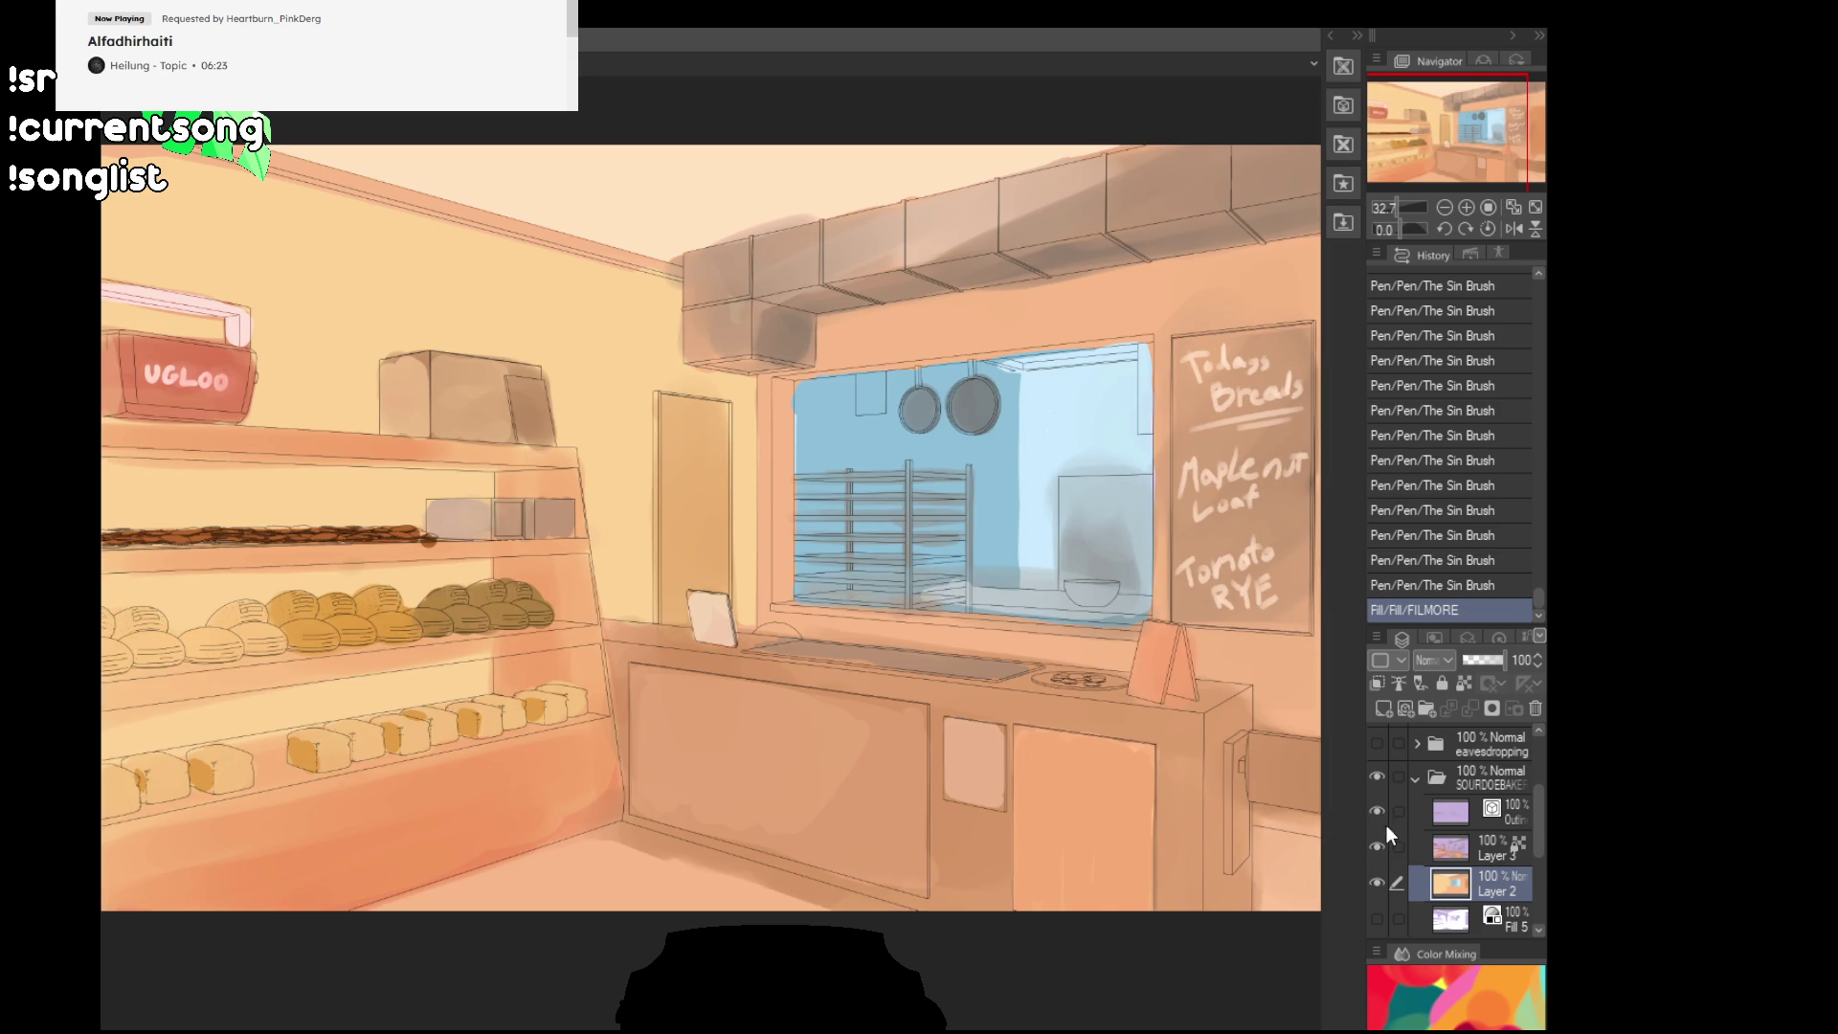
Step: Refill the window's left part a lighter blue, then show Outline and Layer 3 again
left_click(1377, 846)
left_click(1377, 811)
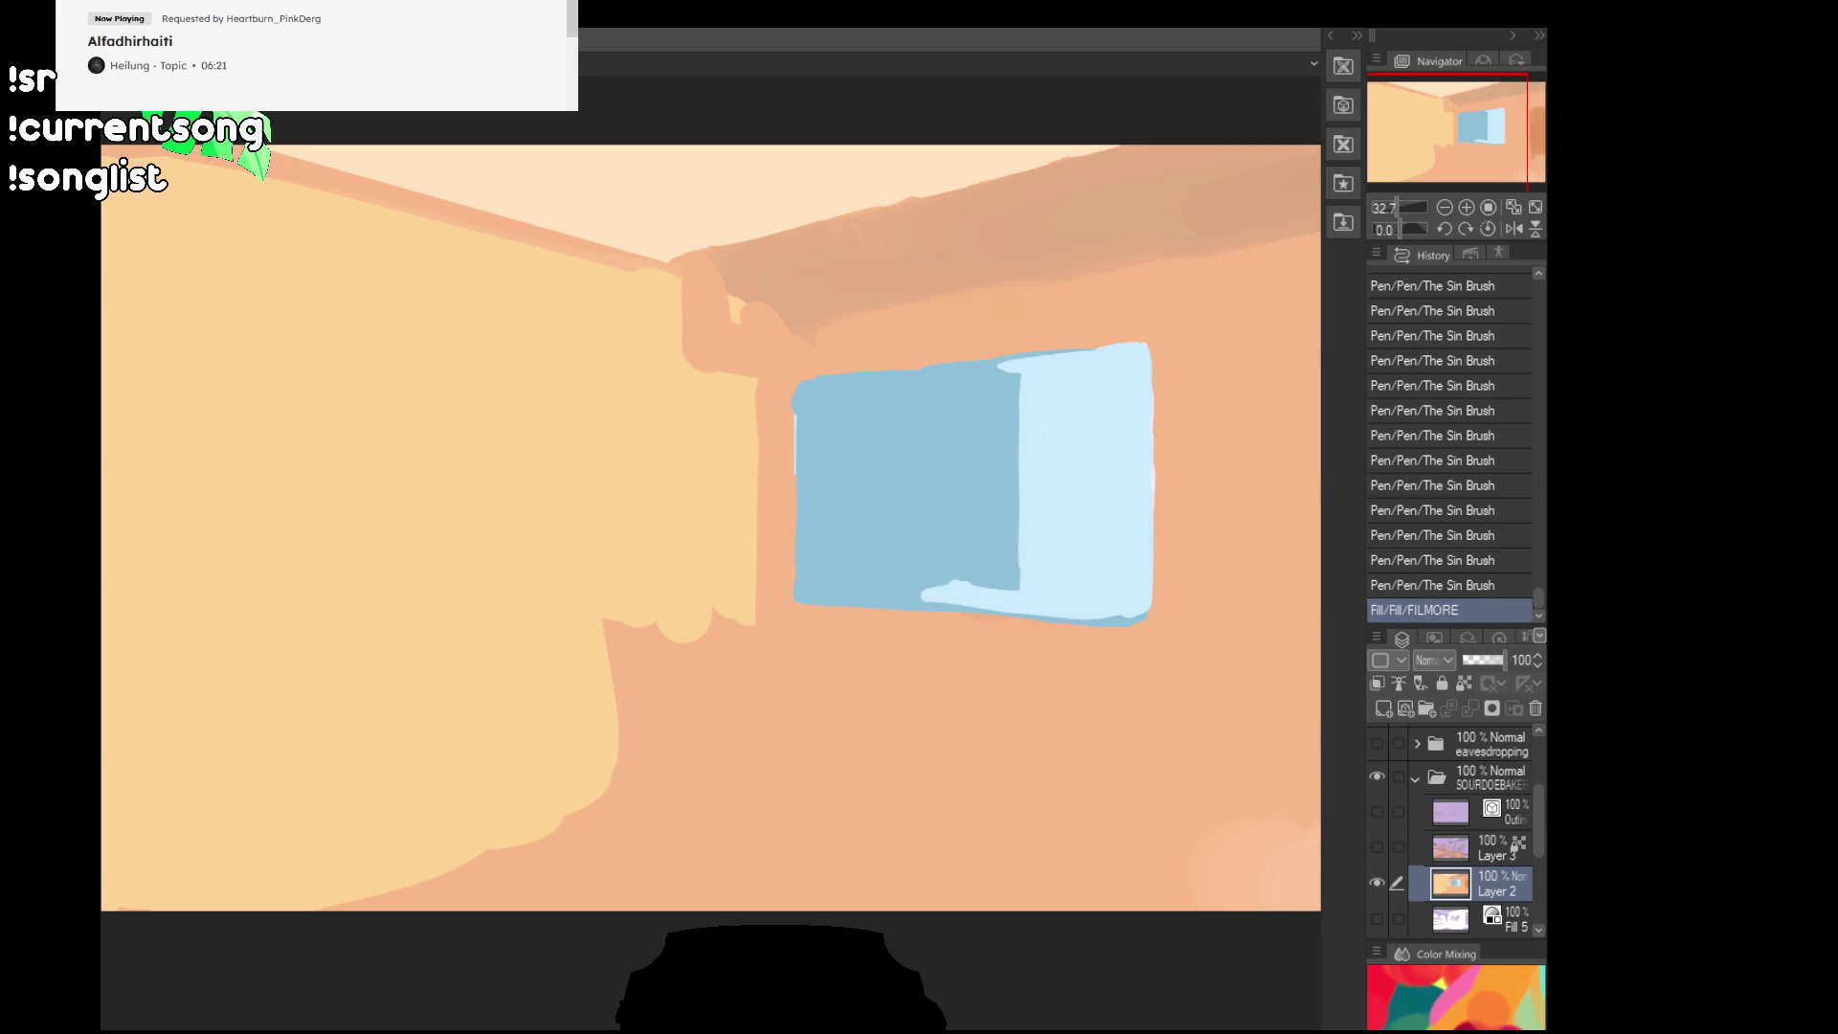
left_click(961, 472)
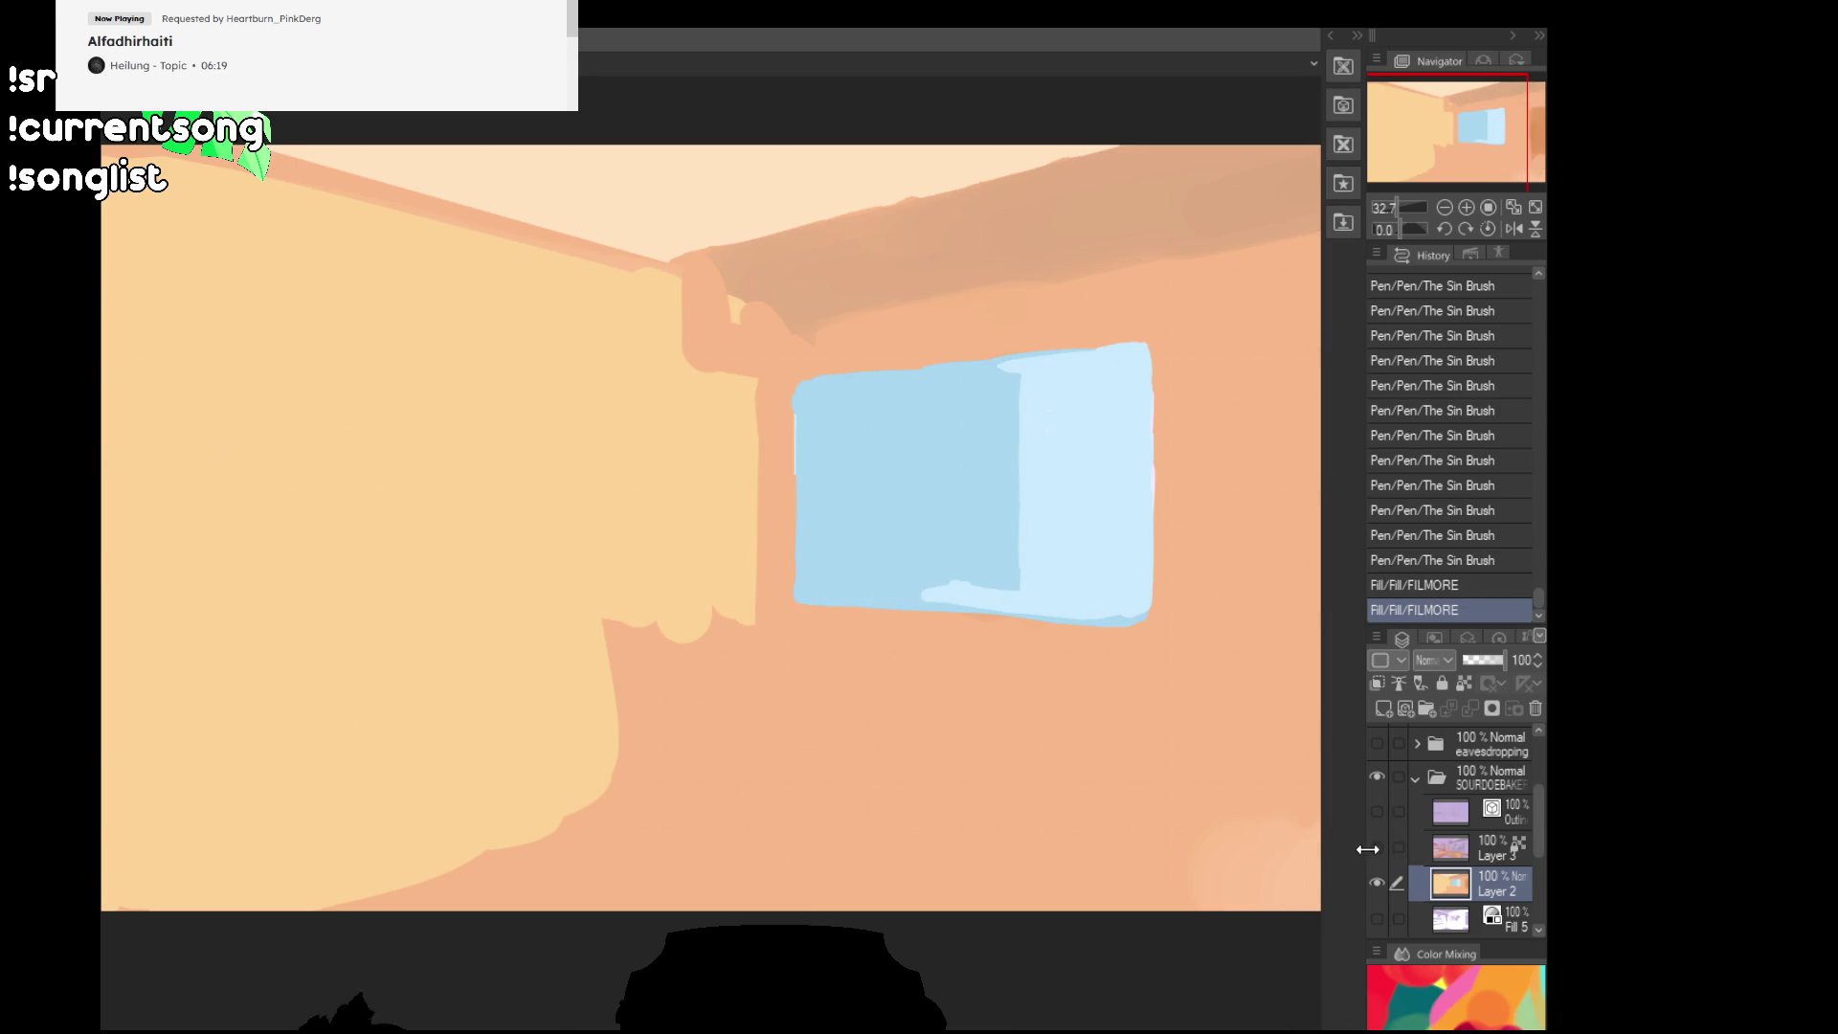
left_click(1377, 846)
left_click(1377, 811)
left_click_drag(1240, 826, 1129, 860)
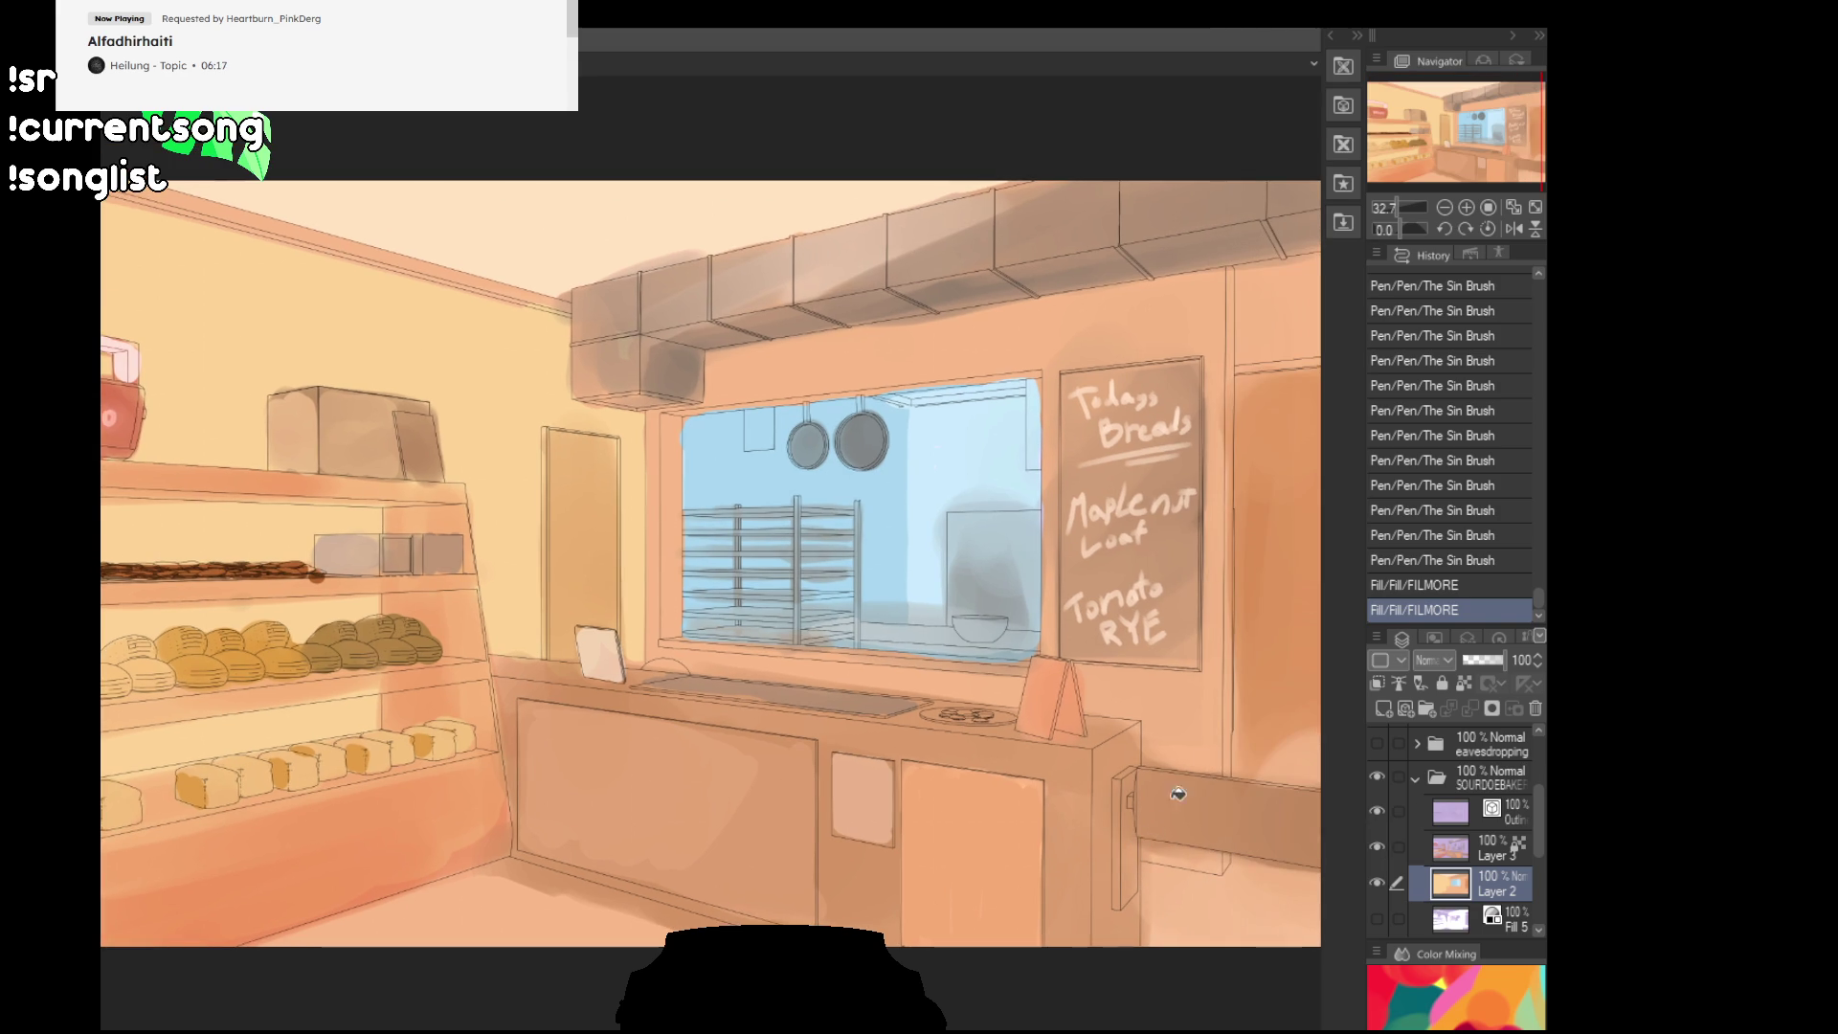
Step: Make Layer 3 active, adjust the view, then make Layer 2 active again
left_click(1375, 846)
left_click(1375, 846)
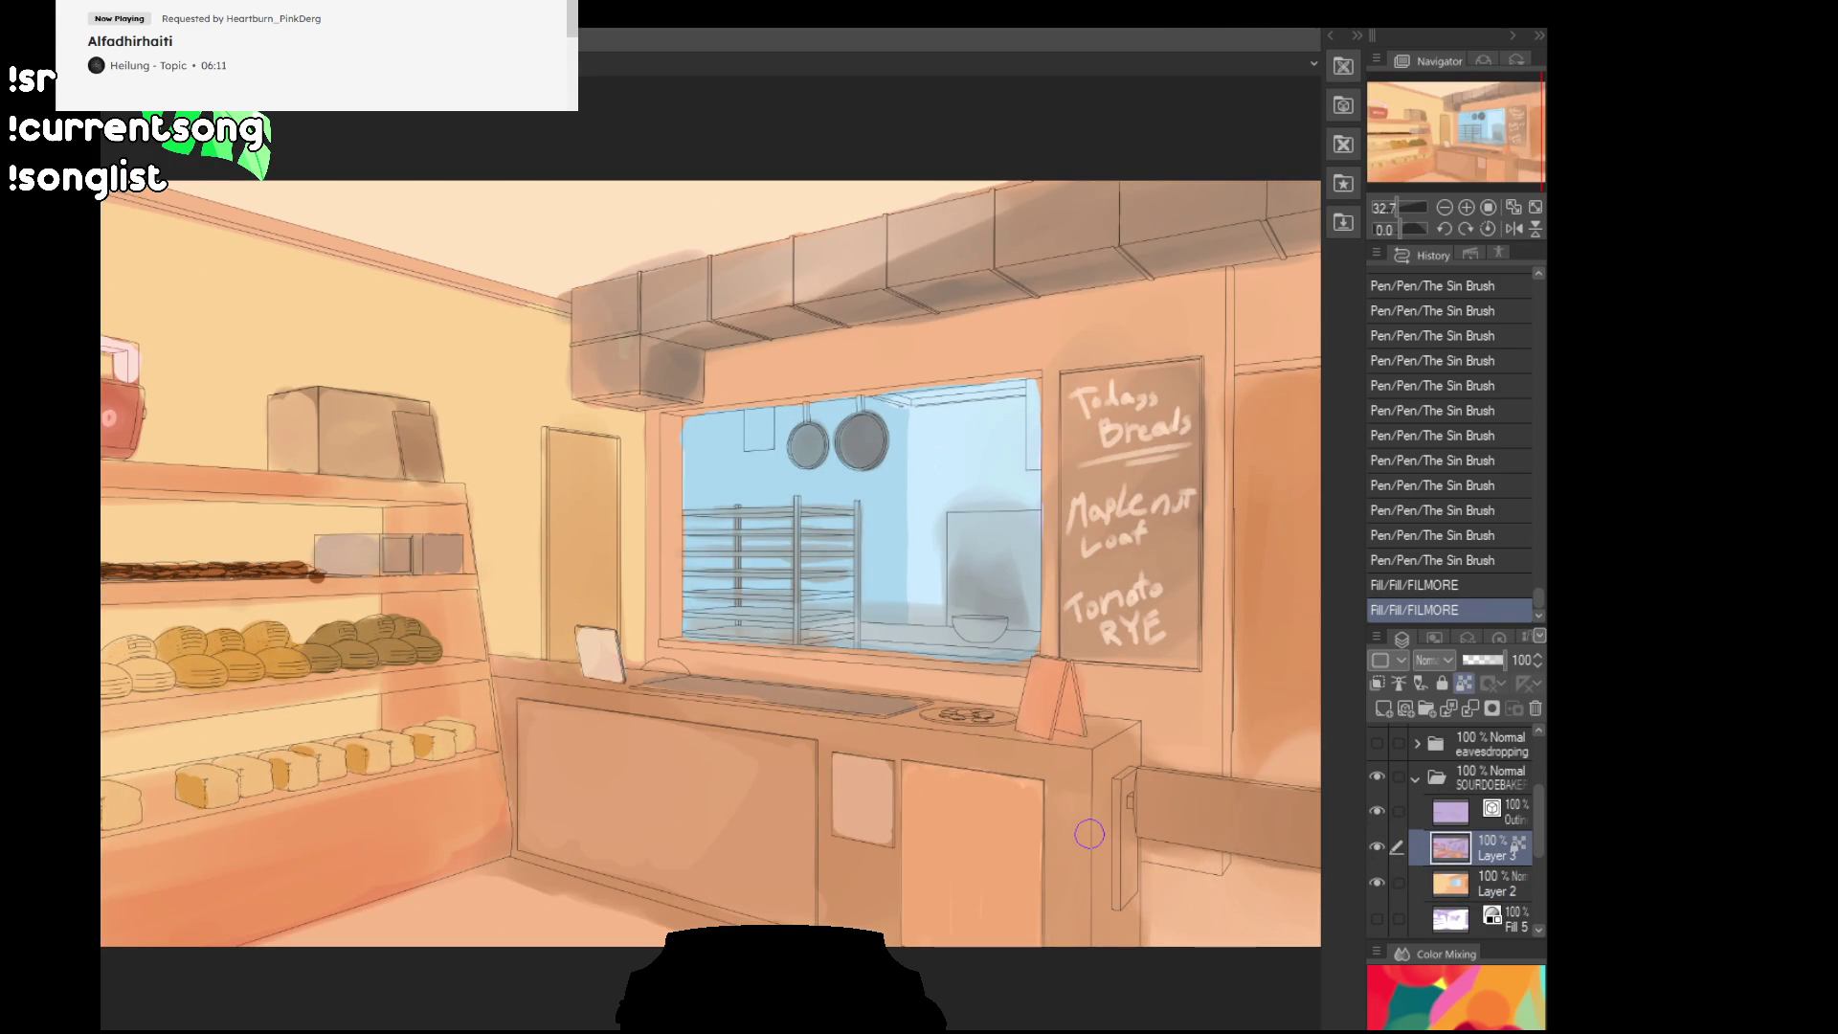
scroll(1026, 831, "down", 1)
scroll(991, 816, "up", 1)
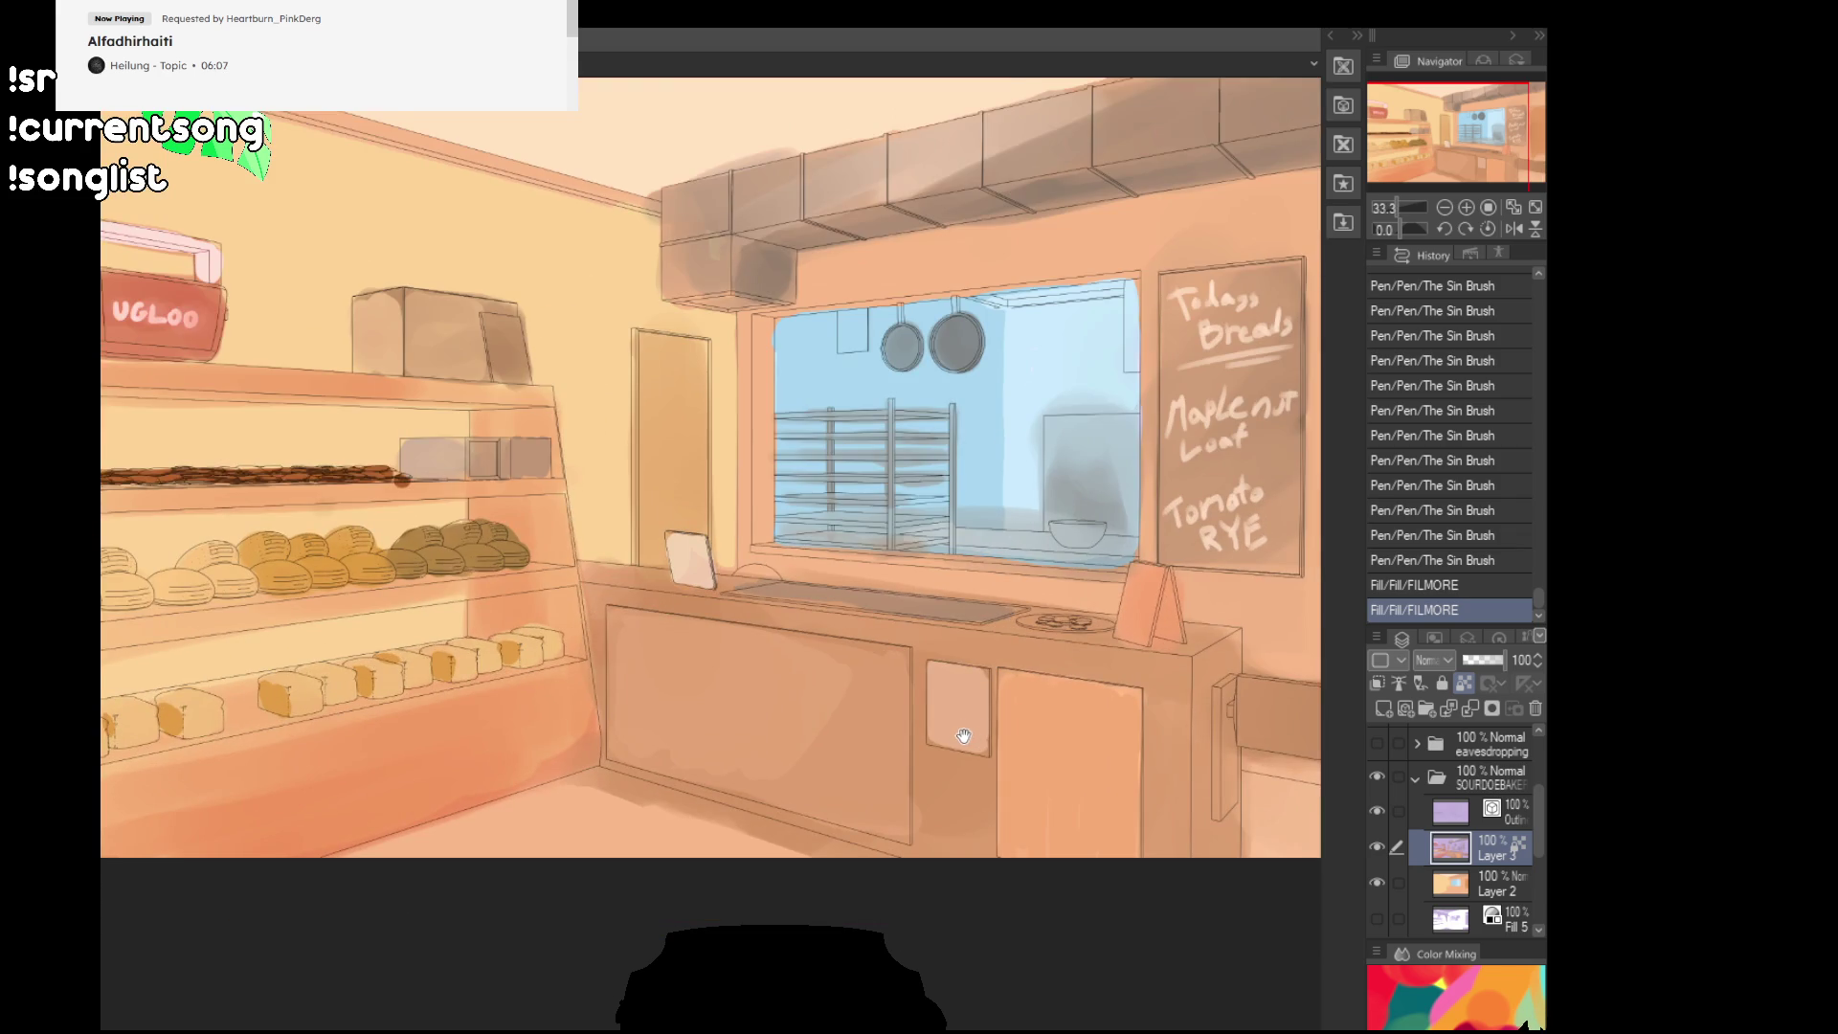
left_click_drag(957, 778, 945, 823)
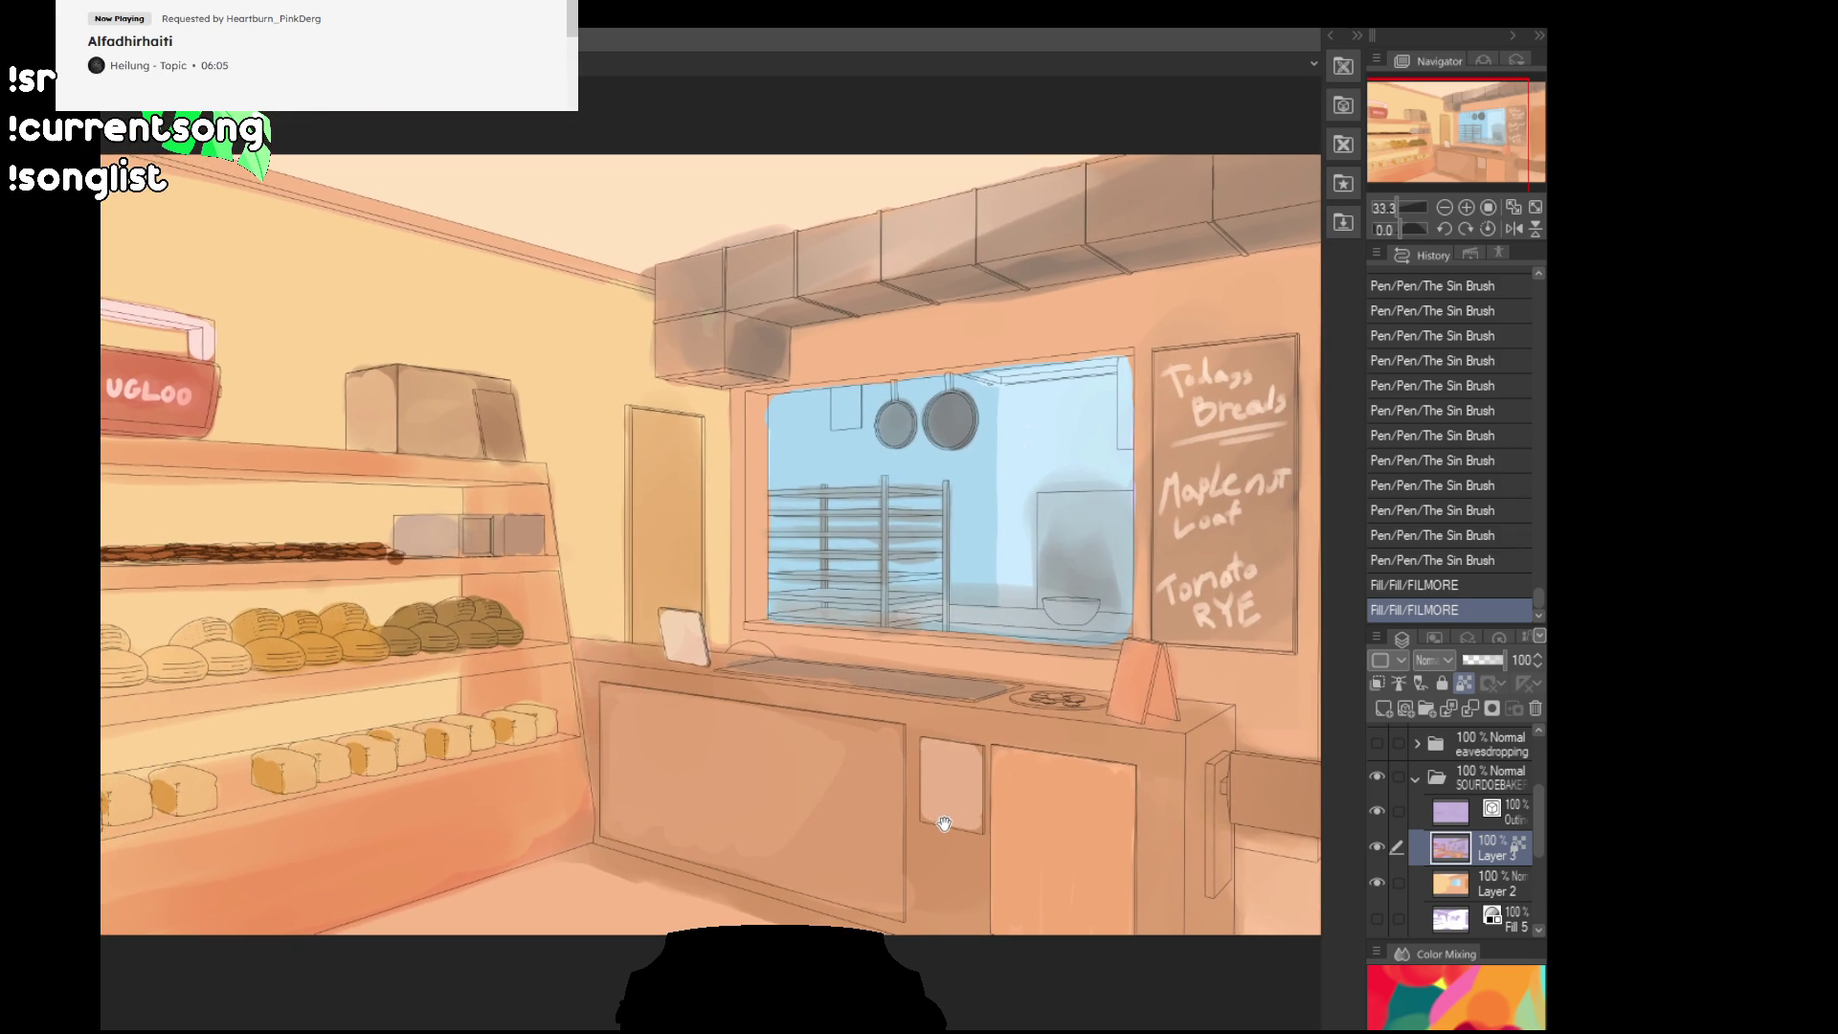
left_click(1476, 887)
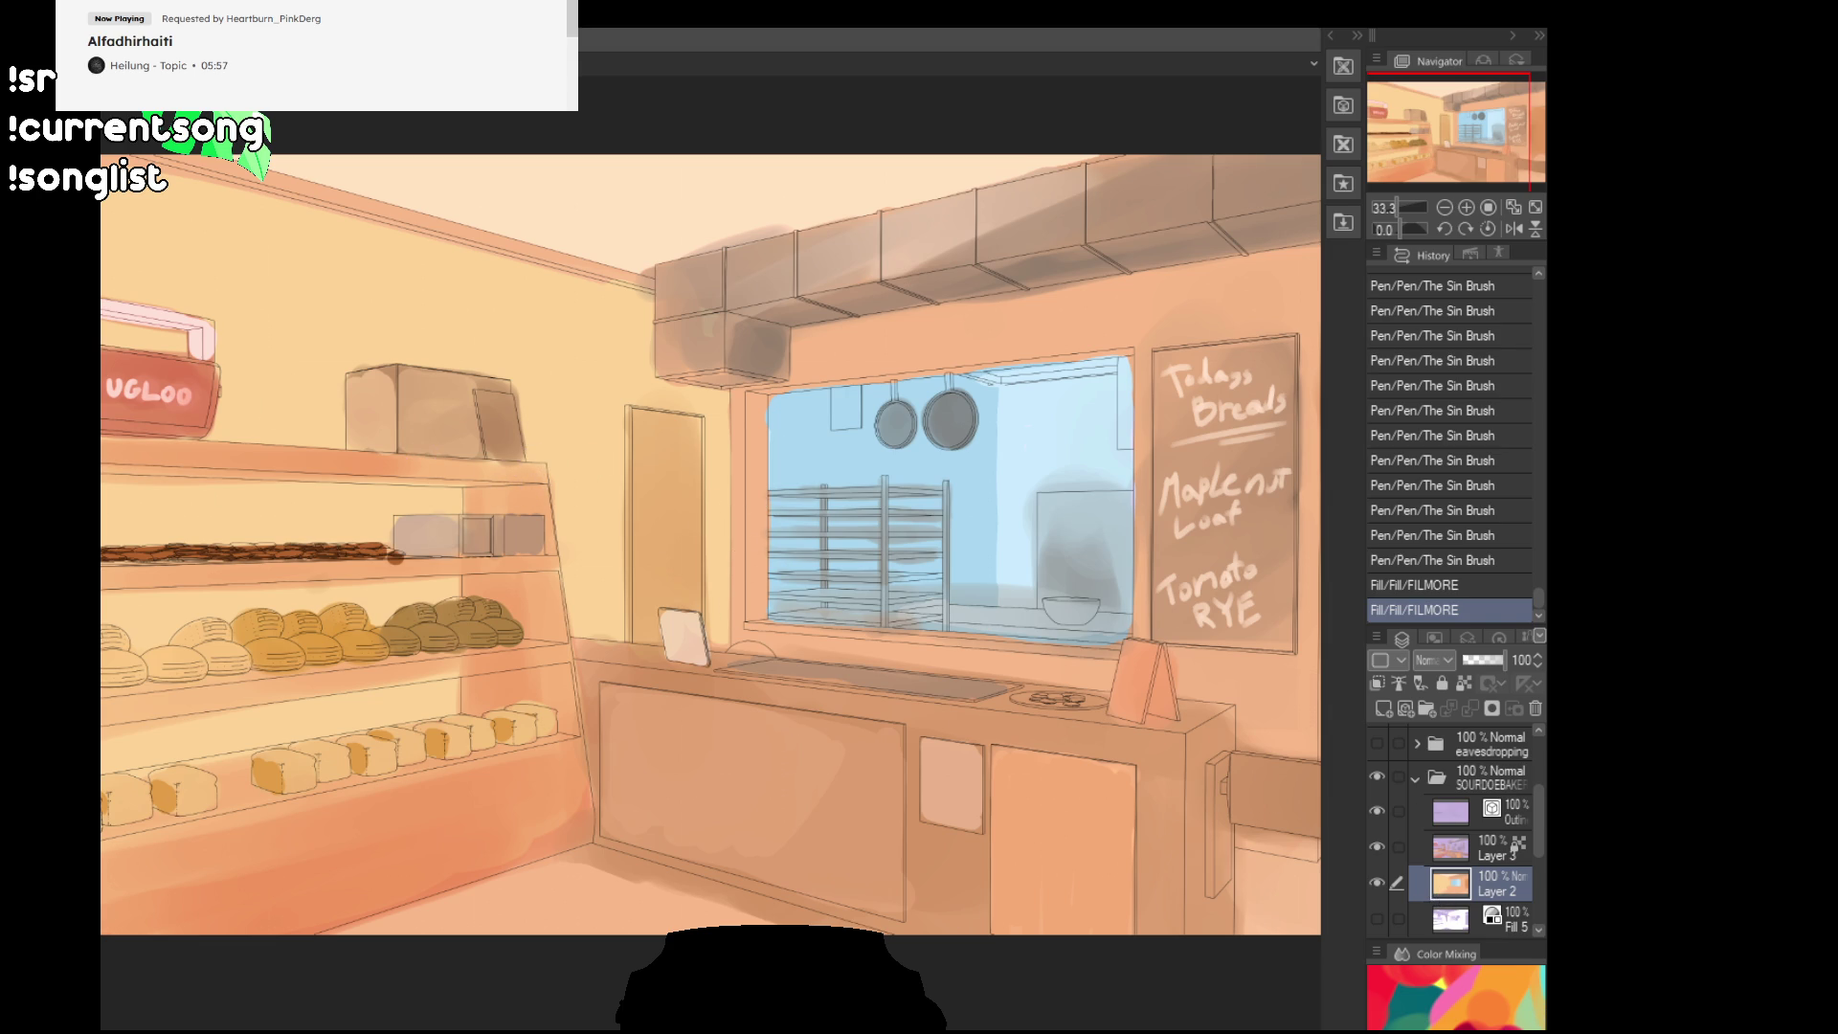
left_click_drag(776, 479, 801, 427)
mouse_move(915, 426)
left_mouse_down()
mouse_move(1053, 459)
mouse_move(1076, 587)
mouse_move(1117, 440)
left_mouse_up()
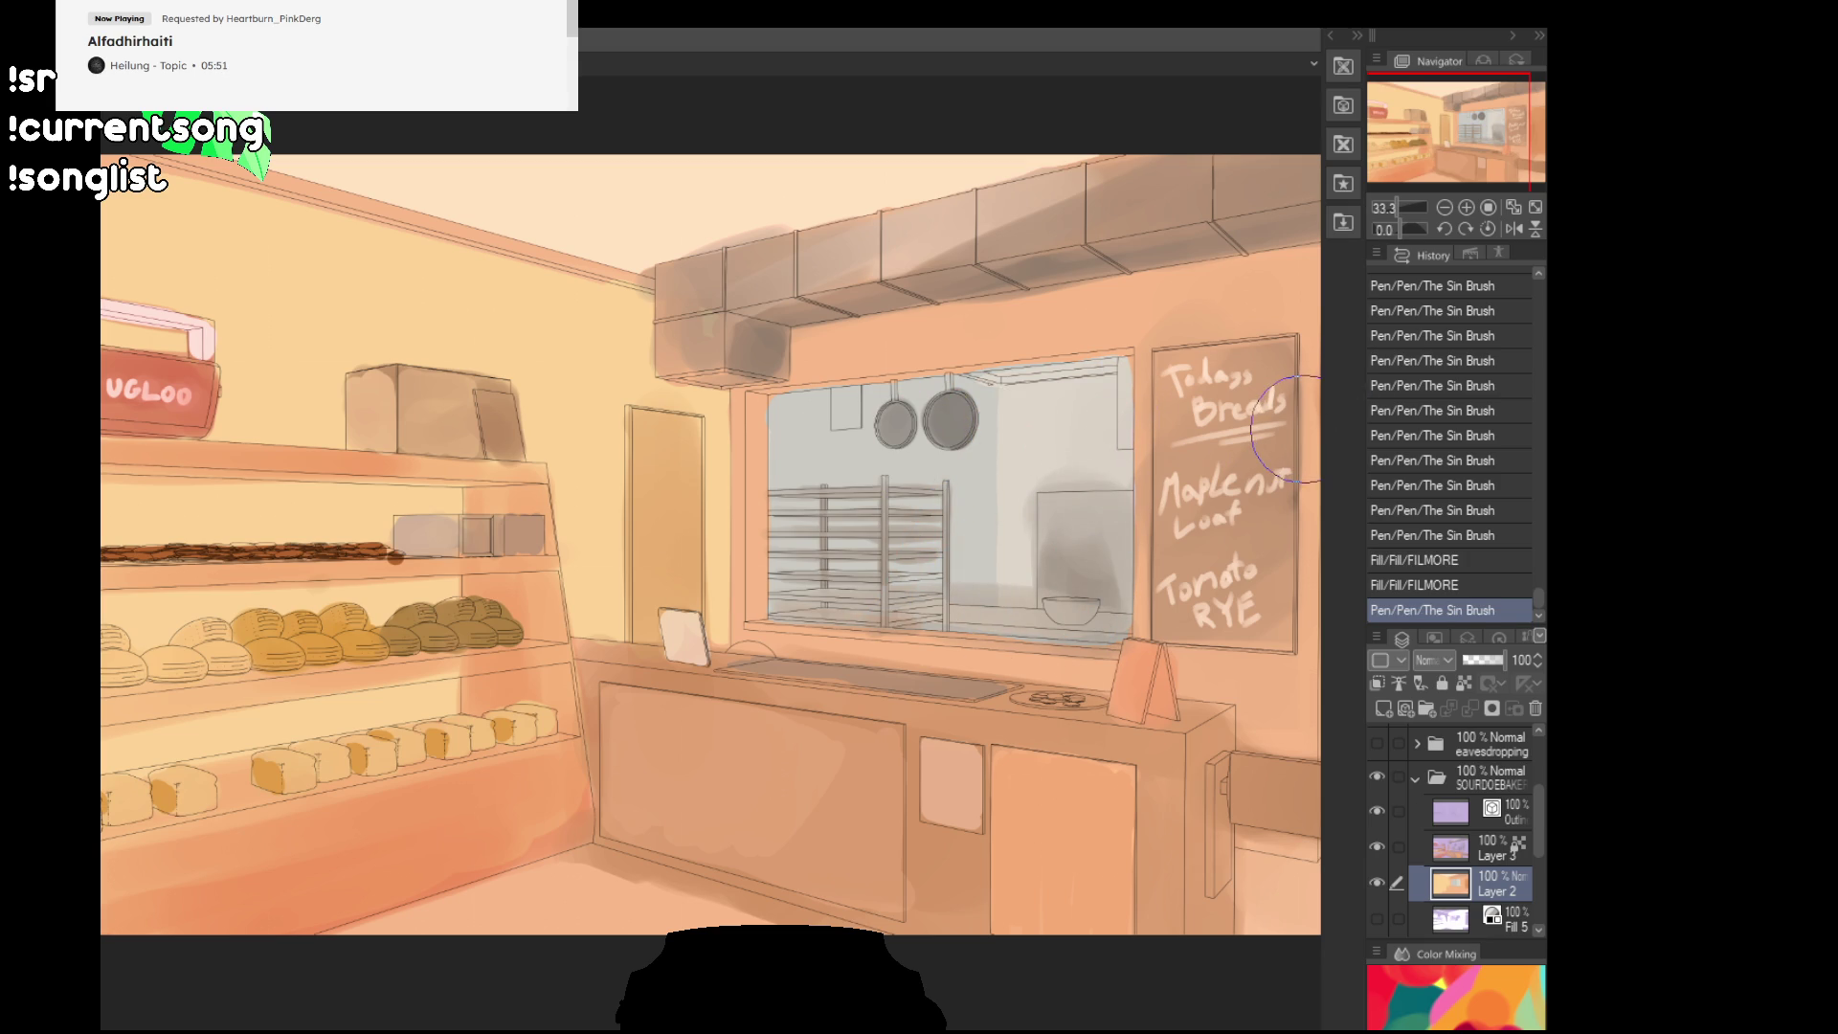
key("ctrl+z")
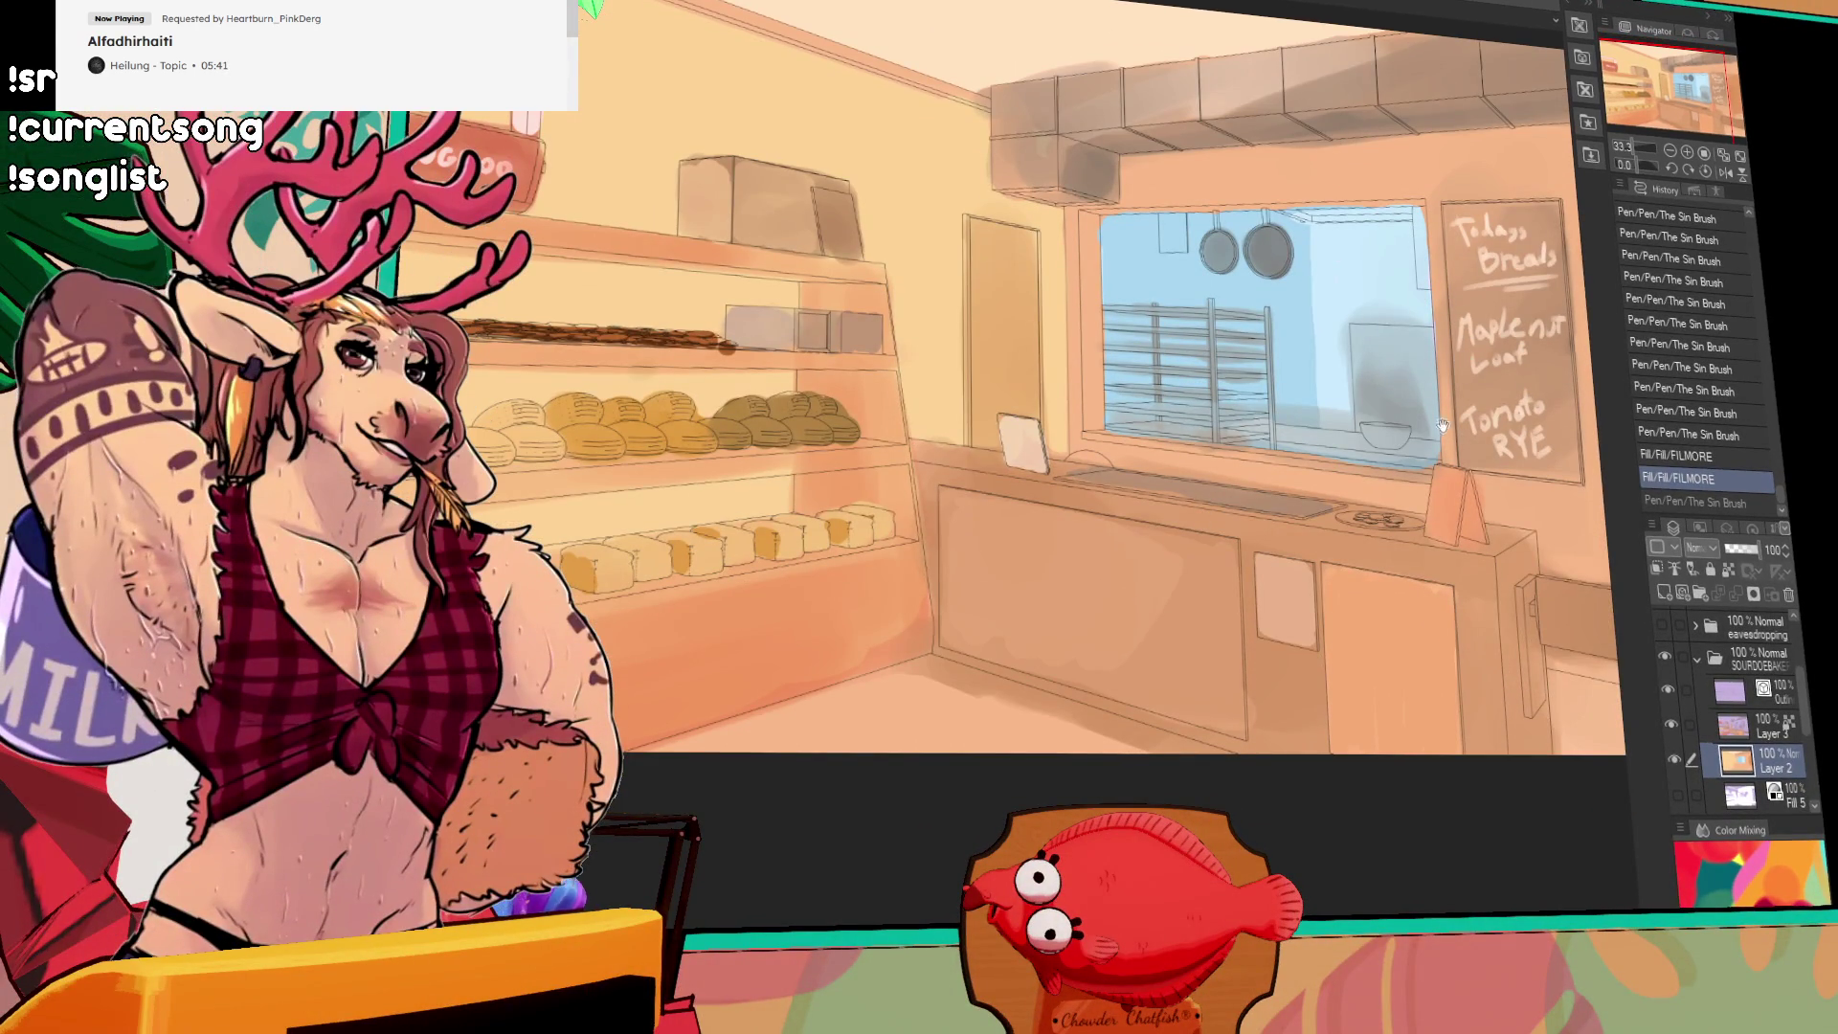
scroll(1444, 395, "down", 1)
scroll(1444, 396, "up", 2)
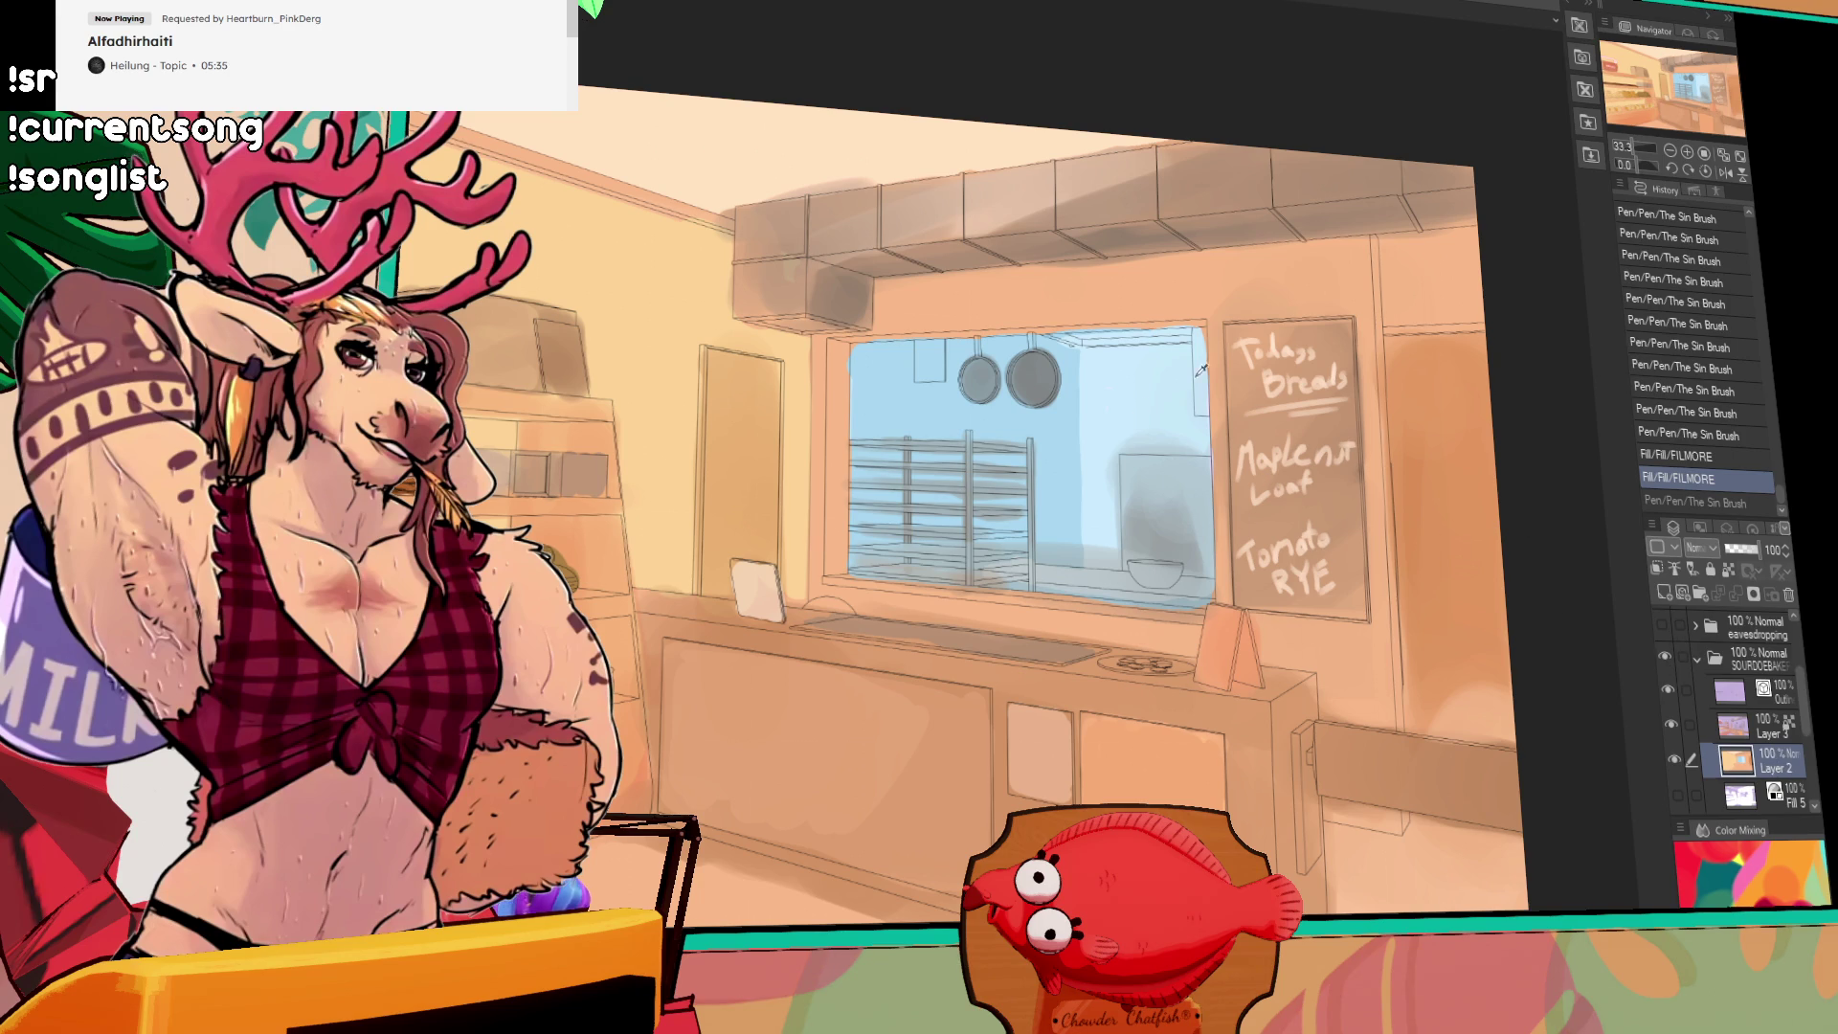
left_click_drag(1422, 545, 1403, 369)
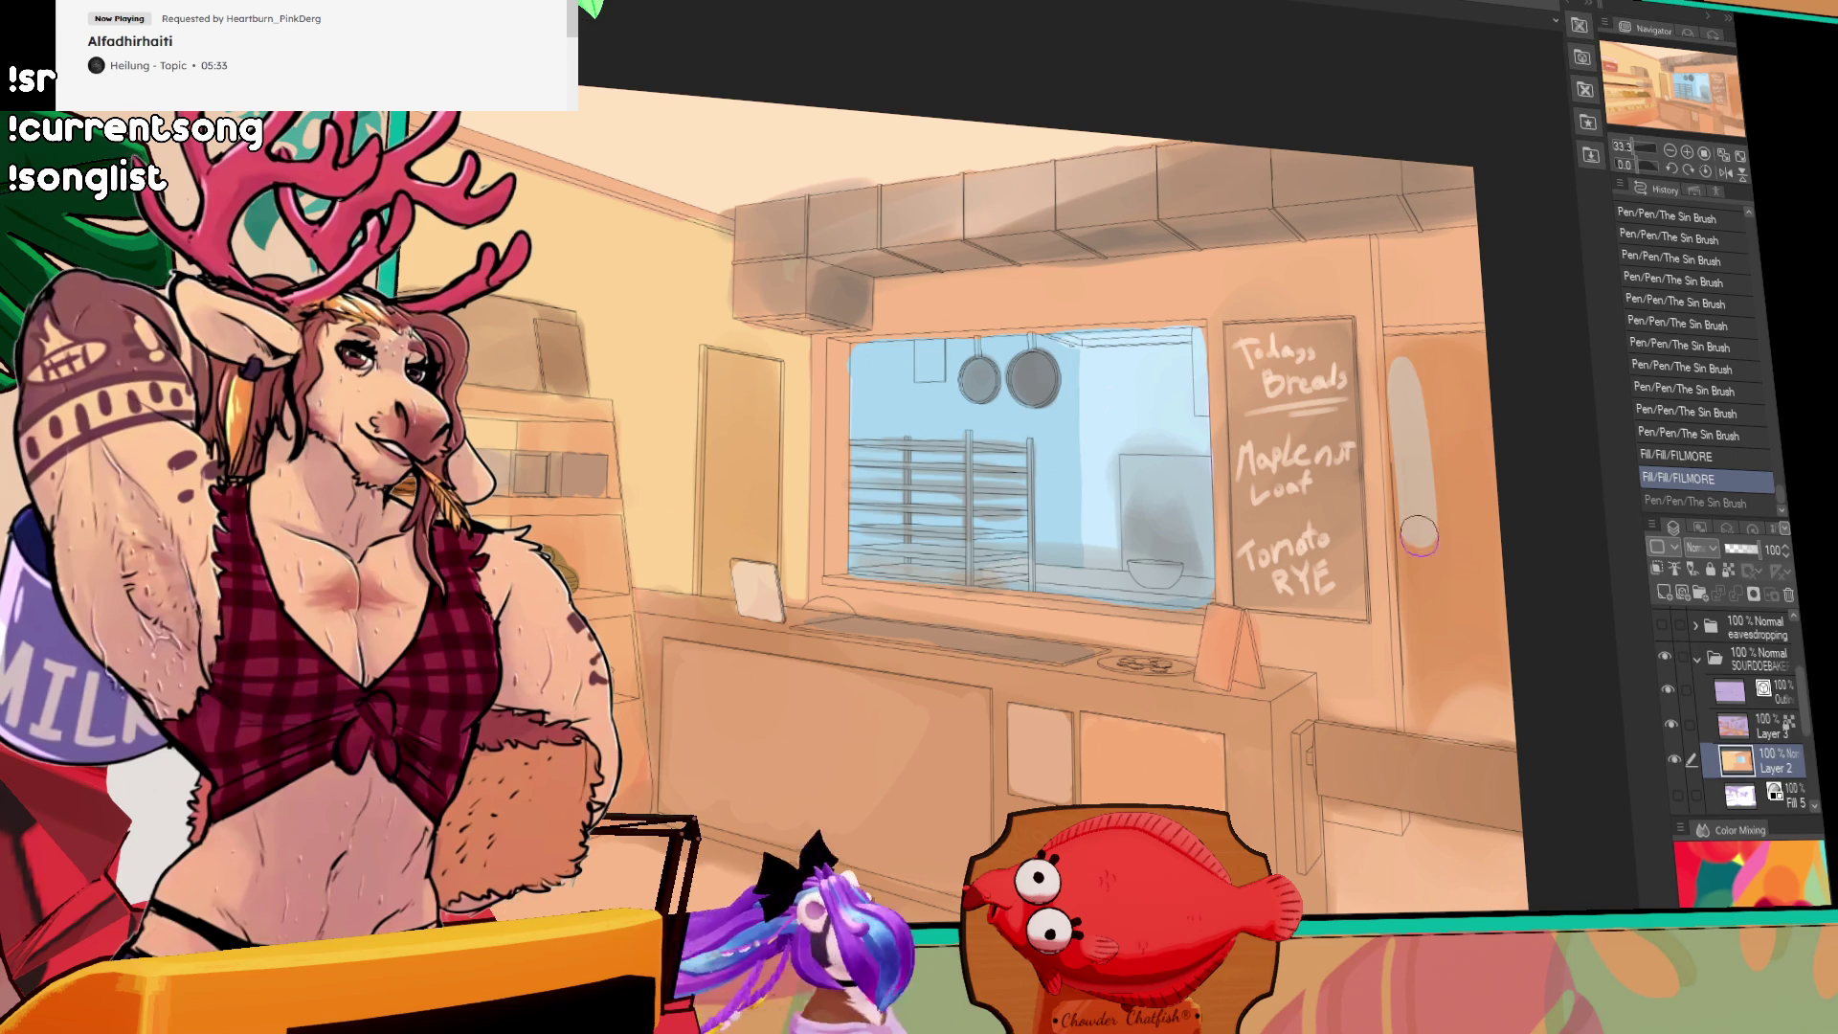
key("ctrl+z")
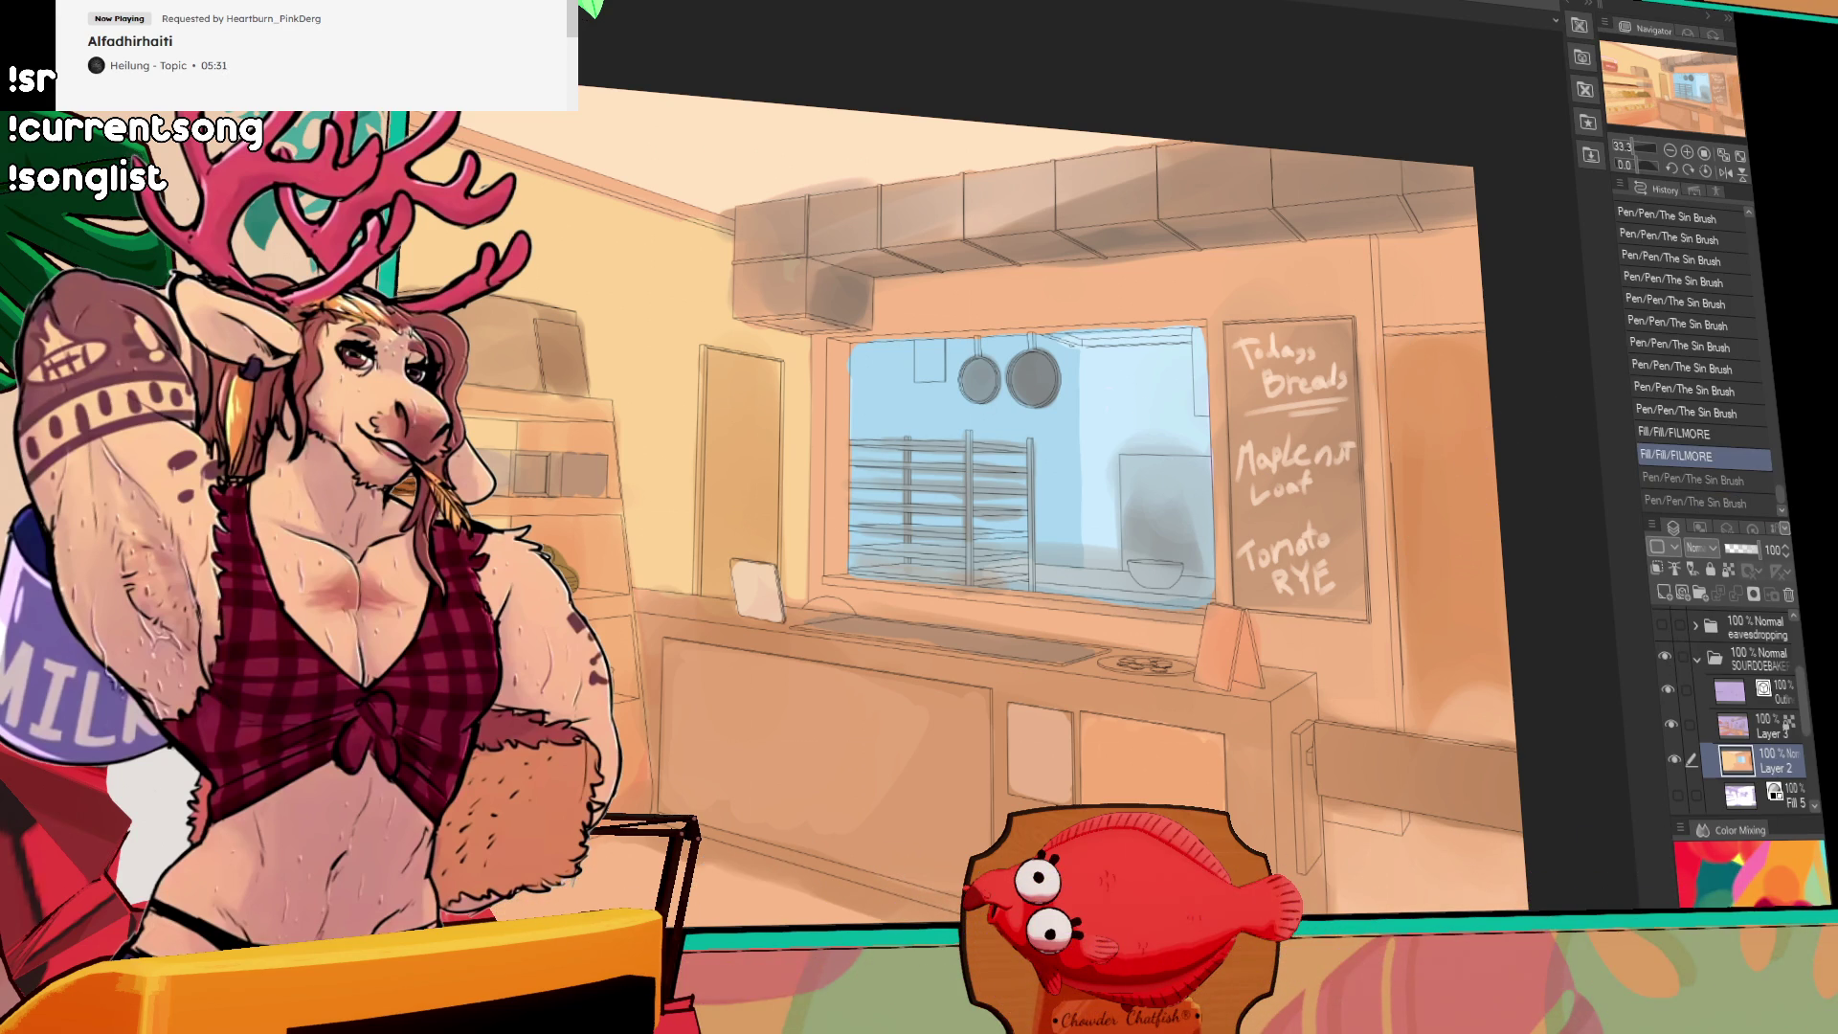
Step: Paint light-blue vertical and horizontal window strokes on the right wall
key("ctrl+y")
key("ctrl+z")
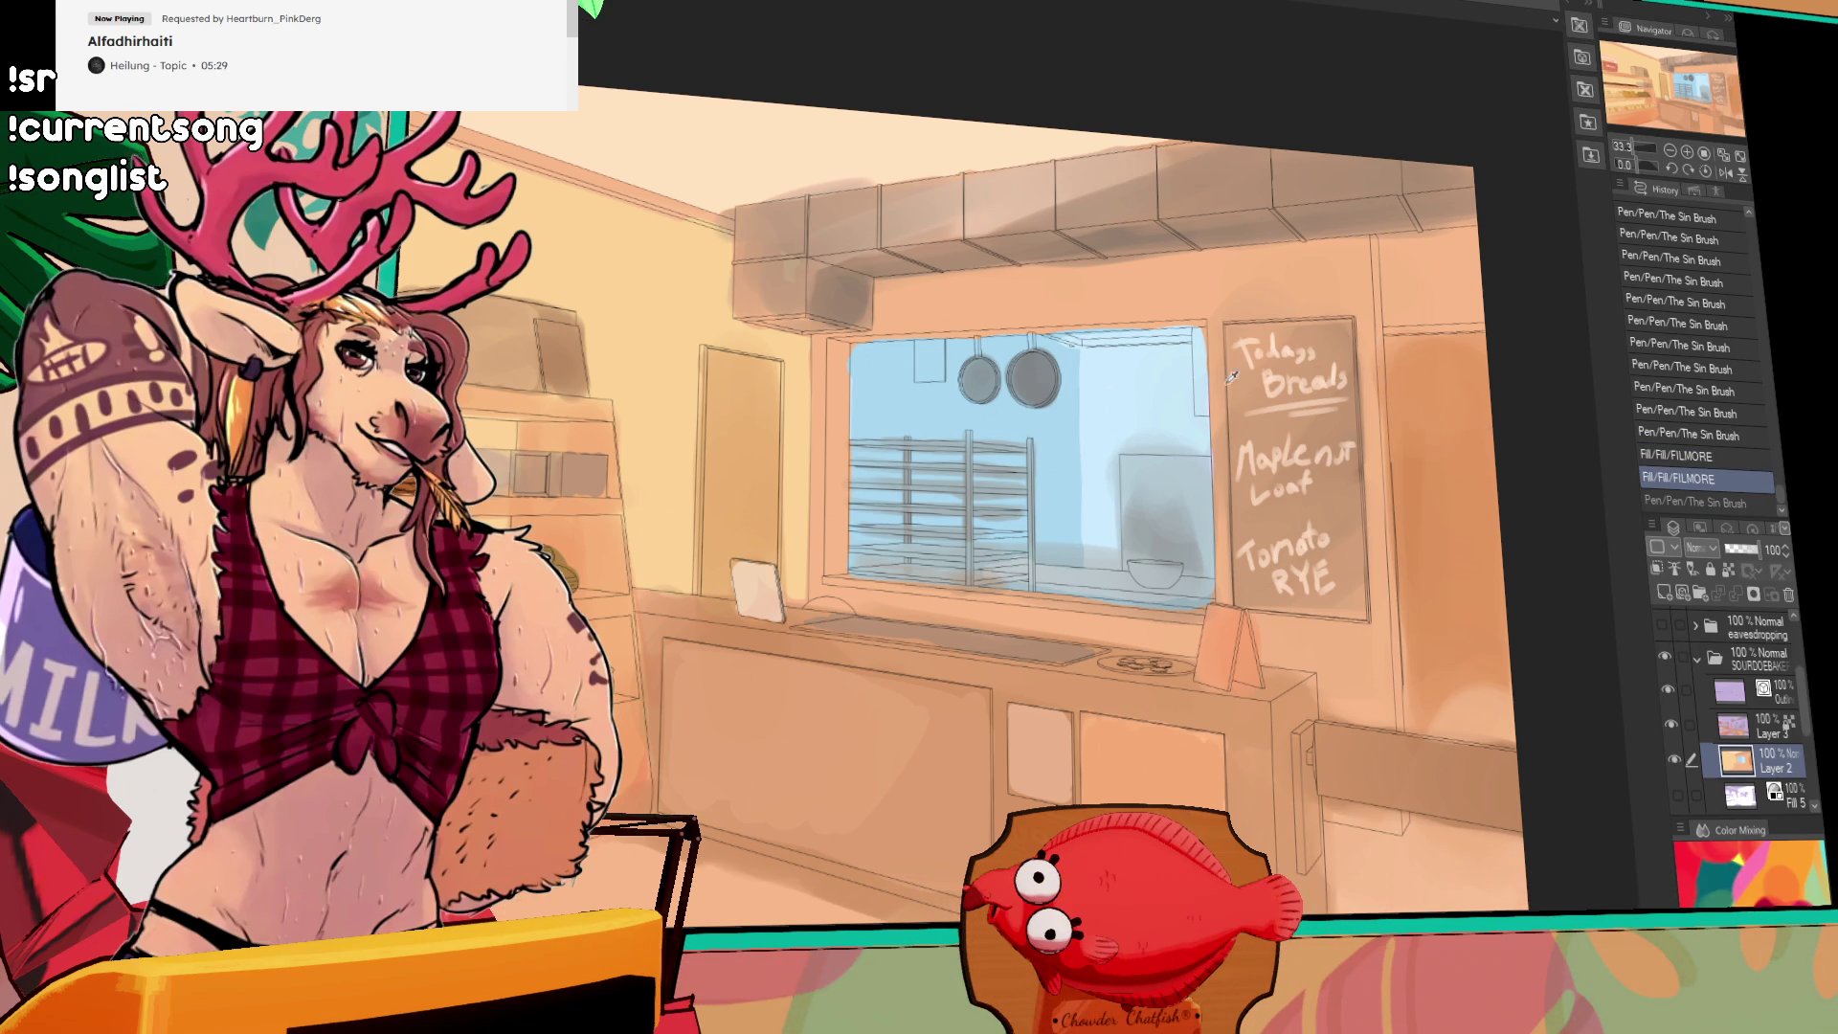
mouse_move(1409, 421)
left_mouse_down()
mouse_move(1405, 346)
mouse_move(1484, 350)
mouse_move(1436, 646)
mouse_move(1412, 665)
left_mouse_up()
key("ctrl+z")
key("ctrl+y")
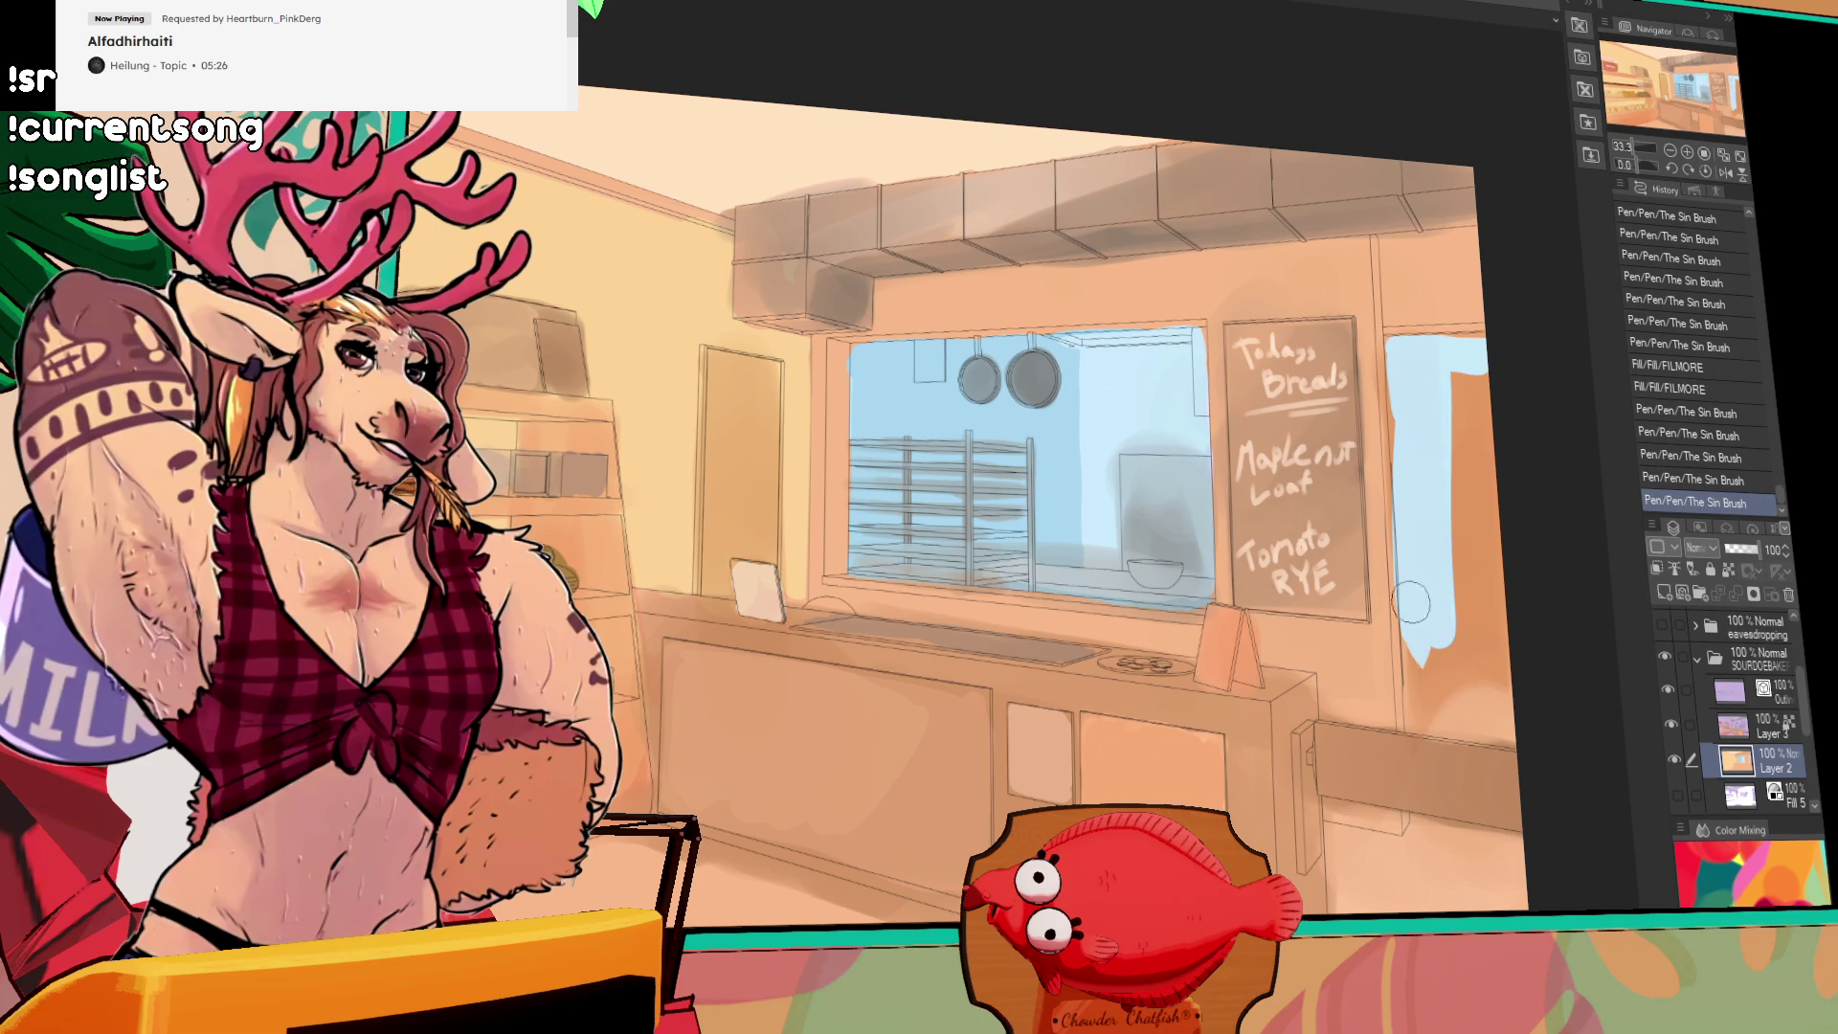
mouse_move(1415, 373)
left_mouse_down()
mouse_move(1403, 479)
mouse_move(1358, 307)
left_mouse_up()
key("ctrl+z")
left_click_drag(1350, 529, 1471, 542)
key("ctrl+z")
key("ctrl+z")
left_click_drag(1355, 532, 1474, 539)
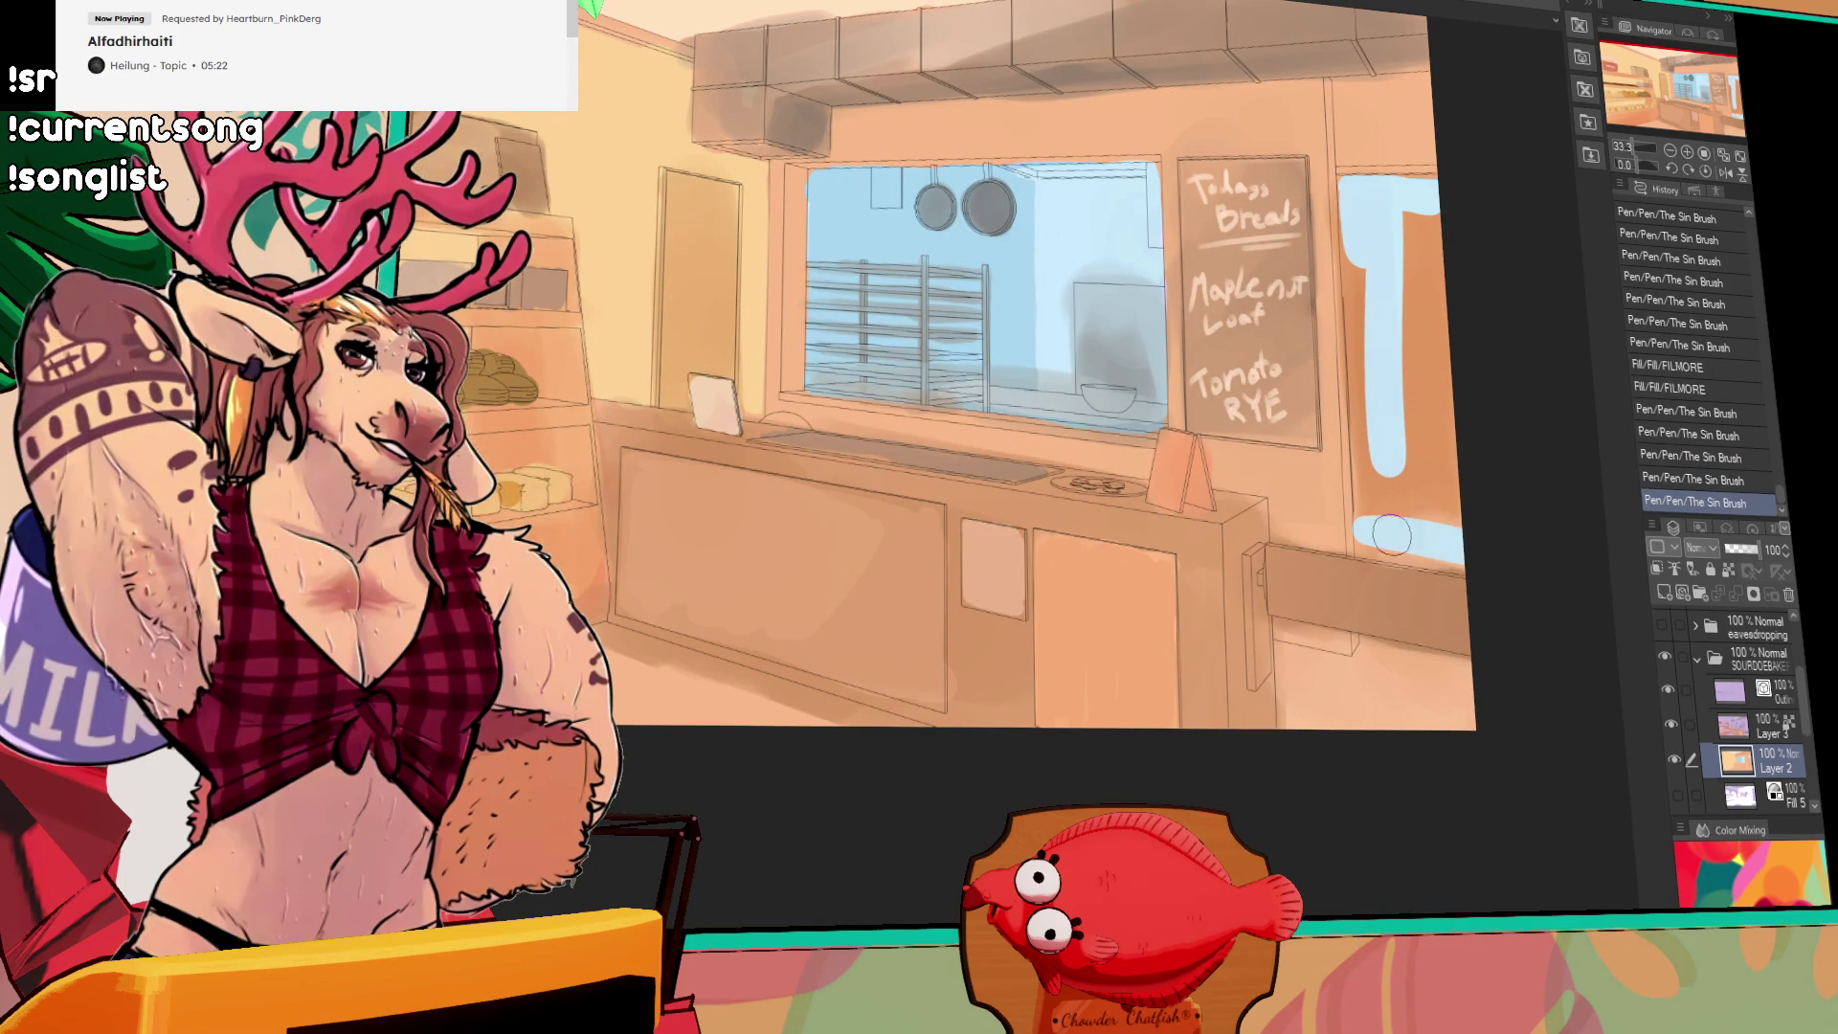
left_click_drag(773, 613, 806, 601)
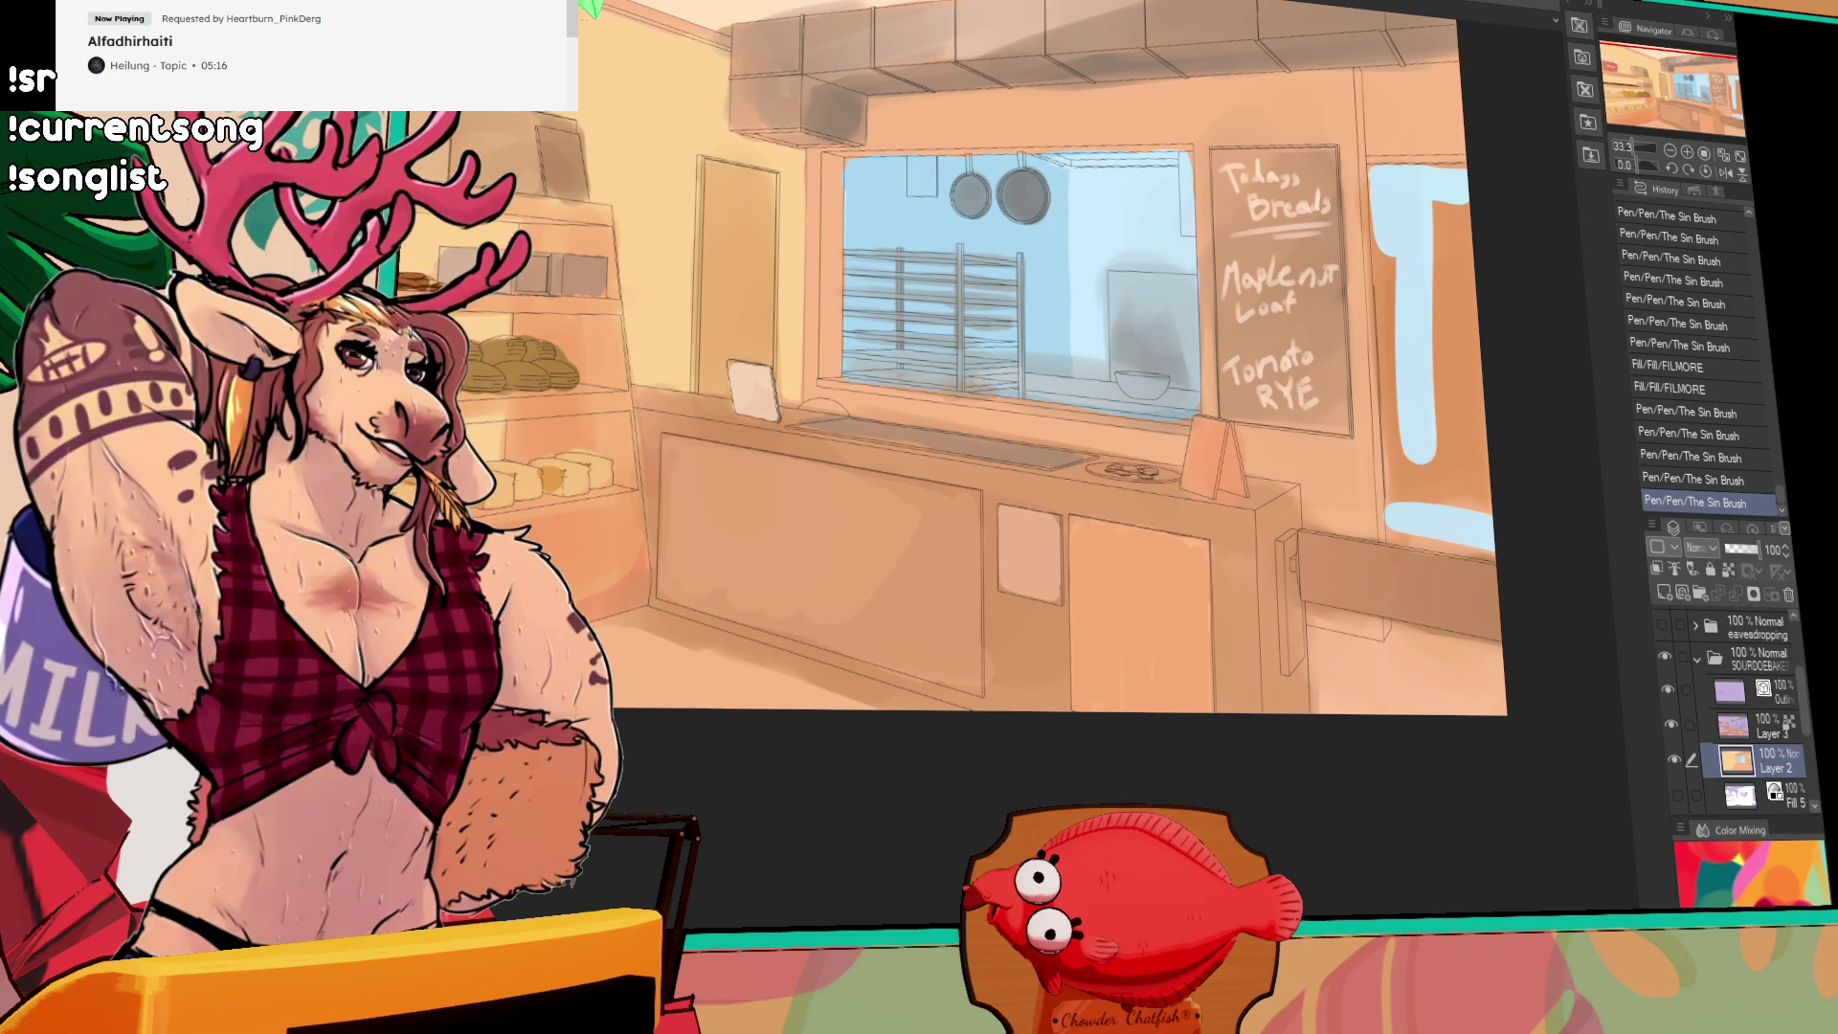
Step: Paint lavender strokes along the bottom-left, bottom edge and bottom-right floor
left_click_drag(551, 558, 723, 515)
mouse_move(958, 555)
left_mouse_down()
mouse_move(759, 600)
mouse_move(779, 607)
left_mouse_up()
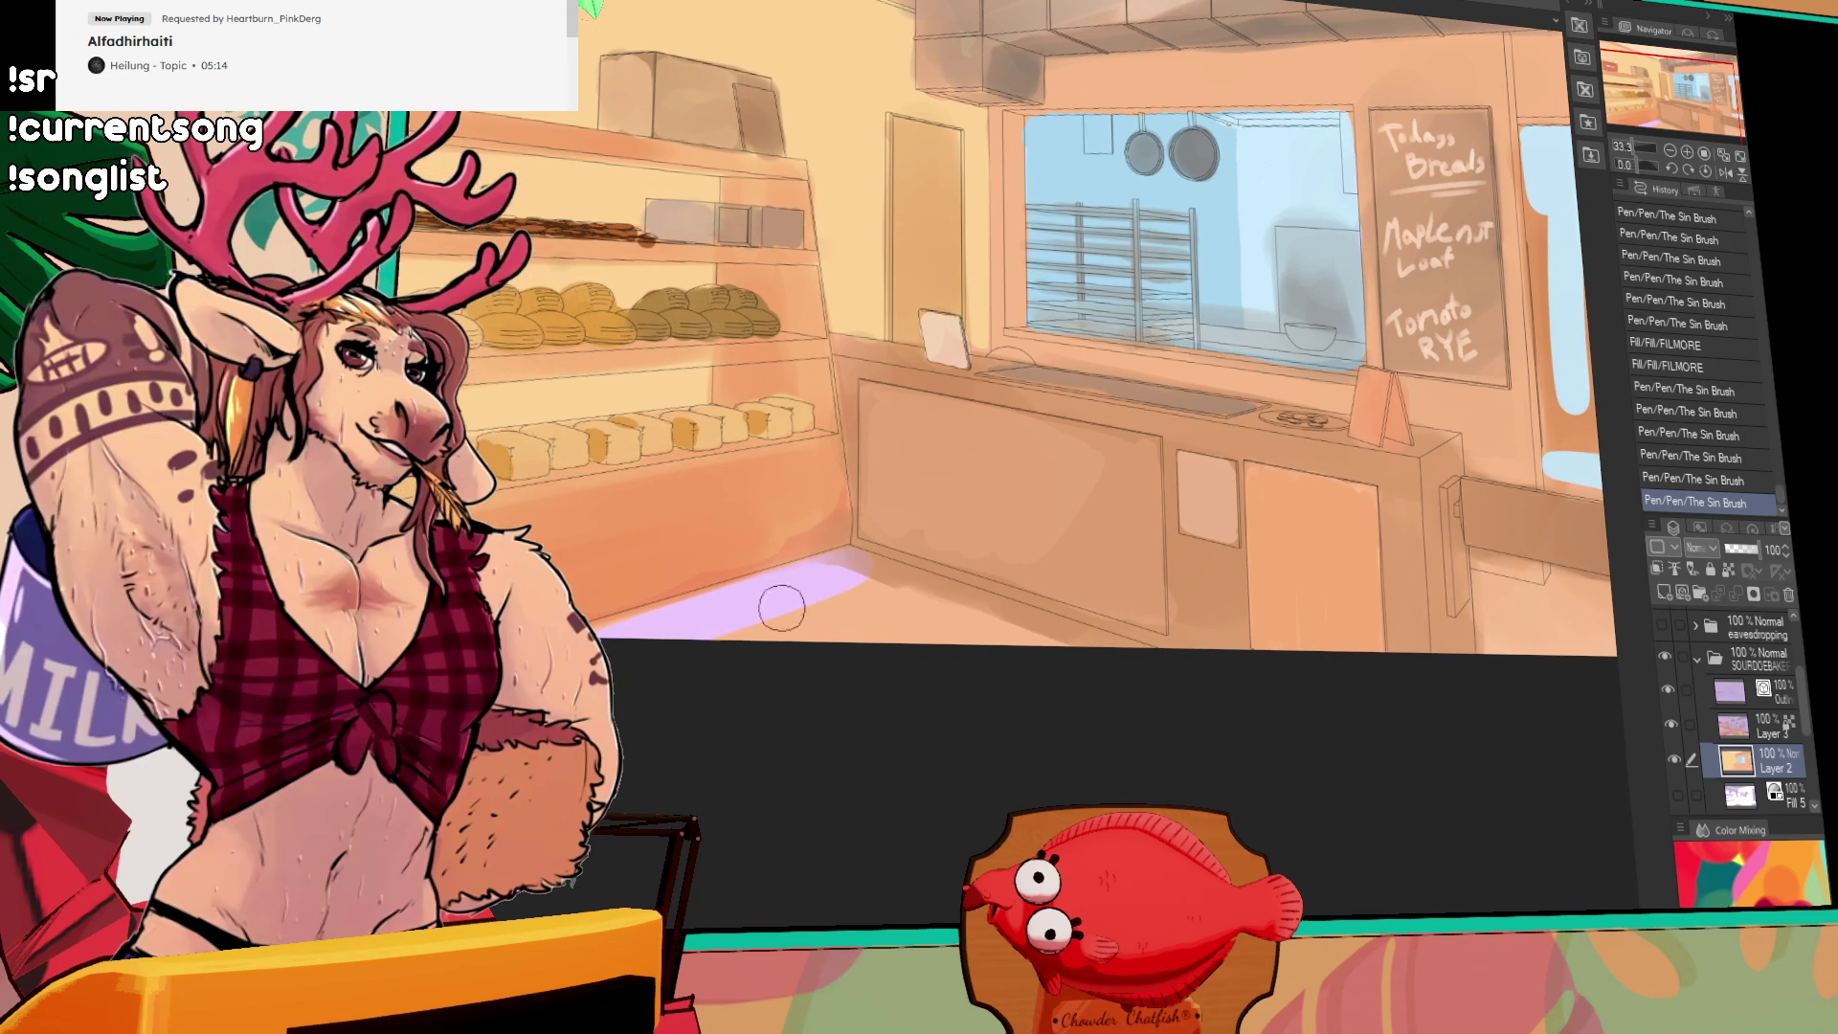
left_click_drag(977, 622, 706, 657)
mouse_move(1168, 614)
left_mouse_down()
mouse_move(1344, 623)
mouse_move(1302, 731)
left_mouse_up()
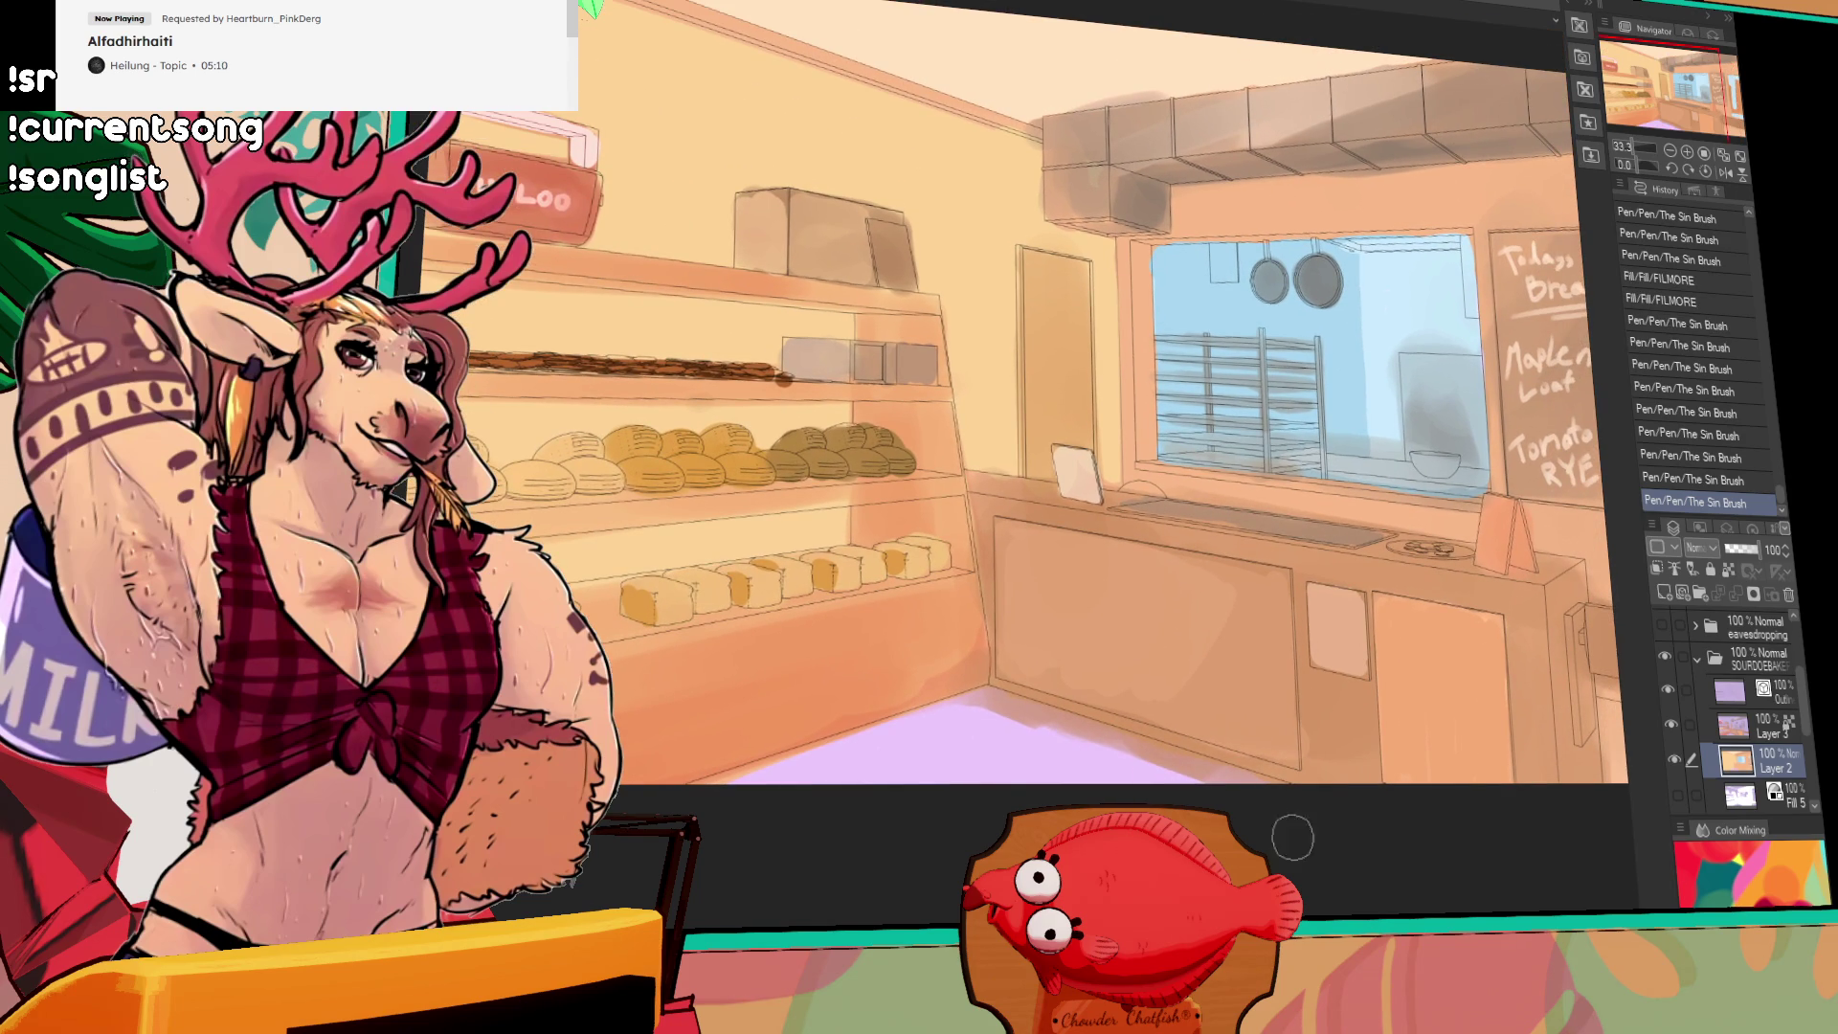
left_click_drag(1457, 791, 1008, 724)
left_click_drag(1245, 703, 1212, 709)
mouse_move(1192, 680)
left_mouse_down()
mouse_move(1182, 728)
mouse_move(1379, 678)
mouse_move(1334, 658)
left_mouse_up()
key("ctrl+z")
Step: Widen the blue right-wall window, touch up its lower-right, and select the top bakery layer
mouse_move(1359, 565)
left_mouse_down()
mouse_move(1264, 550)
mouse_move(1292, 450)
mouse_move(1274, 546)
left_mouse_up()
key("ctrl+z")
mouse_move(1278, 412)
left_mouse_down()
mouse_move(1273, 555)
mouse_move(1251, 275)
mouse_move(1269, 407)
left_mouse_up()
mouse_move(1262, 215)
left_mouse_down()
mouse_move(1267, 448)
mouse_move(1316, 426)
mouse_move(1302, 287)
mouse_move(1360, 536)
mouse_move(1340, 287)
mouse_move(1351, 387)
left_mouse_up()
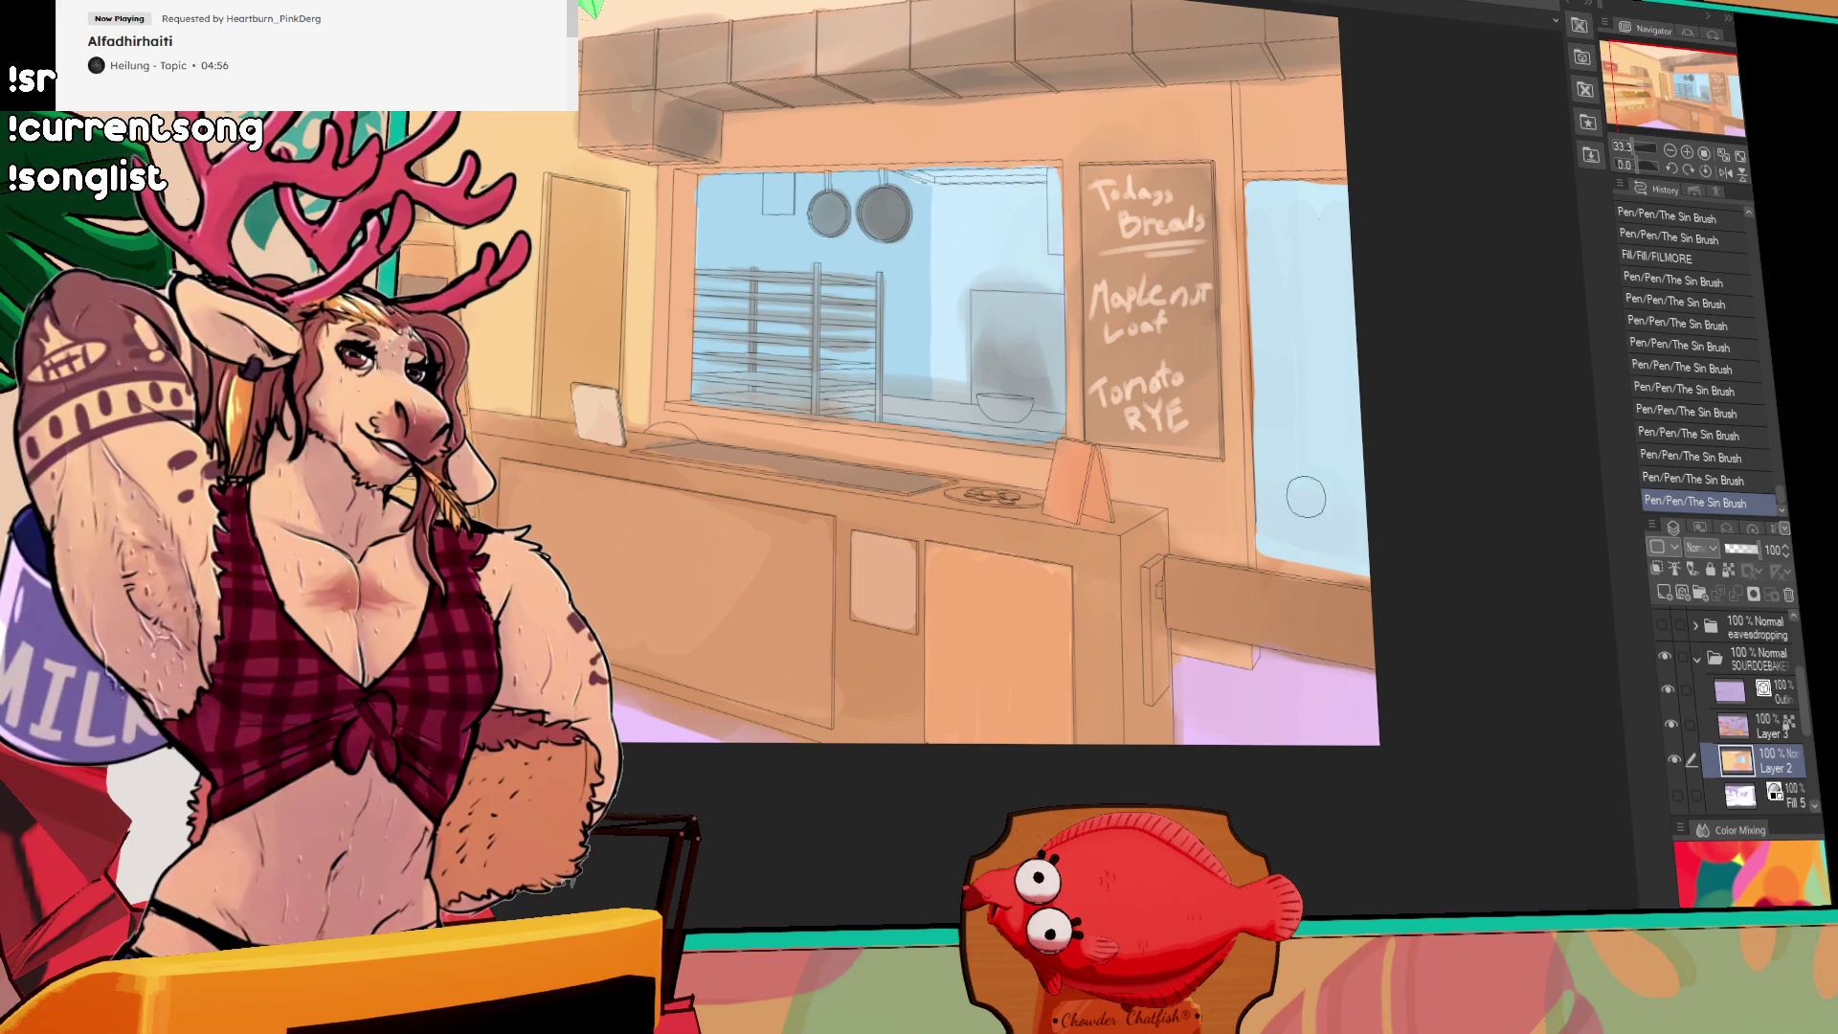
mouse_move(1292, 538)
left_mouse_down()
mouse_move(1504, 574)
mouse_move(1495, 551)
mouse_move(1424, 536)
left_mouse_up()
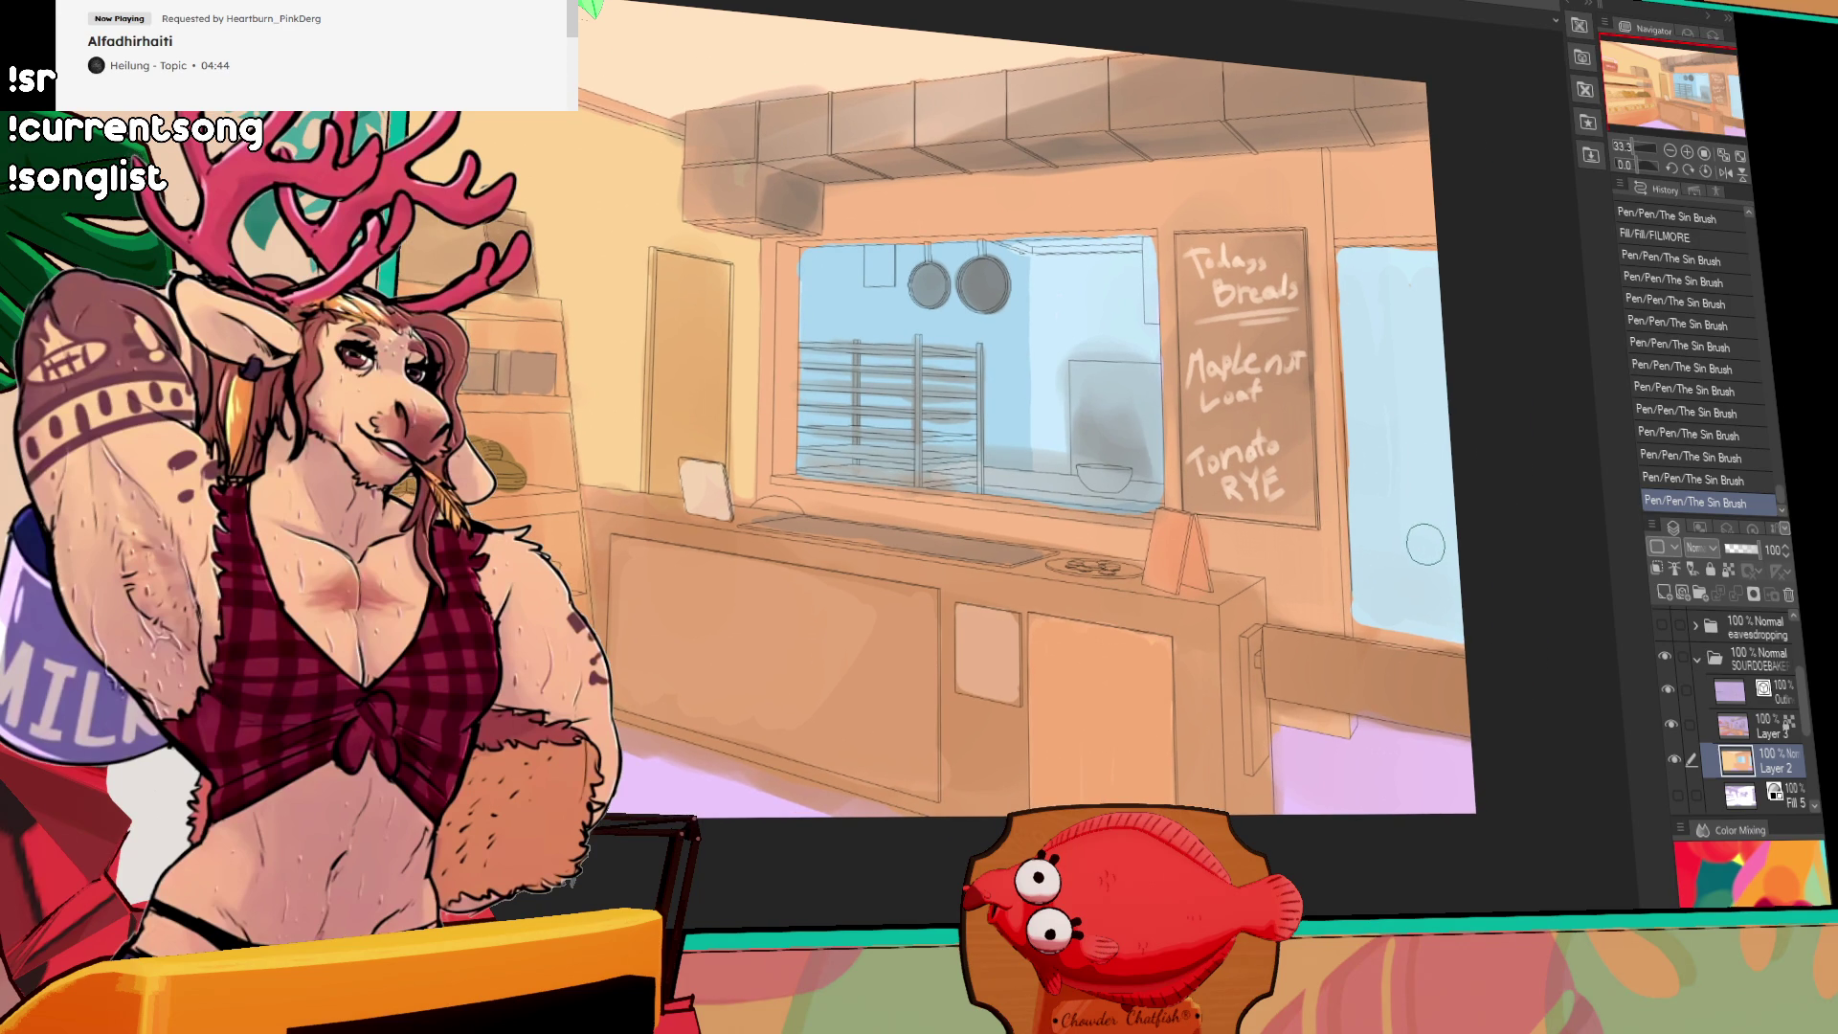
left_click(1760, 693)
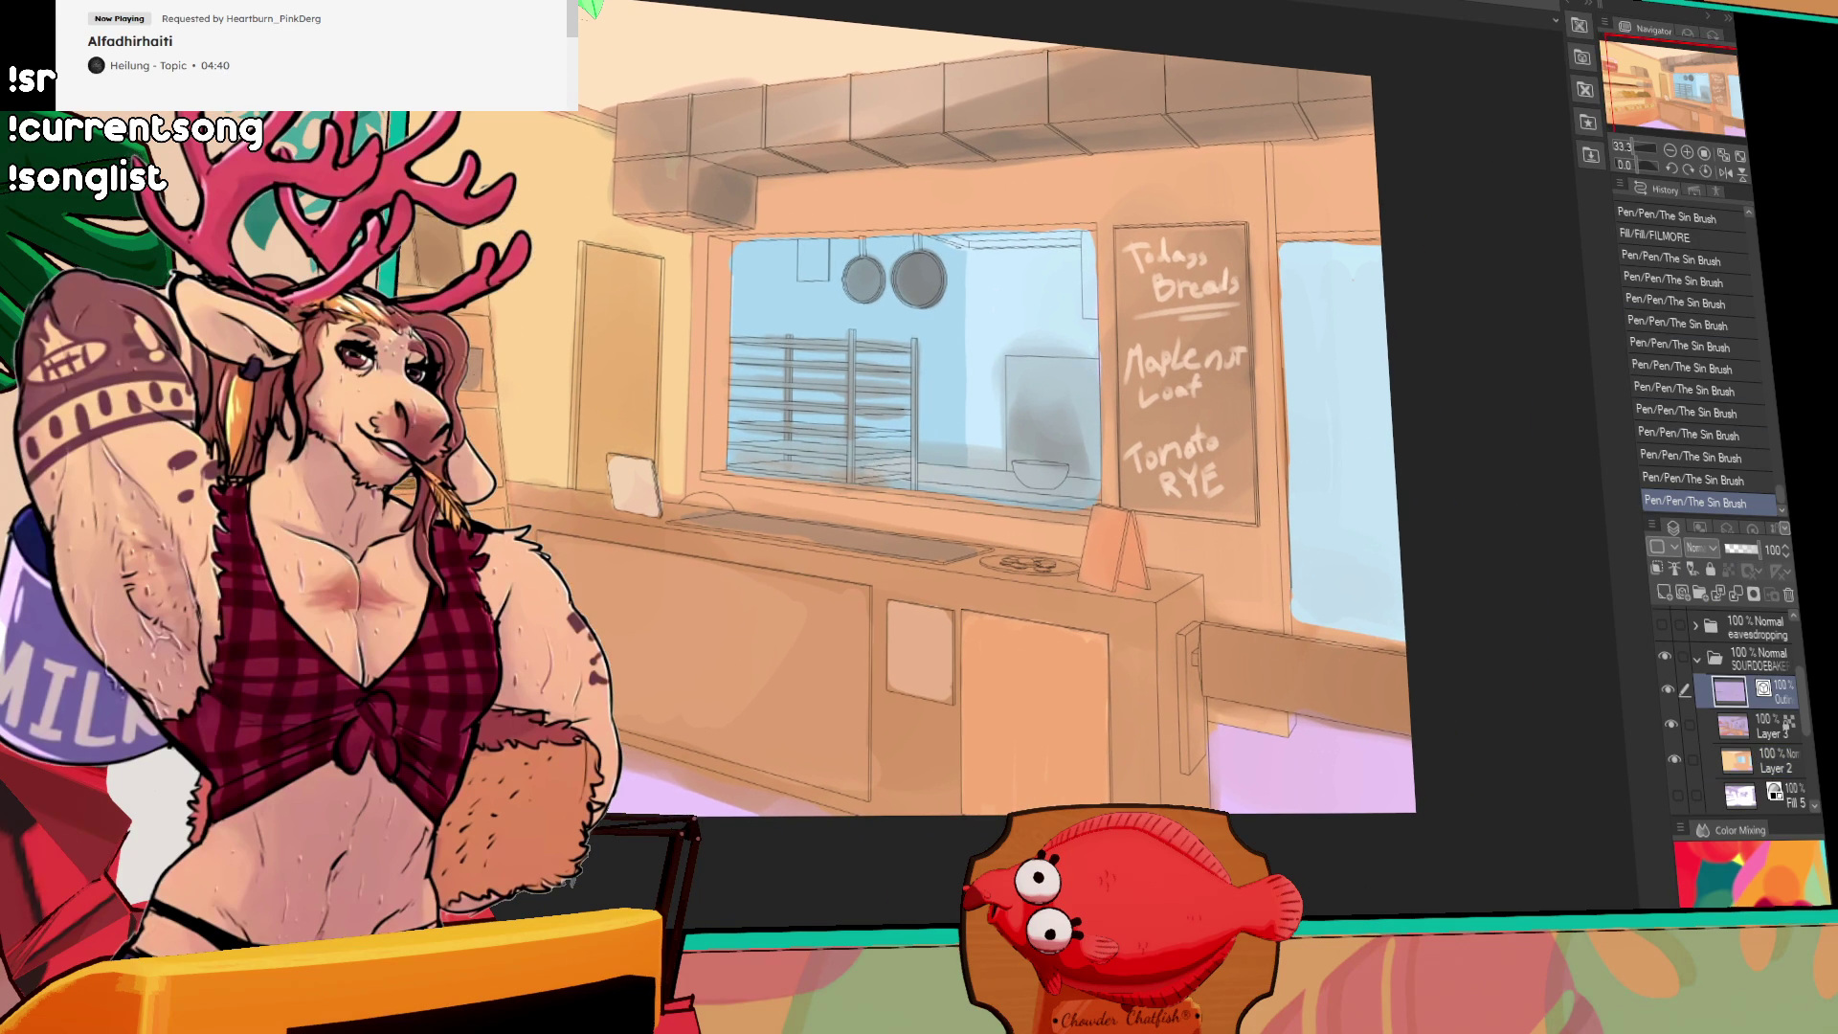
left_click(1688, 152)
Step: Try a straight line along the window beside the chalkboard, undoing and redoing recent strokes
mouse_move(1388, 492)
left_mouse_down()
mouse_move(926, 492)
mouse_move(947, 500)
left_mouse_up()
key("ctrl+z")
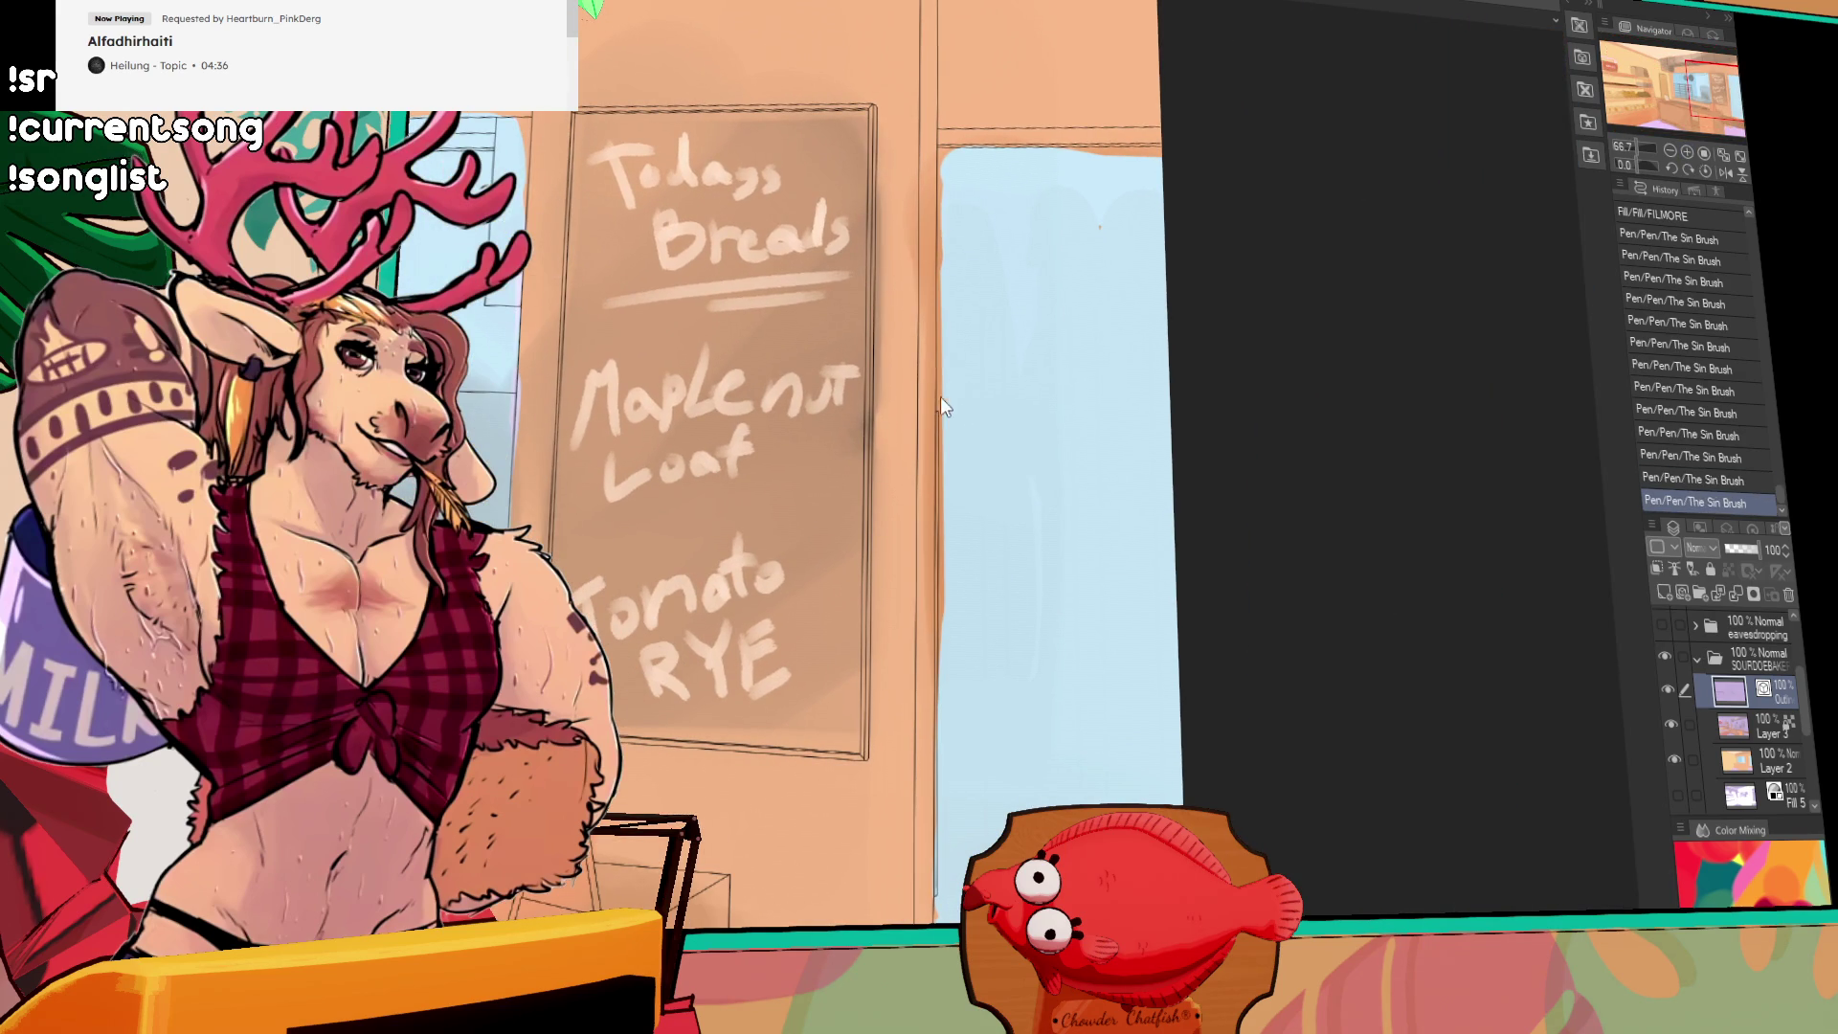
mouse_move(931, 408)
left_mouse_down()
mouse_move(1243, 414)
mouse_move(1283, 268)
left_mouse_up()
key("ctrl+y")
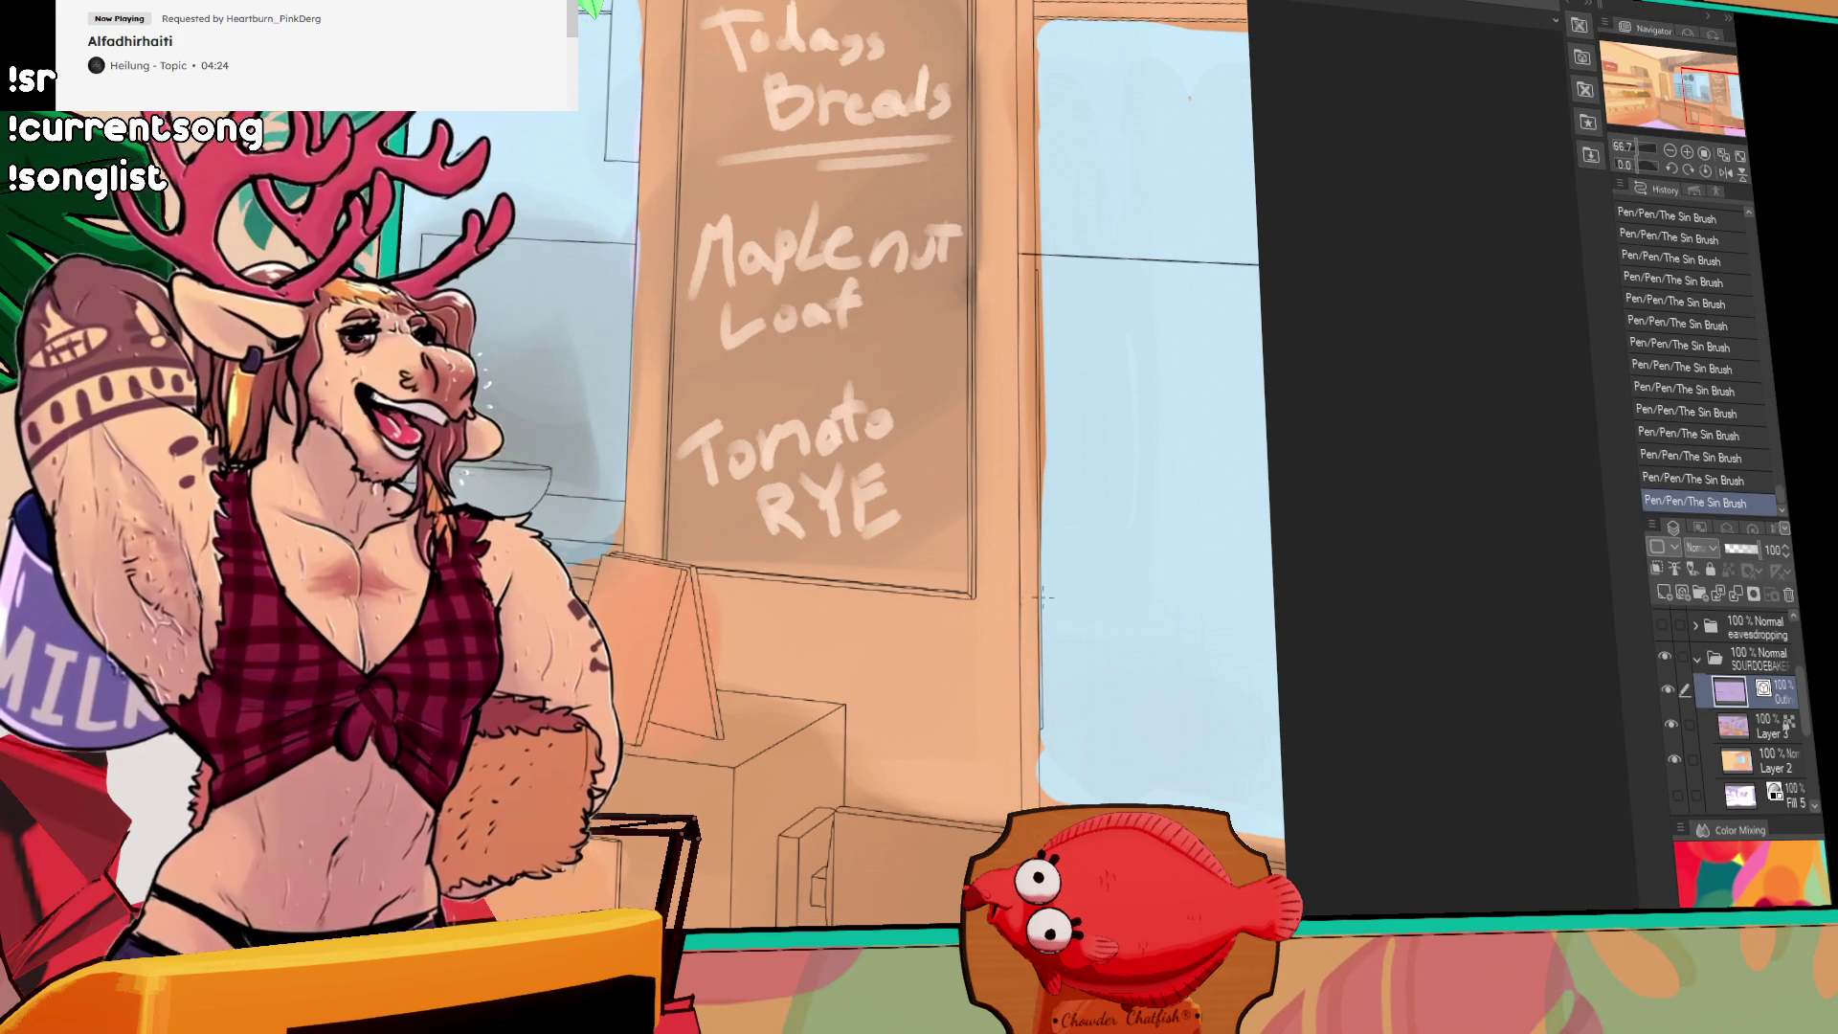
left_click_drag(1023, 605, 1299, 624)
scroll(1325, 533, "up", 2)
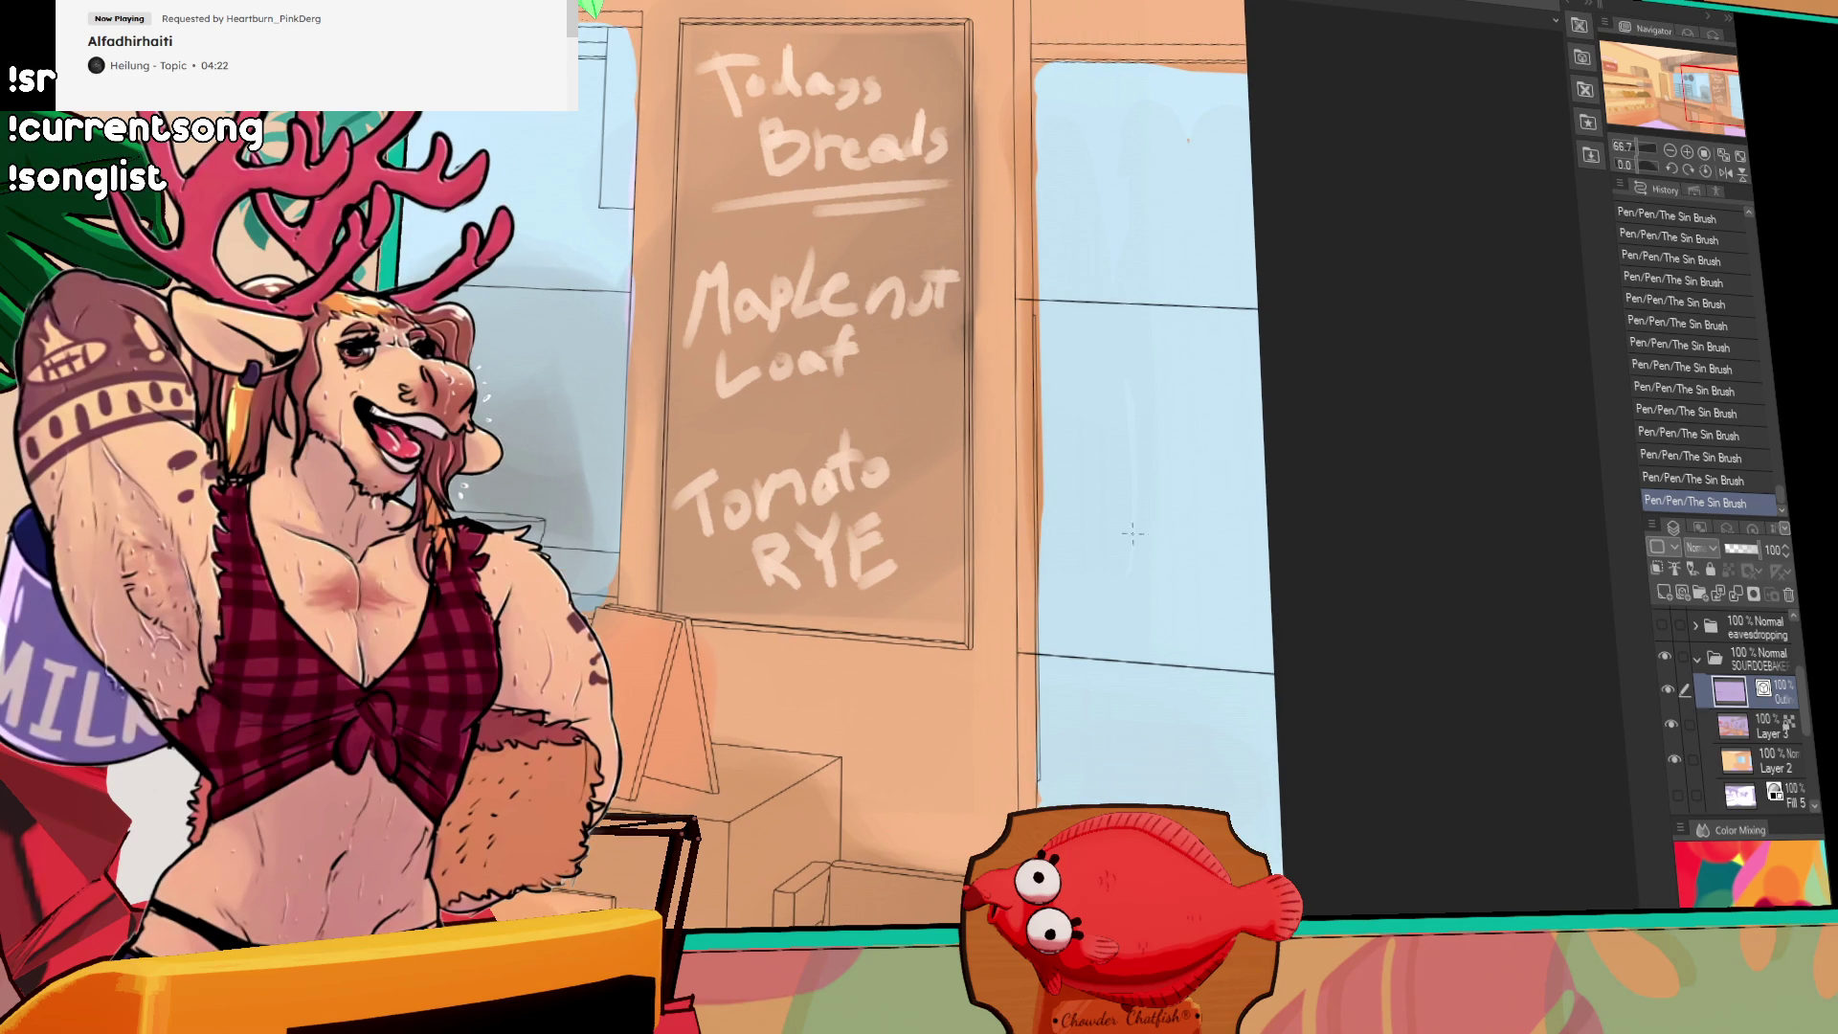
scroll(1221, 531, "up", 1)
left_click(1054, 657)
key("ctrl+z")
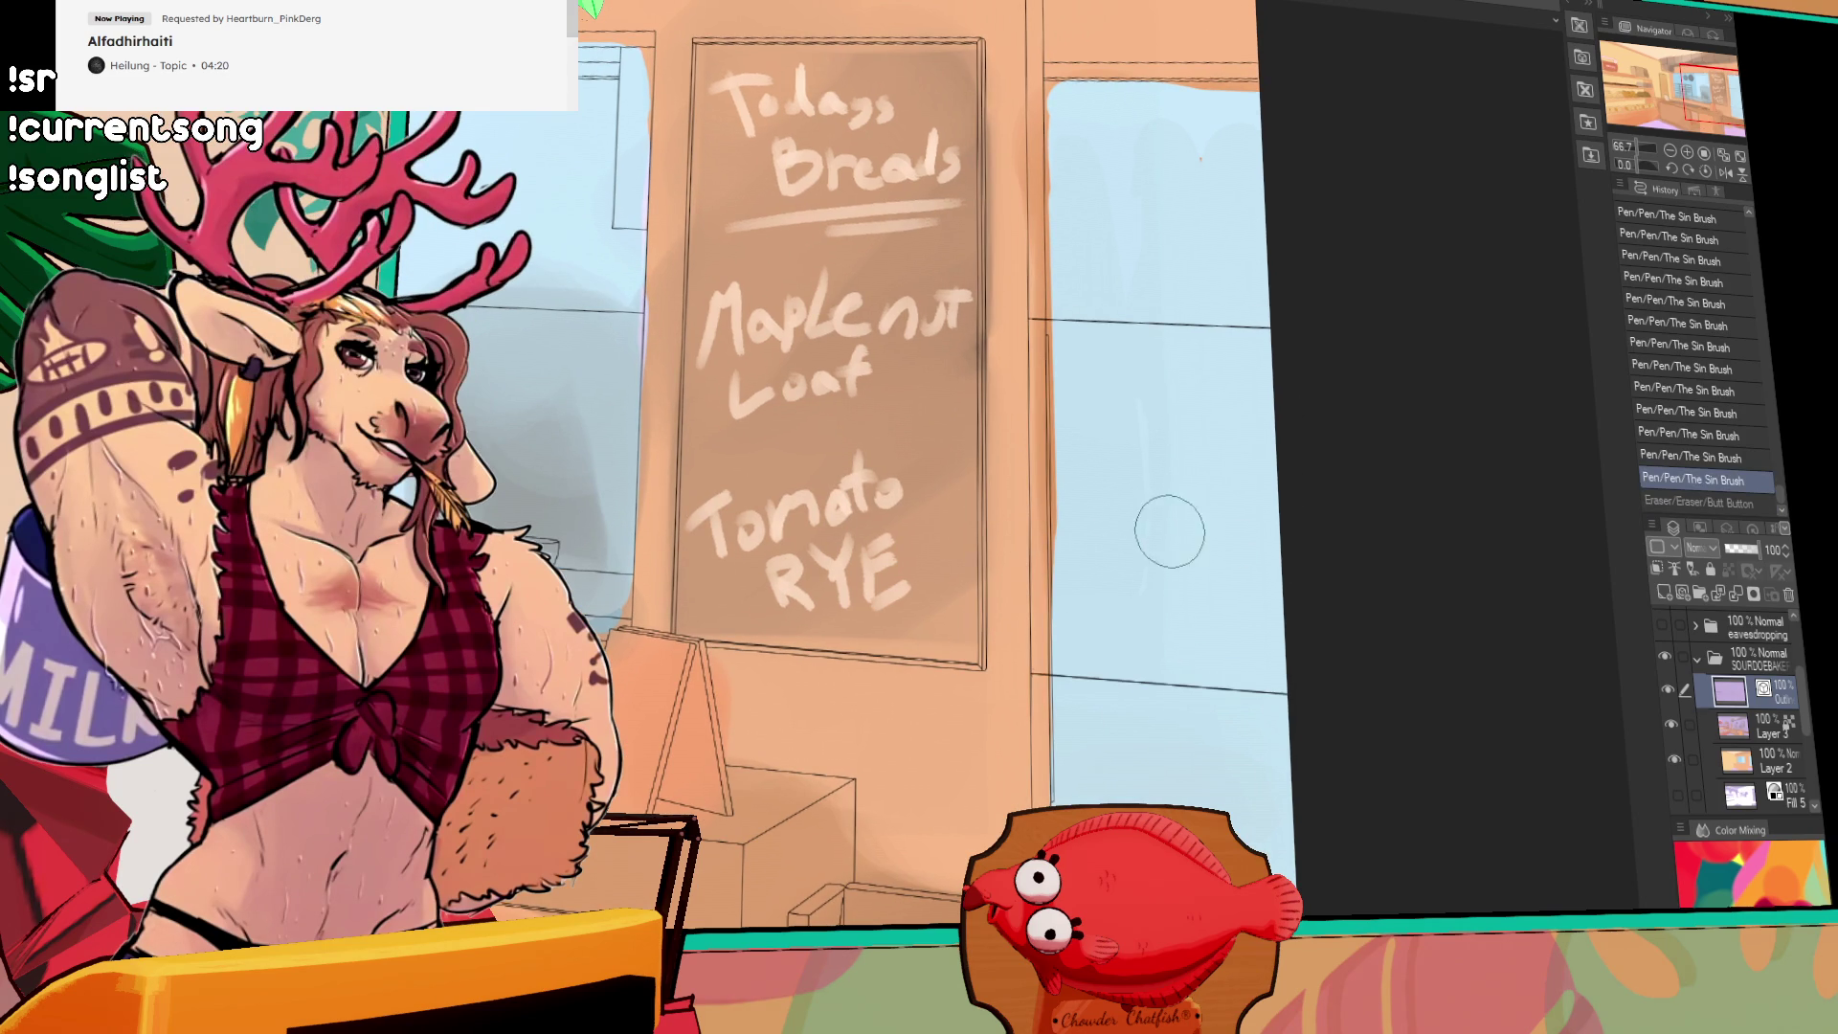
key("ctrl+z")
scroll(1323, 489, "up", 2)
key("ctrl+z")
key("ctrl+z")
key("ctrl+z")
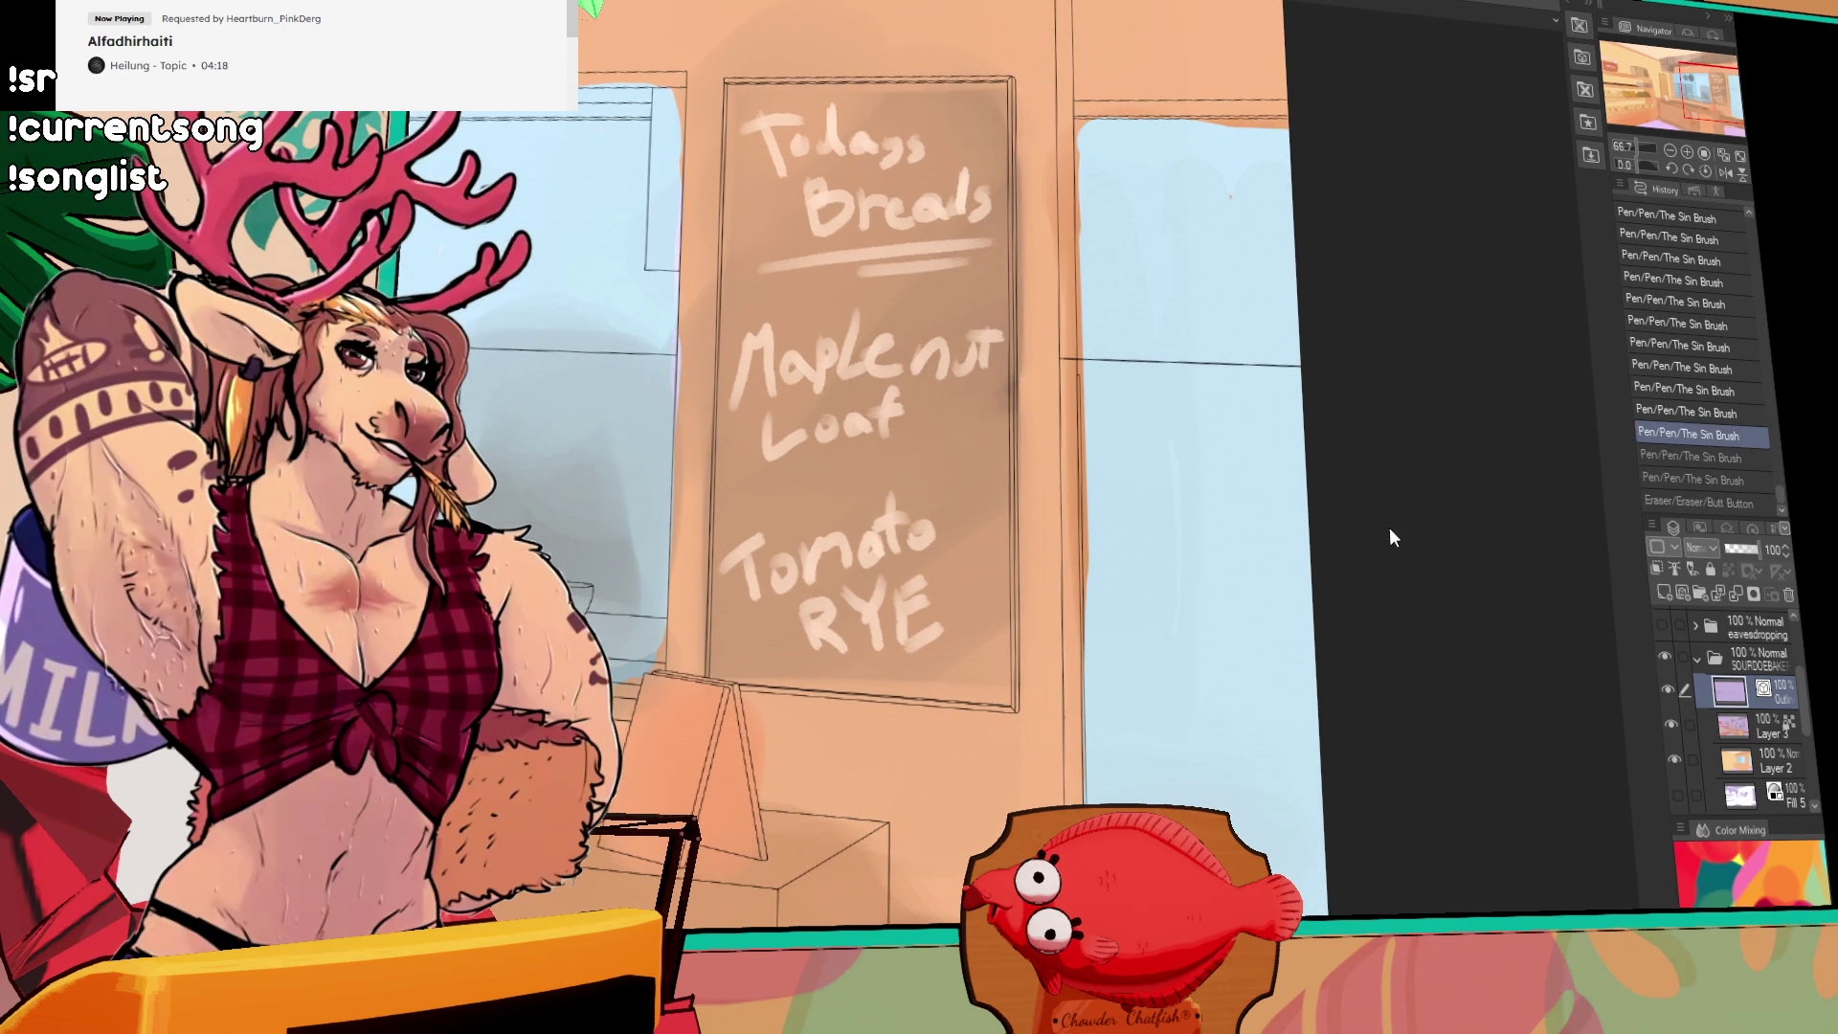
key("ctrl+z")
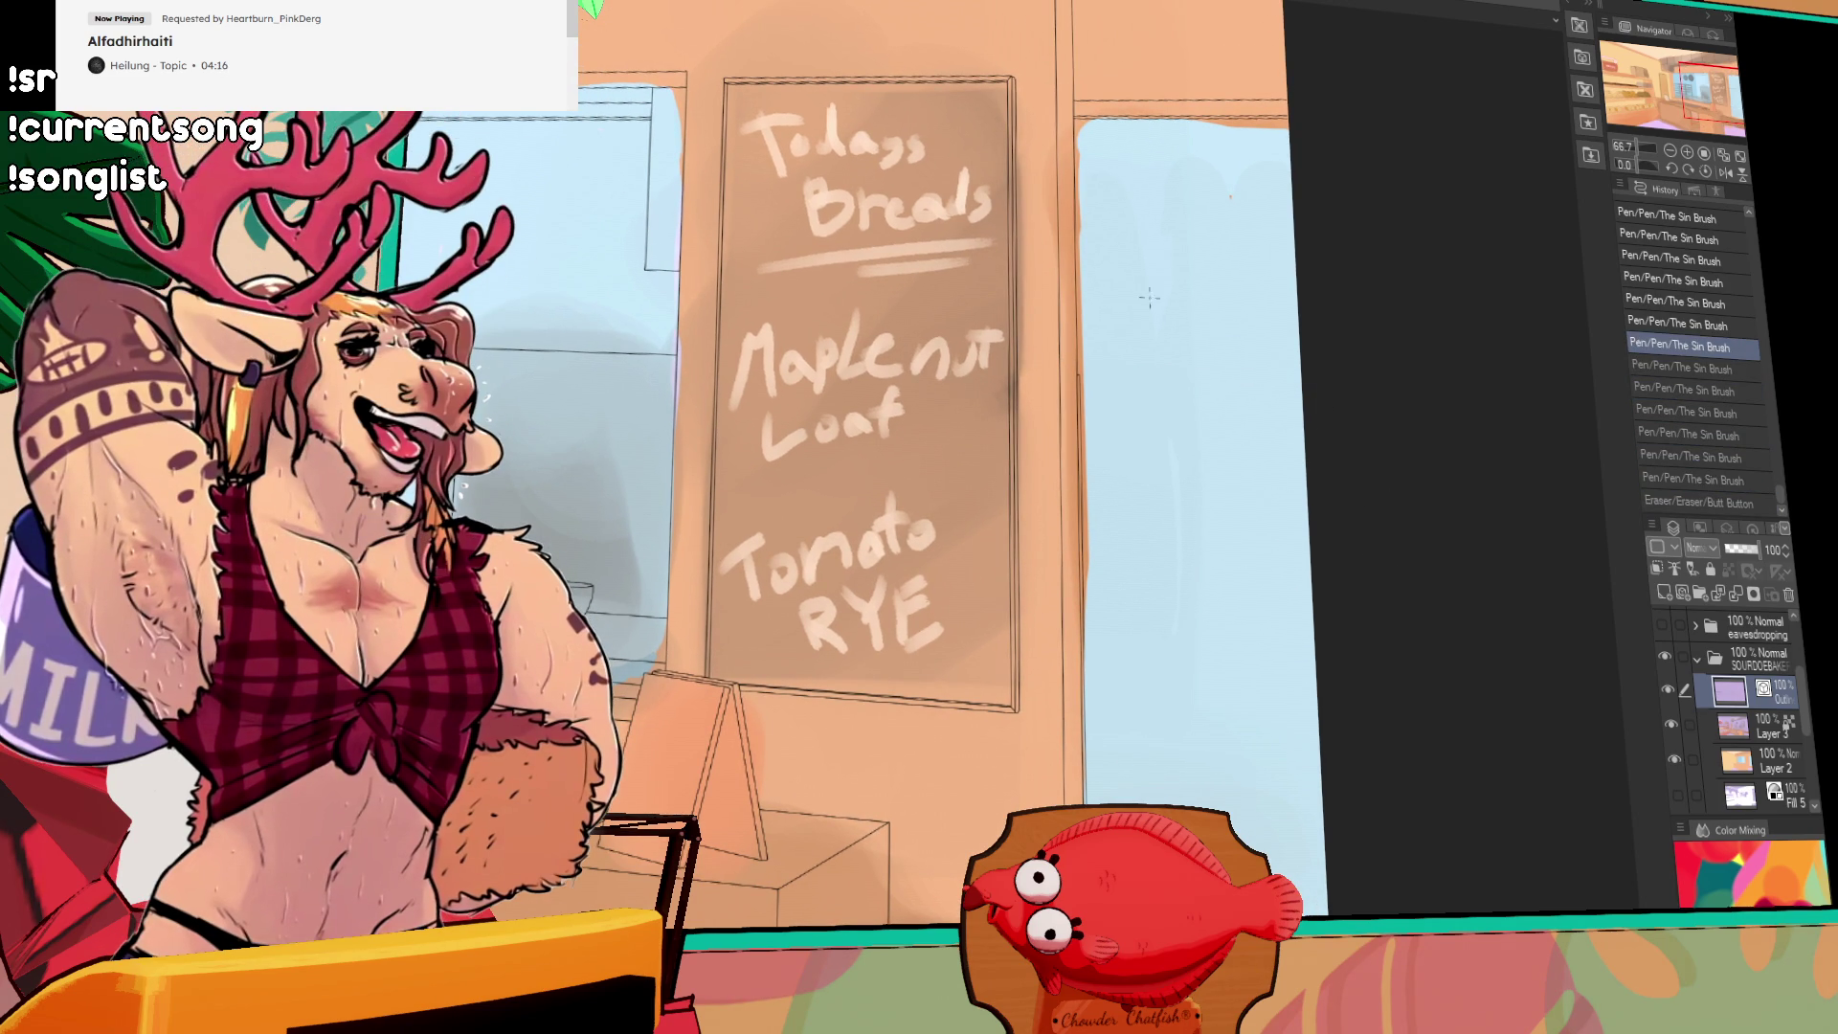
key("ctrl+y")
key("ctrl+y")
key("ctrl+y")
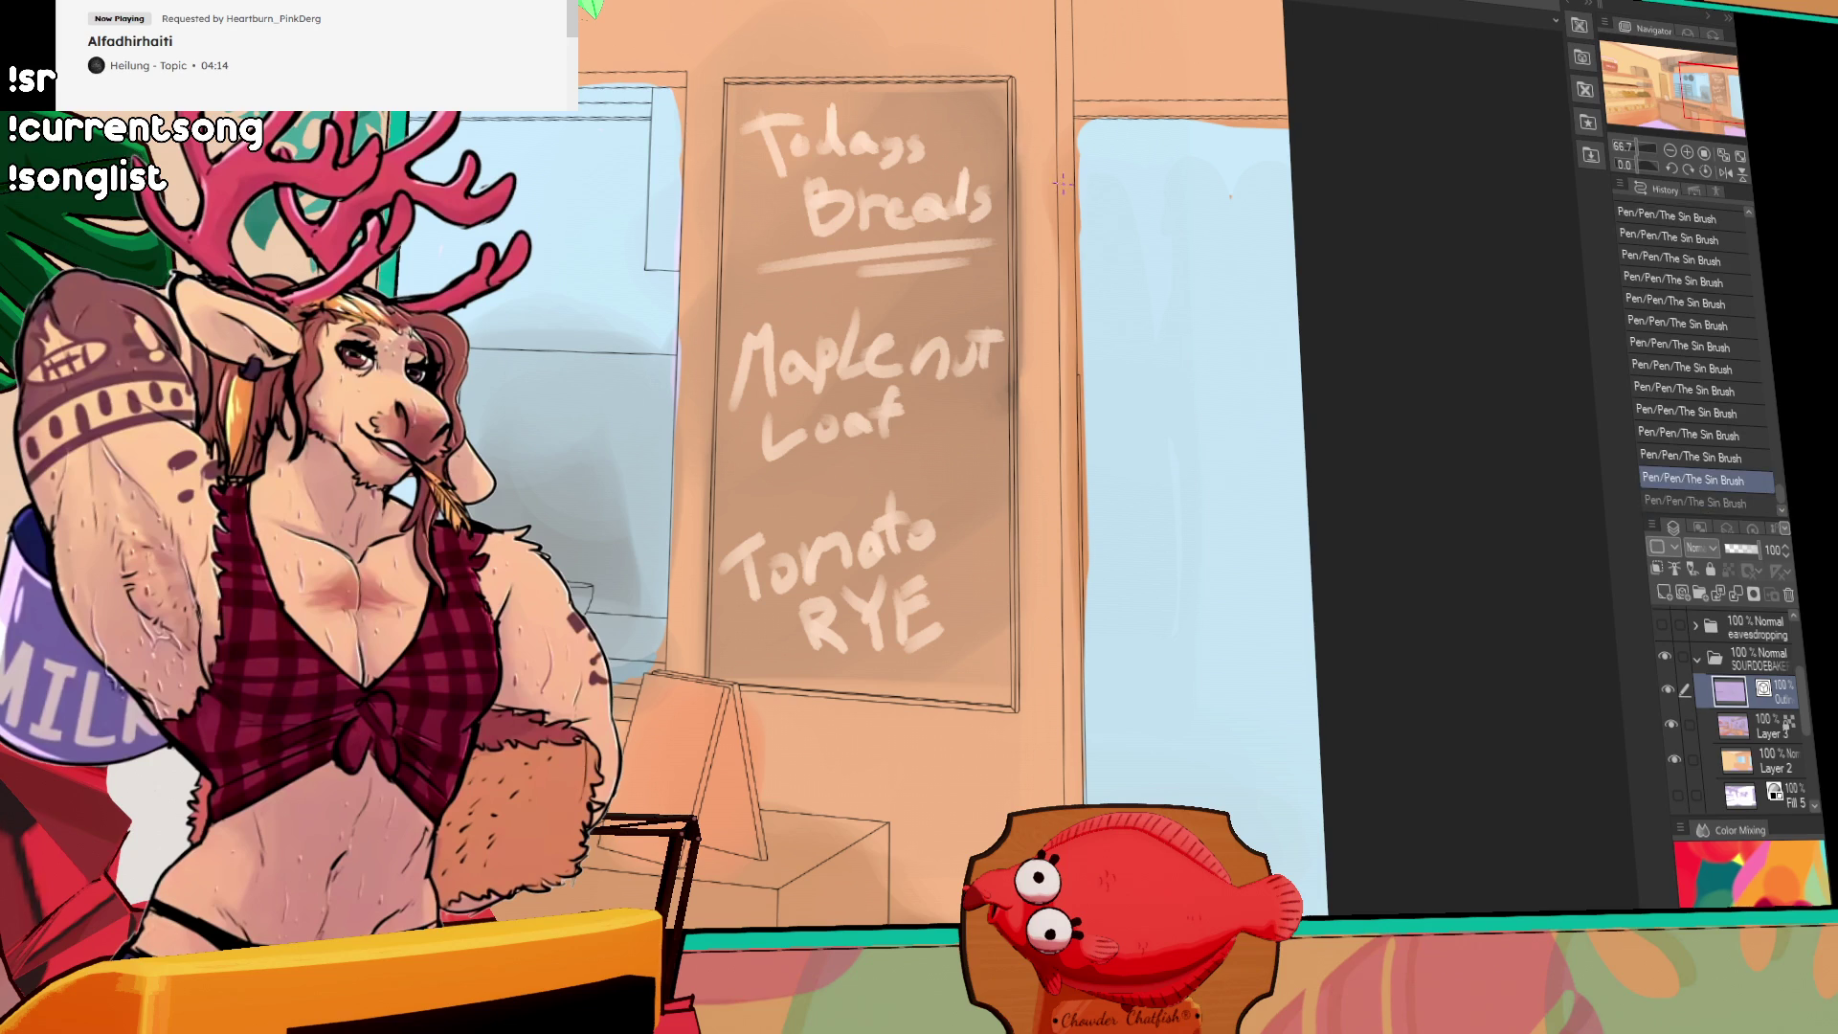
Step: Draw a straight horizontal window crossbar and erase along the vertical frame line
mouse_move(1058, 182)
left_mouse_down()
mouse_move(1335, 196)
mouse_move(1329, 182)
left_mouse_up()
key("ctrl+y")
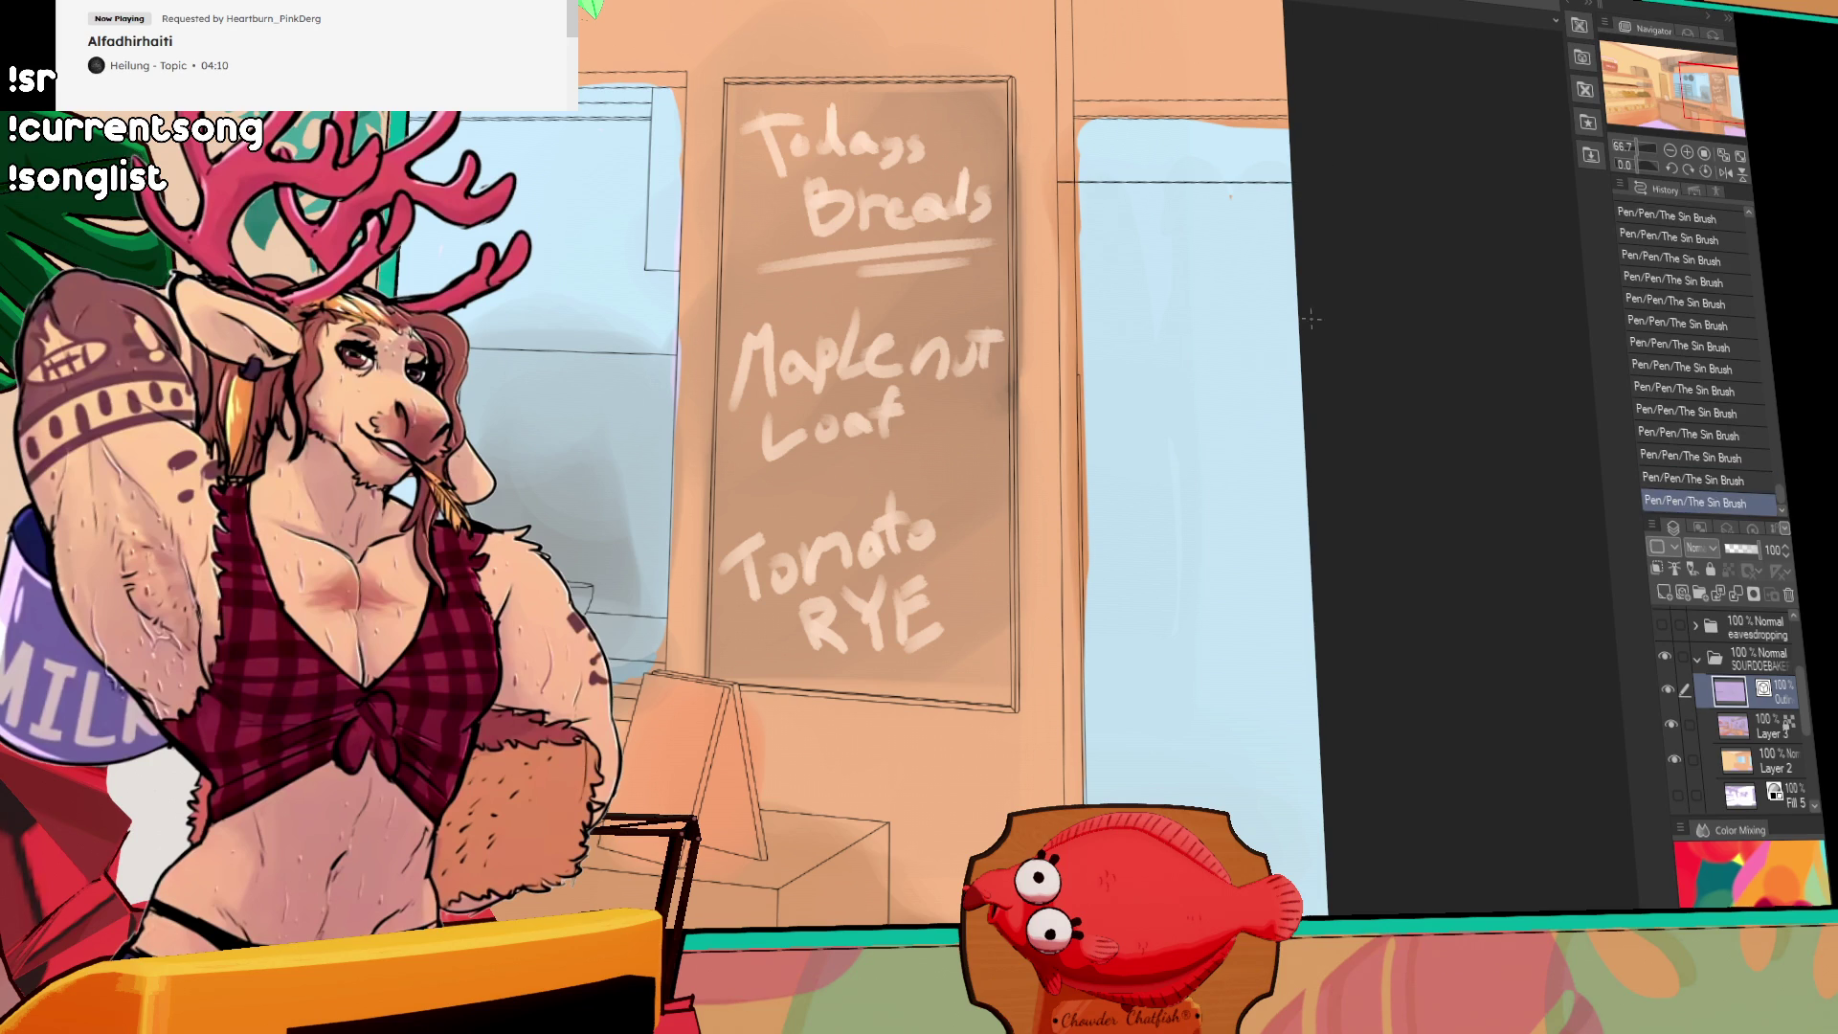
scroll(1029, 620, "down", 5)
left_click_drag(1029, 620, 1030, 64)
key("ctrl+z")
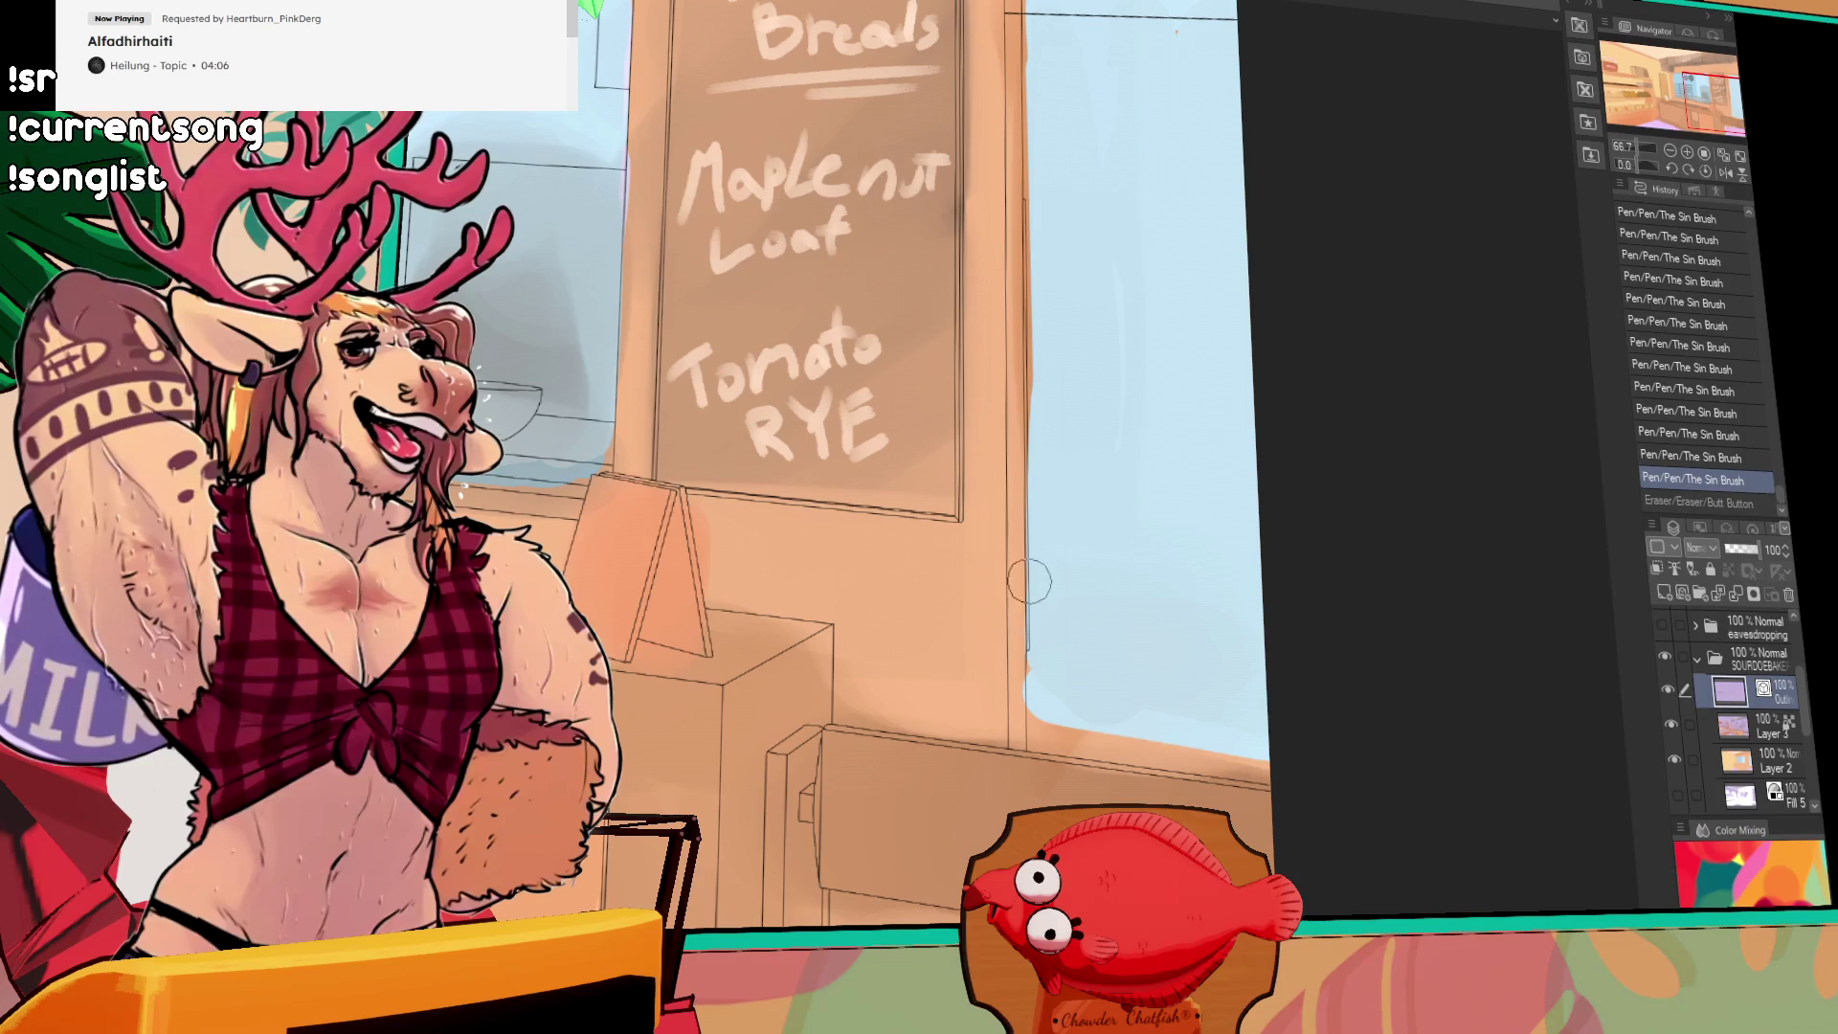
key("ctrl+y")
scroll(1090, 358, "up", 5)
scroll(1089, 358, "up", 1)
left_click_drag(1050, 287, 1053, 482)
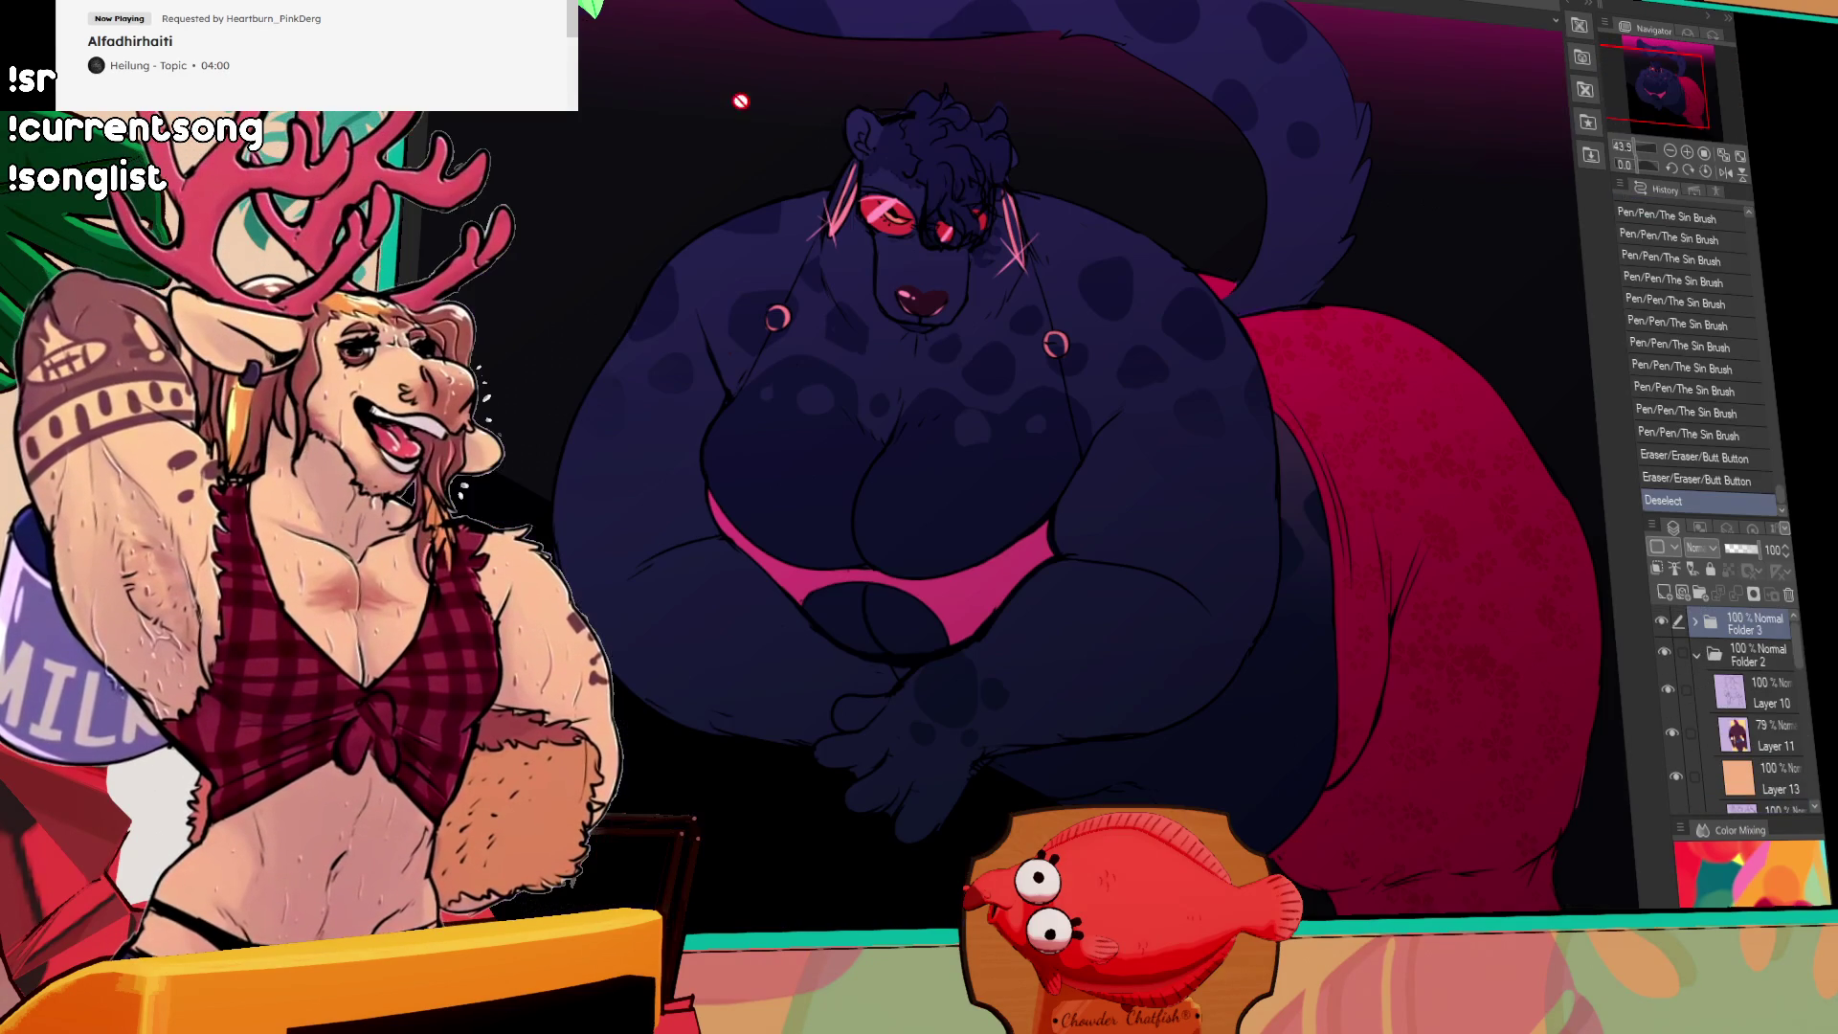
Step: Hide Folder 3's spotted character, view the bird holding mugs, and show Layers 10, 11, 13
left_click(1662, 622)
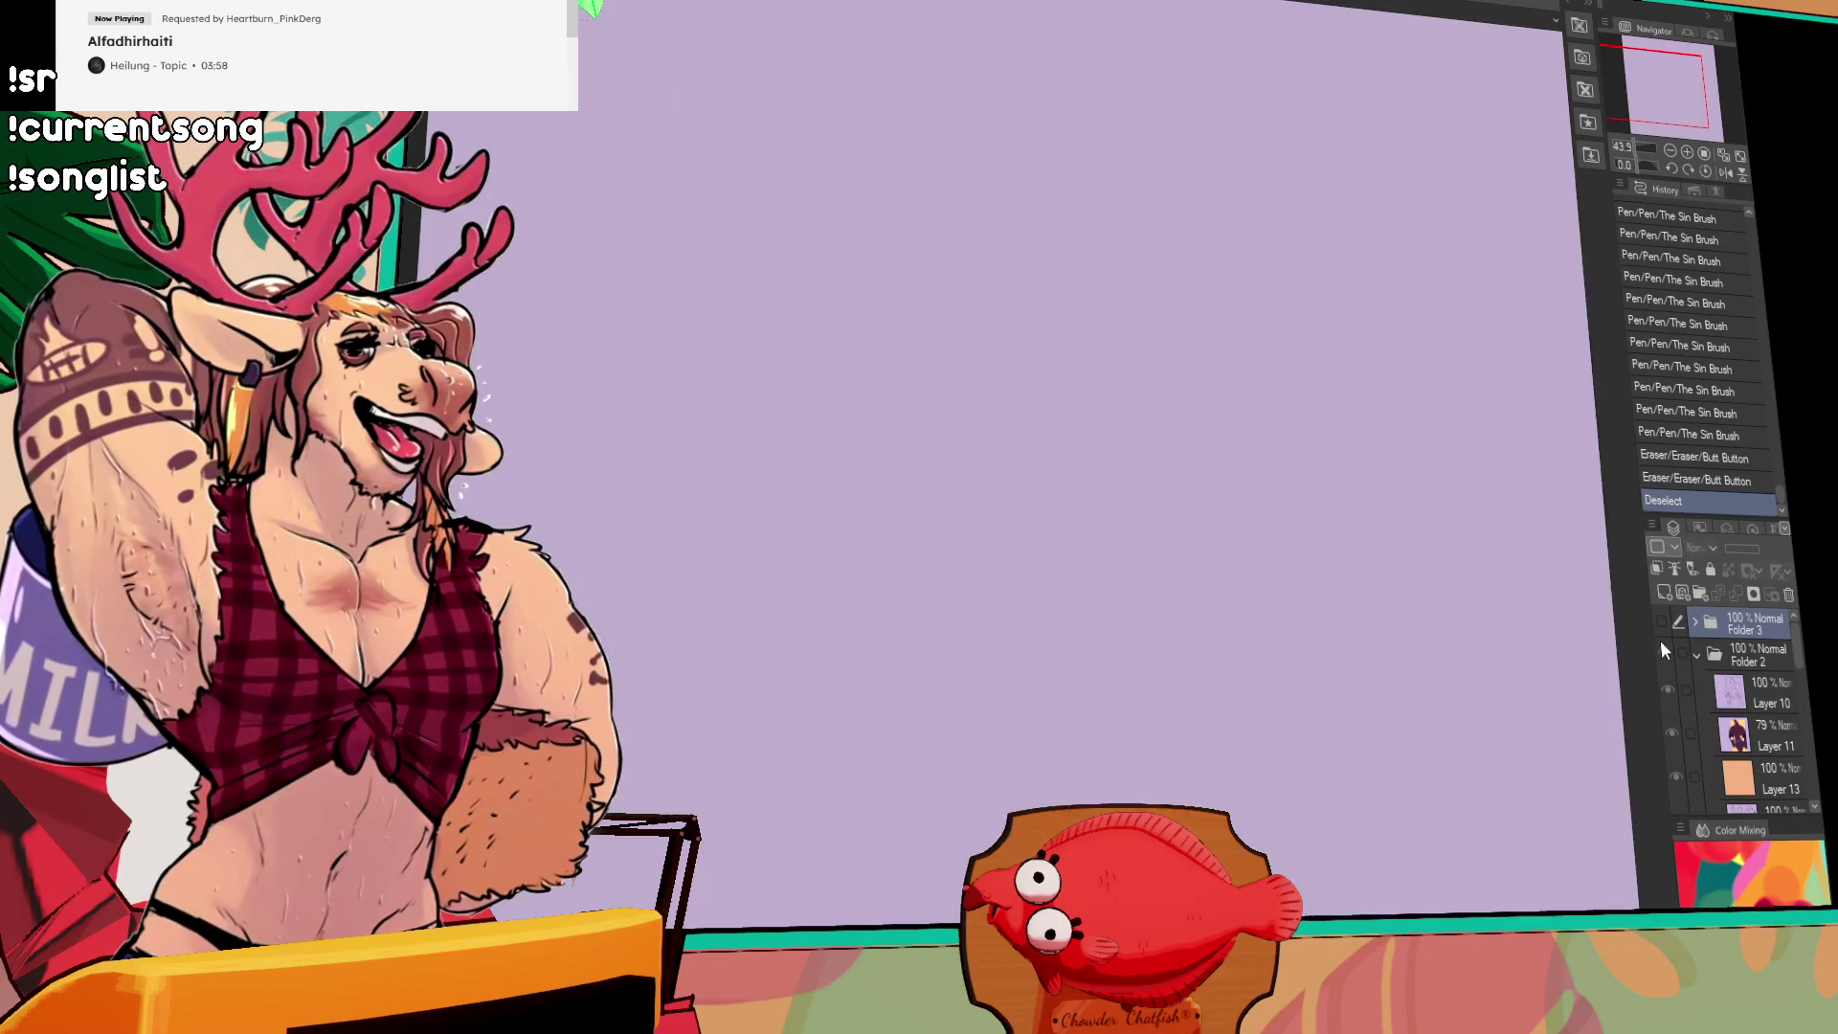
scroll(1197, 575, "down", 1)
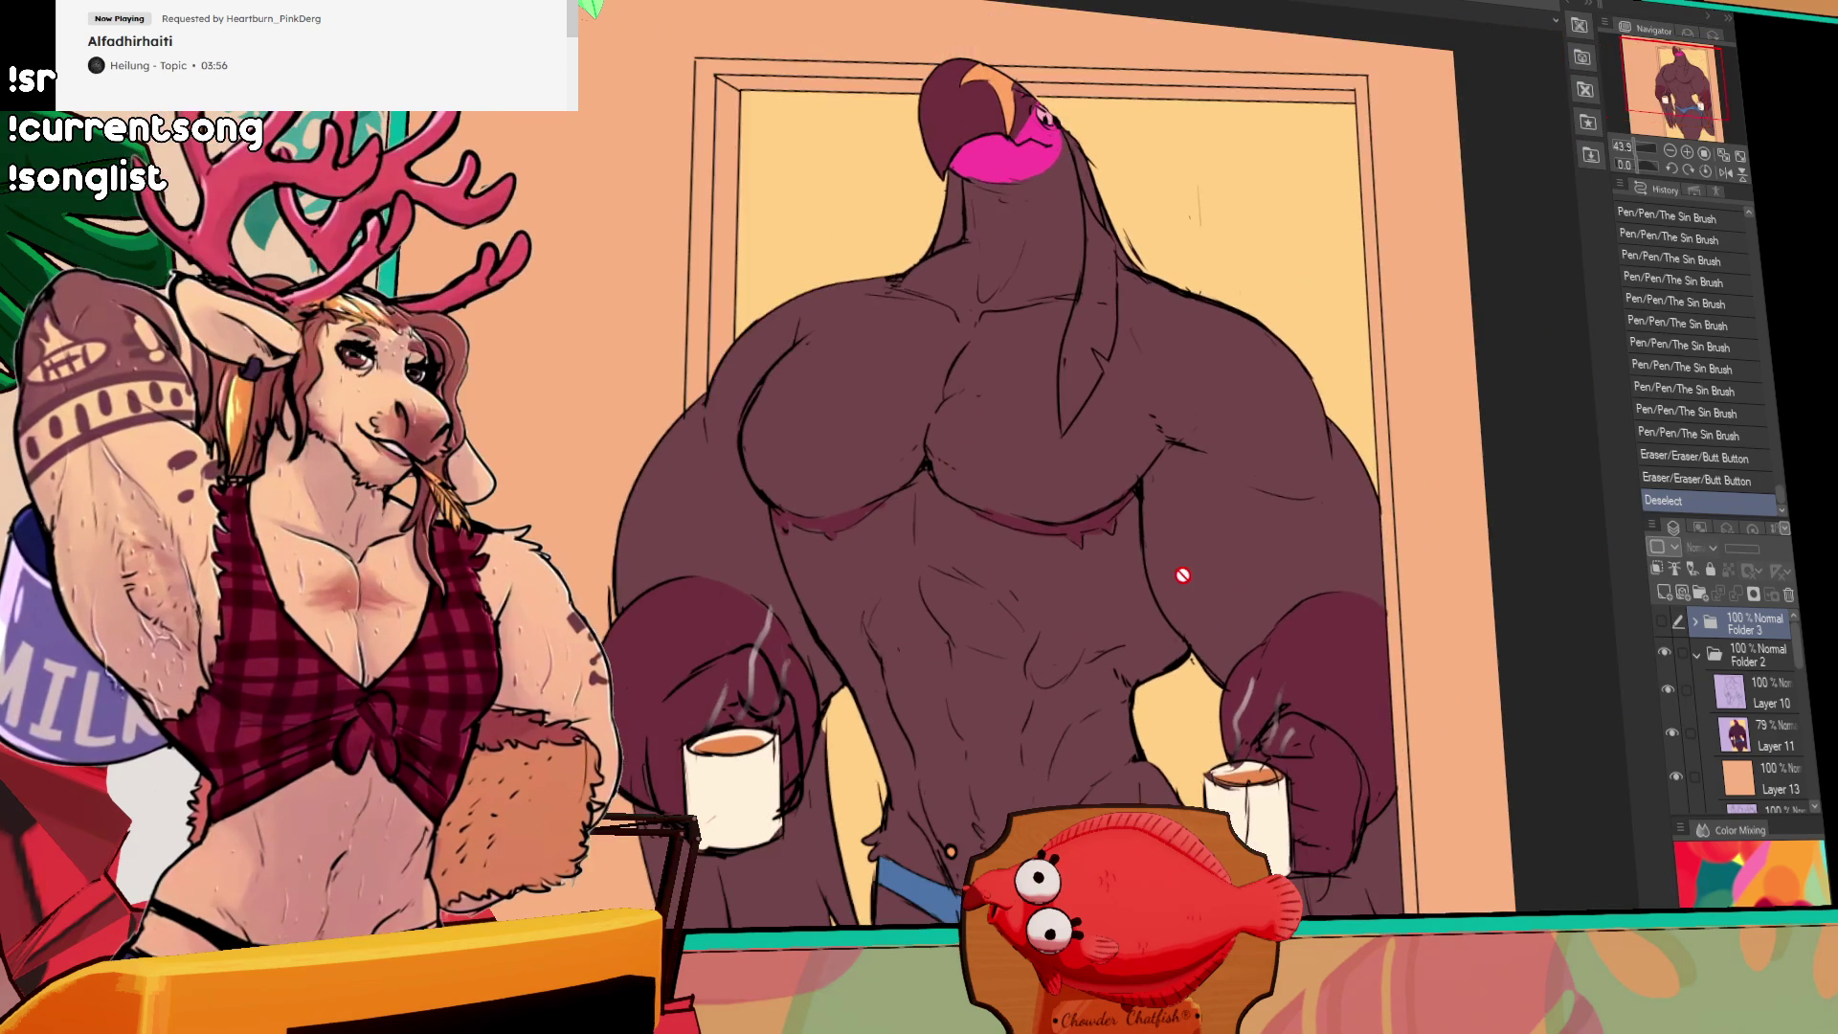
left_click_drag(1190, 574, 1218, 547)
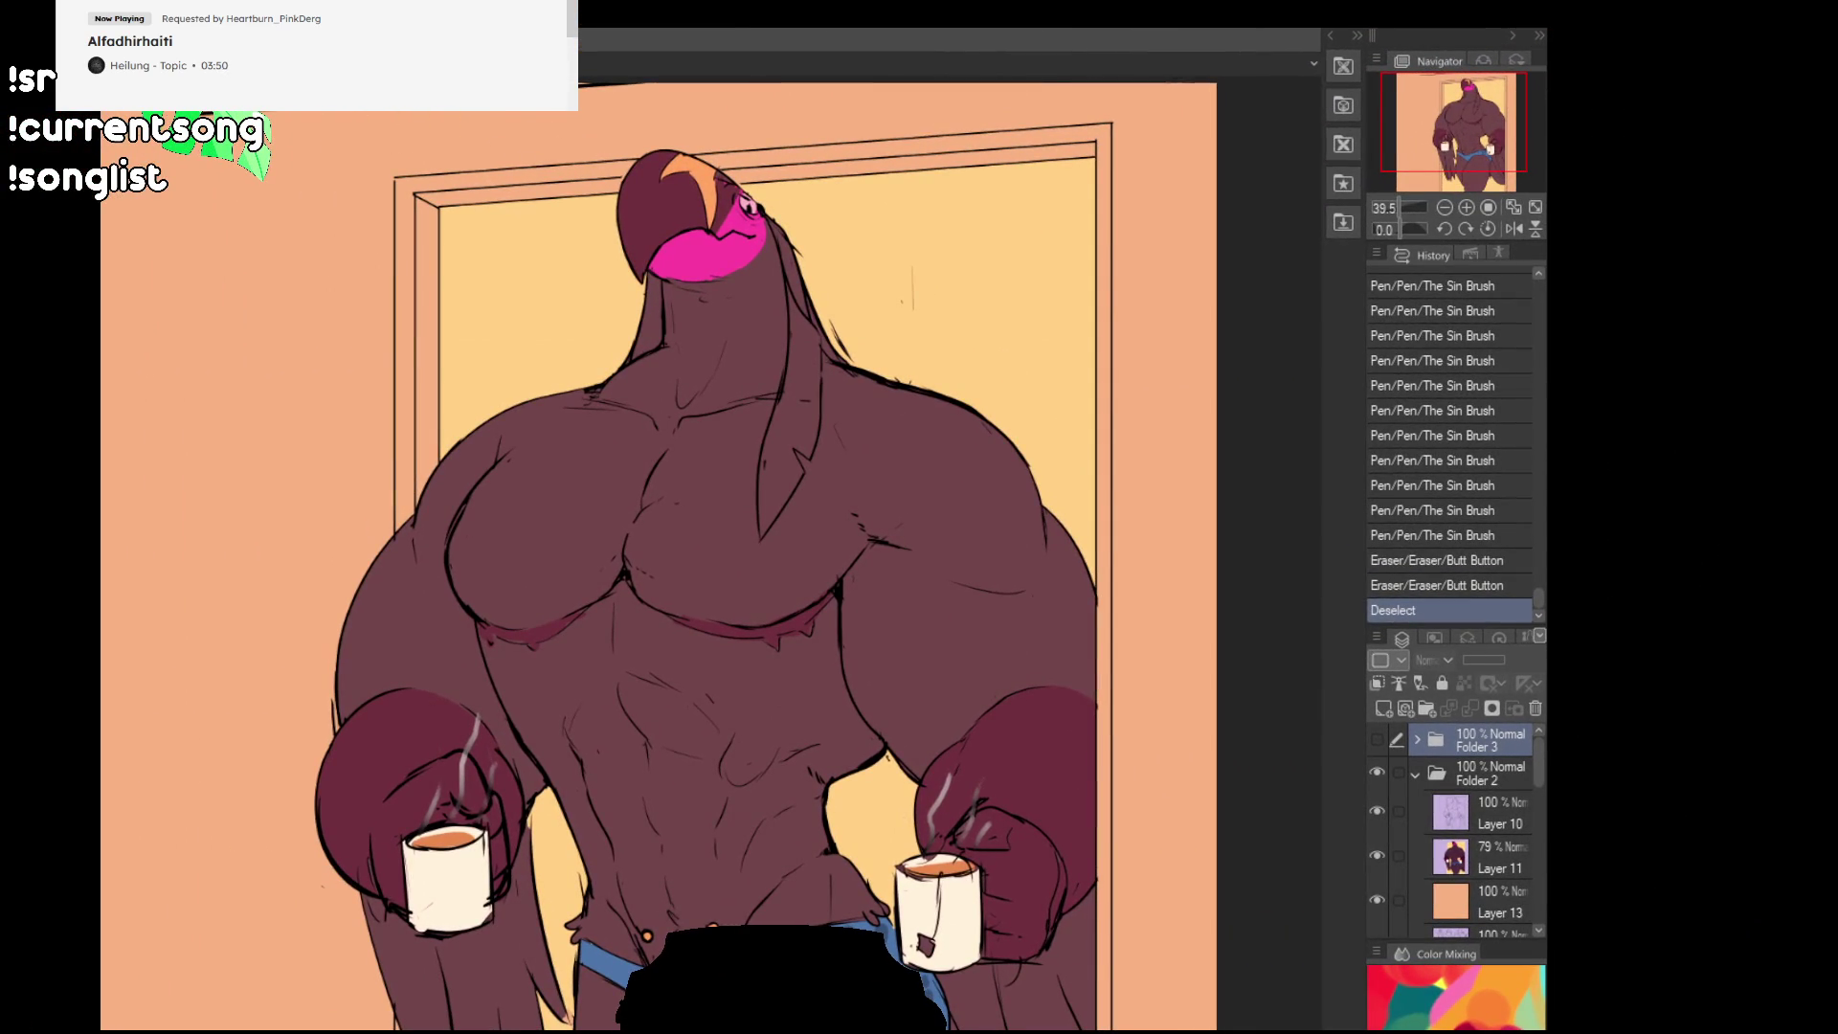
mouse_move(984, 641)
left_mouse_down()
mouse_move(1042, 594)
mouse_move(1050, 628)
mouse_move(1065, 618)
left_mouse_up()
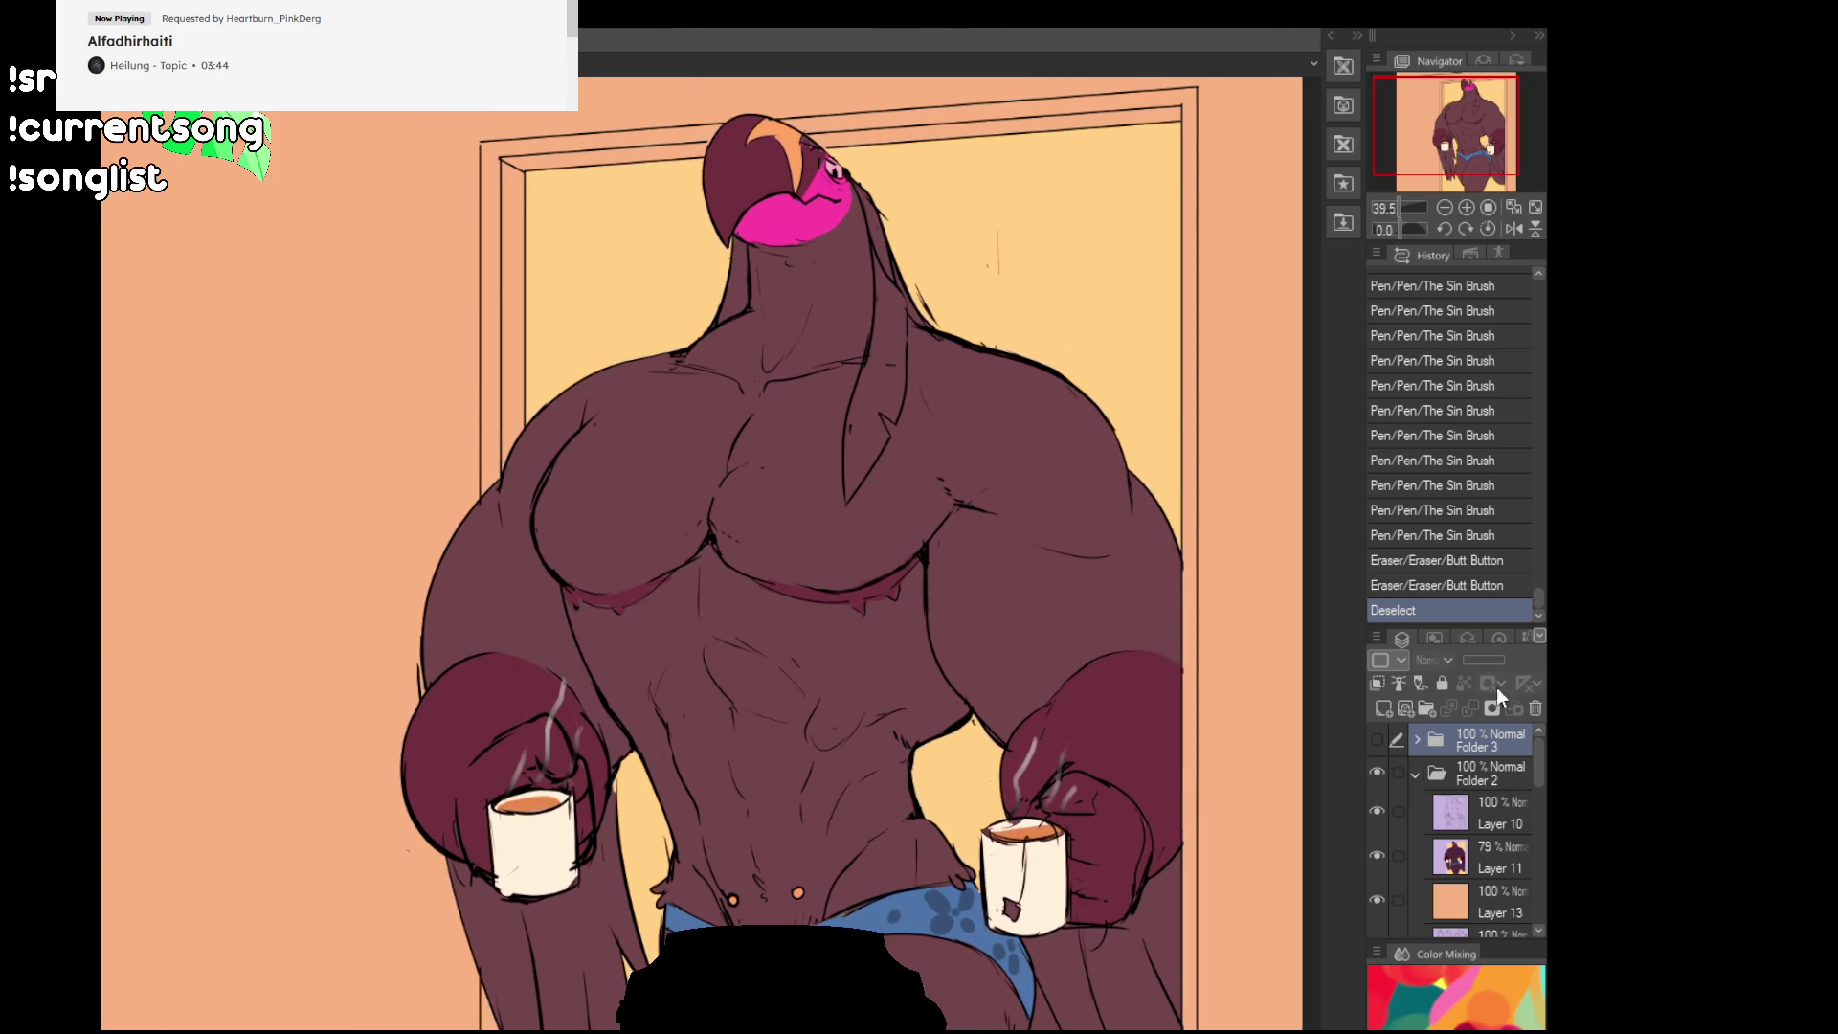
scroll(1376, 812, "down", 1)
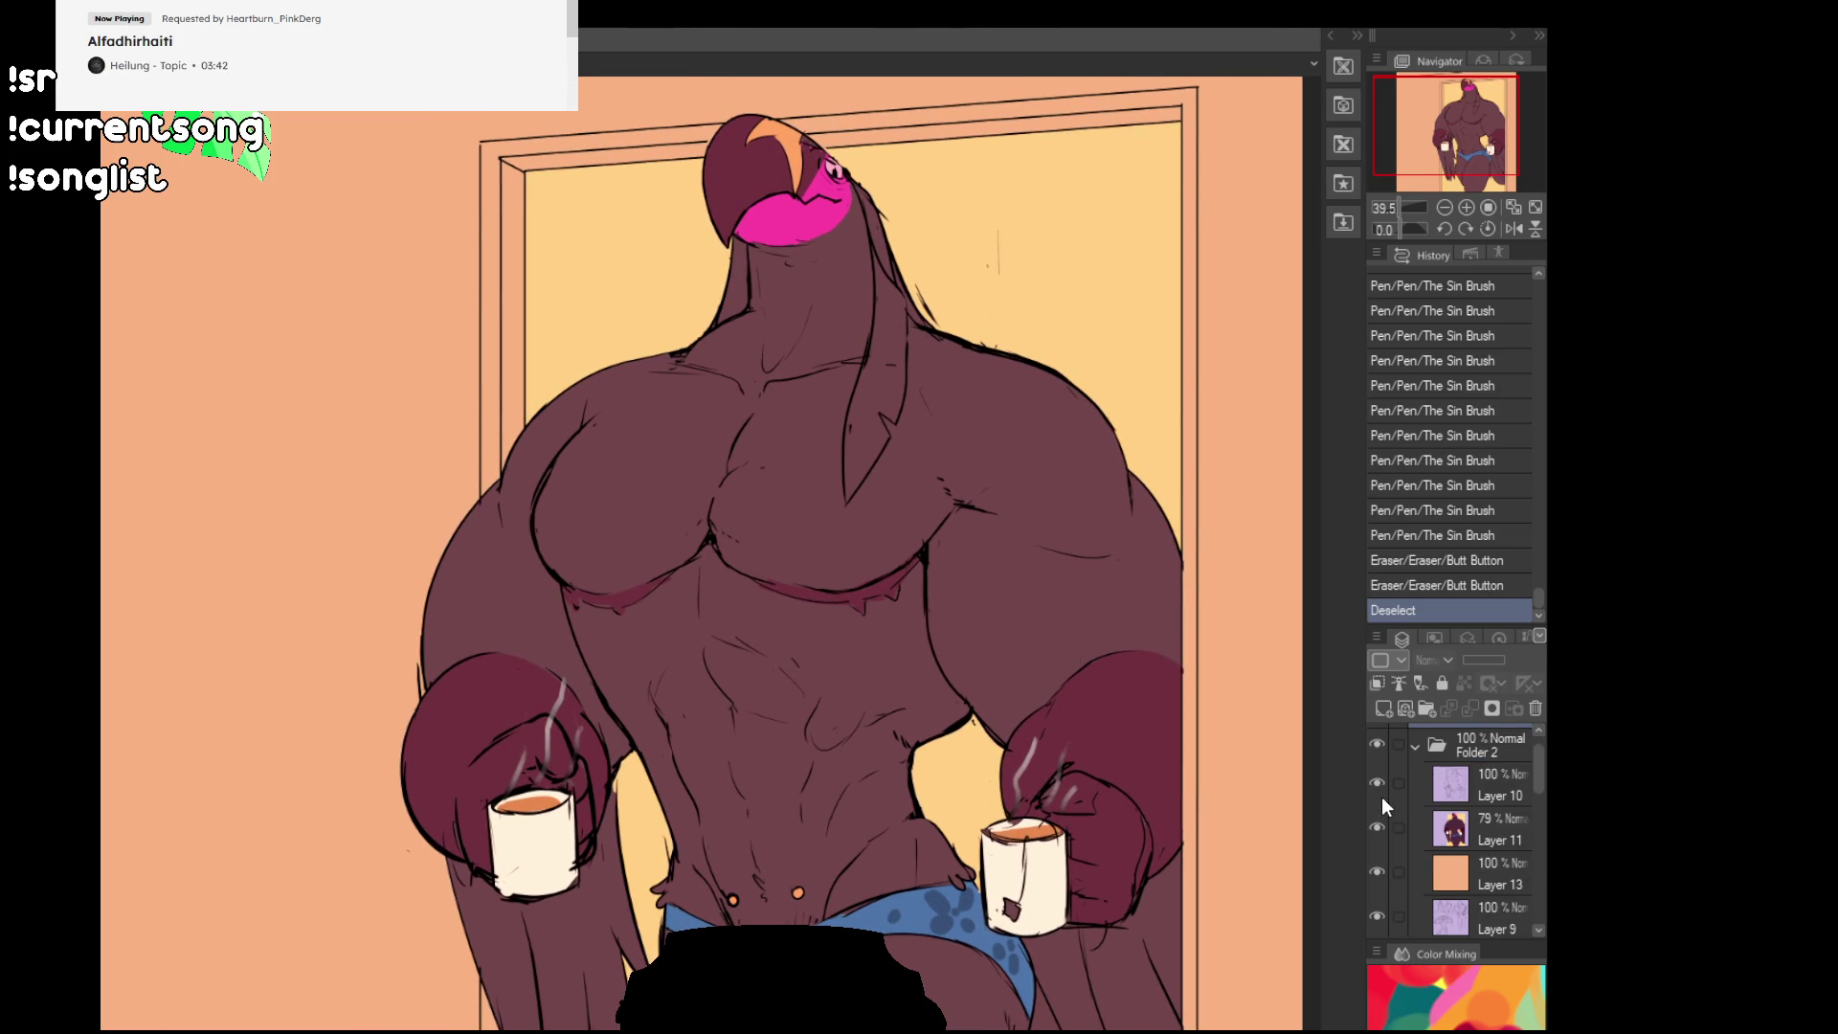
left_click_drag(1376, 789, 1377, 873)
scroll(1375, 890, "down", 1)
mouse_move(1442, 158)
left_mouse_down()
mouse_move(1413, 194)
mouse_move(1463, 144)
mouse_move(1452, 157)
left_mouse_up()
left_click_drag(1381, 739, 1378, 815)
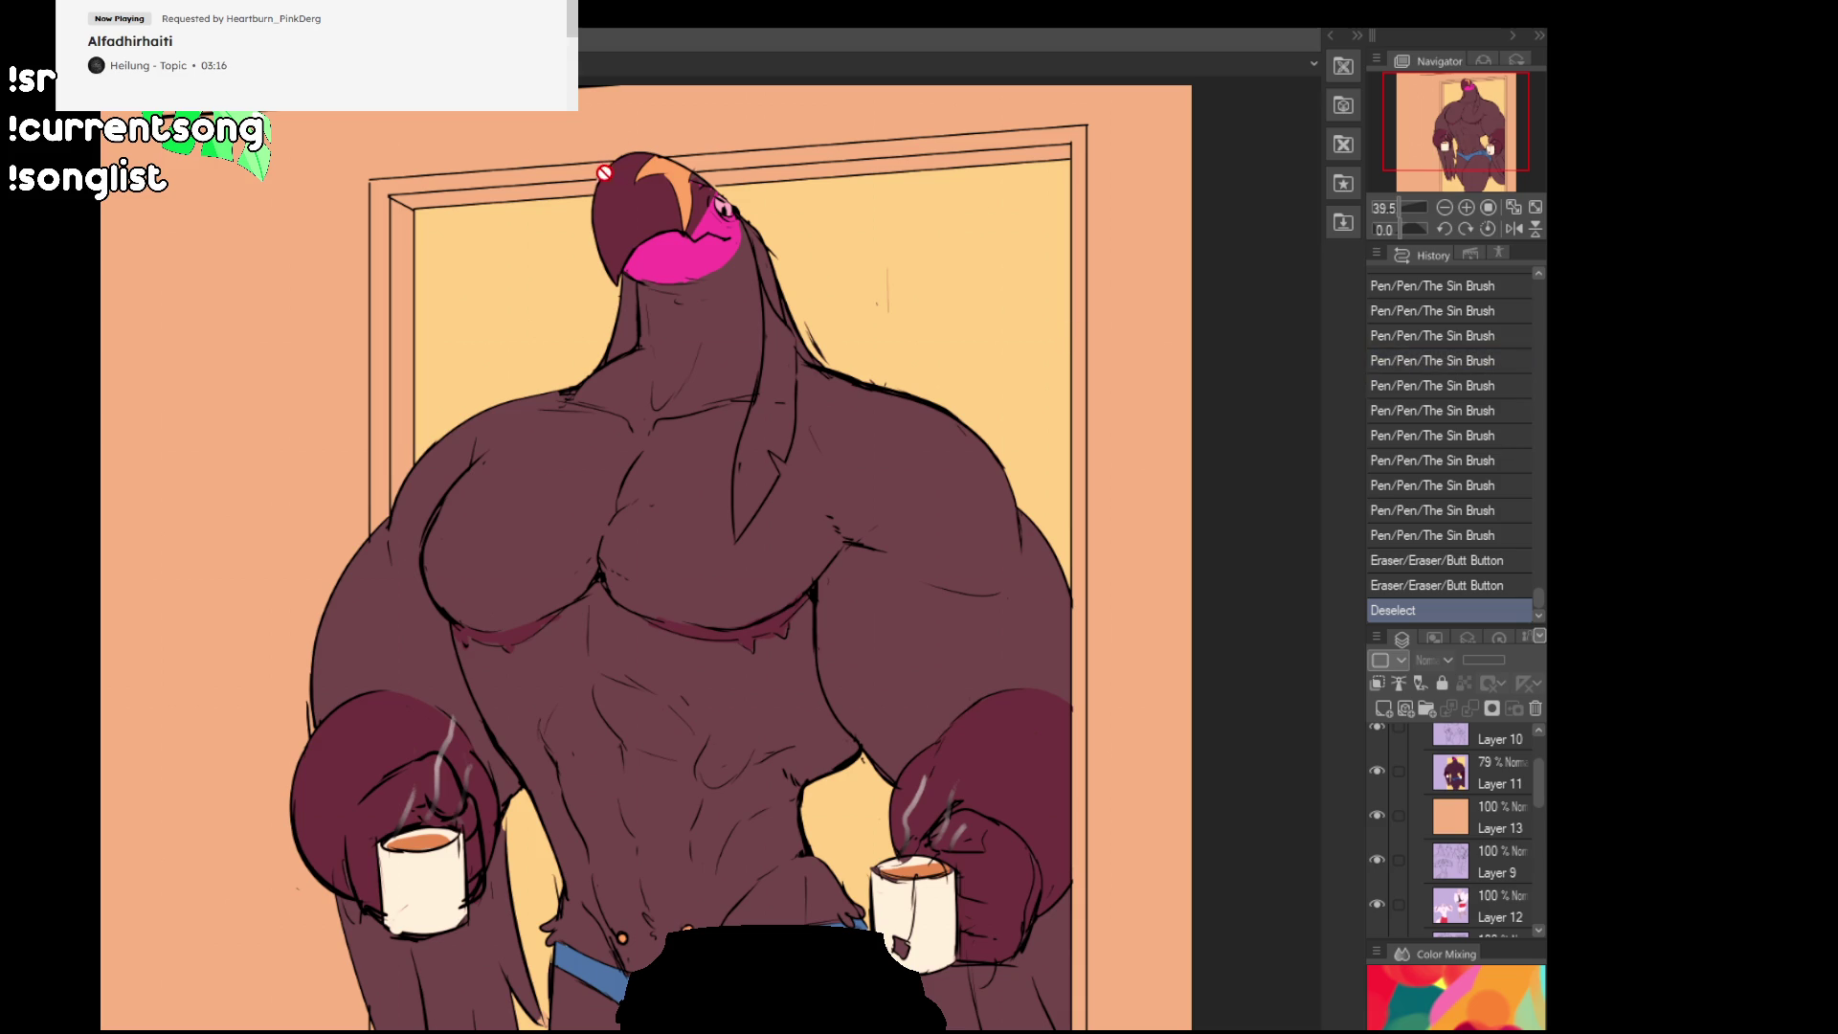
key("ctrl+Tab")
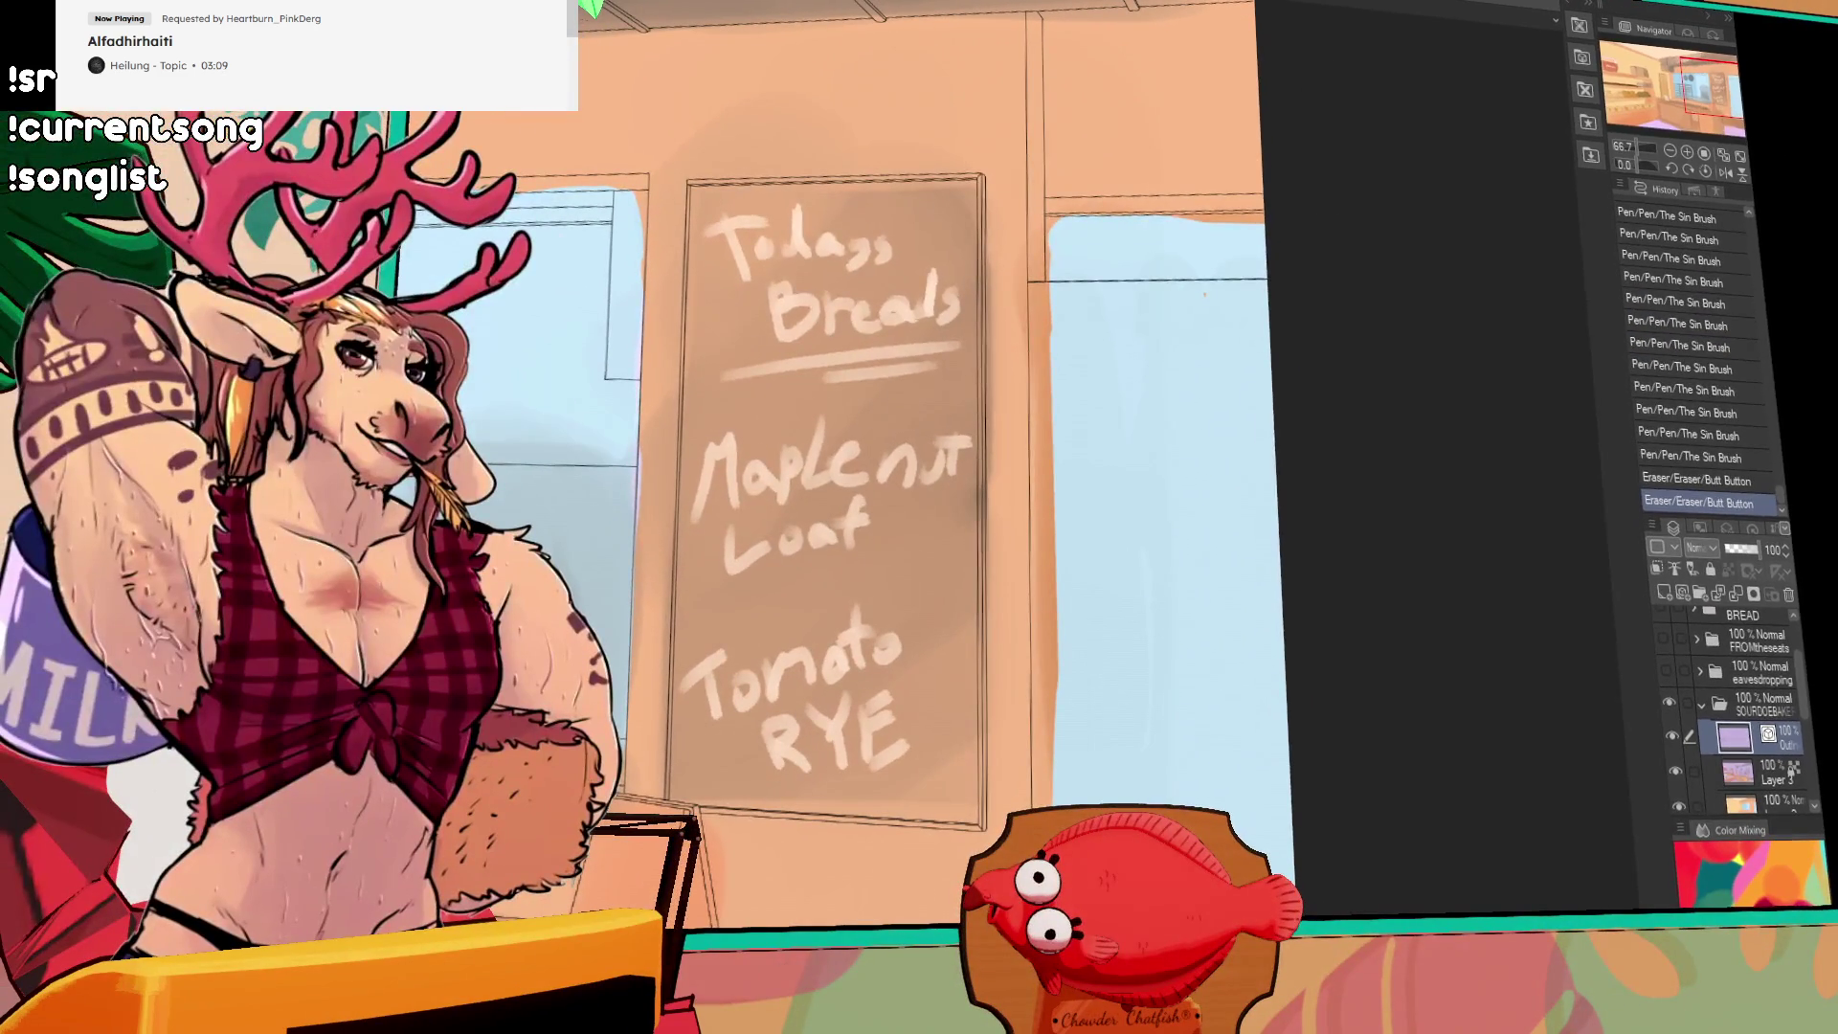
Step: Erase a mark beside the window and try vertical edge strokes on Layer 2, undoing them
mouse_move(1217, 653)
left_mouse_down()
mouse_move(1227, 423)
mouse_move(1214, 509)
left_mouse_up()
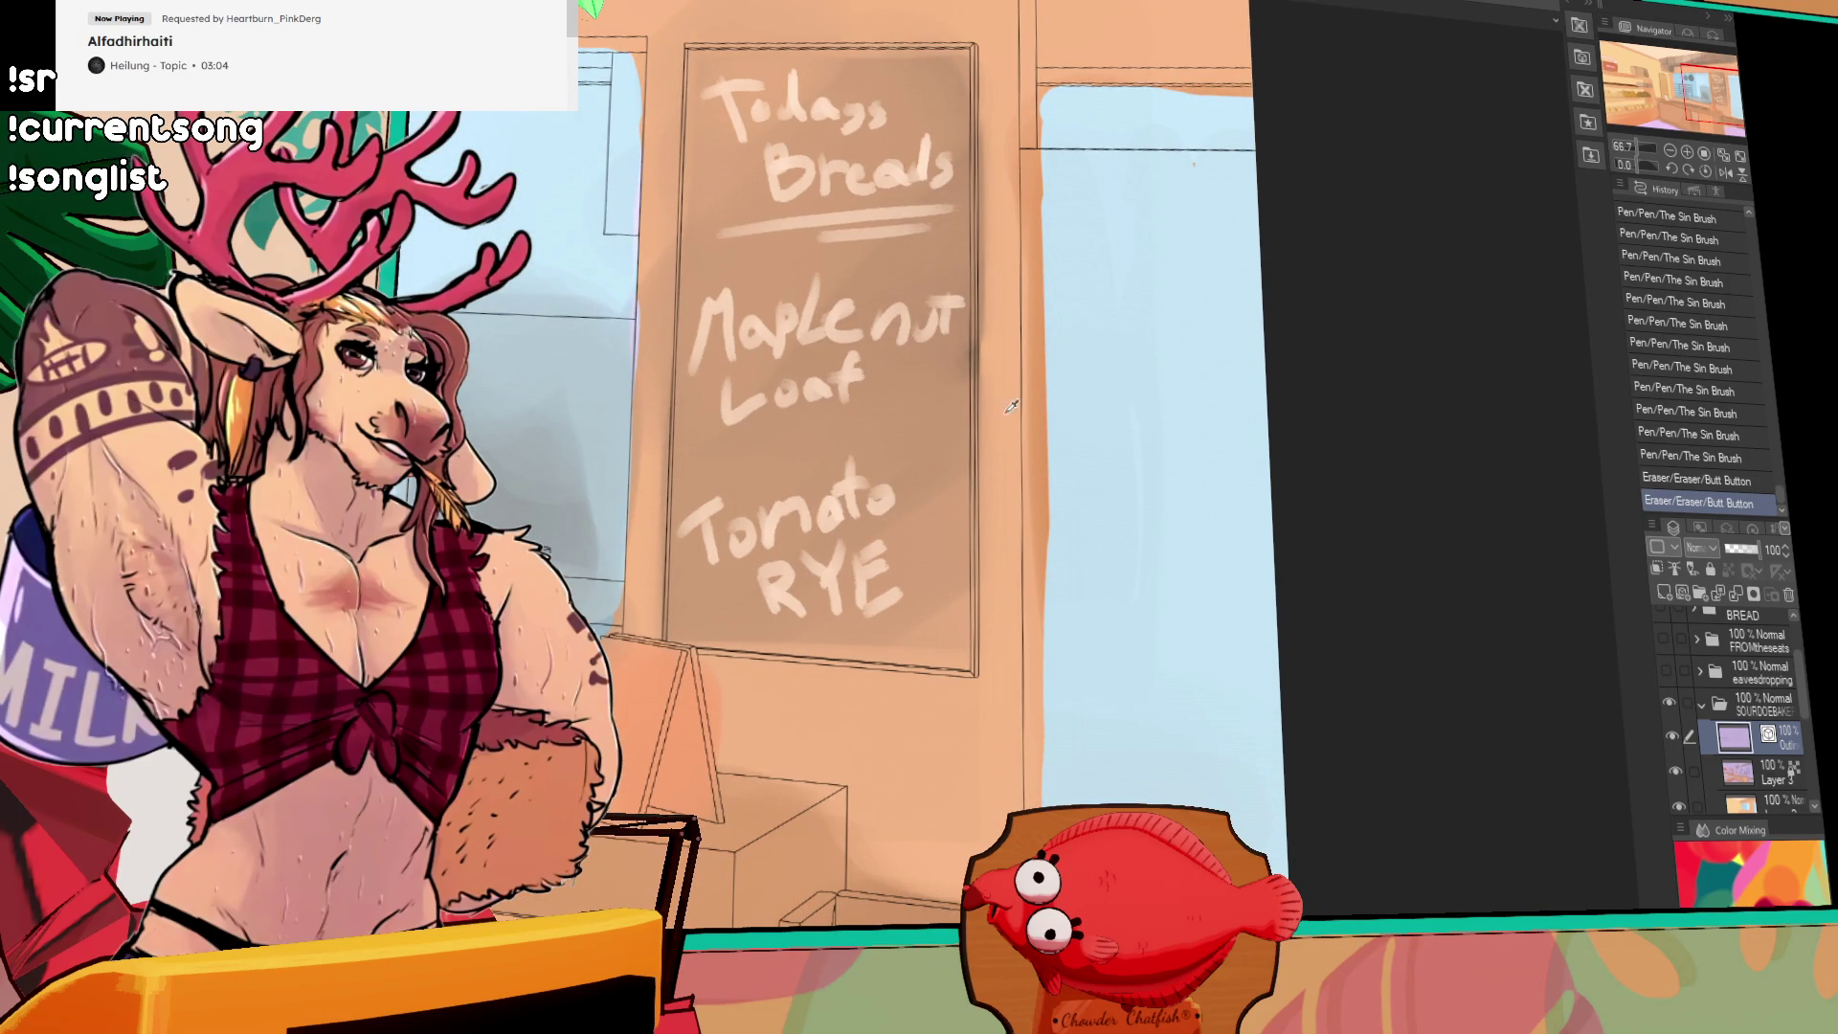
left_click_drag(1023, 170, 1044, 191)
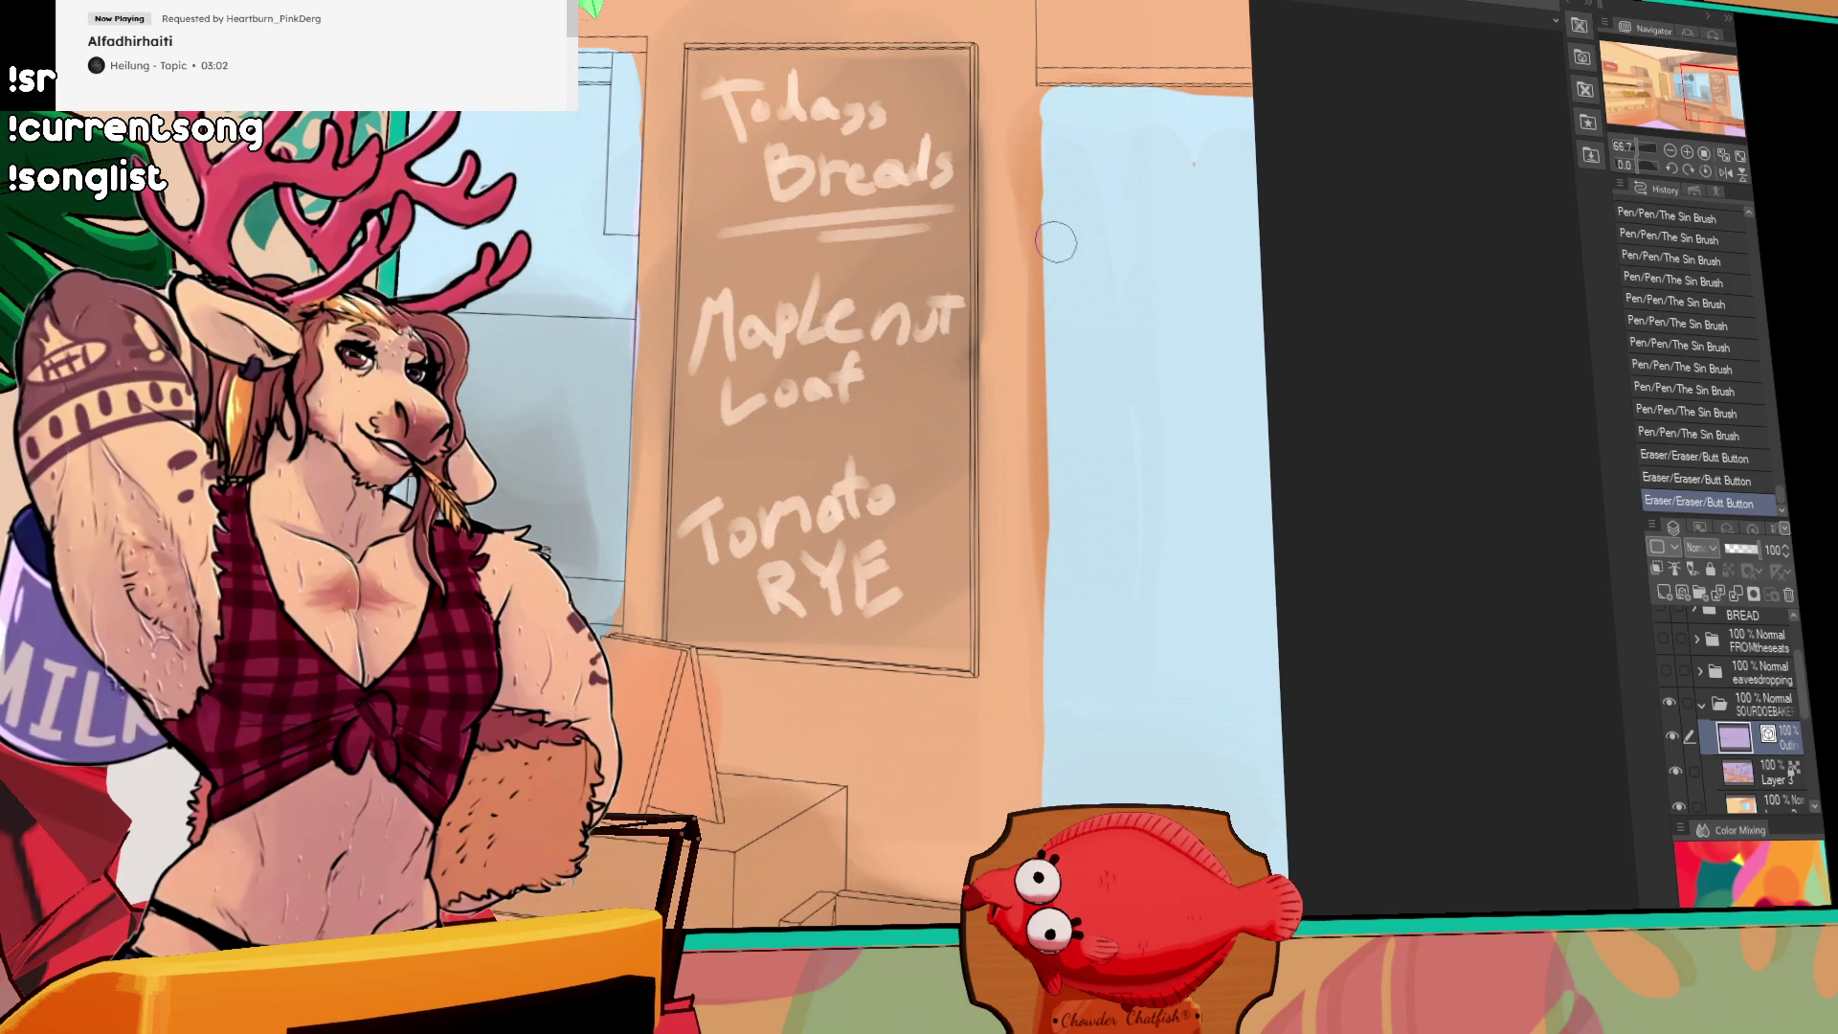
key("ctrl+z")
left_click(1764, 800)
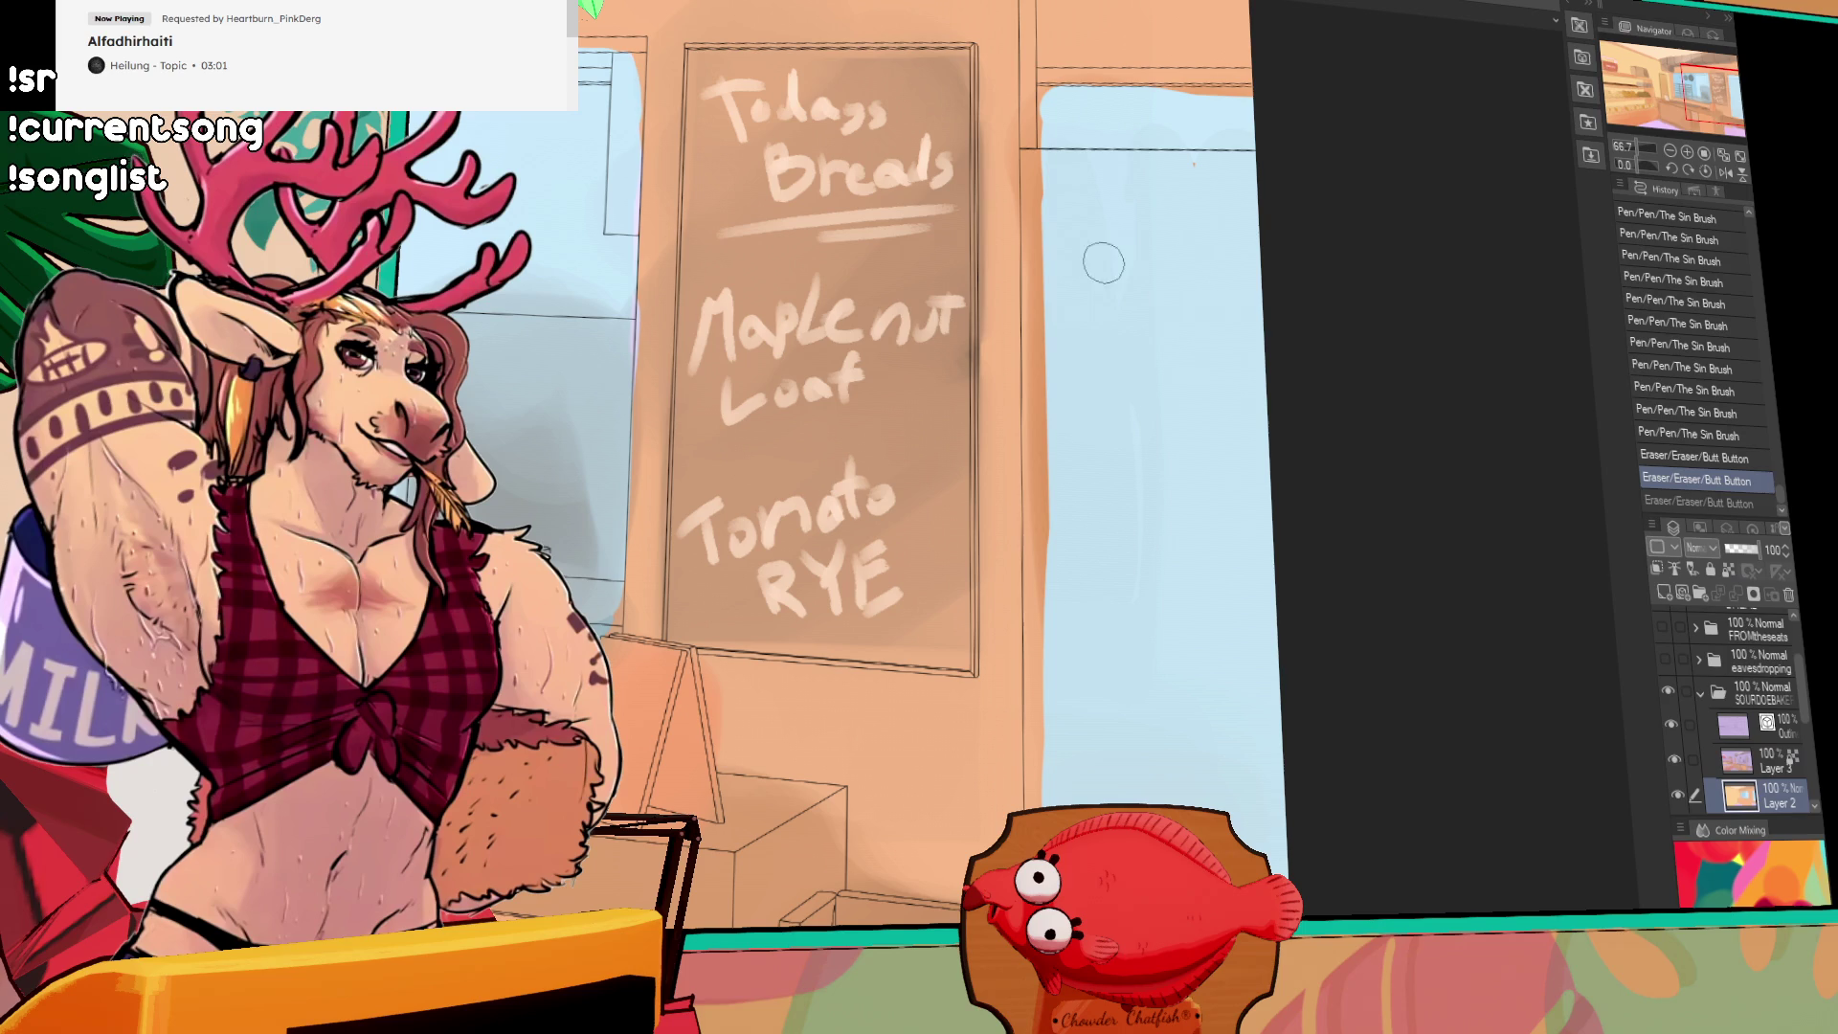
left_click_drag(1053, 302, 1052, 182)
key("ctrl+z")
key("ctrl+z")
mouse_move(1050, 276)
left_mouse_down()
mouse_move(1042, 174)
mouse_move(1235, 196)
left_mouse_up()
key("ctrl+z")
Step: Outline the window area in brown, fill it, and toggle the chalkboard text layer
mouse_move(1043, 172)
left_mouse_down()
mouse_move(1066, 457)
mouse_move(1048, 595)
left_mouse_up()
left_click(1149, 479)
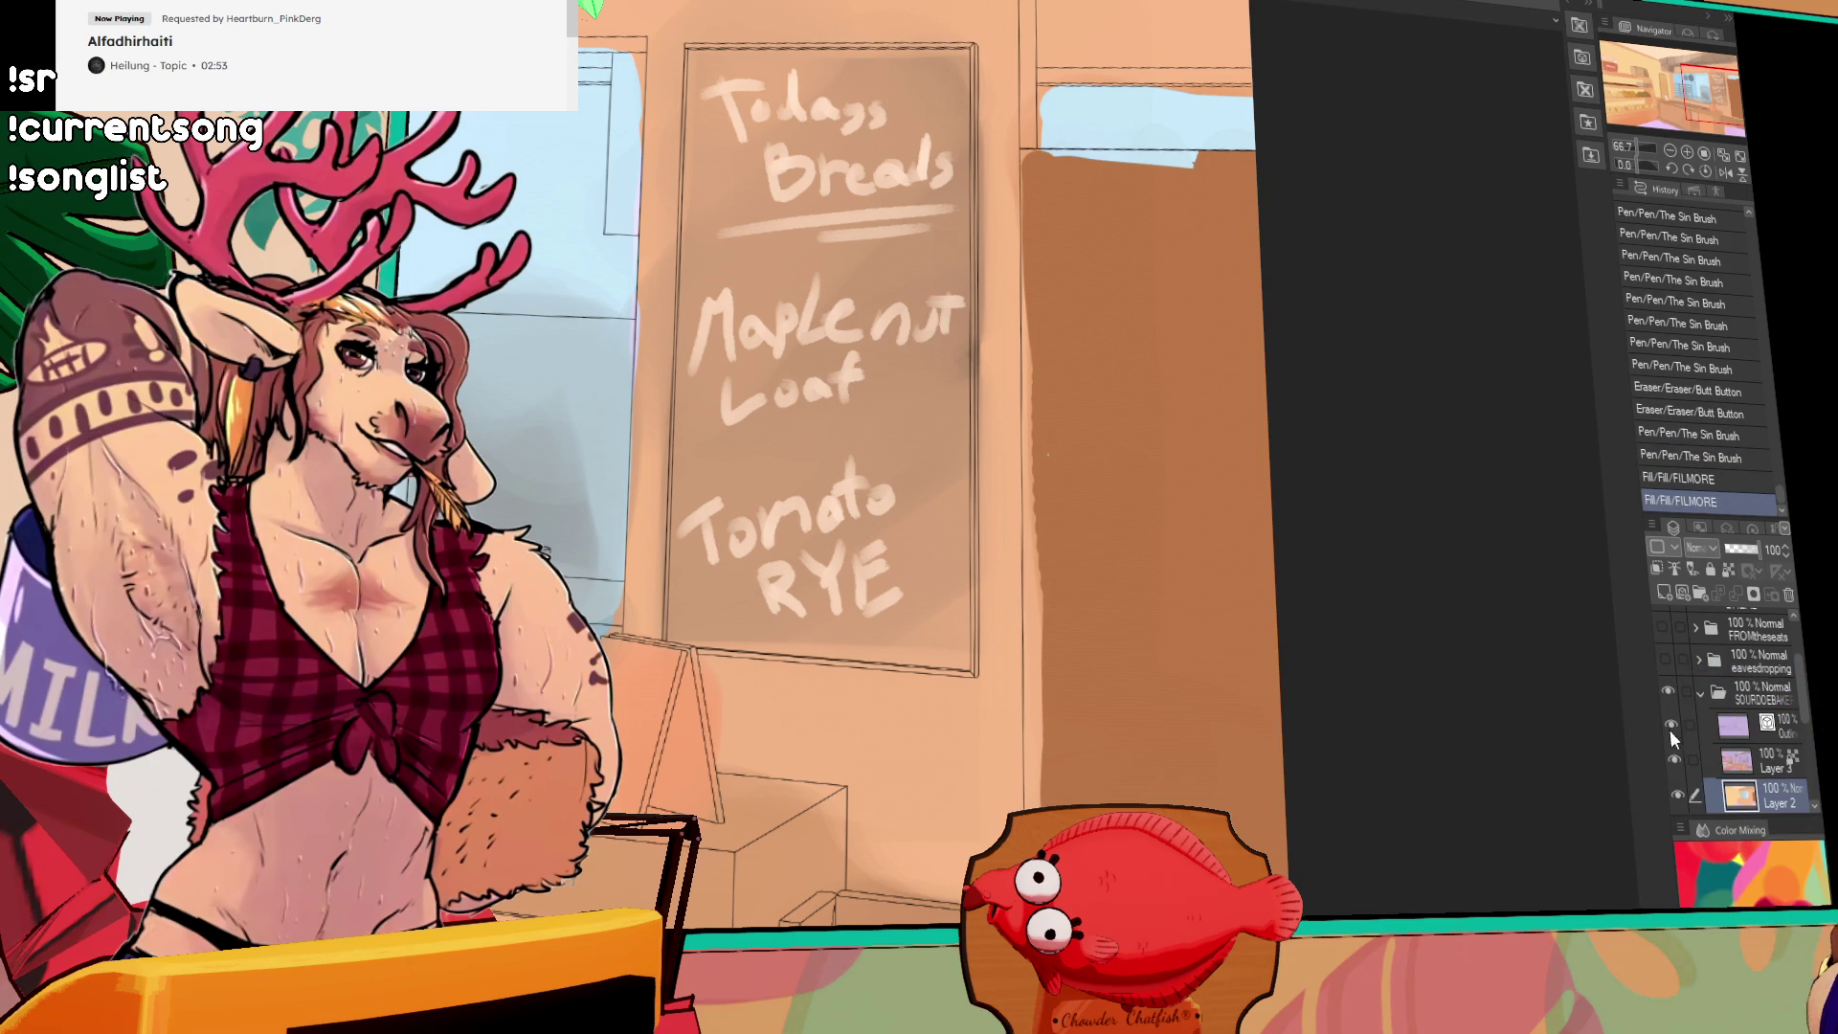
left_click(1674, 760)
left_click(1677, 794)
left_click(1677, 792)
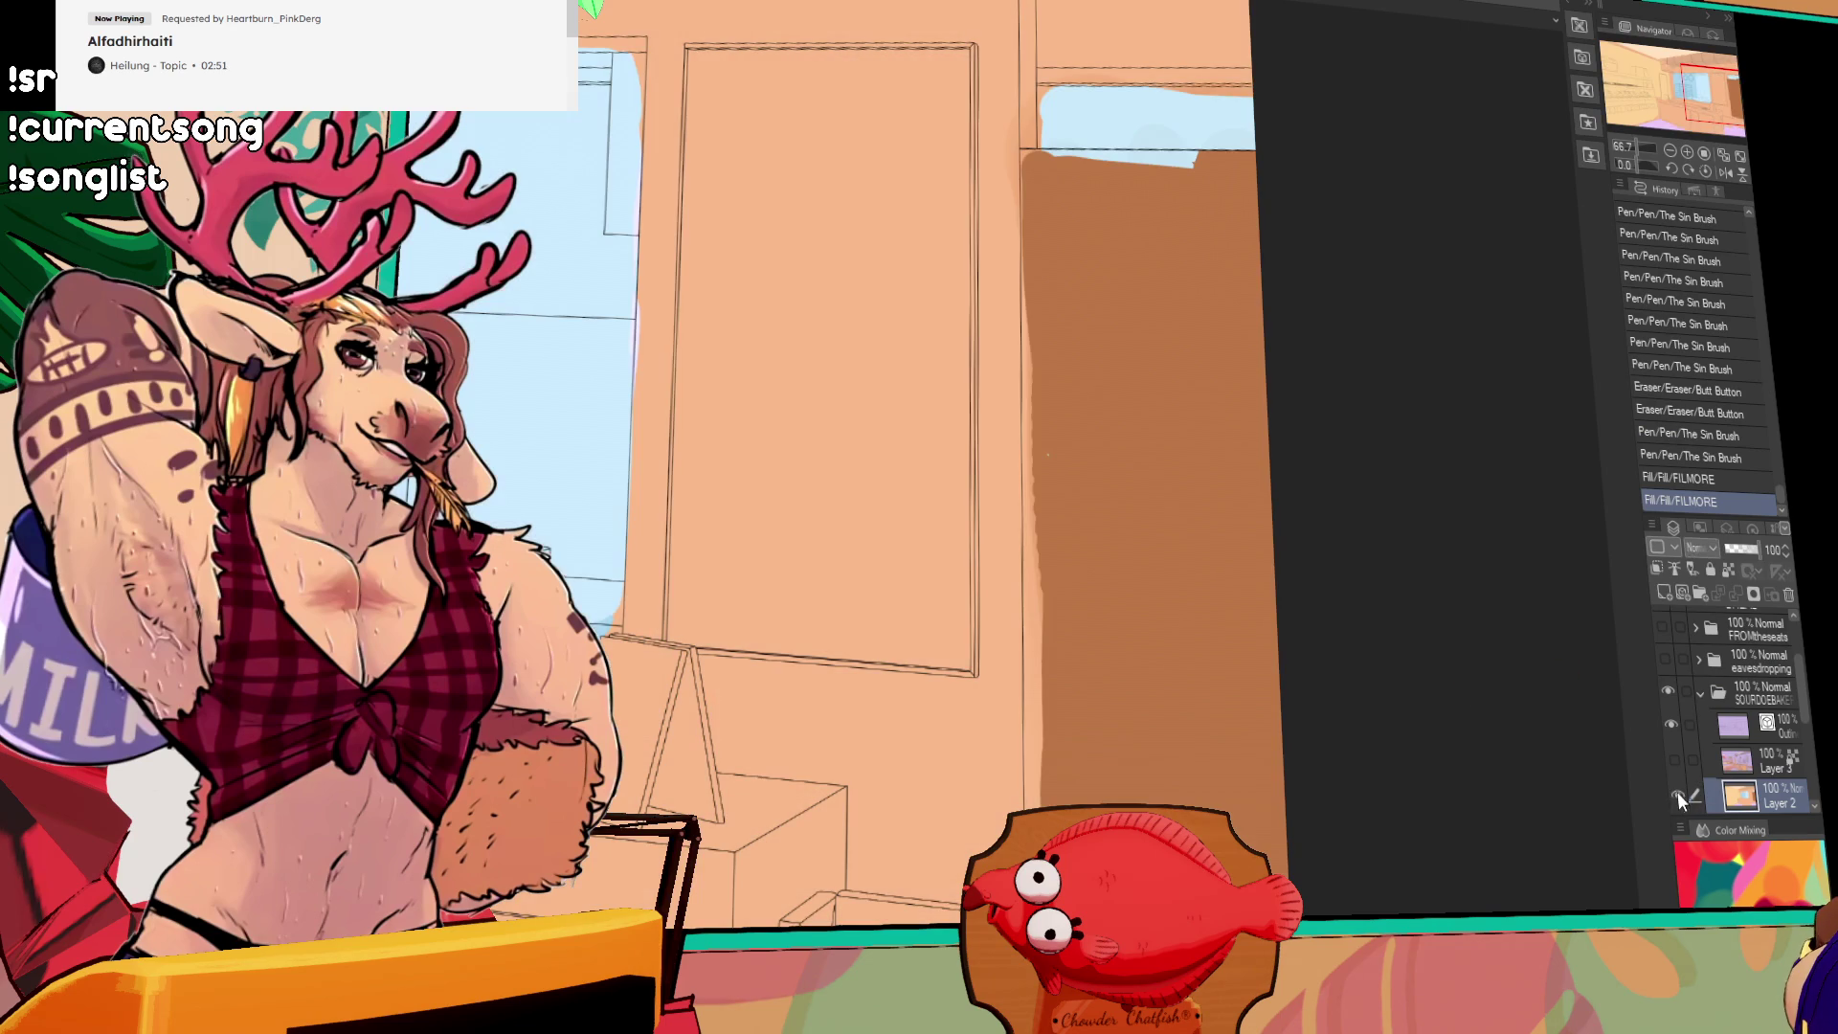
Step: Fill the light strip and paint over the brown panel's top-left corner and top edge
left_click(1037, 571)
left_click_drag(1065, 607, 1053, 143)
mouse_move(1054, 158)
left_mouse_down()
mouse_move(1195, 158)
mouse_move(1026, 164)
mouse_move(1178, 176)
left_mouse_up()
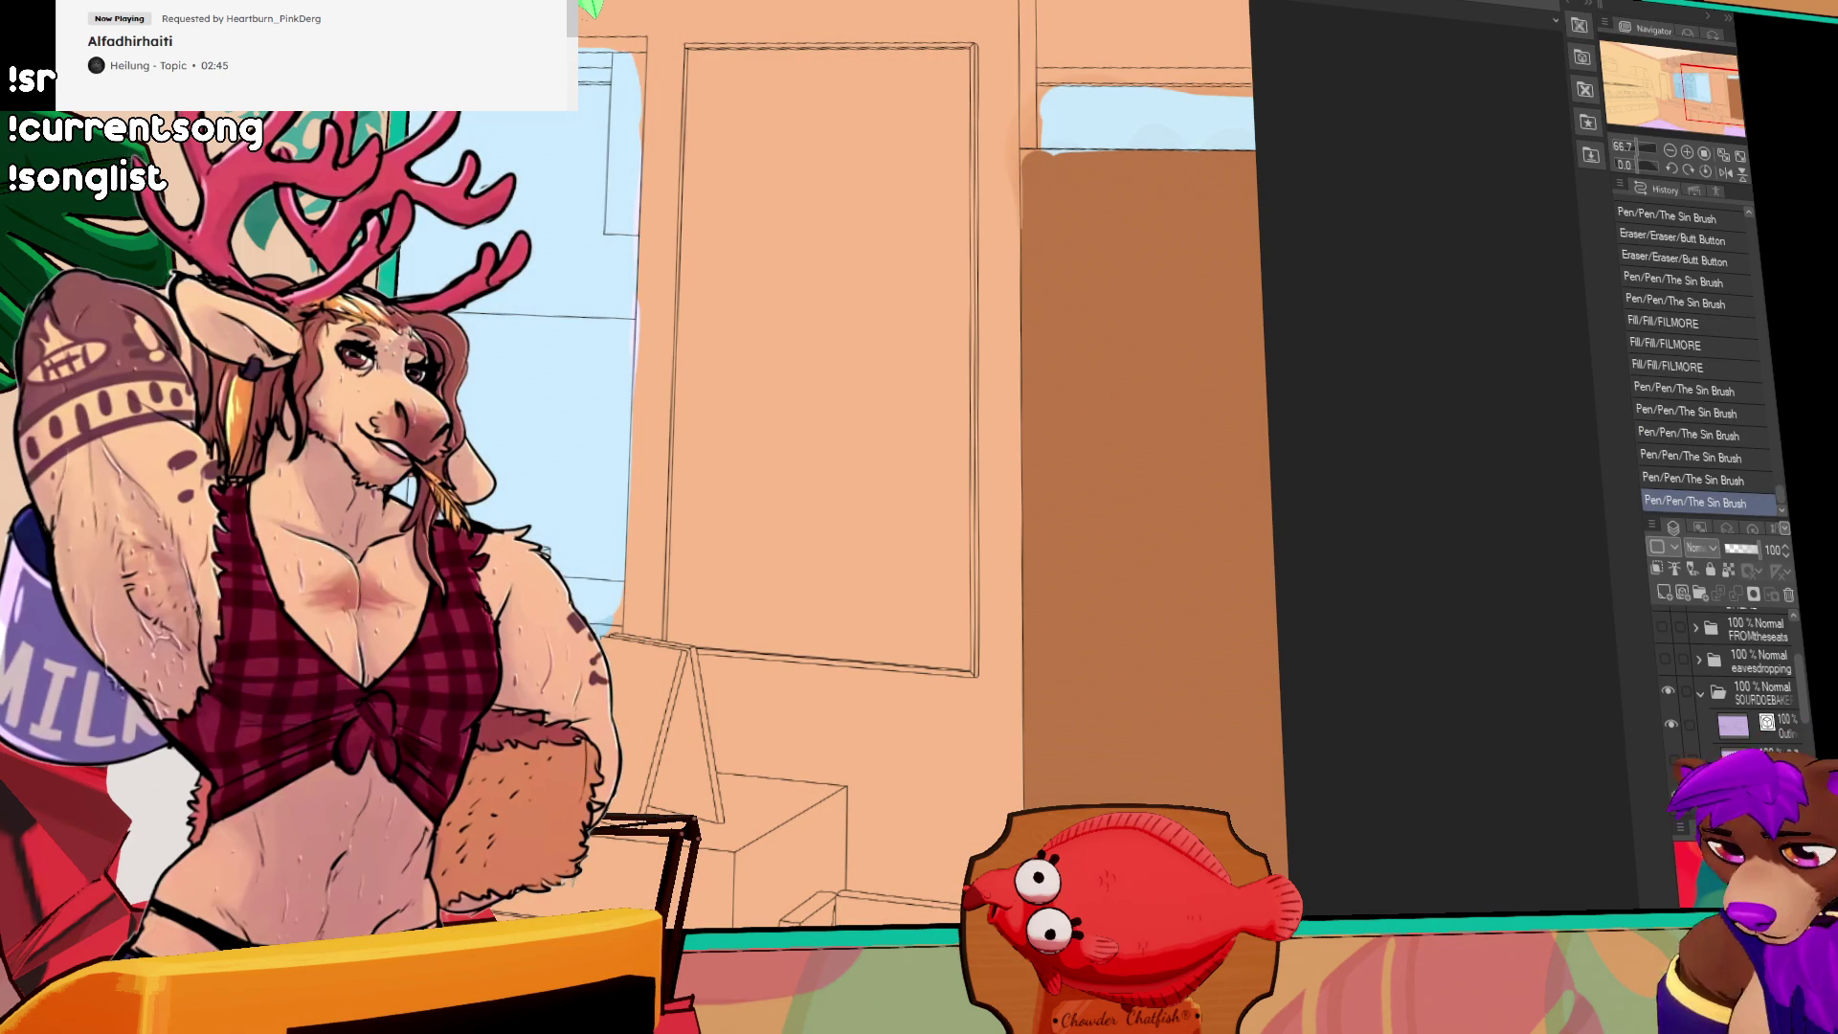
left_click(1391, 730)
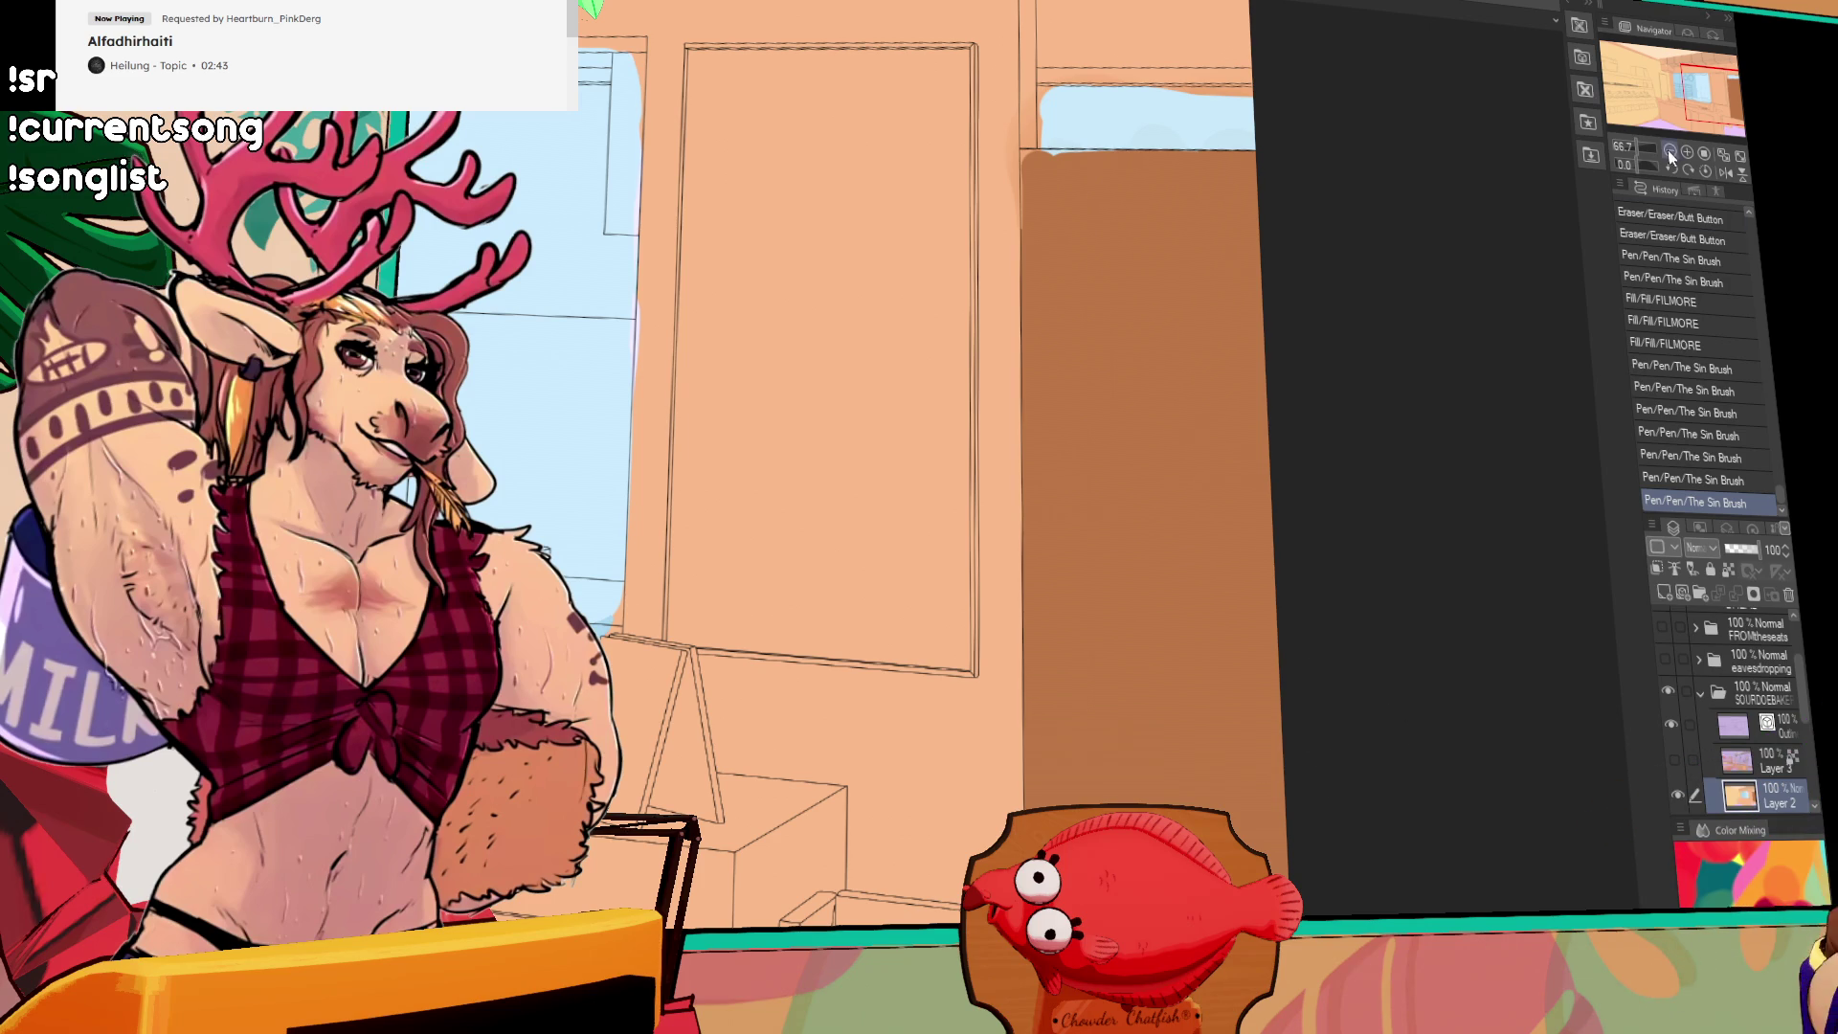
left_click(1671, 152)
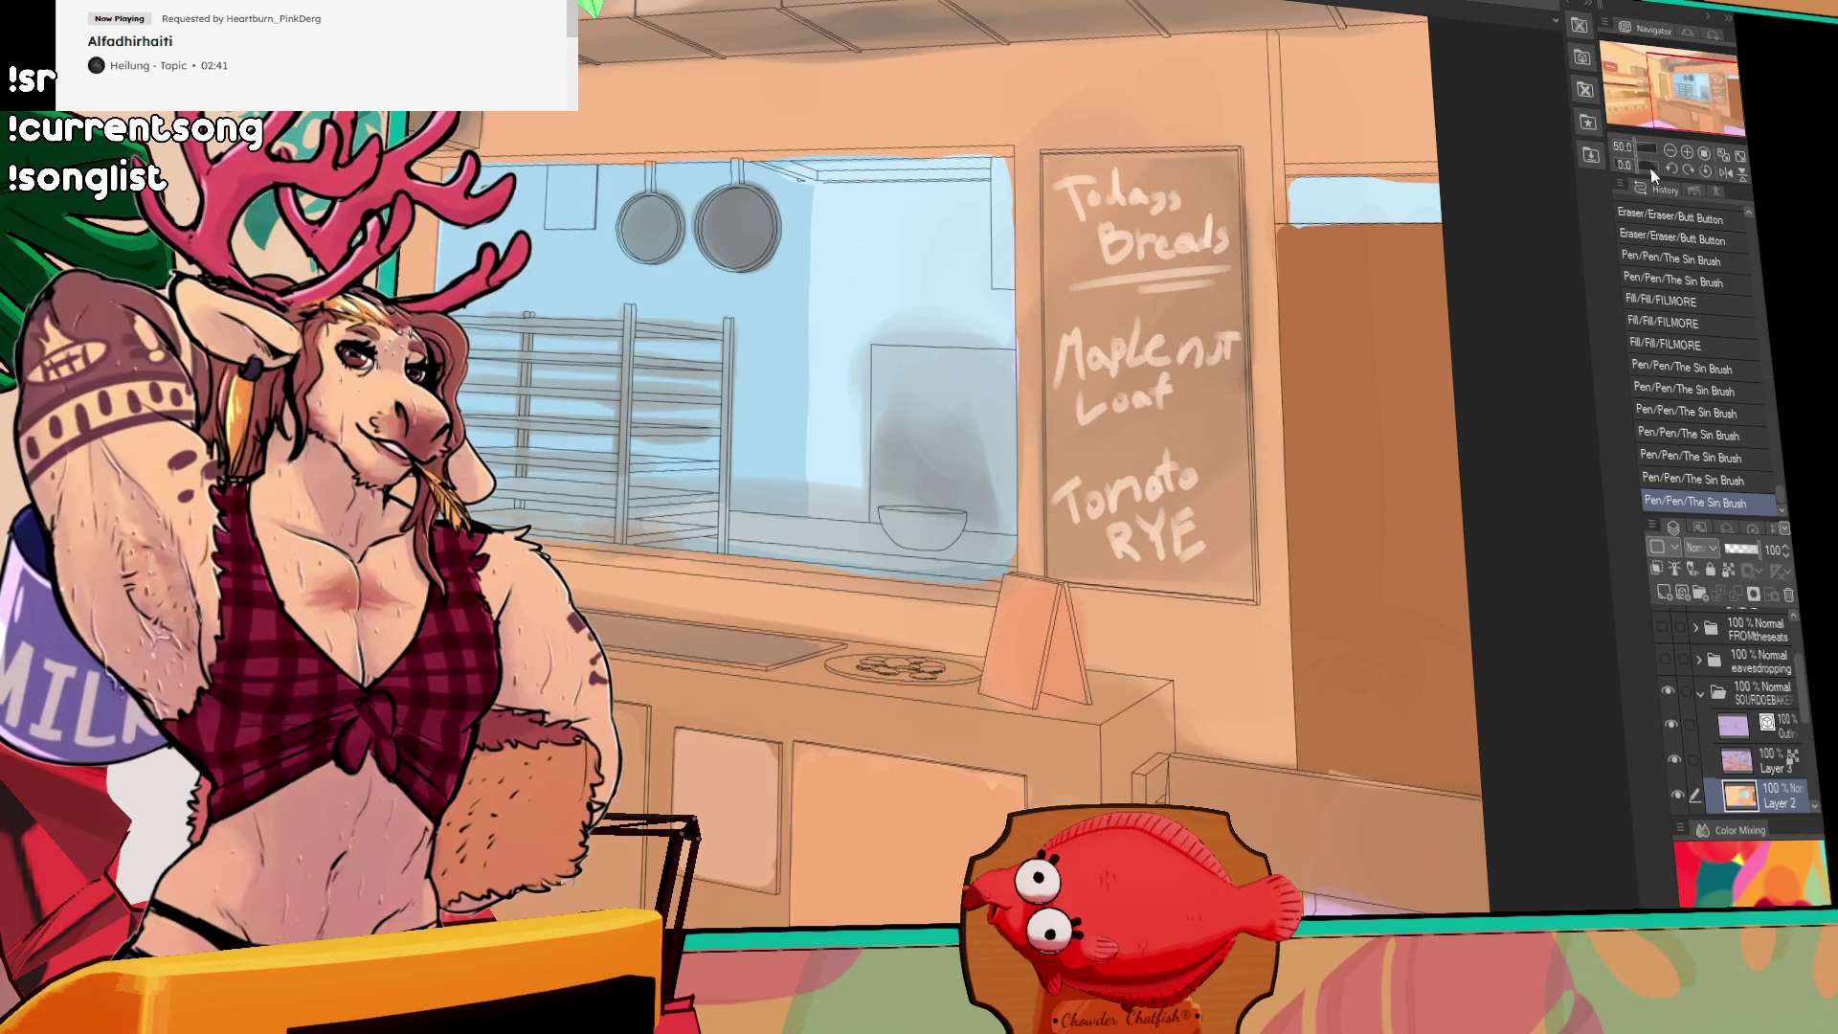
Step: Zoom and pan to view the whole bakery painting
left_click(1670, 151)
left_click_drag(1426, 628, 1564, 644)
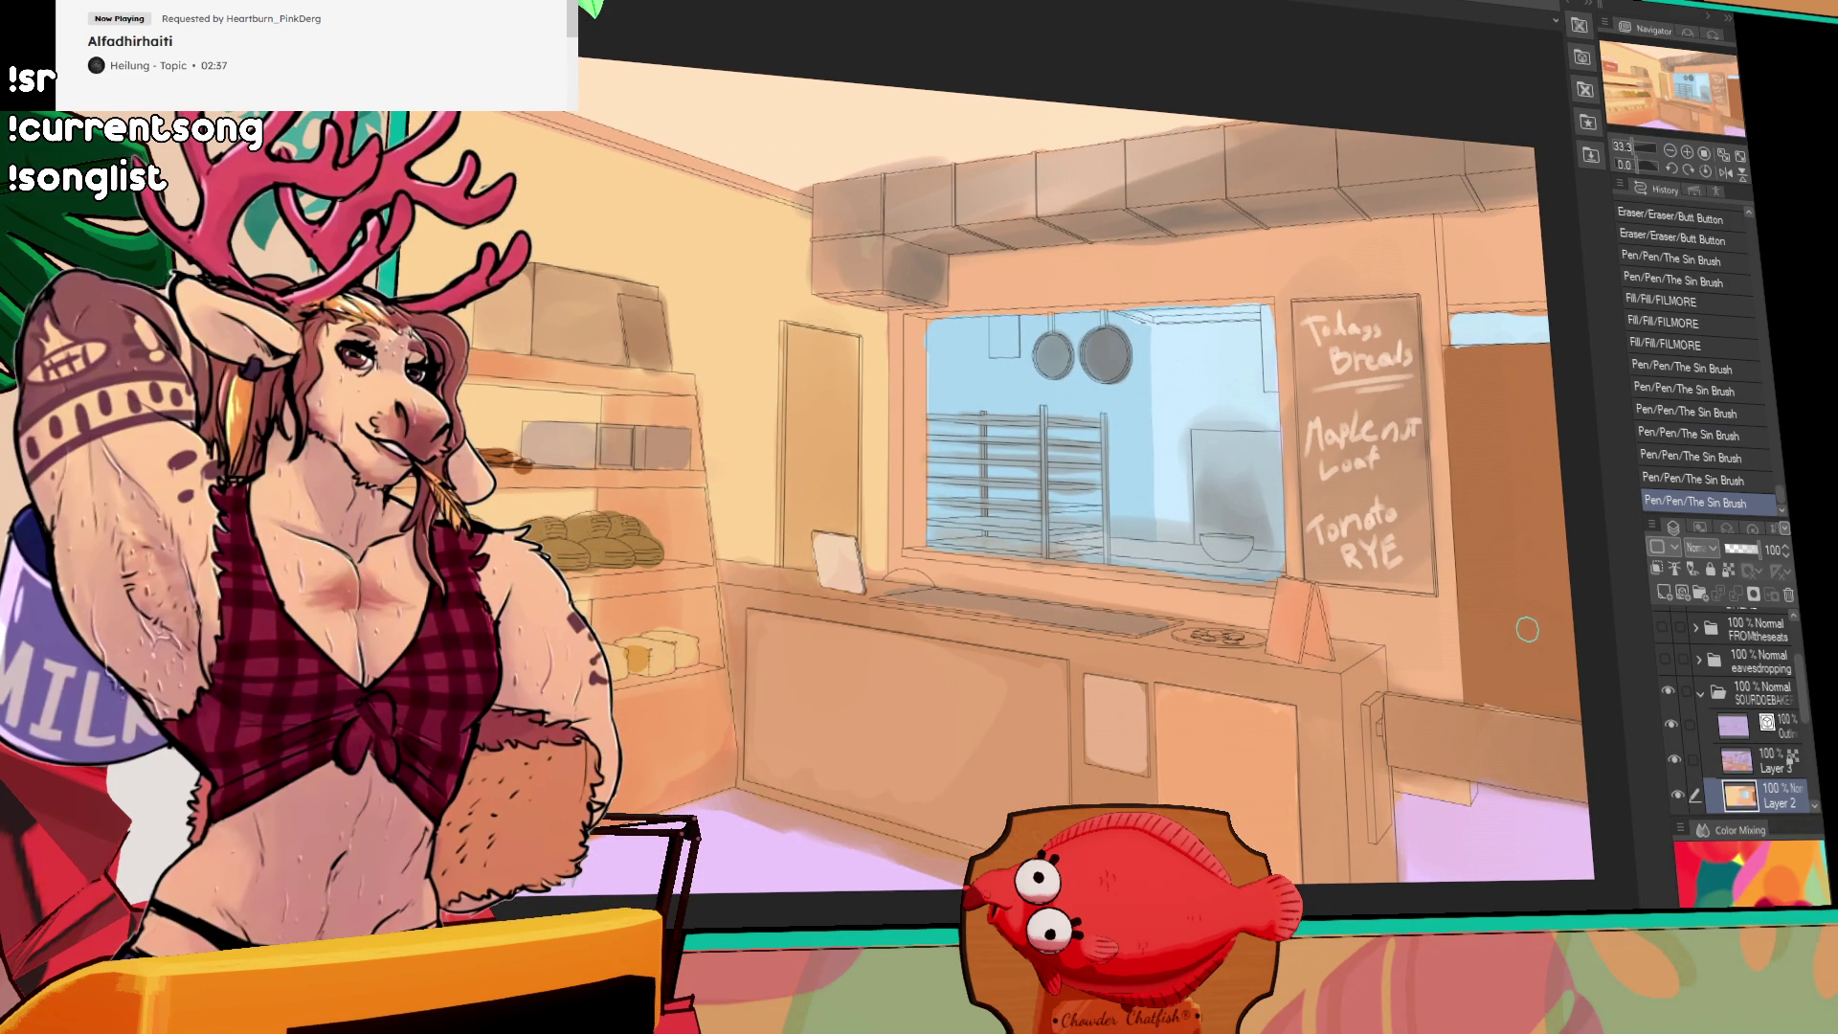
double_click(1688, 154)
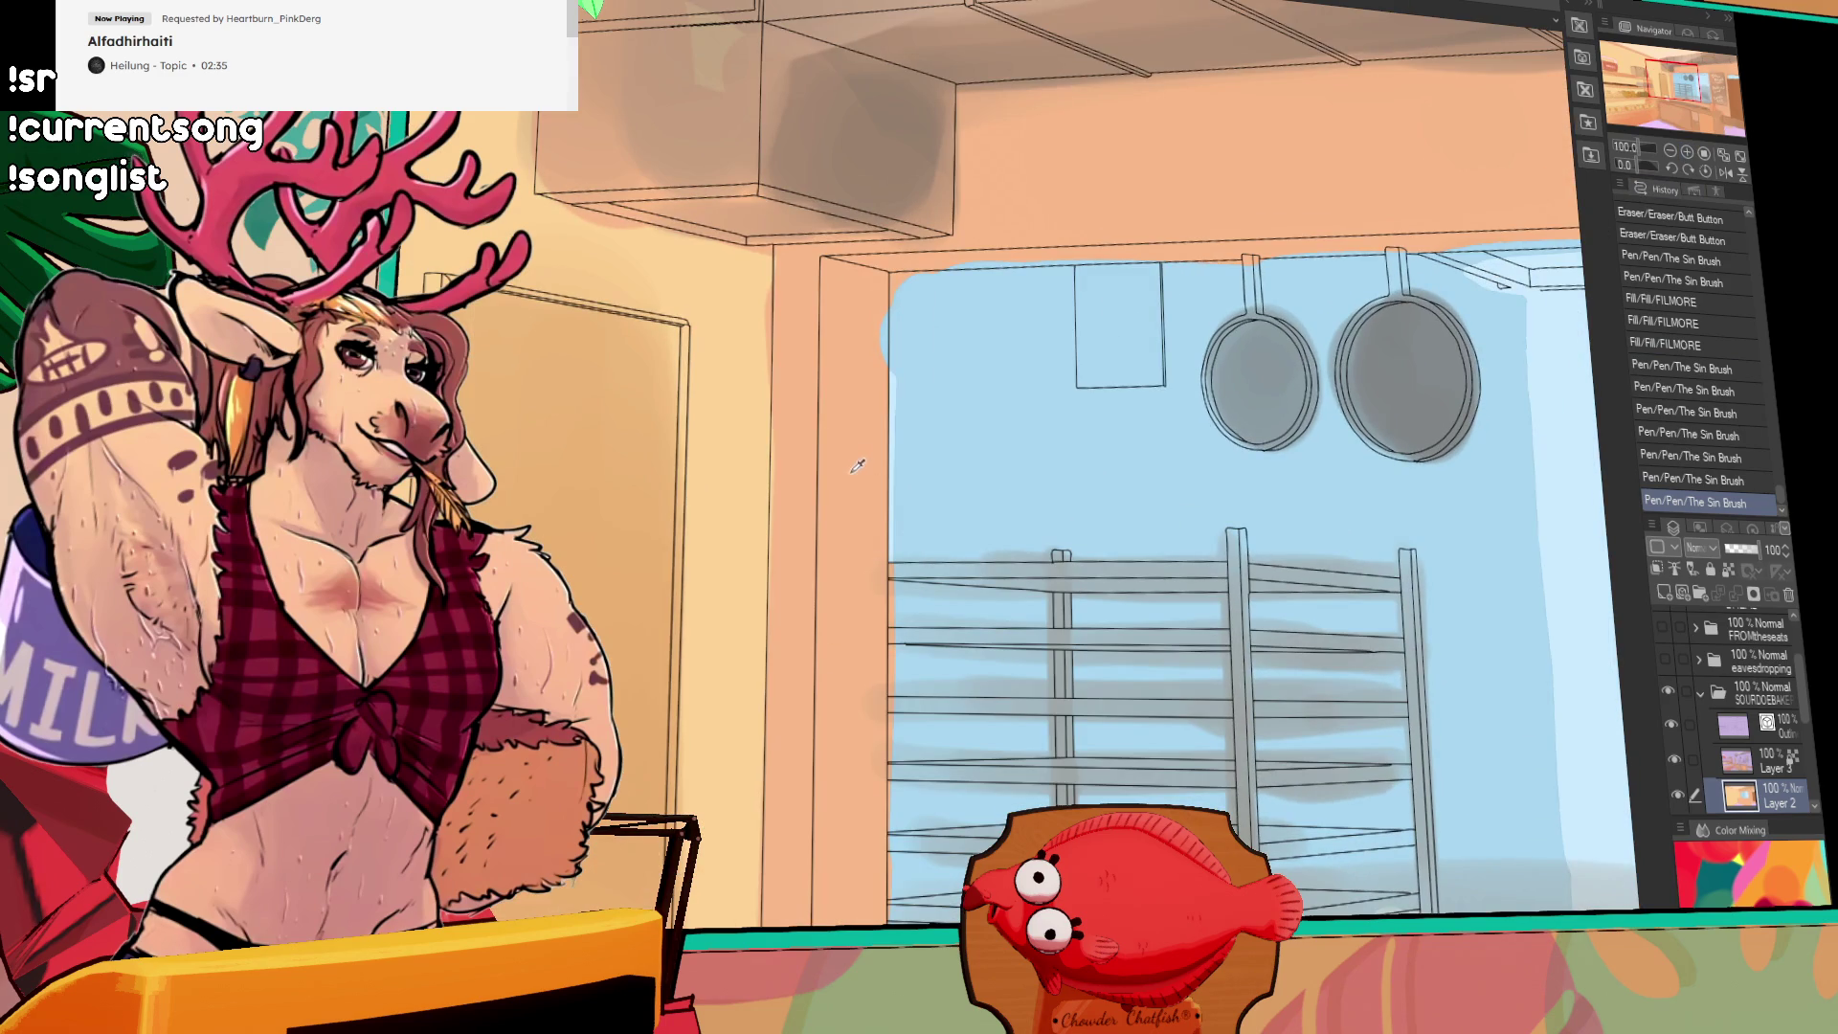
left_click(1666, 149)
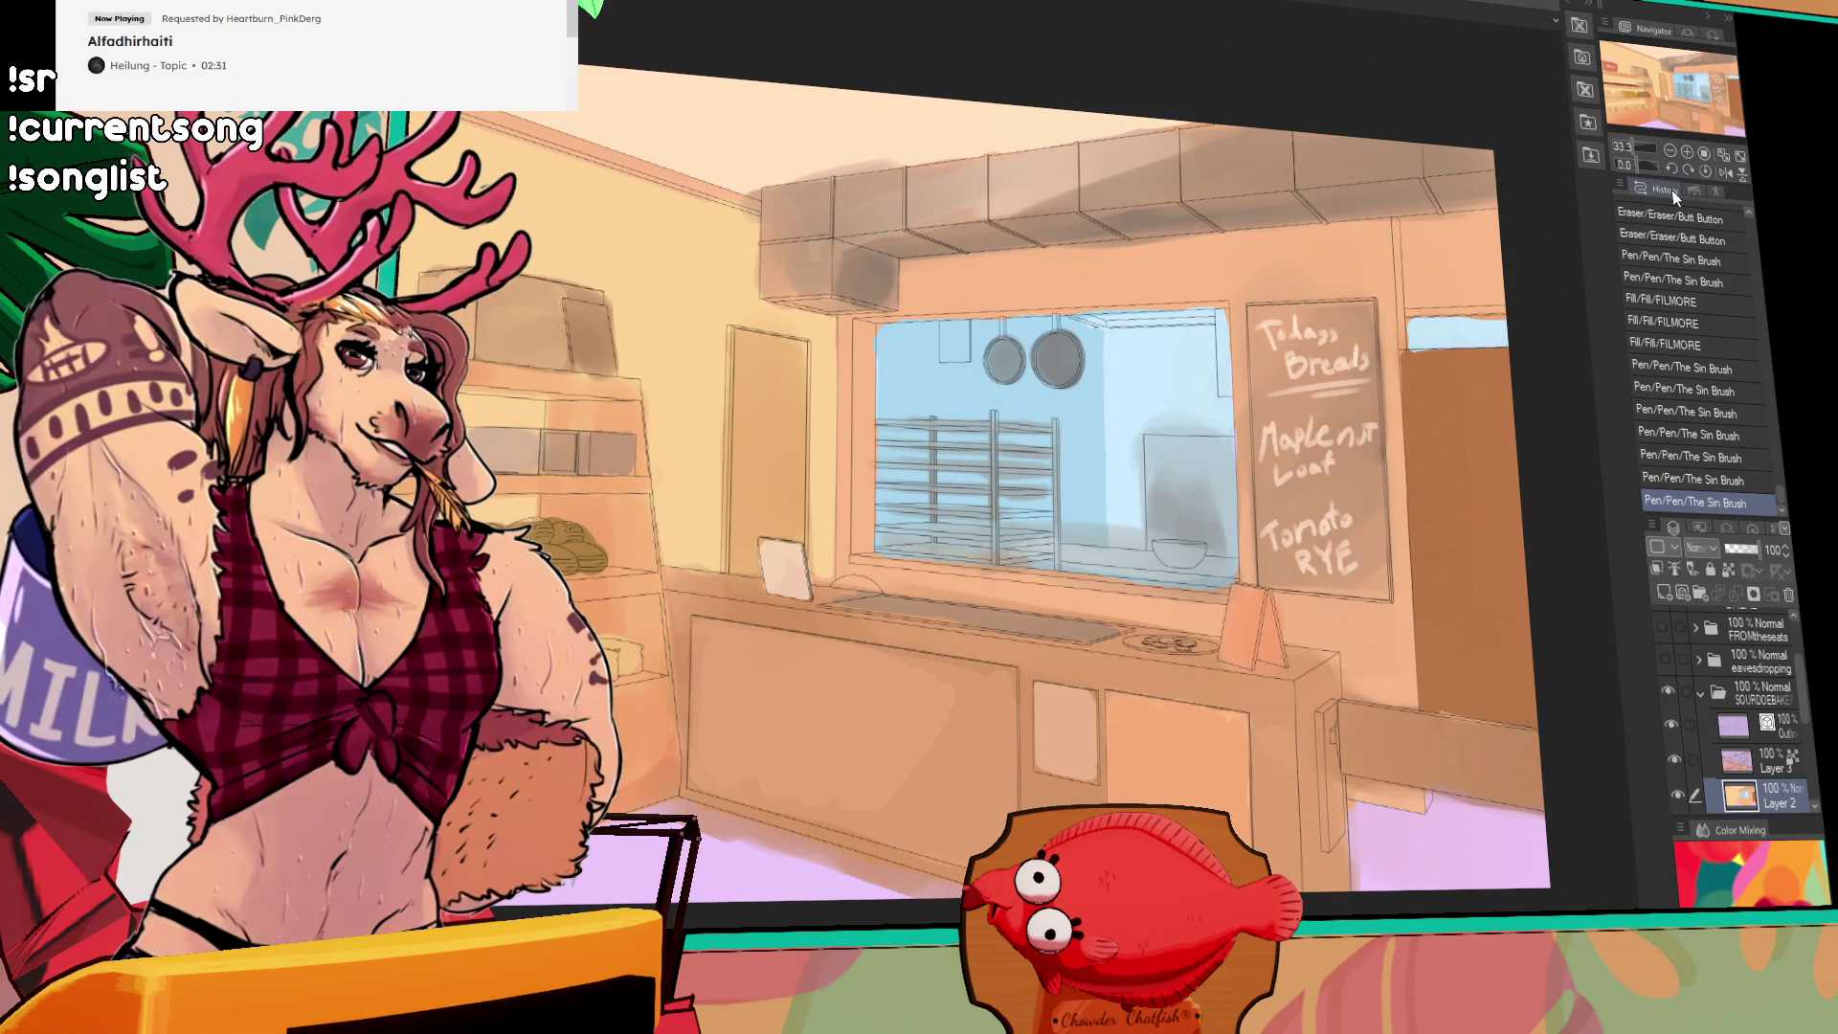
mouse_move(1402, 569)
left_mouse_down()
mouse_move(1606, 452)
mouse_move(1555, 469)
left_mouse_up()
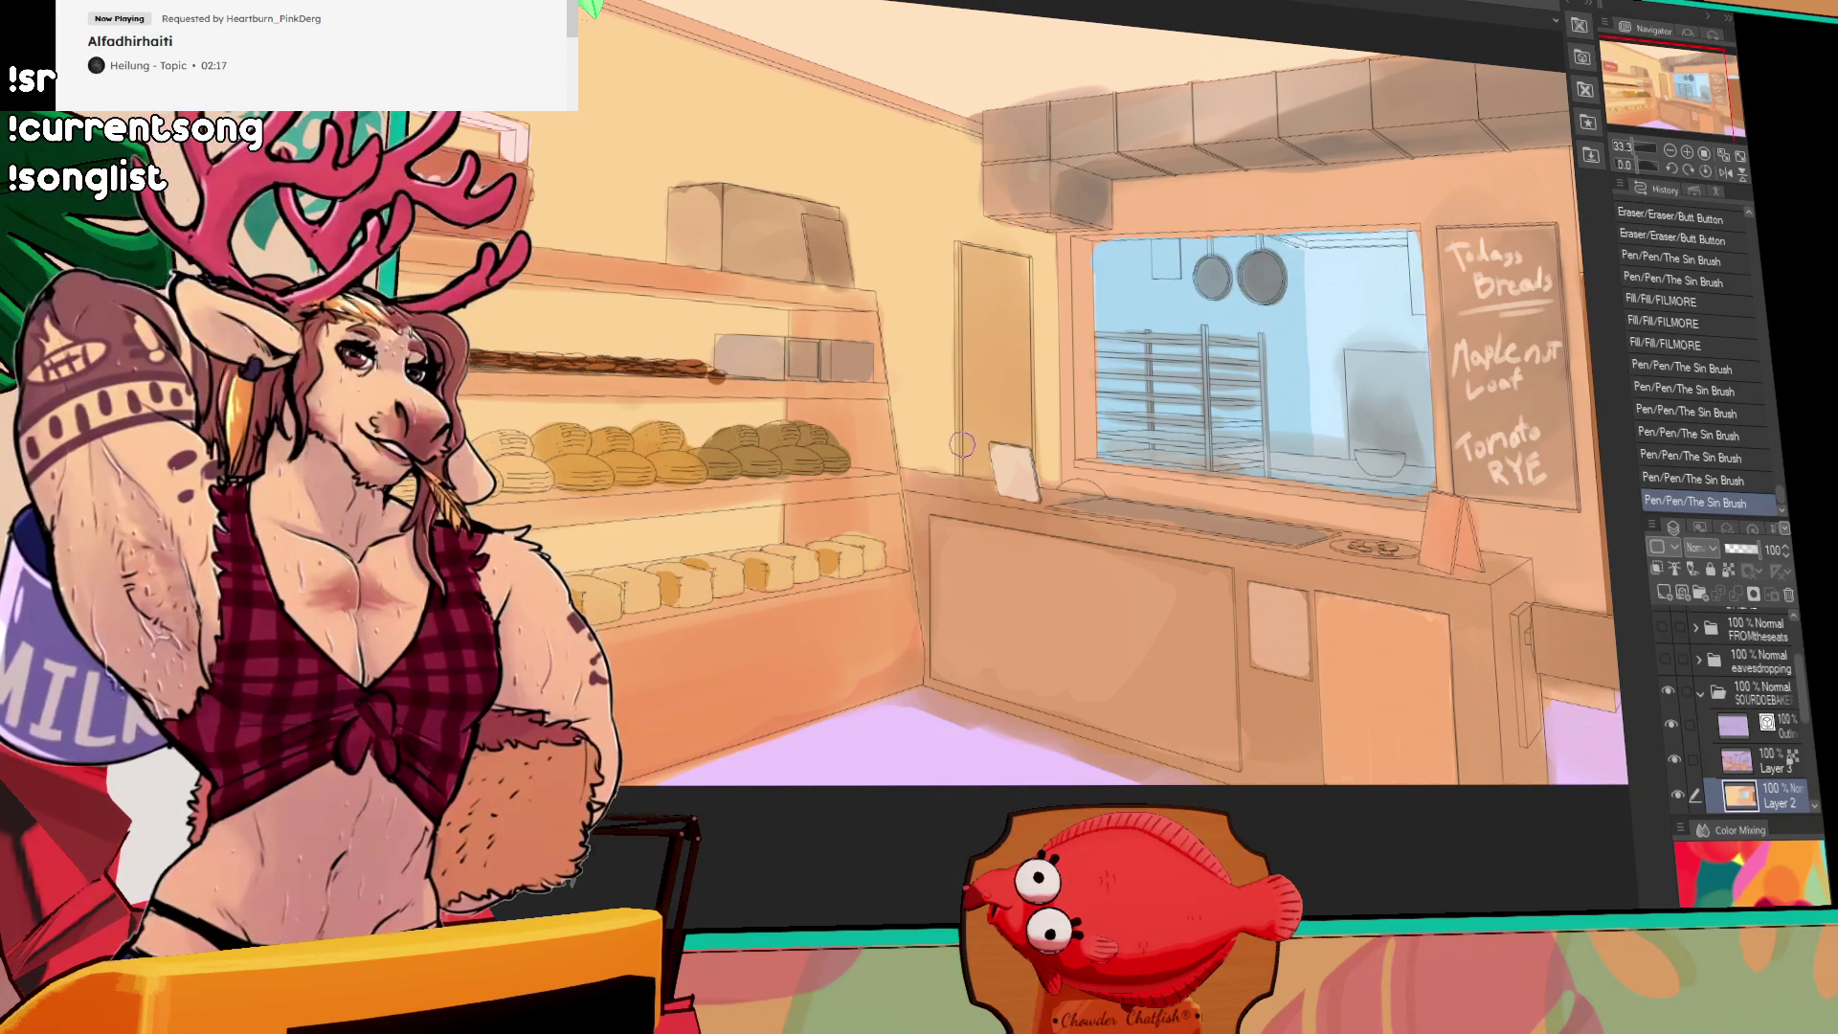
Step: Undo an accidental layer move, then paint more strokes over the kitchen window
key("ctrl+z")
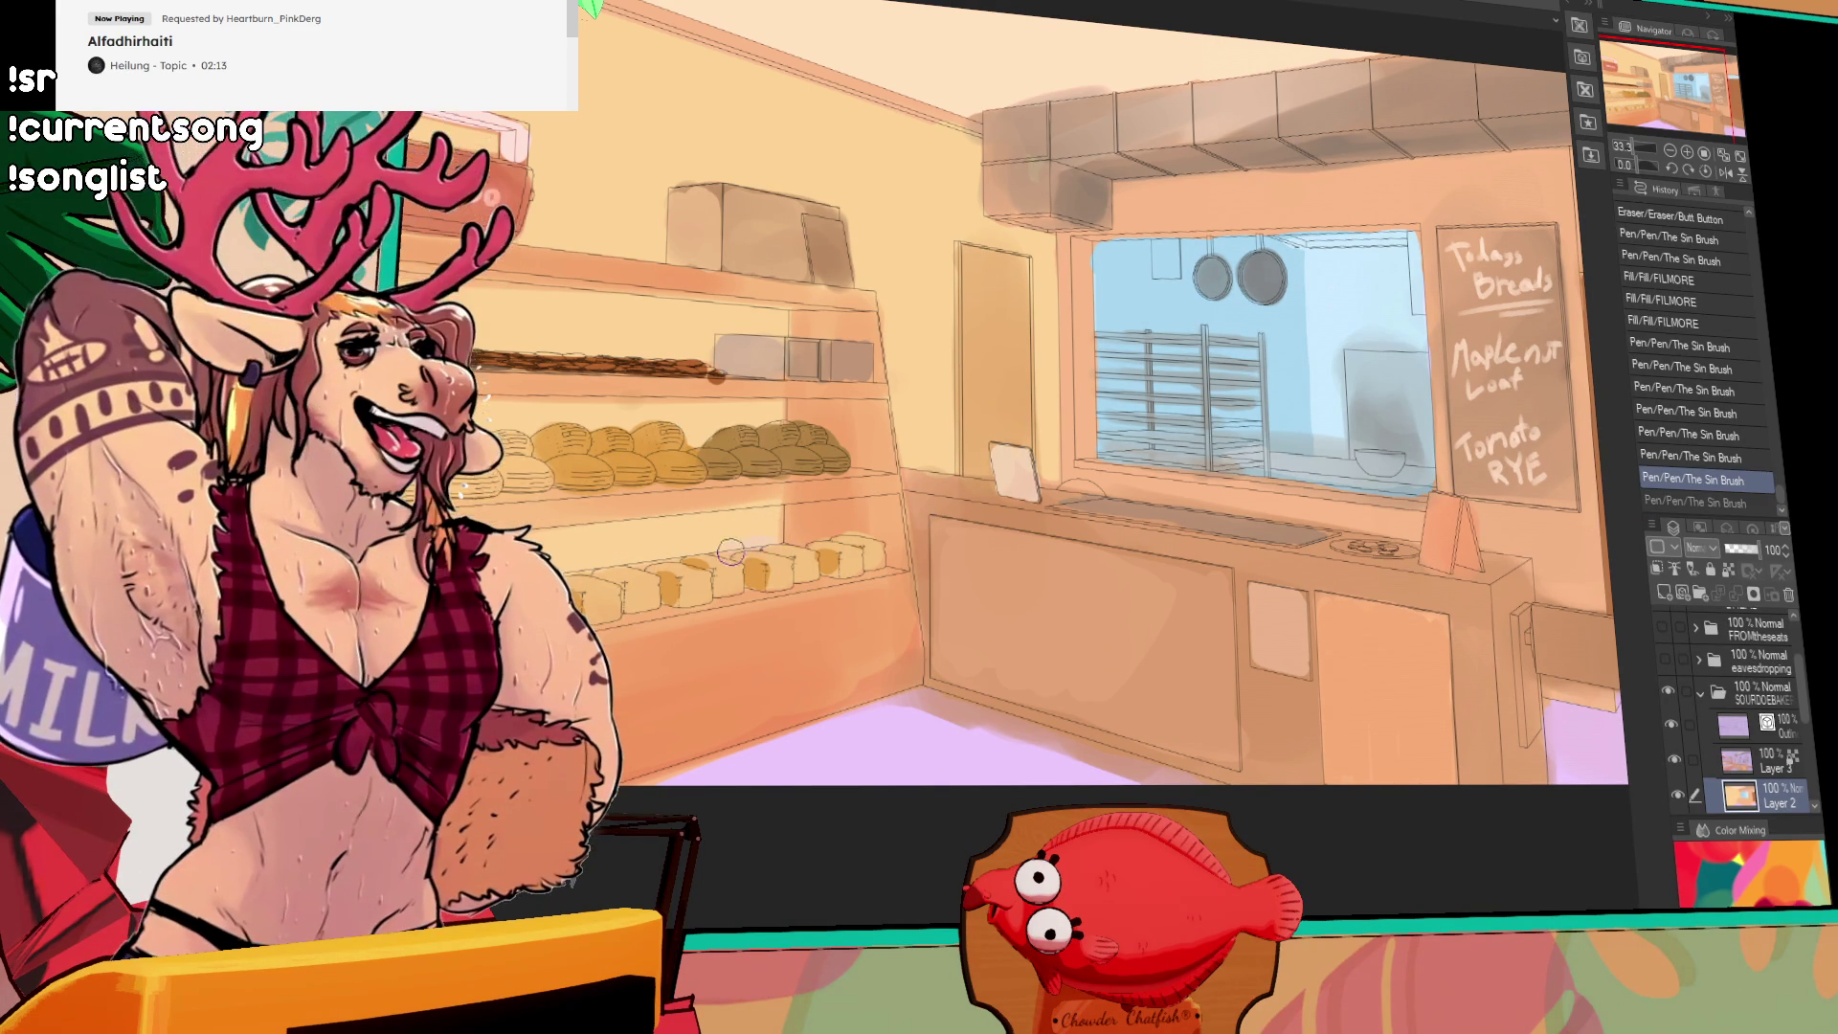
left_click_drag(793, 488, 780, 512)
key("ctrl+z")
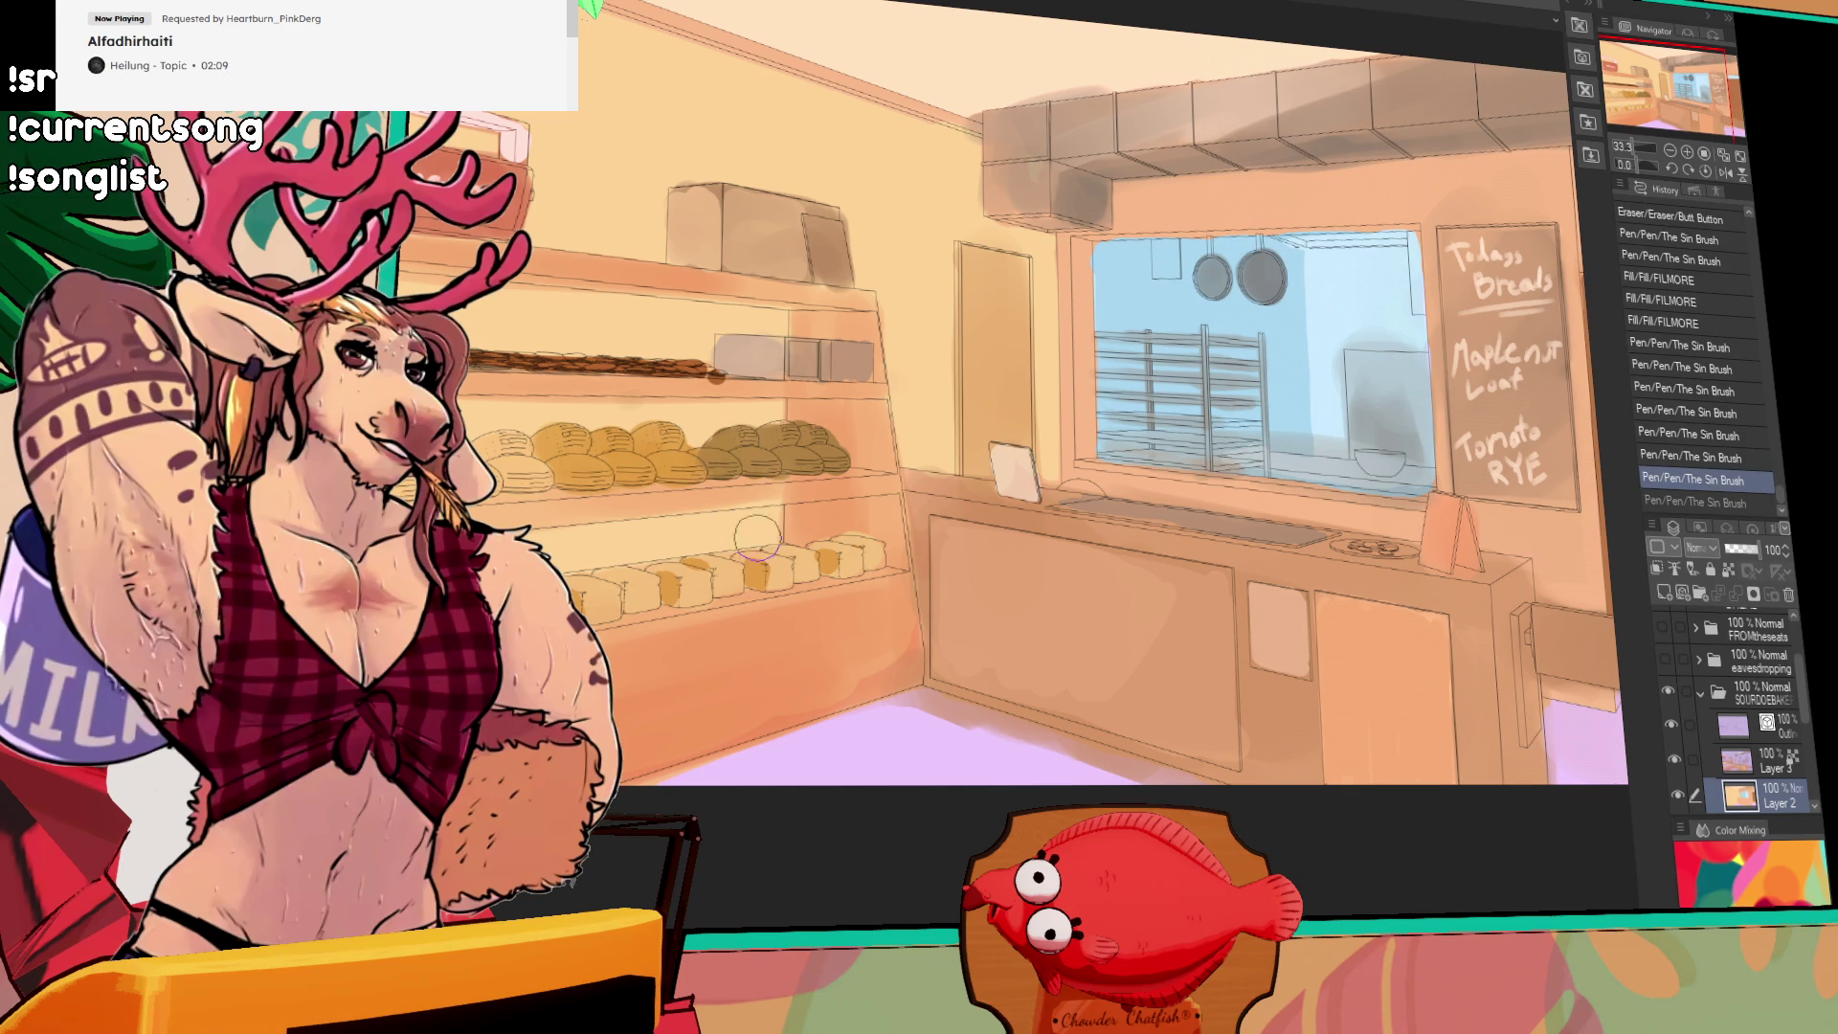
key("ctrl+y")
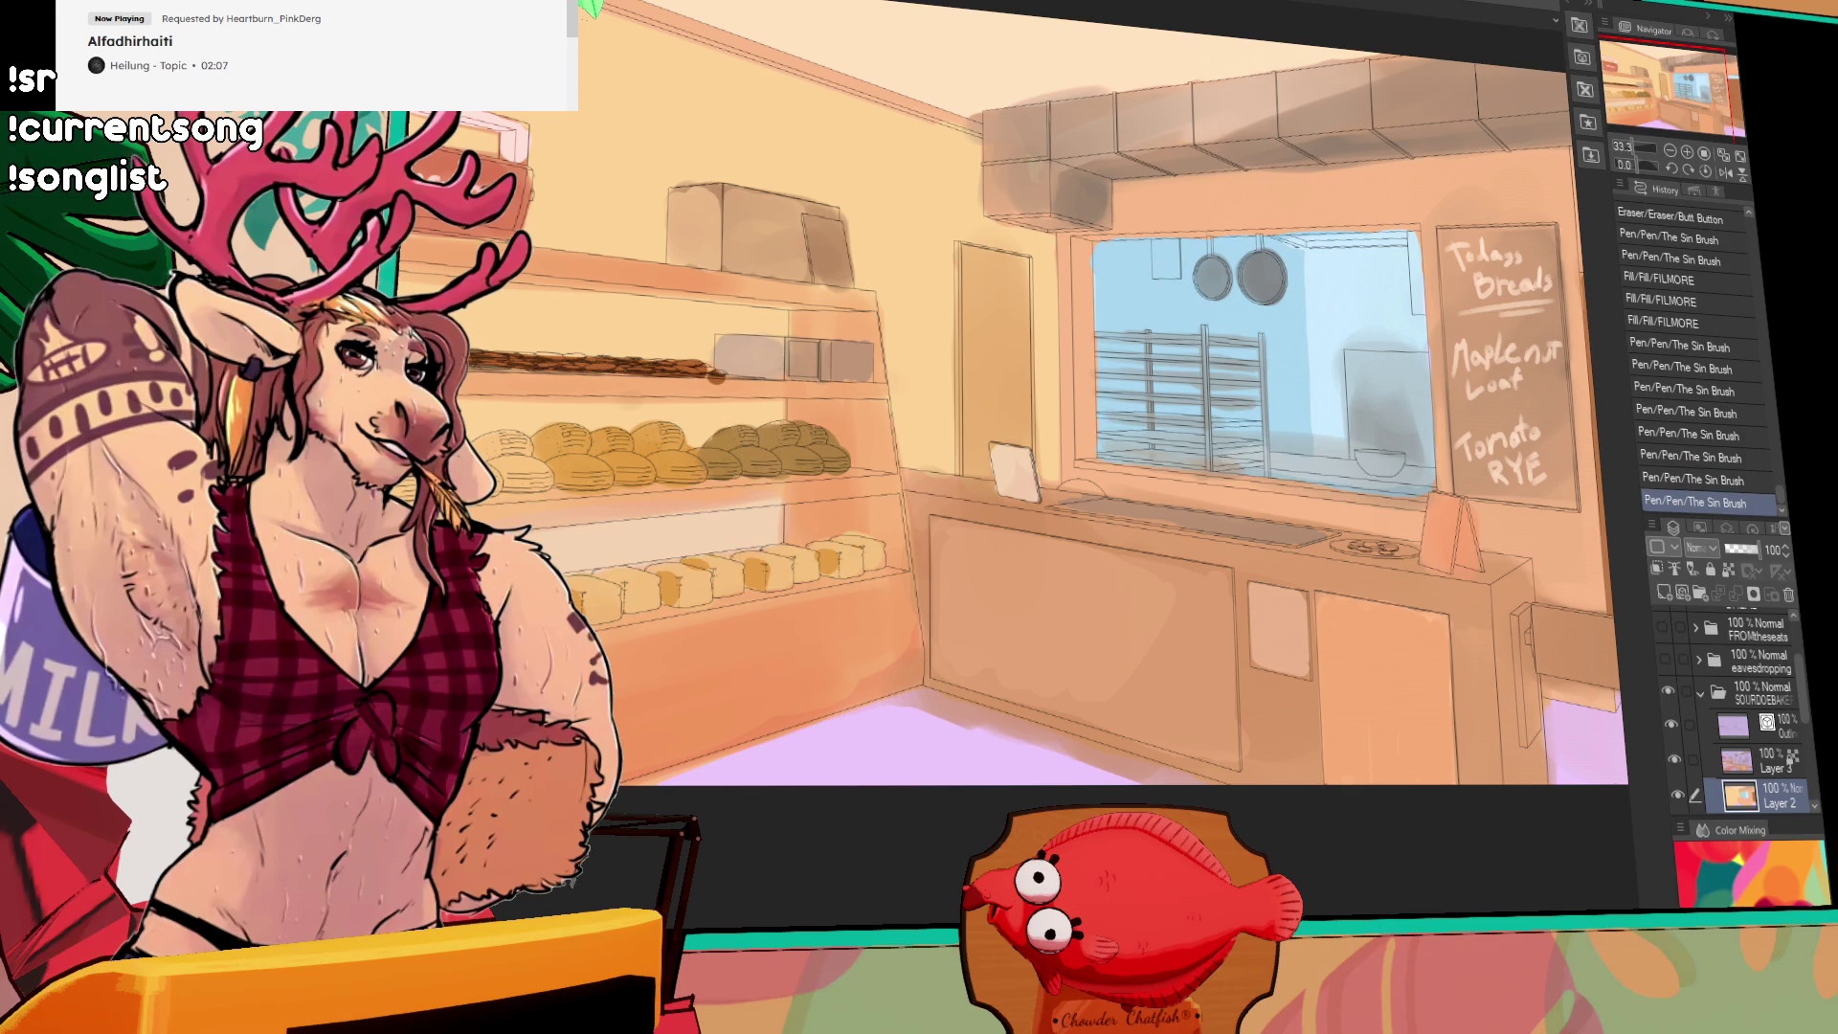
left_click(739, 446)
mouse_move(632, 325)
left_mouse_down()
mouse_move(708, 288)
mouse_move(794, 354)
left_mouse_up()
left_click_drag(1303, 346, 1173, 361)
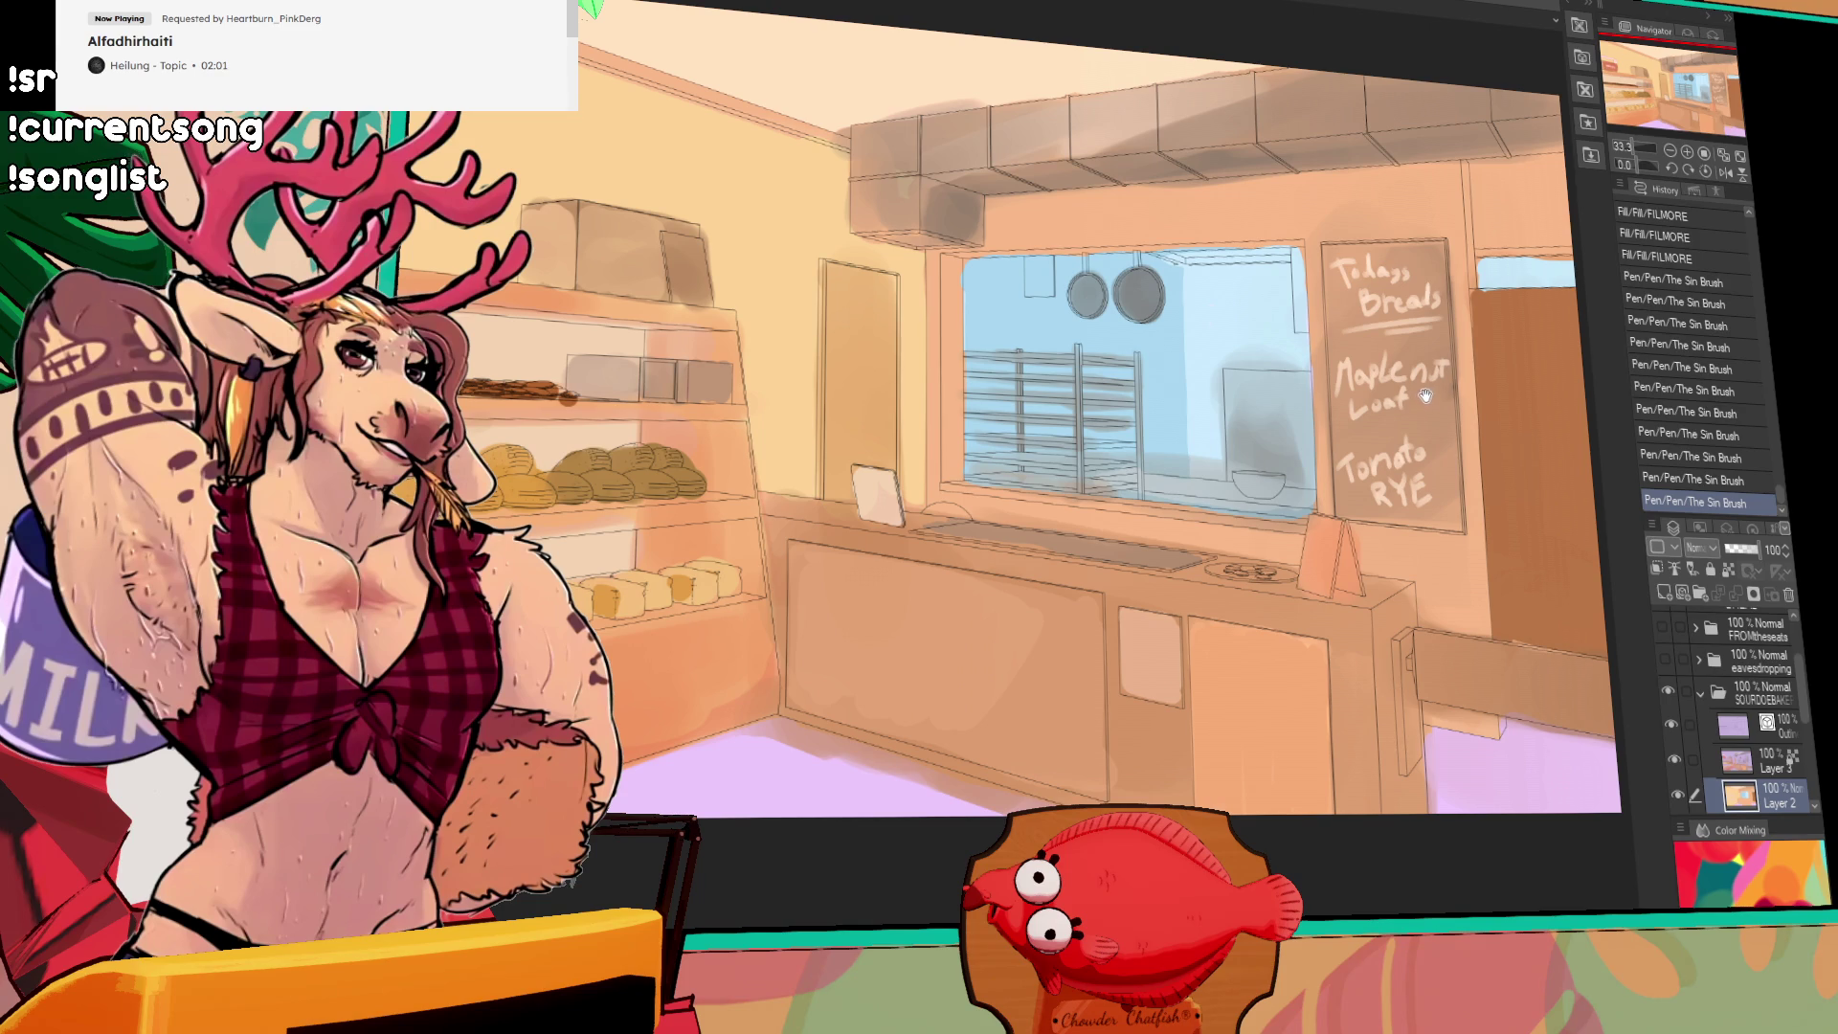
Step: On Layer 3, erase a stray bit of paint
left_click(1770, 766)
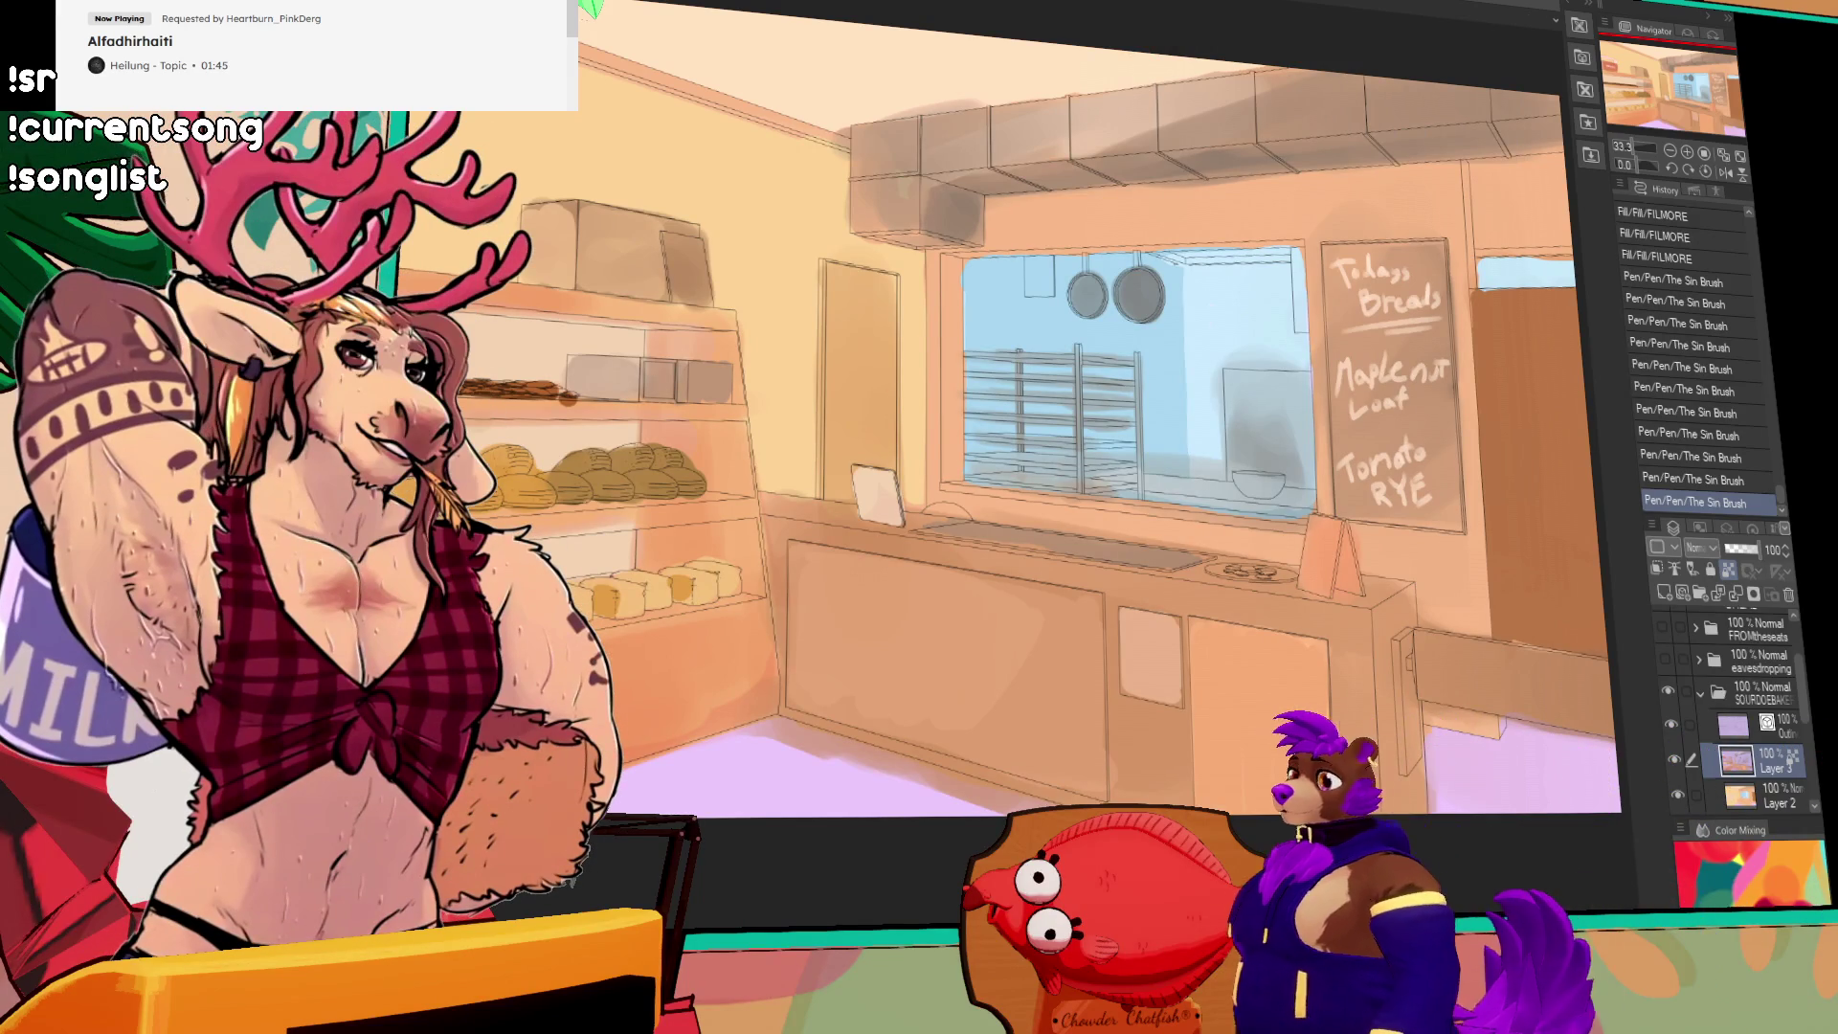
mouse_move(1311, 168)
left_mouse_down()
mouse_move(1278, 340)
mouse_move(1319, 251)
mouse_move(1288, 427)
left_mouse_up()
key("ctrl+z")
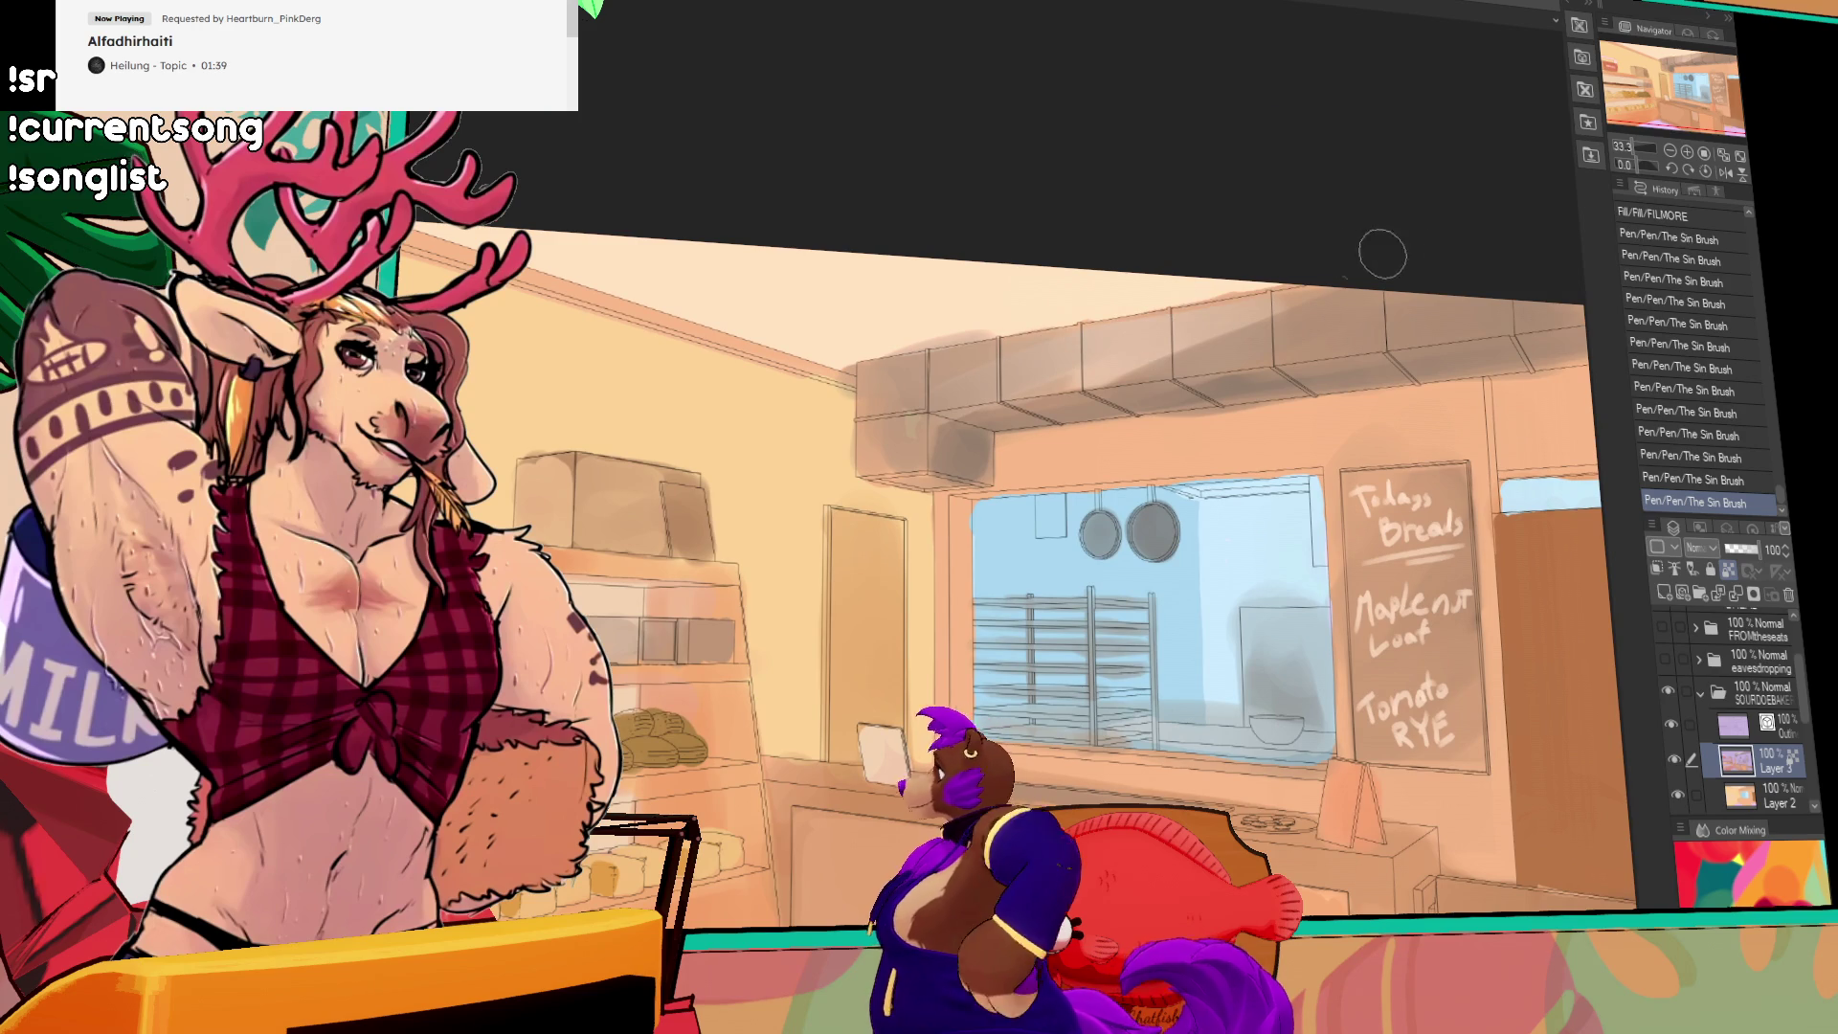
left_click_drag(1219, 299, 1215, 239)
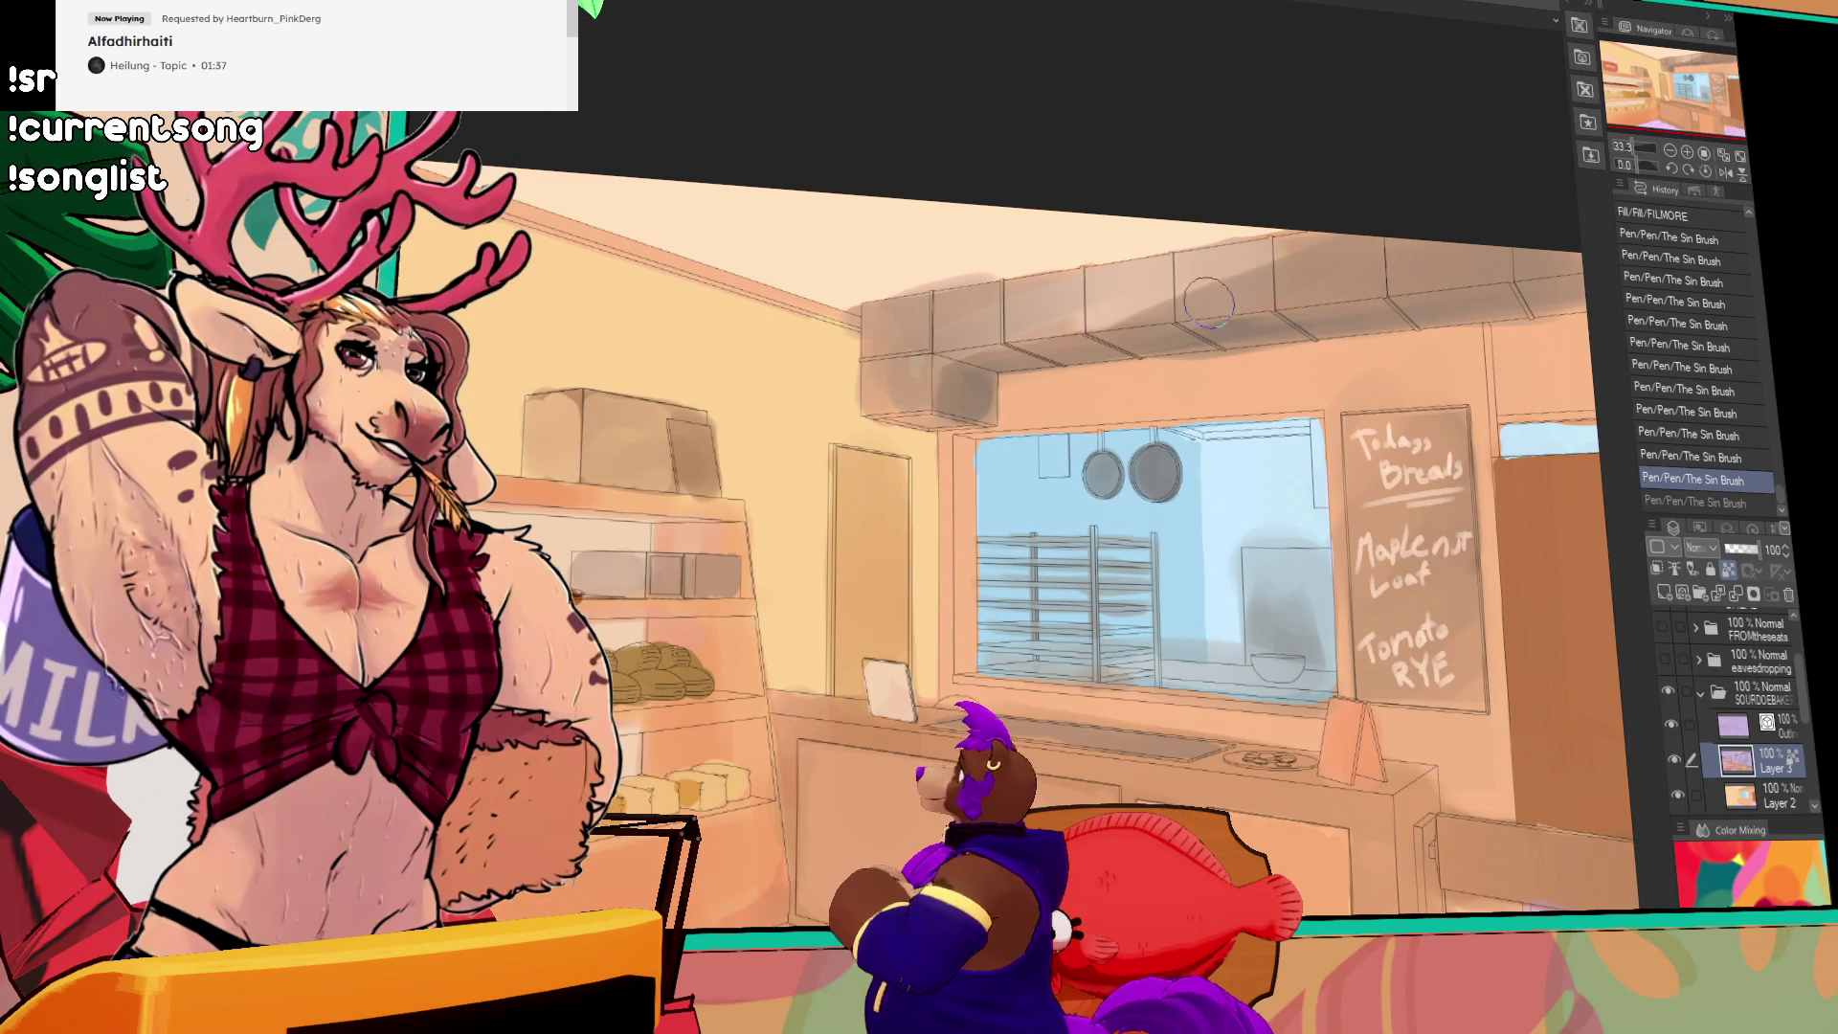
key("ctrl+y")
mouse_move(1363, 588)
left_mouse_down()
mouse_move(1325, 462)
mouse_move(1400, 344)
left_mouse_up()
mouse_move(838, 672)
left_mouse_down()
mouse_move(1378, 797)
mouse_move(1426, 772)
mouse_move(1221, 848)
left_mouse_up()
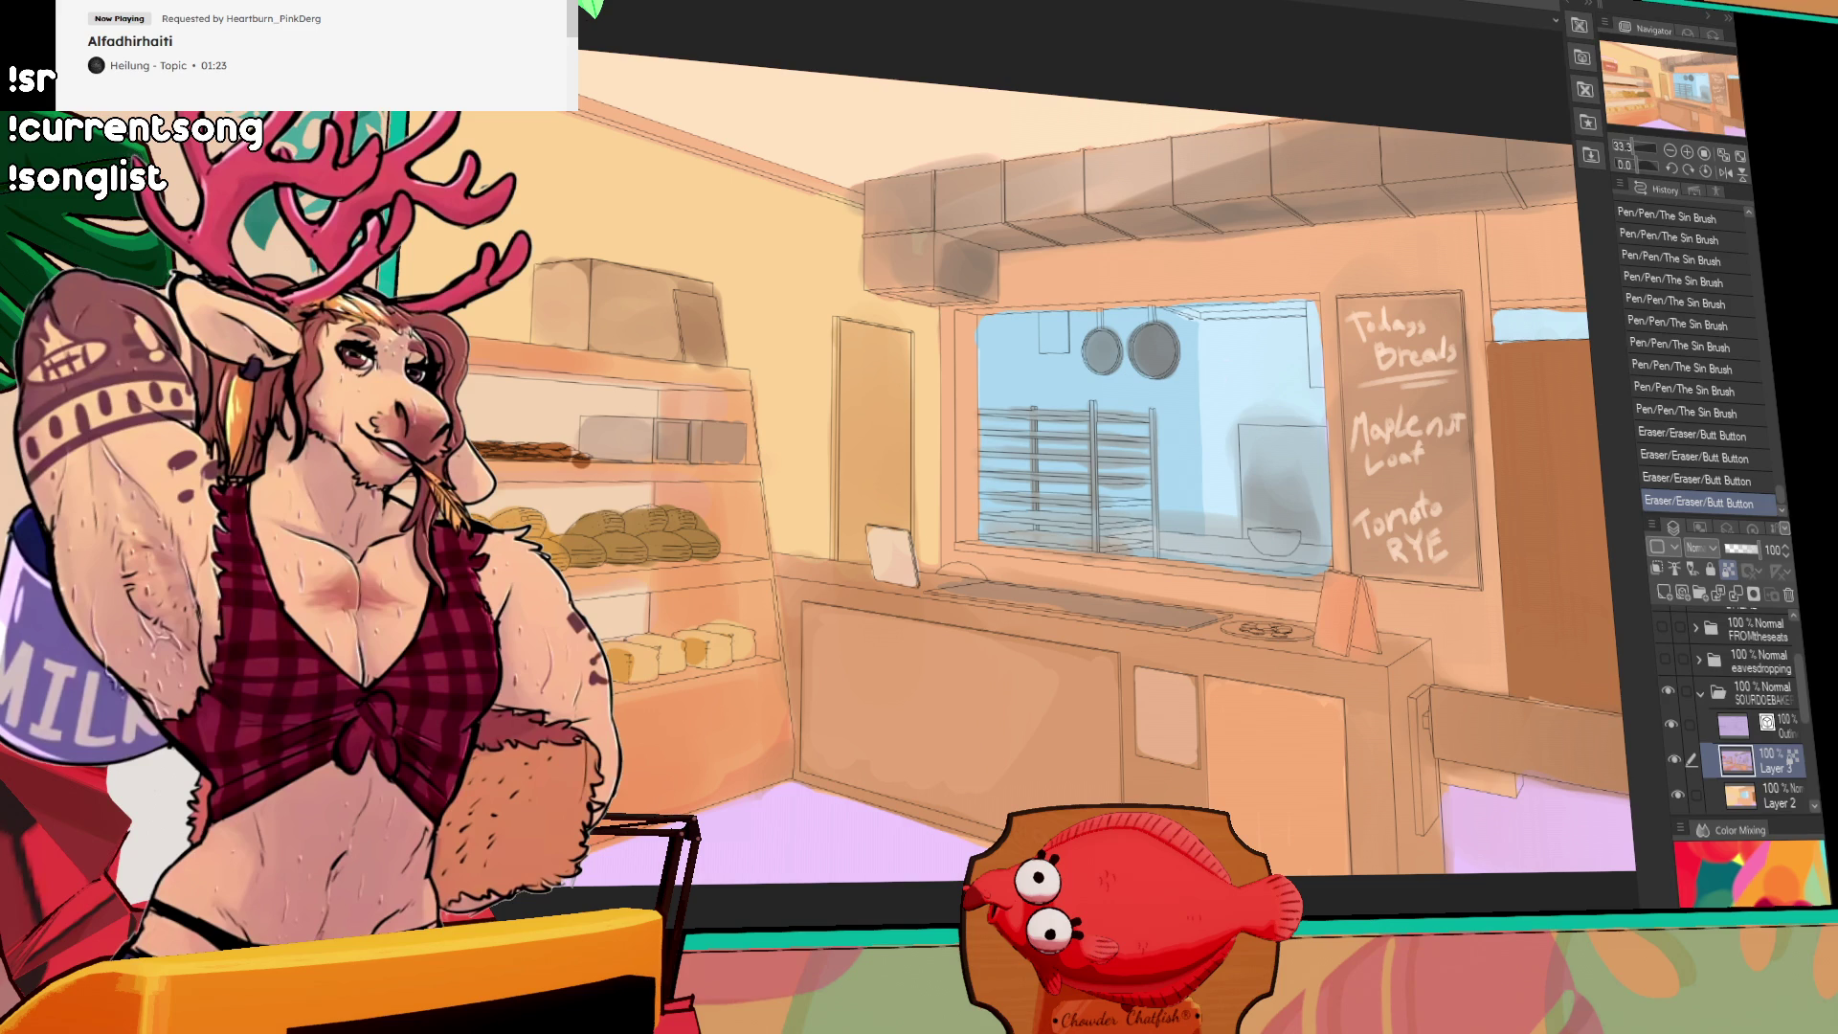
left_click(1771, 797)
Step: Fill the ceiling with pink, then refill it a lighter near-white pink
left_click(1107, 205)
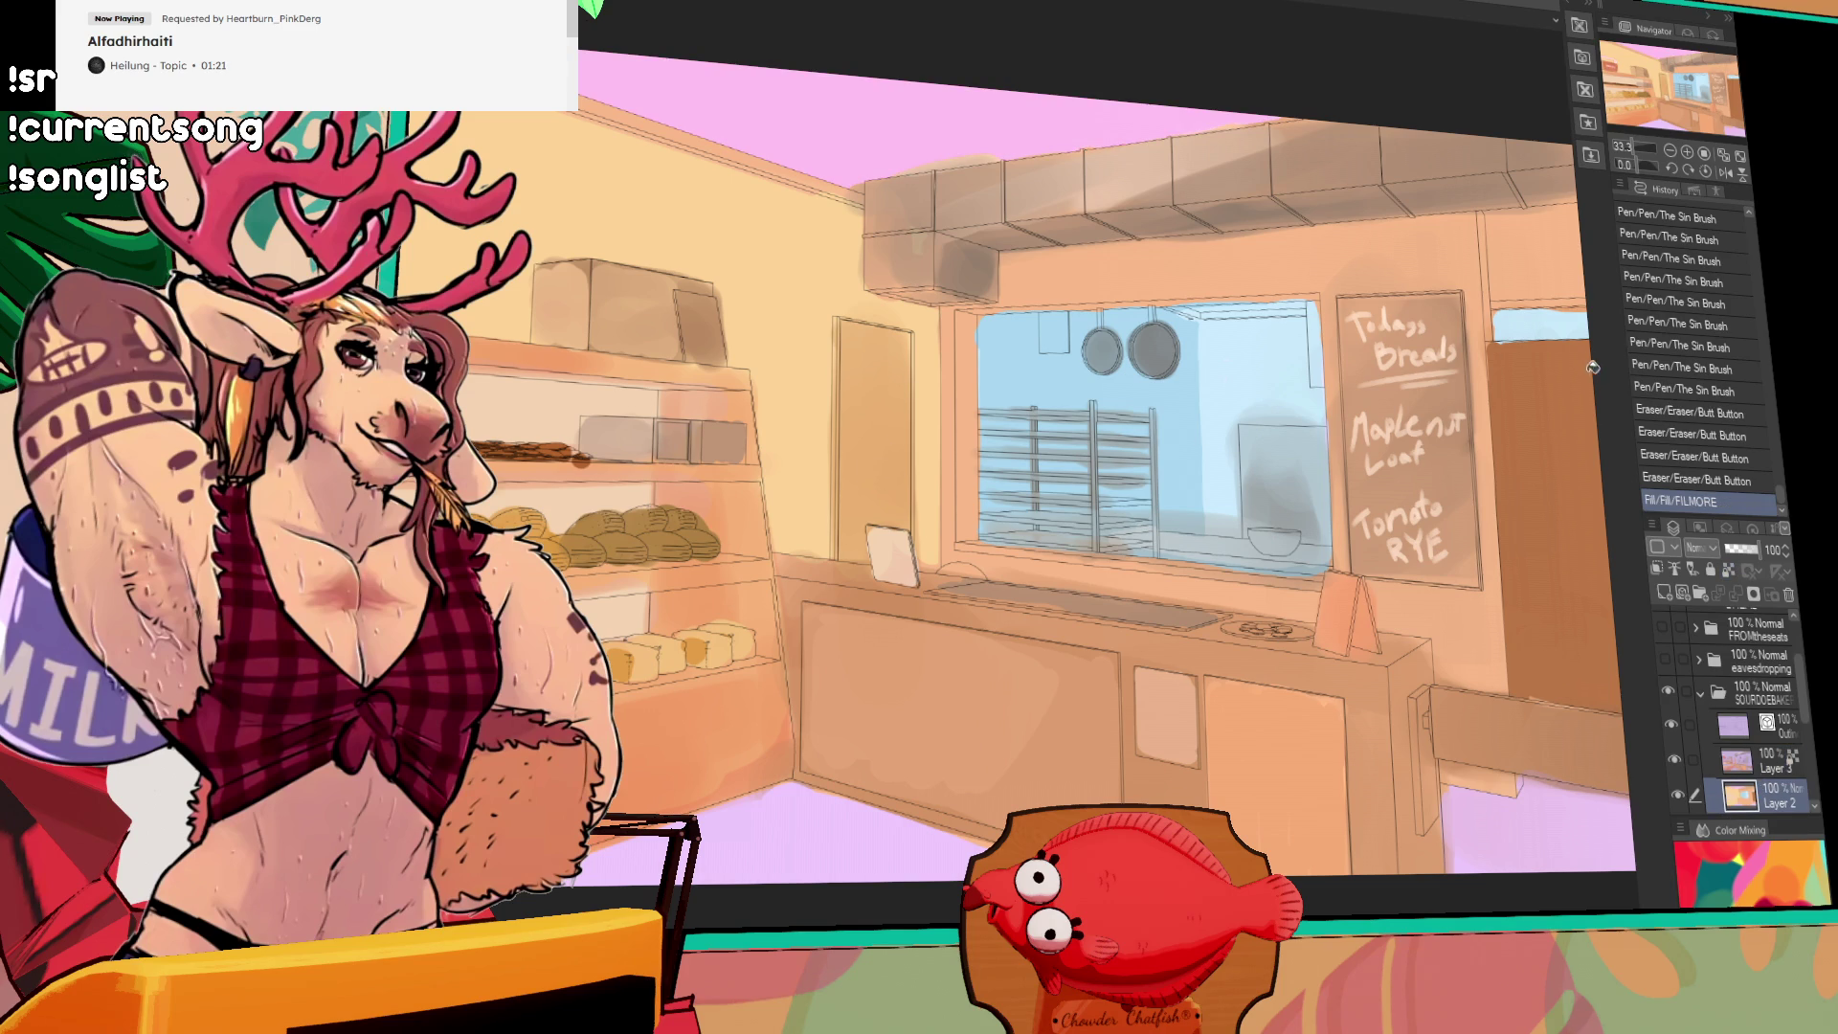
left_click(958, 105)
mouse_move(1508, 429)
left_mouse_down()
mouse_move(1423, 419)
mouse_move(1541, 428)
left_mouse_up()
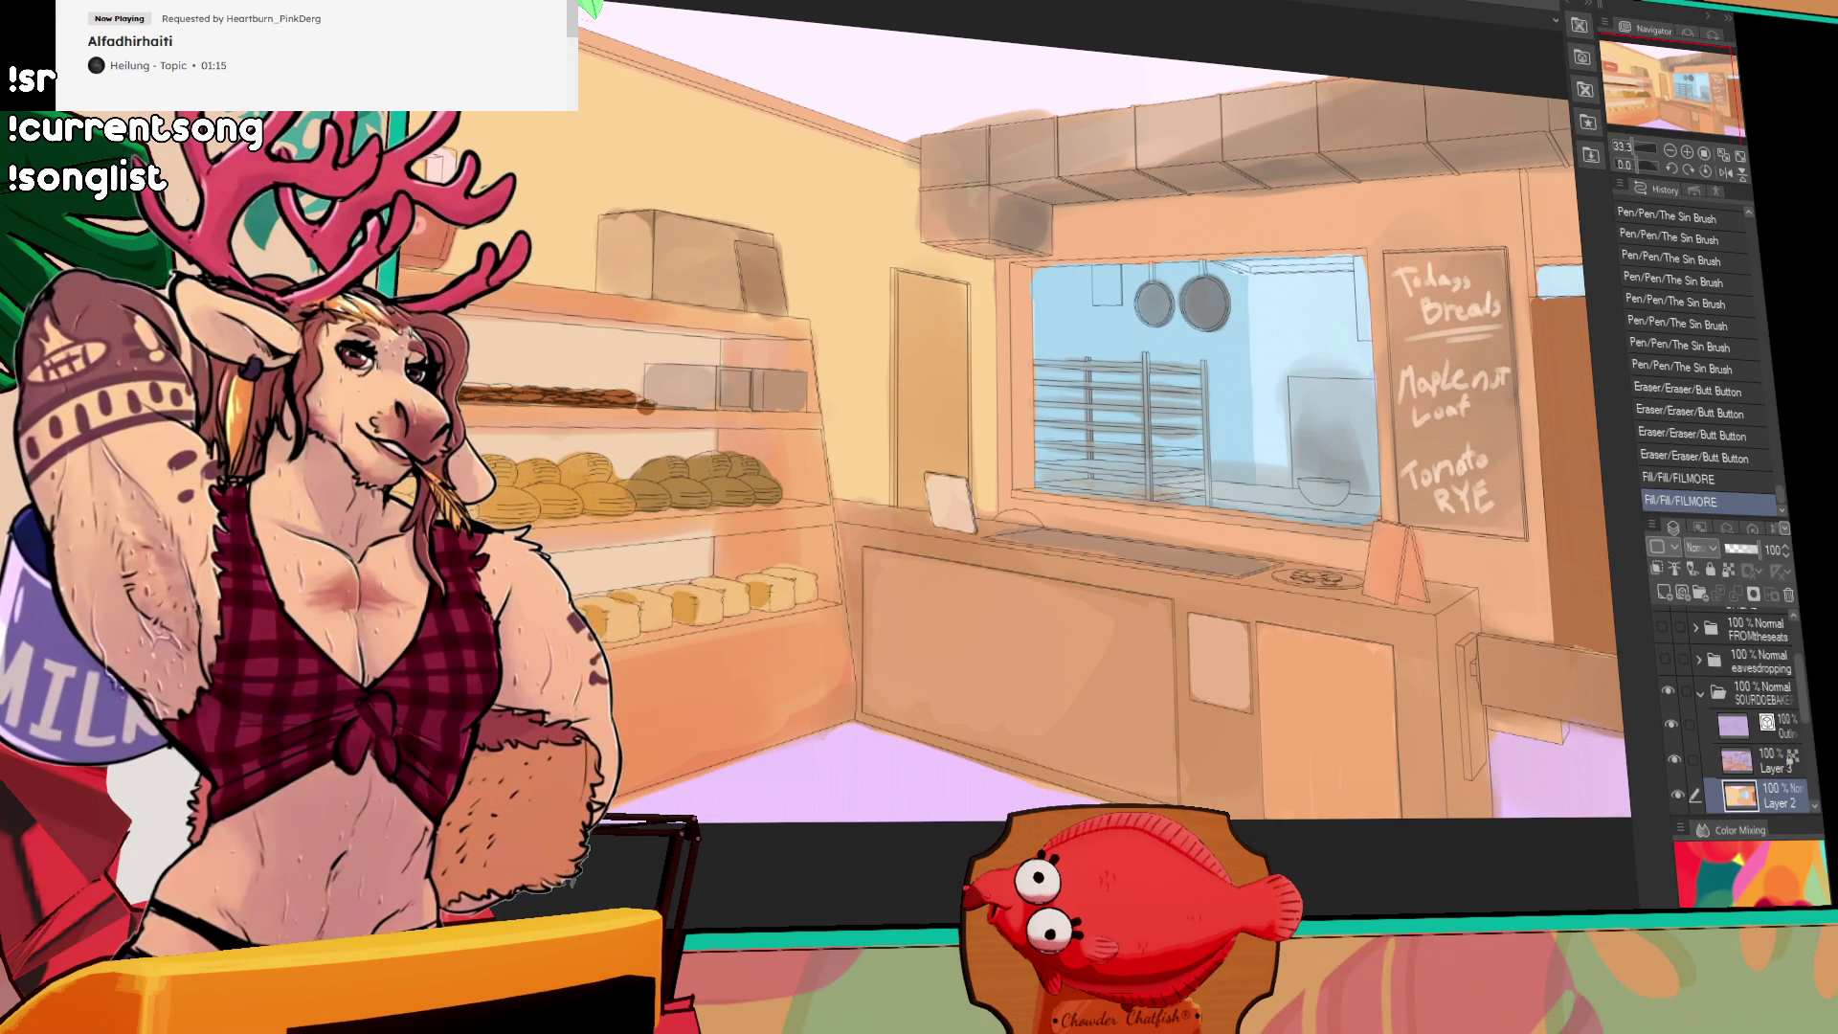
left_click(855, 104)
left_click_drag(1457, 400, 1379, 422)
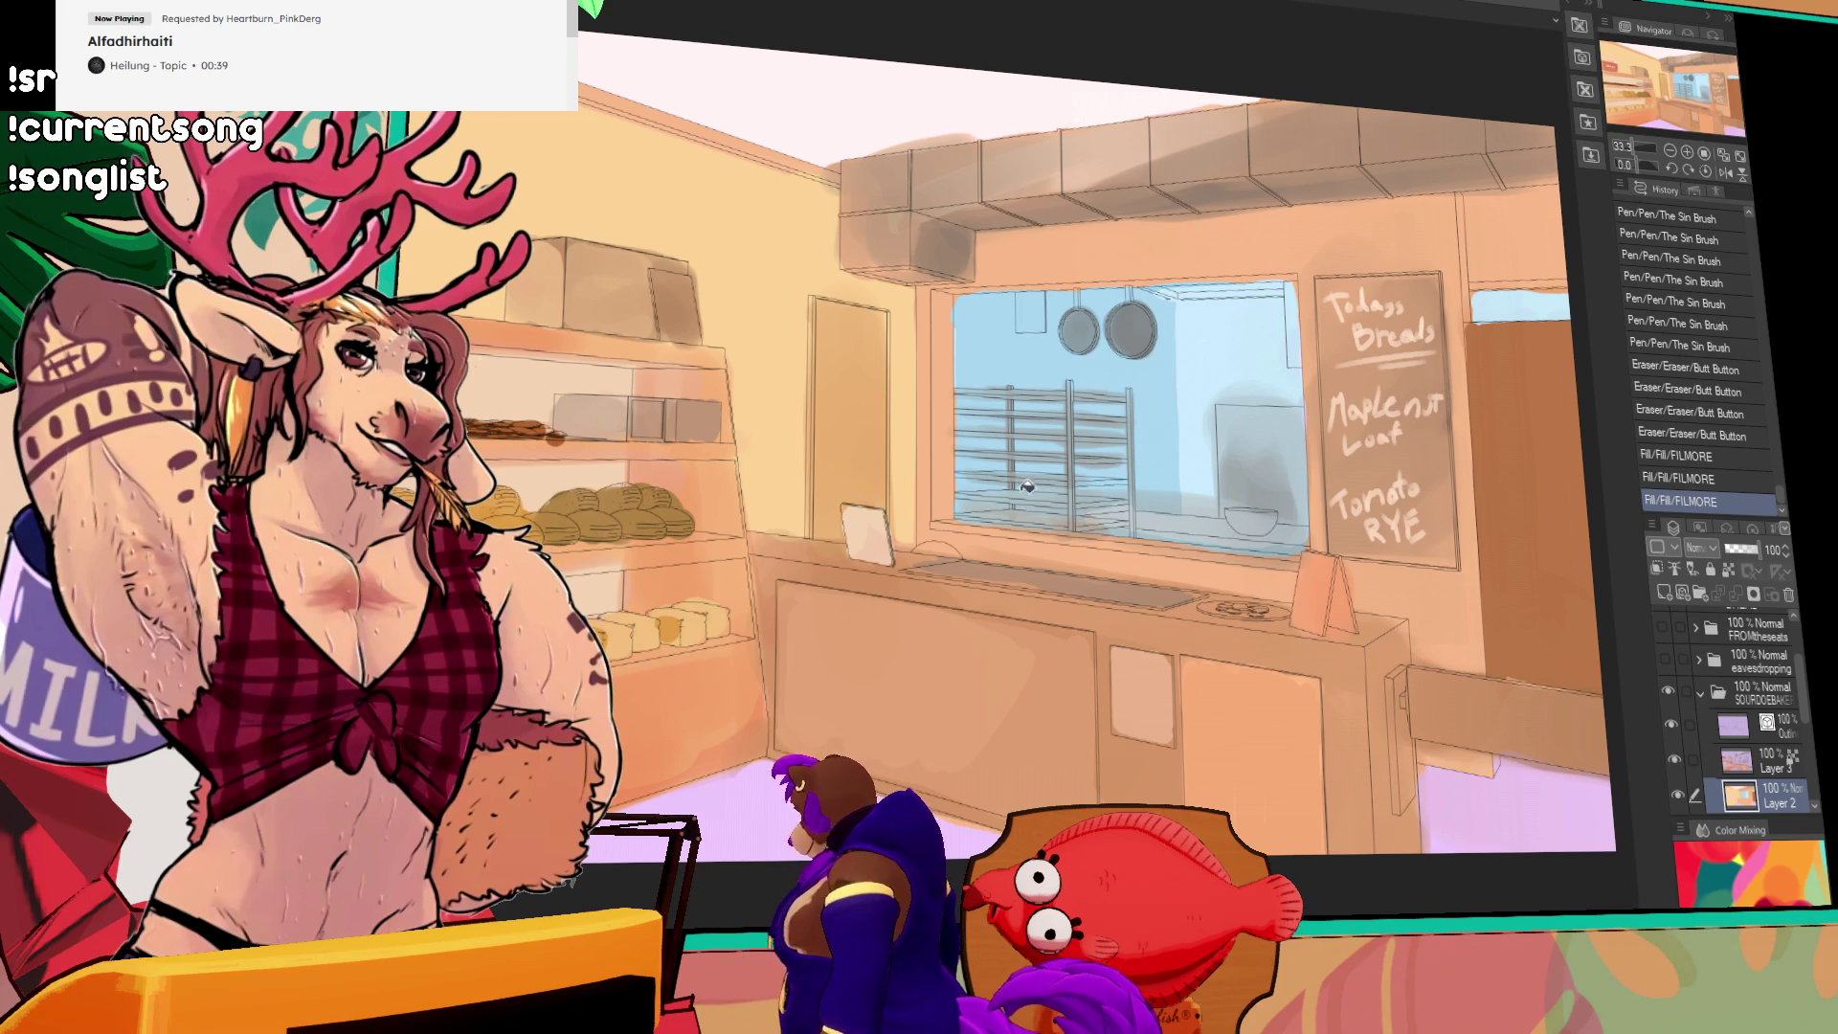
left_click_drag(1015, 513, 929, 618)
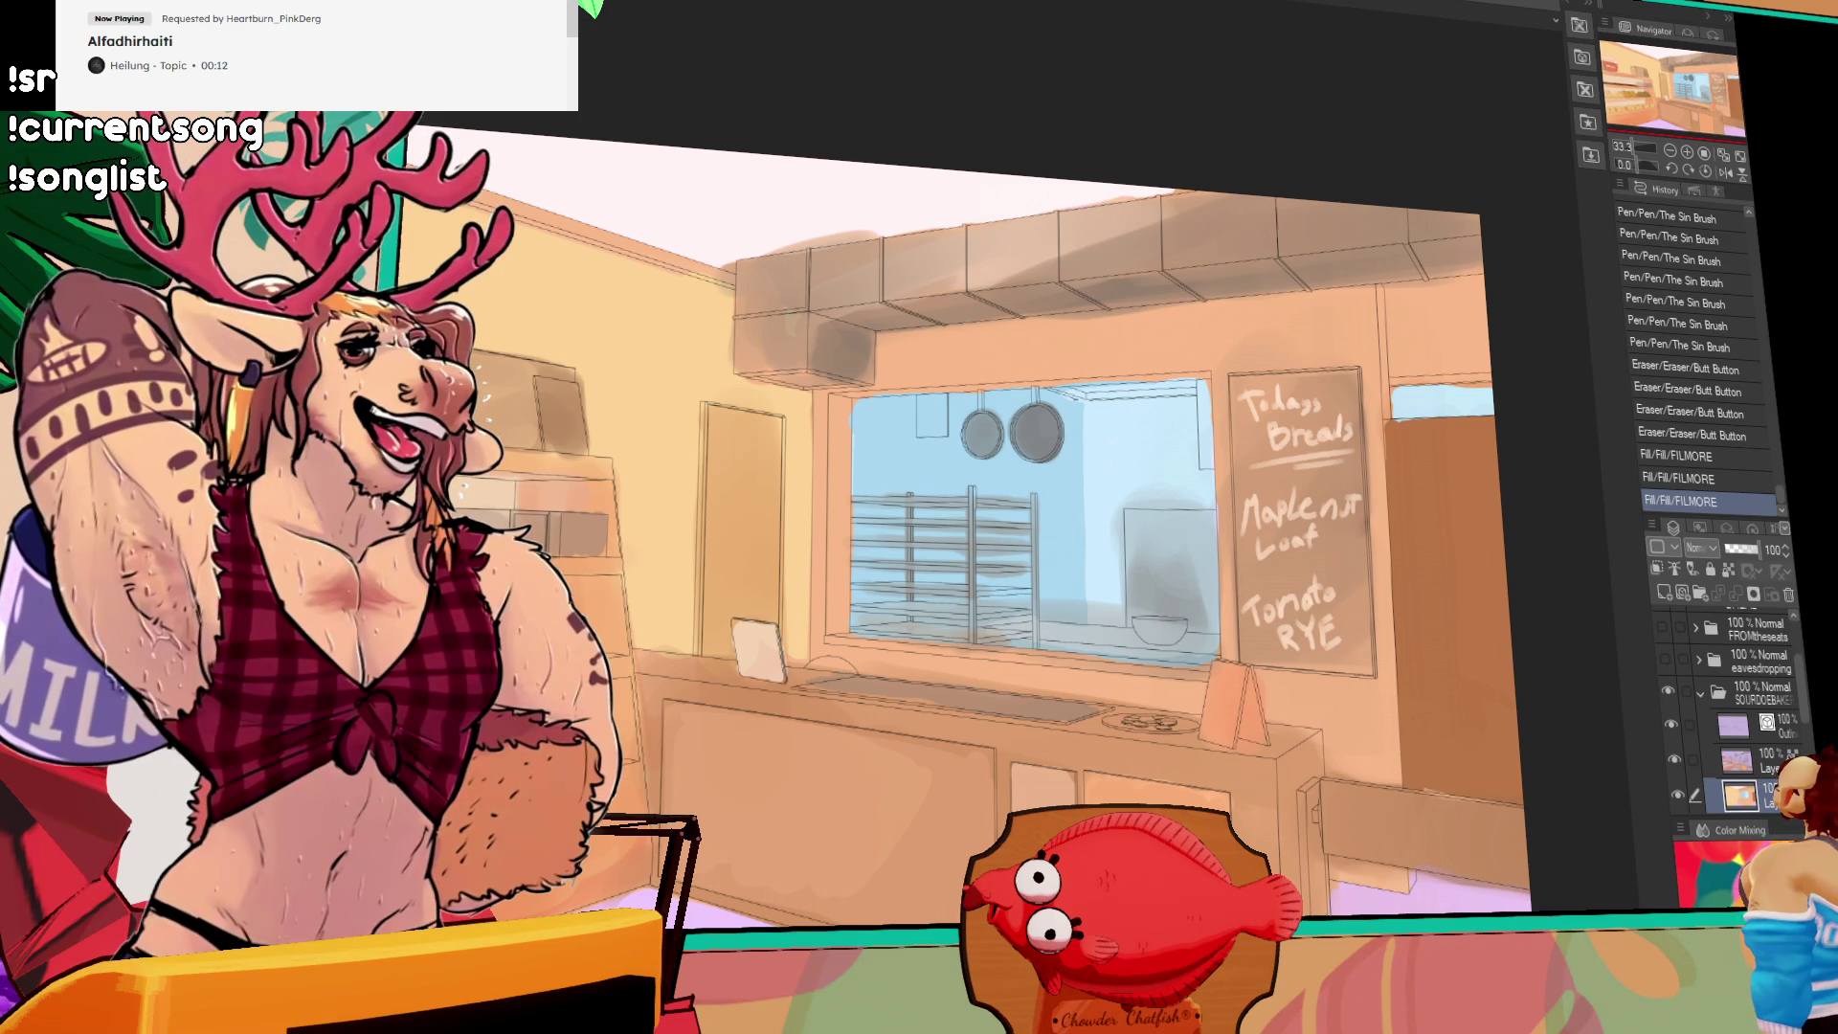
scroll(1323, 343, "down", 1)
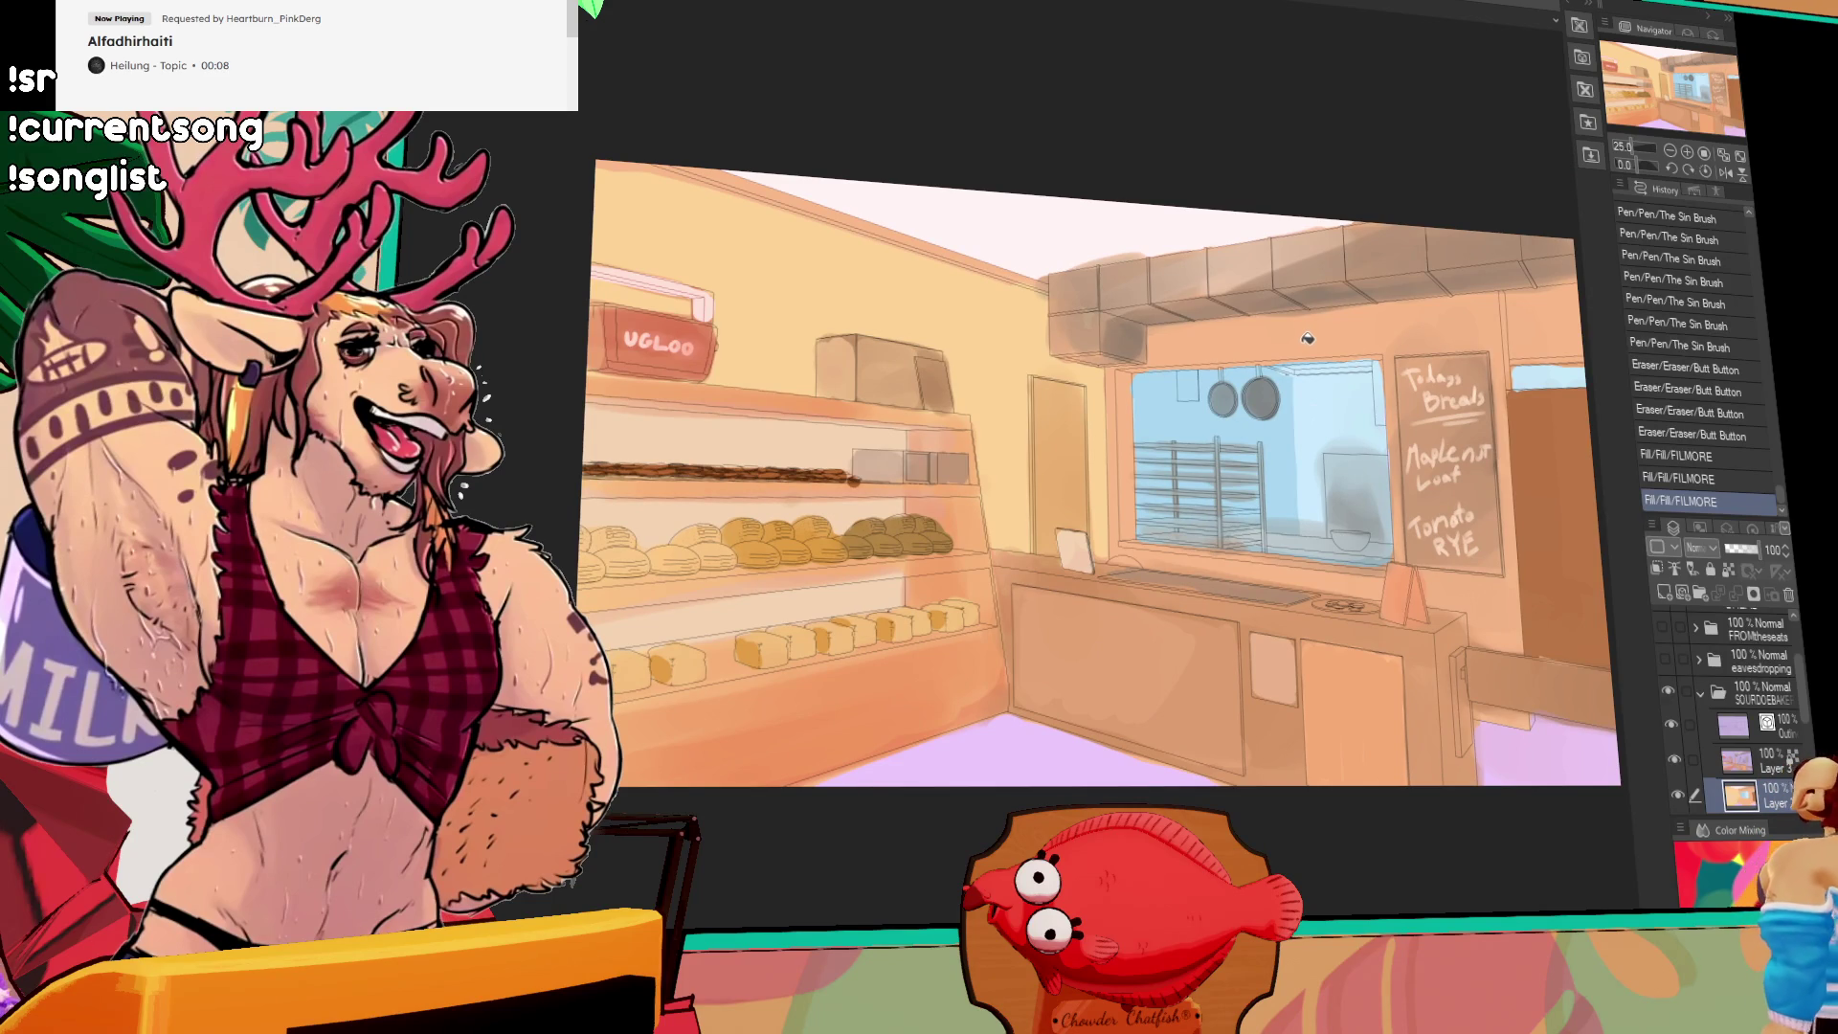
Step: Create a new layer folder and move the talkingtoloma through SOURDOEBAKE layers into it
left_click_drag(1302, 339, 1192, 400)
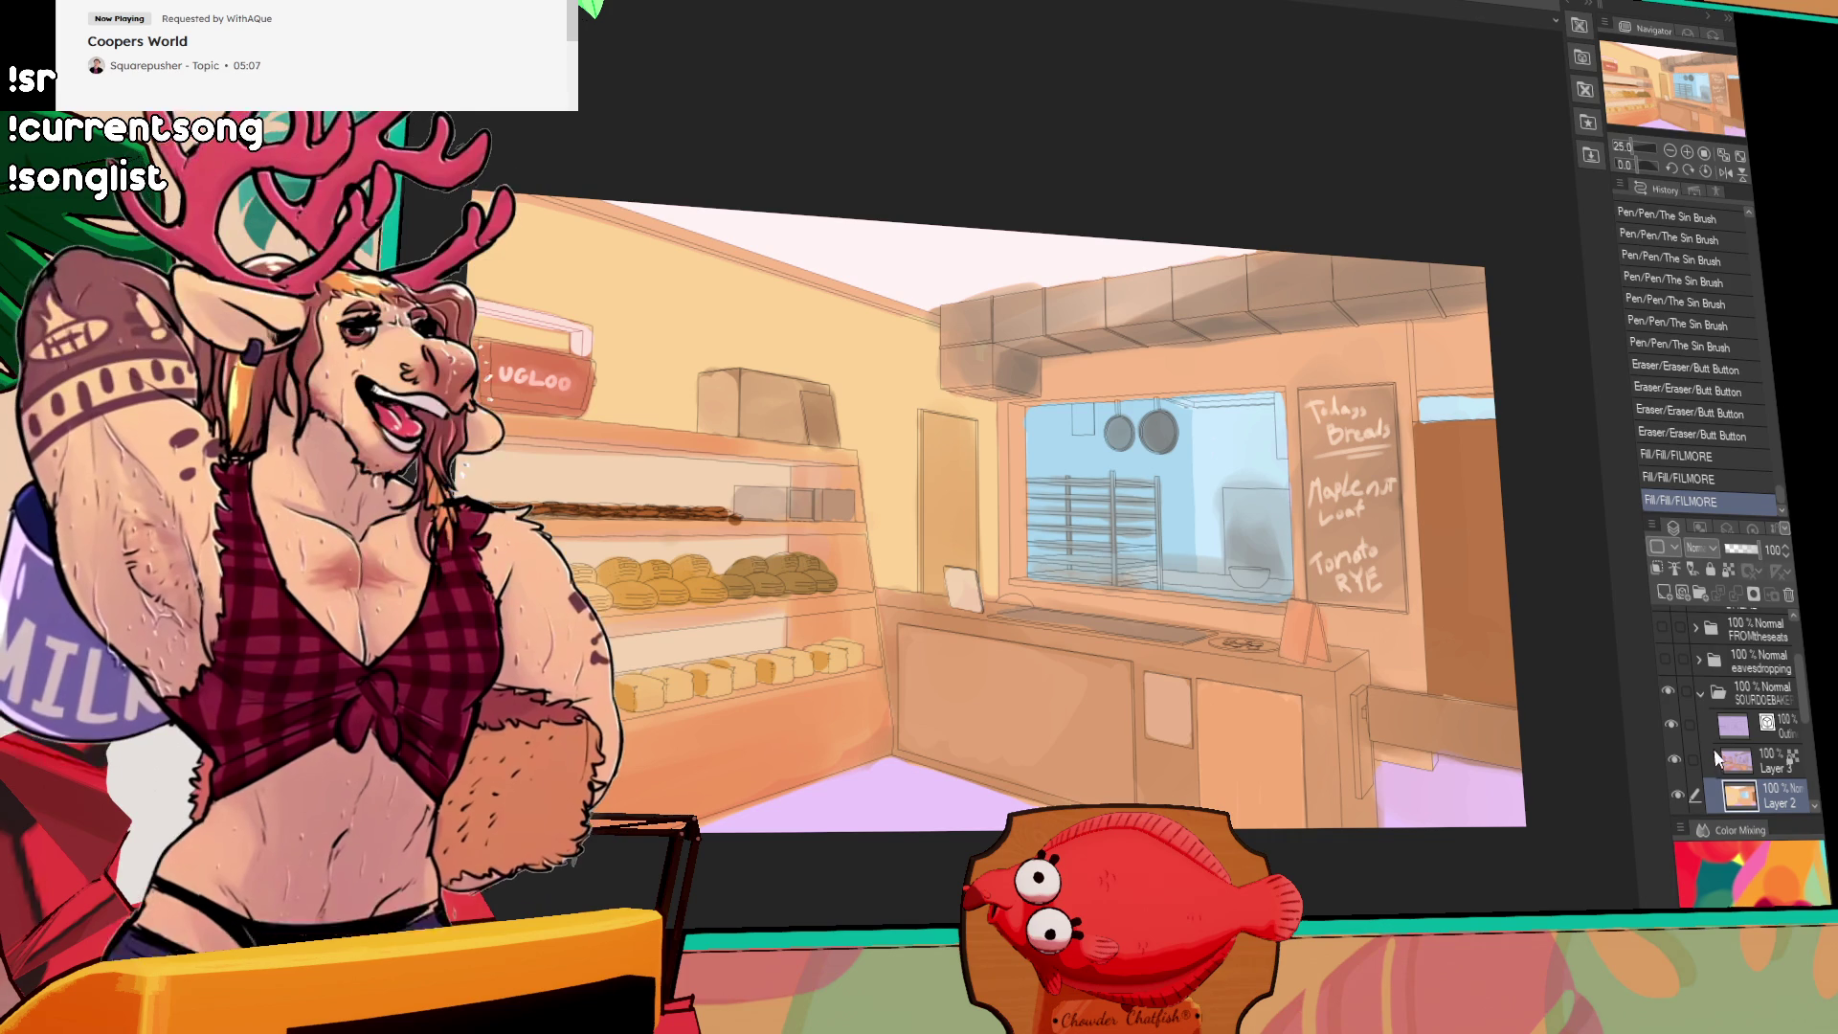
left_click(1698, 693)
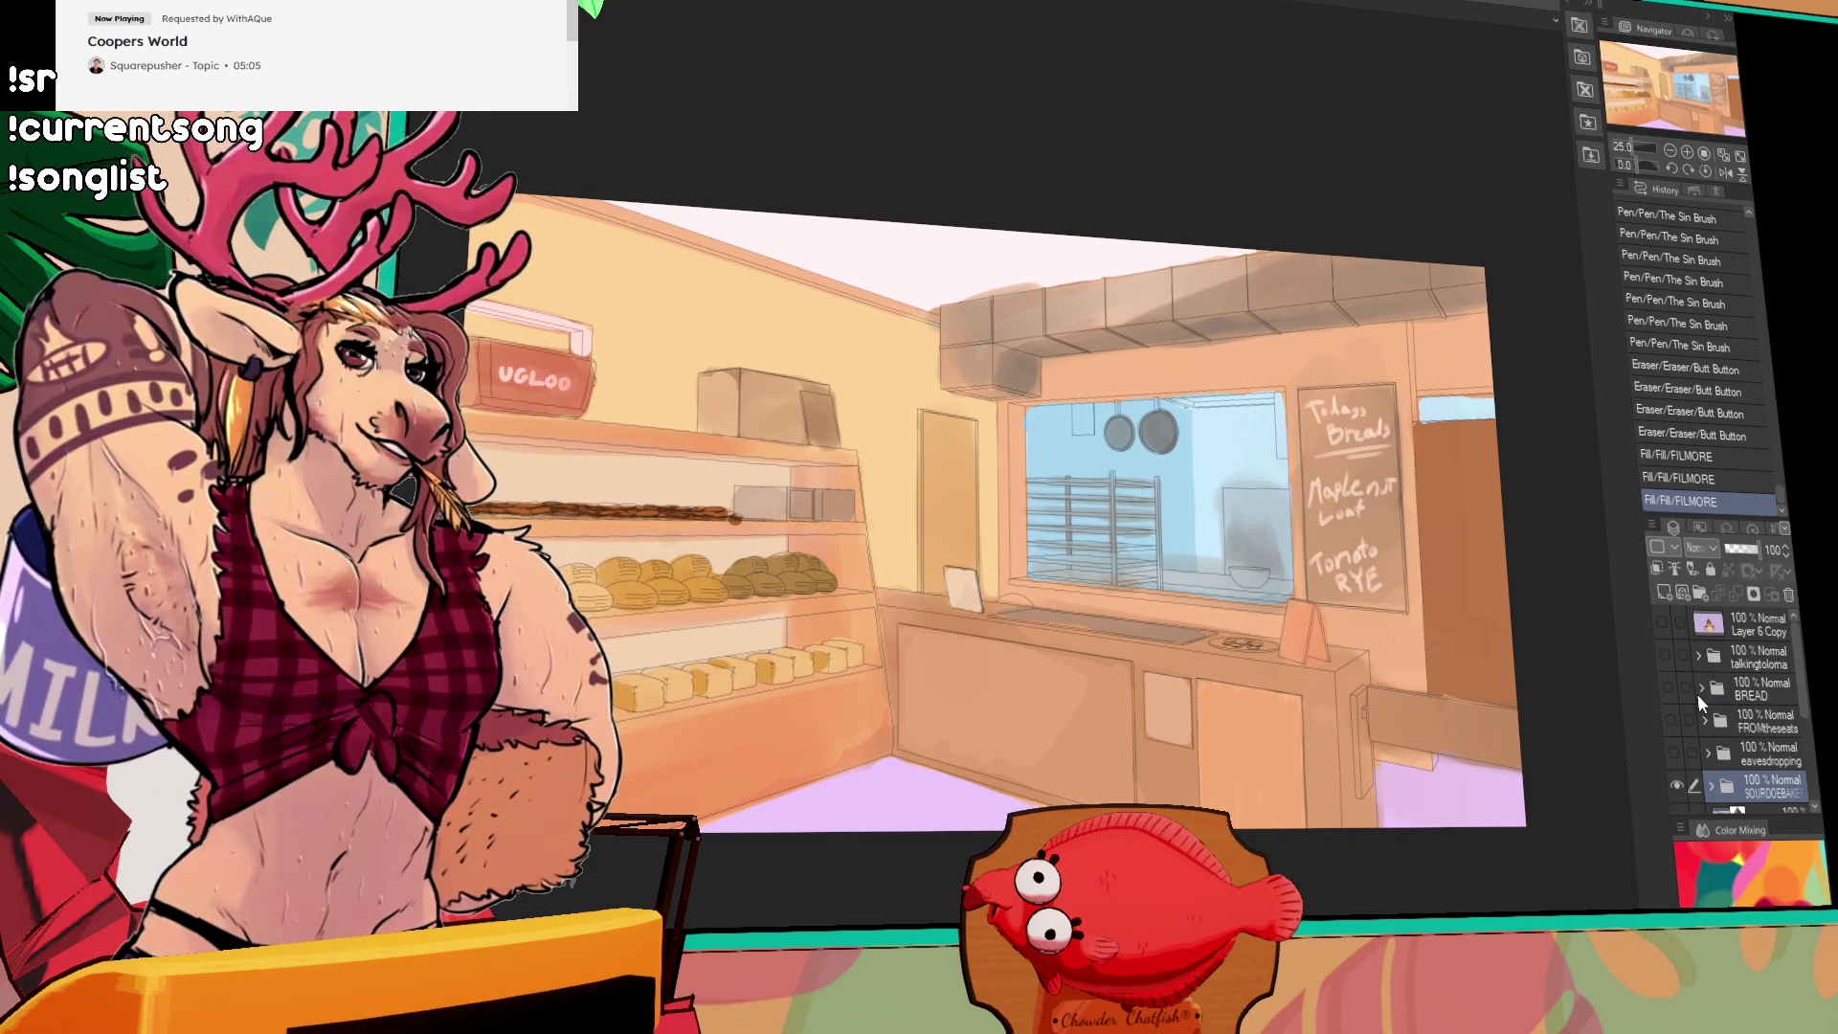
left_click(1733, 658)
left_click(1700, 594)
left_click(1756, 764, "shift")
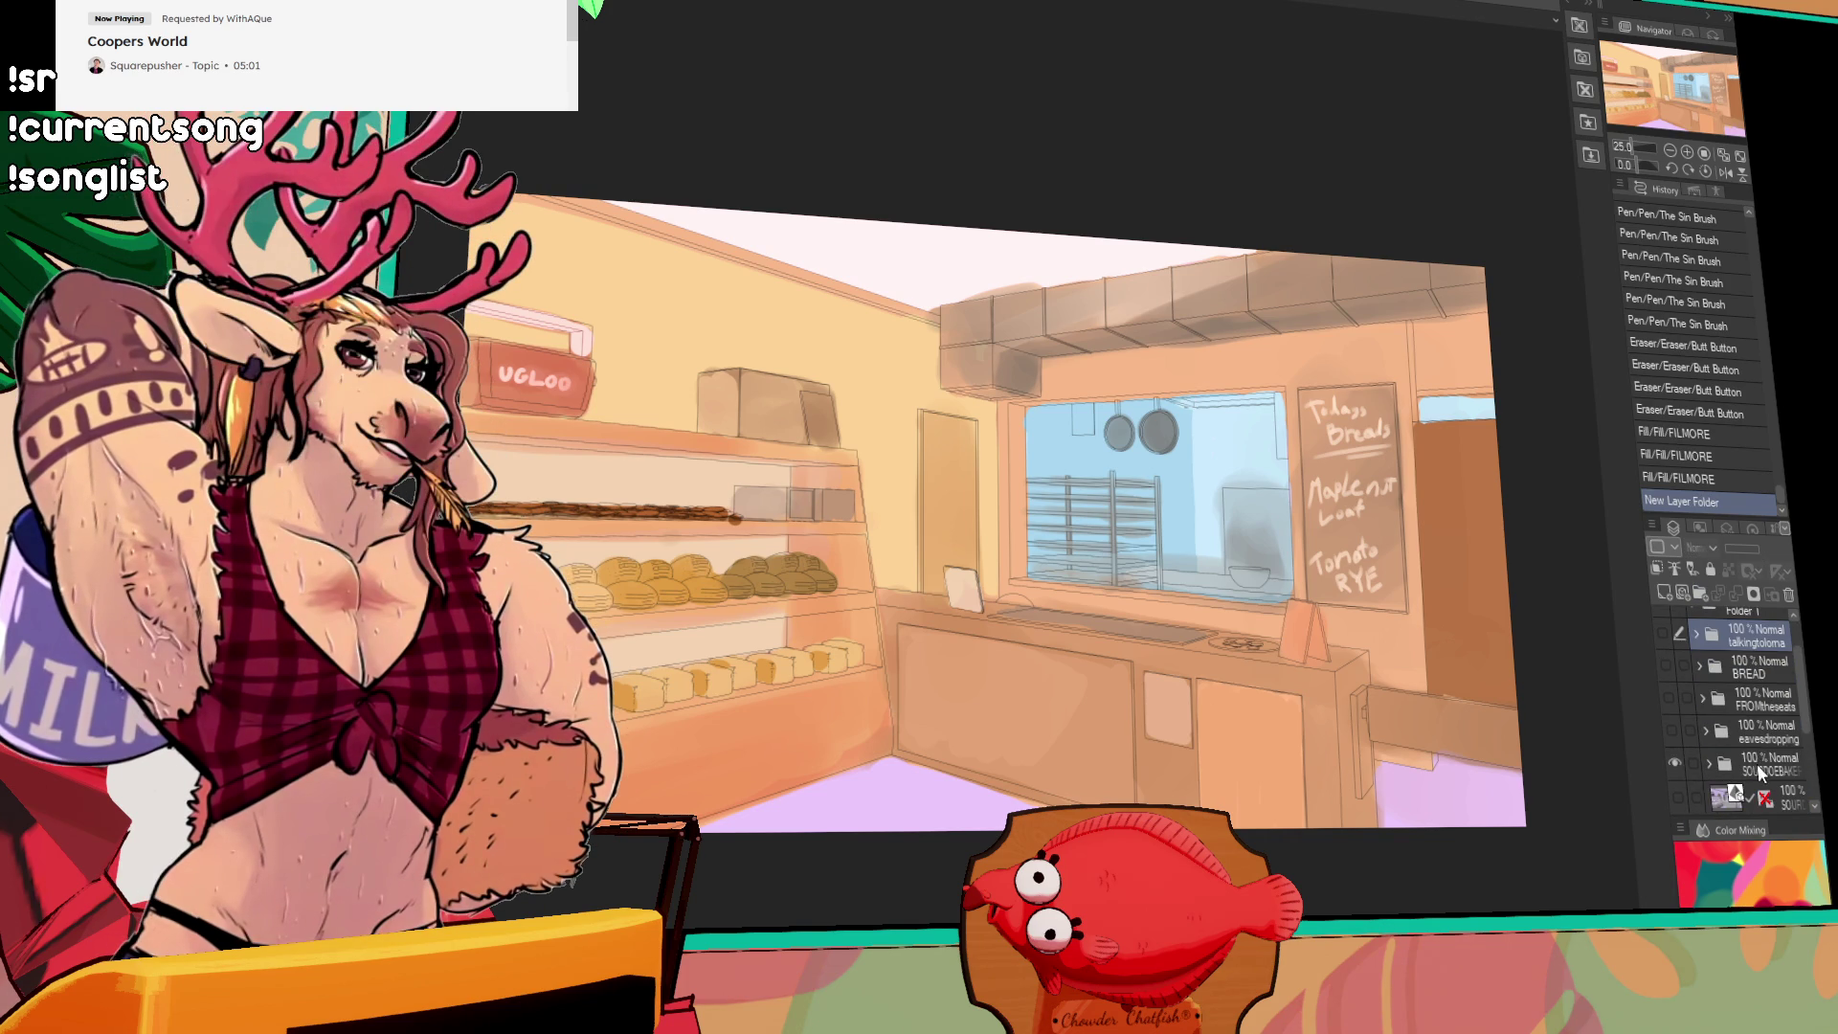
mouse_move(1751, 657)
left_mouse_down()
mouse_move(1748, 622)
mouse_move(1751, 670)
left_mouse_up()
Step: Rename the folder 'bakery', hide it, and show the Sour Doe Bakery logo layer
left_click(1748, 665)
type("bakery")
key("Return")
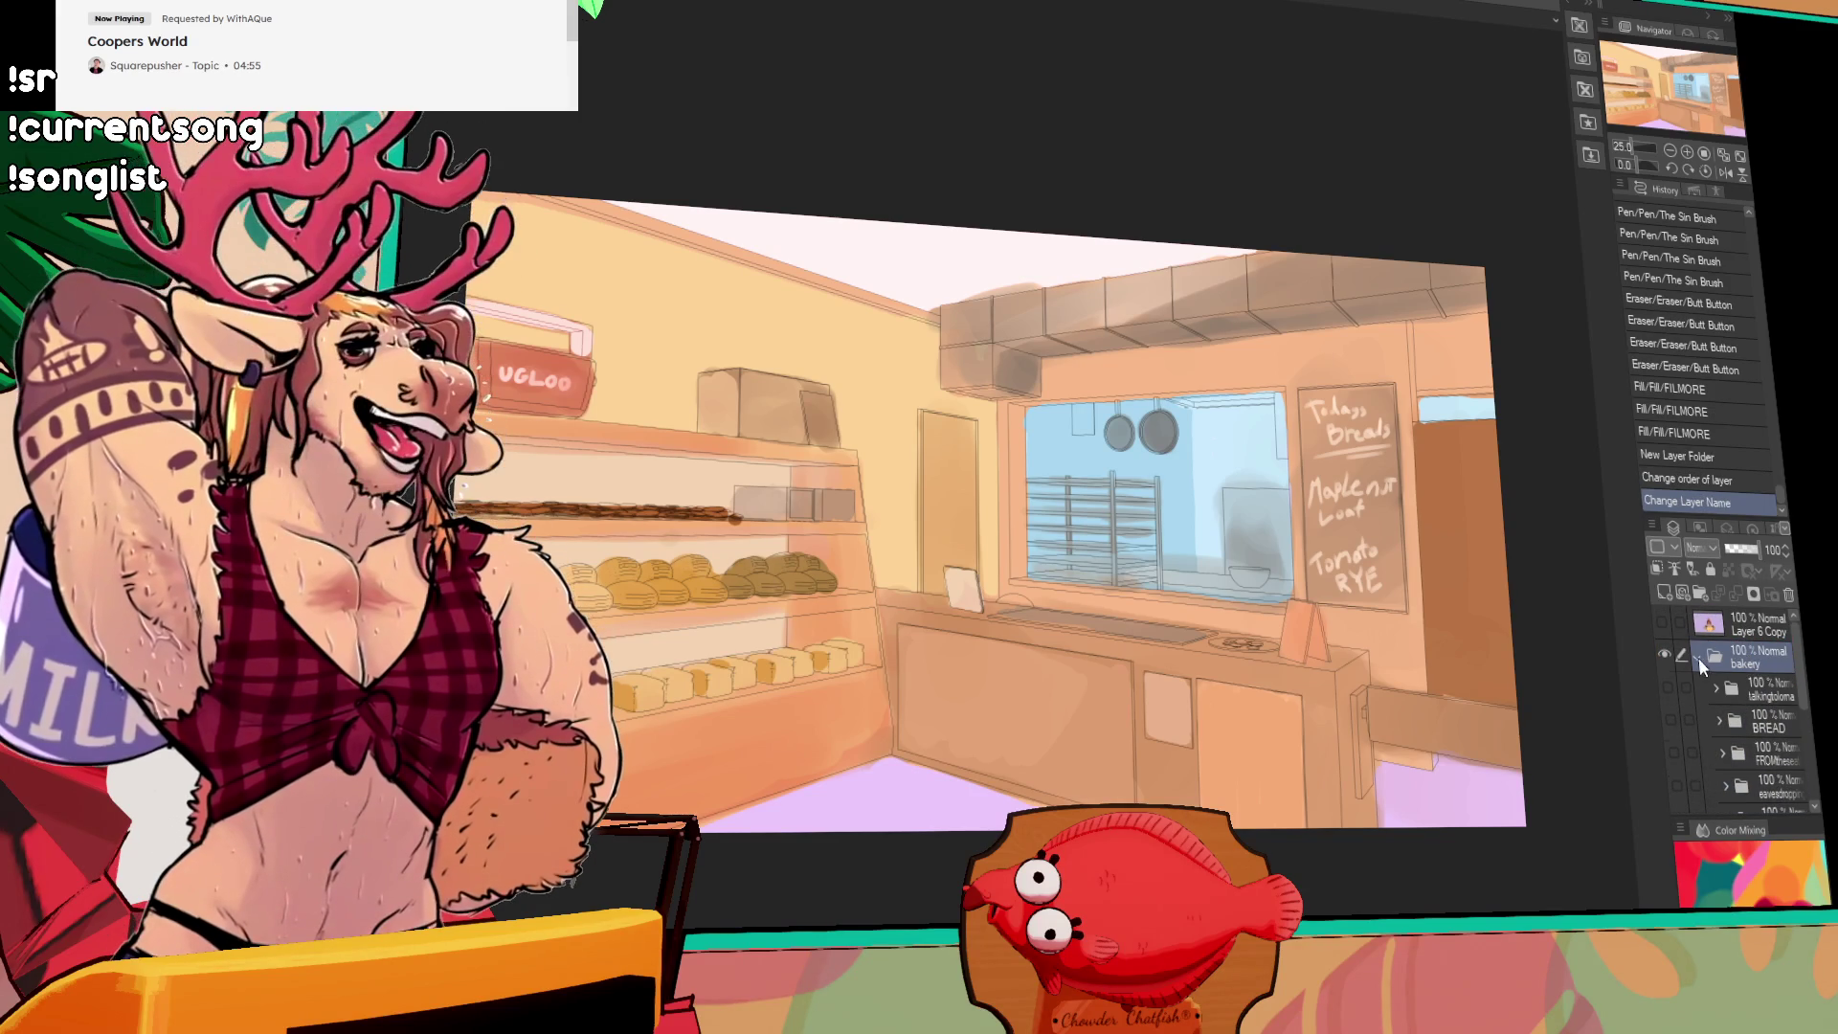
left_click(1699, 657)
left_click(1670, 656)
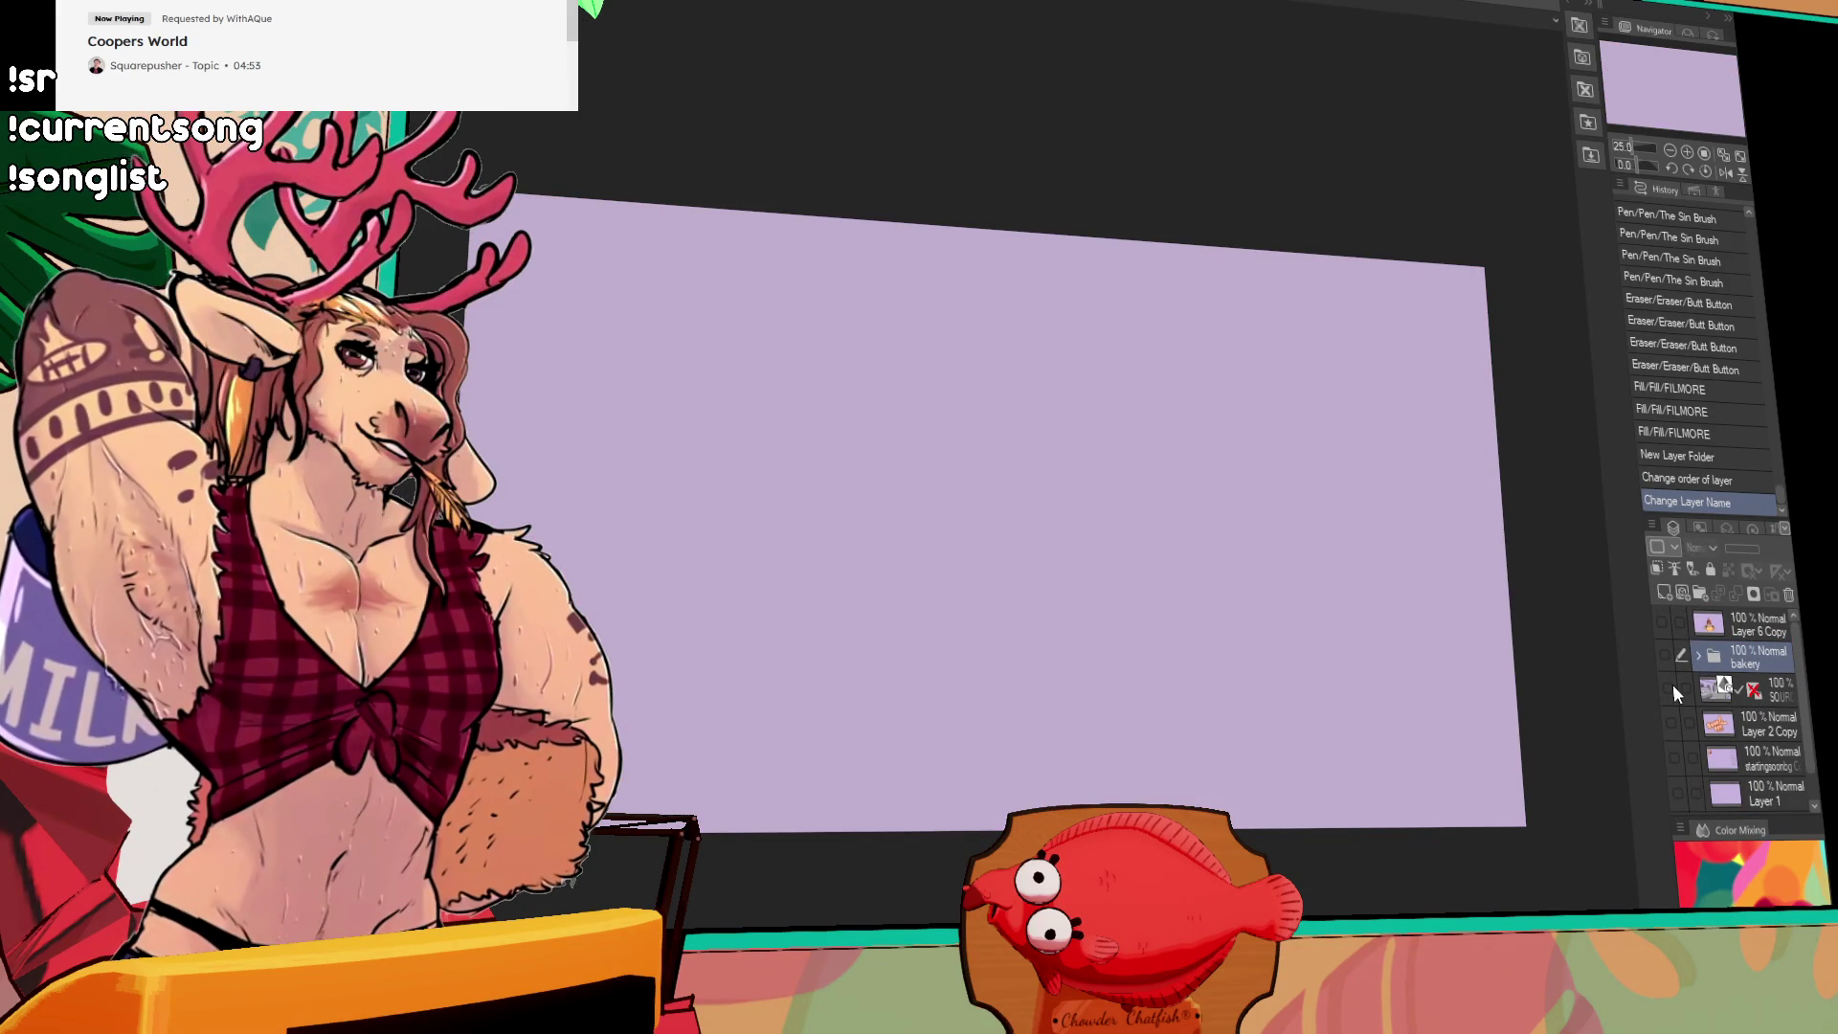
left_click(1673, 686)
left_click(1673, 686)
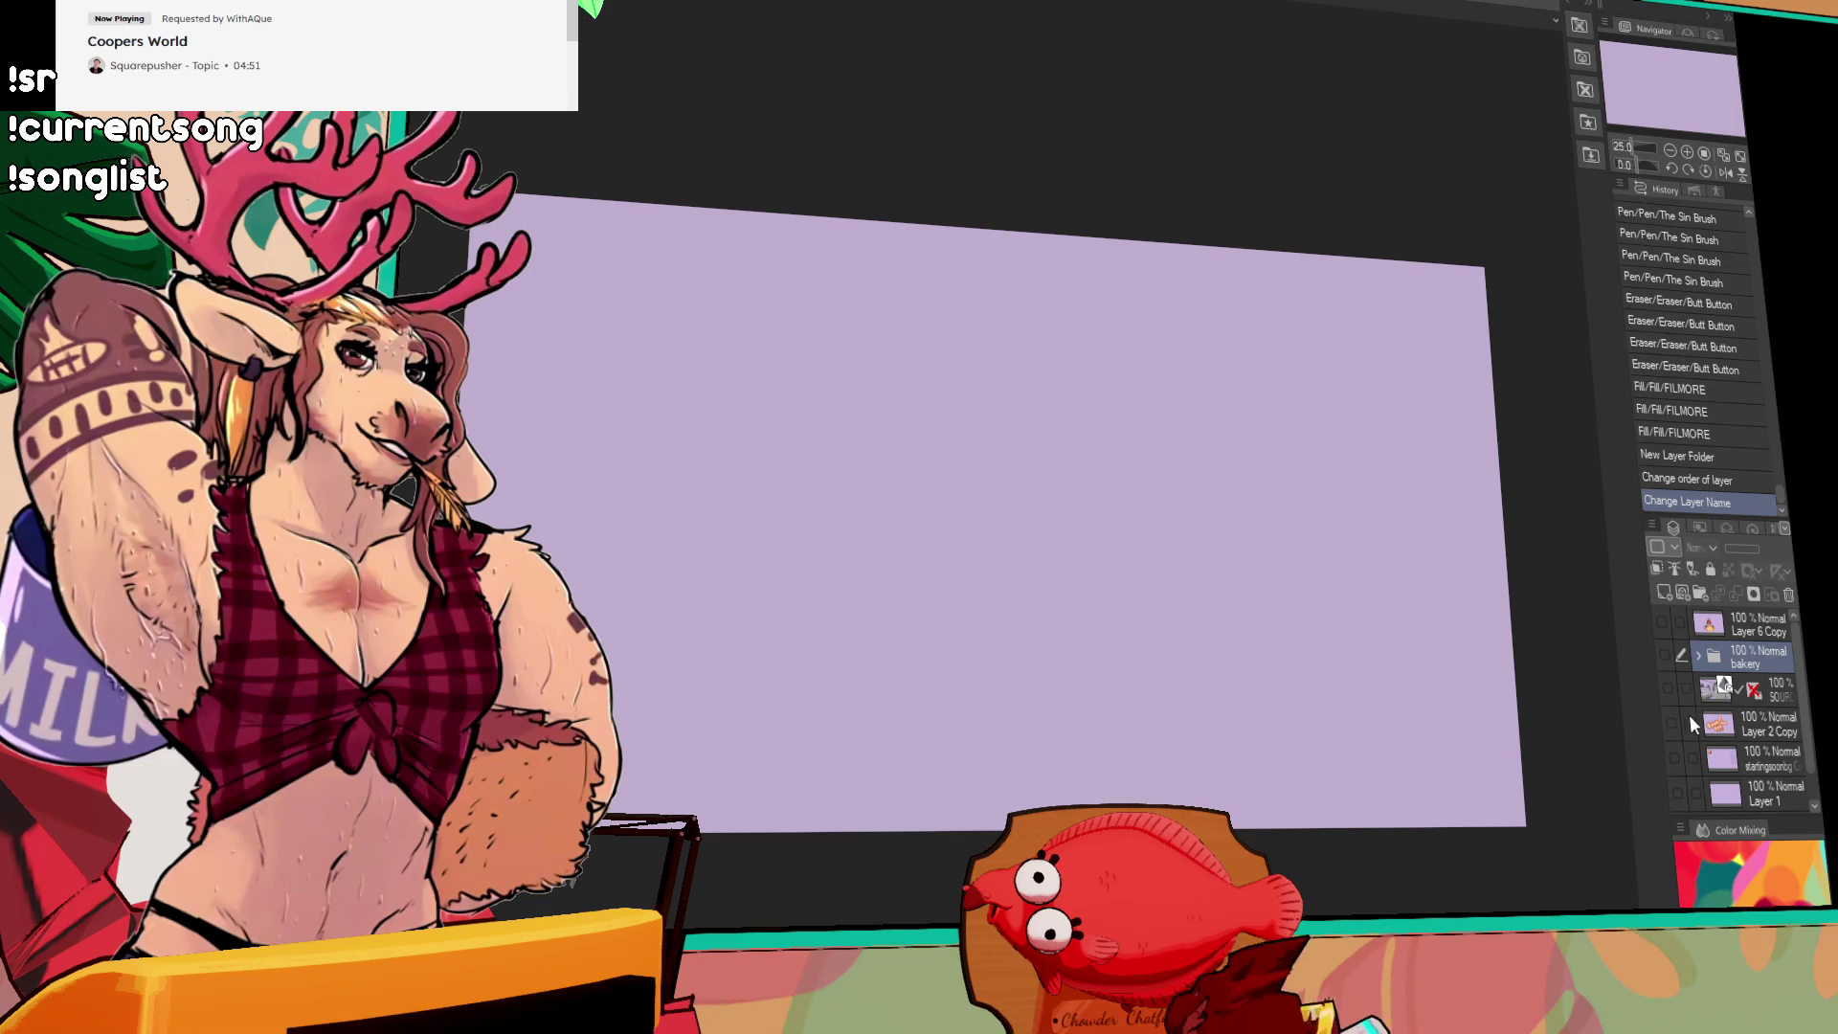
left_click(1674, 723)
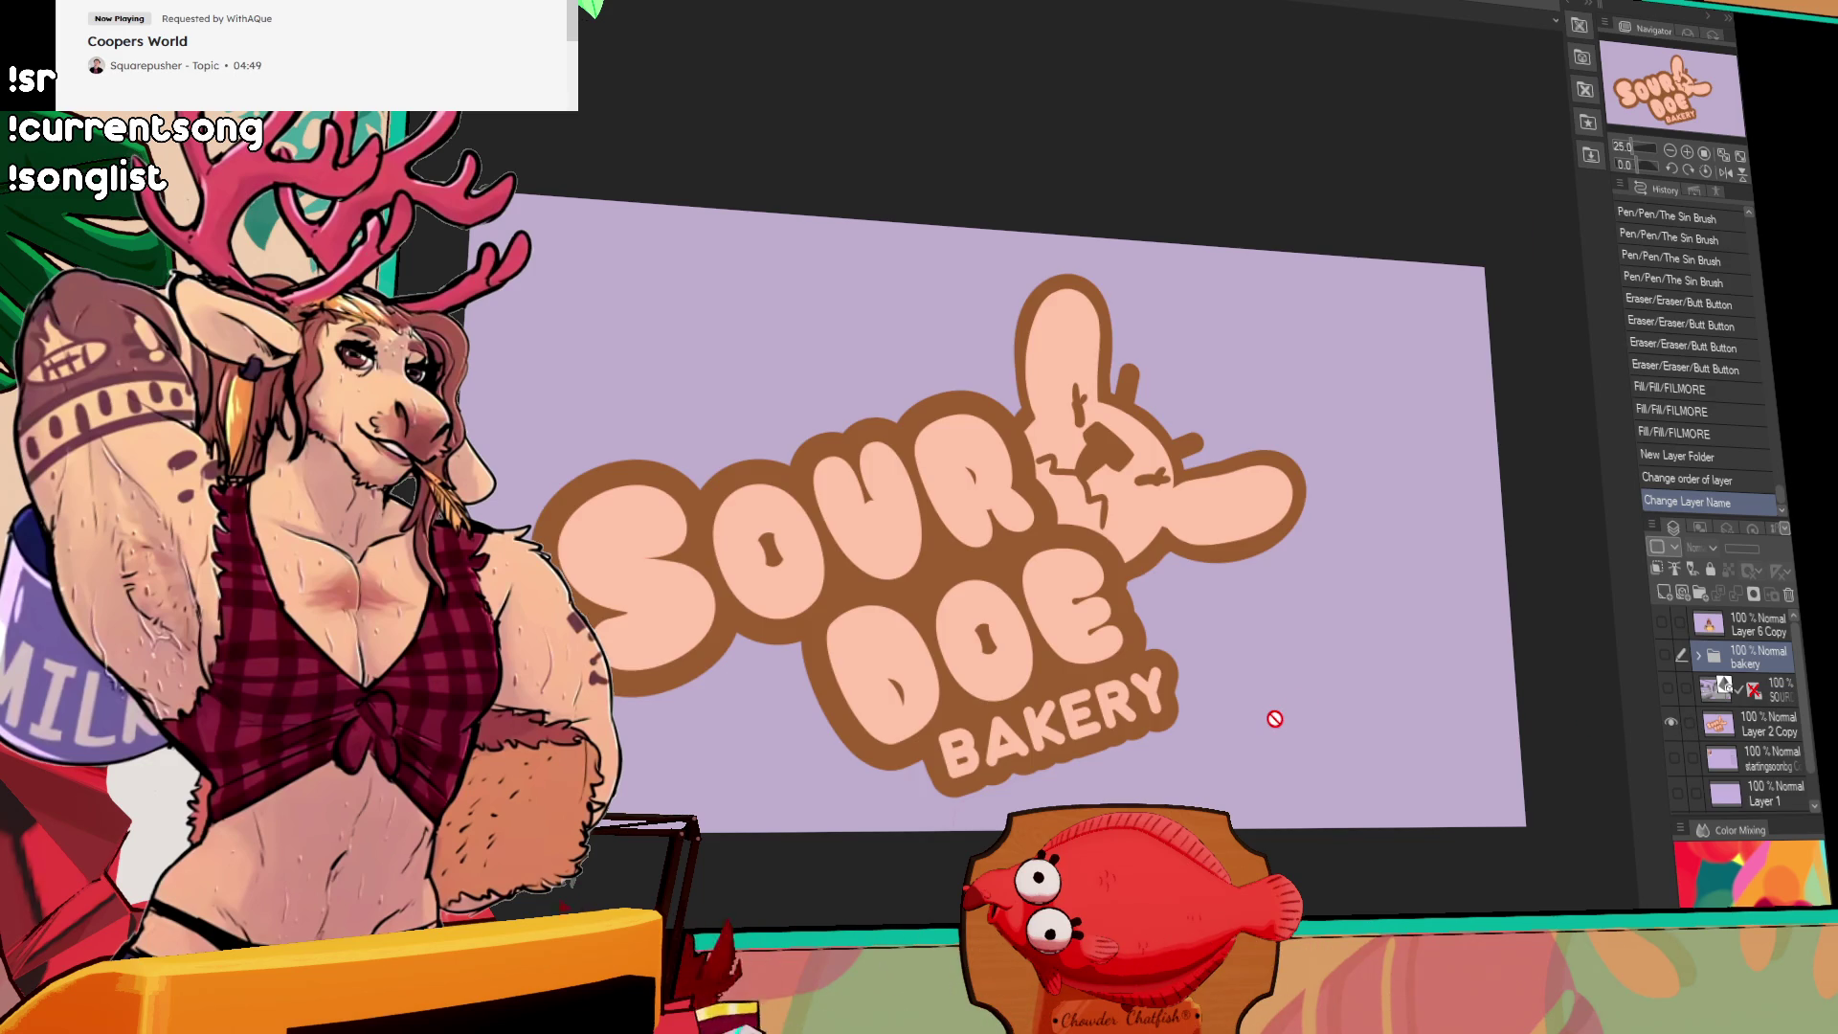
scroll(1274, 719, "up", 3)
left_click_drag(1240, 693, 1383, 720)
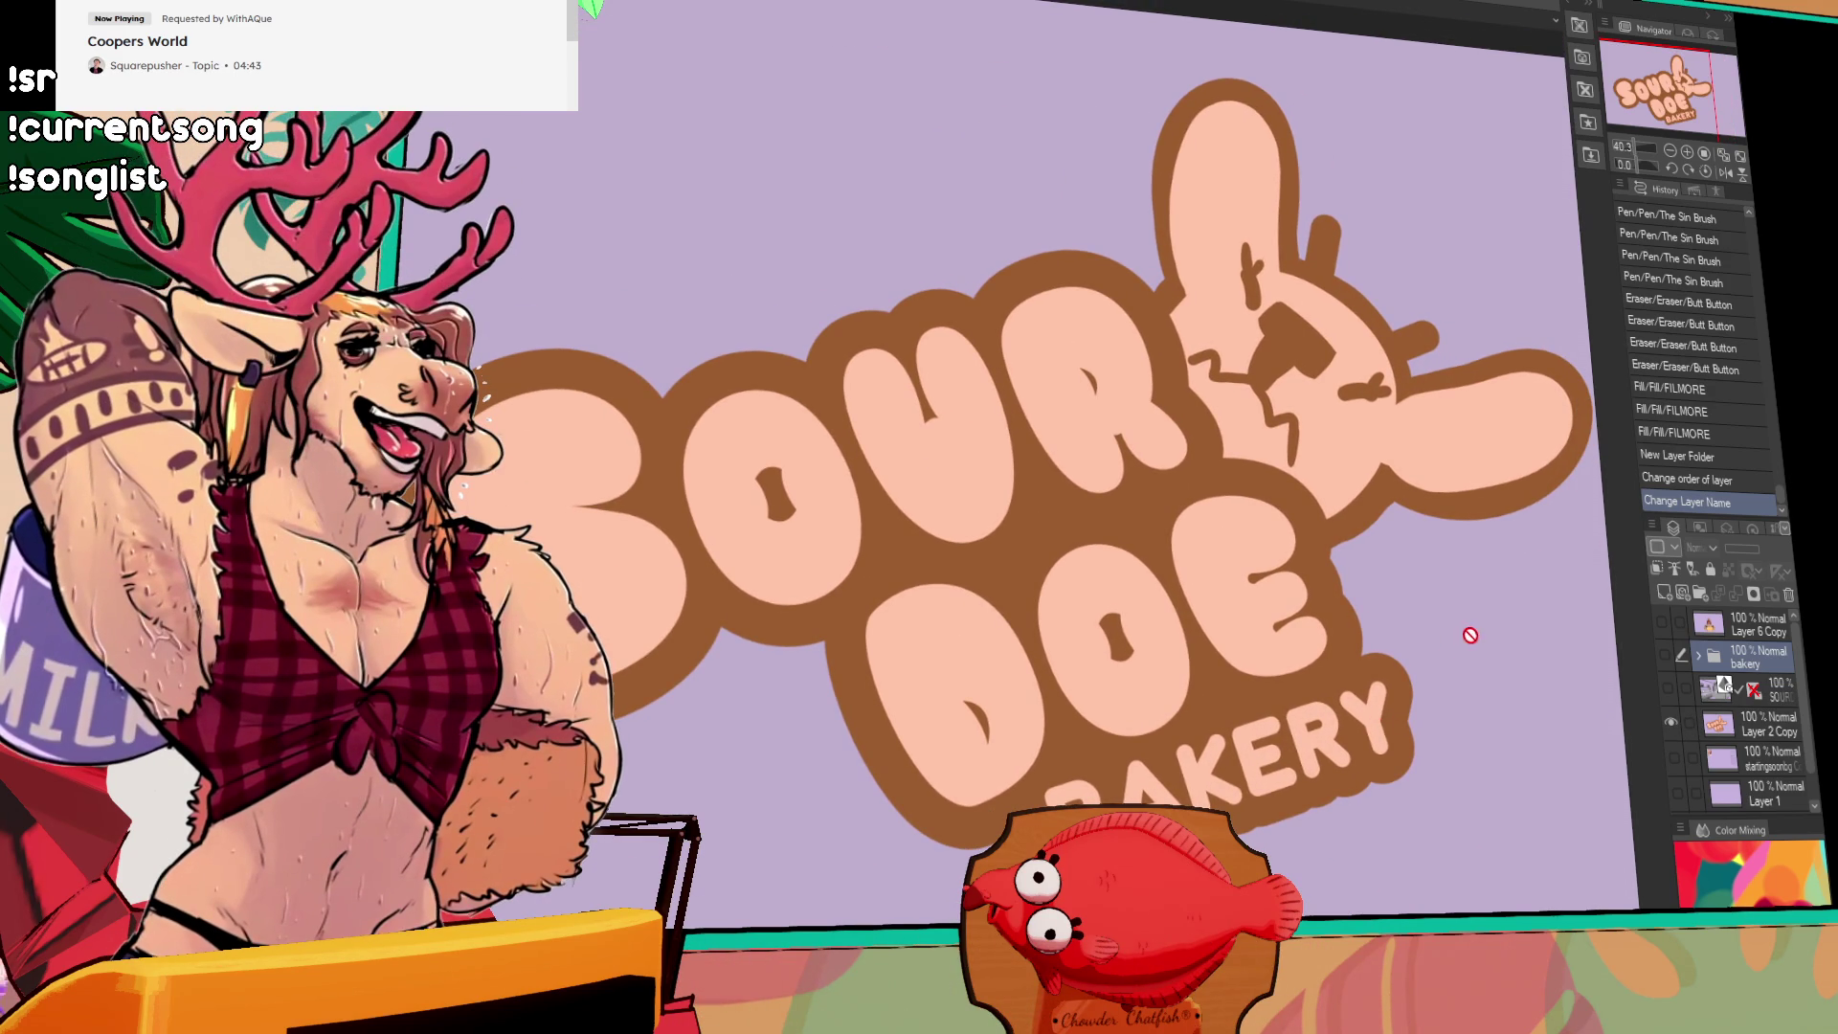
scroll(1456, 635, "up", 2)
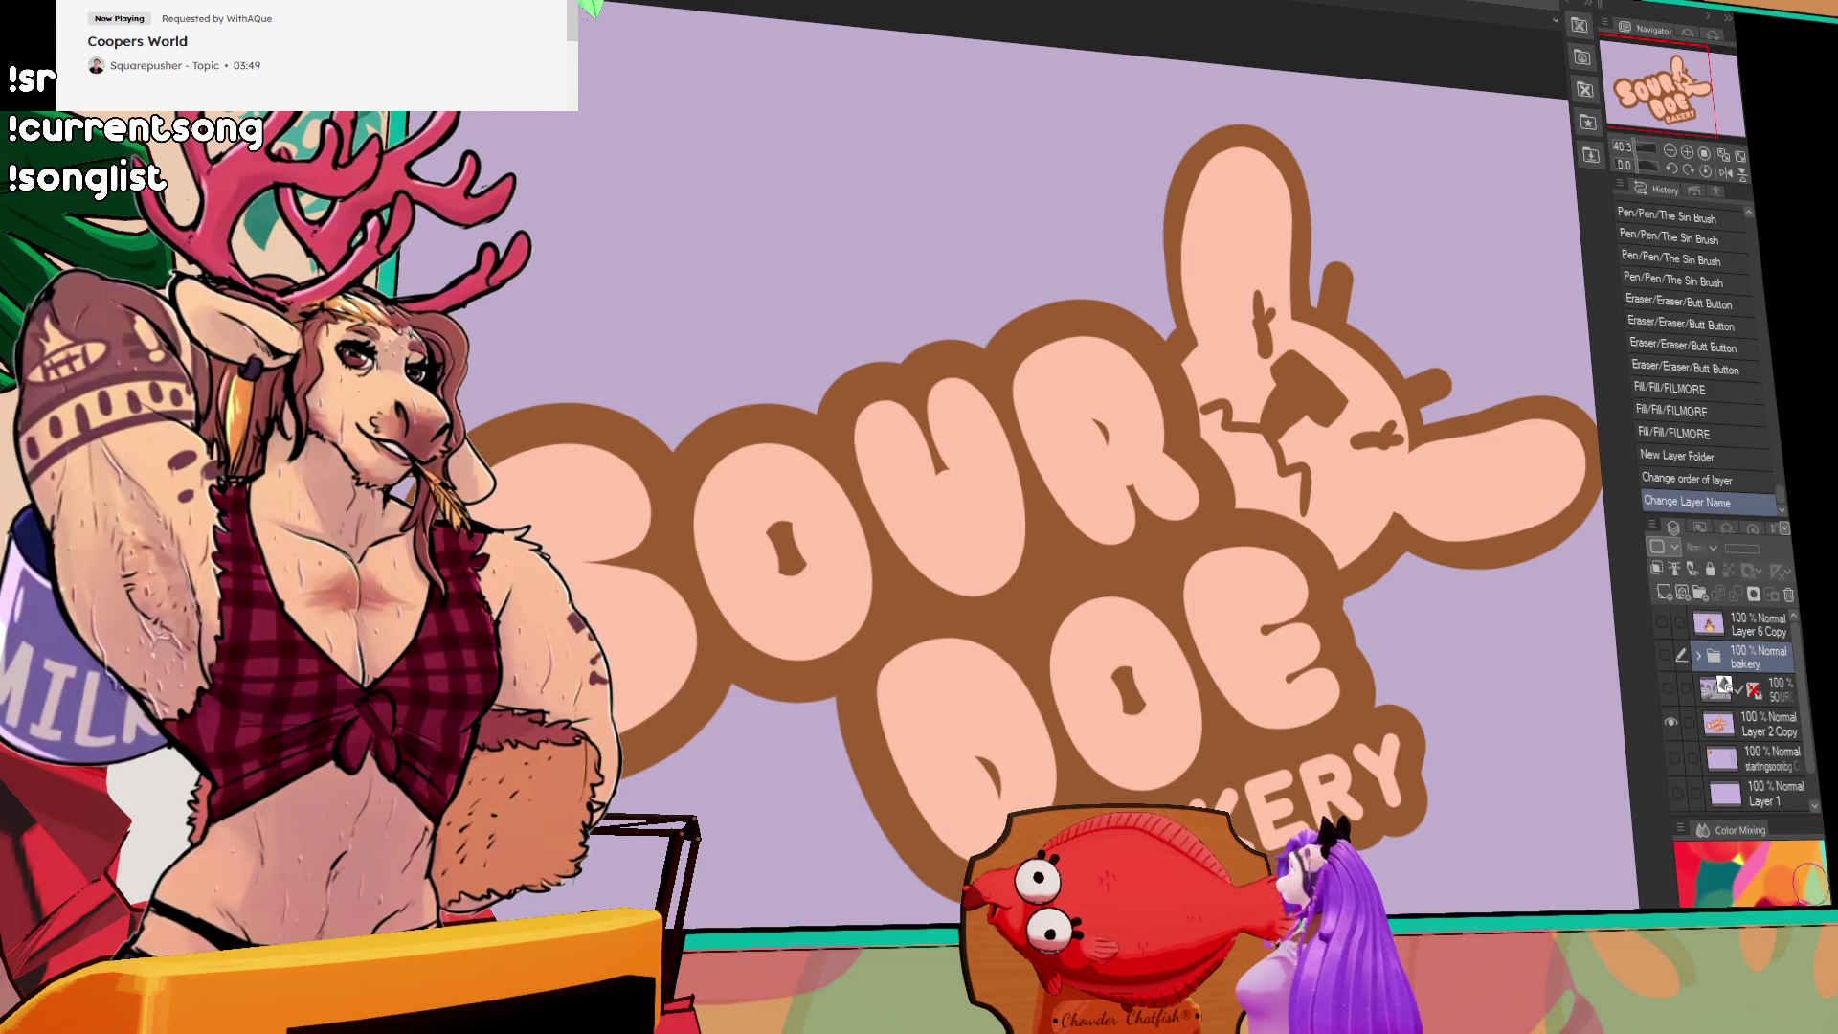
left_click_drag(1510, 795, 1448, 790)
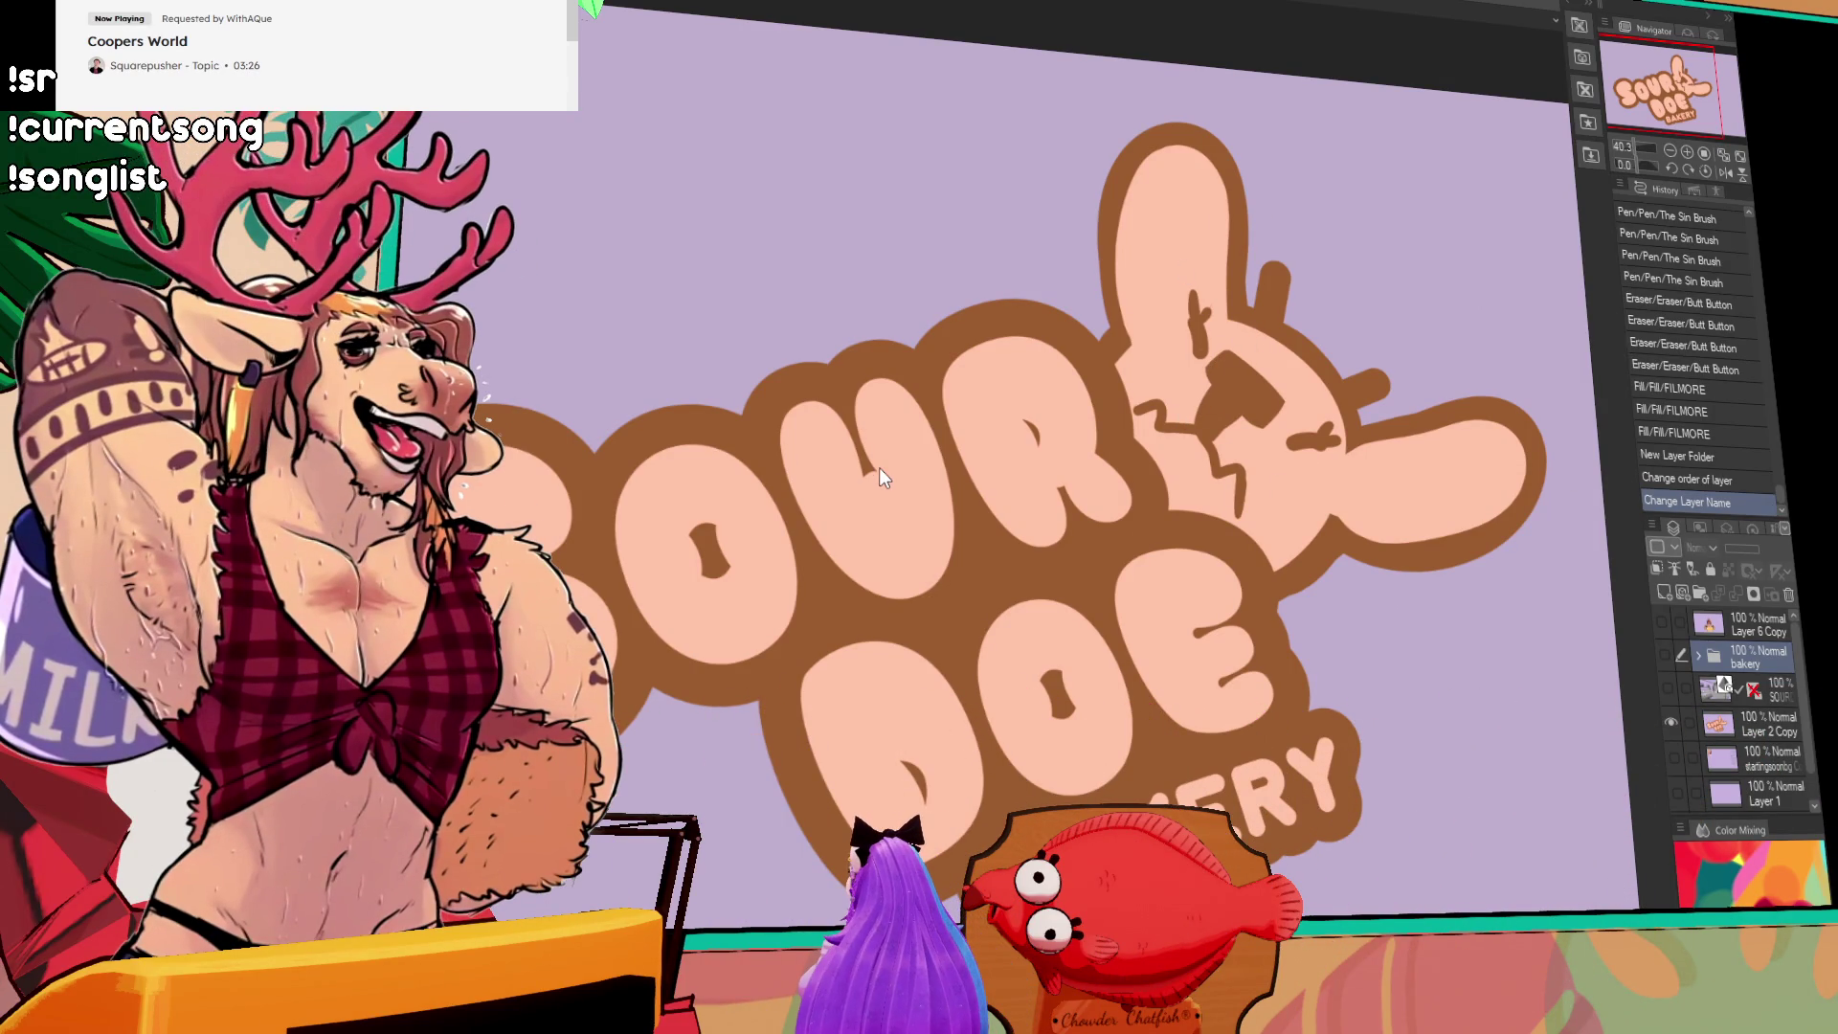
key("alt+Tab")
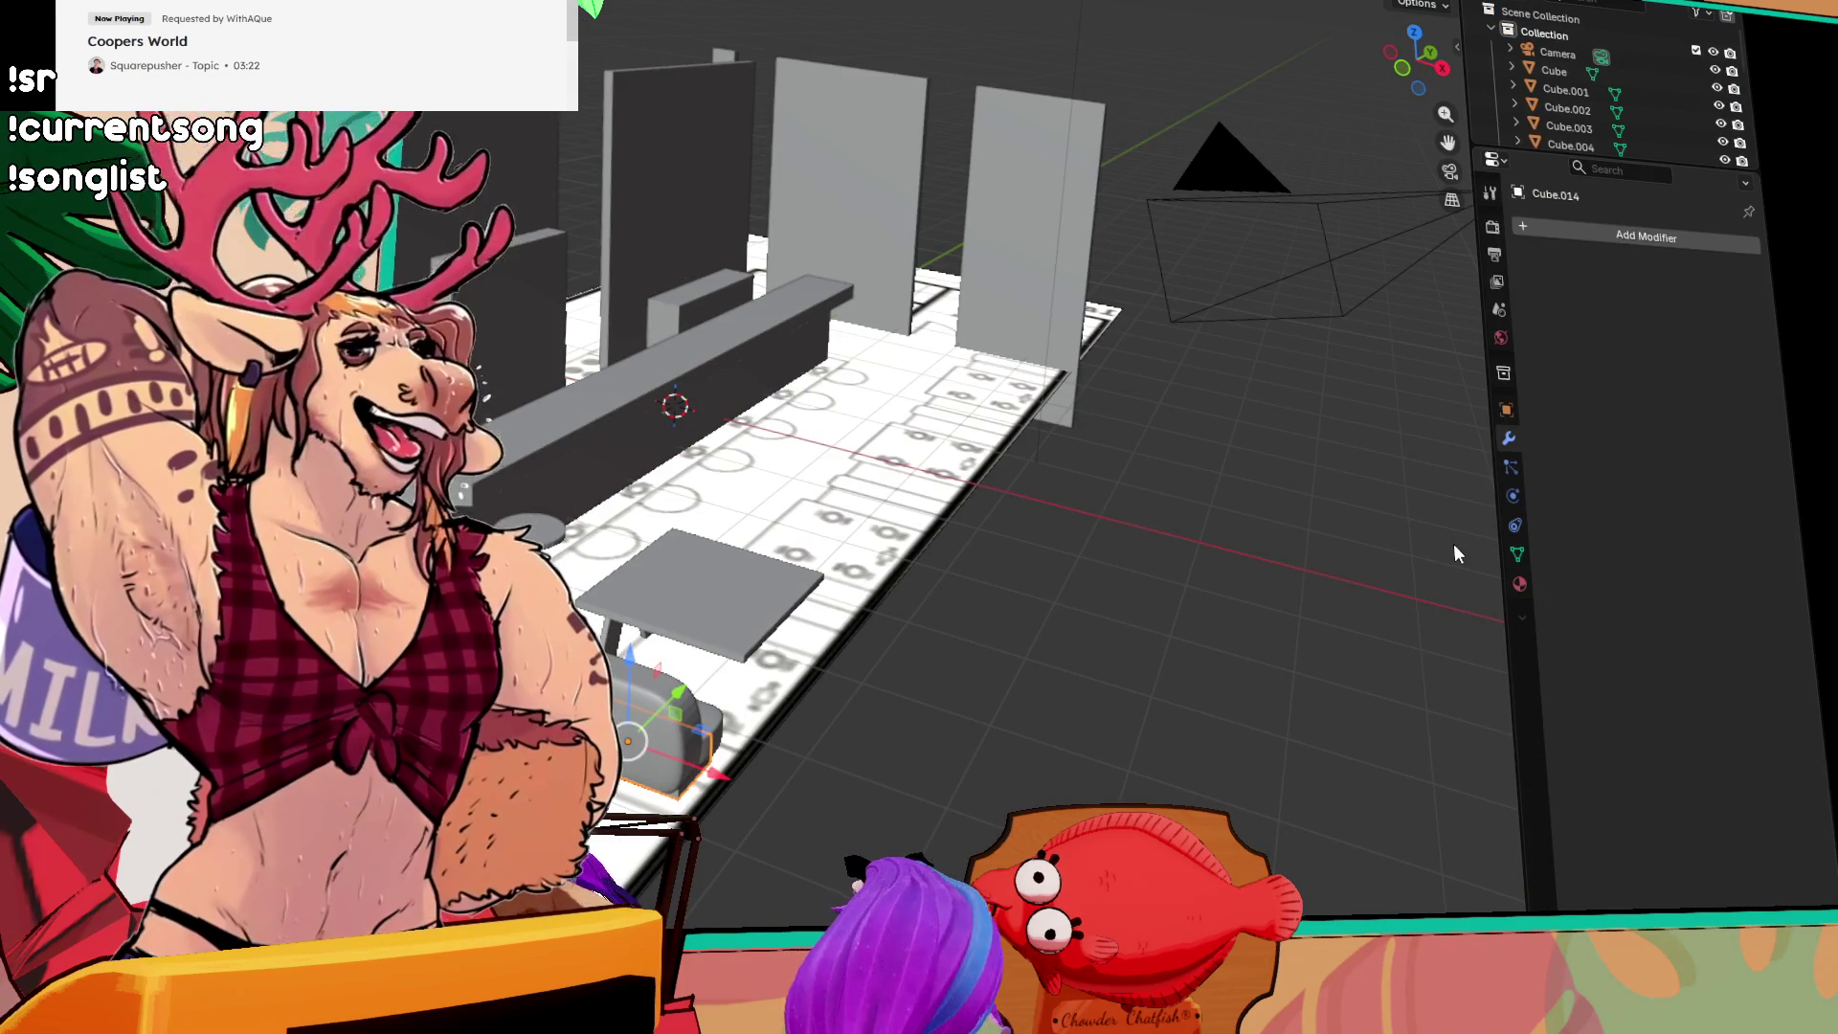
mouse_move(979, 748)
left_mouse_down()
mouse_move(1059, 628)
mouse_move(934, 657)
mouse_move(850, 596)
left_mouse_up()
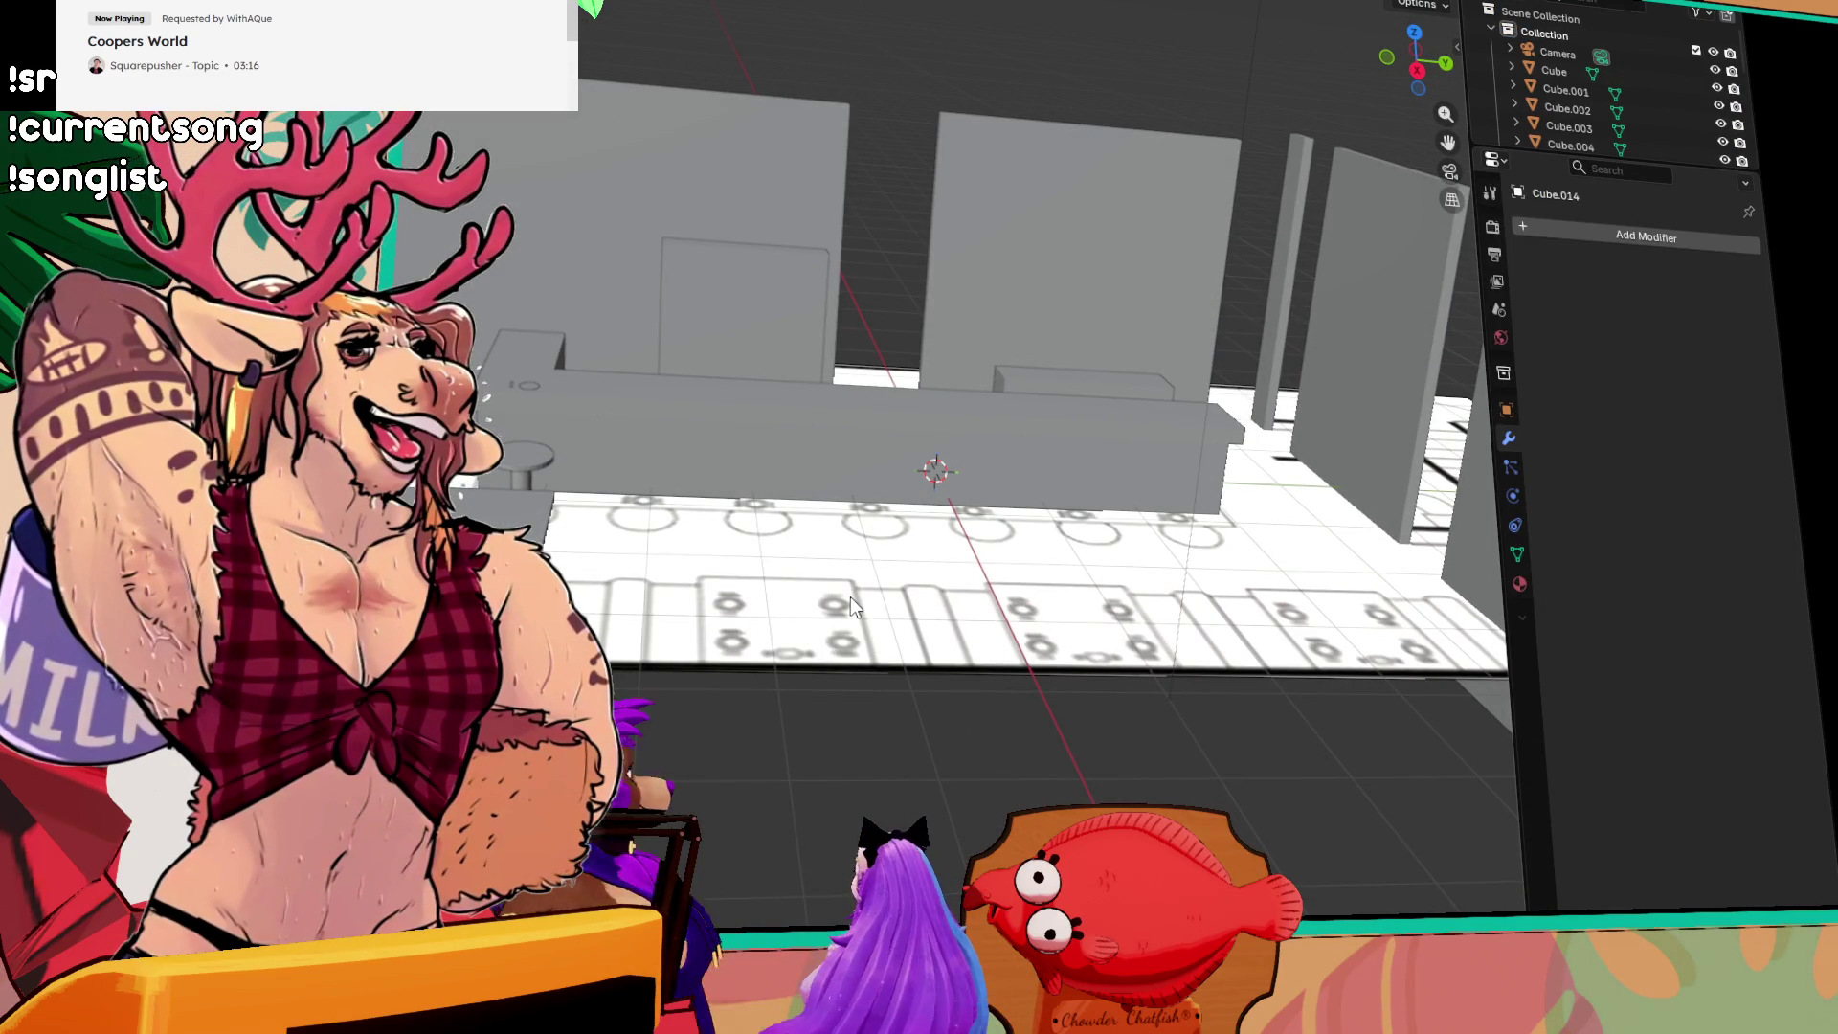
scroll(1055, 432, "down", 2)
mouse_move(735, 613)
left_mouse_down()
mouse_move(1065, 595)
mouse_move(746, 675)
left_mouse_up()
mouse_move(862, 590)
left_mouse_down()
mouse_move(571, 538)
mouse_move(862, 648)
left_mouse_up()
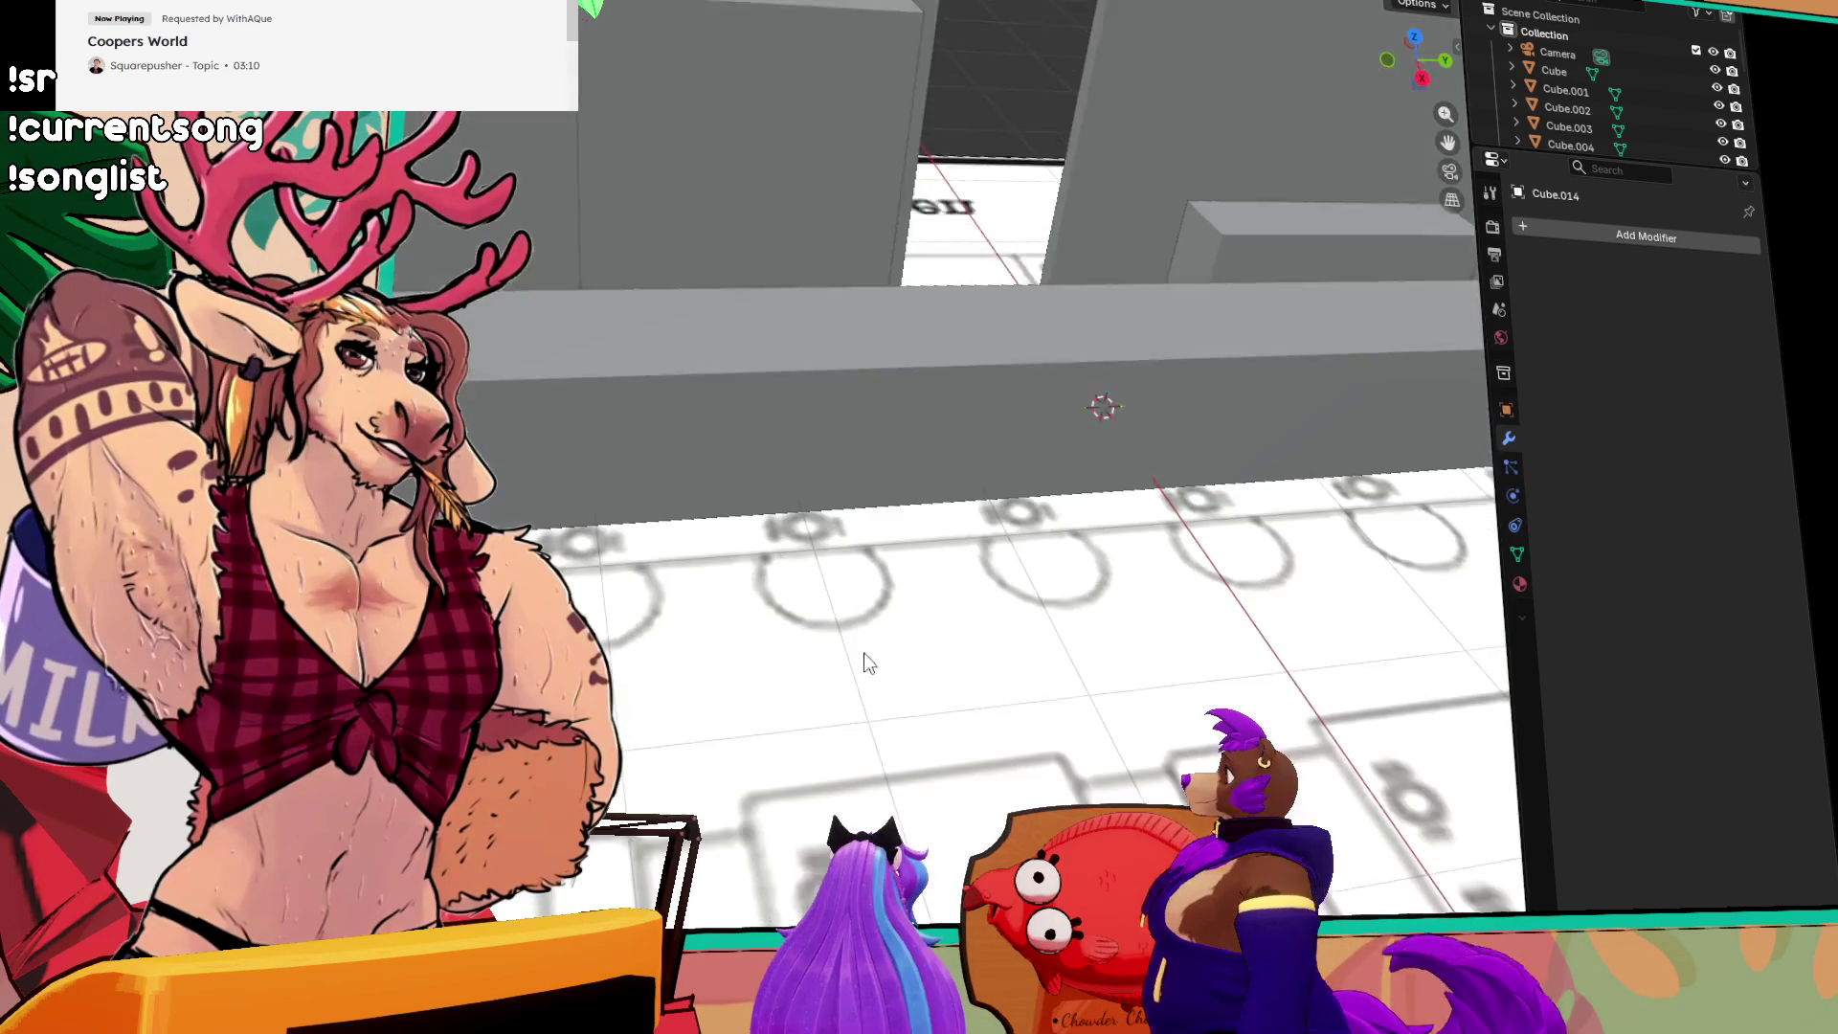
scroll(667, 594, "up", 2)
left_click_drag(668, 595, 935, 557)
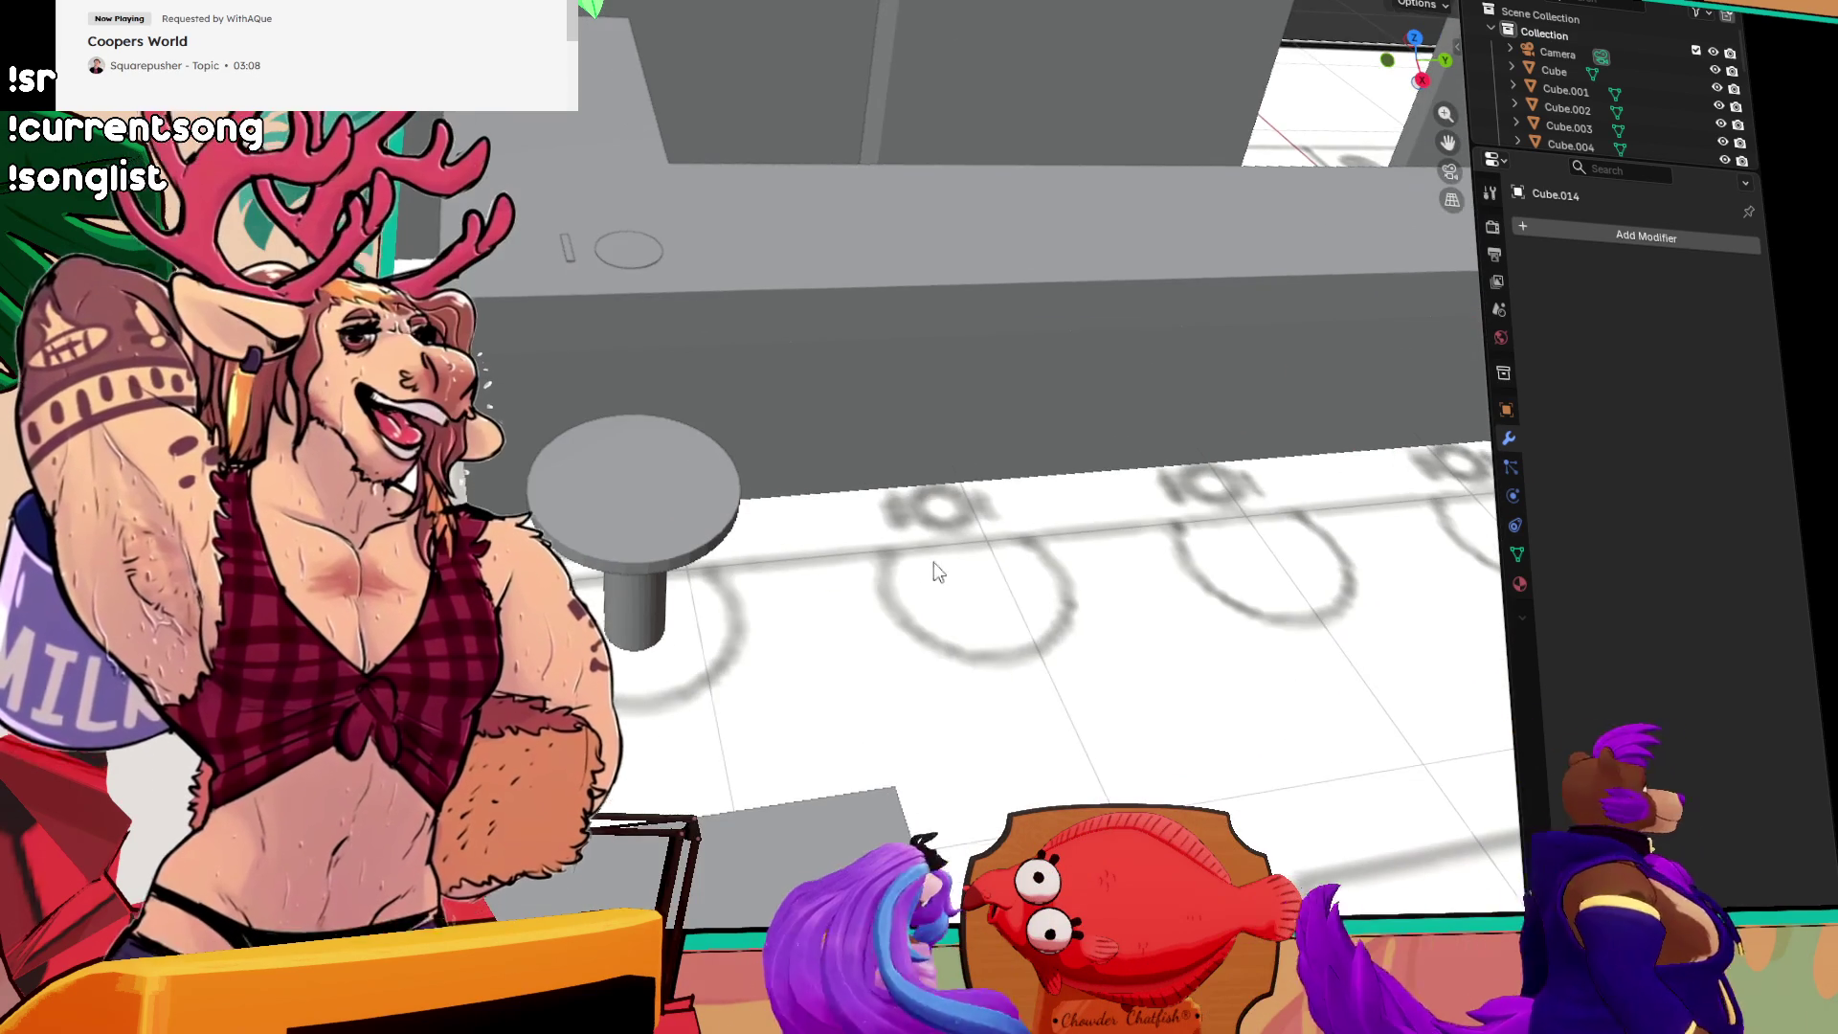
left_click(693, 506)
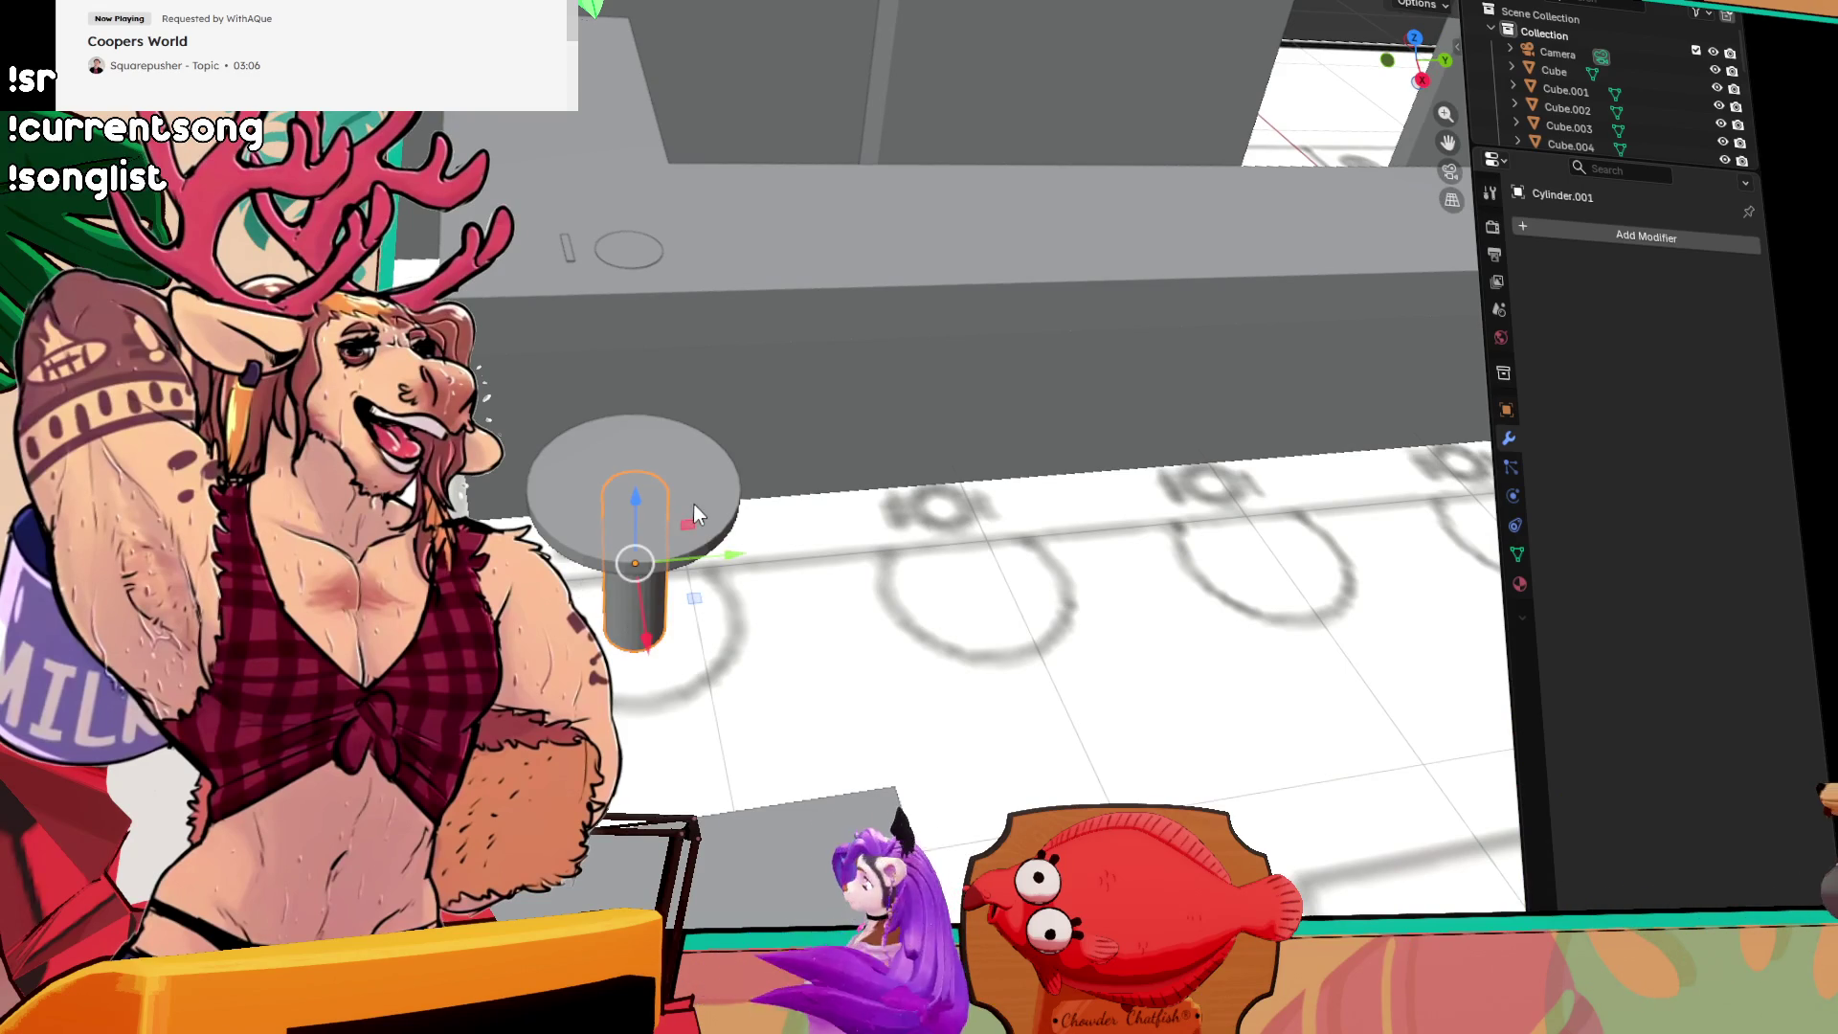
left_click(624, 594)
left_click(720, 494, "shift")
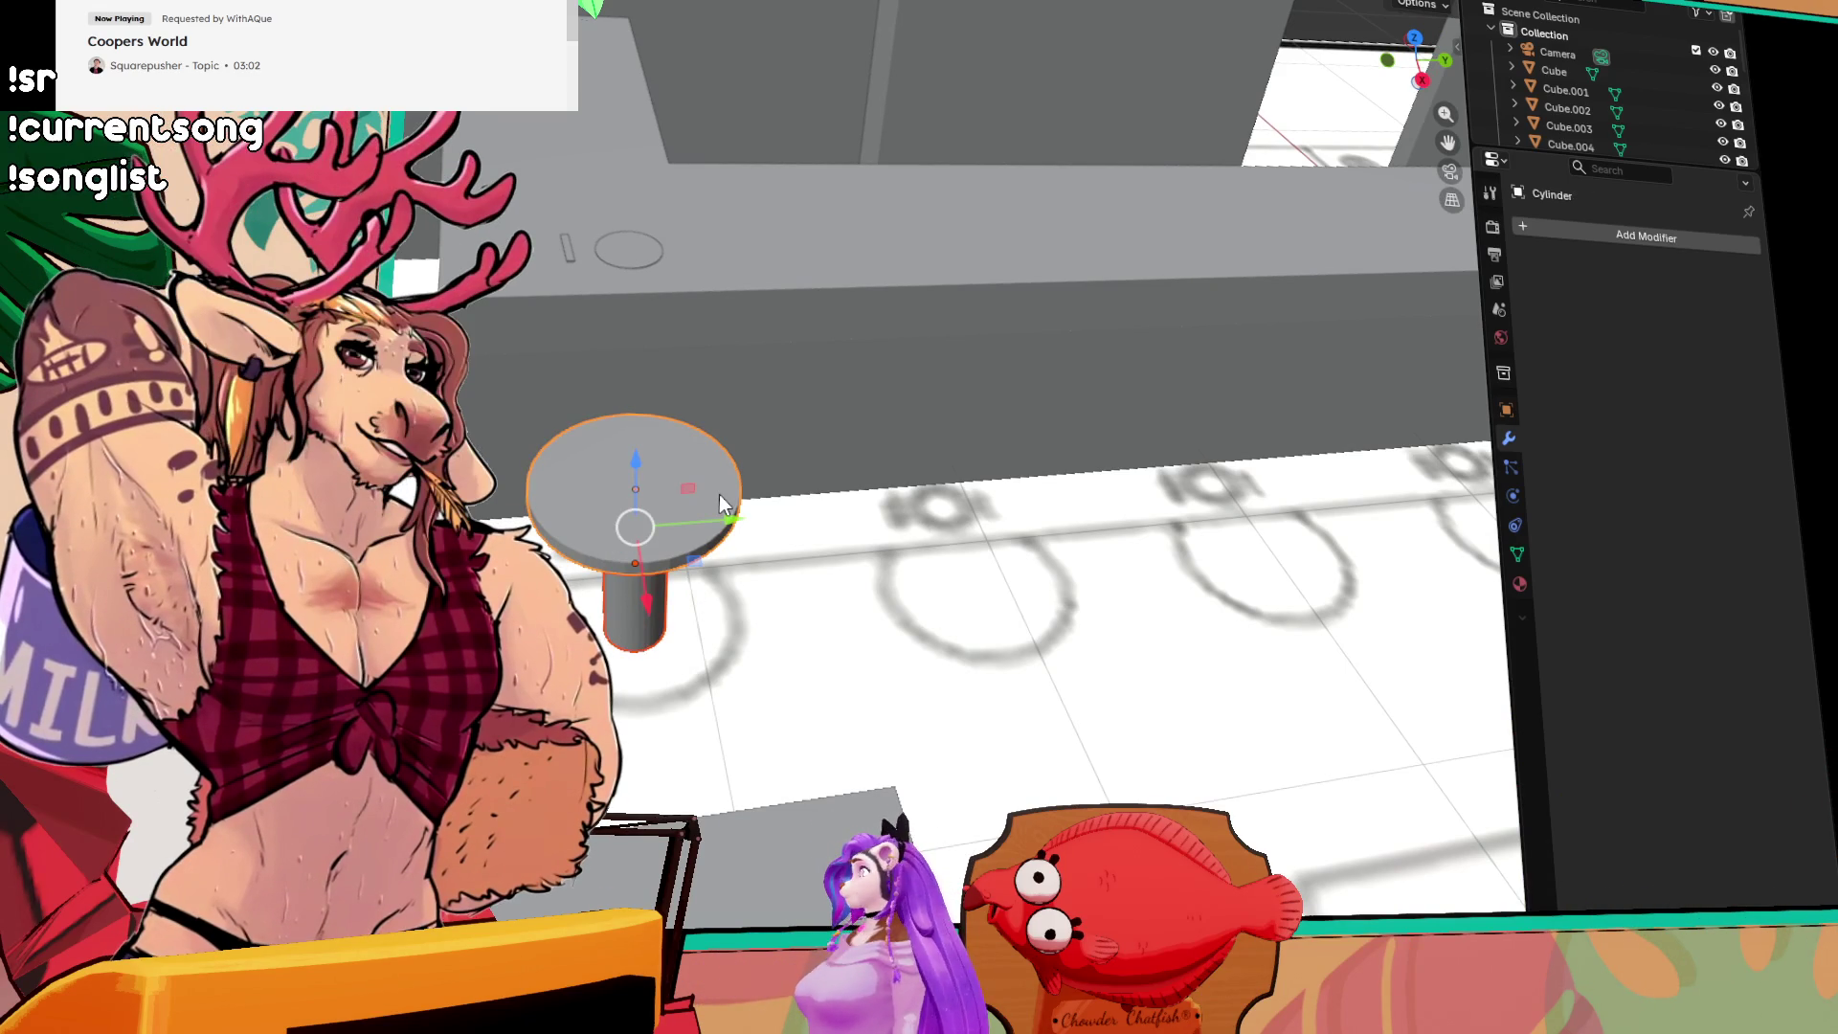
mouse_move(825, 725)
left_mouse_down()
mouse_move(914, 691)
mouse_move(1048, 707)
mouse_move(963, 526)
left_mouse_up()
left_click_drag(1053, 593, 1119, 639)
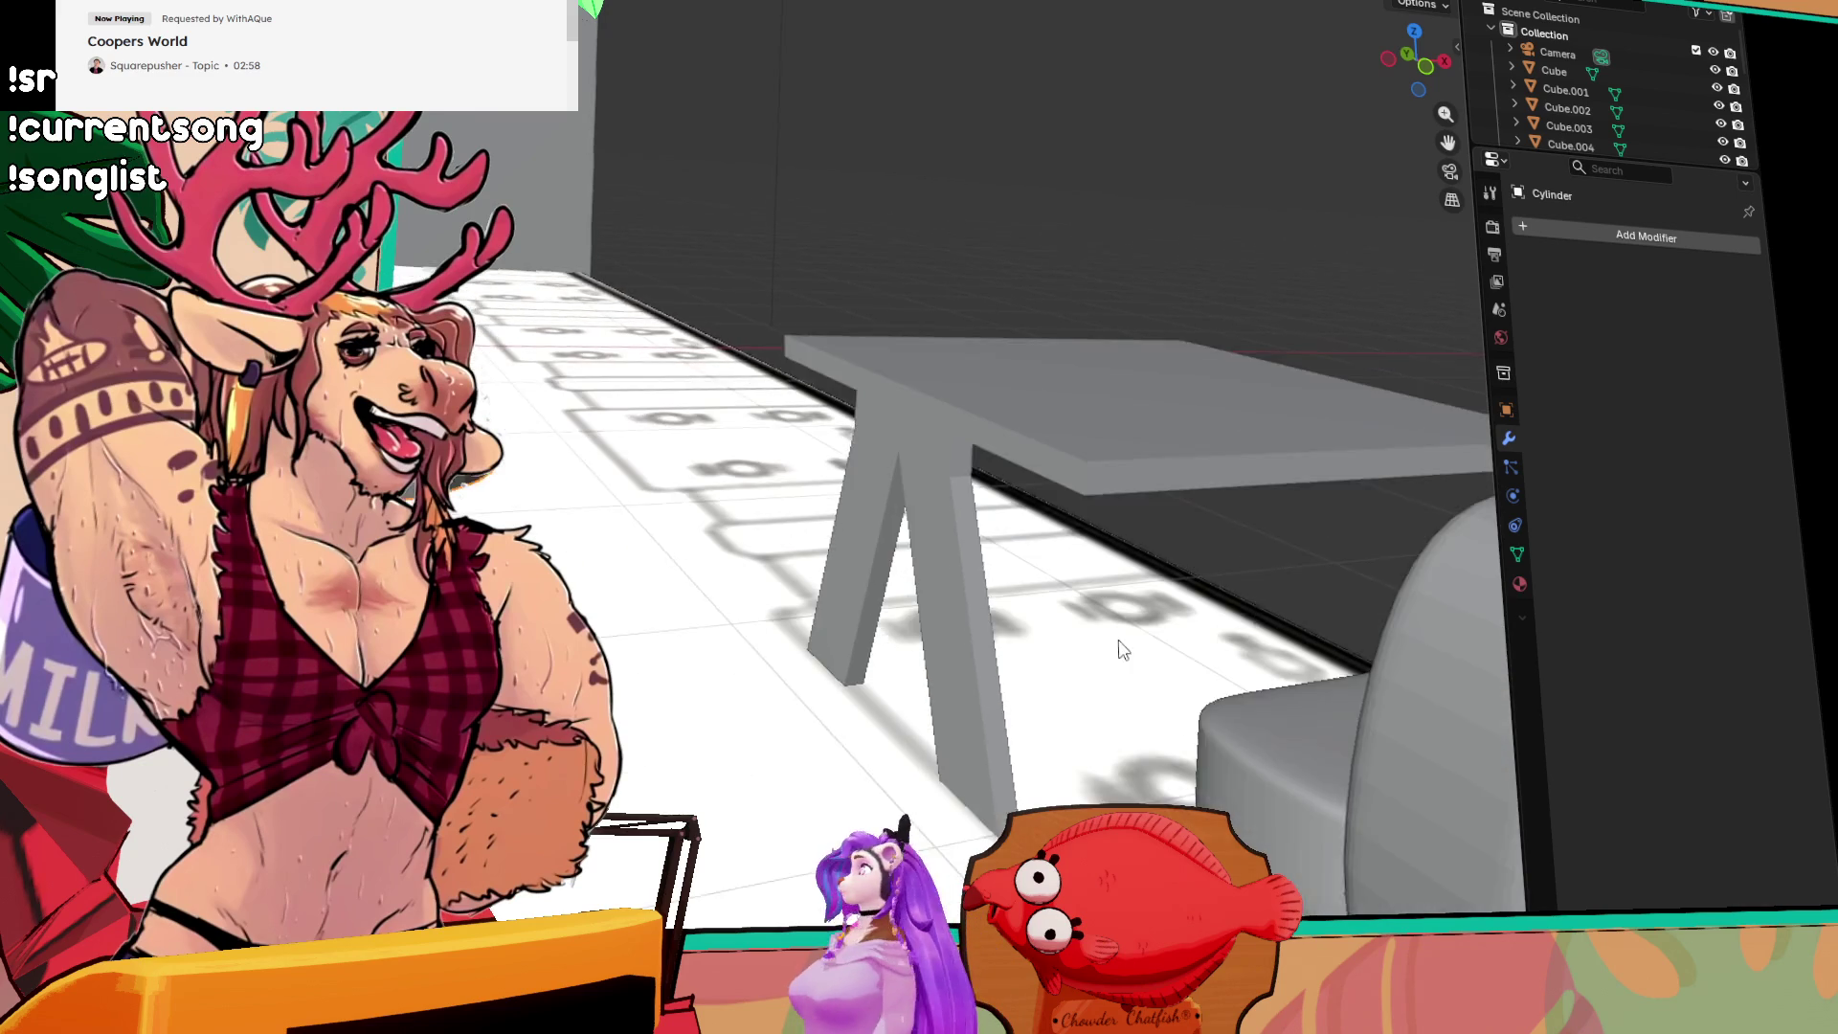
mouse_move(1078, 512)
left_mouse_down()
mouse_move(1204, 555)
mouse_move(898, 569)
mouse_move(882, 509)
mouse_move(984, 33)
mouse_move(837, 62)
mouse_move(855, 194)
left_mouse_up()
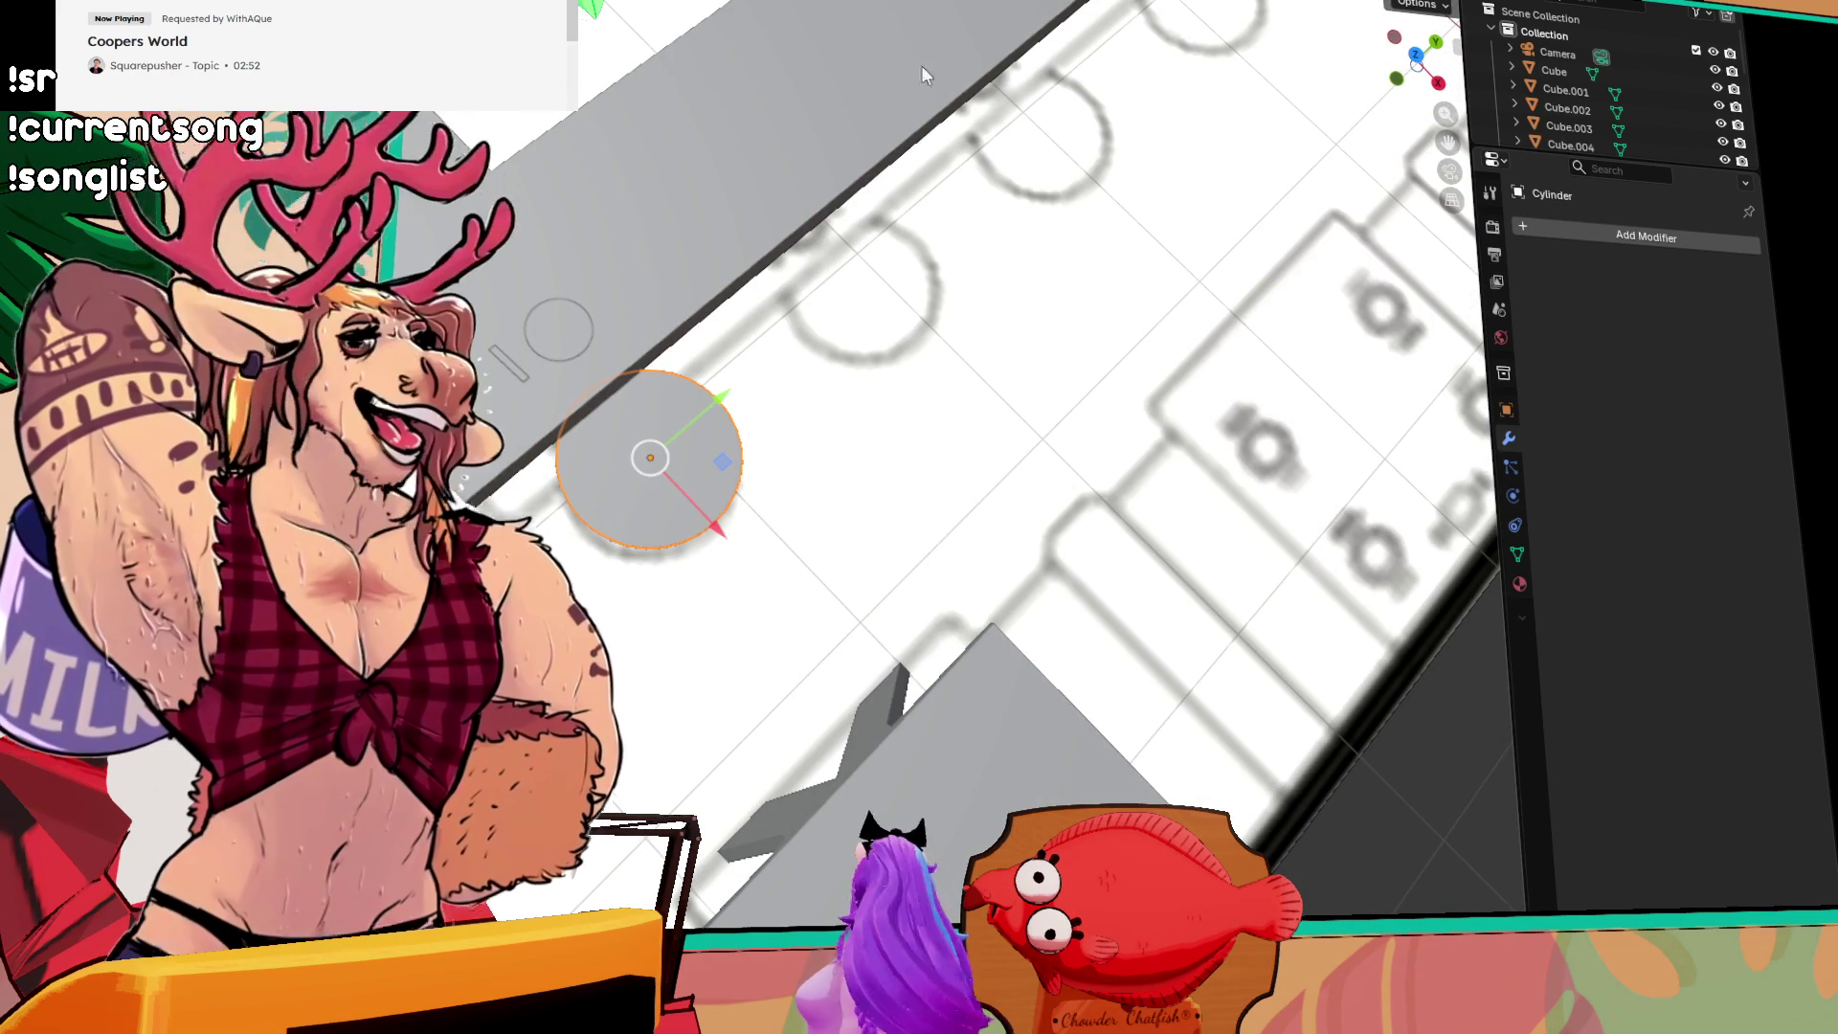
left_click_drag(1350, 678, 1087, 426)
mouse_move(820, 705)
left_mouse_down()
mouse_move(605, 275)
mouse_move(898, 384)
mouse_move(866, 419)
mouse_move(843, 249)
mouse_move(861, 220)
left_mouse_up()
Step: Slide the booth seat block along the Y axis, then back left into place
left_click(929, 403)
scroll(957, 479, "down", 3)
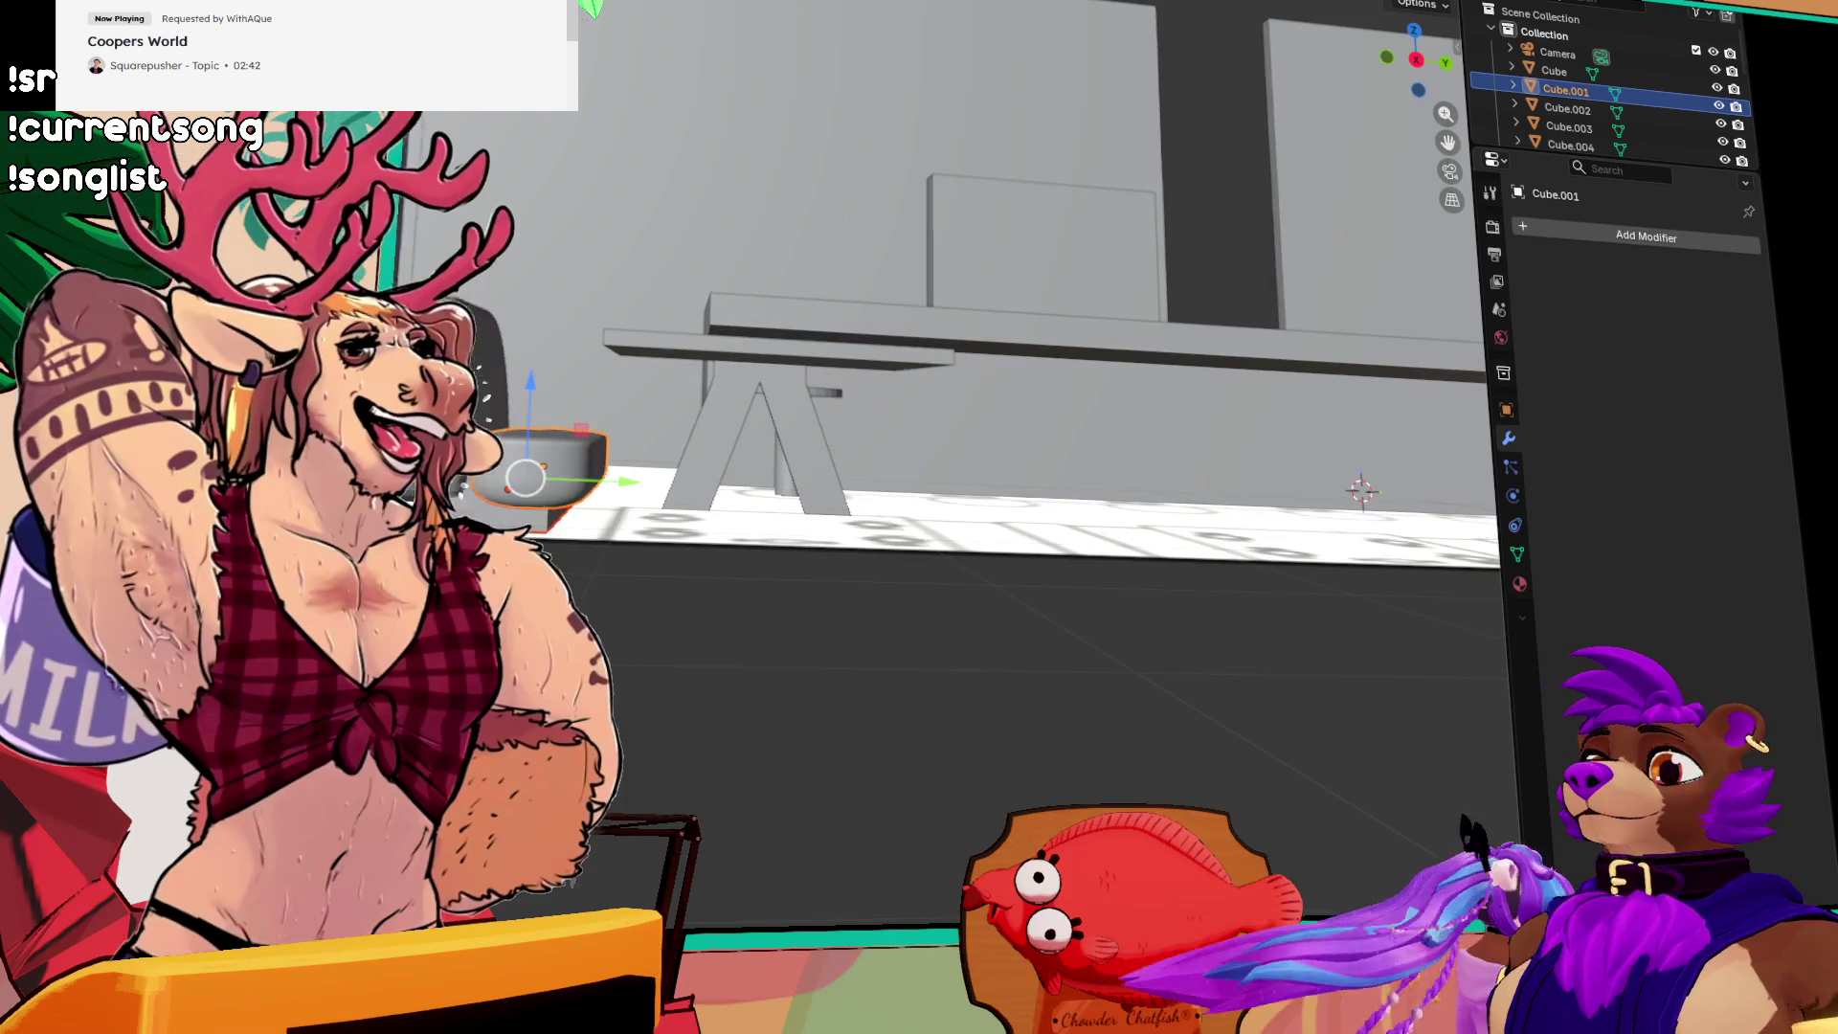
left_click(545, 474)
mouse_move(594, 467)
left_mouse_down()
mouse_move(1226, 521)
mouse_move(1066, 630)
mouse_move(1053, 662)
mouse_move(1094, 661)
left_mouse_up()
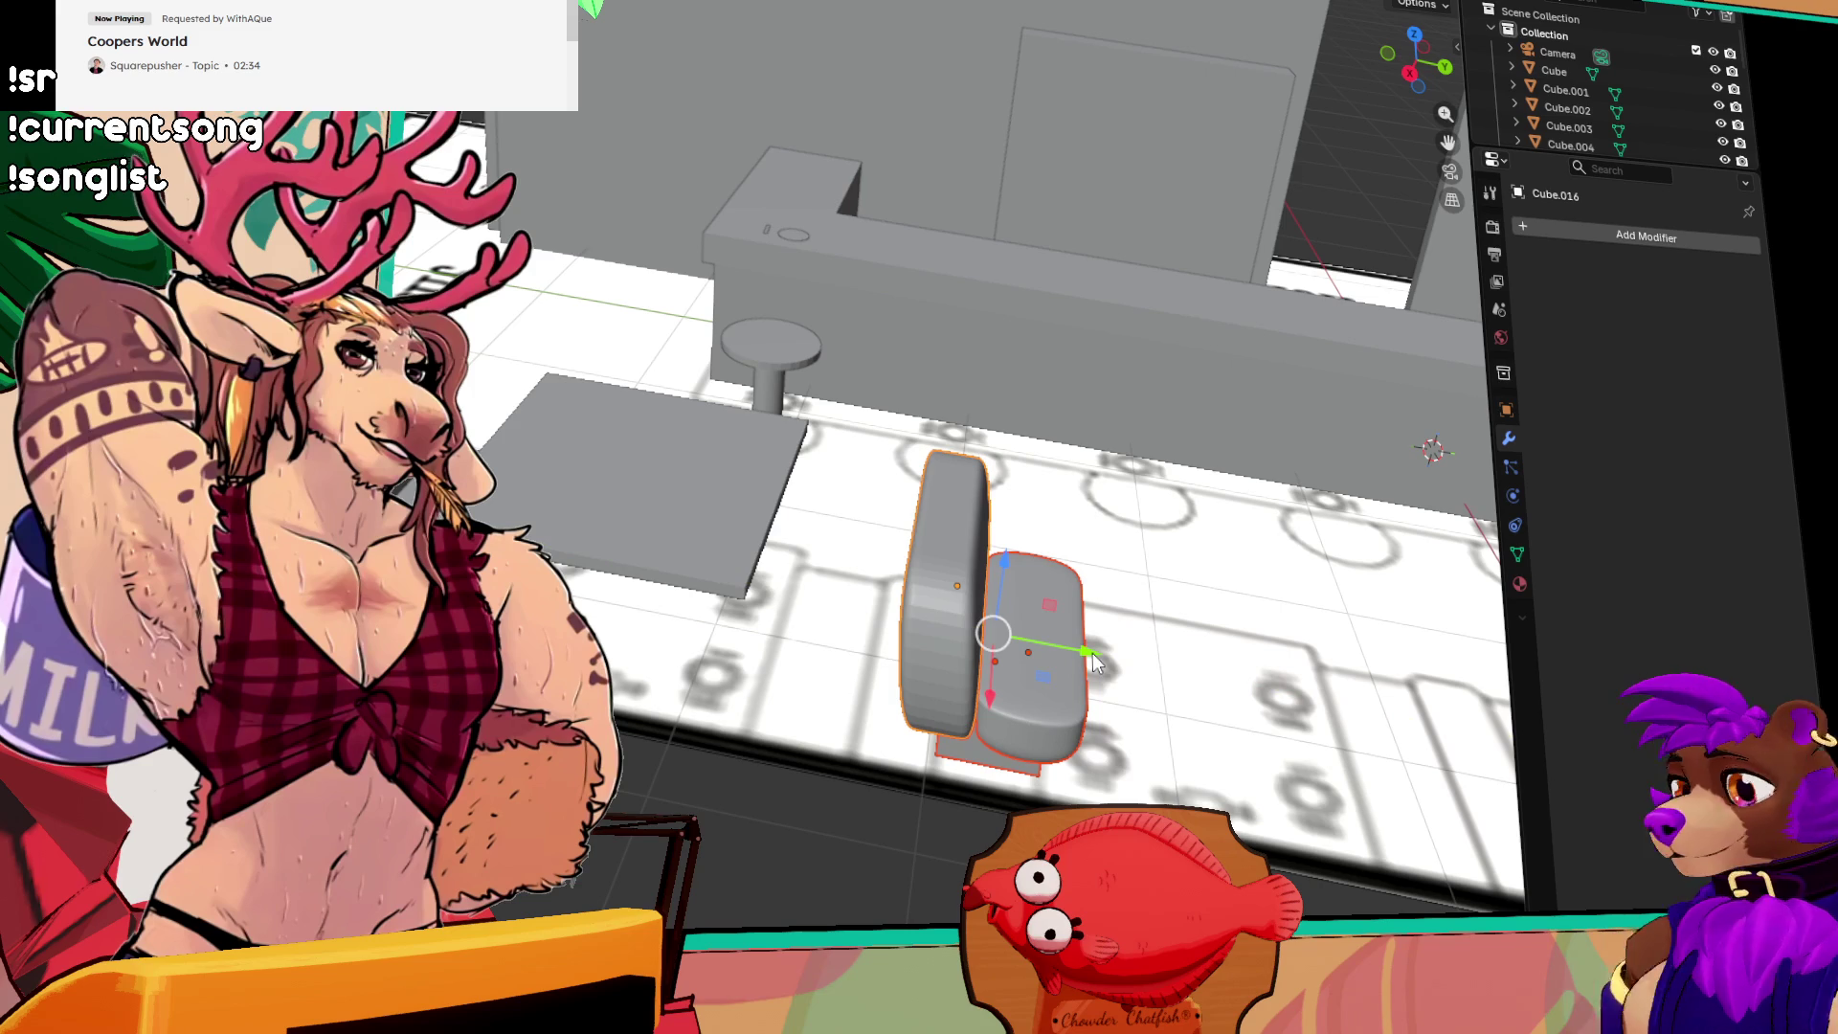
mouse_move(689, 677)
left_mouse_down()
mouse_move(833, 633)
mouse_move(744, 634)
mouse_move(780, 646)
left_mouse_up()
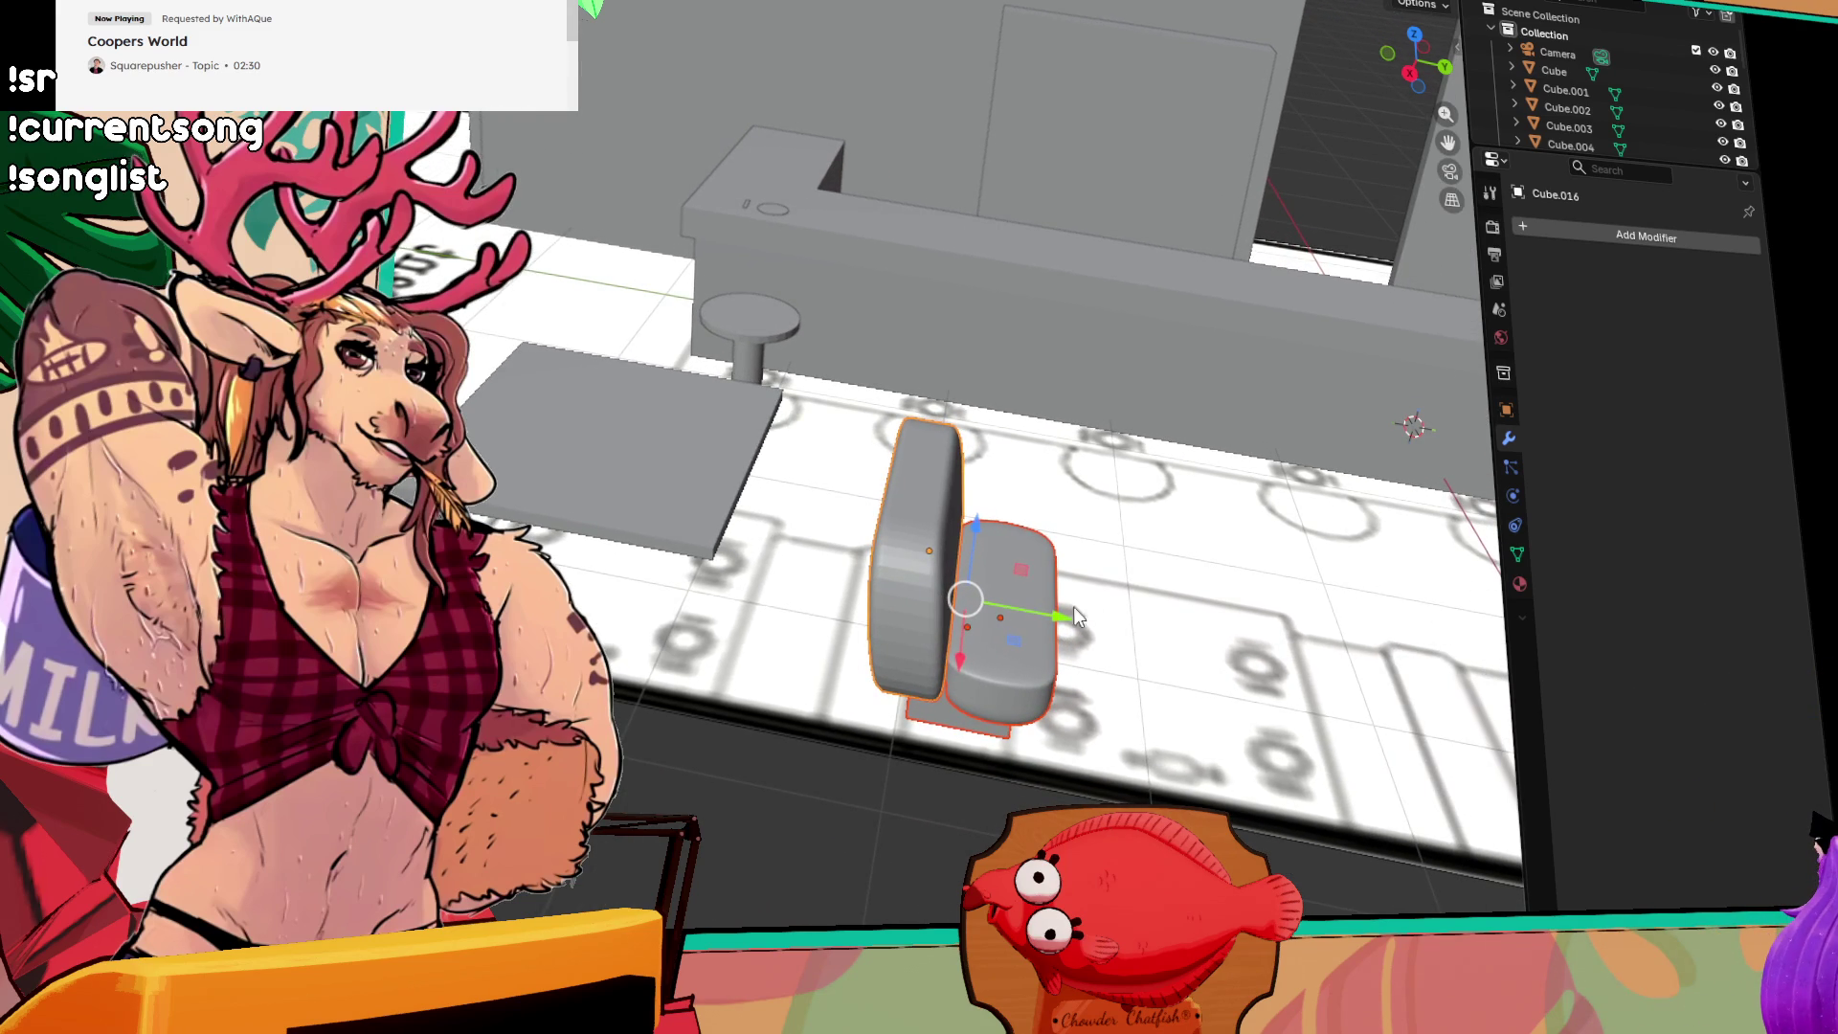
mouse_move(1056, 617)
left_mouse_down()
mouse_move(1007, 617)
mouse_move(879, 706)
left_mouse_up()
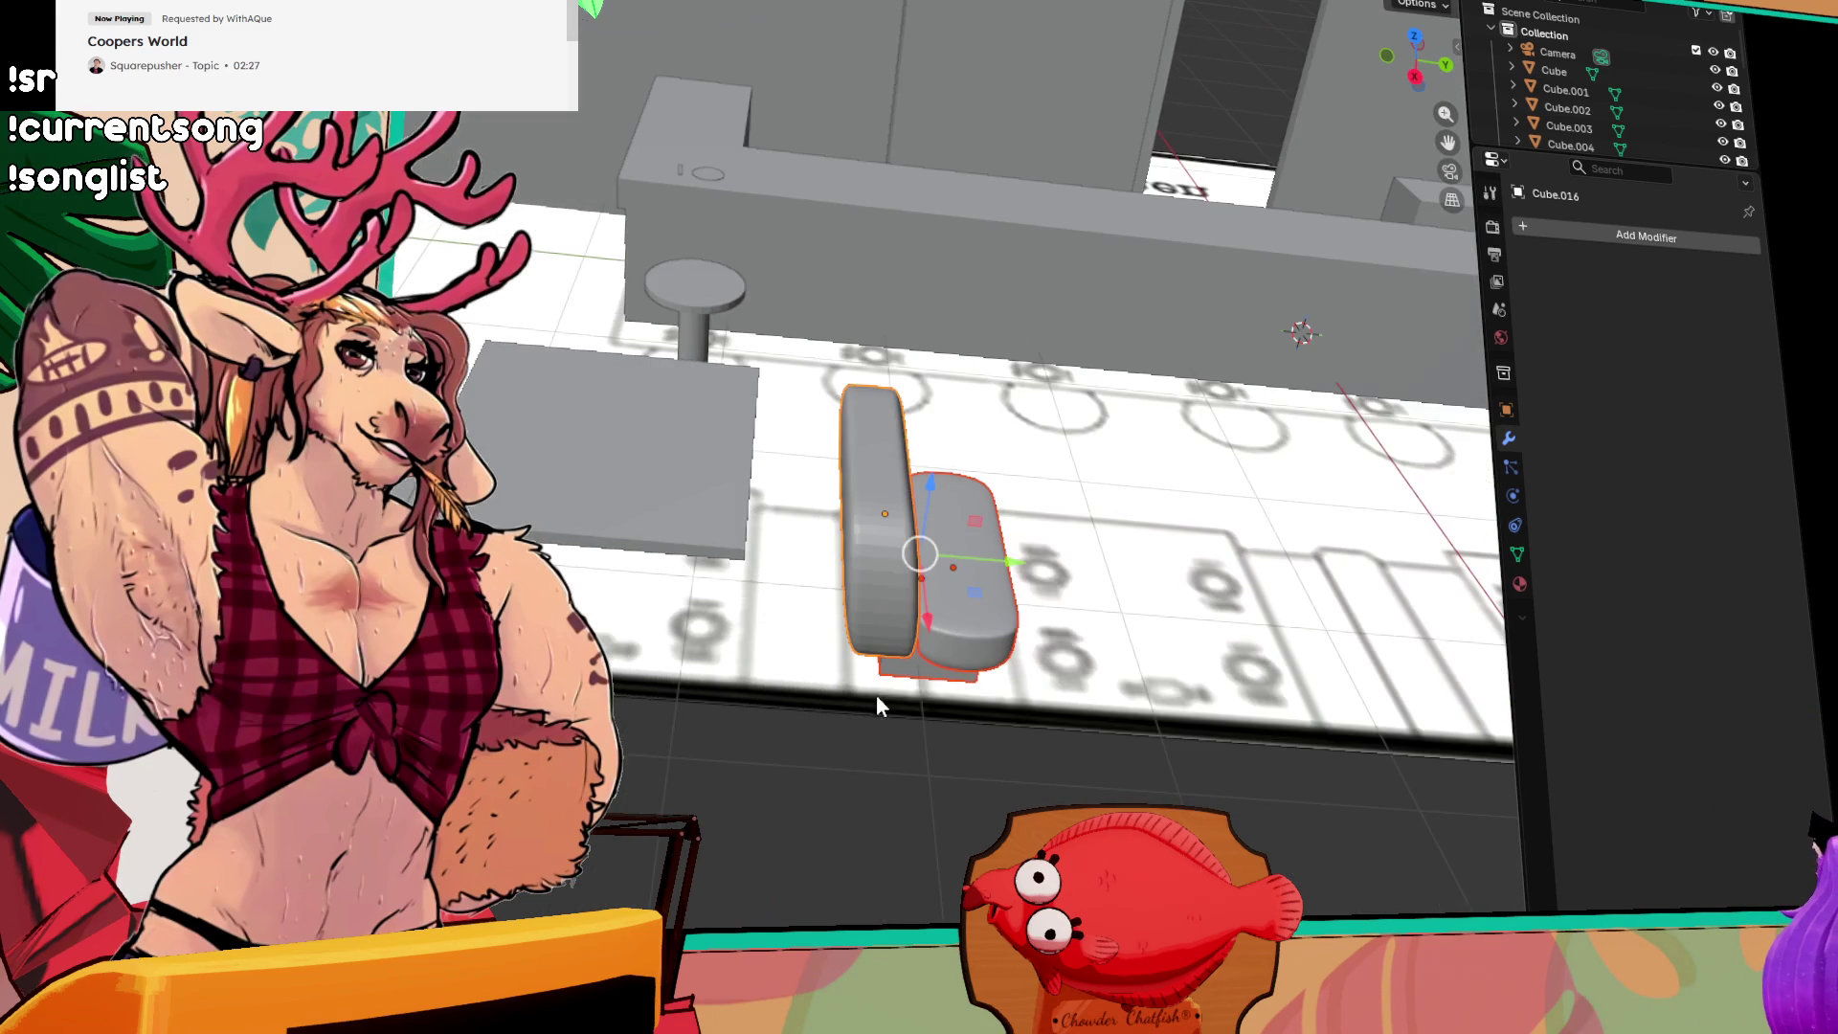
Step: Select only the backrest and frame it together with the seat and table
left_click(843, 507)
scroll(1034, 613, "up", 5)
mouse_move(1057, 565)
left_mouse_down()
mouse_move(1239, 607)
mouse_move(677, 176)
mouse_move(778, 77)
left_mouse_up()
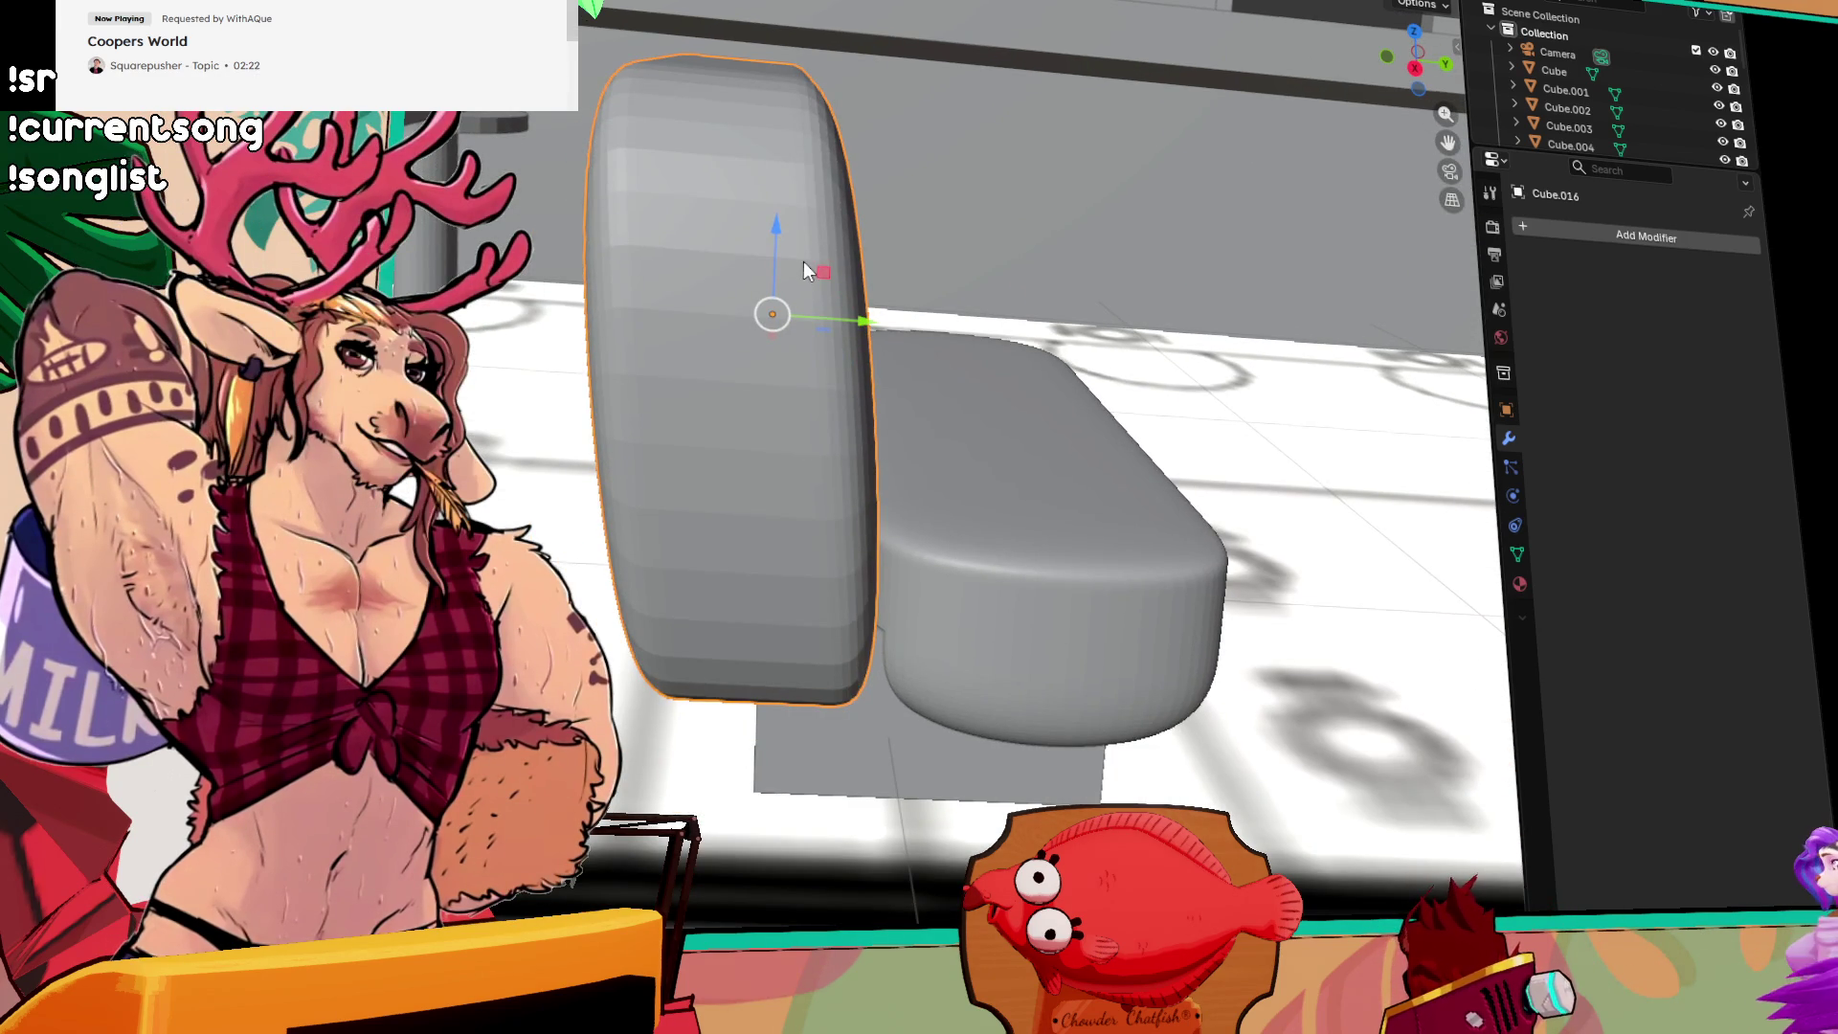
scroll(745, 270, "down", 6)
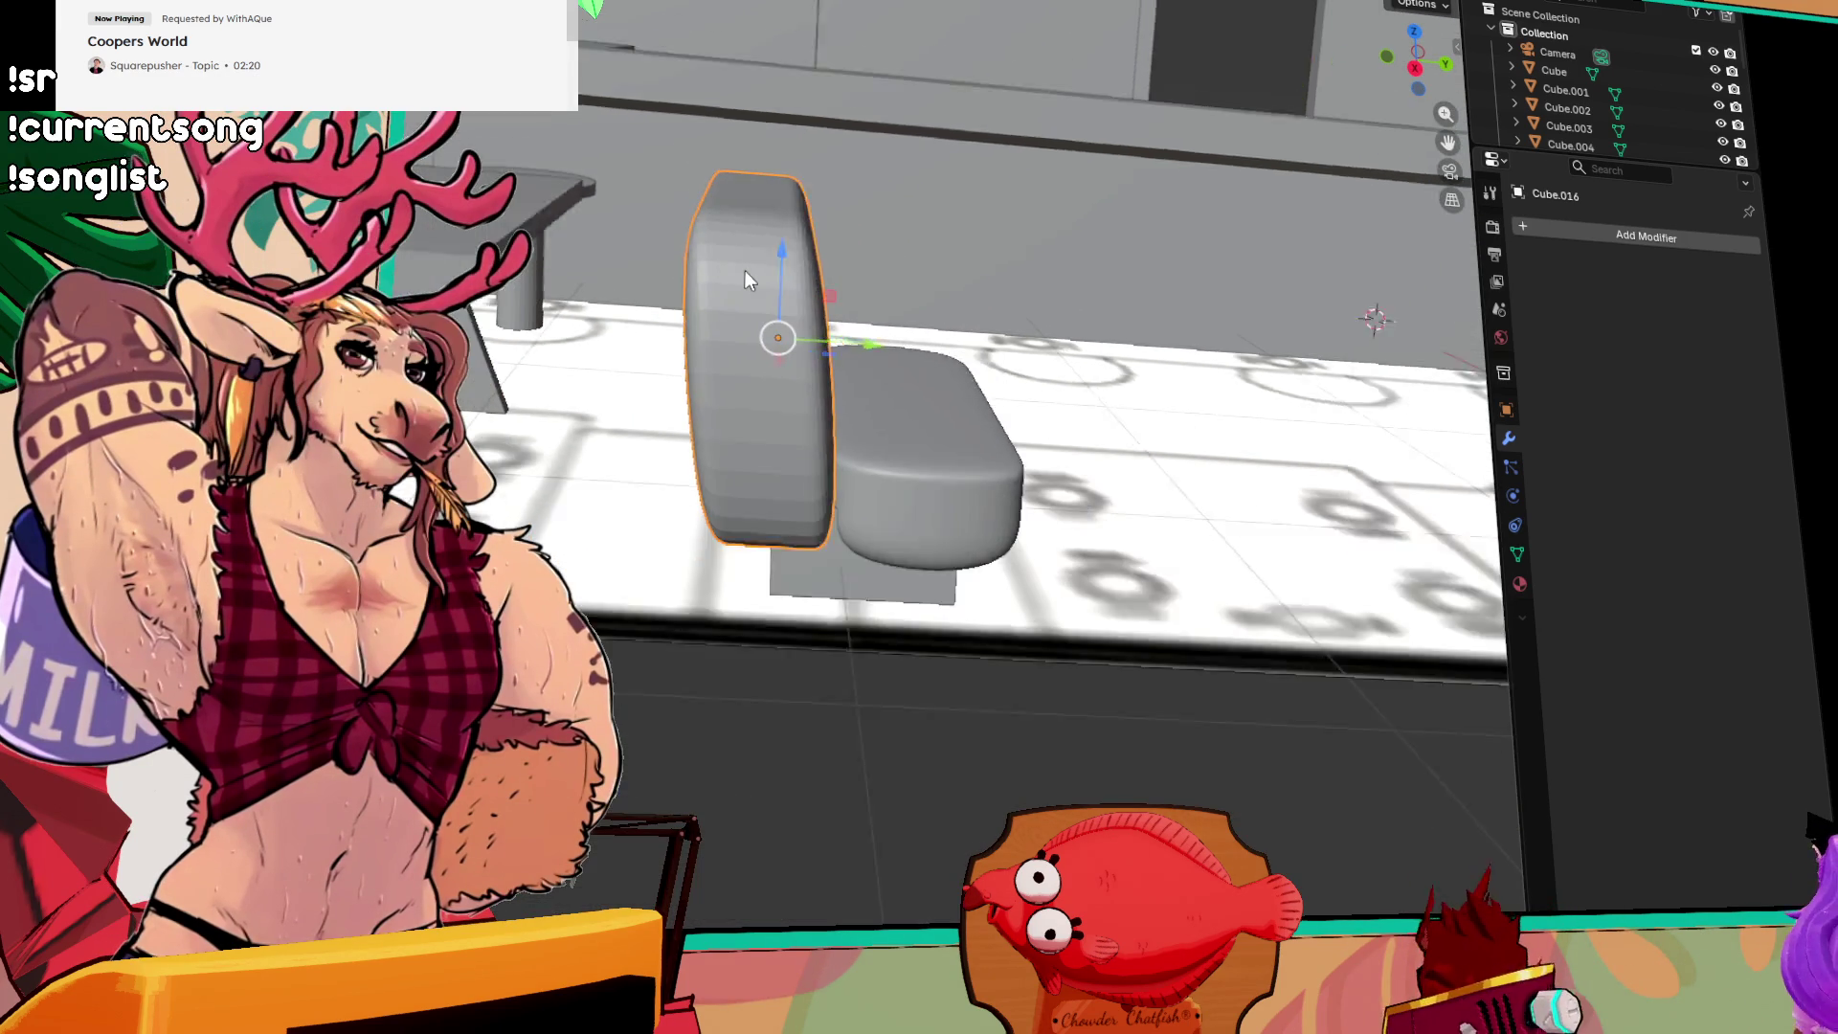
left_click_drag(822, 264, 835, 381)
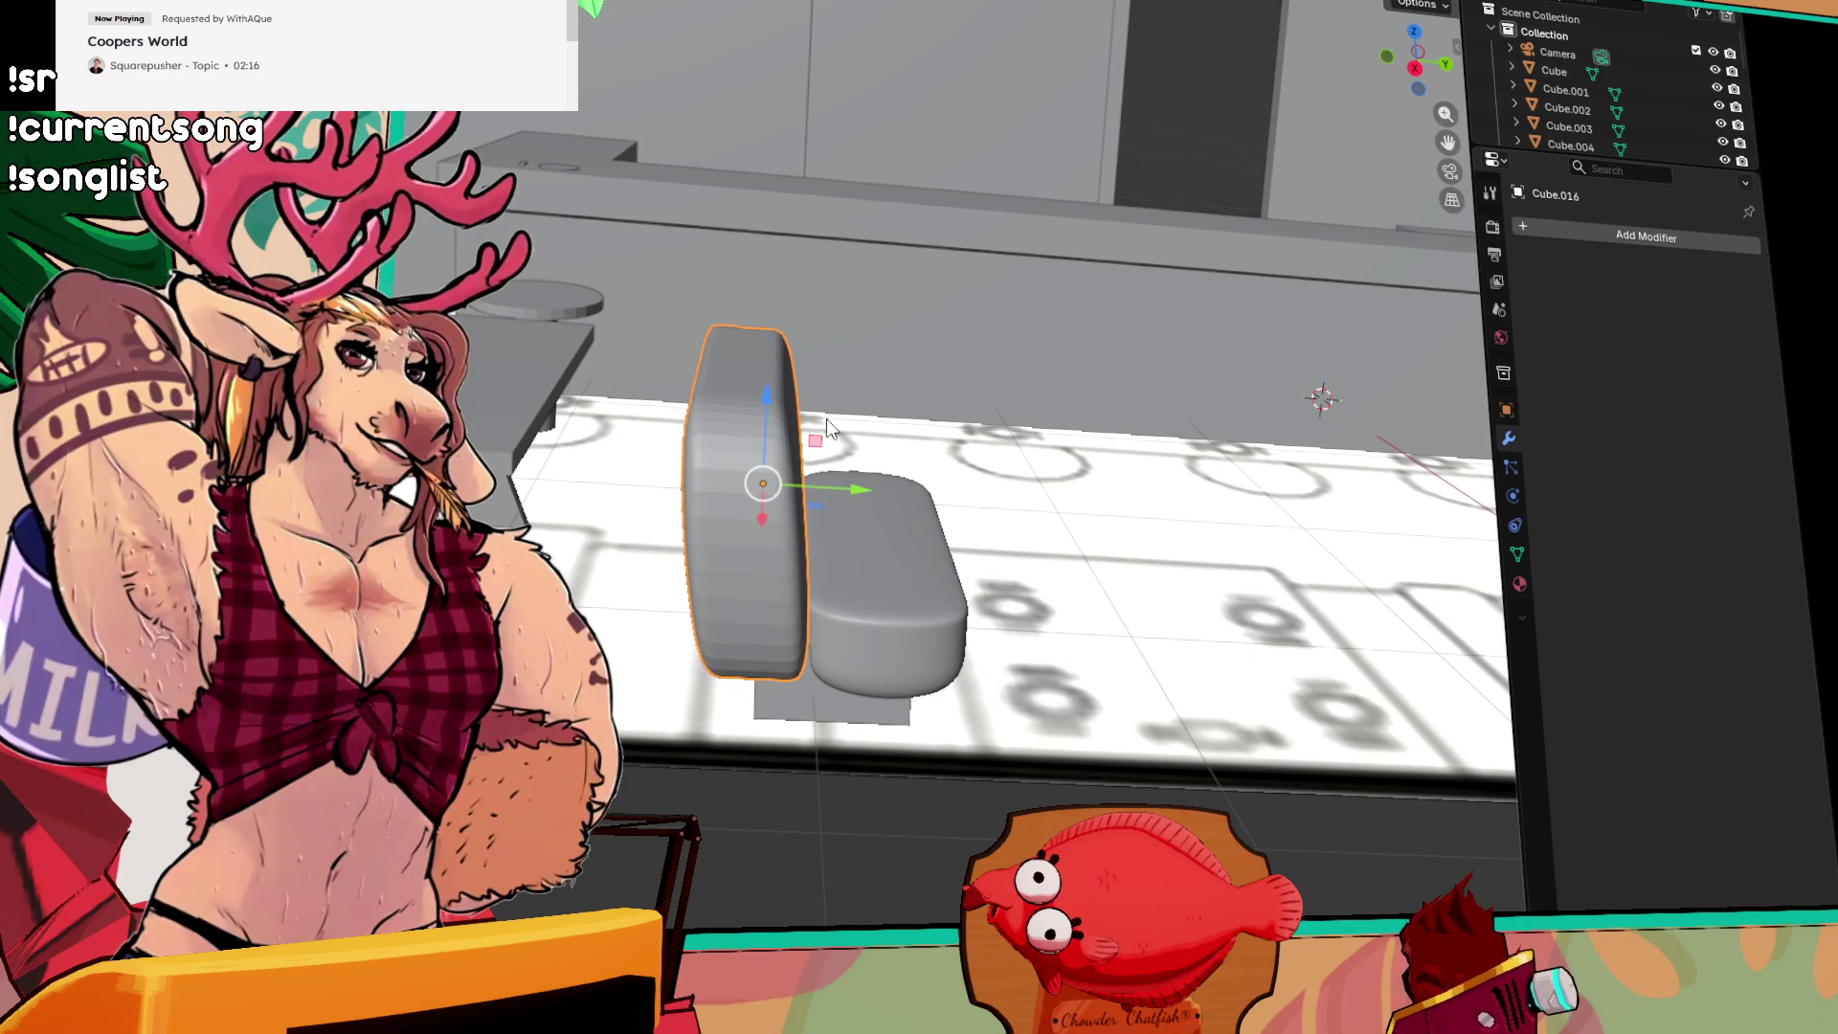
Step: Enter Edit Mode on the backrest, select all its vertices, and switch to wireframe view
key("Tab")
left_click_drag(781, 498, 779, 458)
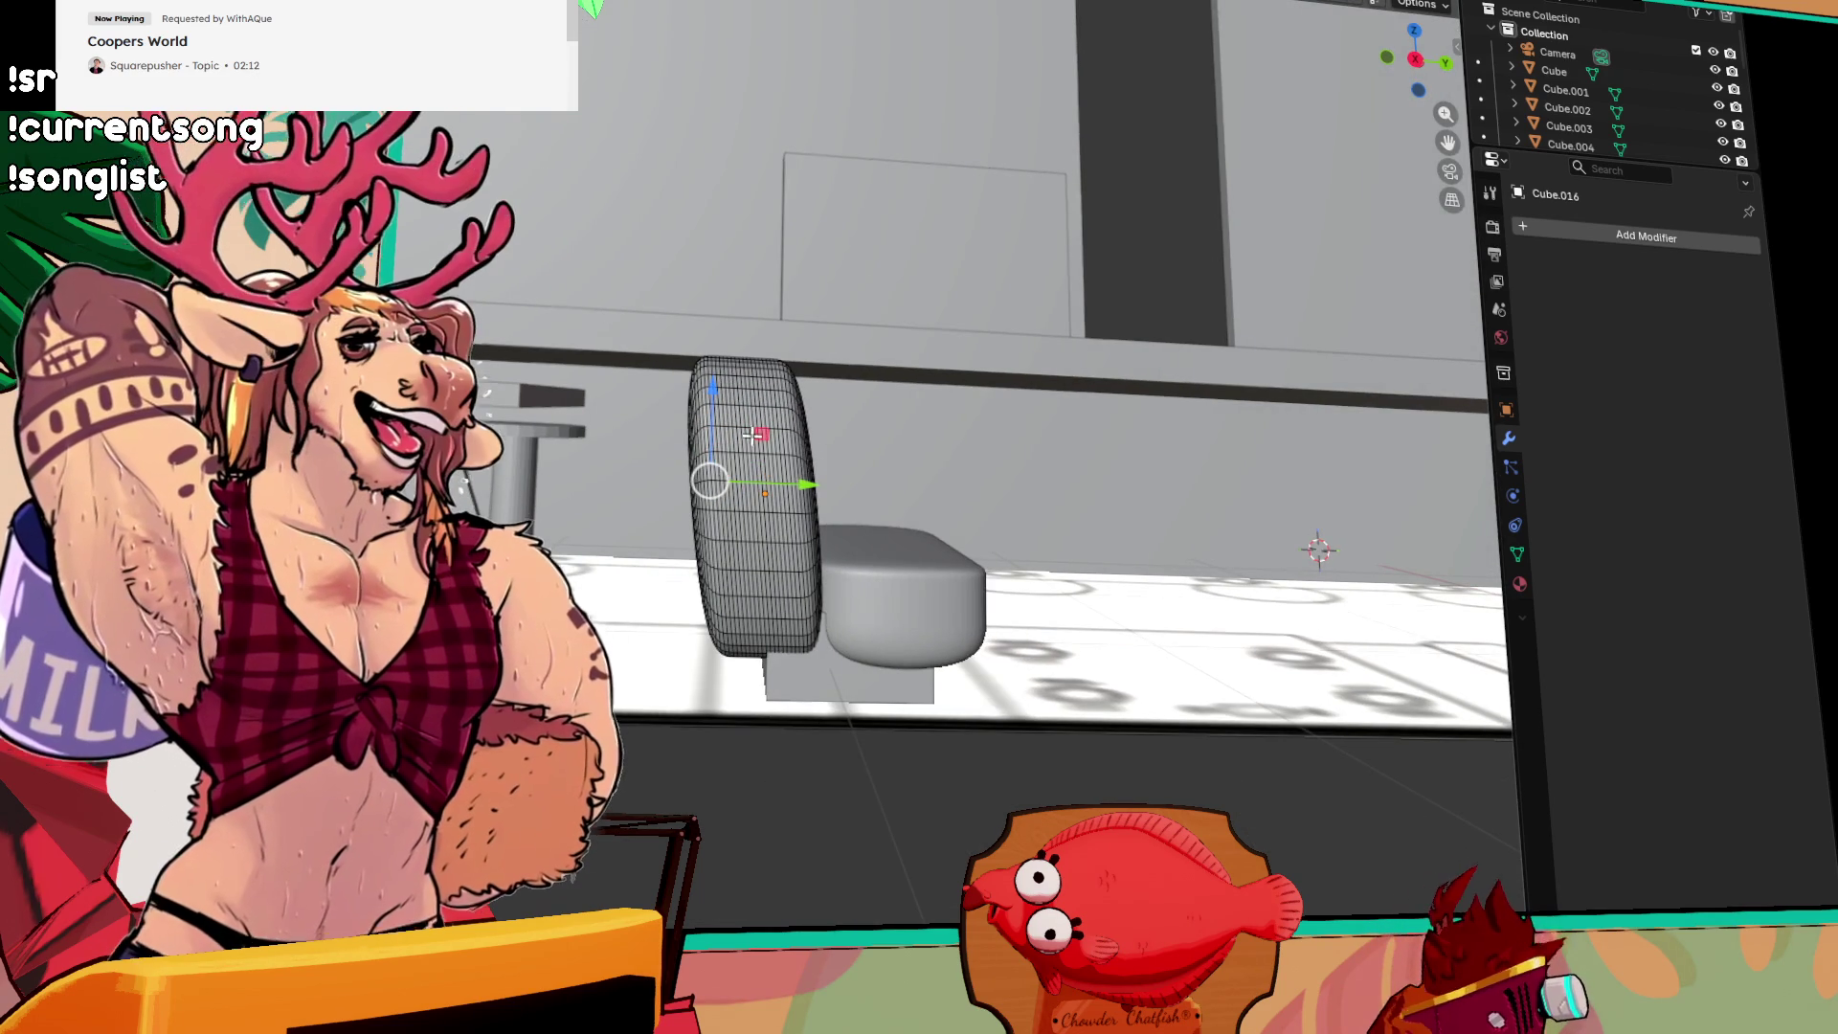
key("a")
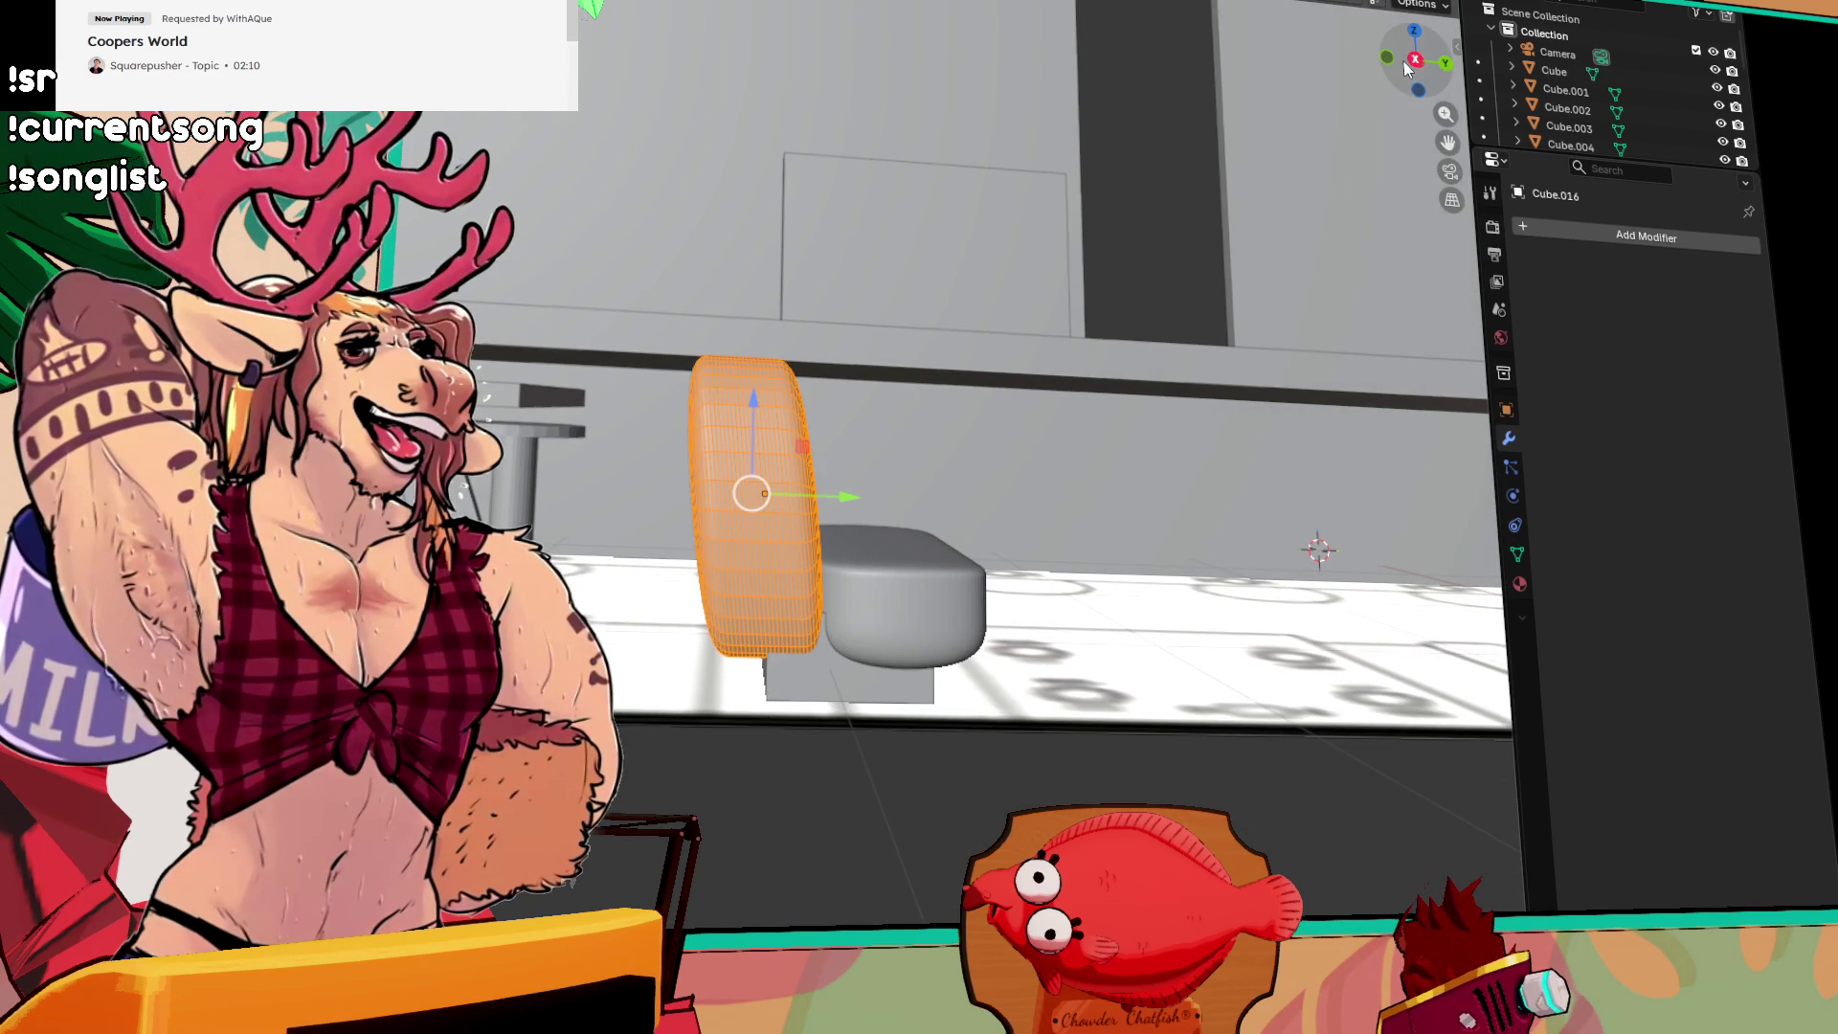
left_click_drag(1413, 62, 1406, 72)
scroll(1131, 560, "up", 2)
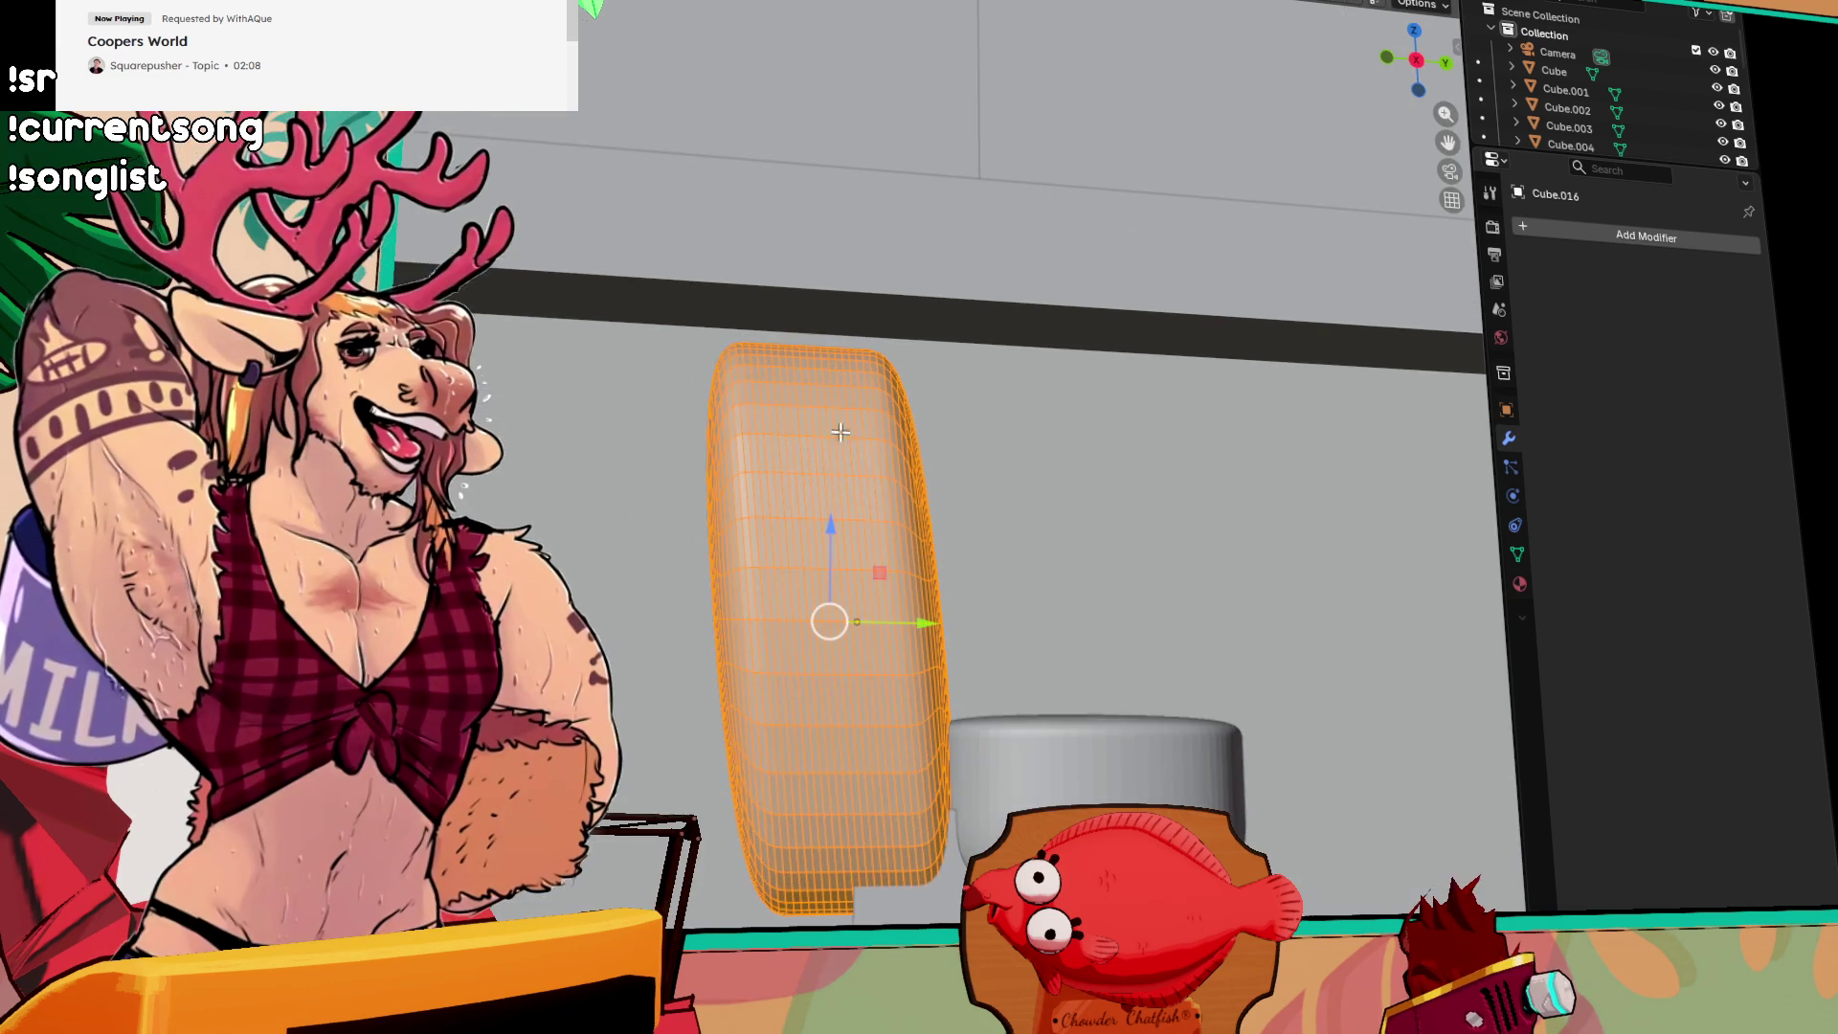
key("KP_0")
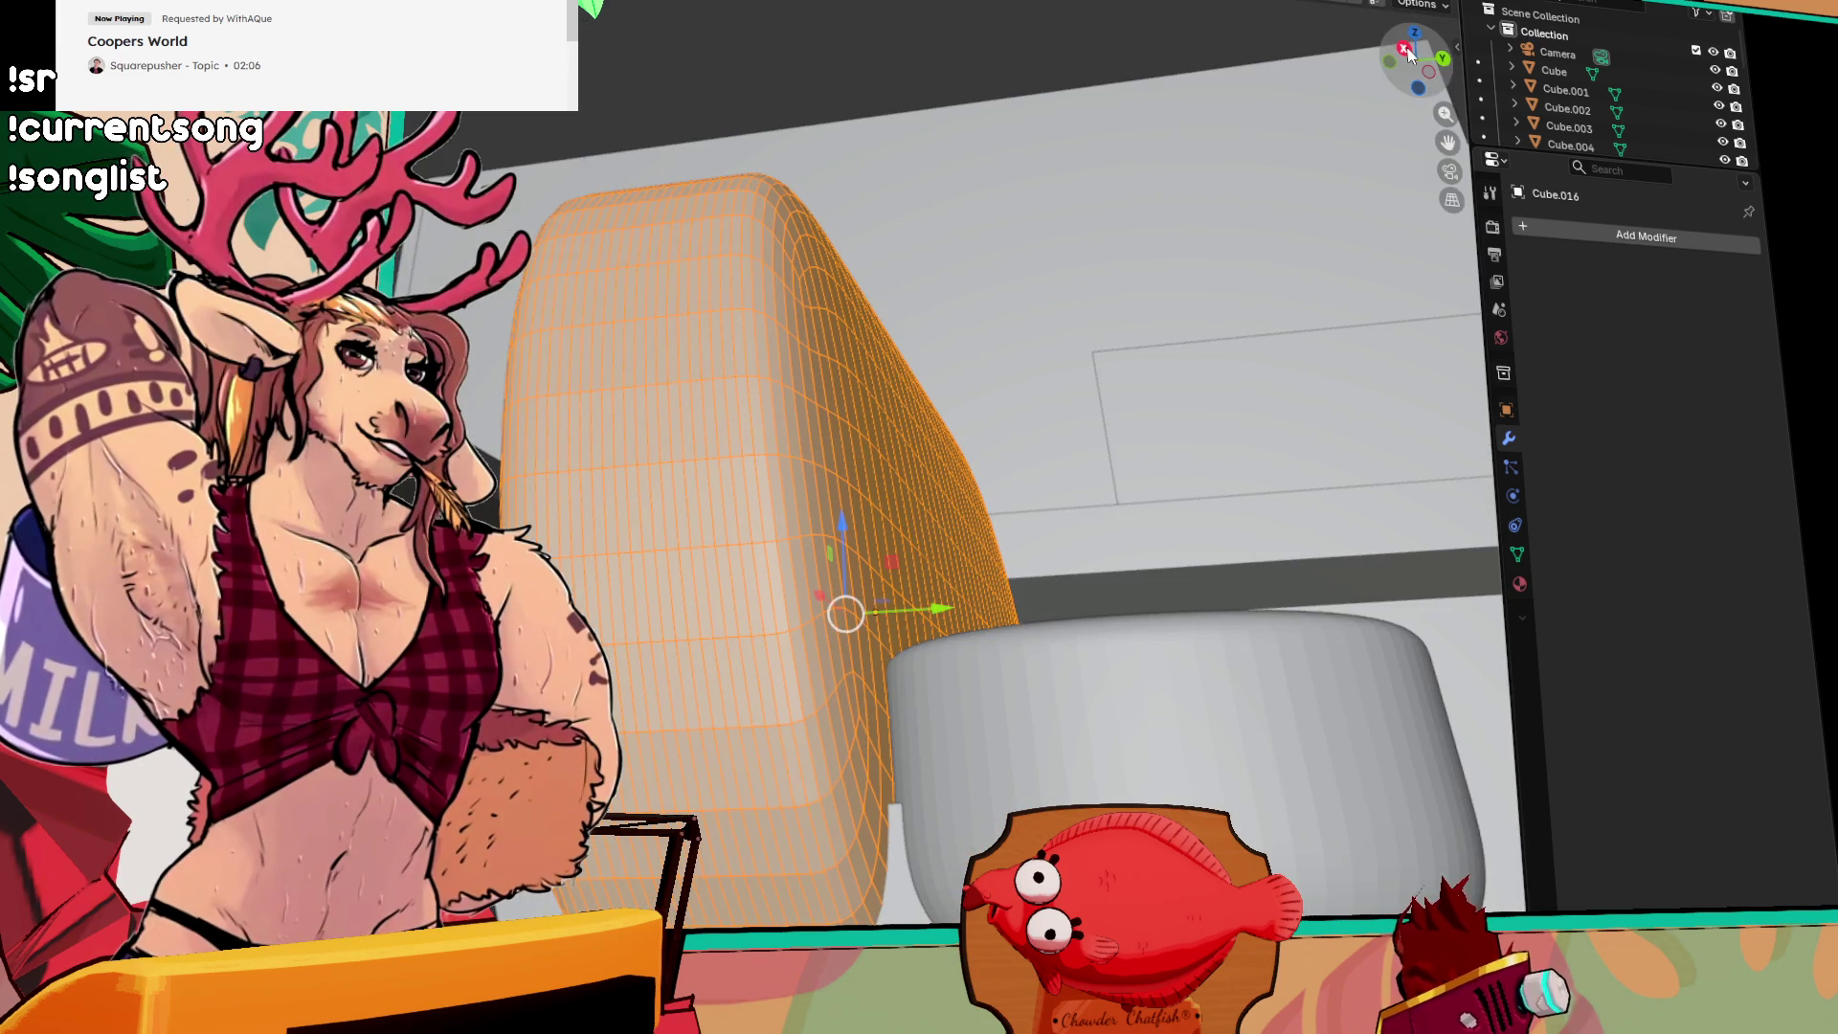
key("KP_0")
left_click_drag(1103, 307, 689, 148)
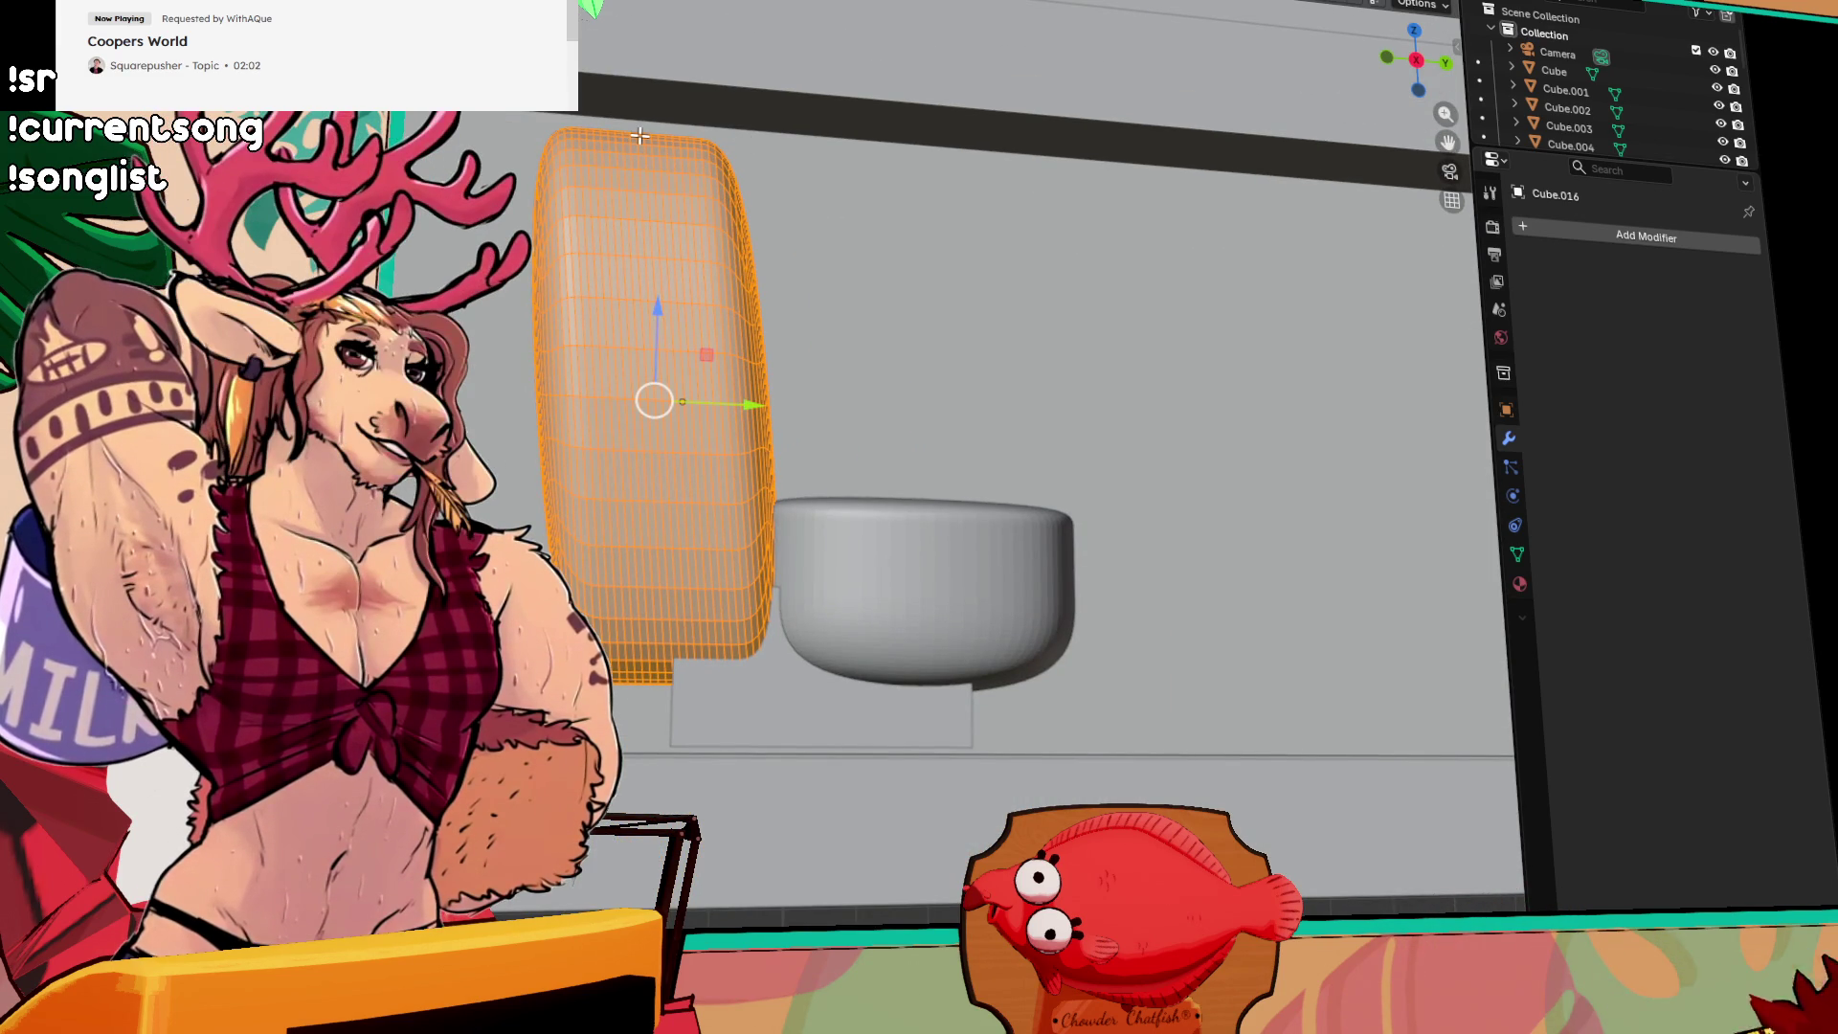
key("shift+z")
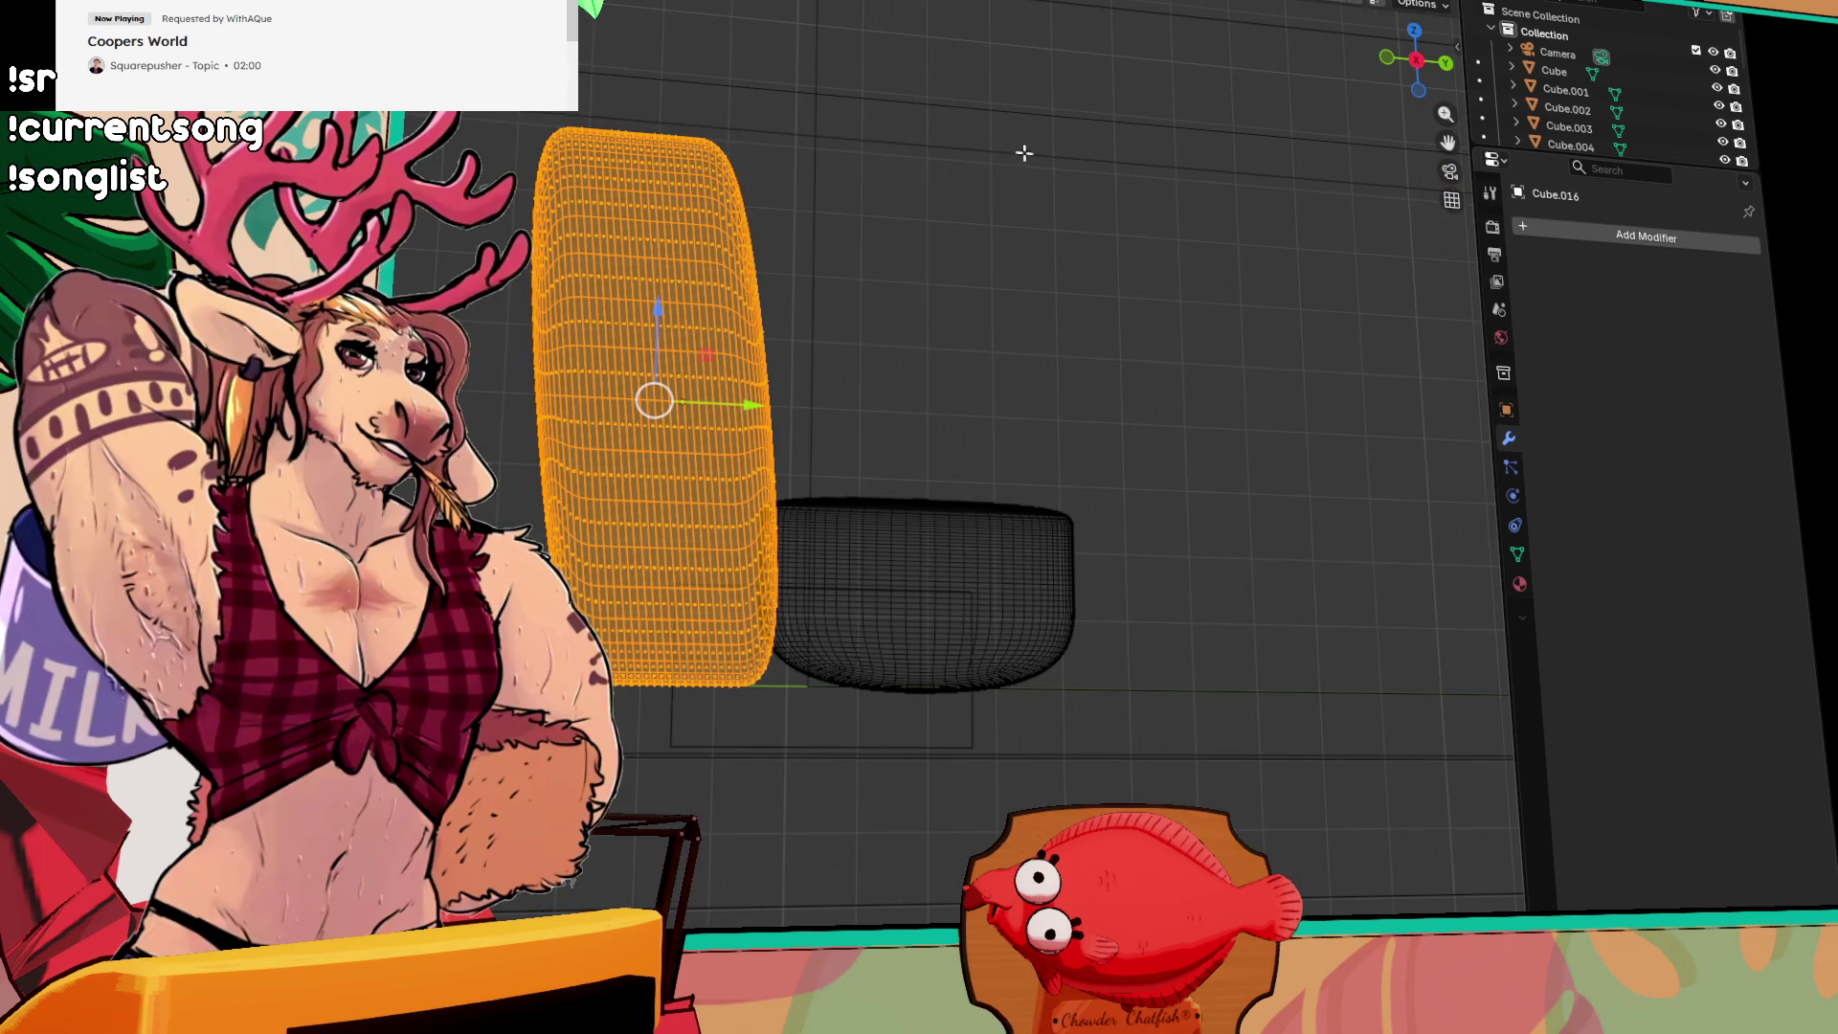
Step: Box-select the top band of backrest vertices
left_click_drag(513, 273, 793, 140)
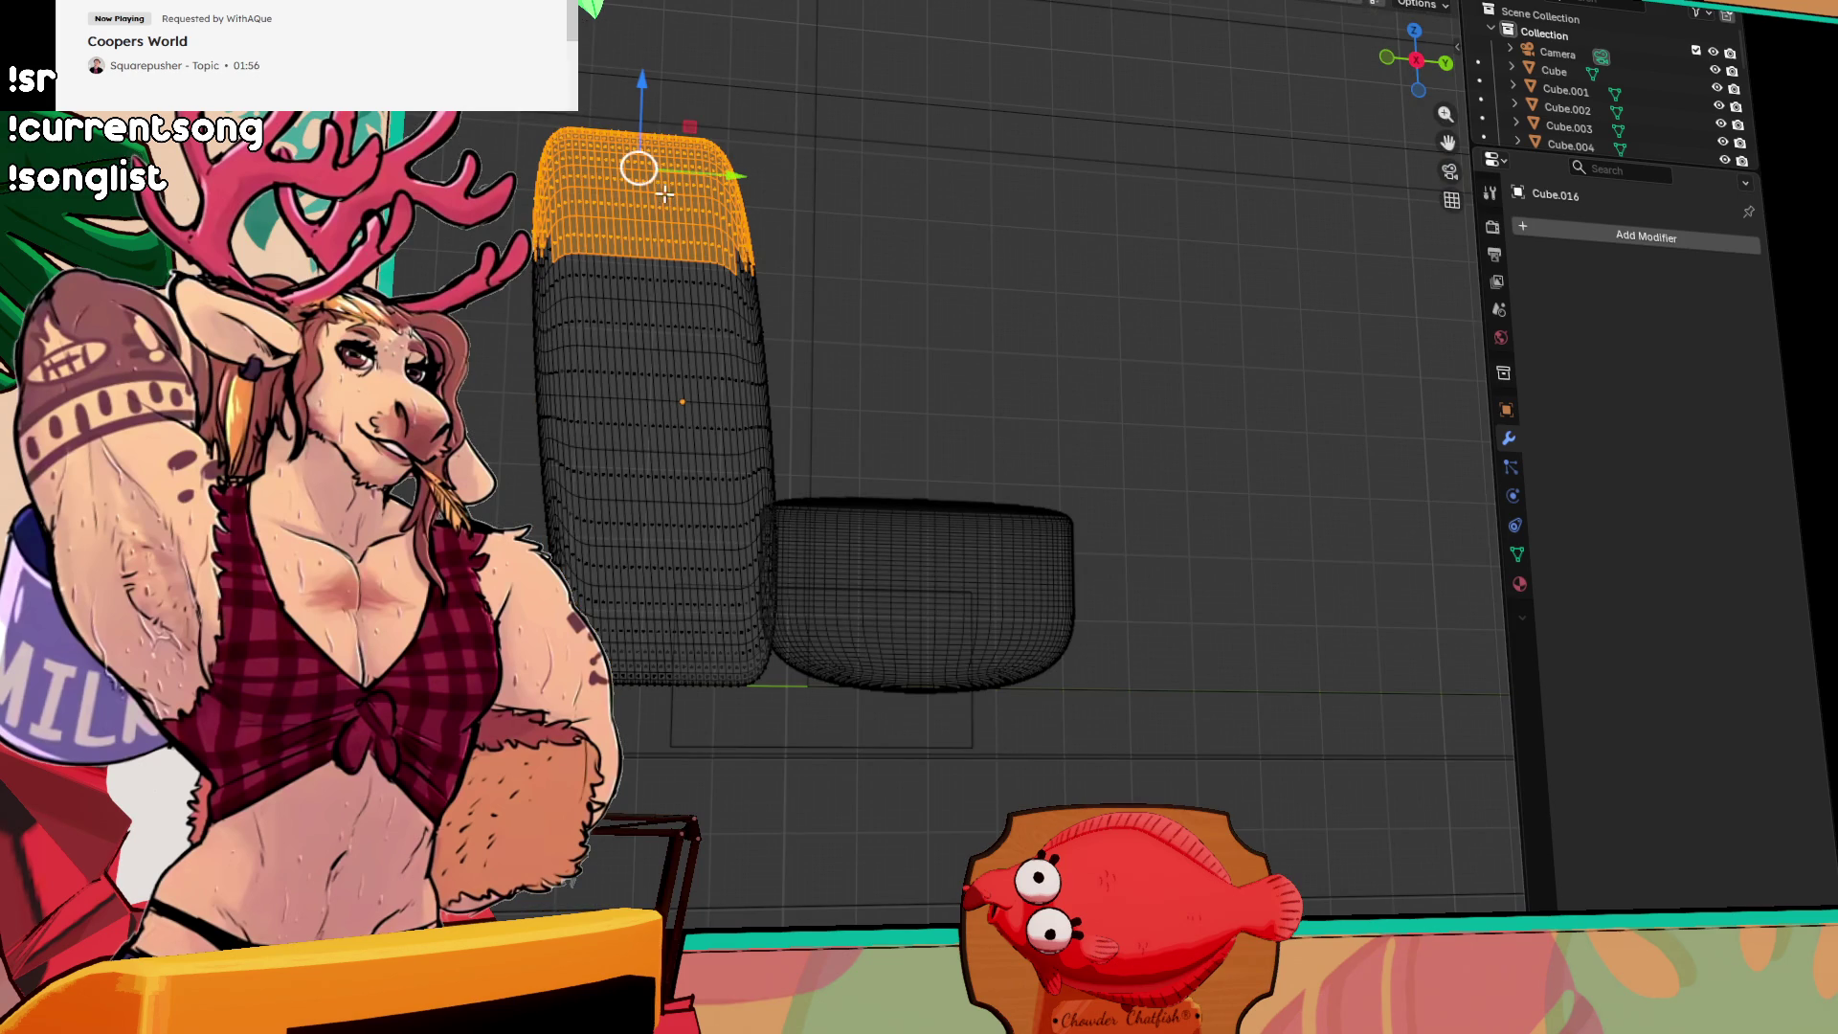
left_click_drag(725, 173, 756, 191)
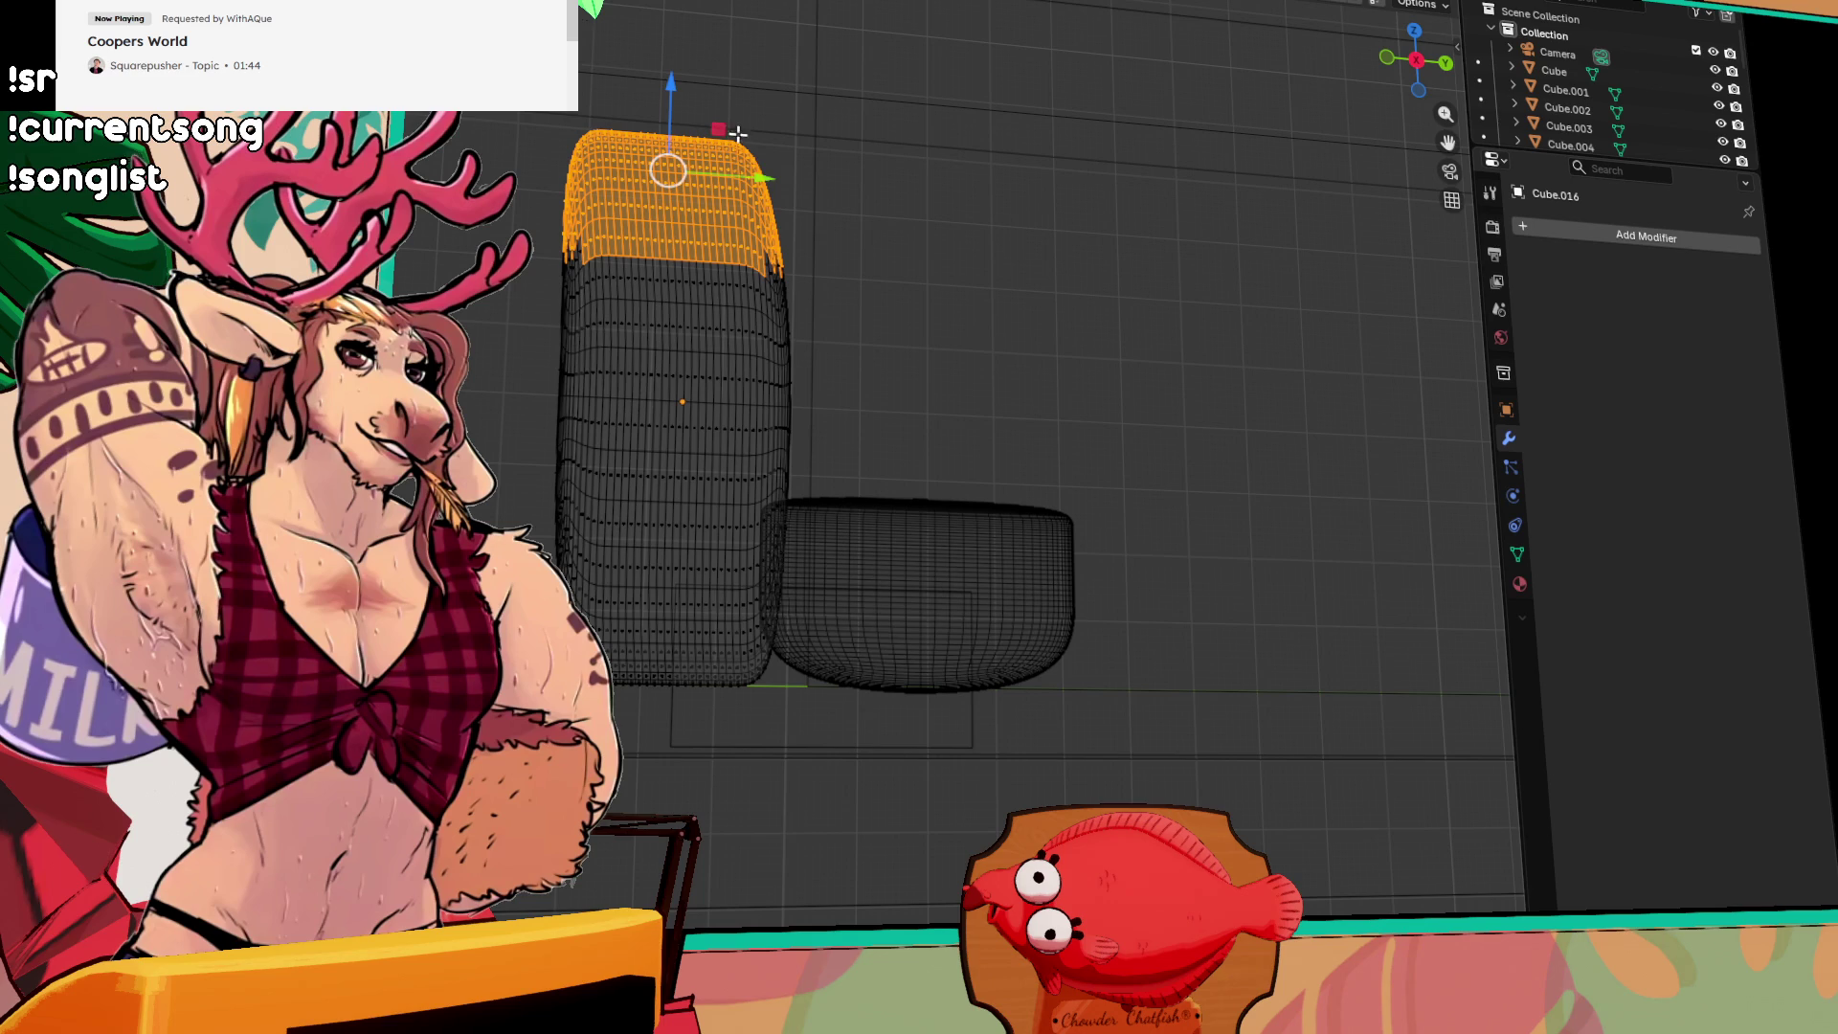
scroll(763, 177, "up", 2)
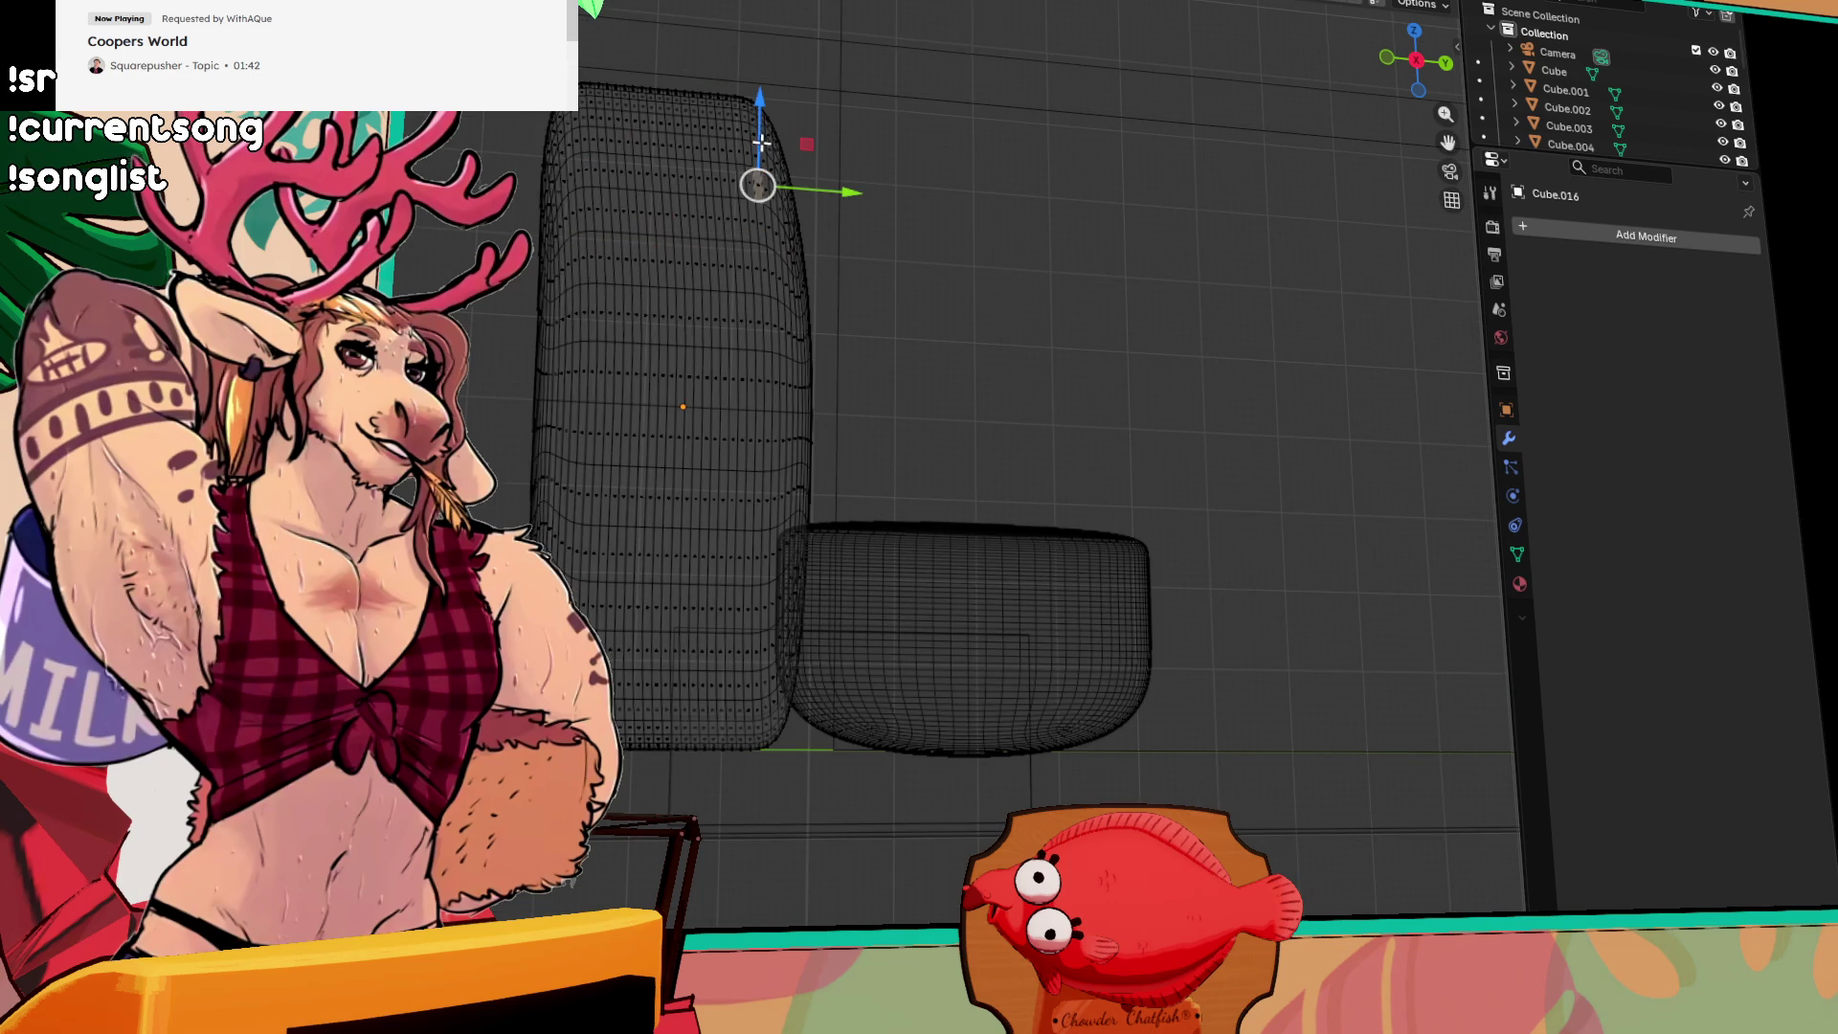
left_click_drag(536, 24, 852, 173)
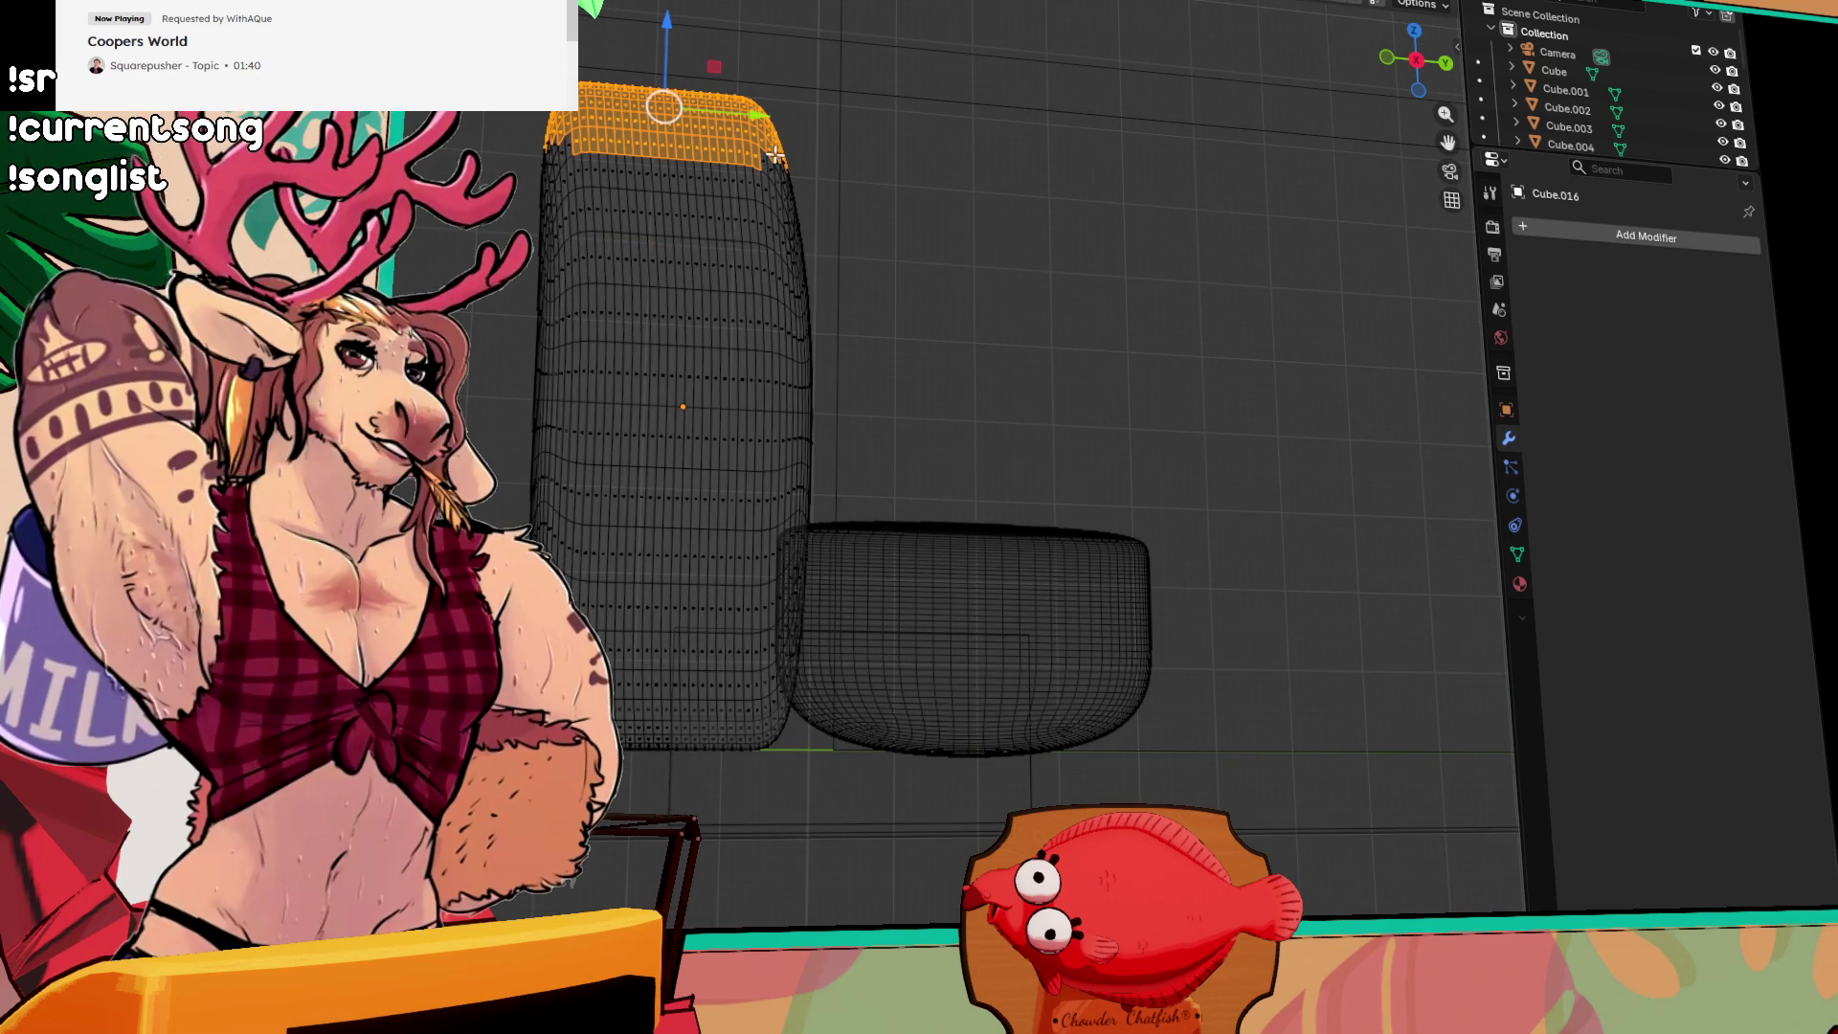
mouse_move(617, 38)
left_mouse_down()
mouse_move(962, 205)
mouse_move(801, 166)
mouse_move(771, 125)
left_mouse_up()
Step: Shift the backrest's topmost edge loop along Y with proportional smooth falloff
scroll(772, 125, "up", 10)
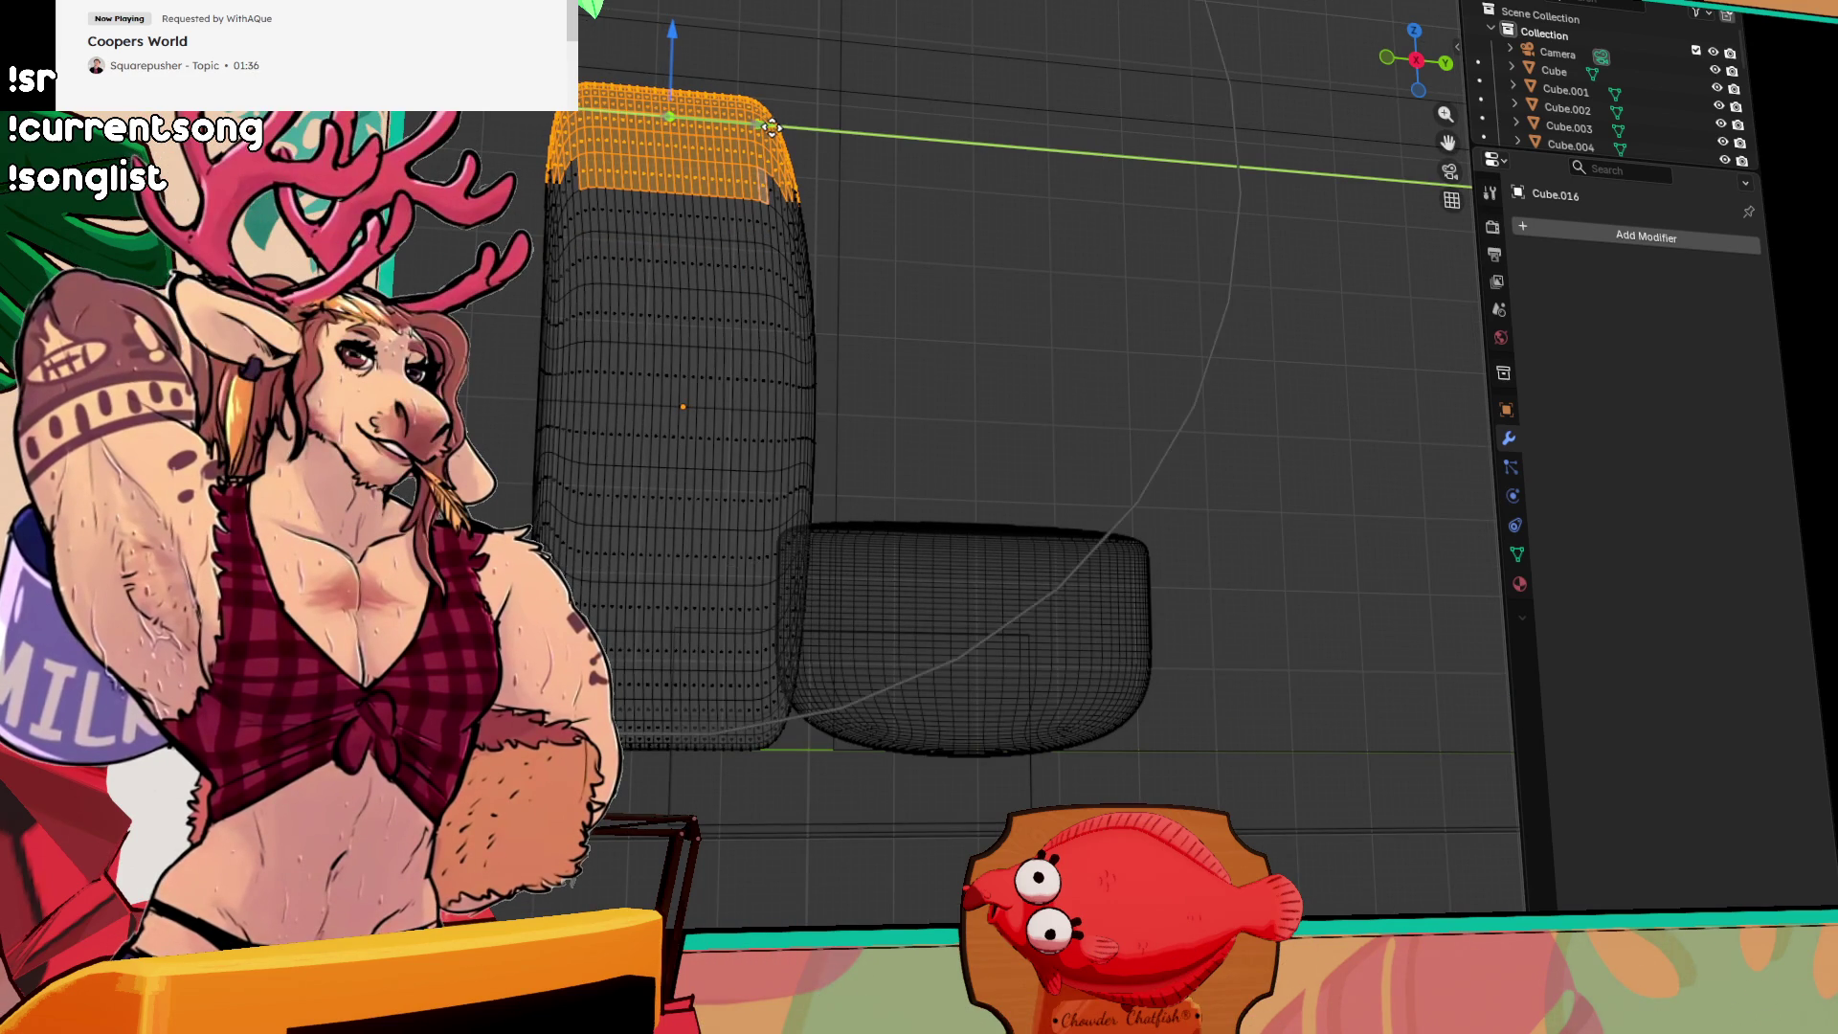
scroll(773, 125, "up", 4)
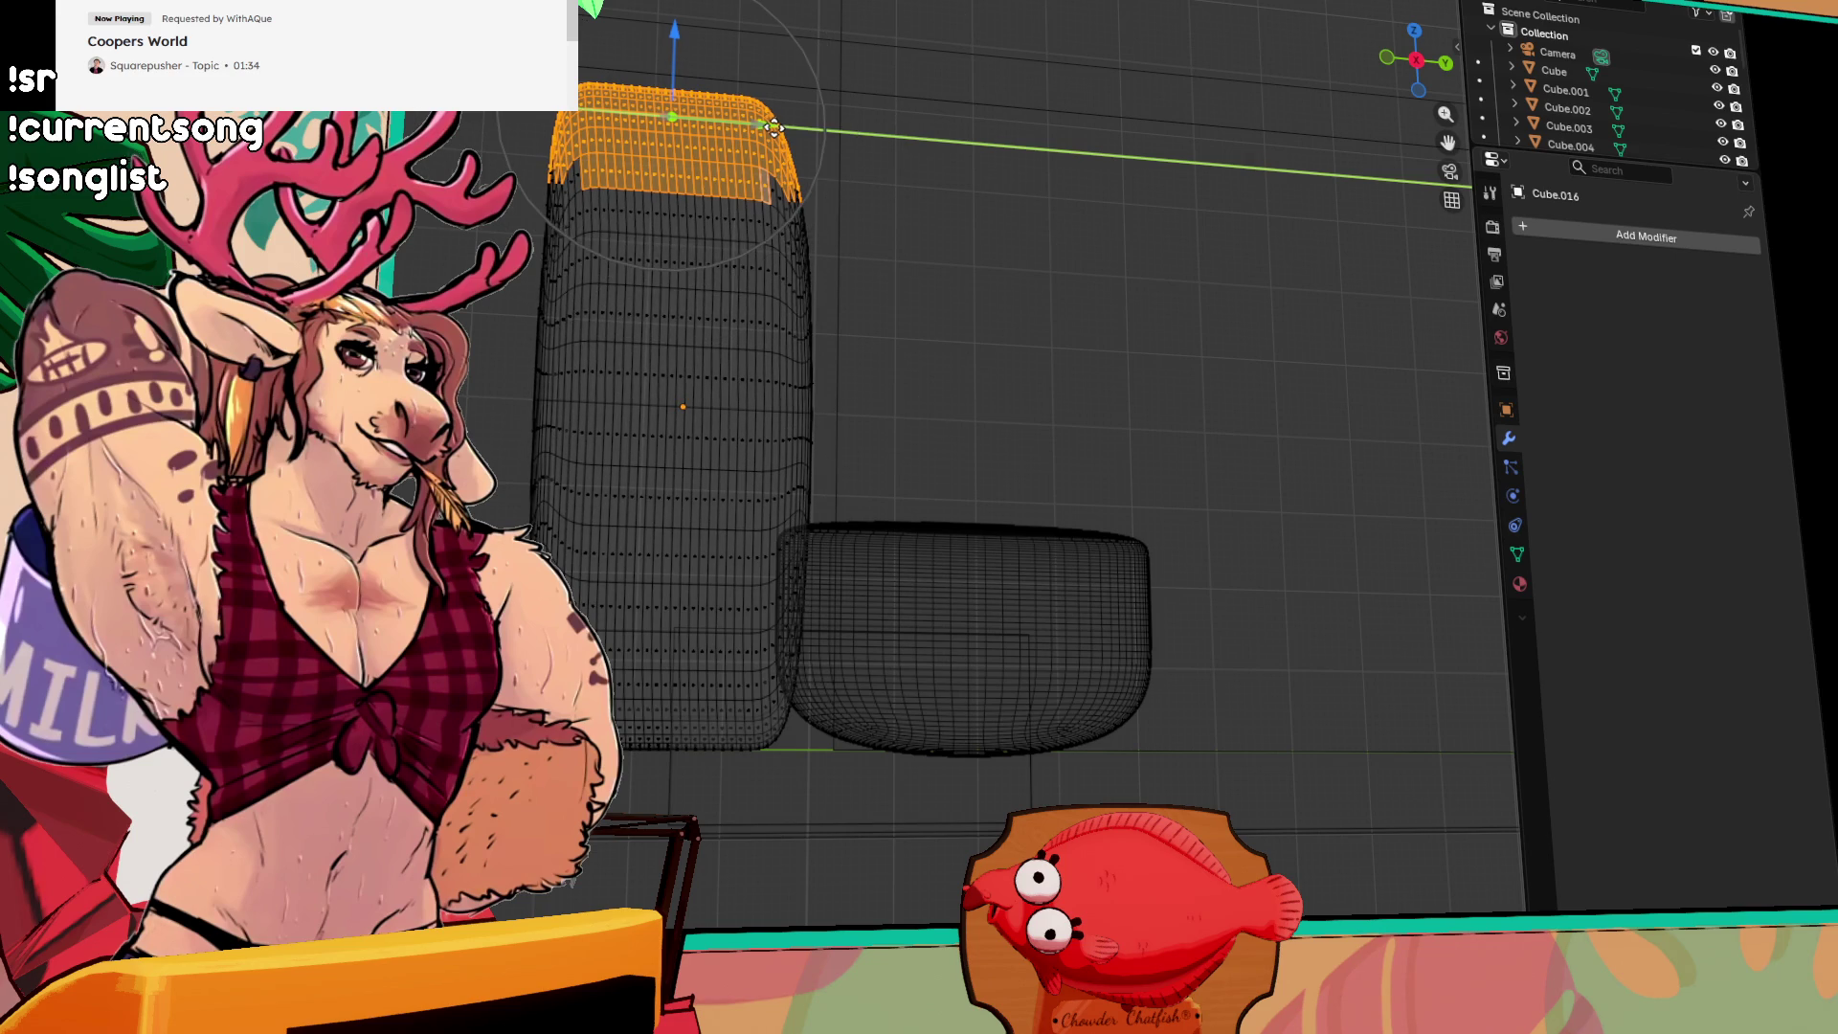
left_click_drag(775, 126, 776, 127)
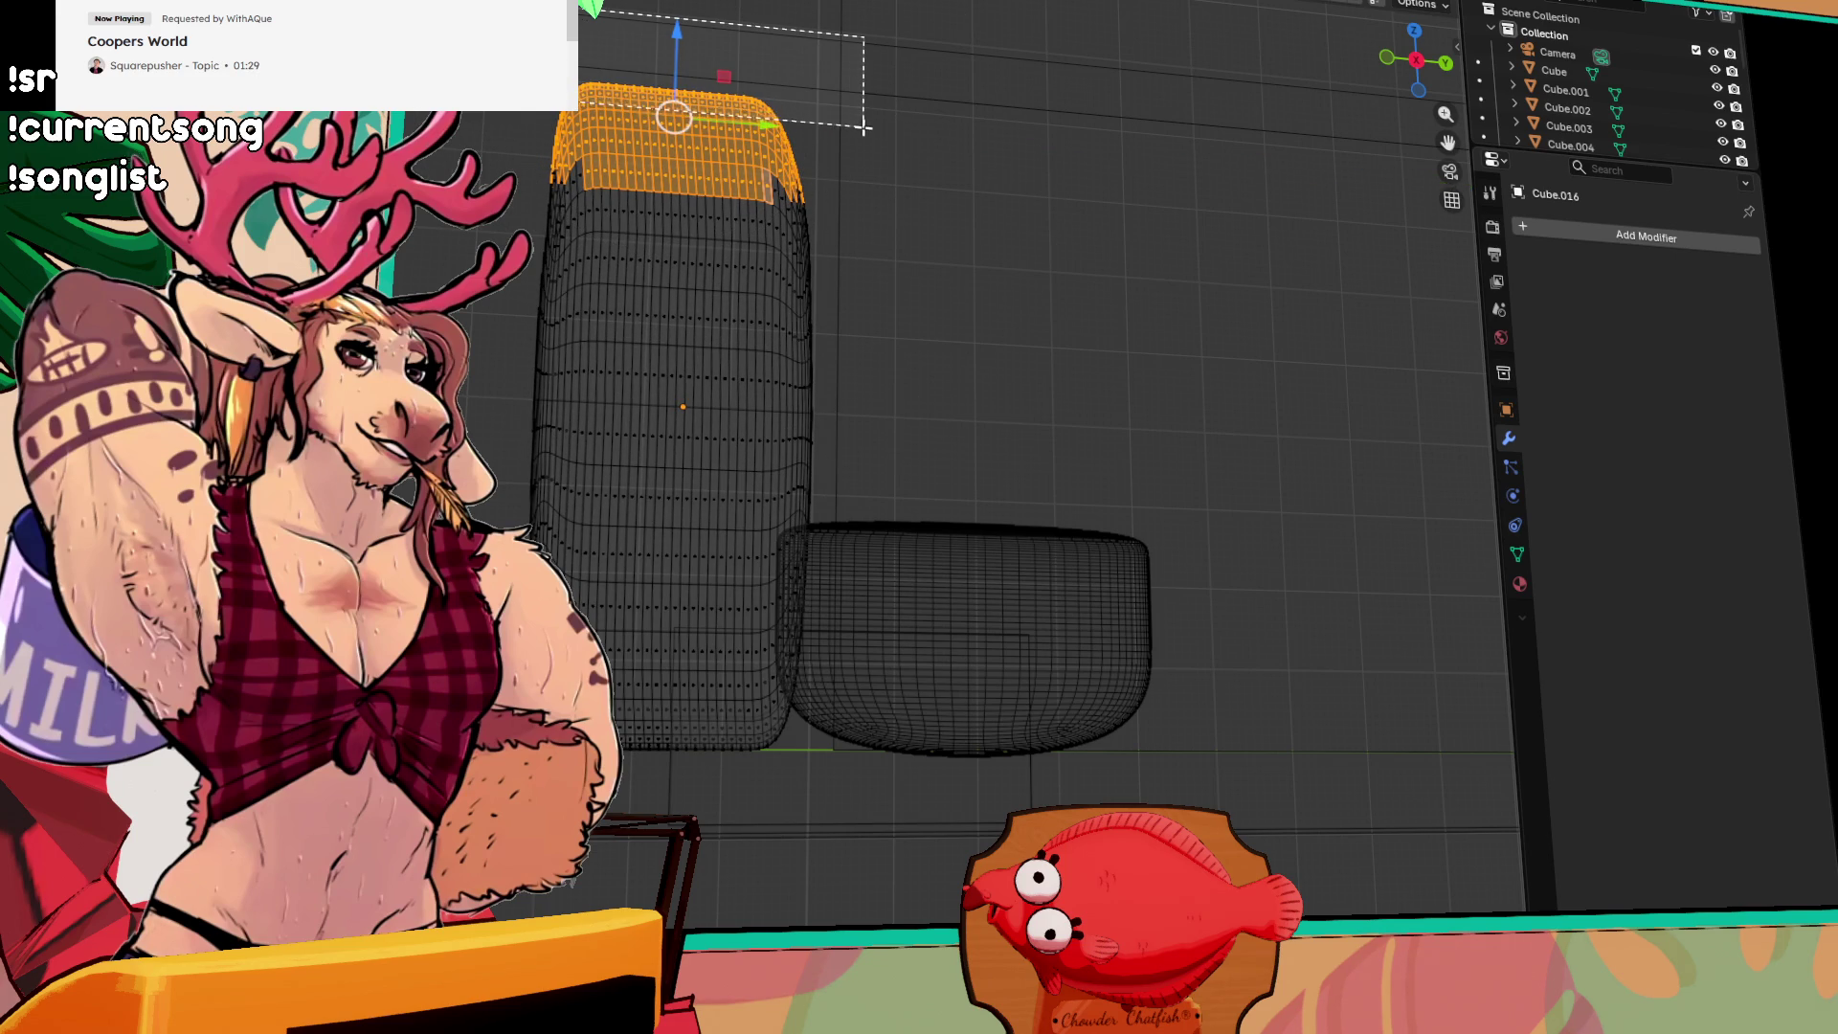
left_click(785, 127, "alt")
left_click_drag(764, 108, 781, 103)
scroll(967, 250, "down", 5)
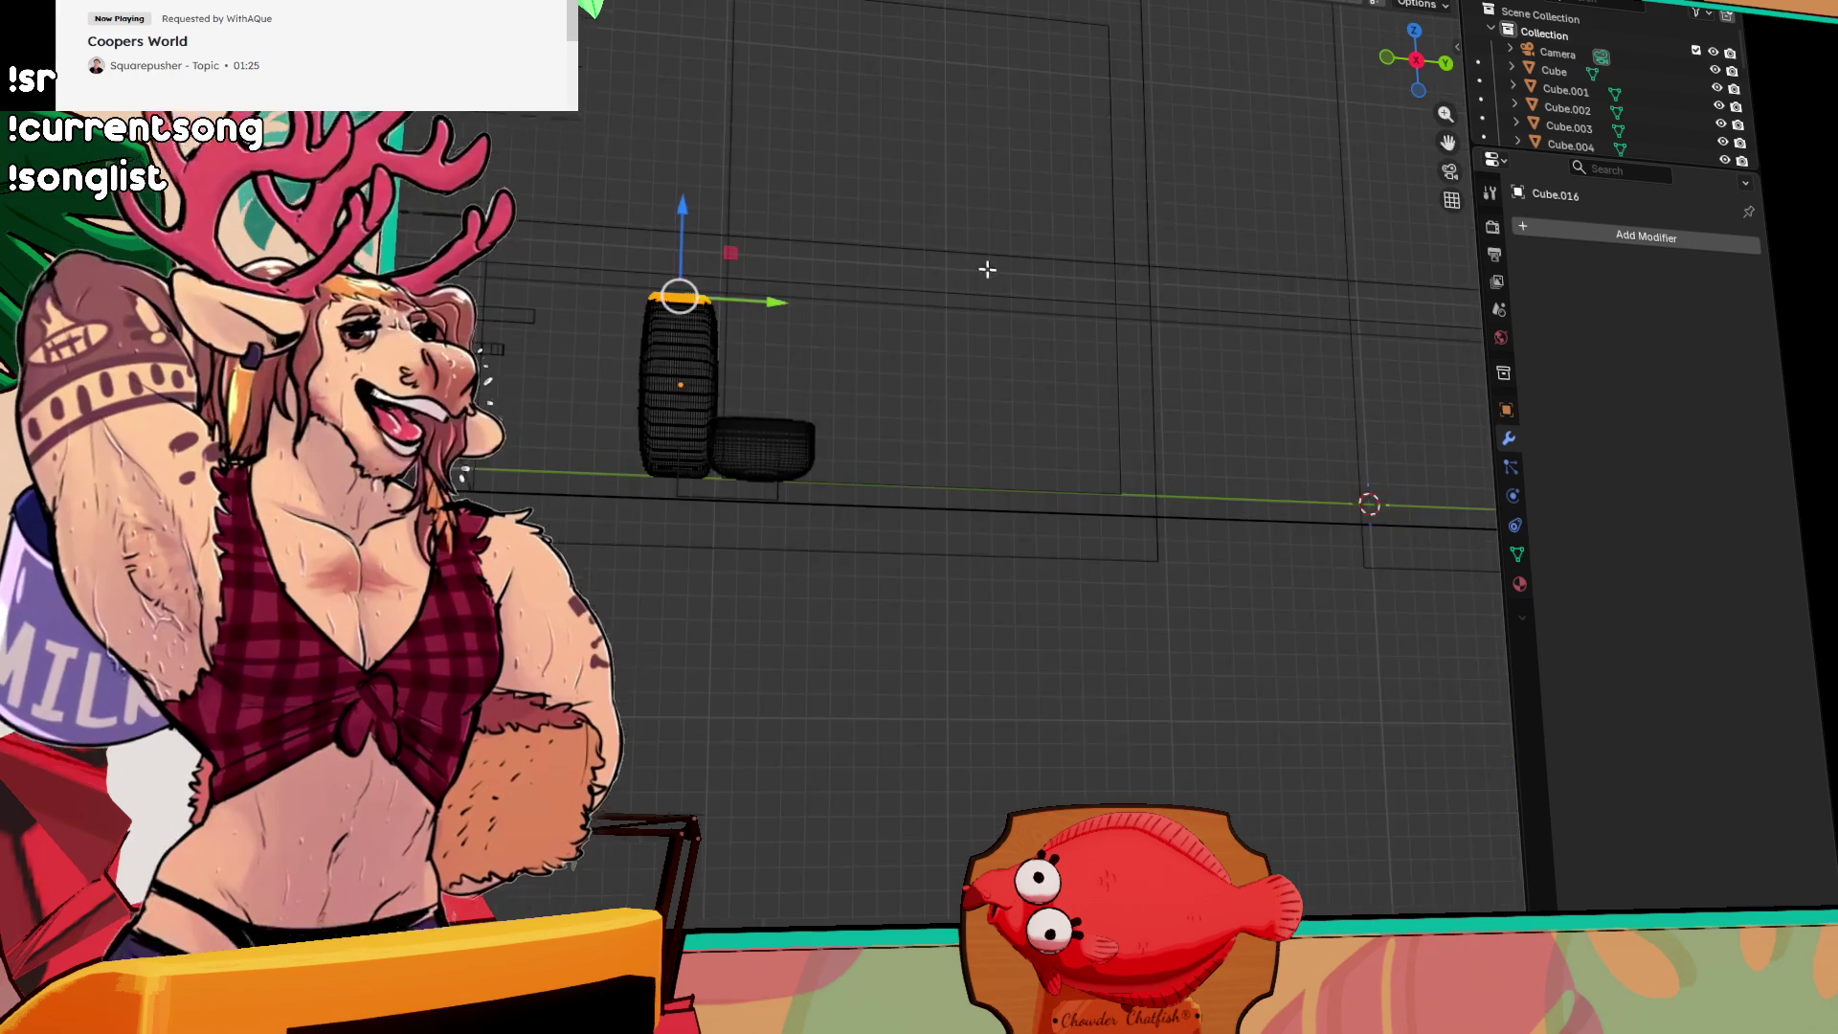
Step: Return to Object Mode and slide the backrest slightly along Y
scroll(957, 297, "up", 5)
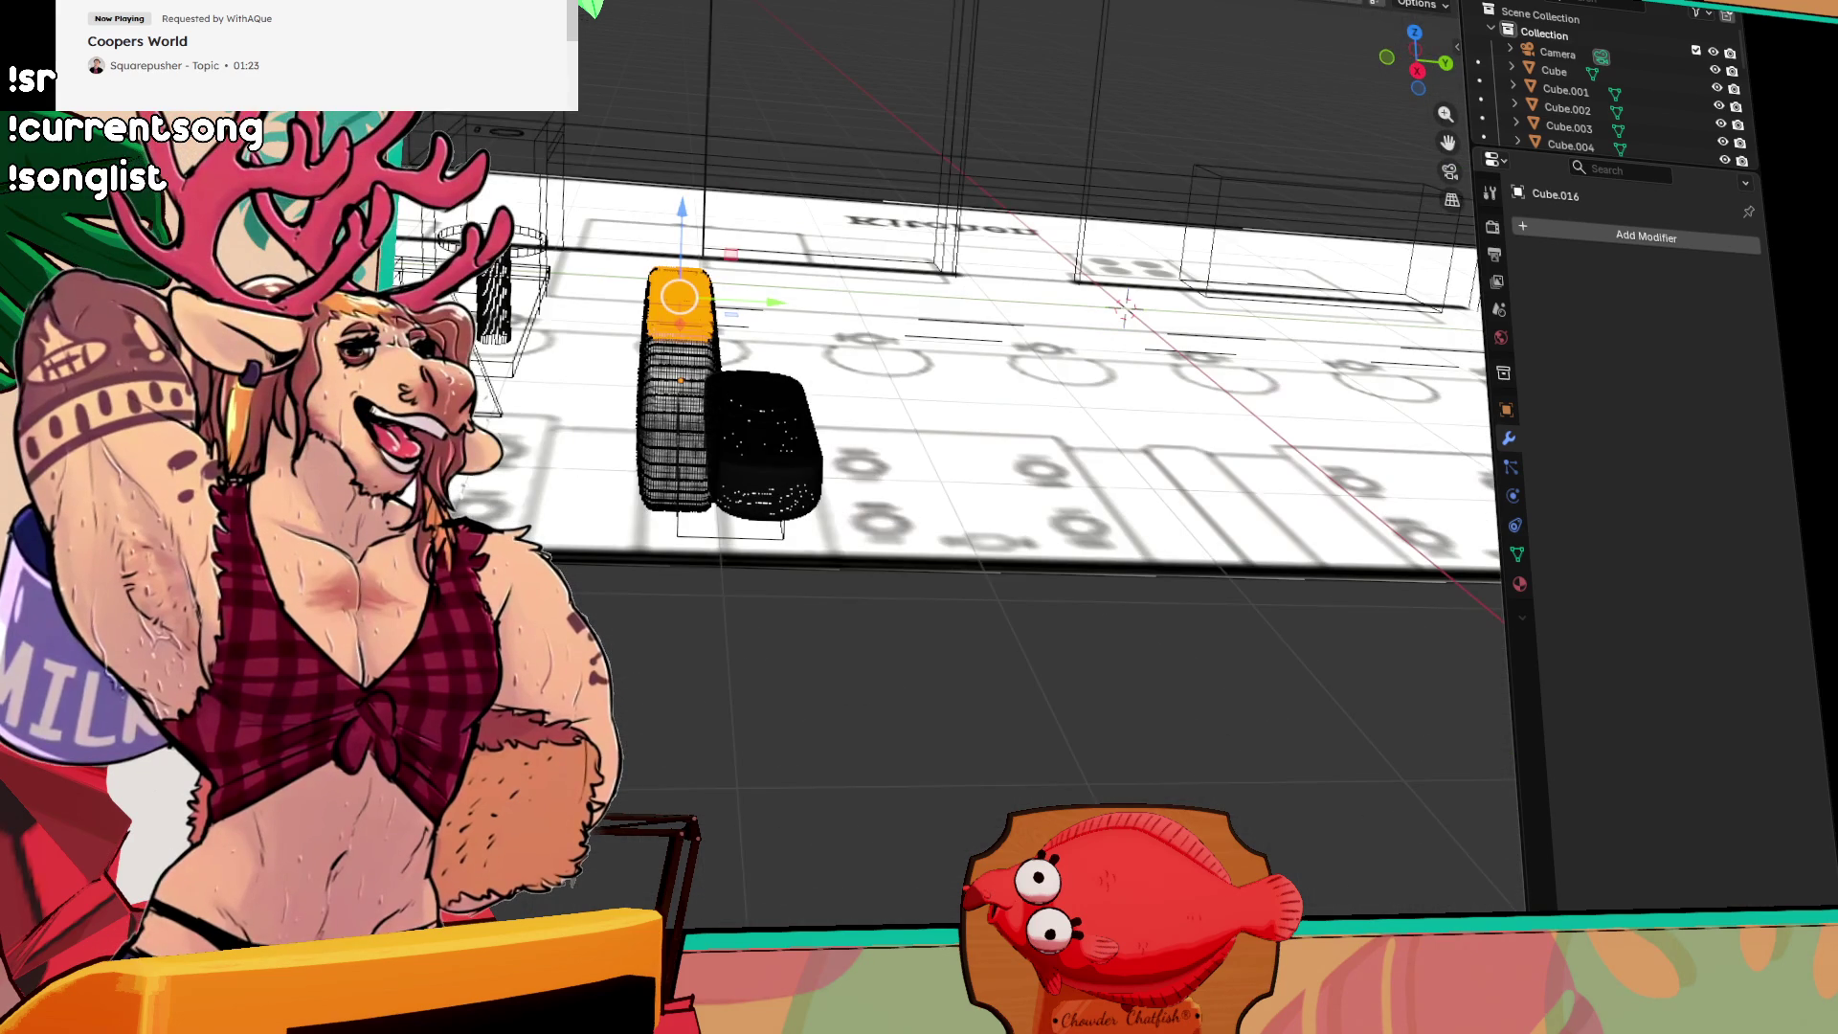
key("a")
key("Tab")
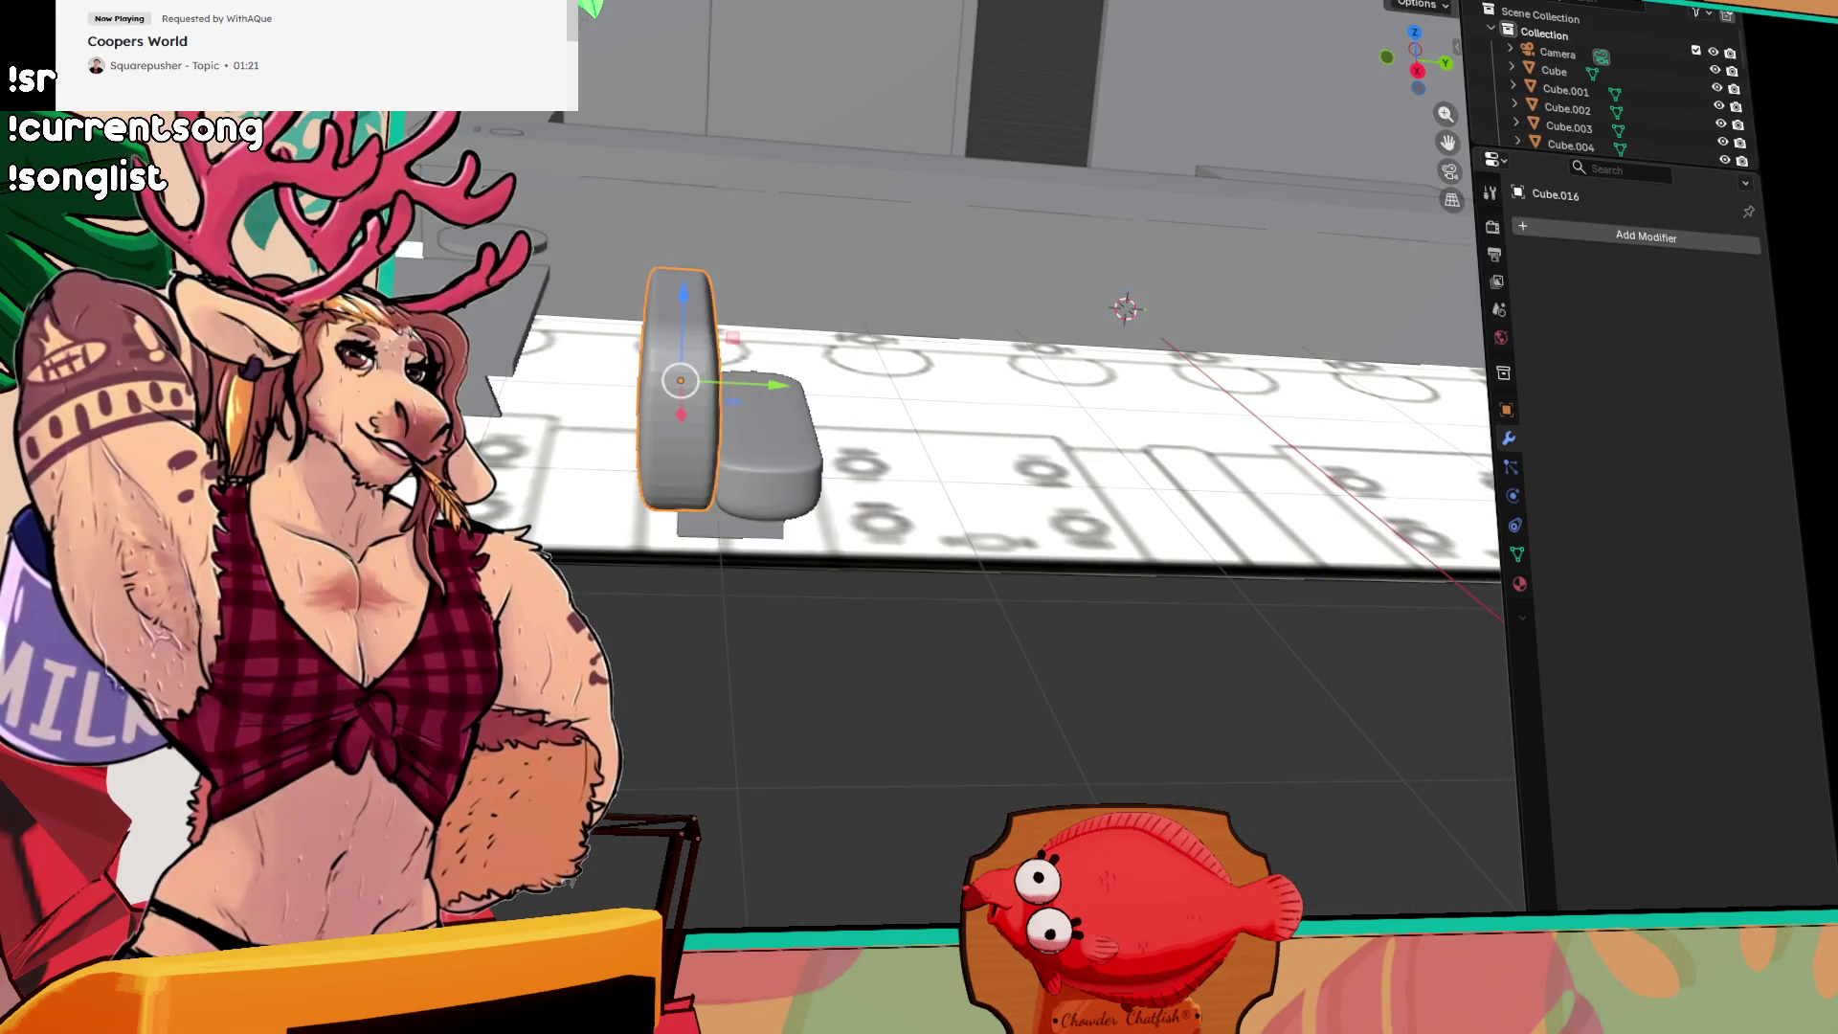
scroll(976, 406, "up", 3)
scroll(977, 407, "down", 4)
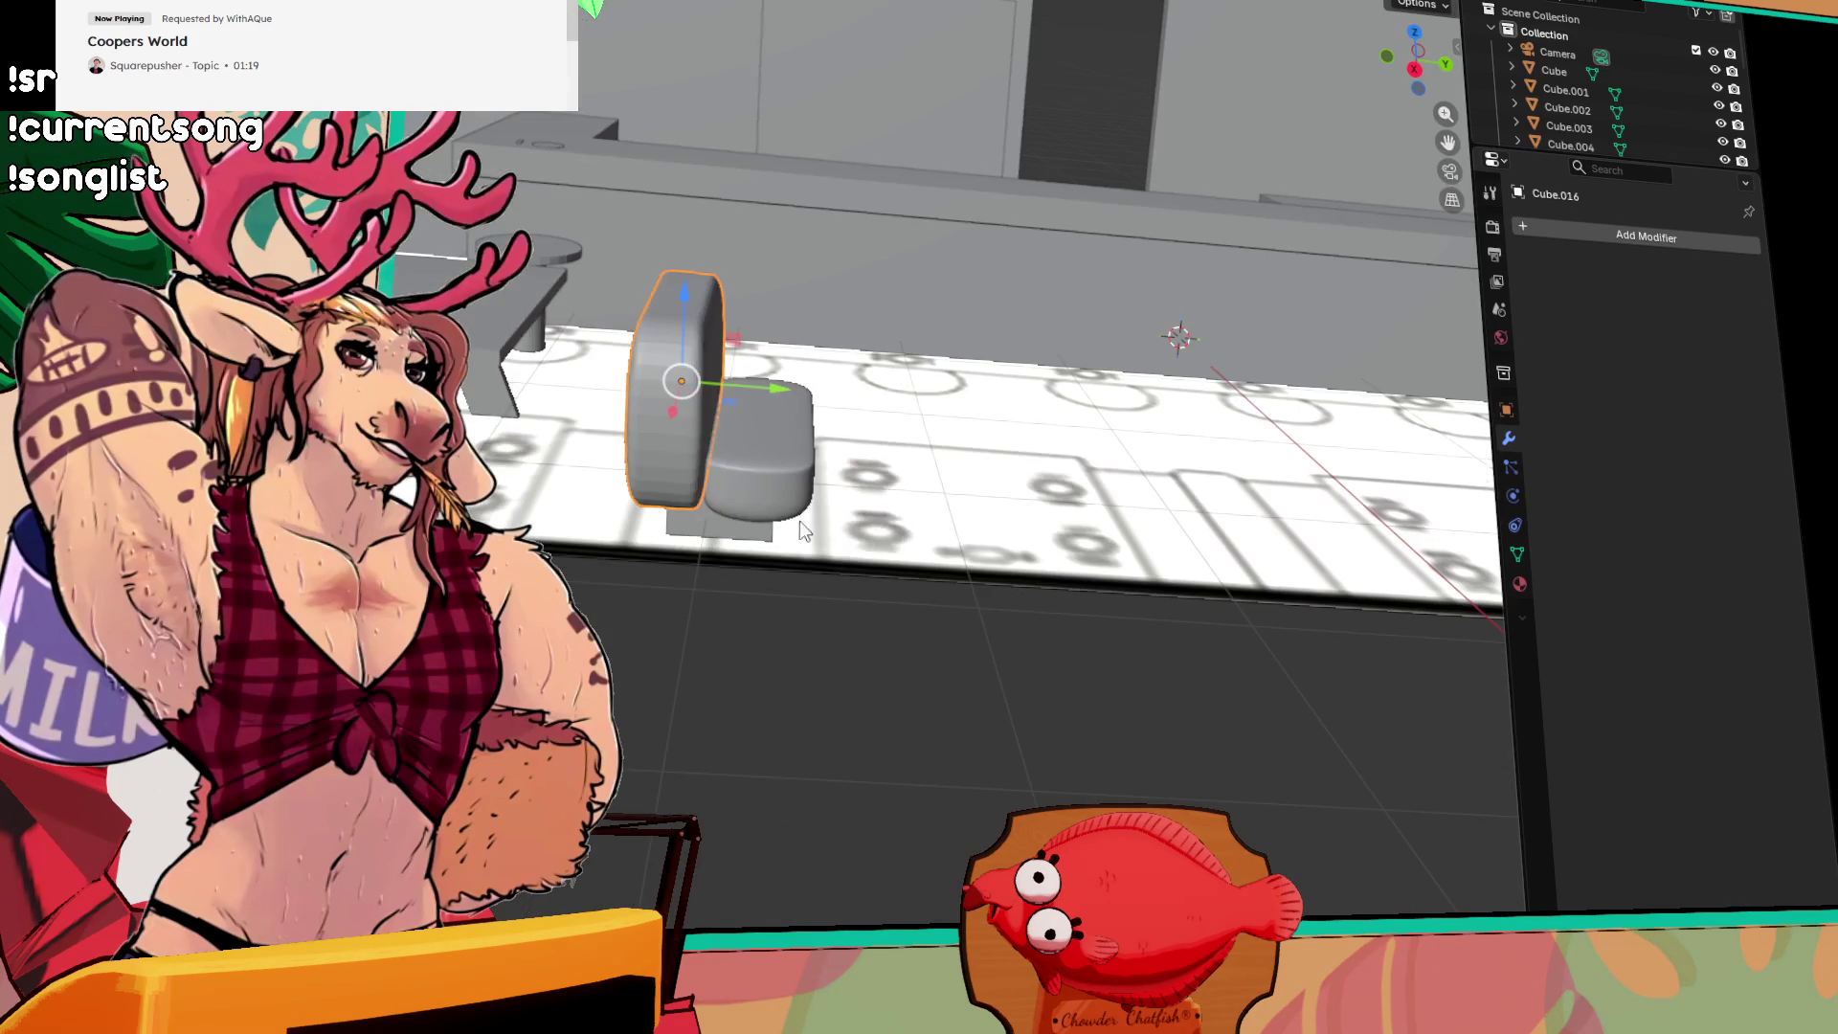
scroll(678, 490, "up", 2)
left_click(683, 401)
left_click_drag(771, 388, 781, 384)
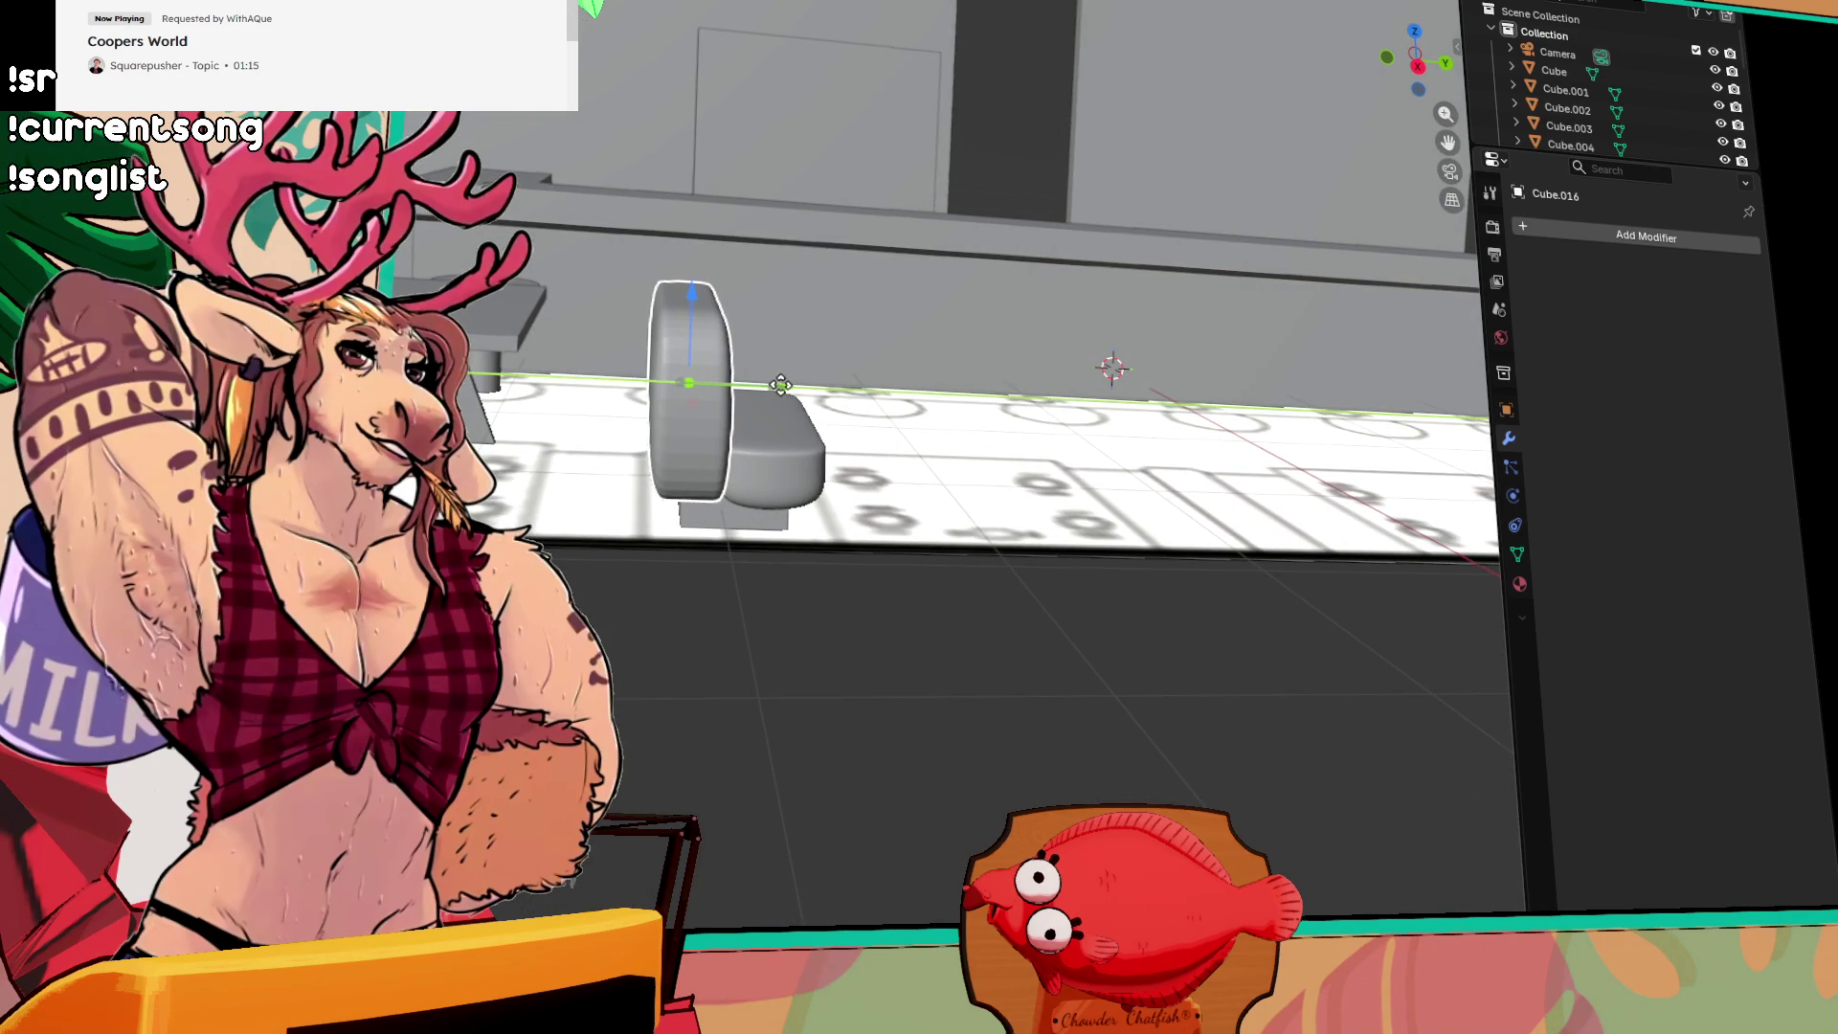
Step: Undo a stray cushion duplicate, then scale base Cube.015 wider along Y and slide it under the seat
left_click(726, 456)
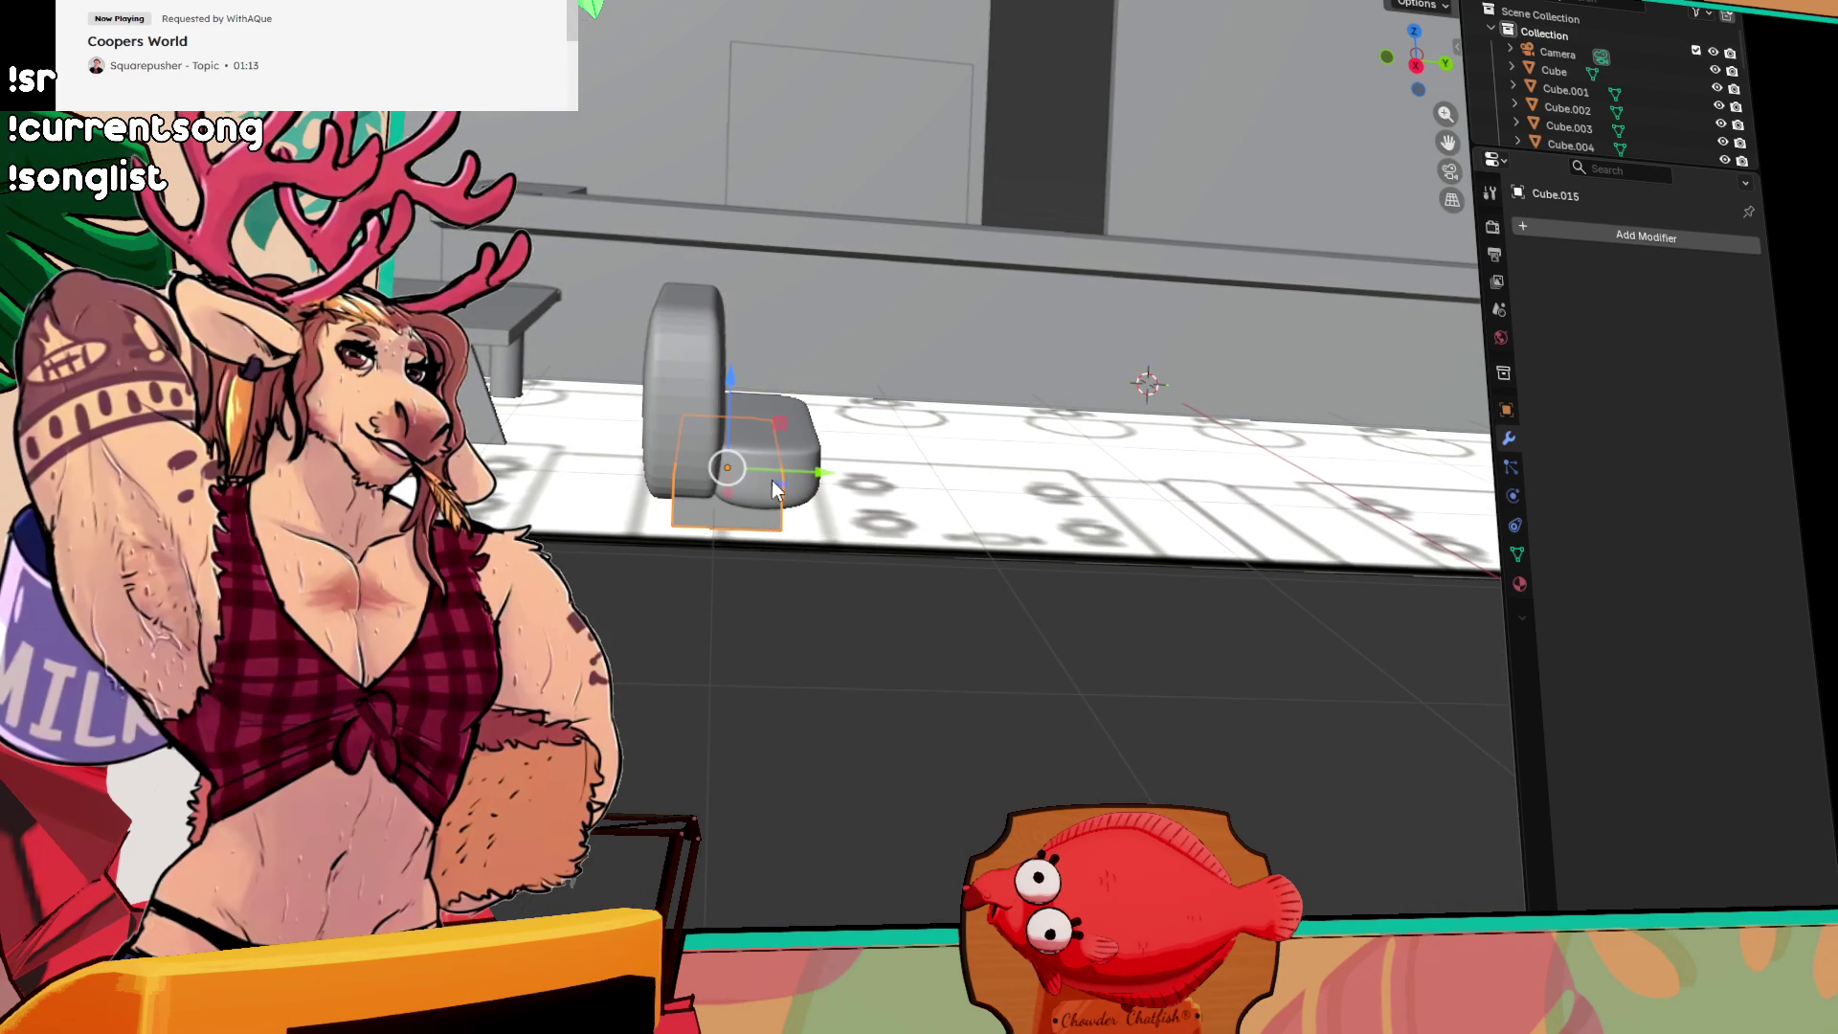
left_click(798, 431)
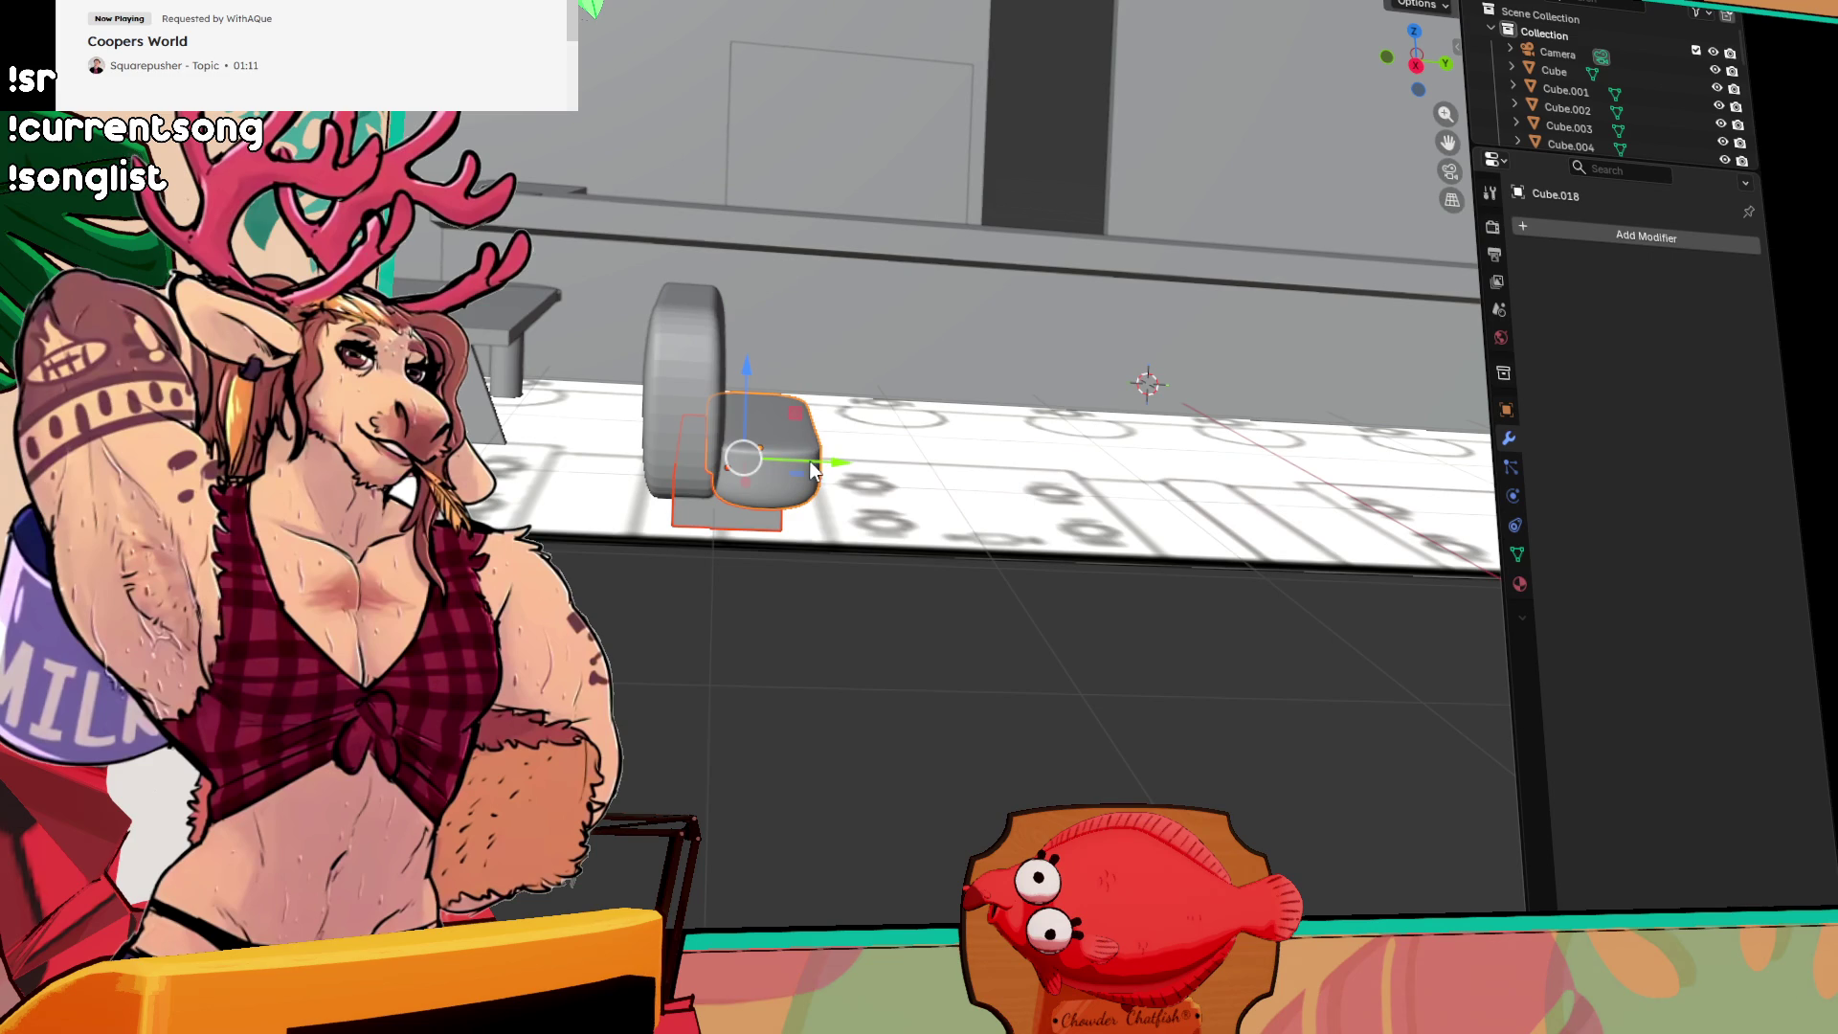
key("shift+d")
key("y")
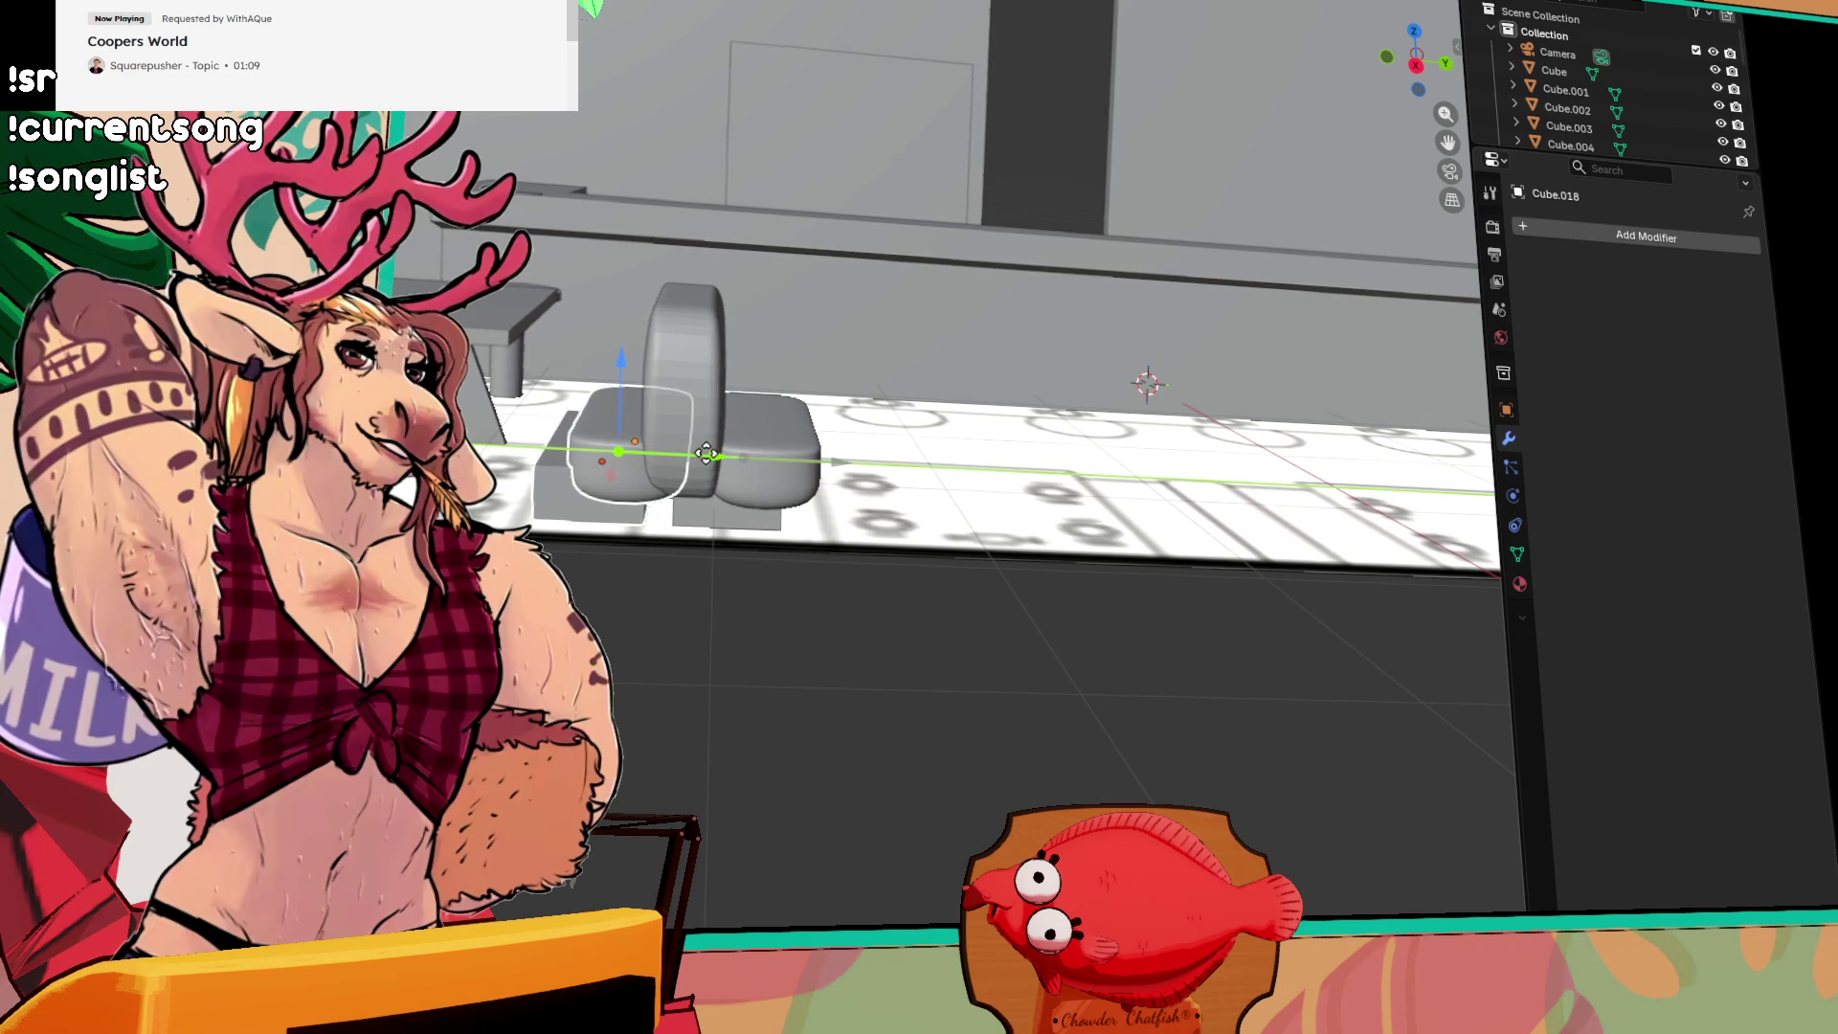
left_click(711, 484)
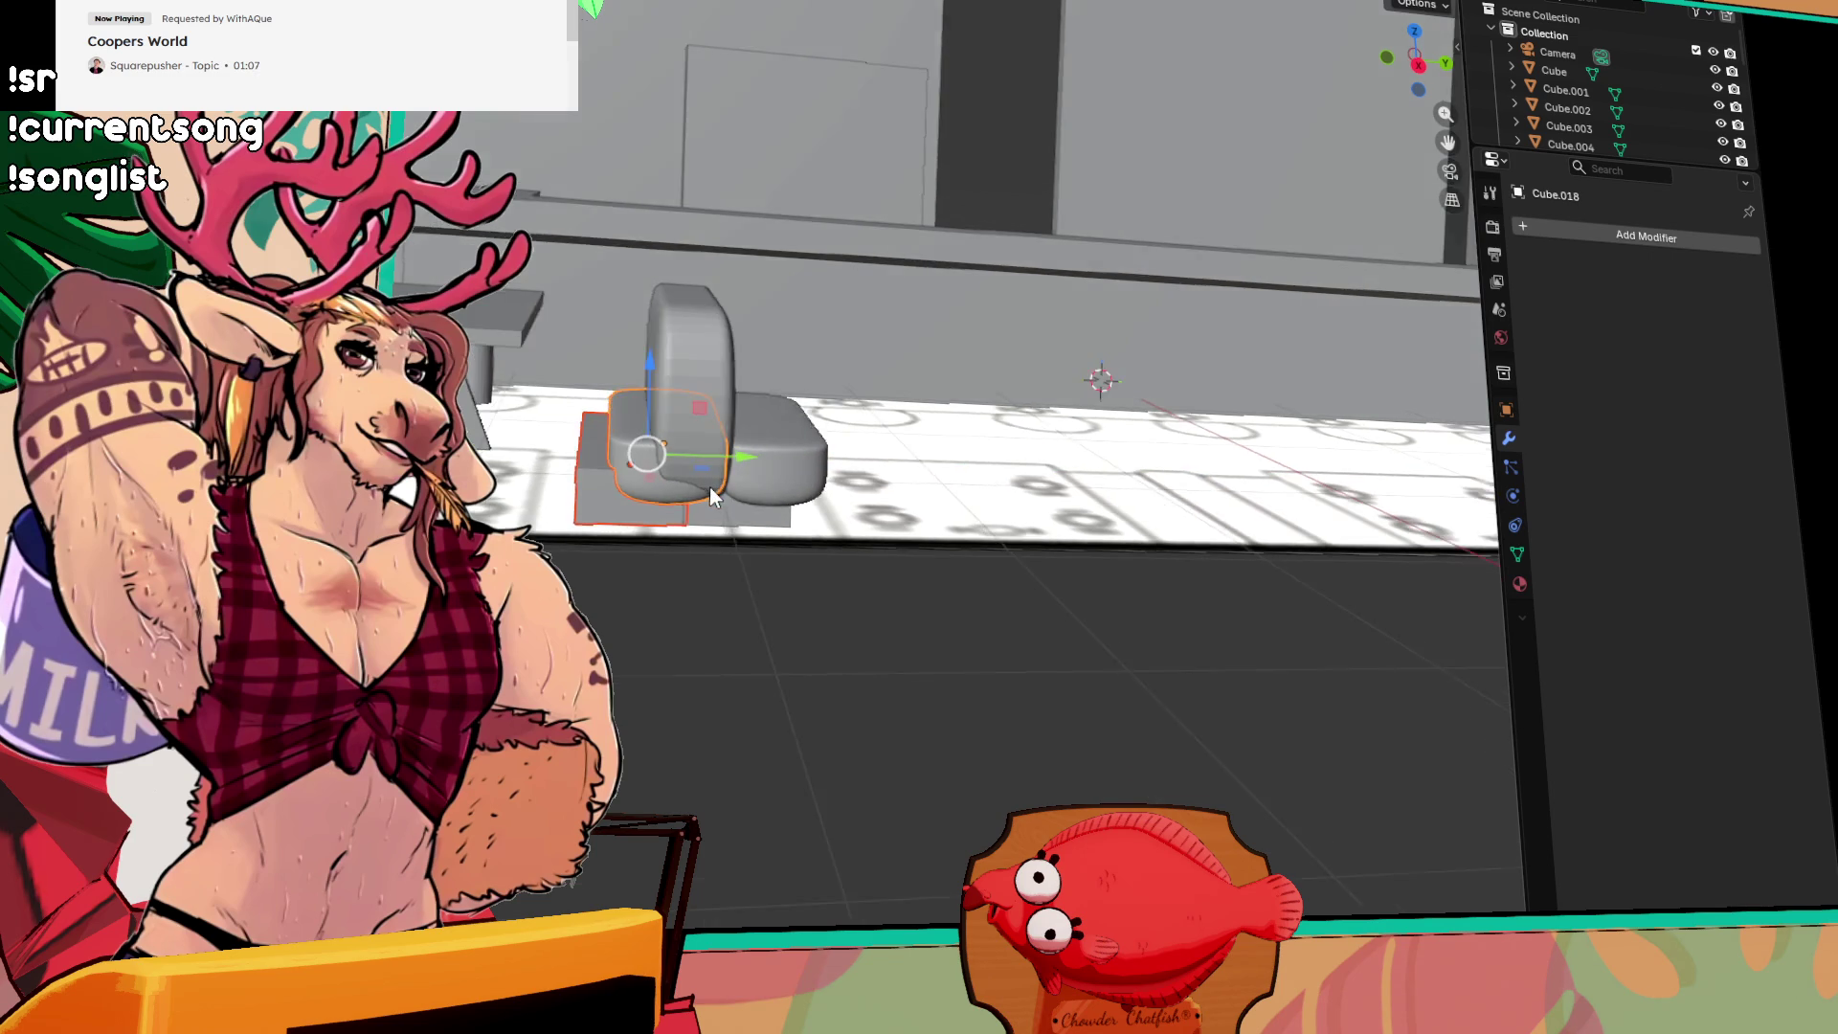
left_click(689, 599)
key("ctrl+z")
key("ctrl+z")
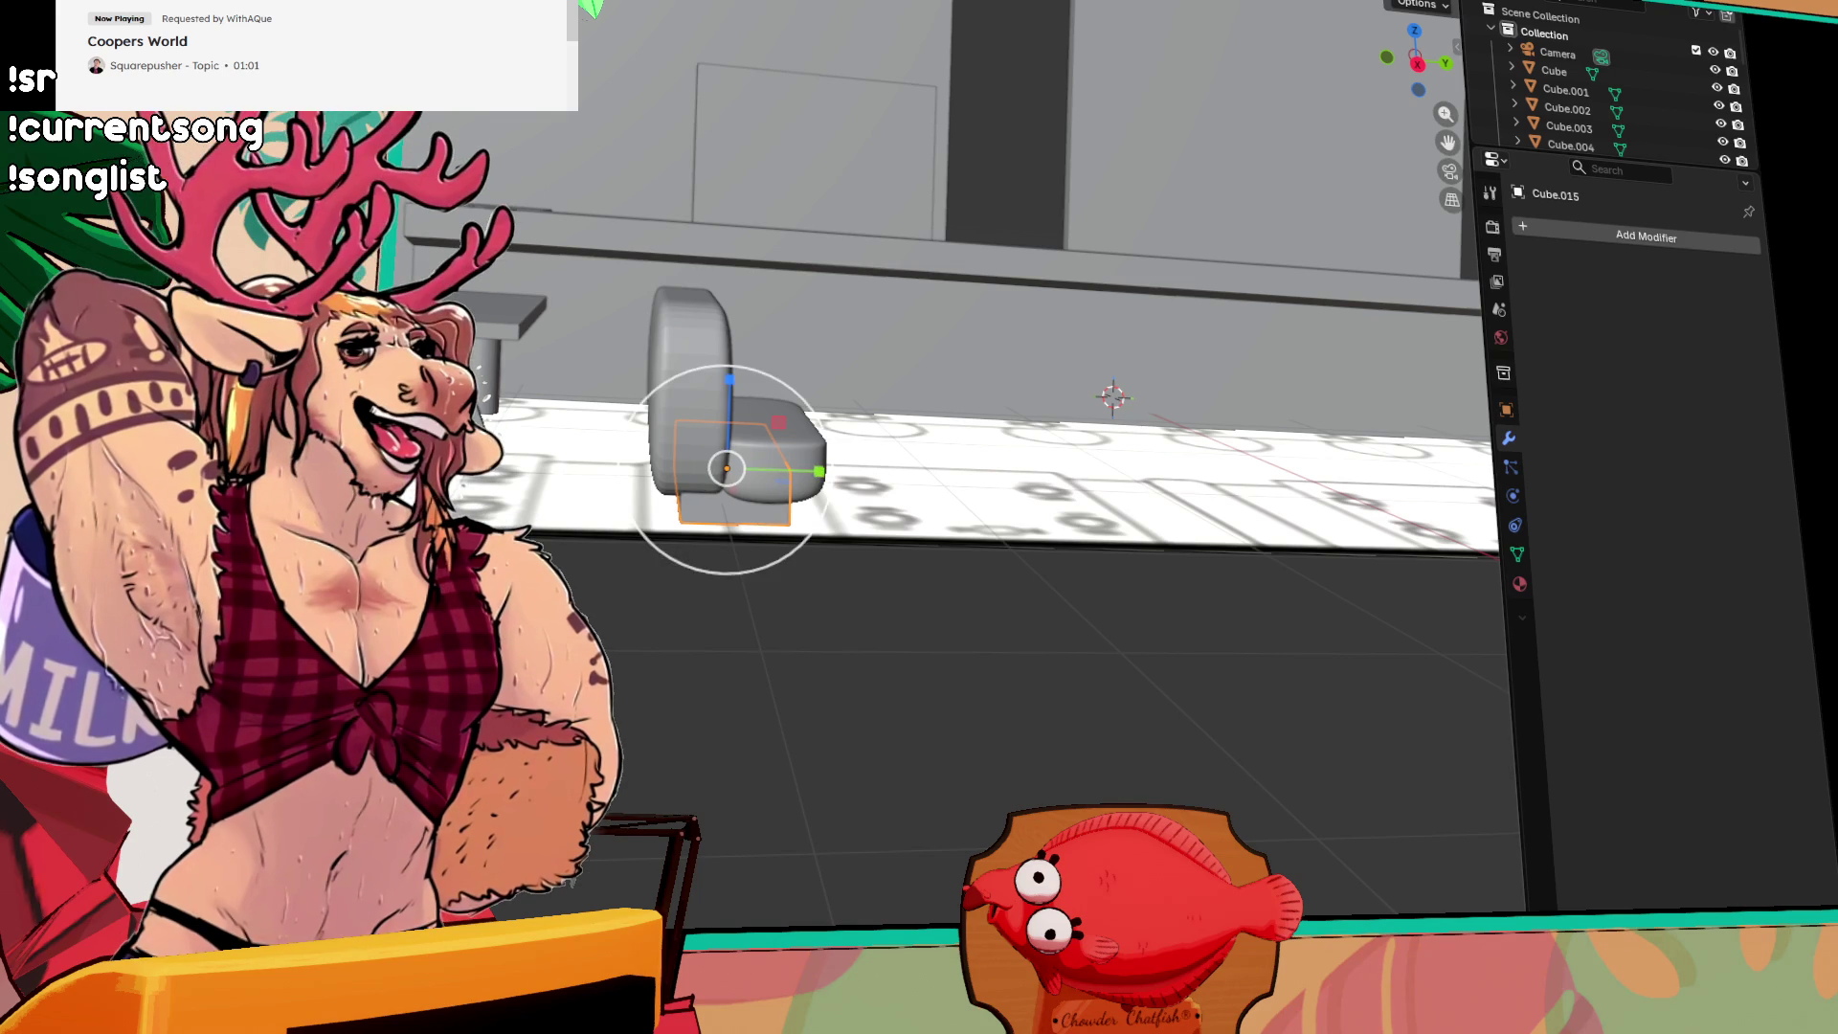
key("s")
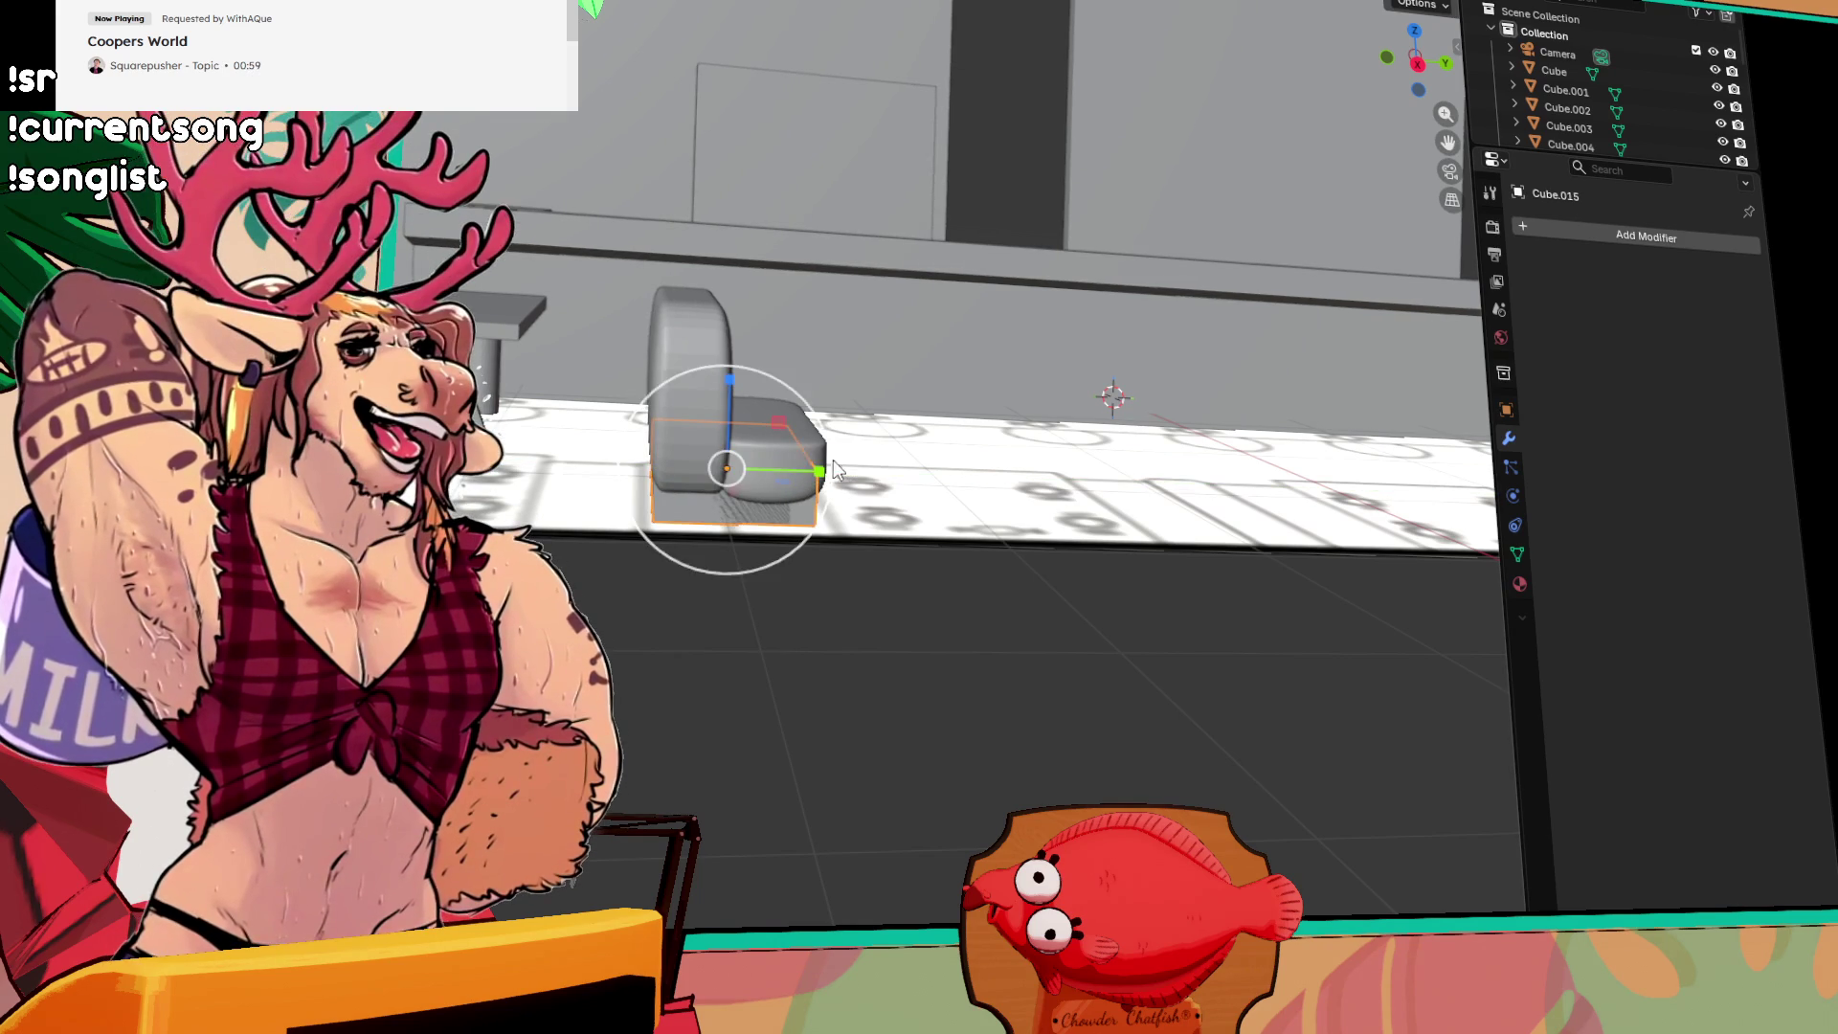
mouse_move(821, 472)
left_mouse_down()
mouse_move(602, 479)
mouse_move(783, 469)
left_mouse_up()
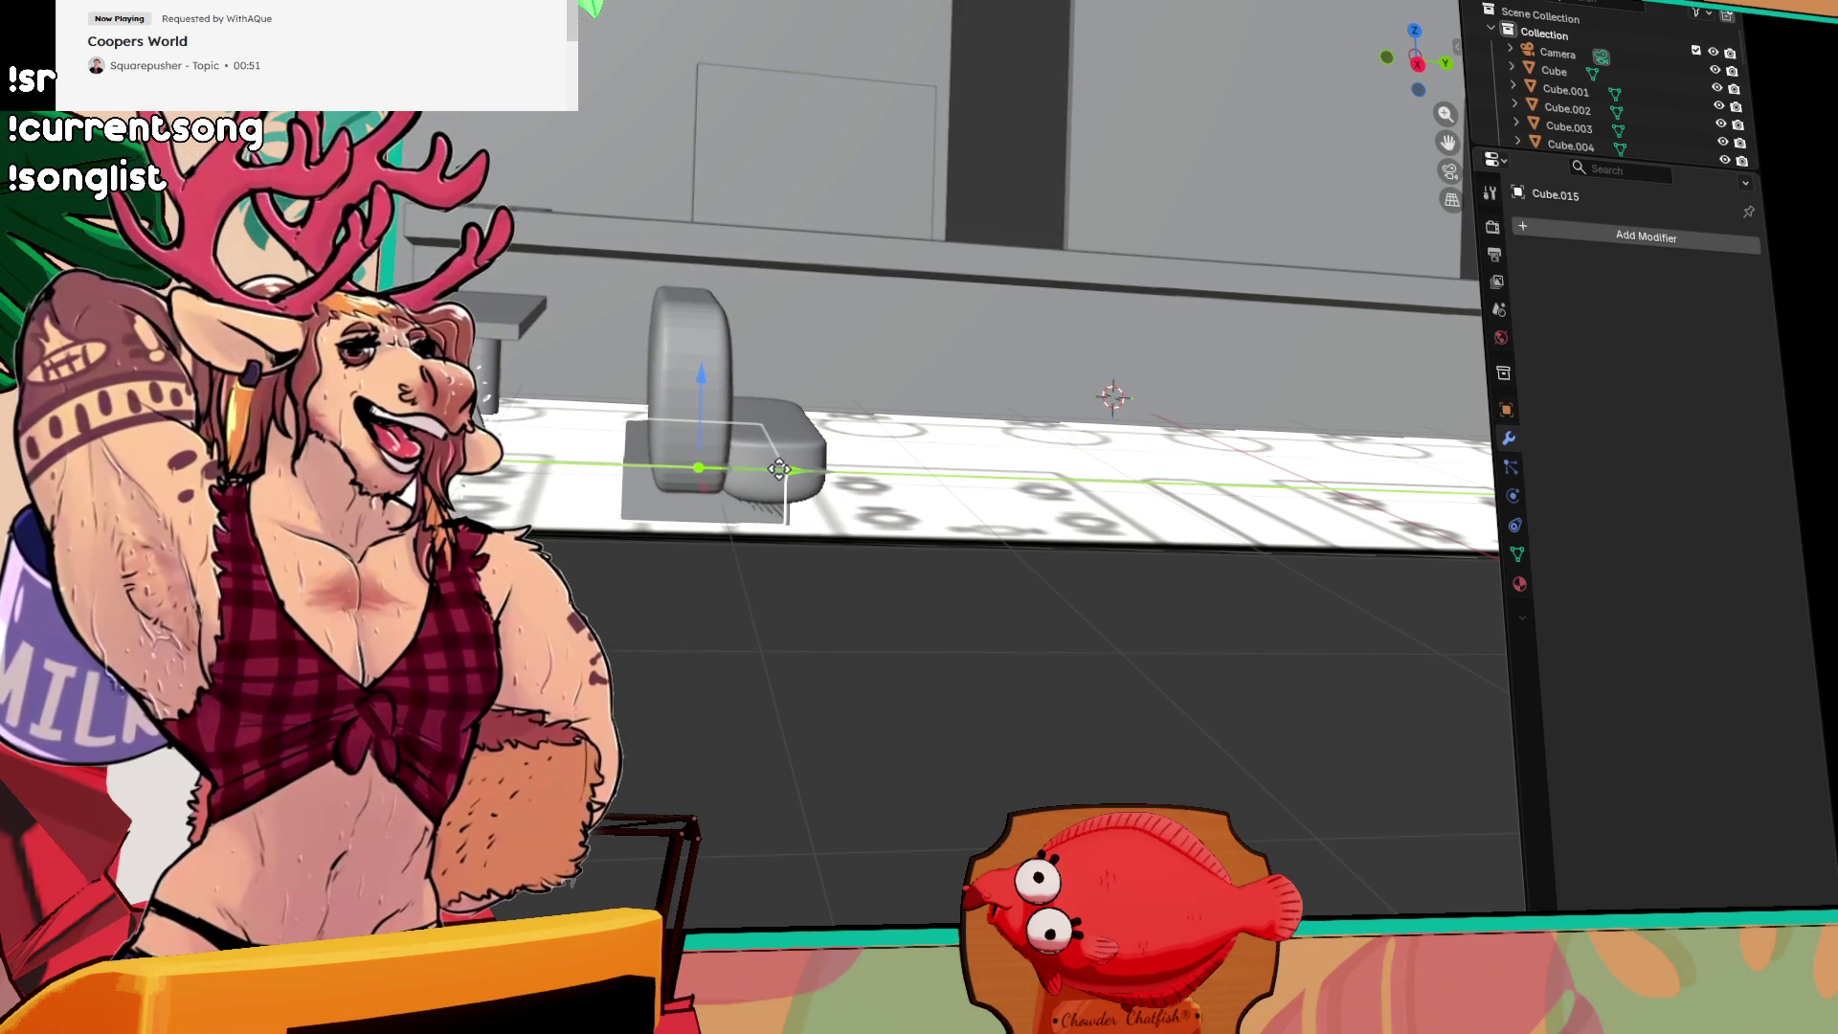
scroll(800, 603, "up", 6)
Step: Nudge base Cube.015 along Y, then move left cushion Cube.019 along Y against the backrest
scroll(779, 267, "down", 8)
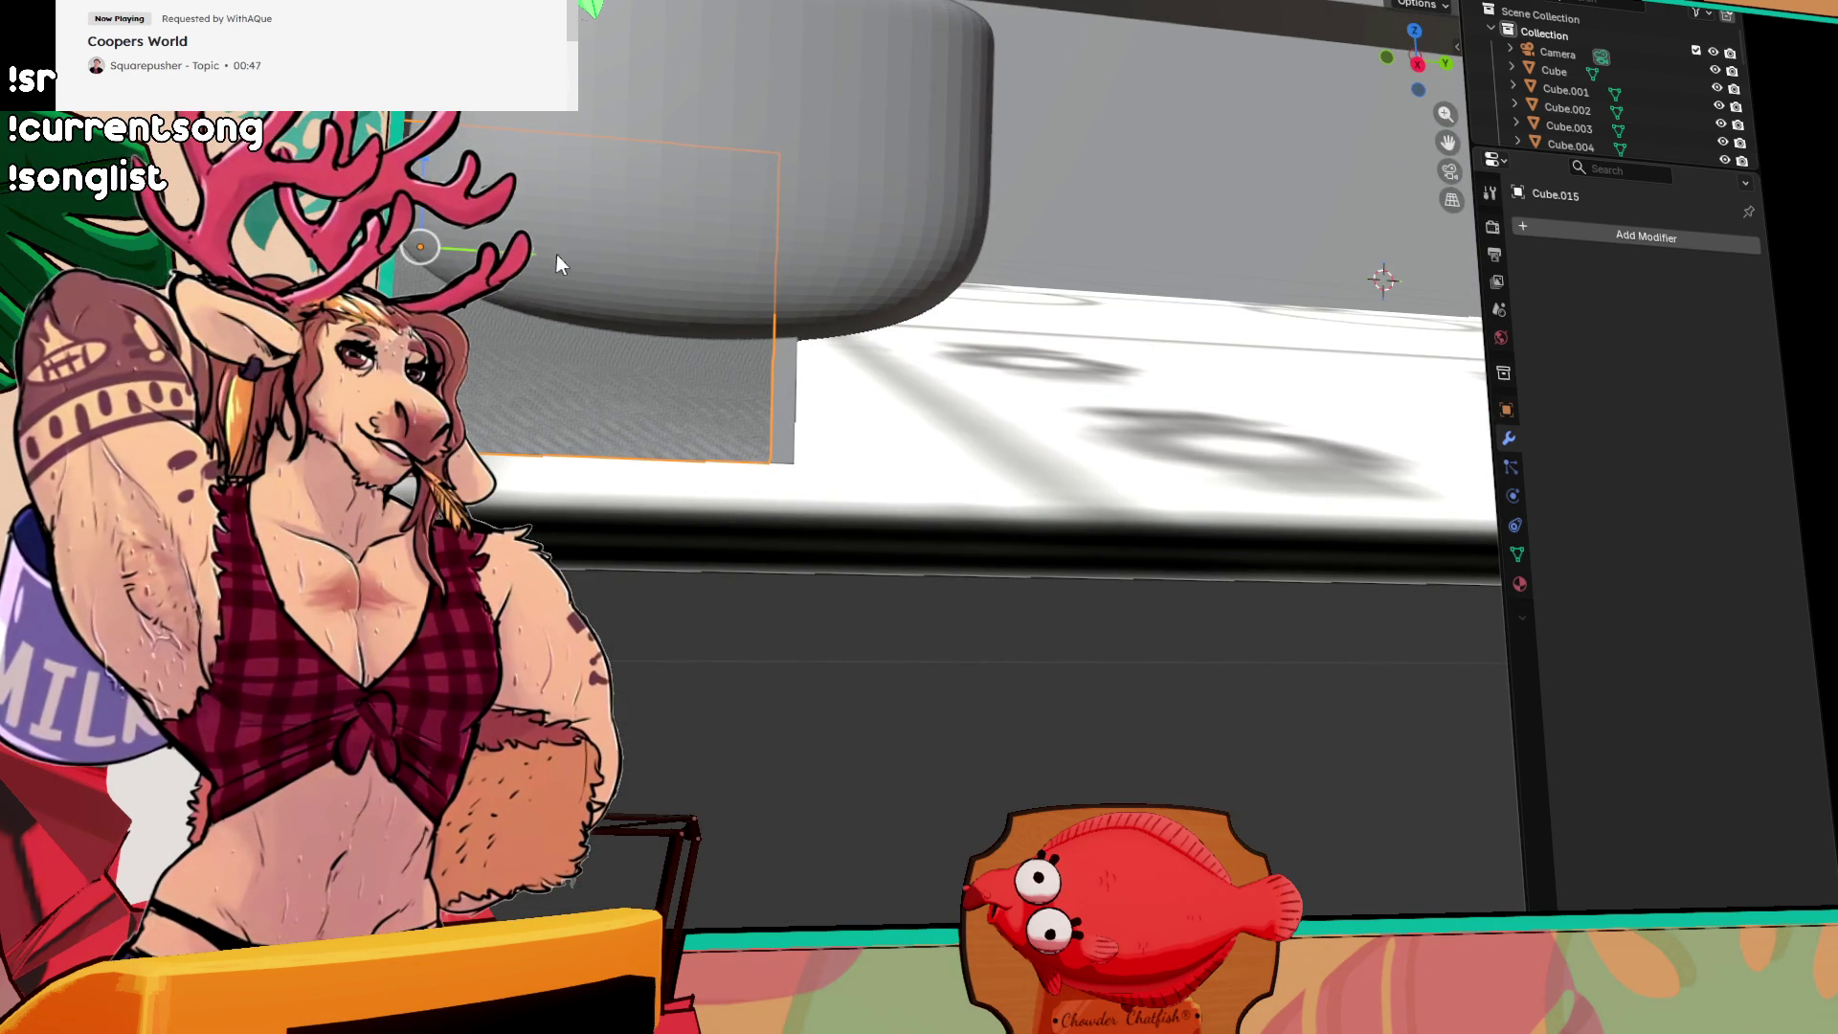
left_click_drag(531, 253, 542, 255)
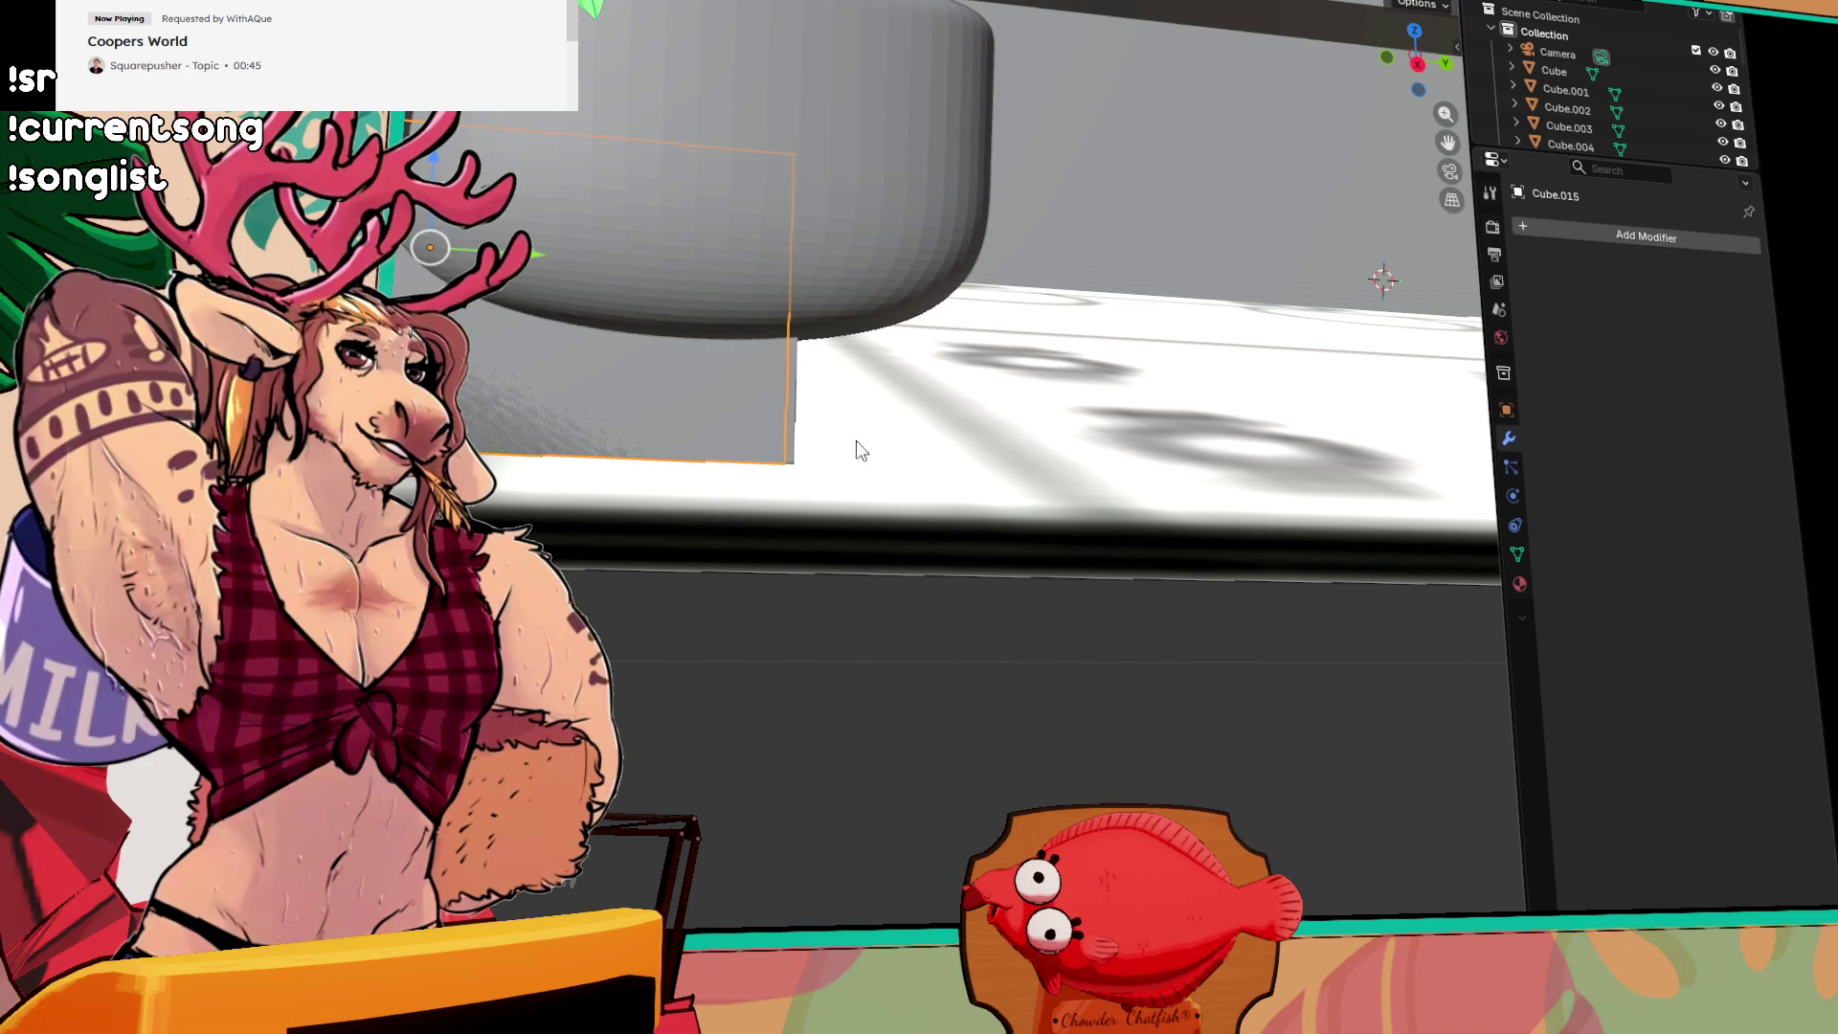
left_click(793, 396)
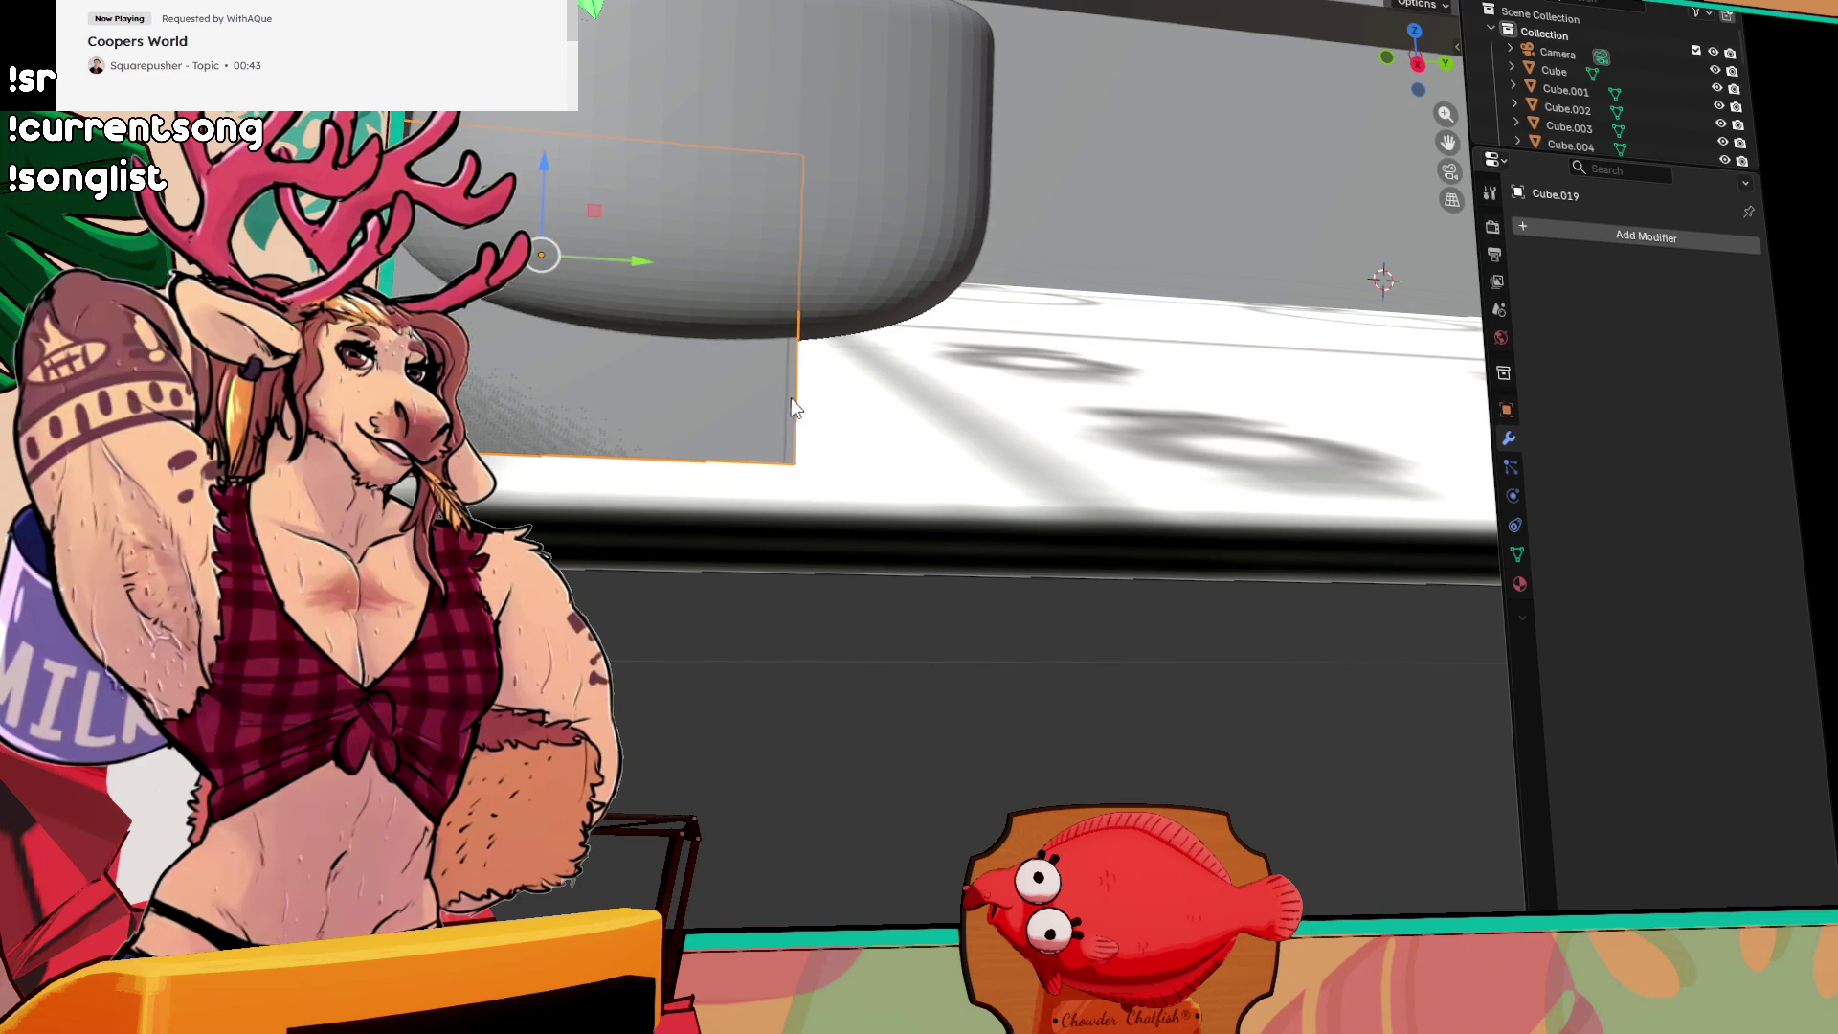
left_click(791, 398)
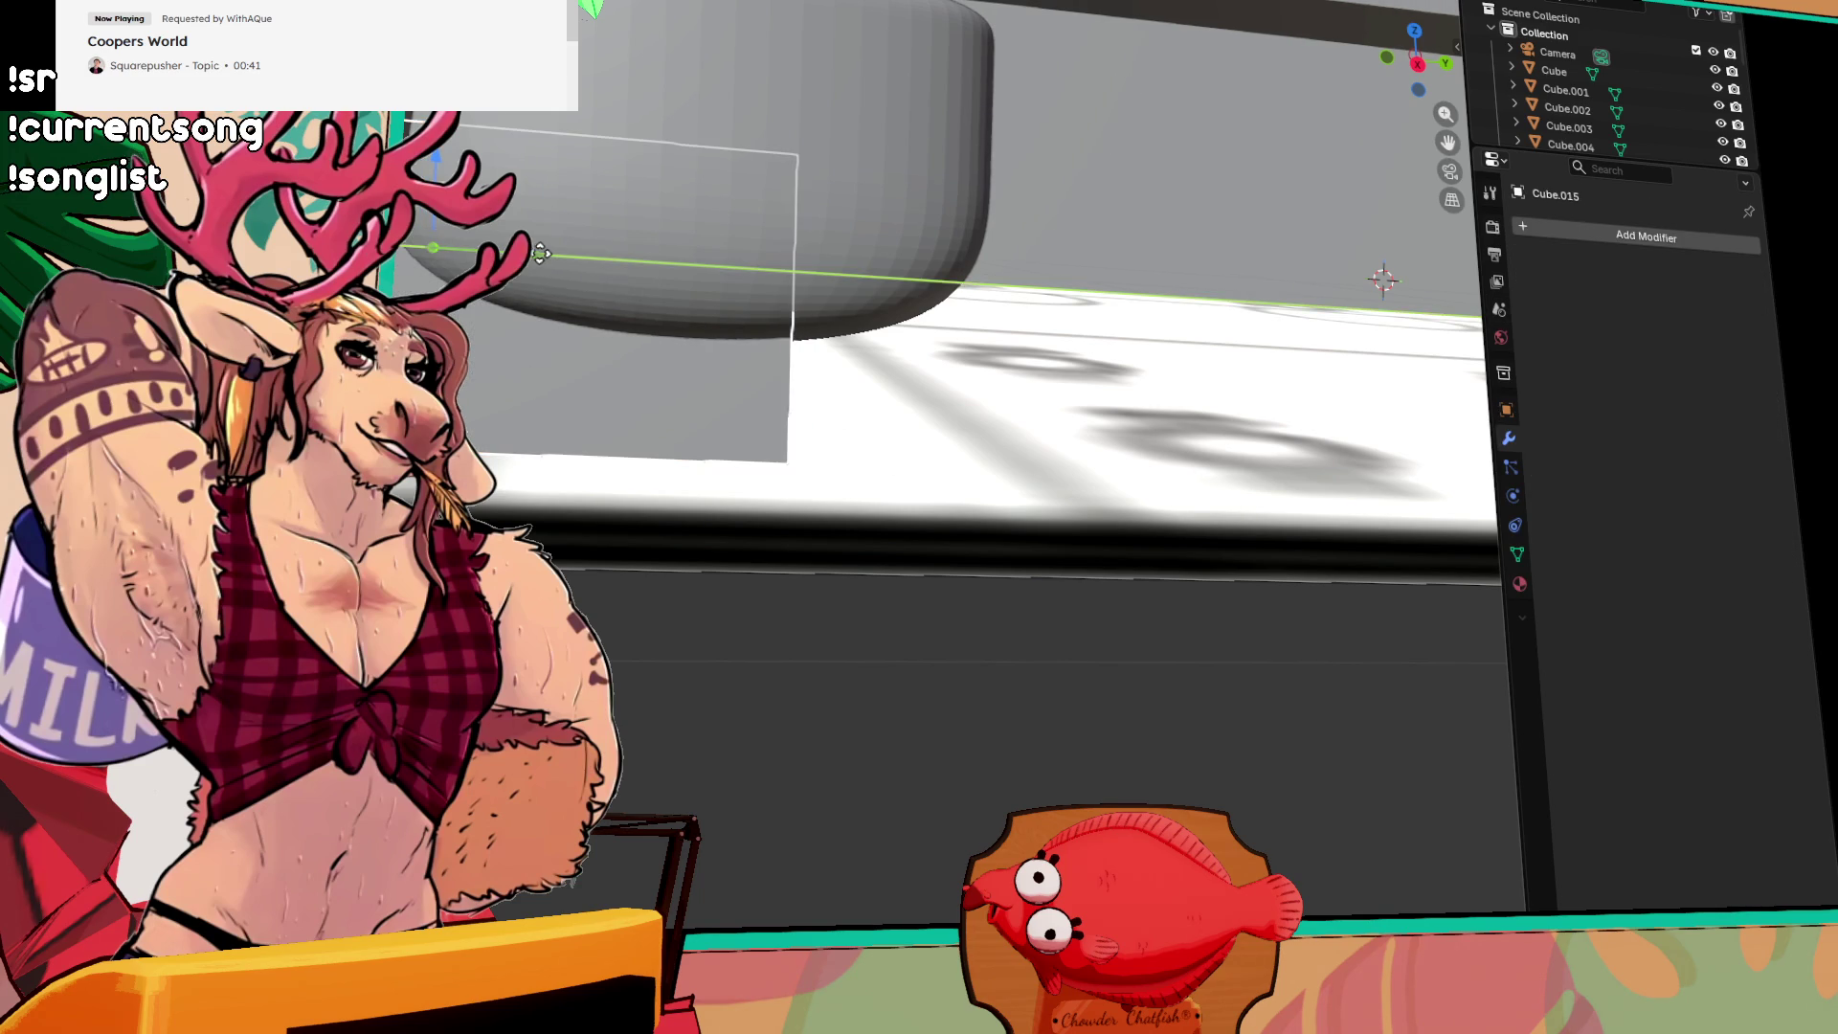
scroll(508, 221, "down", 3)
left_click(670, 250)
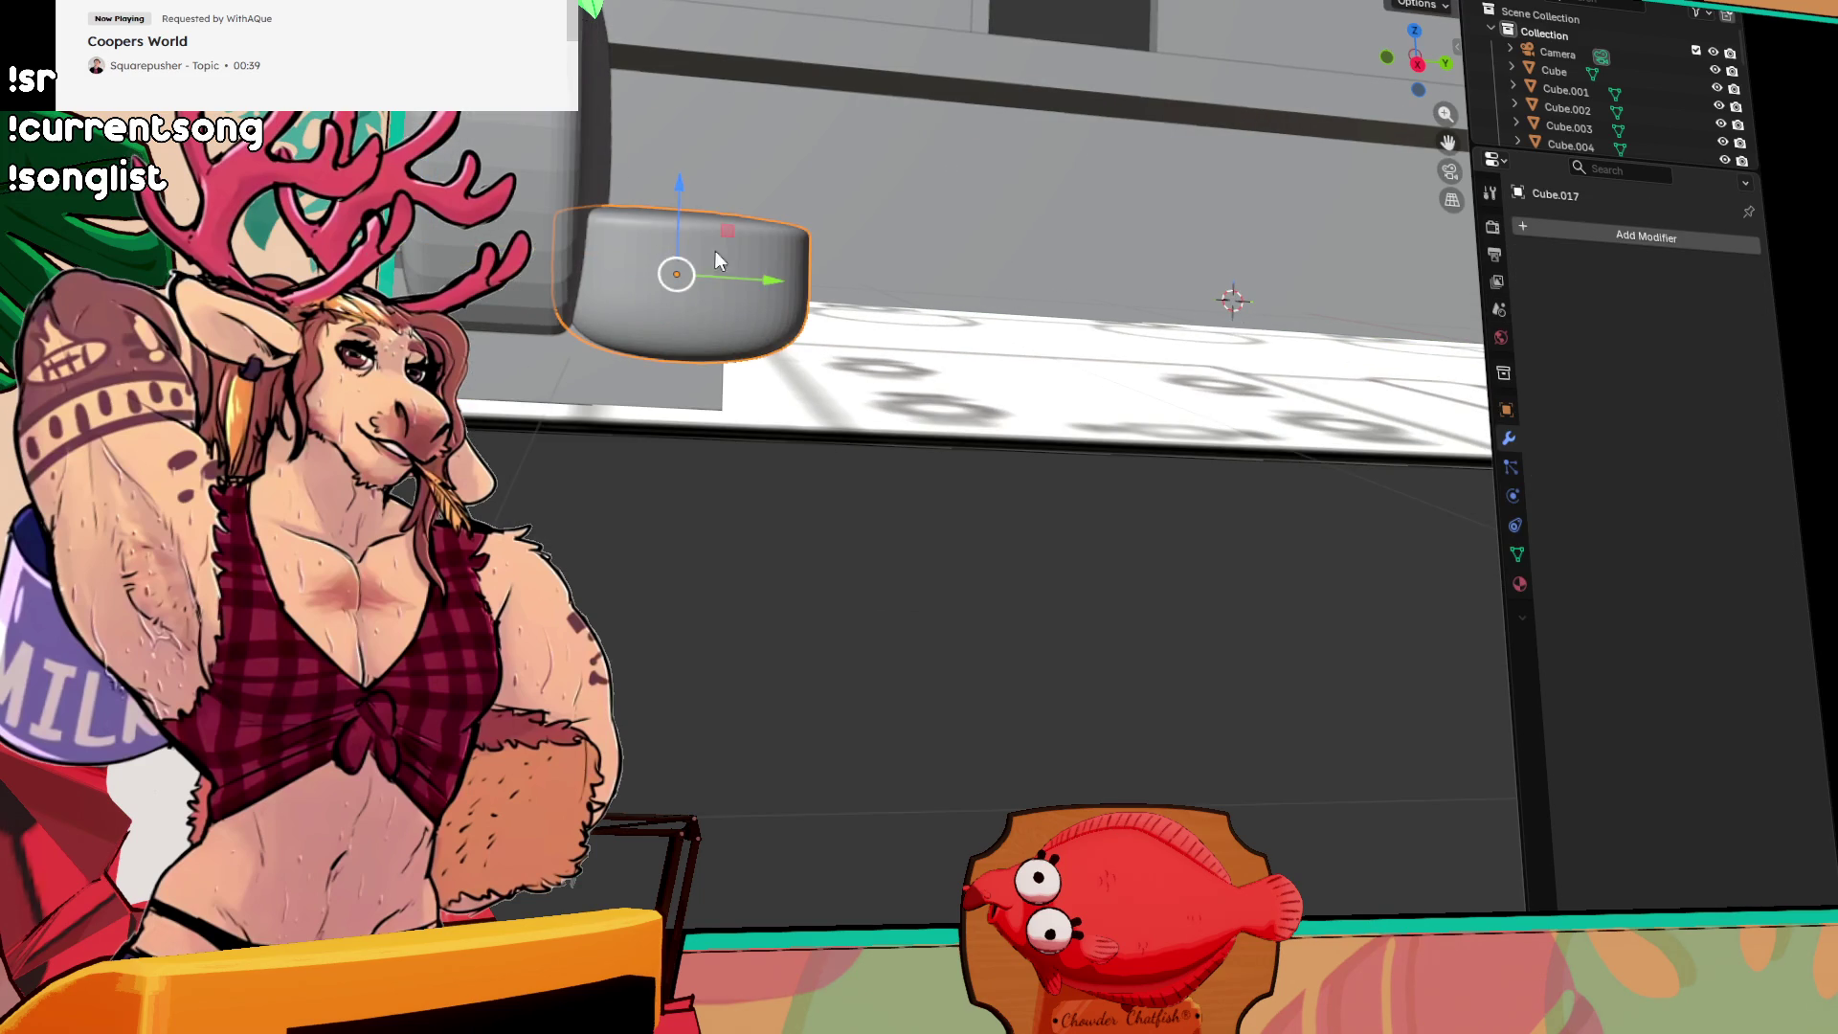
left_click(536, 257)
scroll(536, 256, "up", 2)
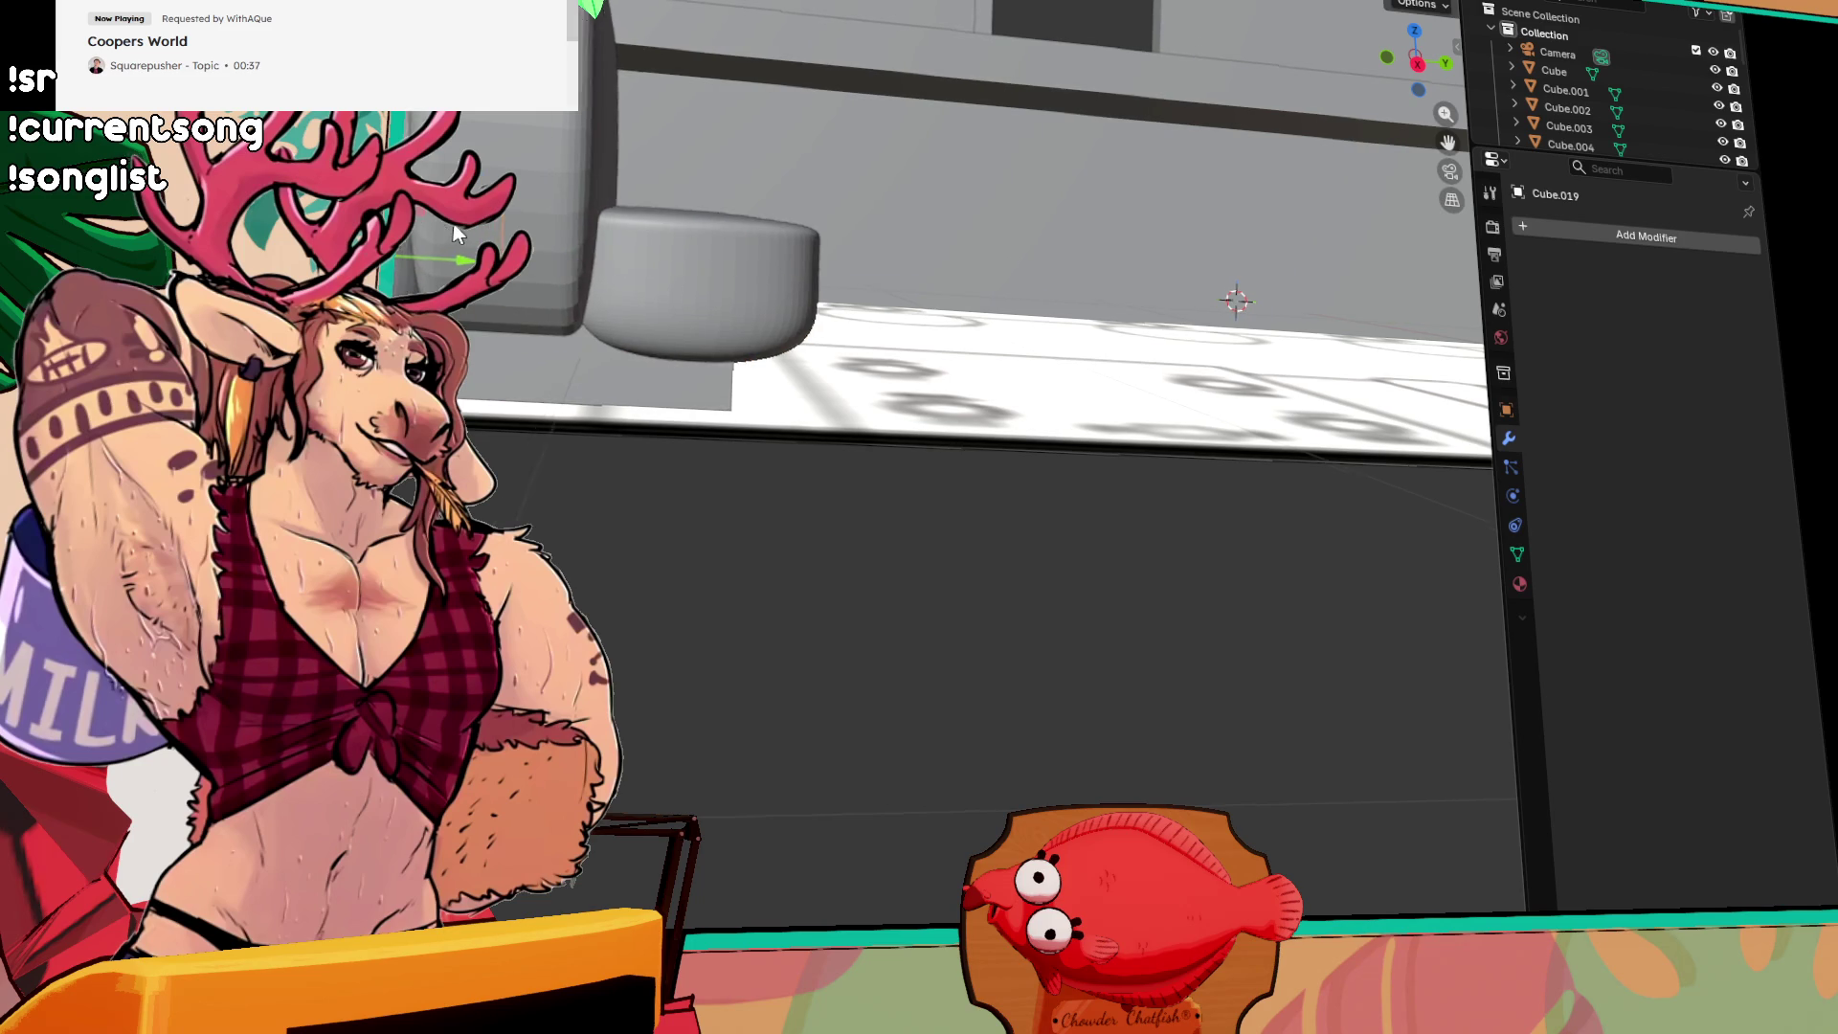
scroll(536, 257, "down", 2)
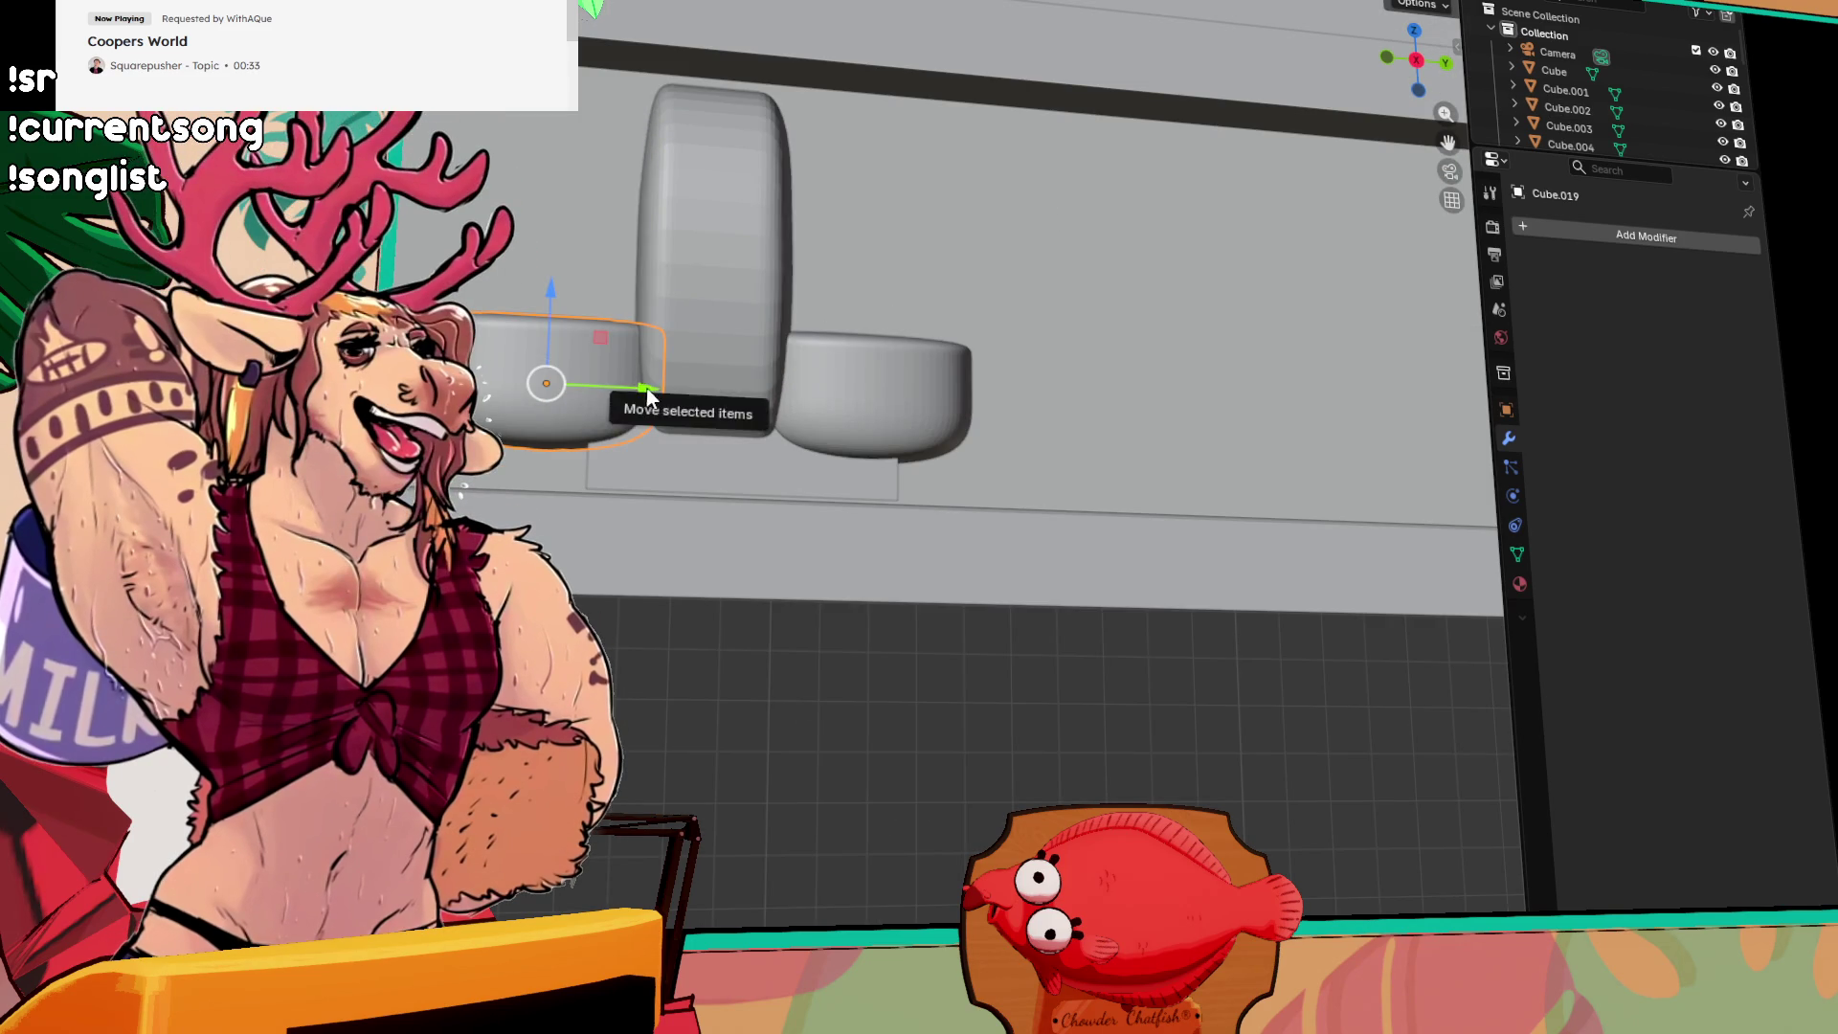
left_click_drag(648, 387, 657, 394)
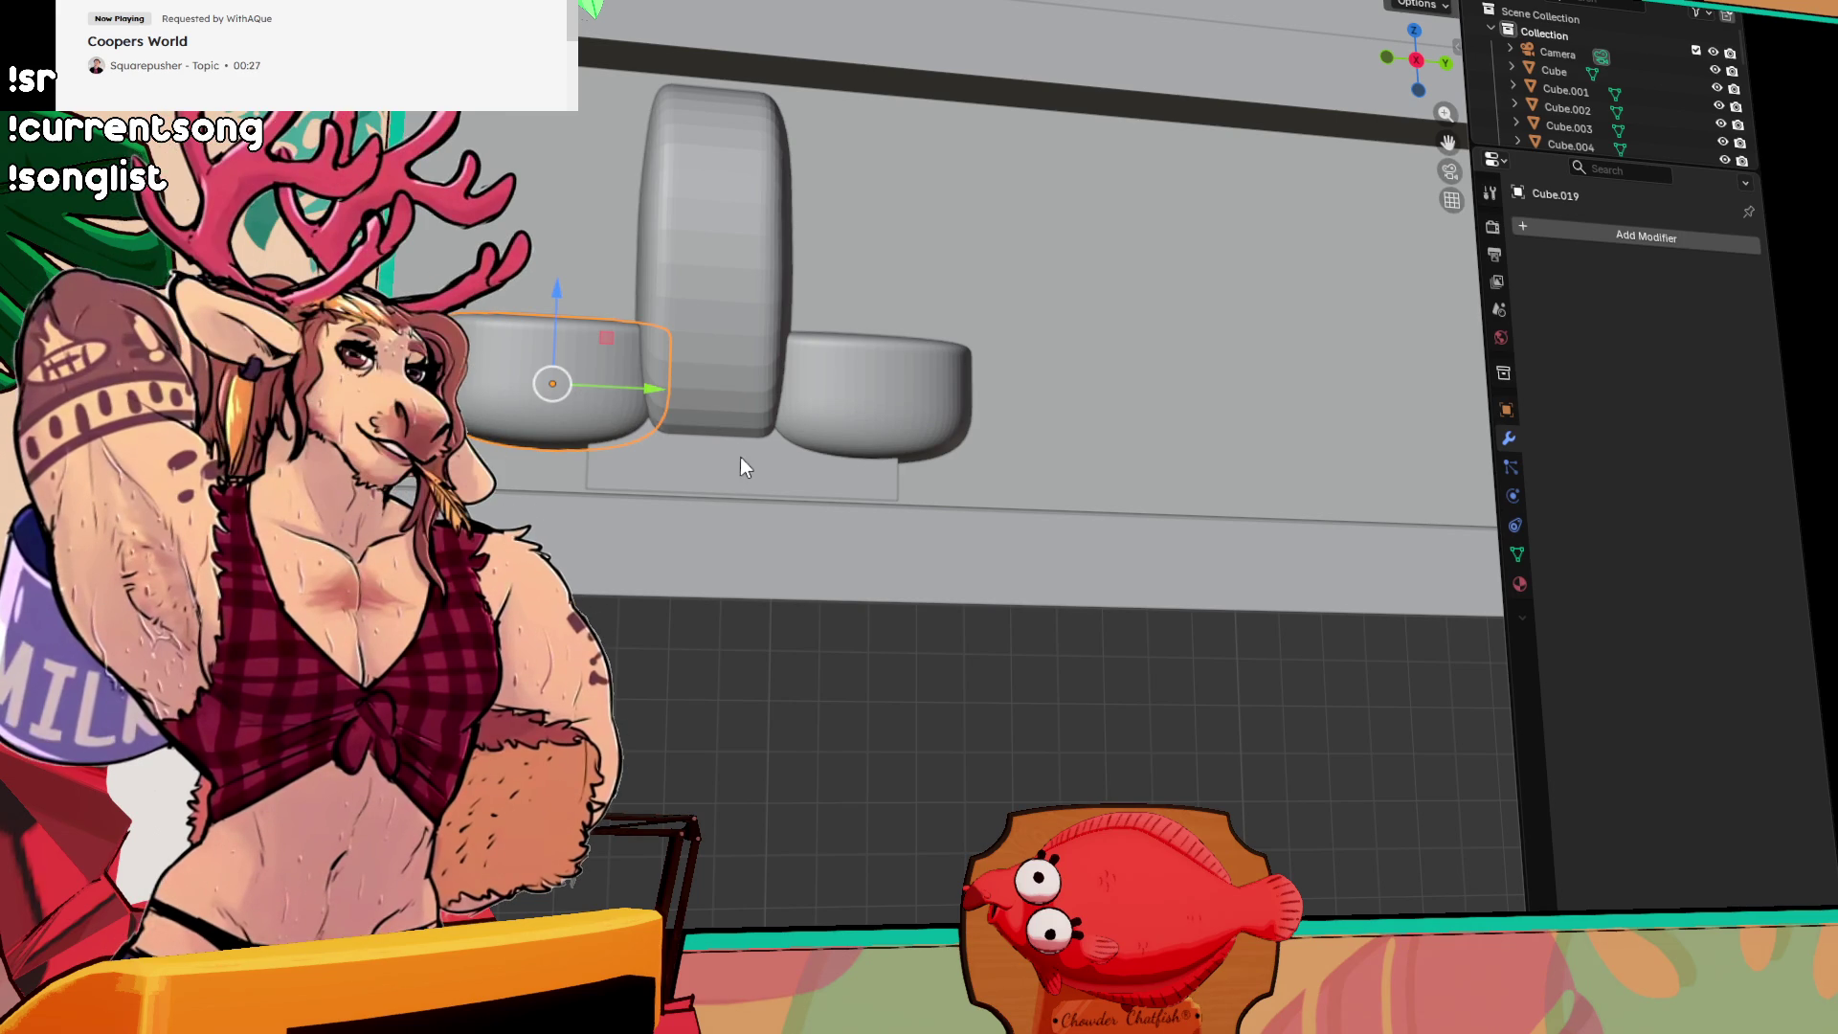
Step: Restore the textured floor view and select base box Cube.015 for moving
key("z")
left_click(714, 560)
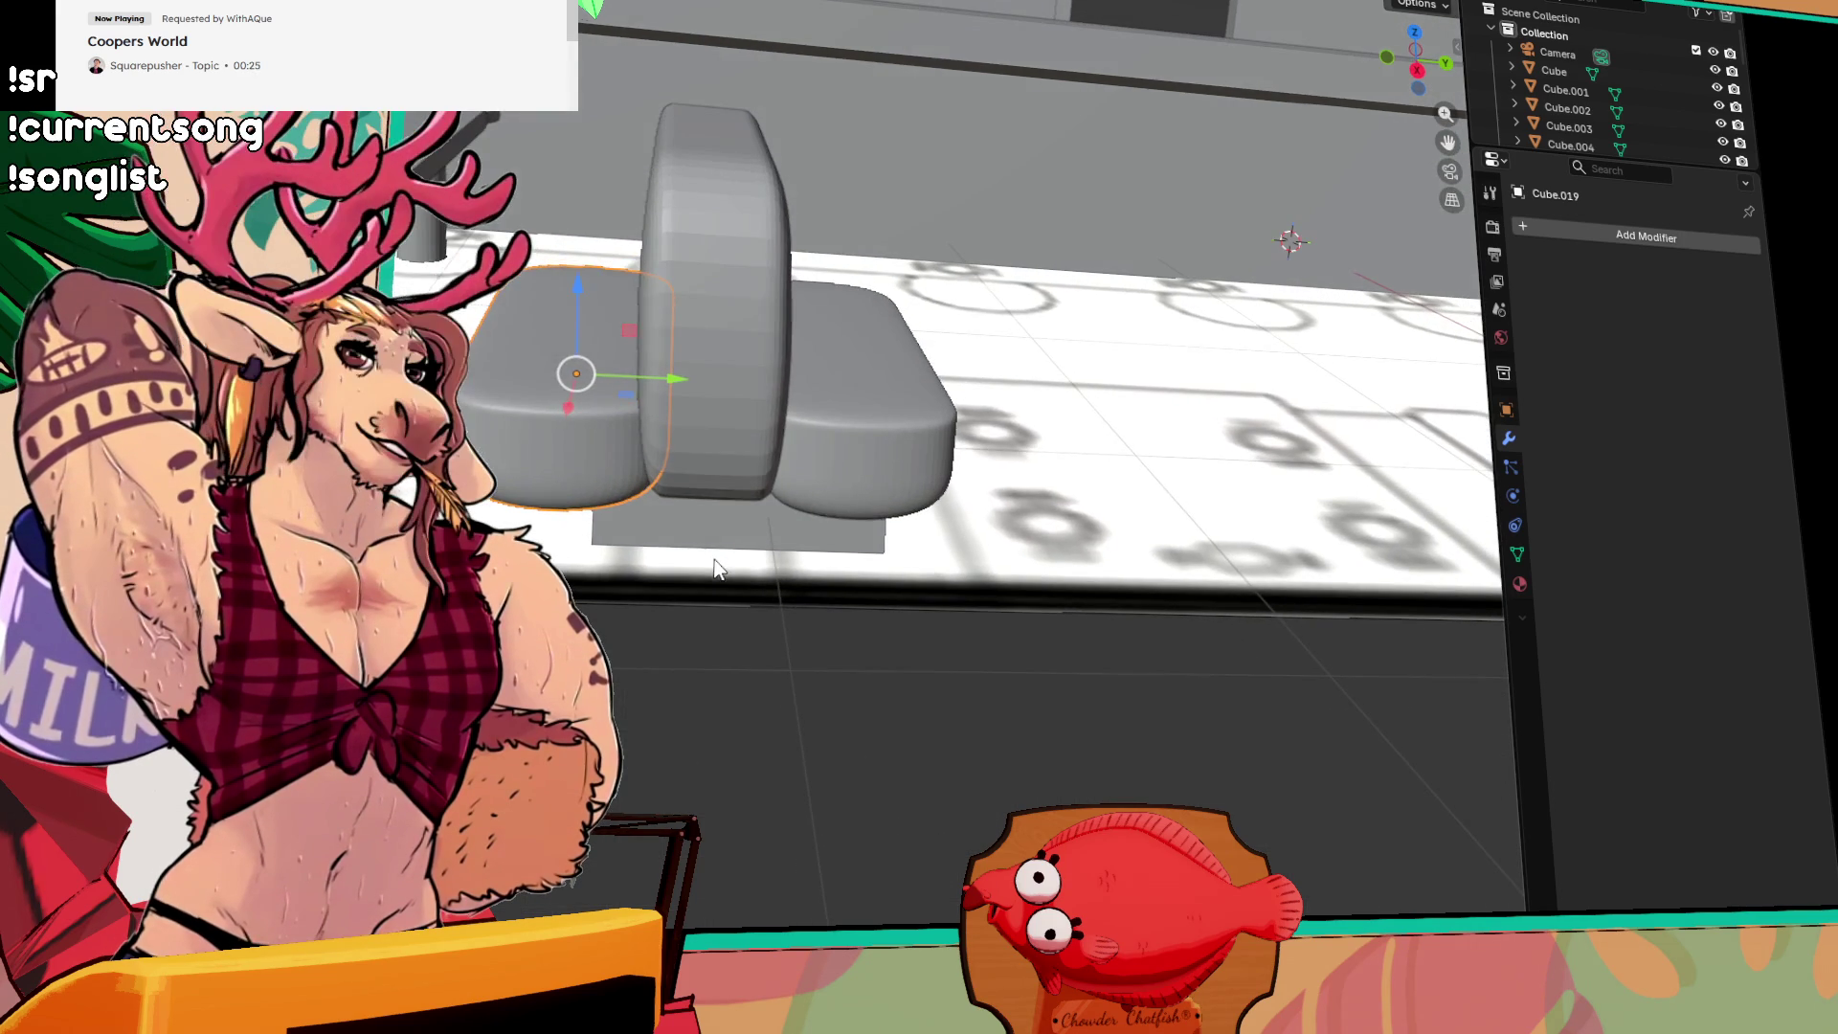
left_click(721, 507)
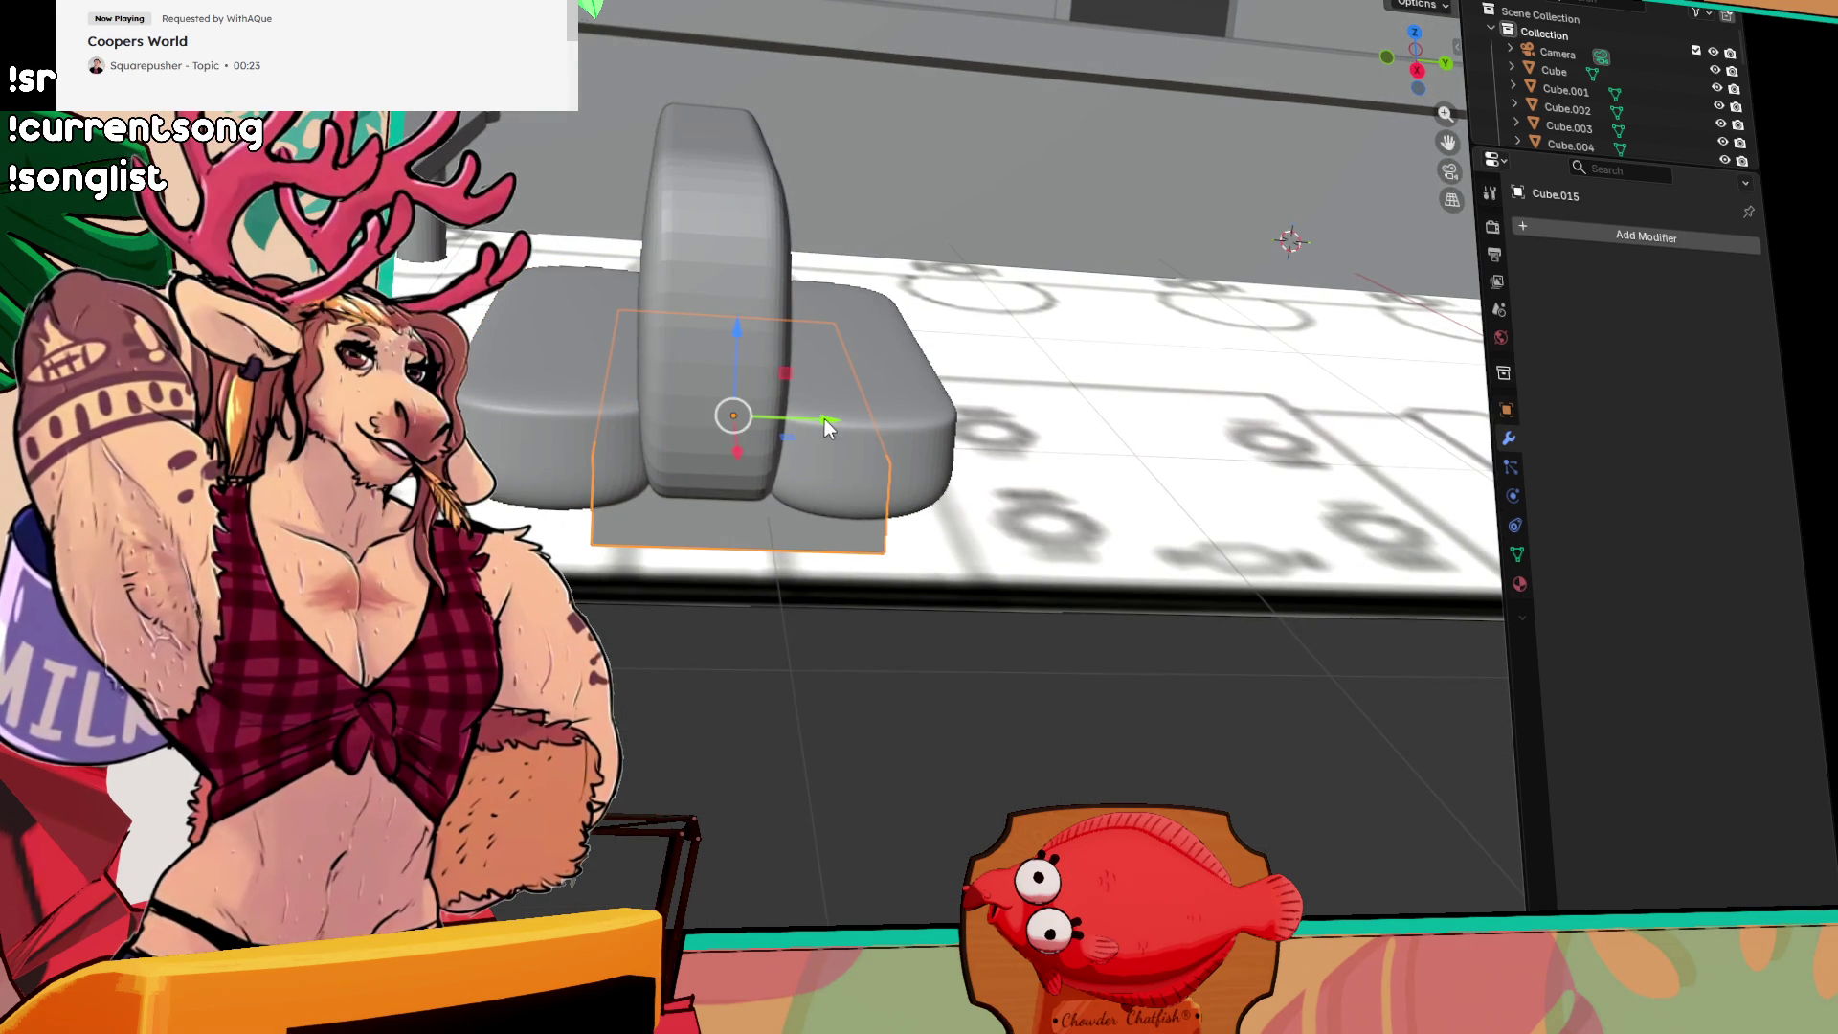
left_click(809, 427)
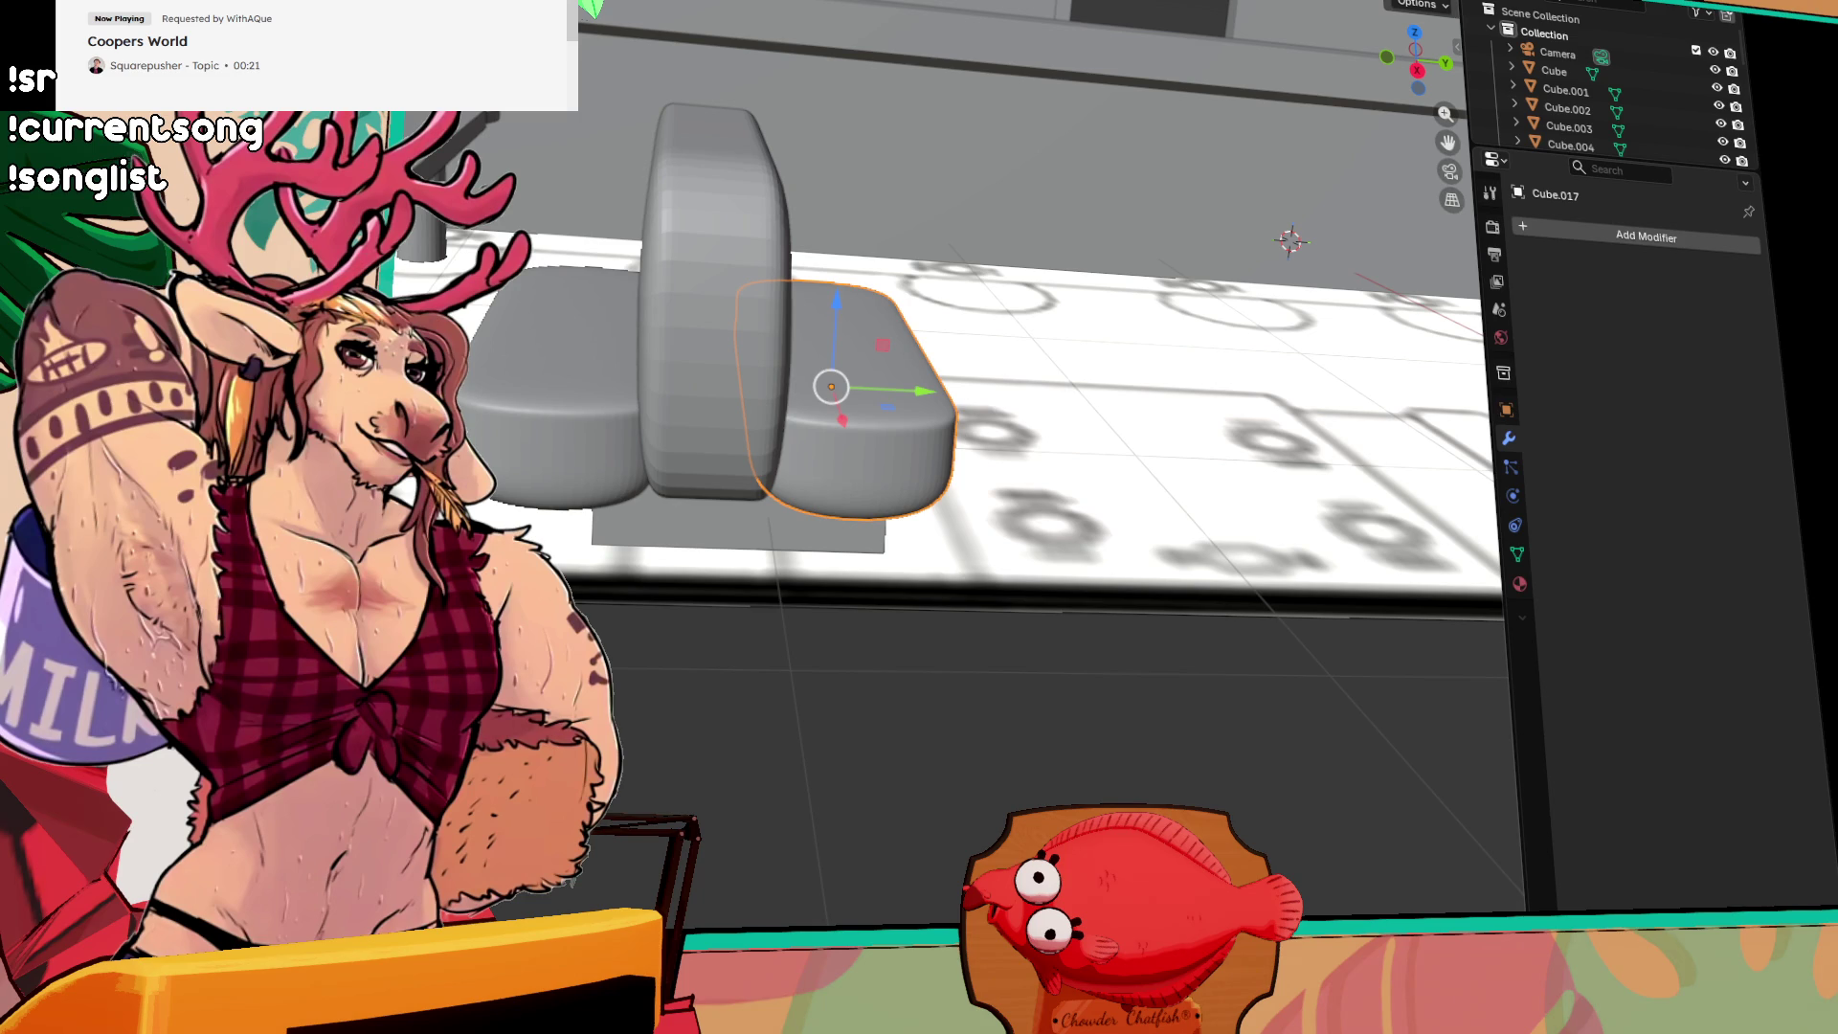
key("shift+space")
key("s")
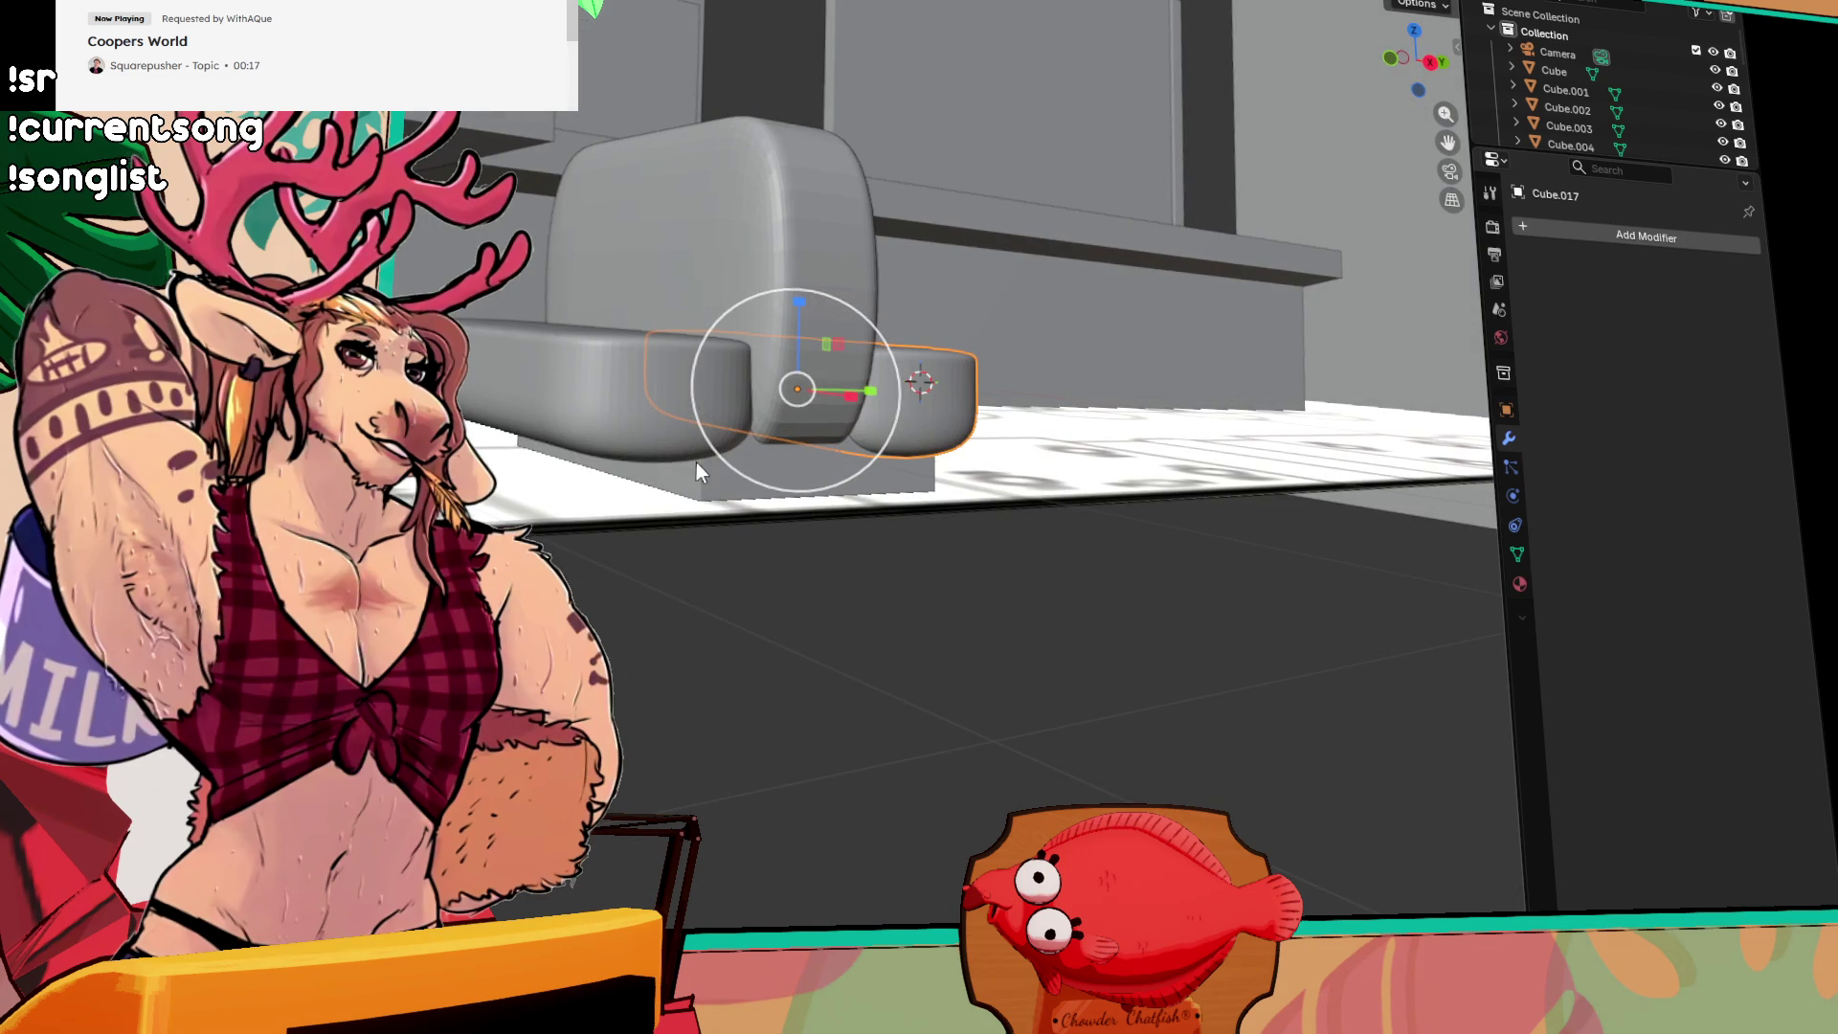
left_click(703, 475)
key("shift+space")
key("g")
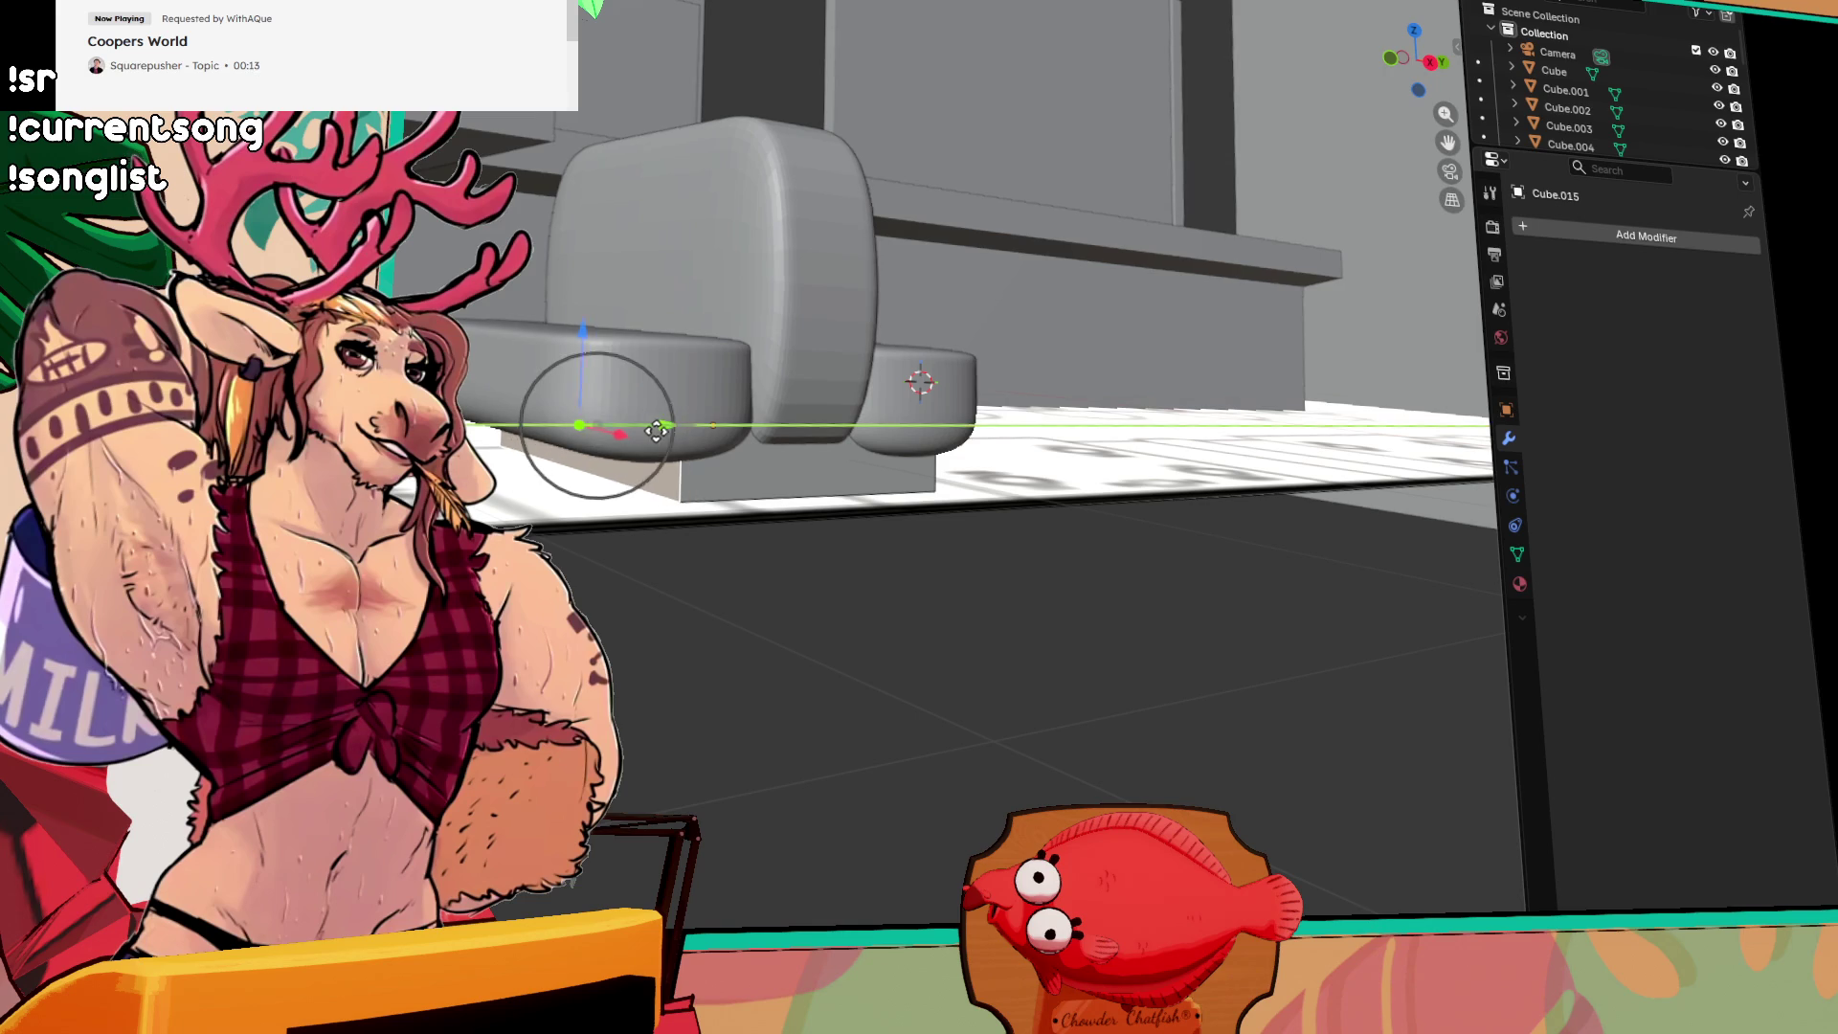
Step: In a straight side view, shift the base plate left along Y under the seat
left_click_drag(676, 422, 585, 418)
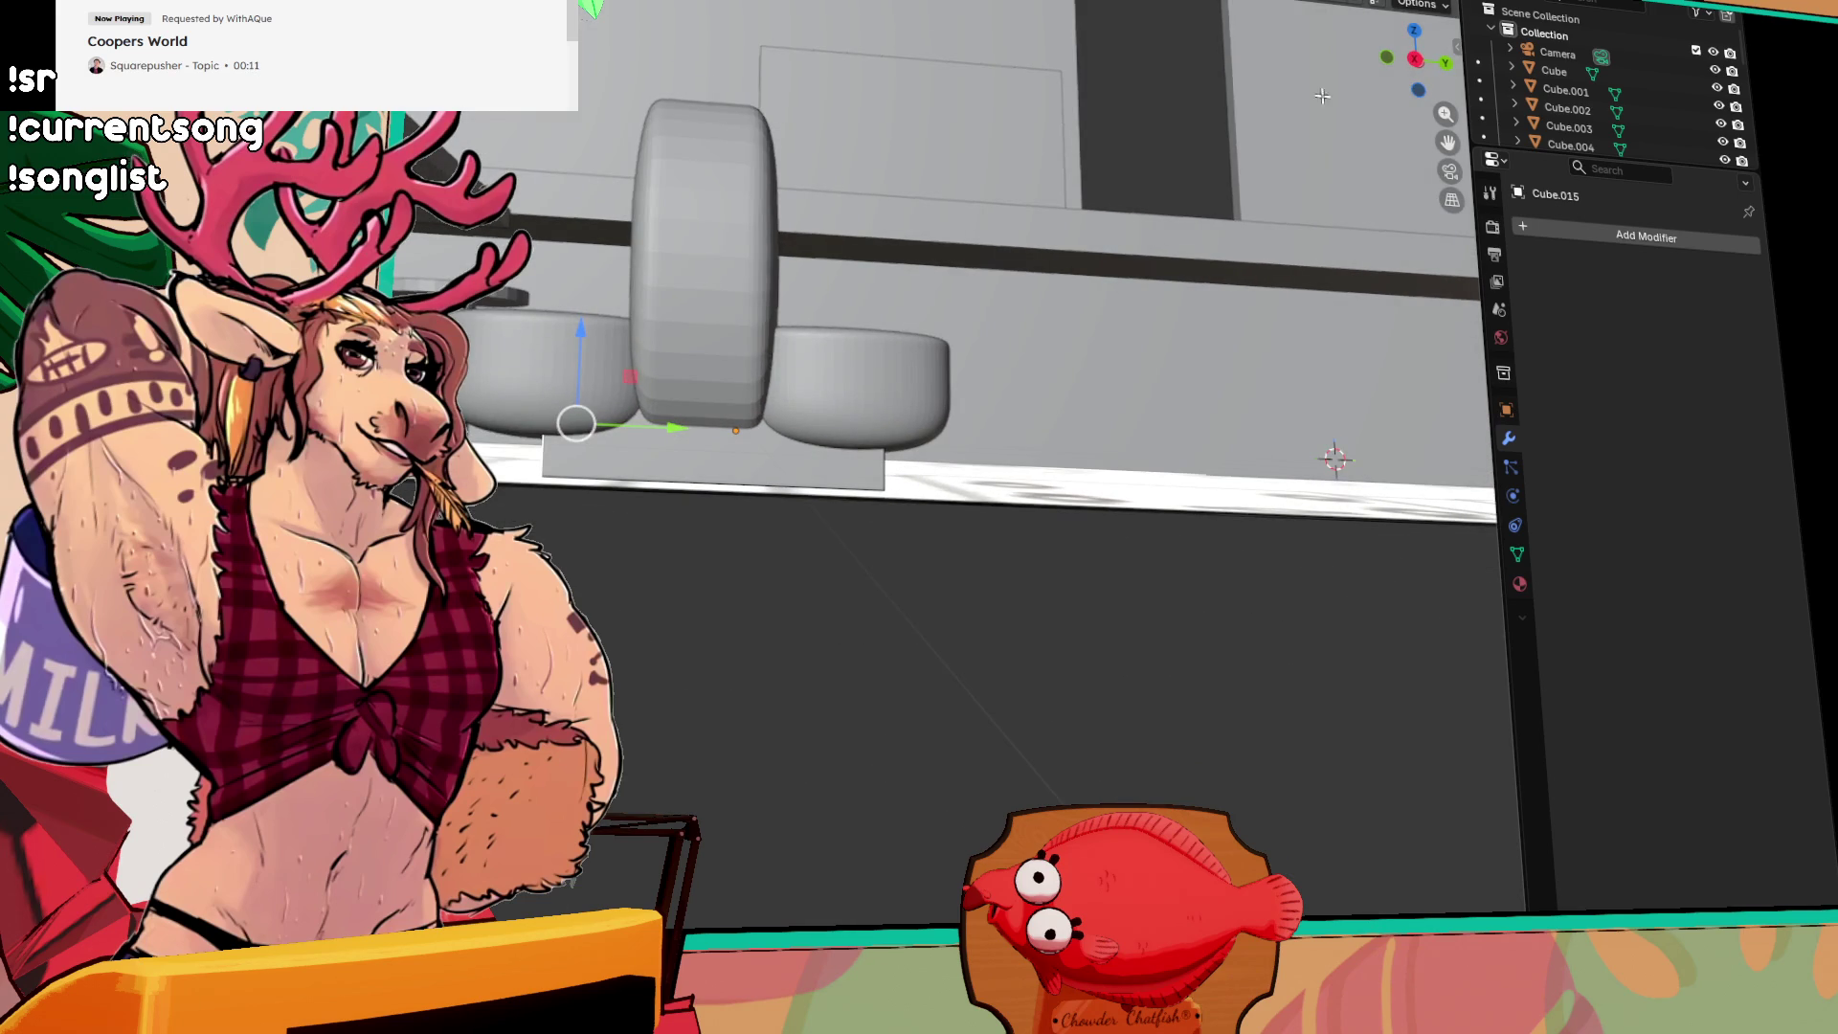
left_click(1415, 61)
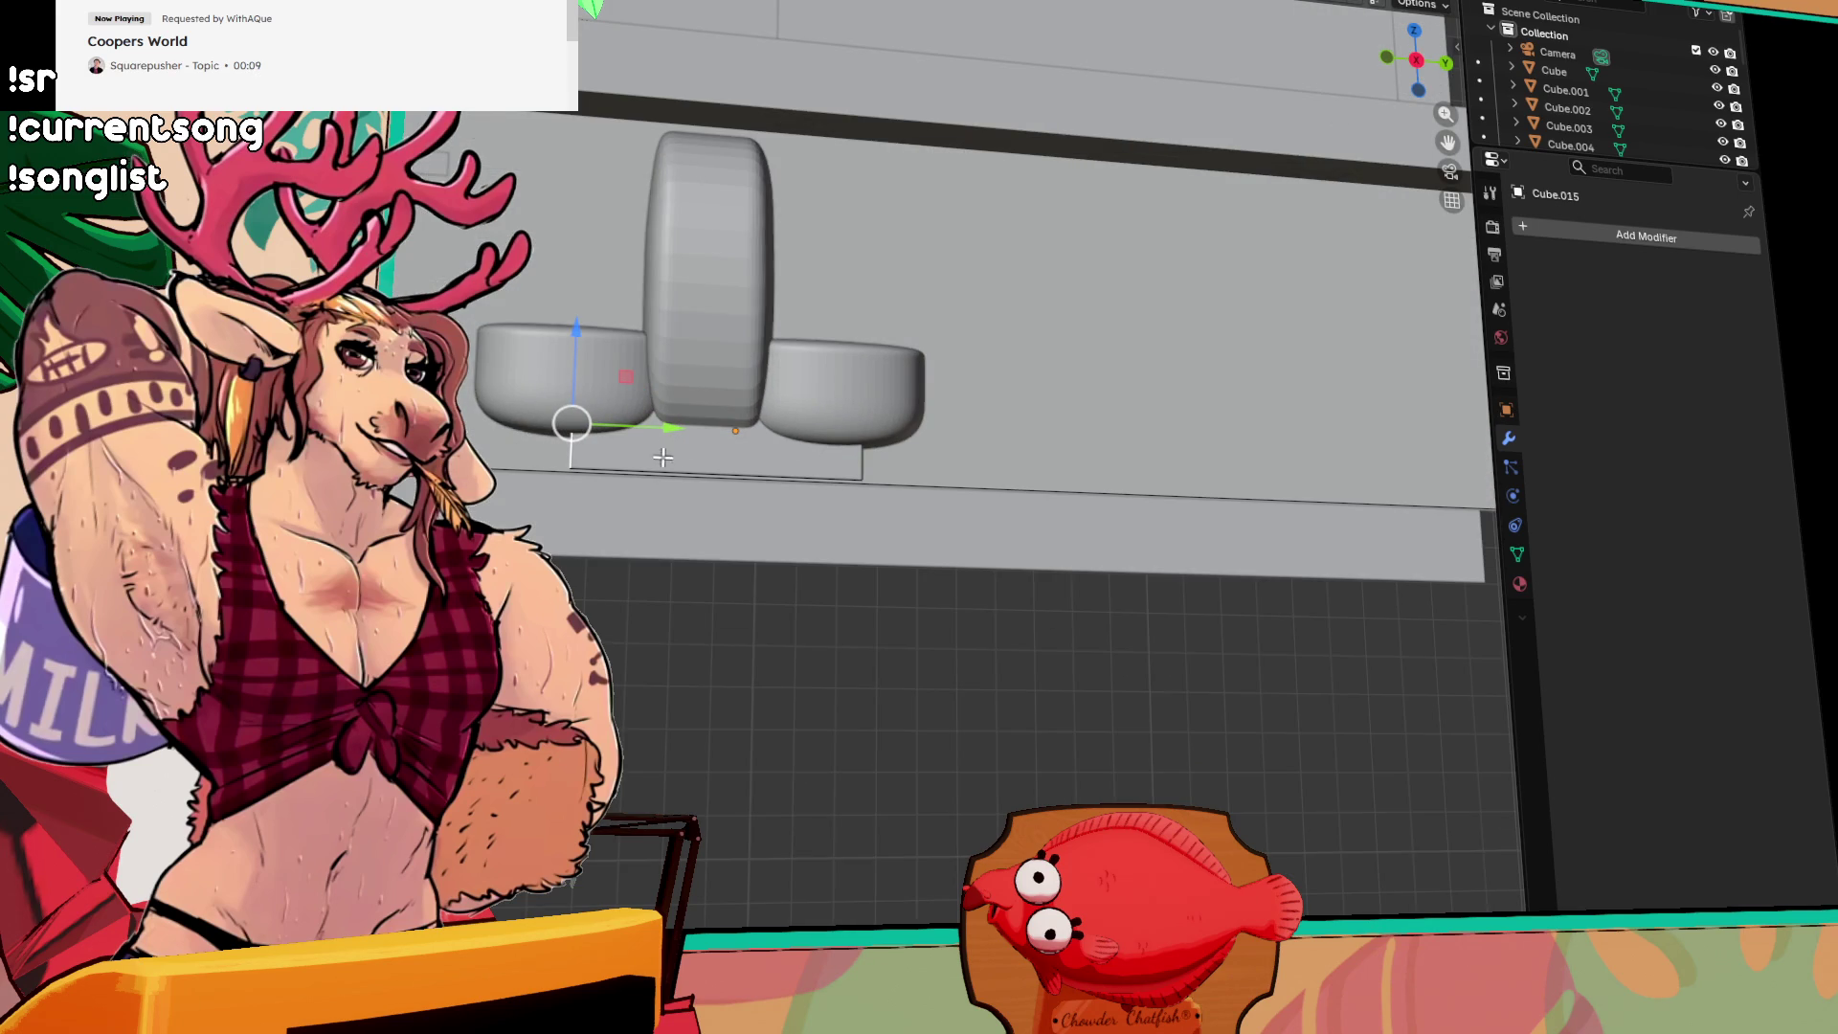
mouse_move(673, 430)
left_mouse_down()
mouse_move(658, 430)
mouse_move(728, 459)
mouse_move(824, 441)
left_mouse_up()
left_click(896, 496)
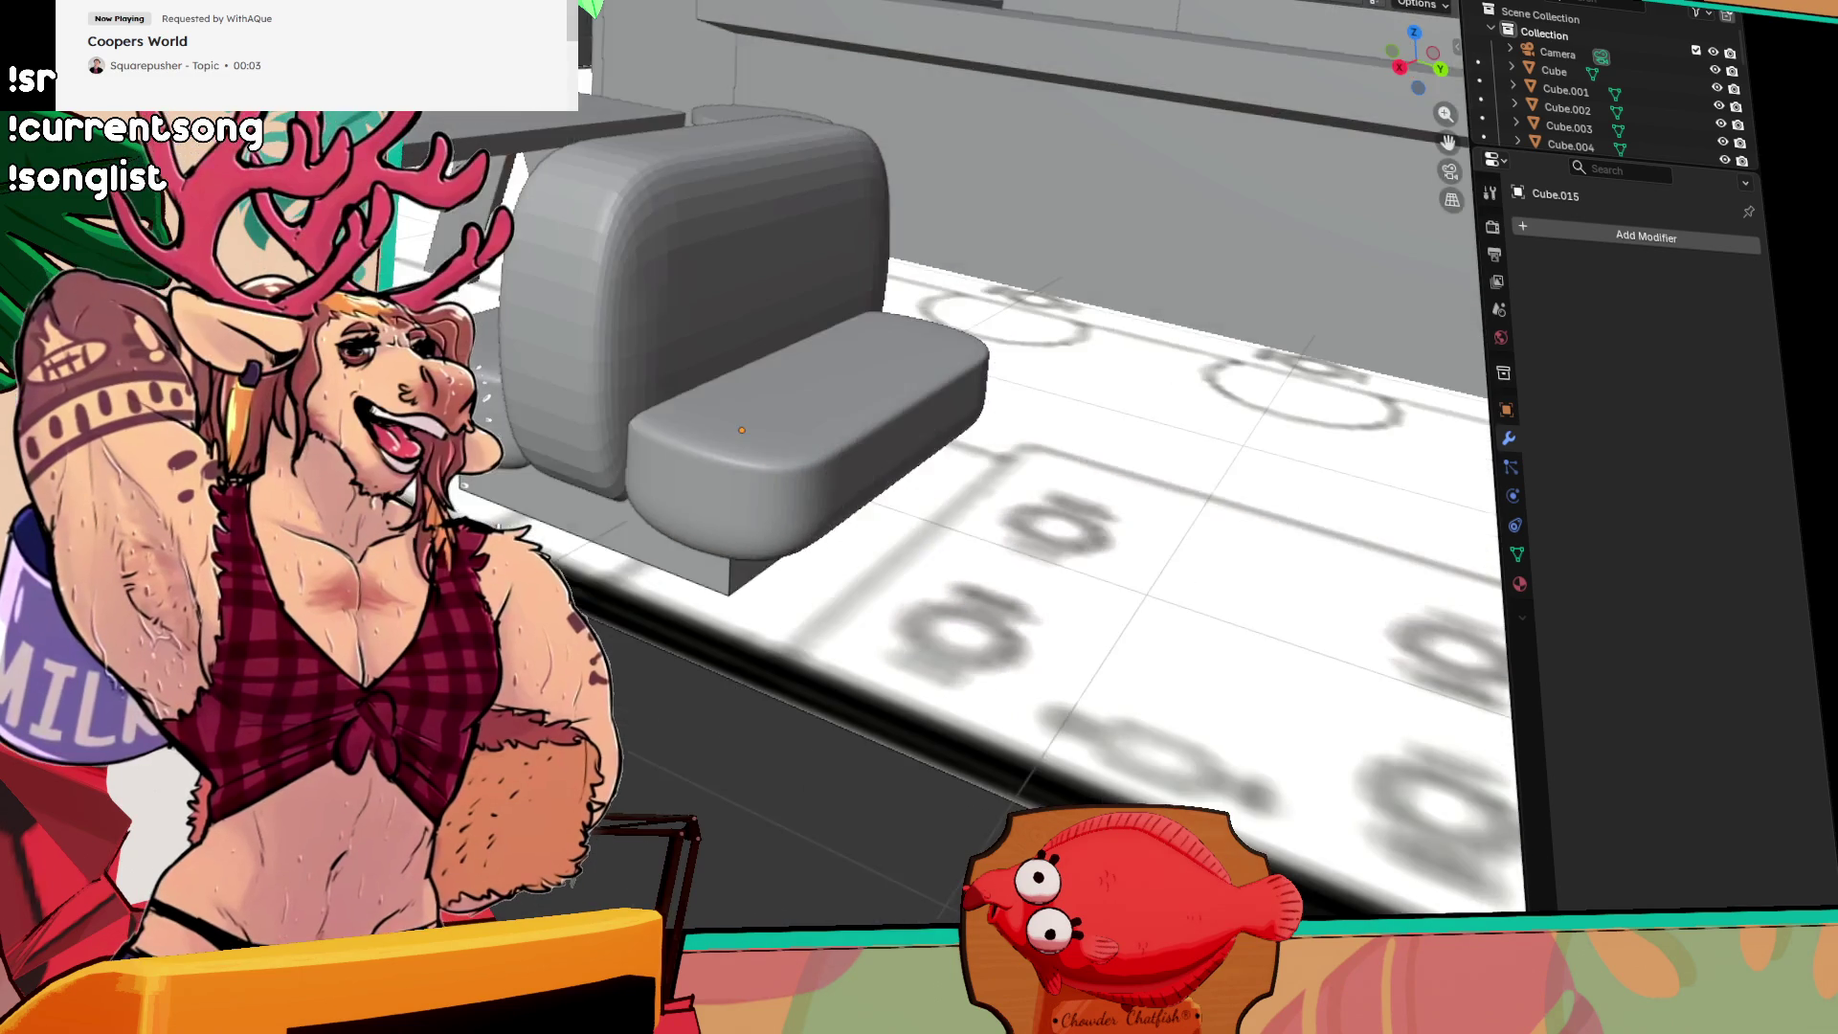
scroll(706, 498, "down", 8)
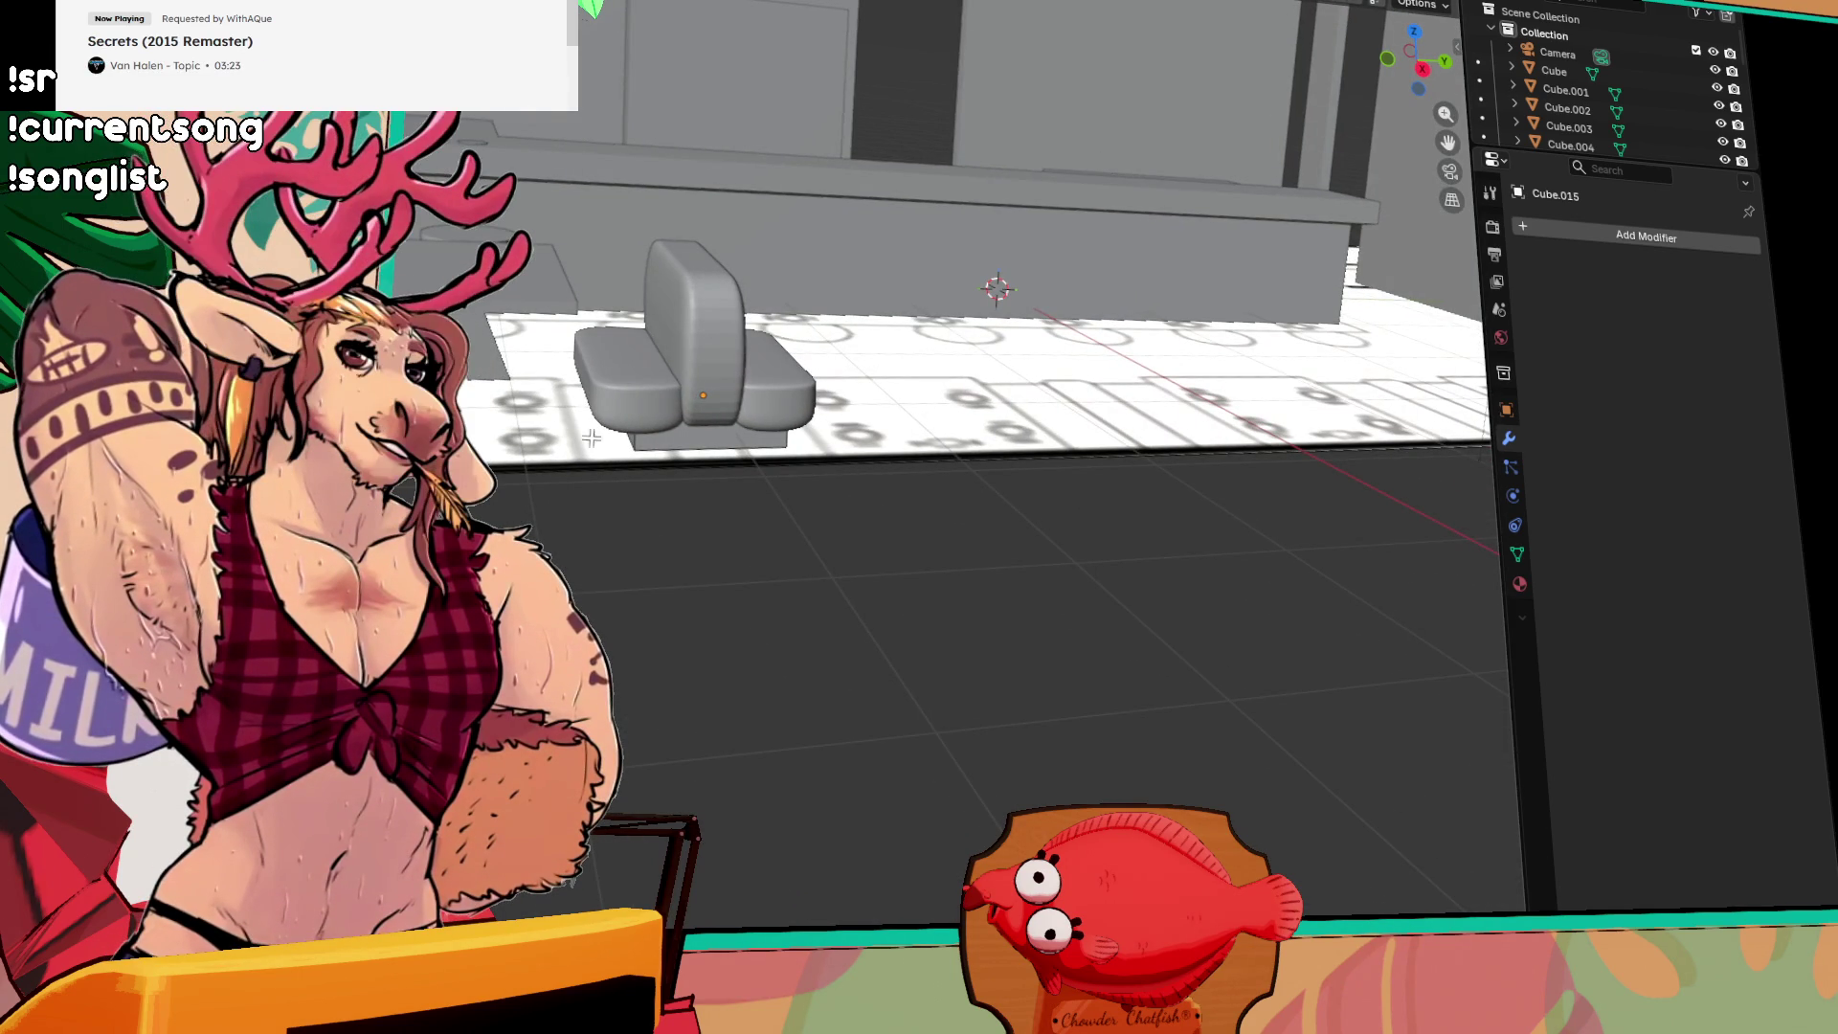
Step: Select the seat back, base and right cushion and join them with Ctrl+J
key("alt+h")
mouse_move(904, 628)
left_mouse_down()
mouse_move(699, 459)
mouse_move(614, 353)
left_mouse_up()
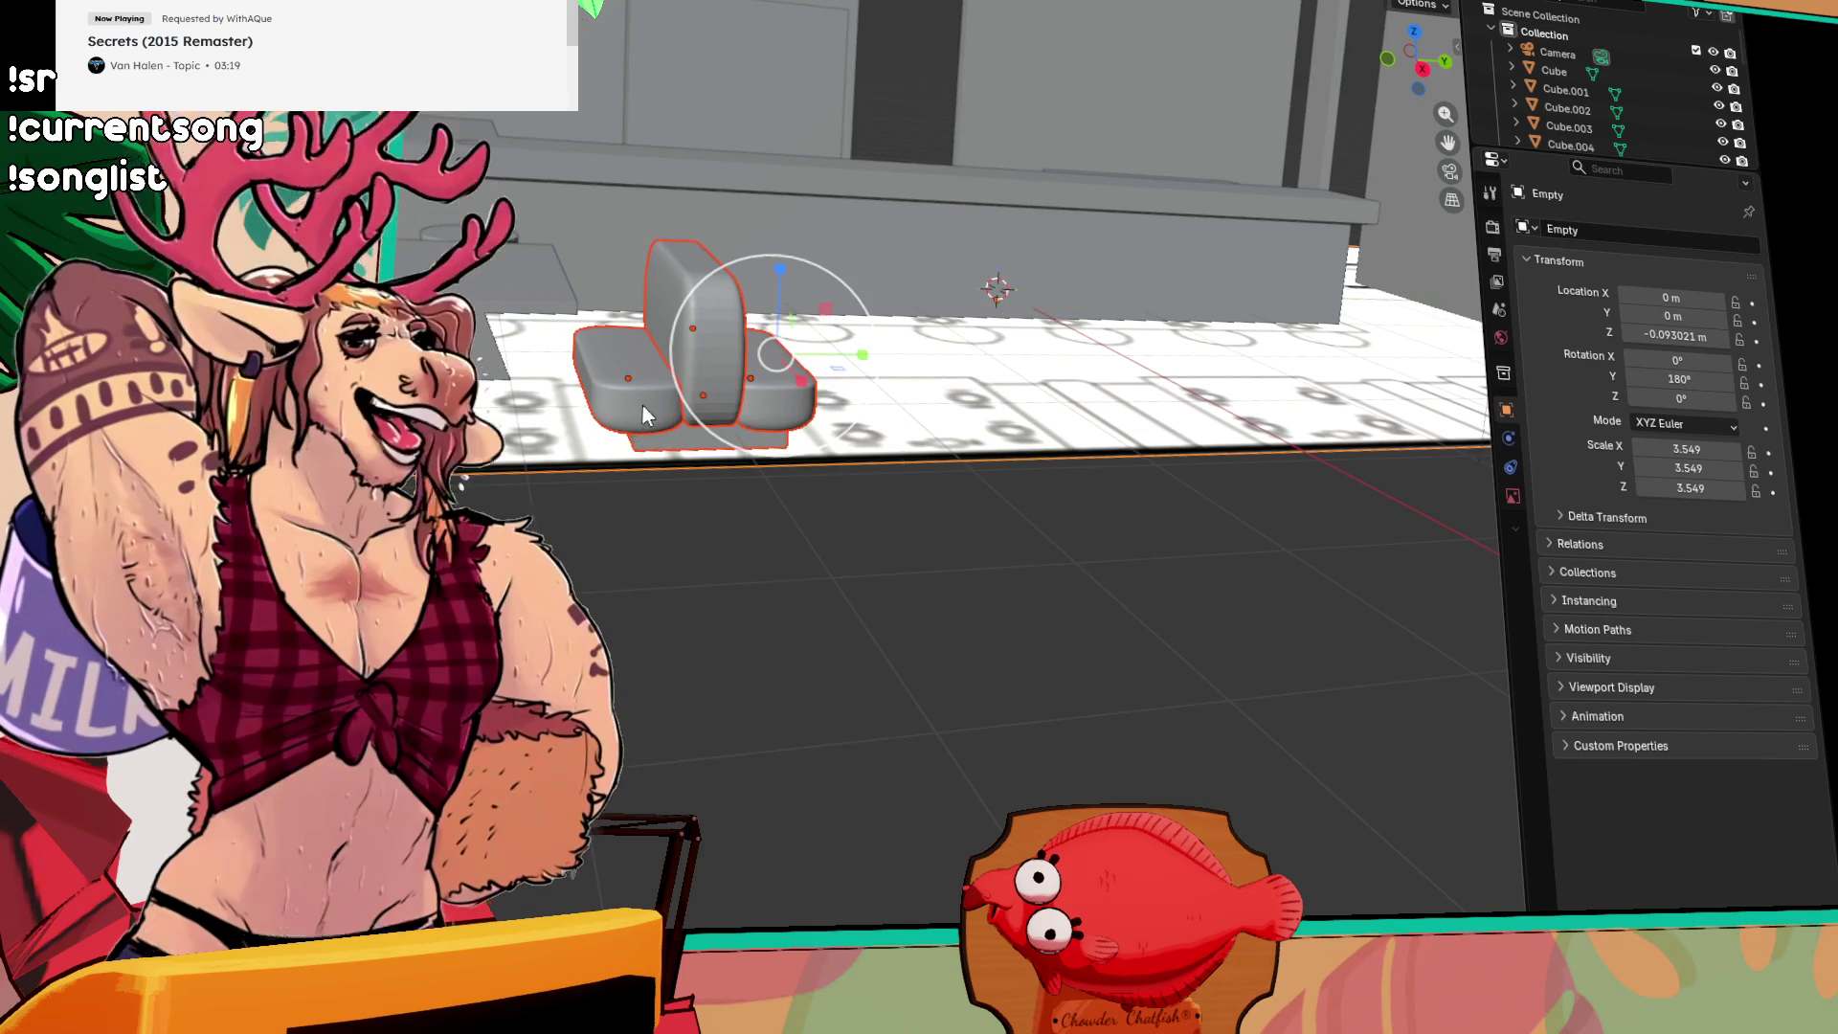
left_click(699, 399)
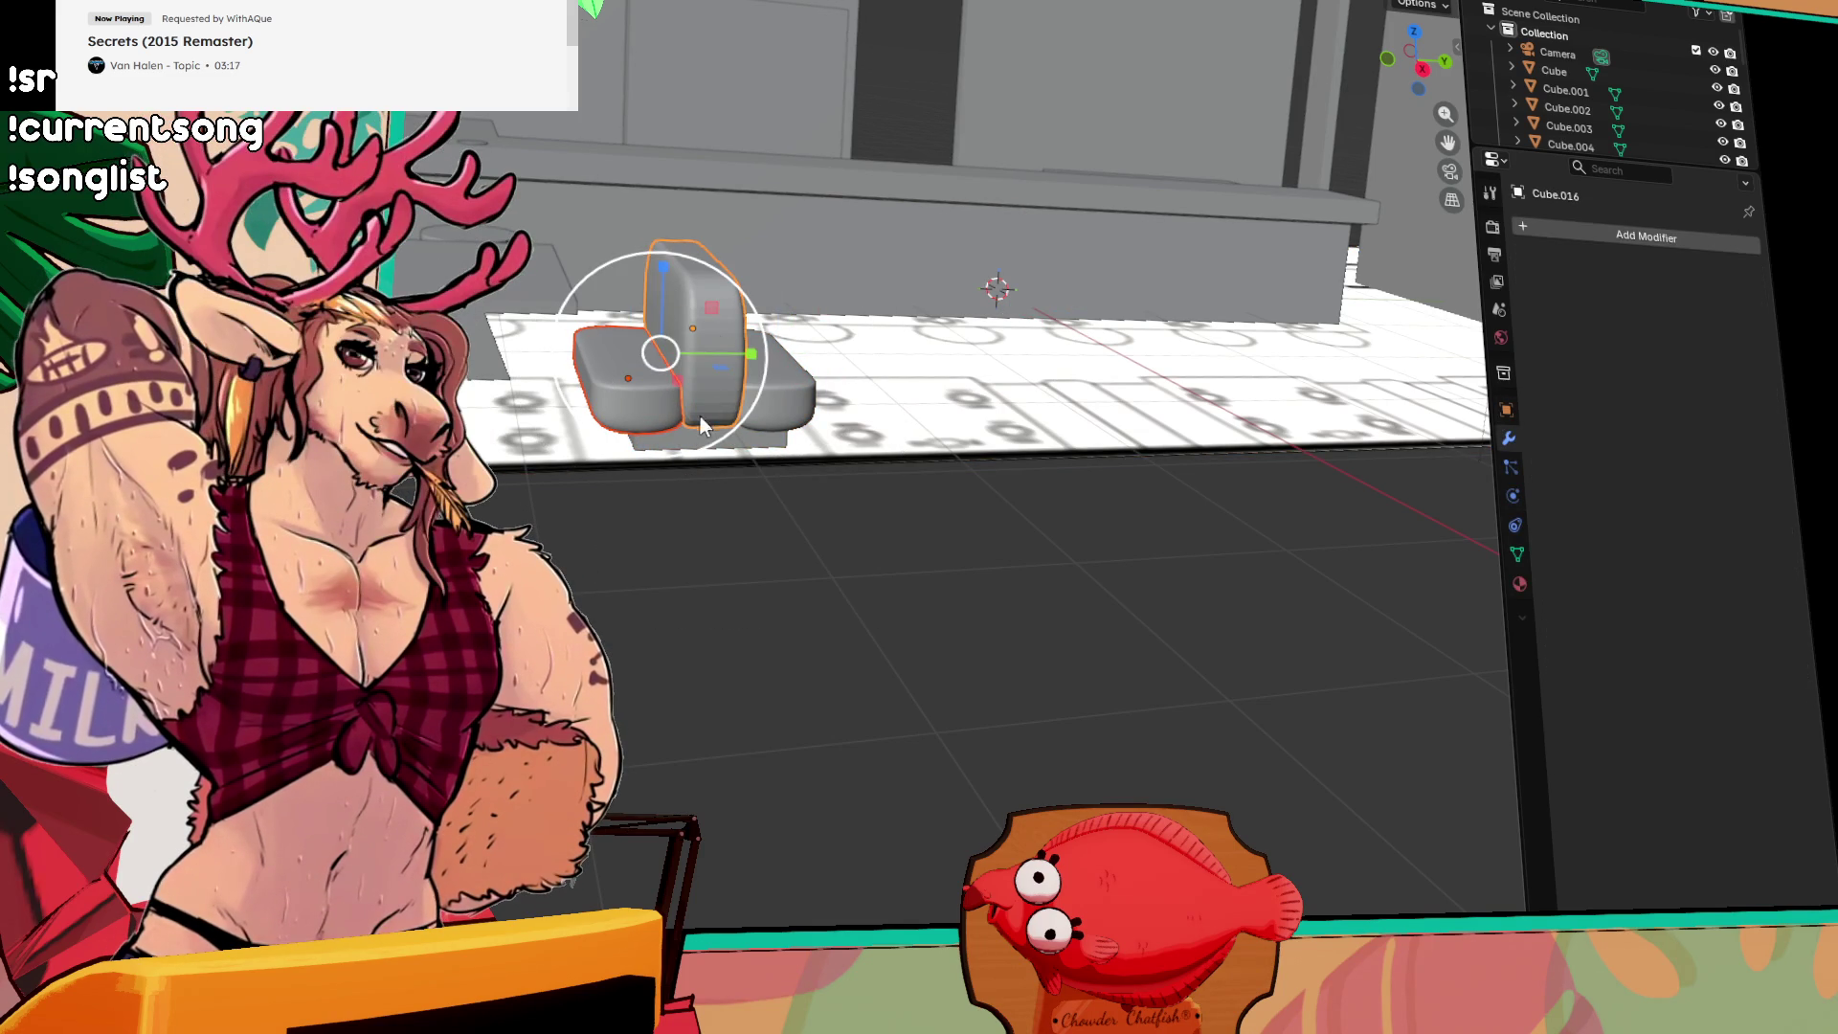
left_click(778, 389, "shift")
left_click(796, 382, "shift")
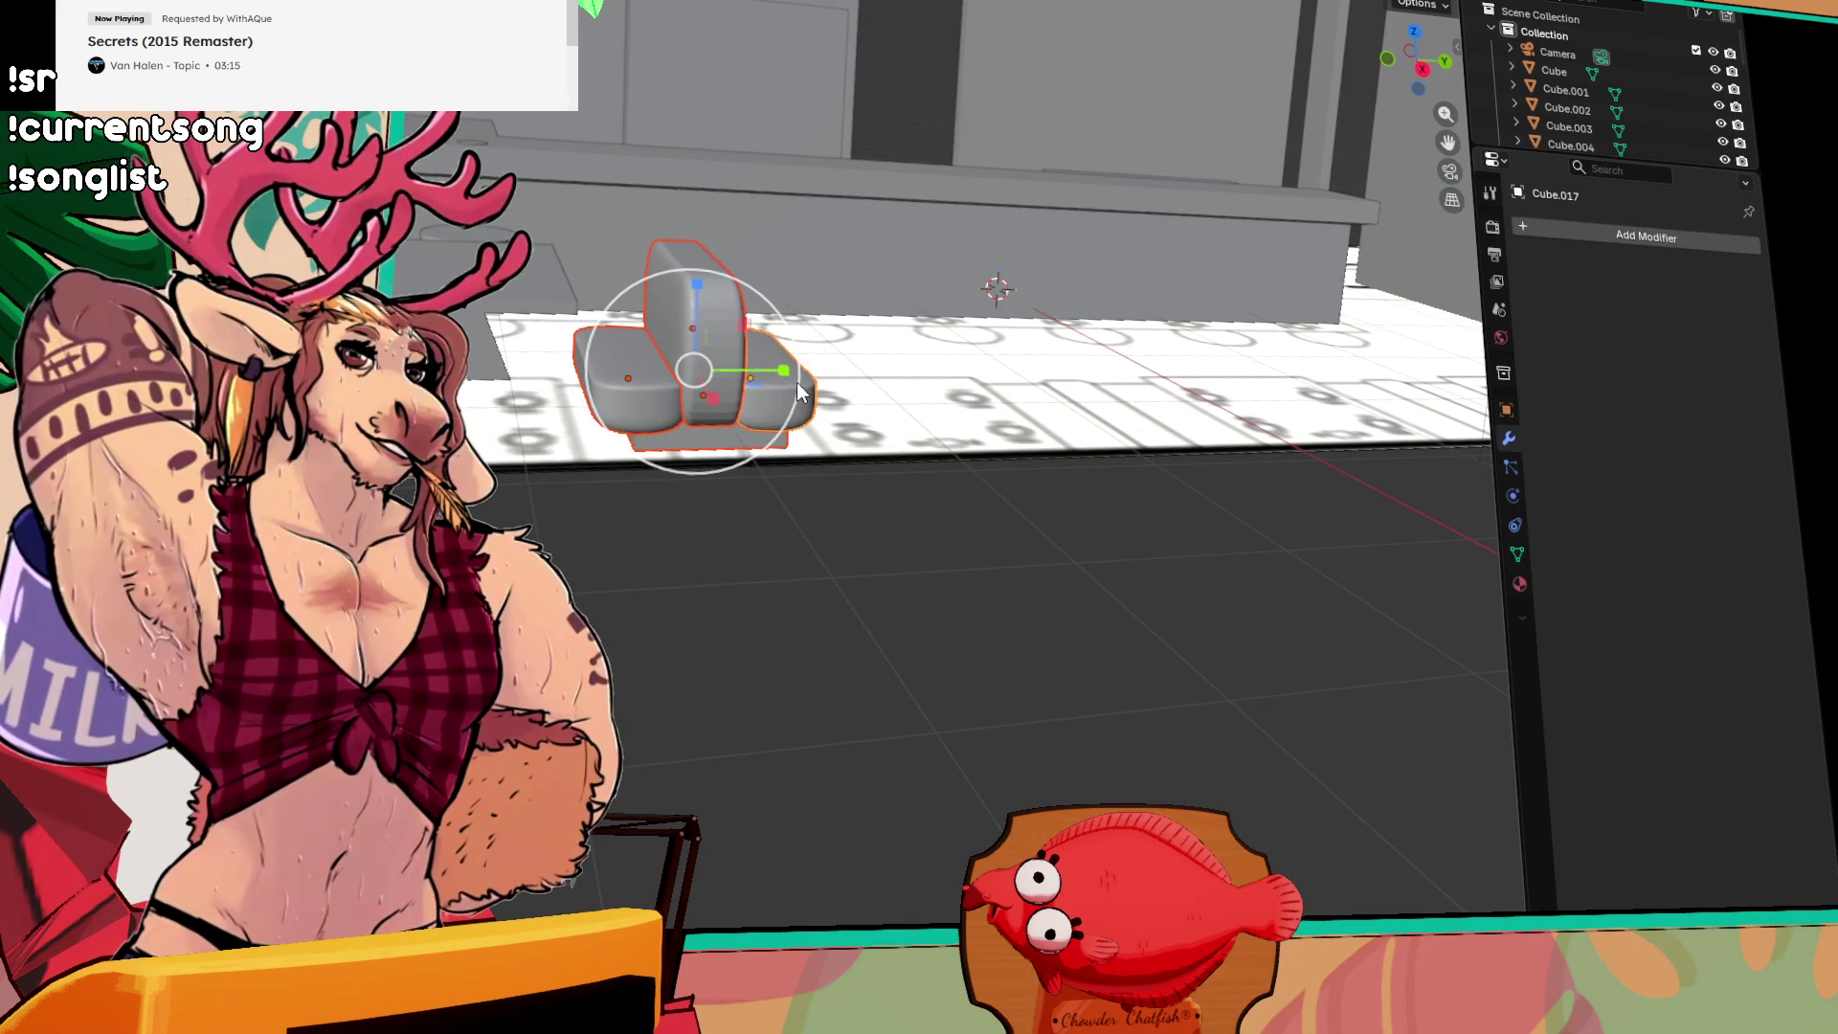
key("ctrl+j")
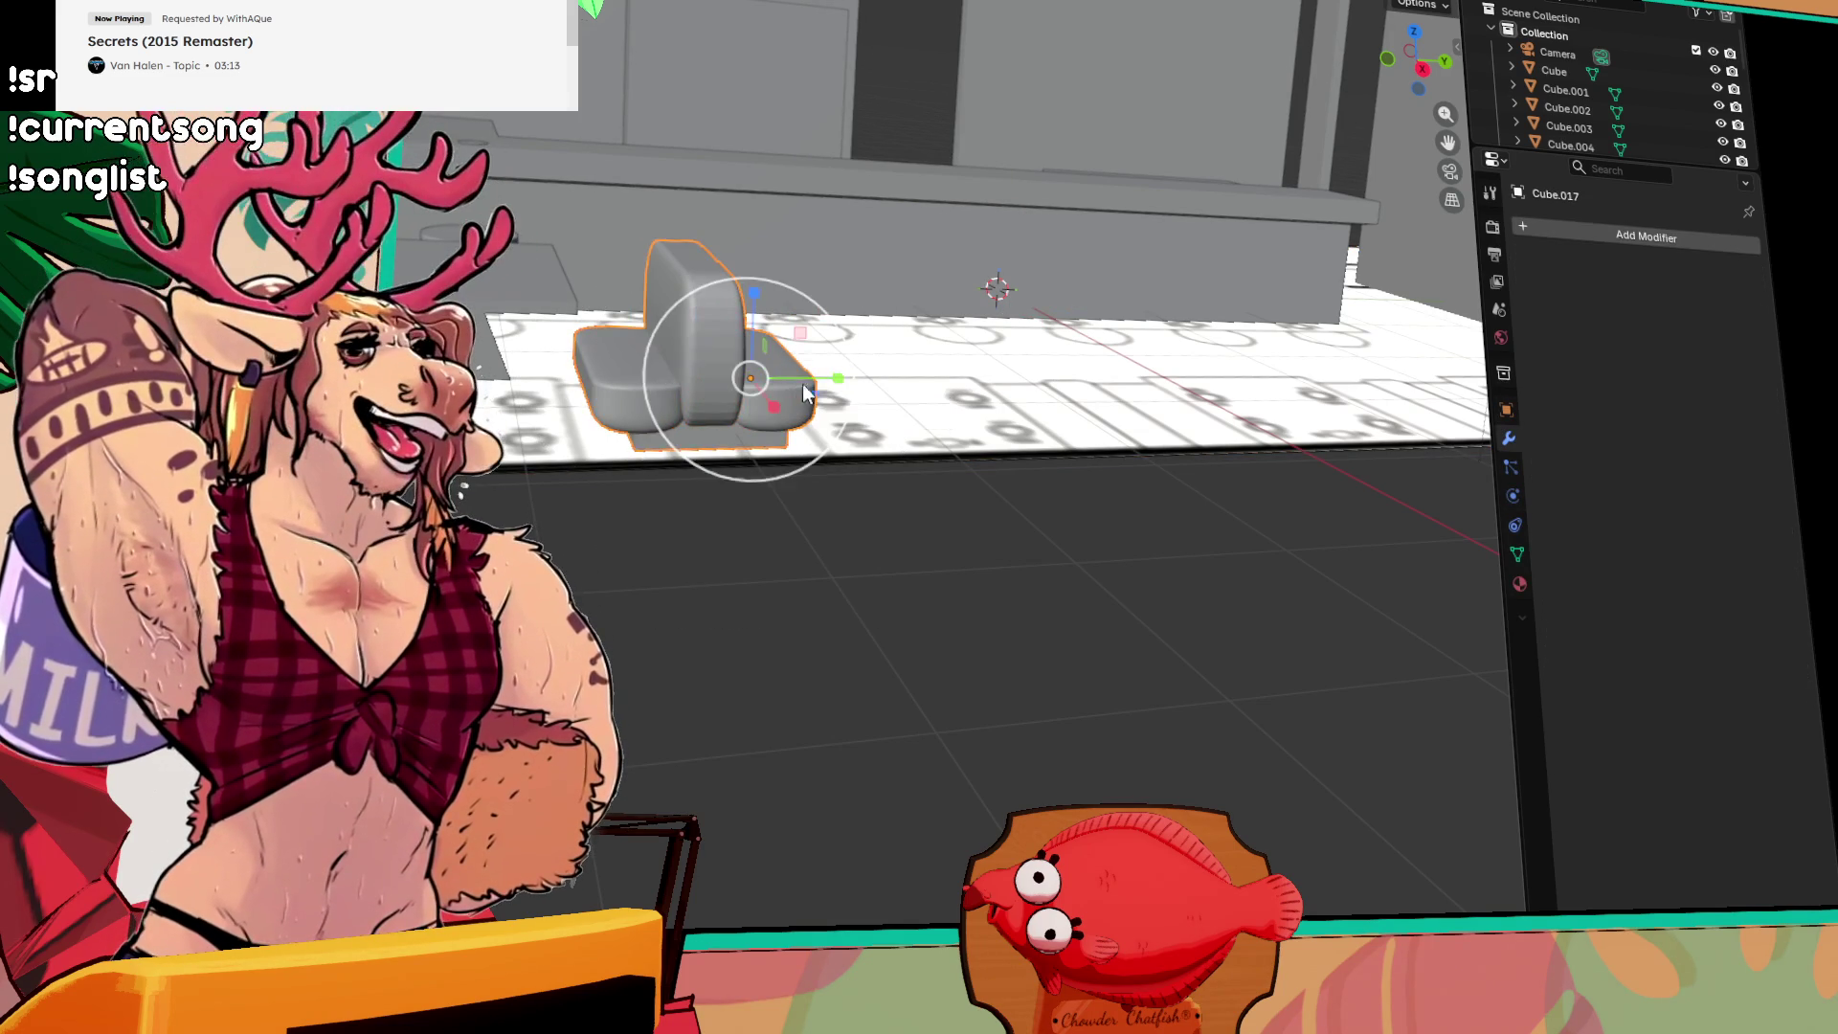
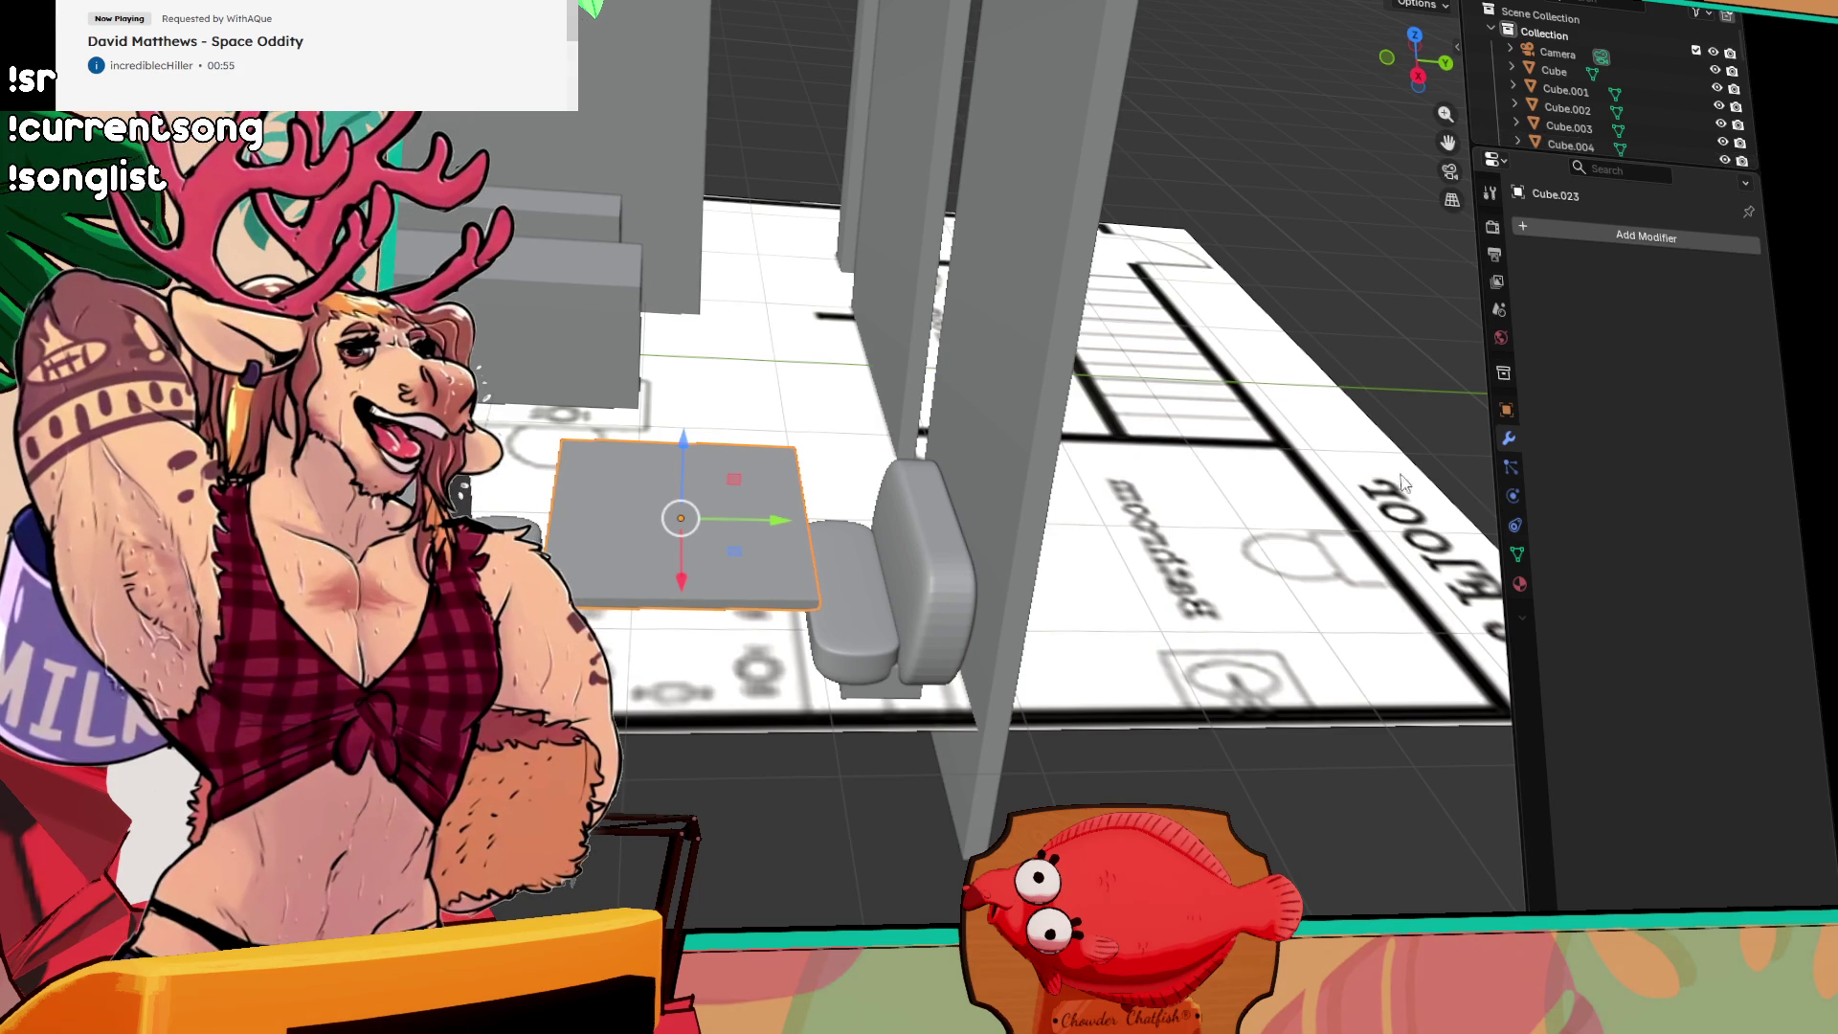
Step: Select the left wall panel Cube.011 beside the diner booth
left_click_drag(1204, 425, 1300, 383)
scroll(1110, 477, "down", 3)
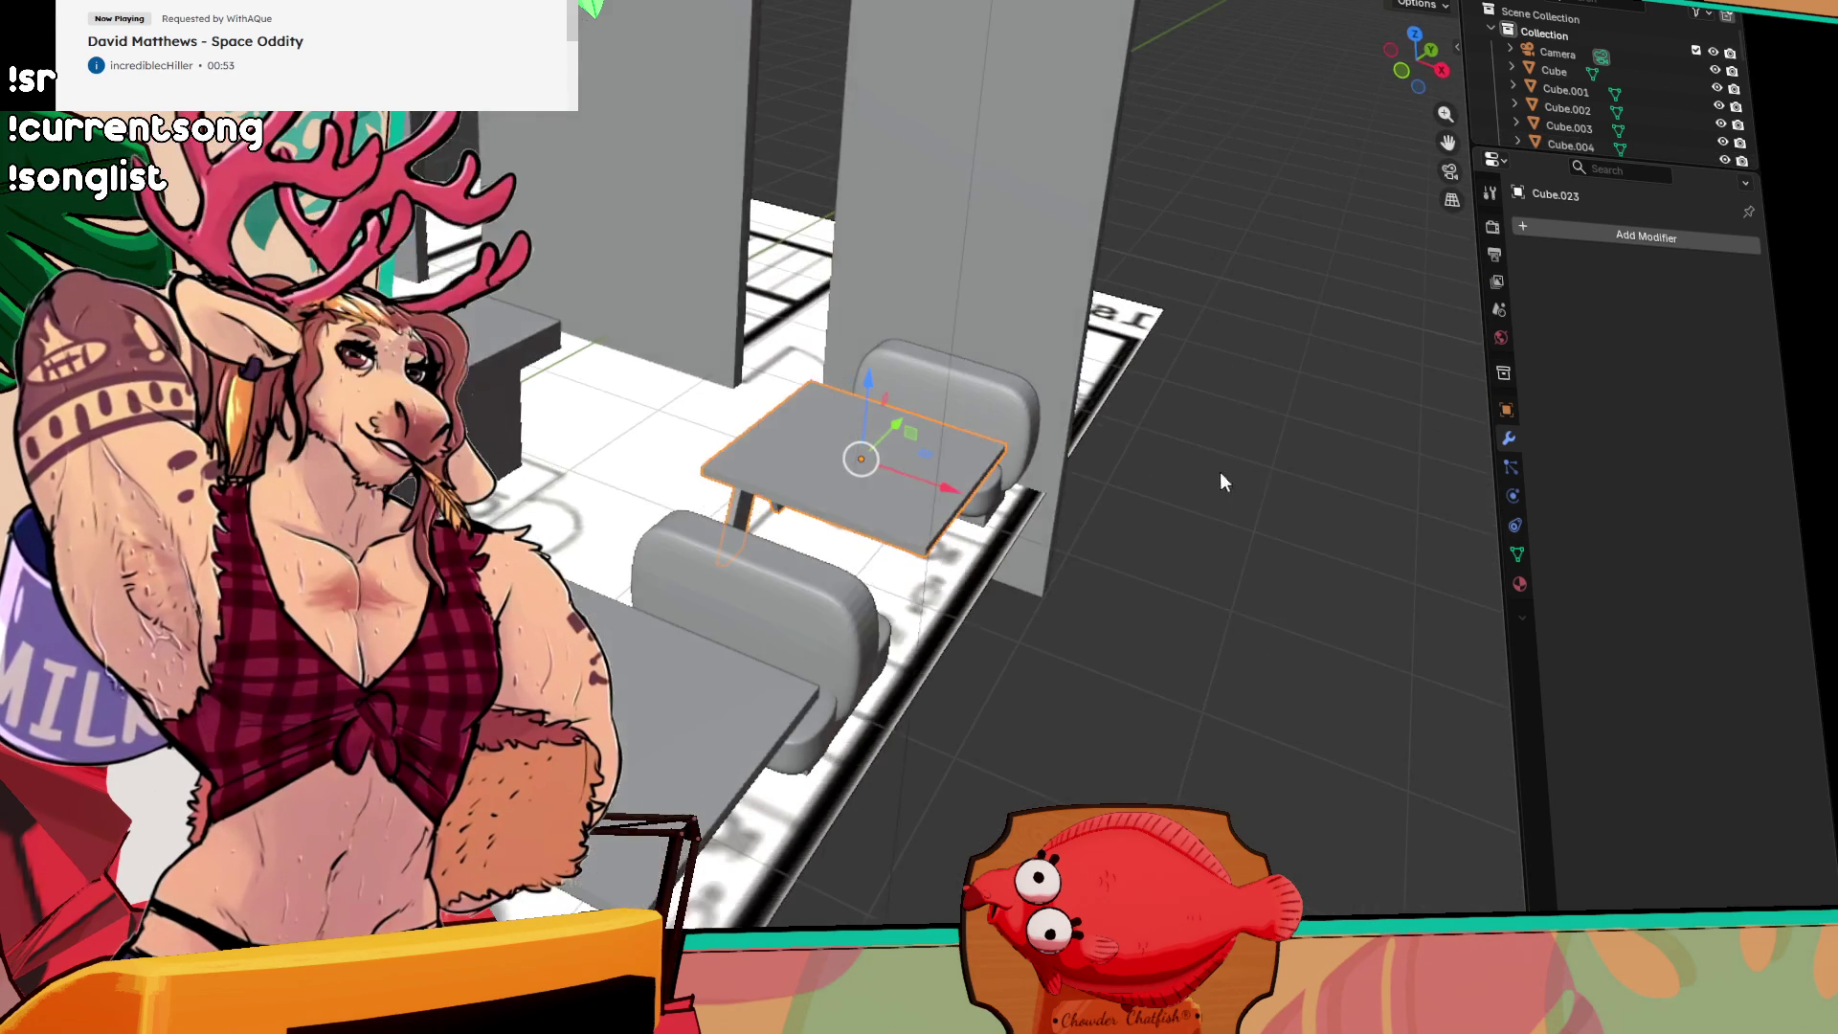
scroll(1214, 478, "up", 2)
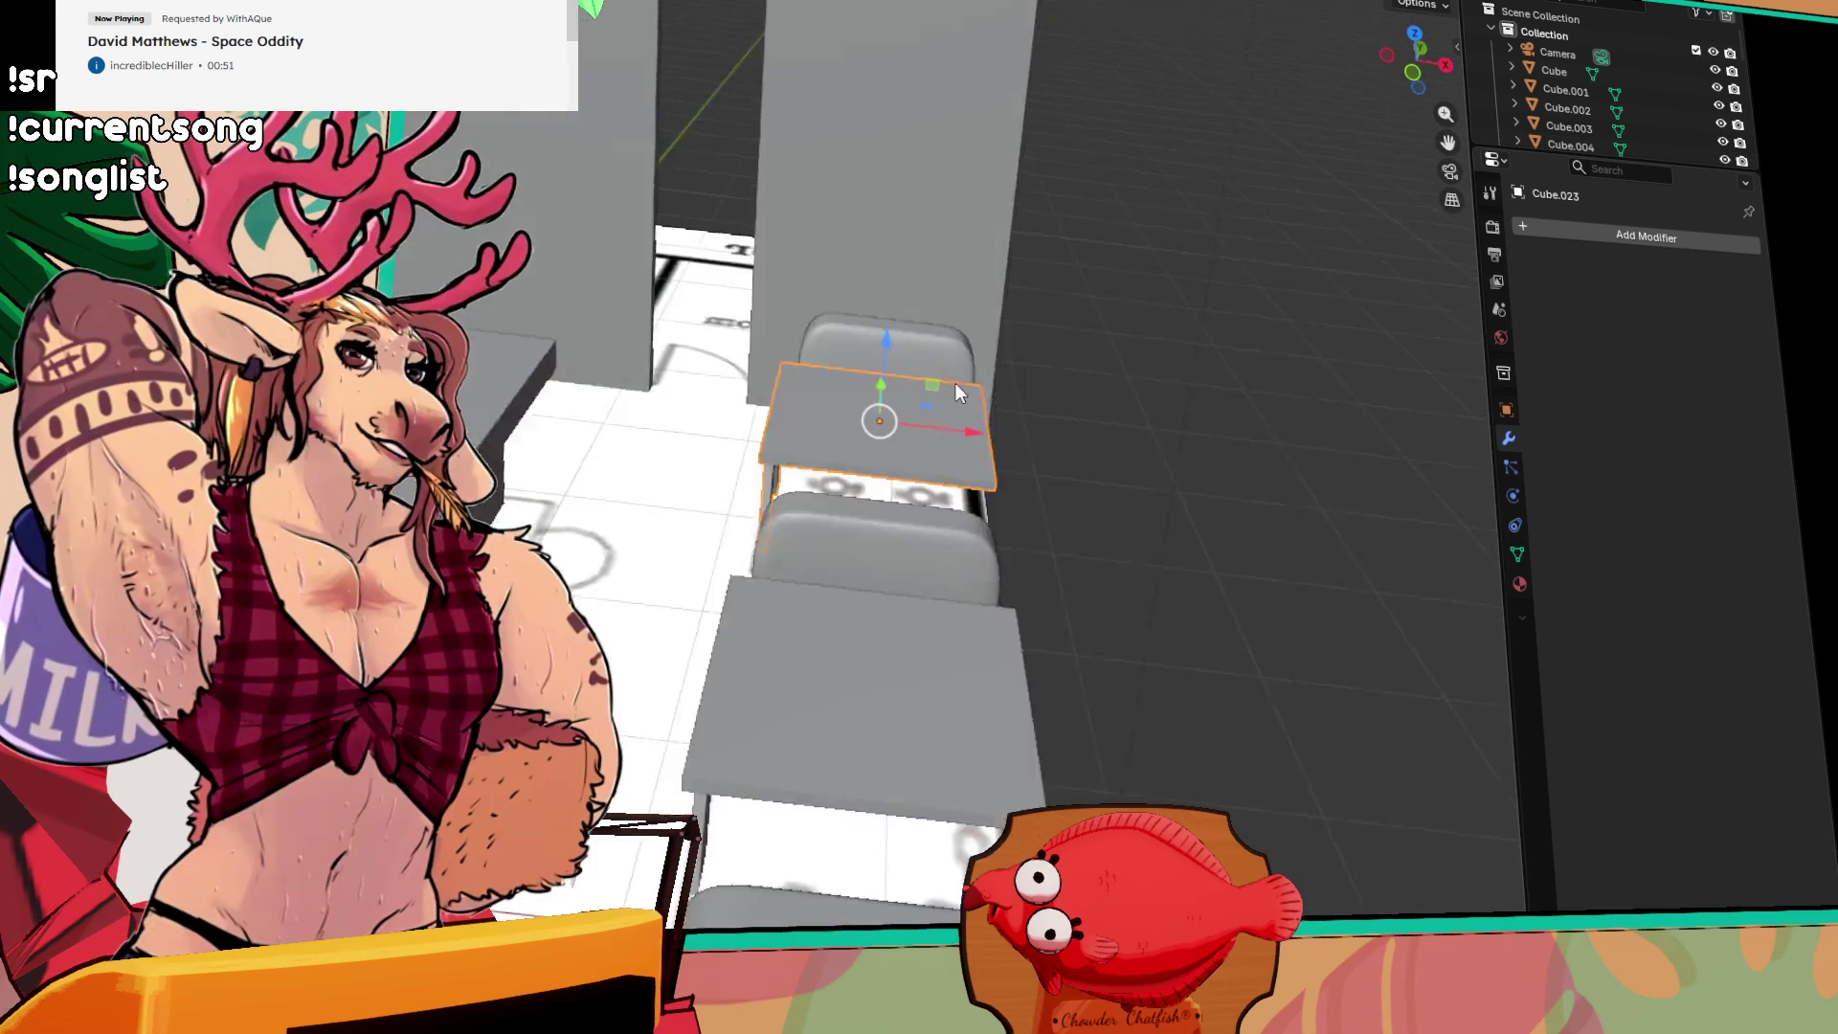
scroll(724, 411, "up", 4)
scroll(658, 414, "up", 2)
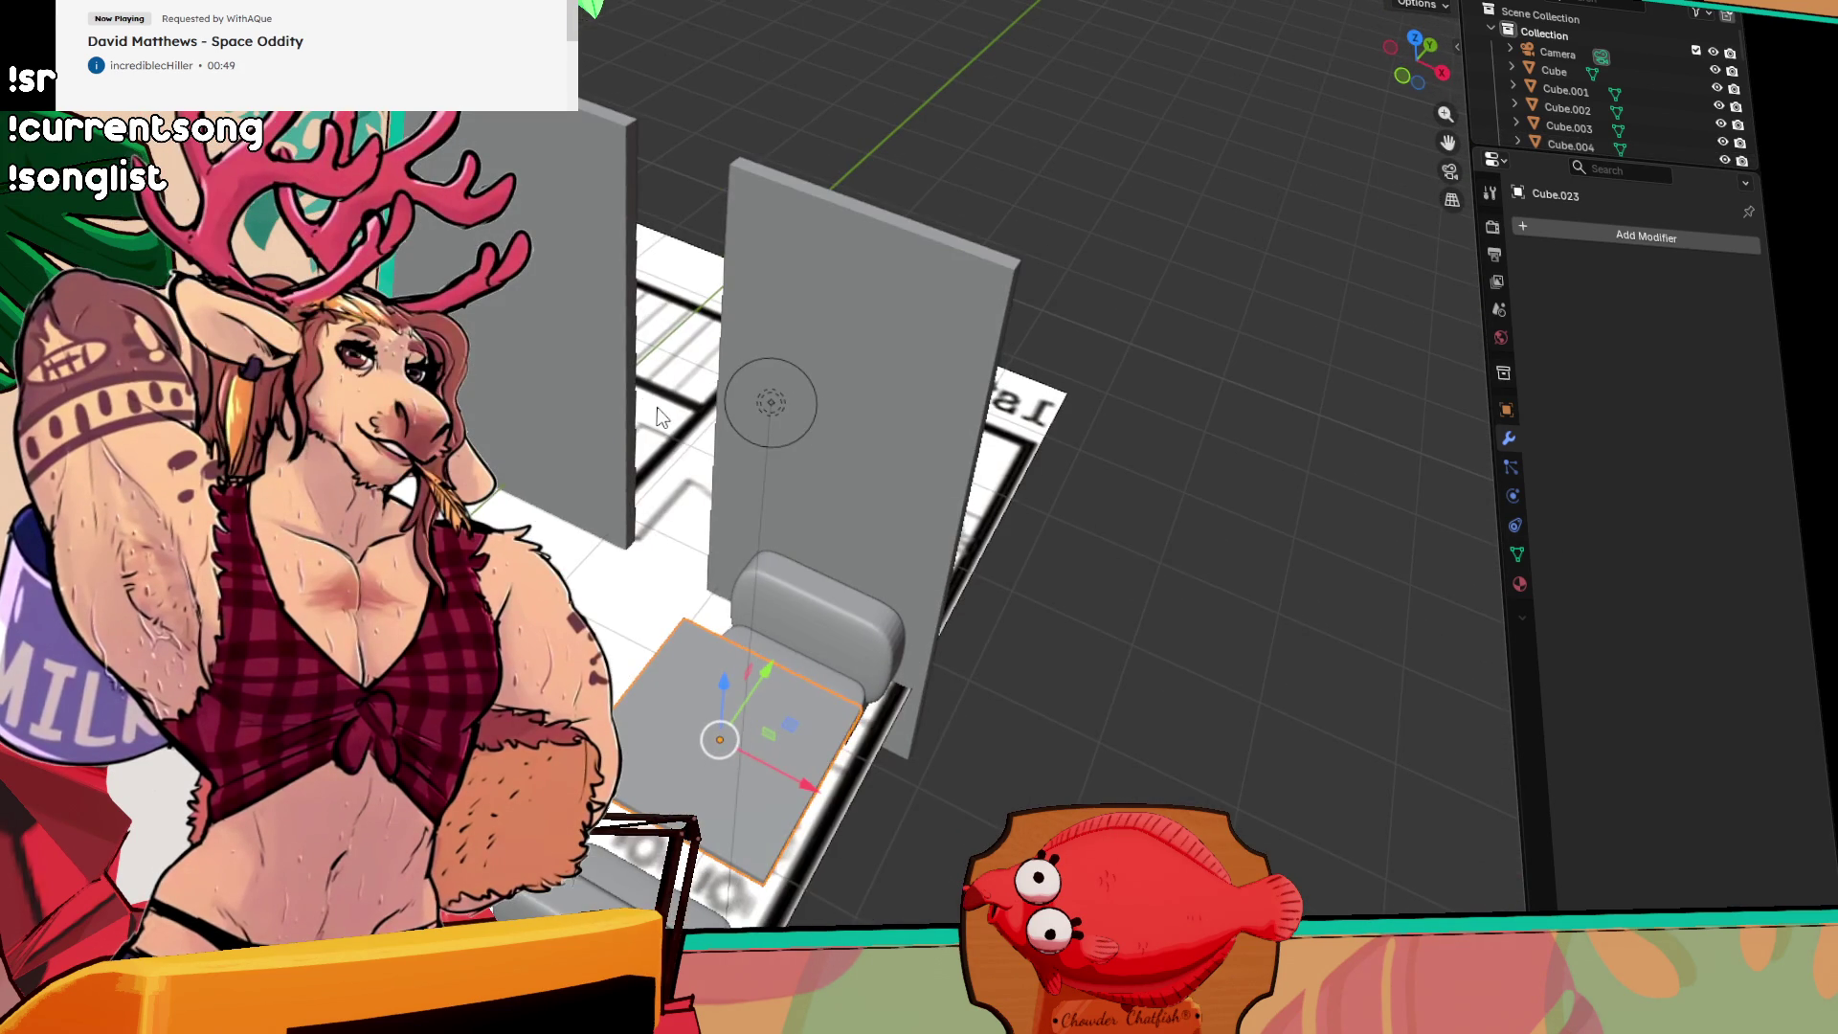
left_click(557, 336)
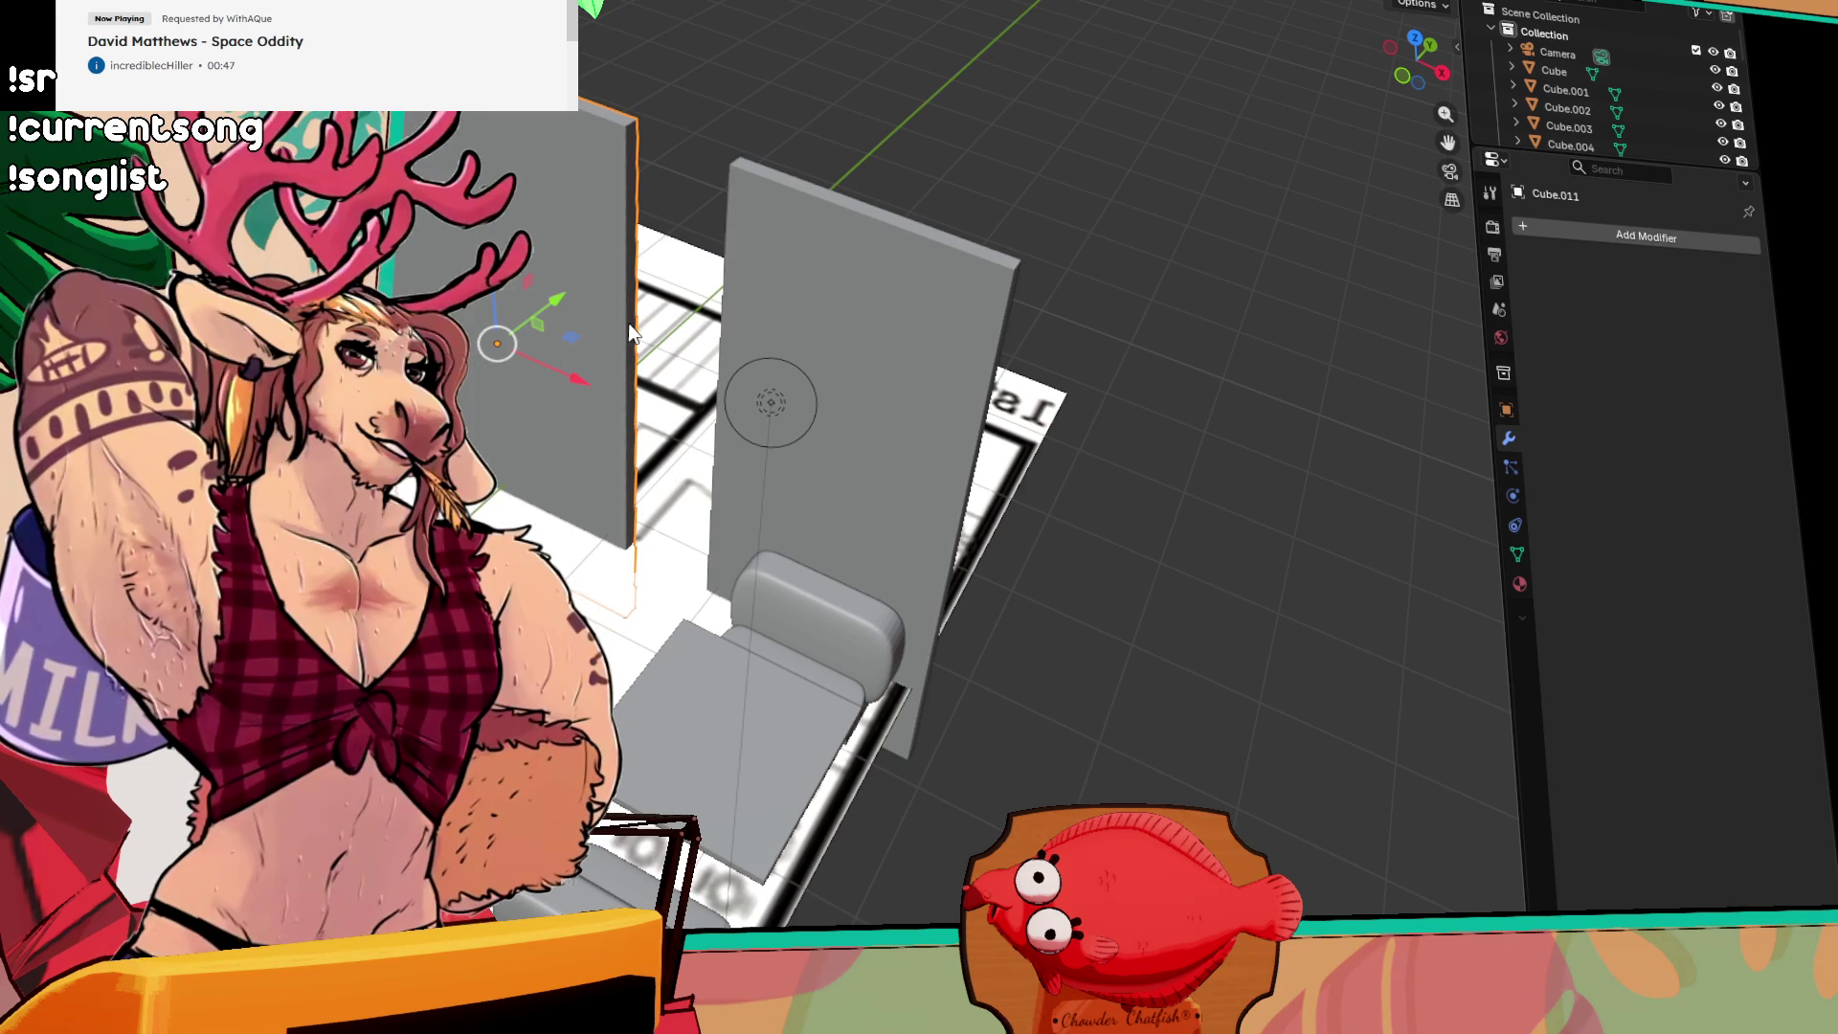
Step: Add a loop cut across the wall panel in Edit Mode
key("Tab")
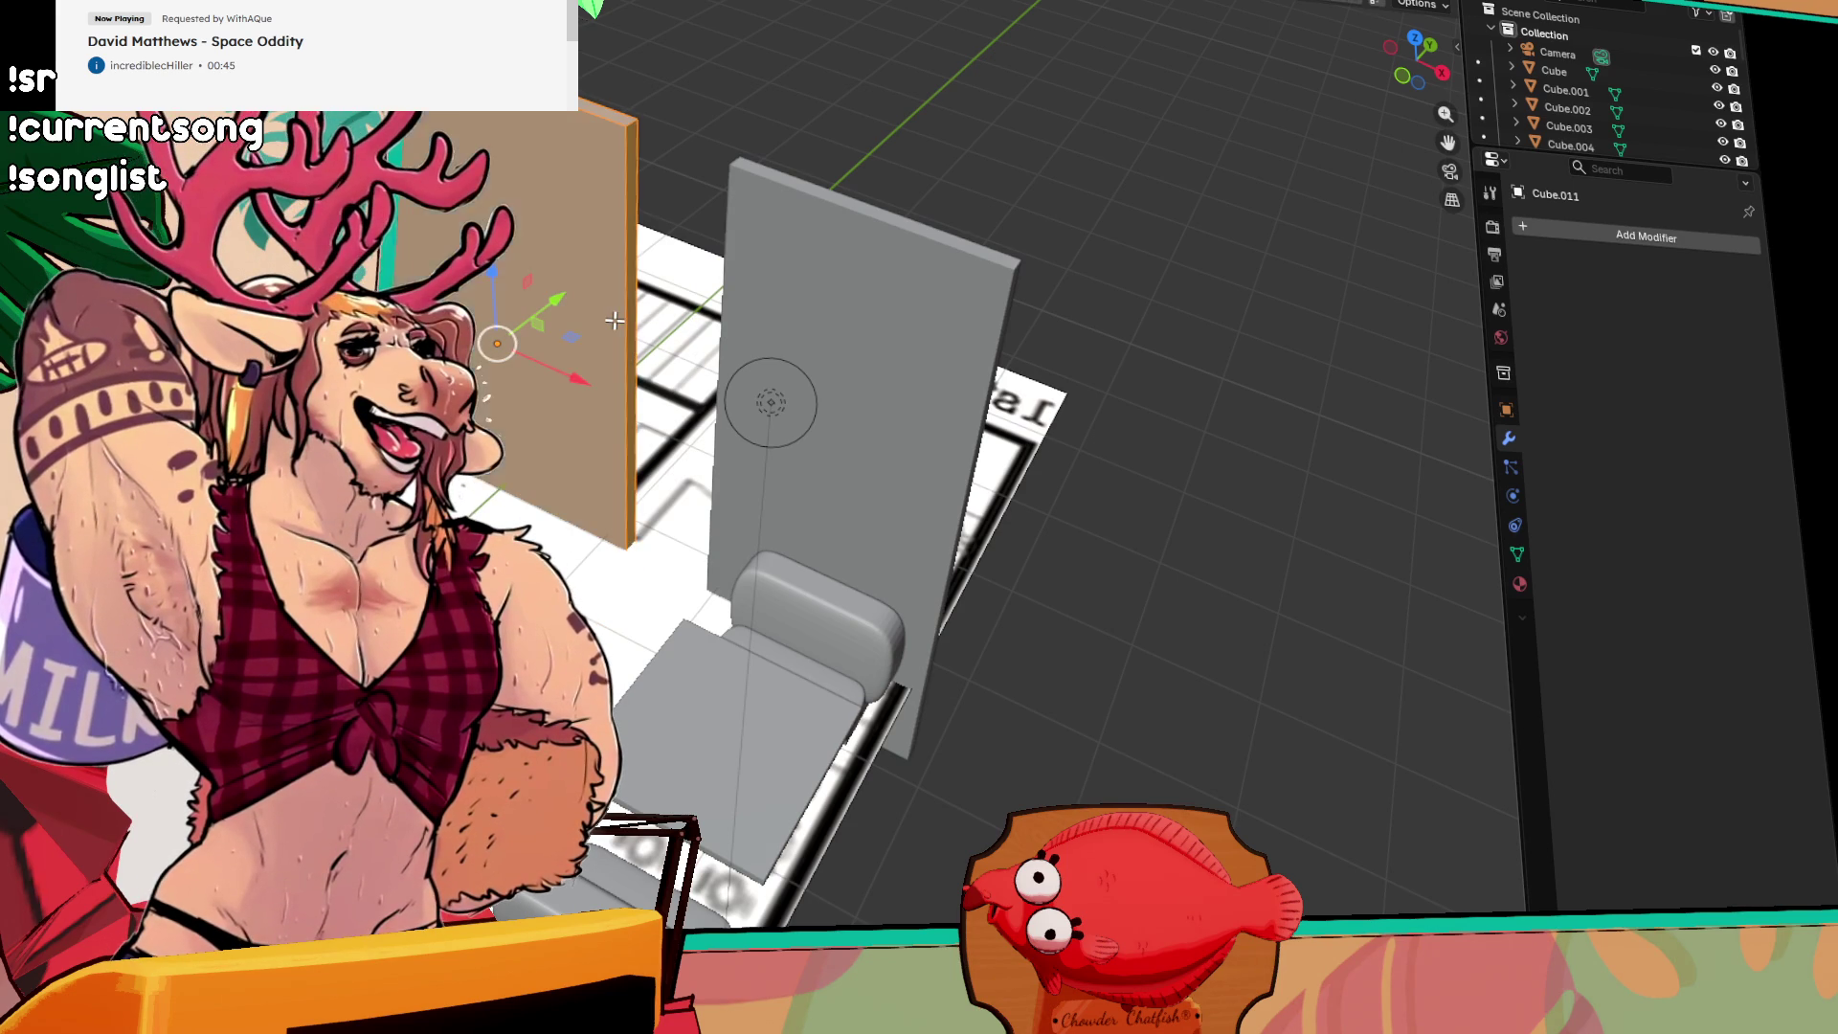
key("ctrl+r")
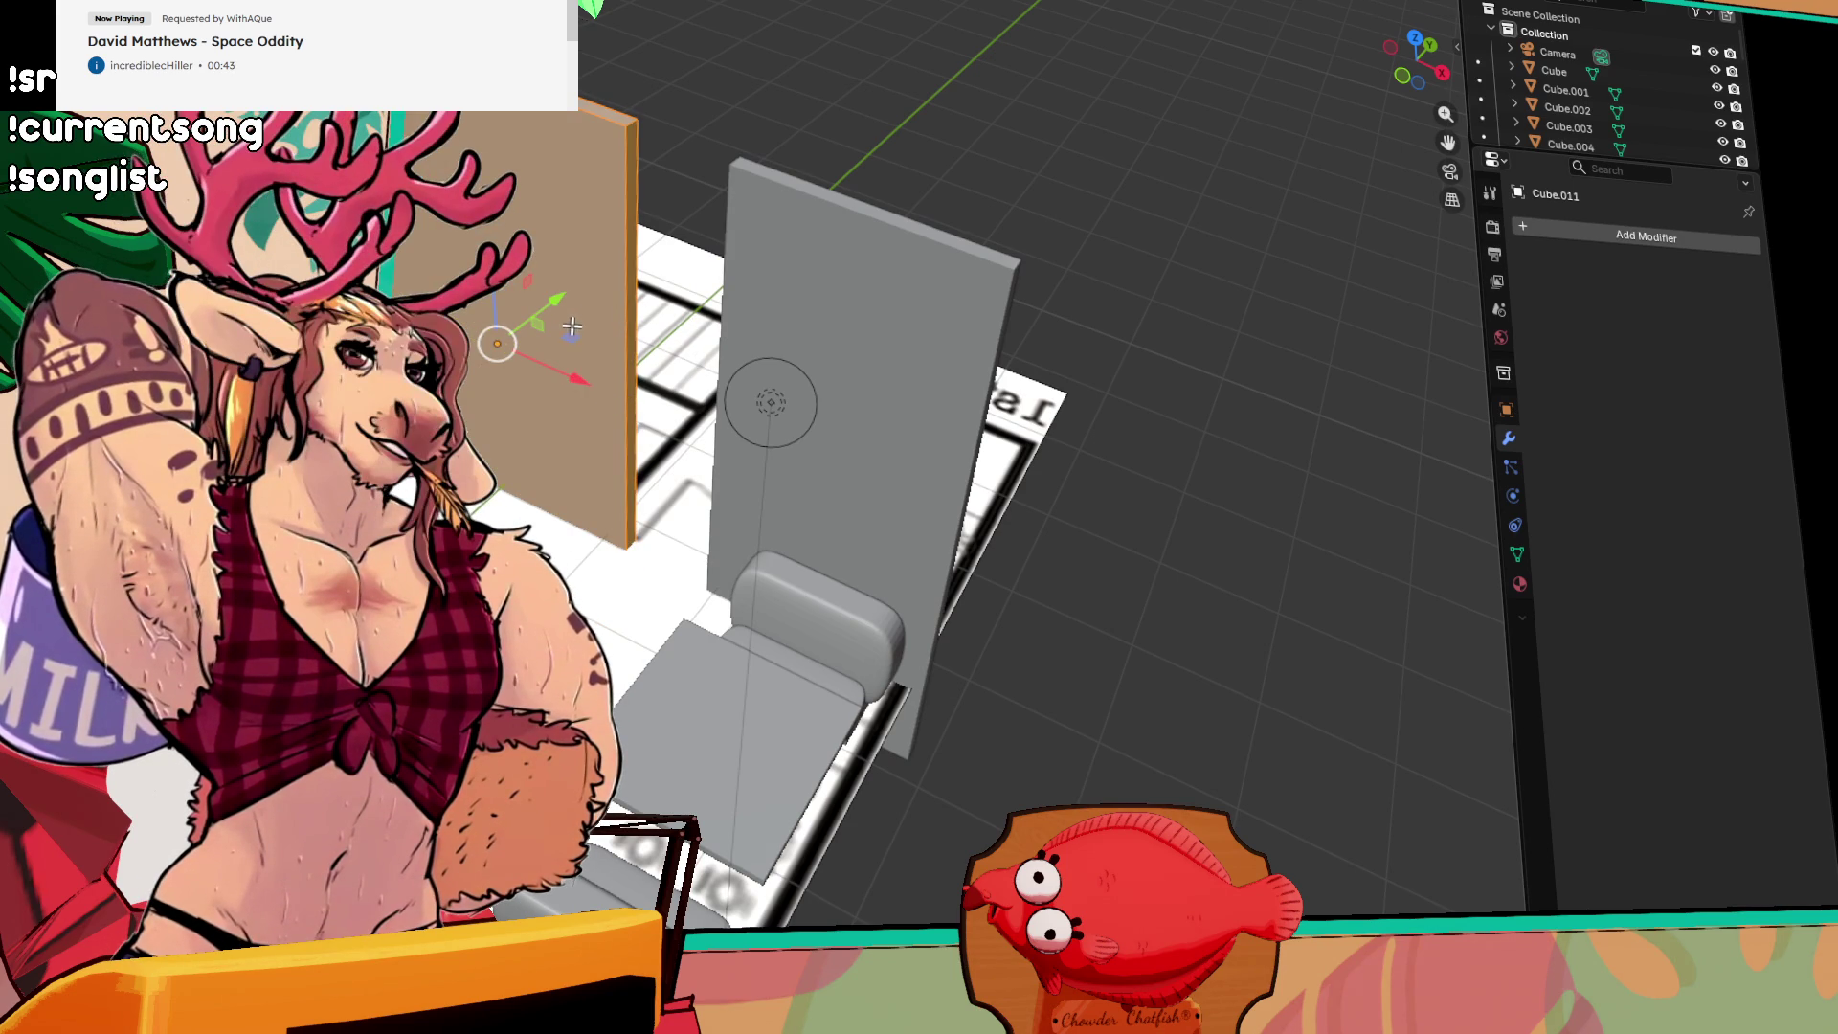
left_click(587, 333)
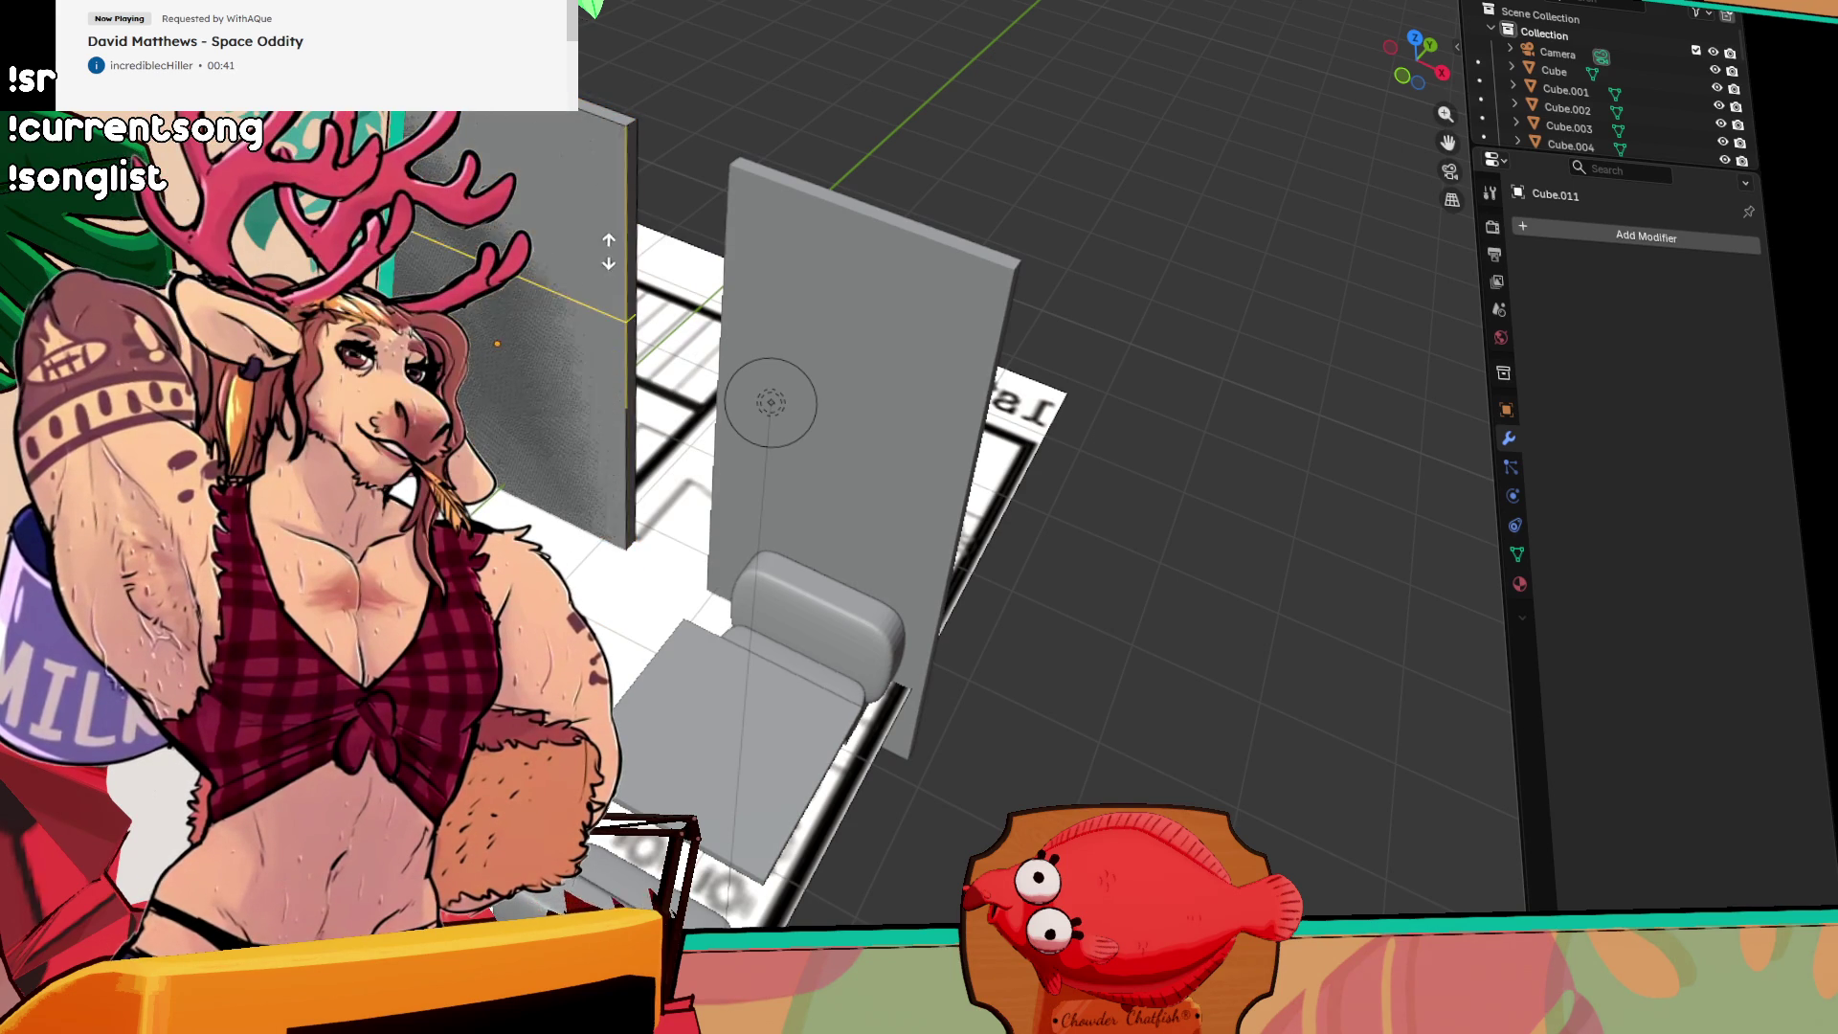
scroll(659, 338, "up", 5)
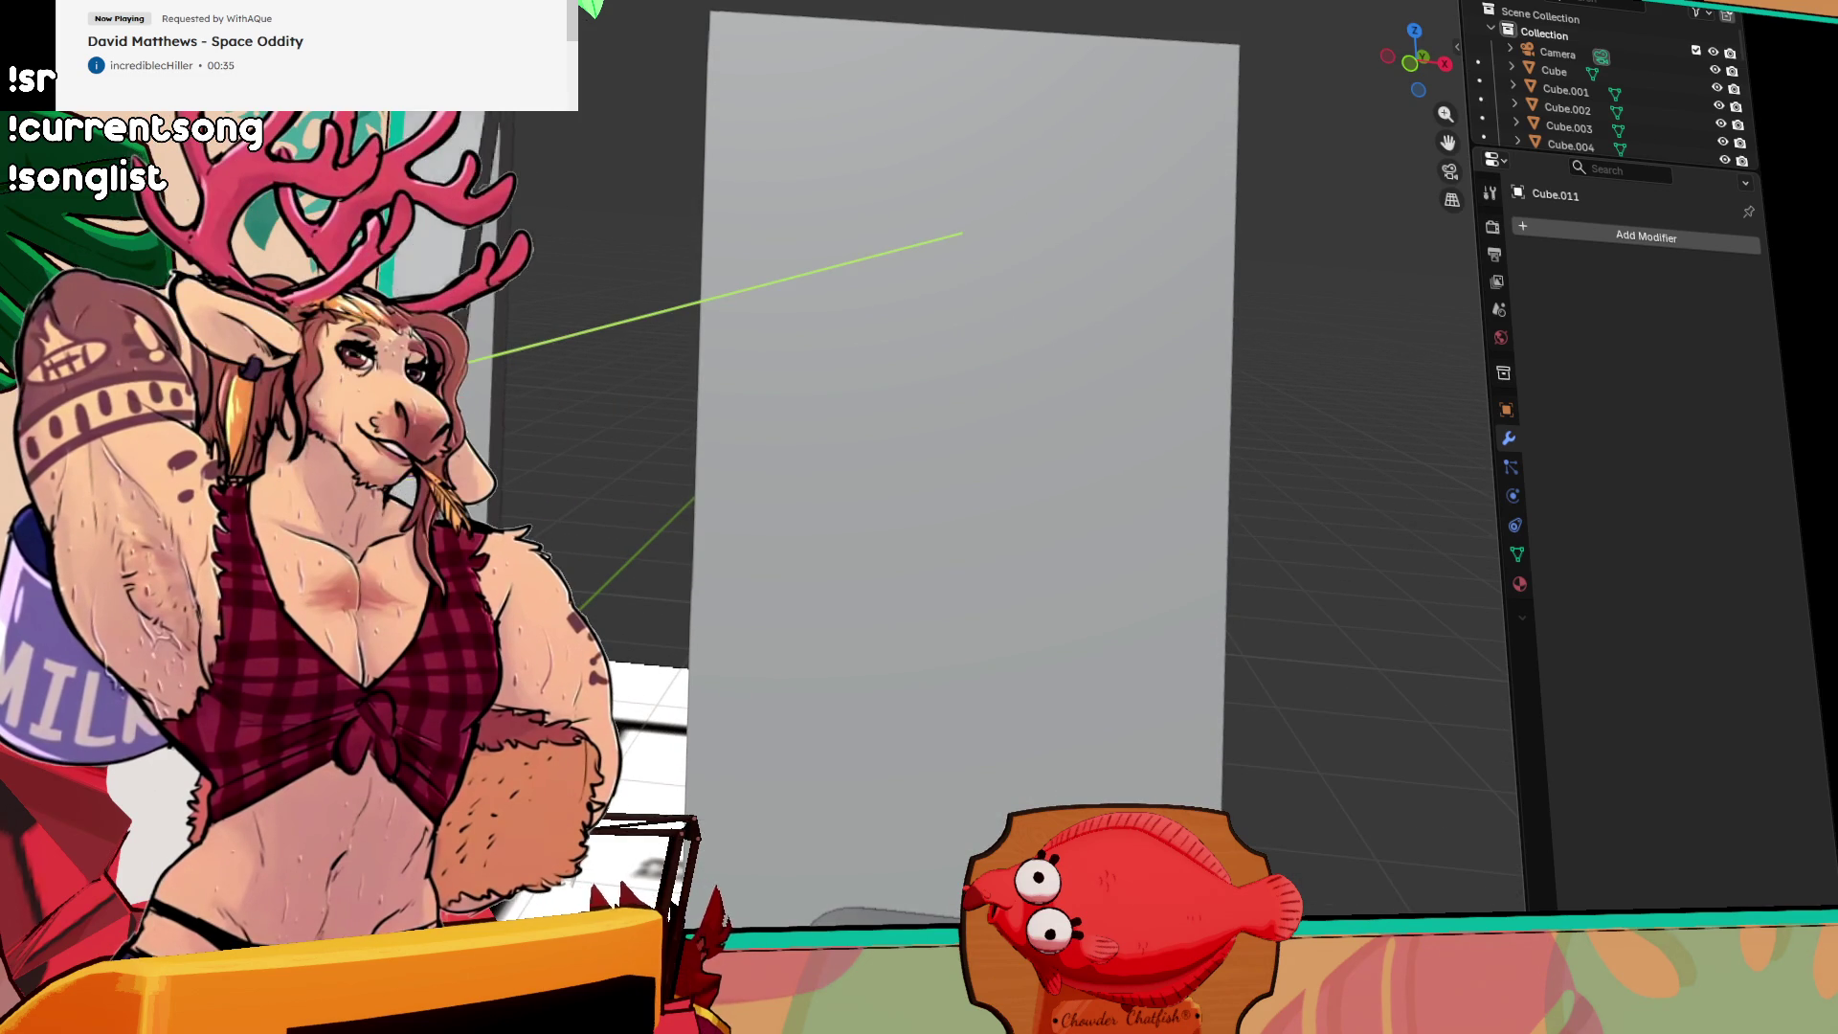
Step: Stand wall panel Cube.012 upright, then slide its faces along Y and delete them
key("KP_6")
key("KP_6")
key("KP_6")
key("ctrl+z")
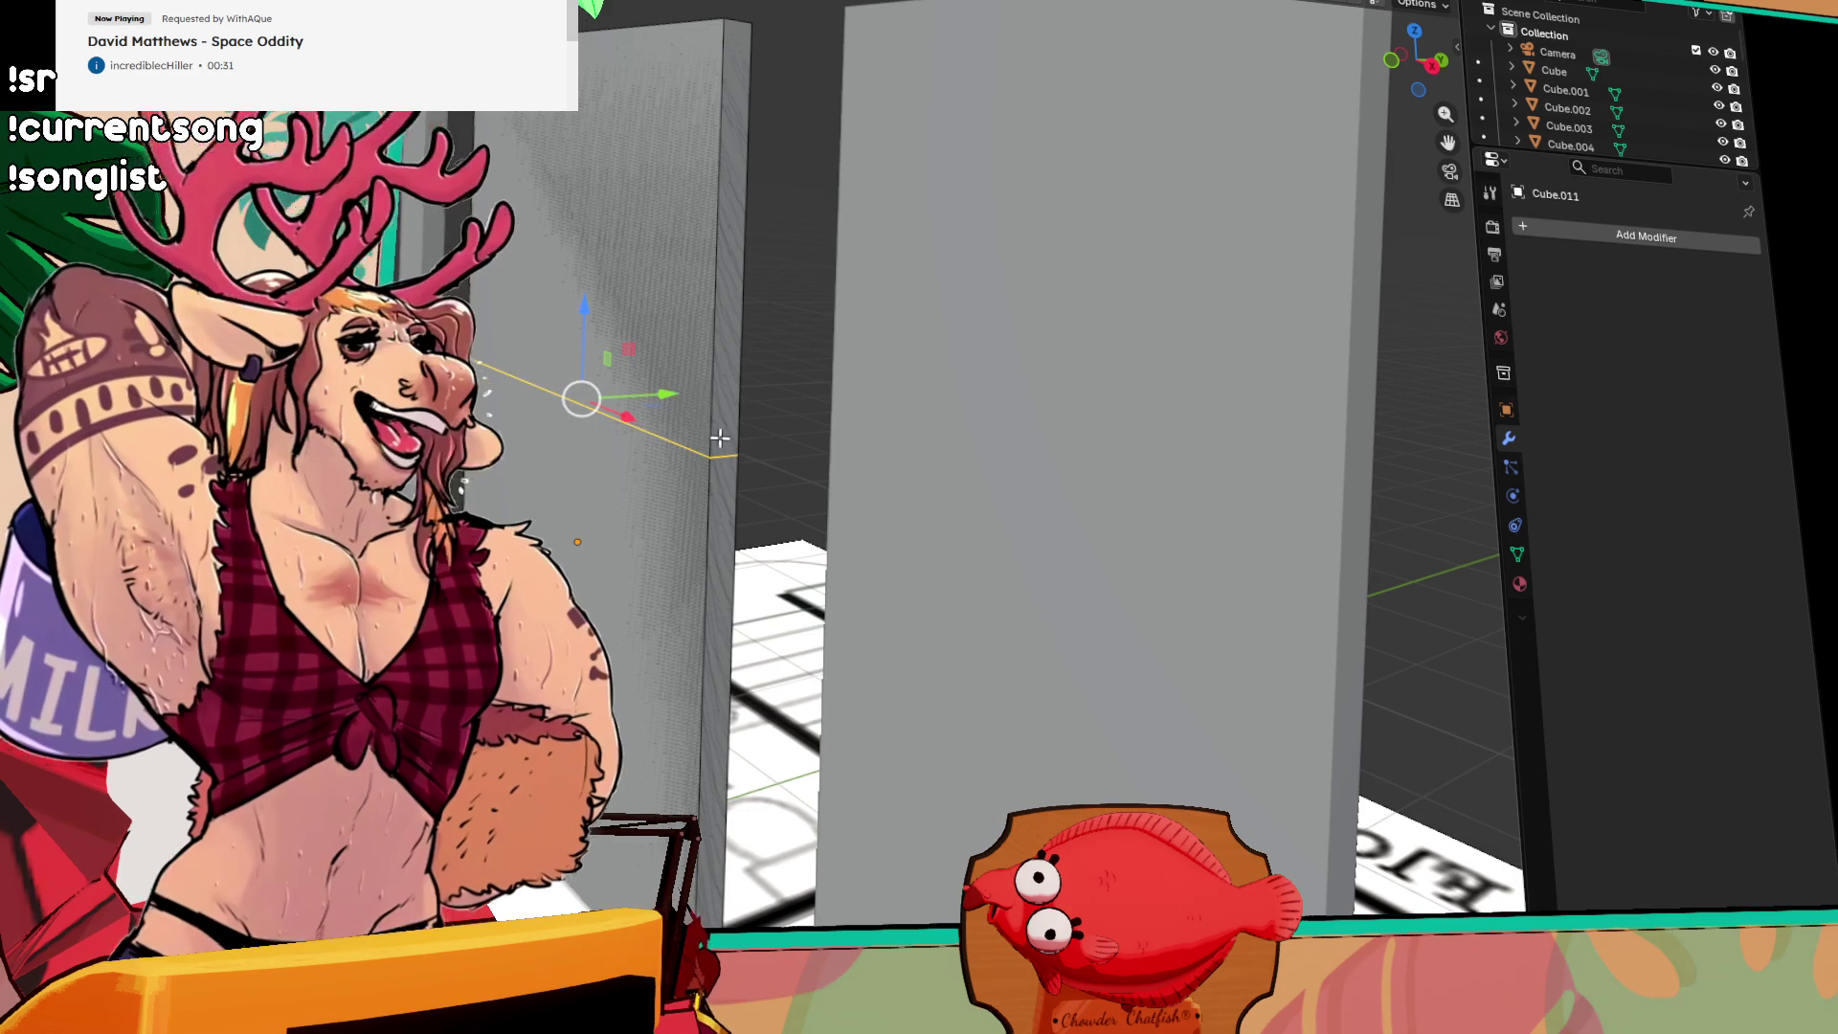
key("a")
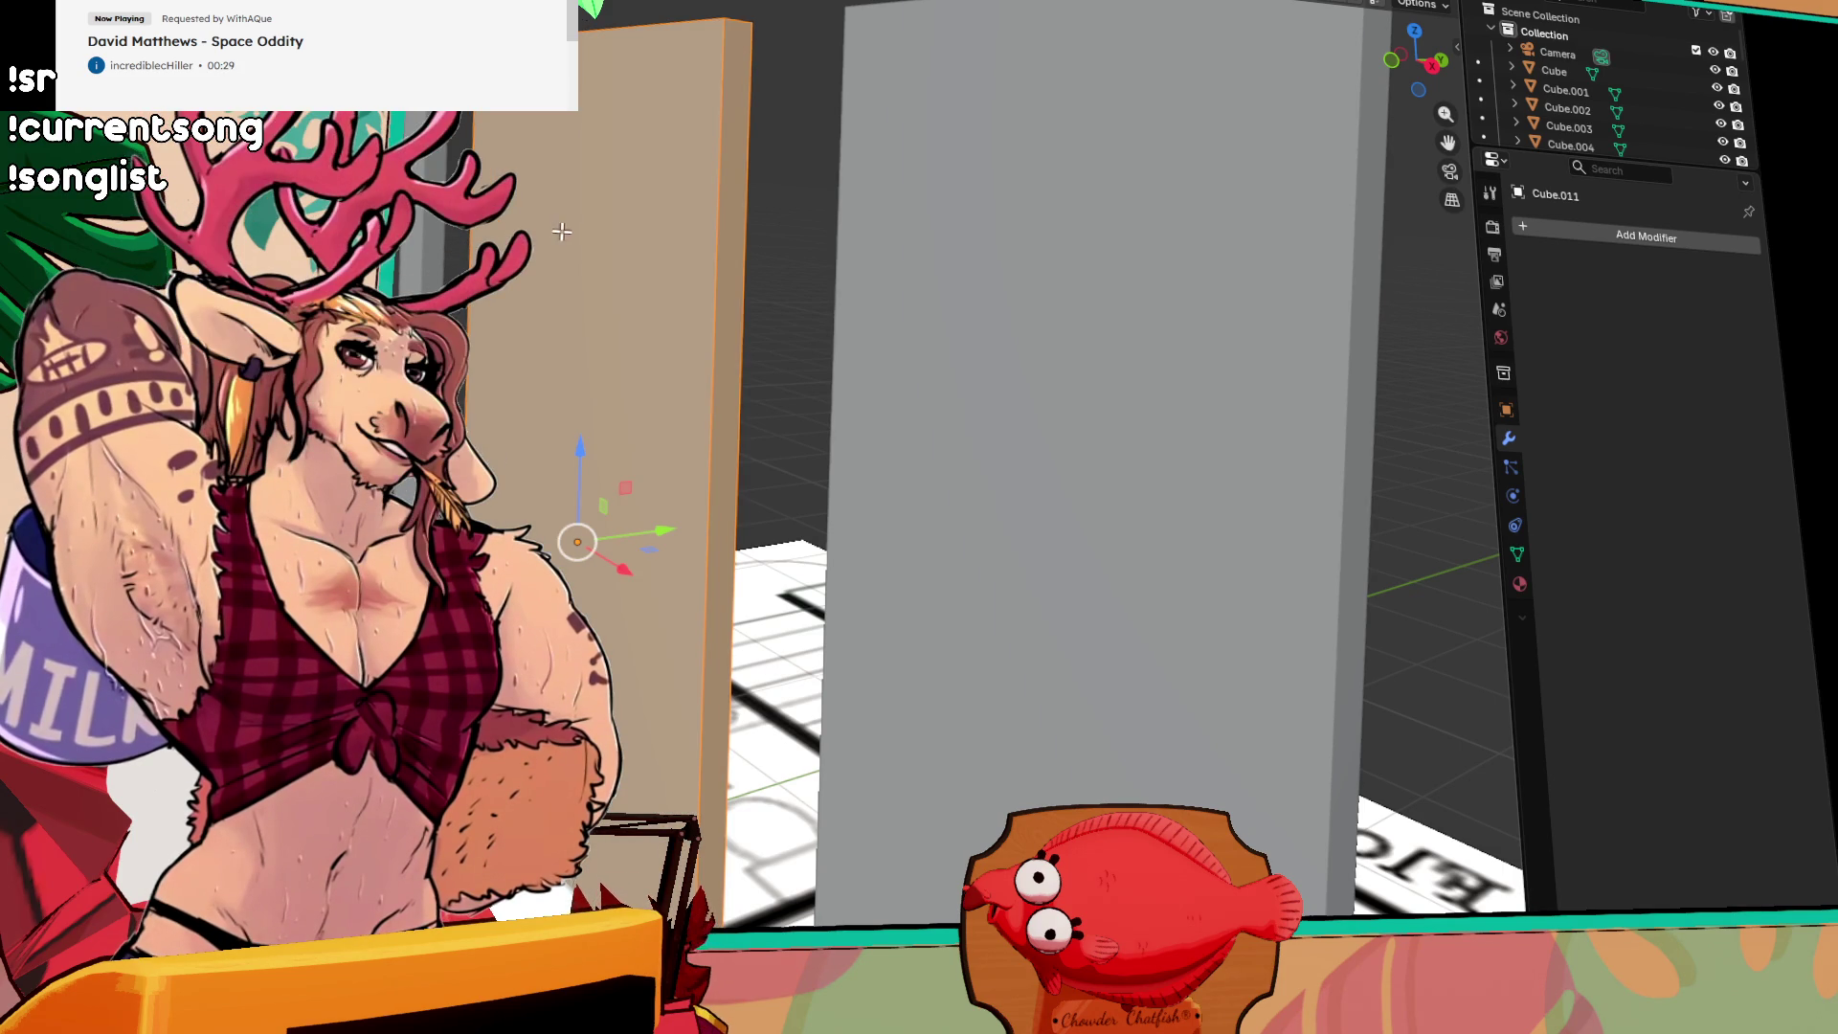
key("x")
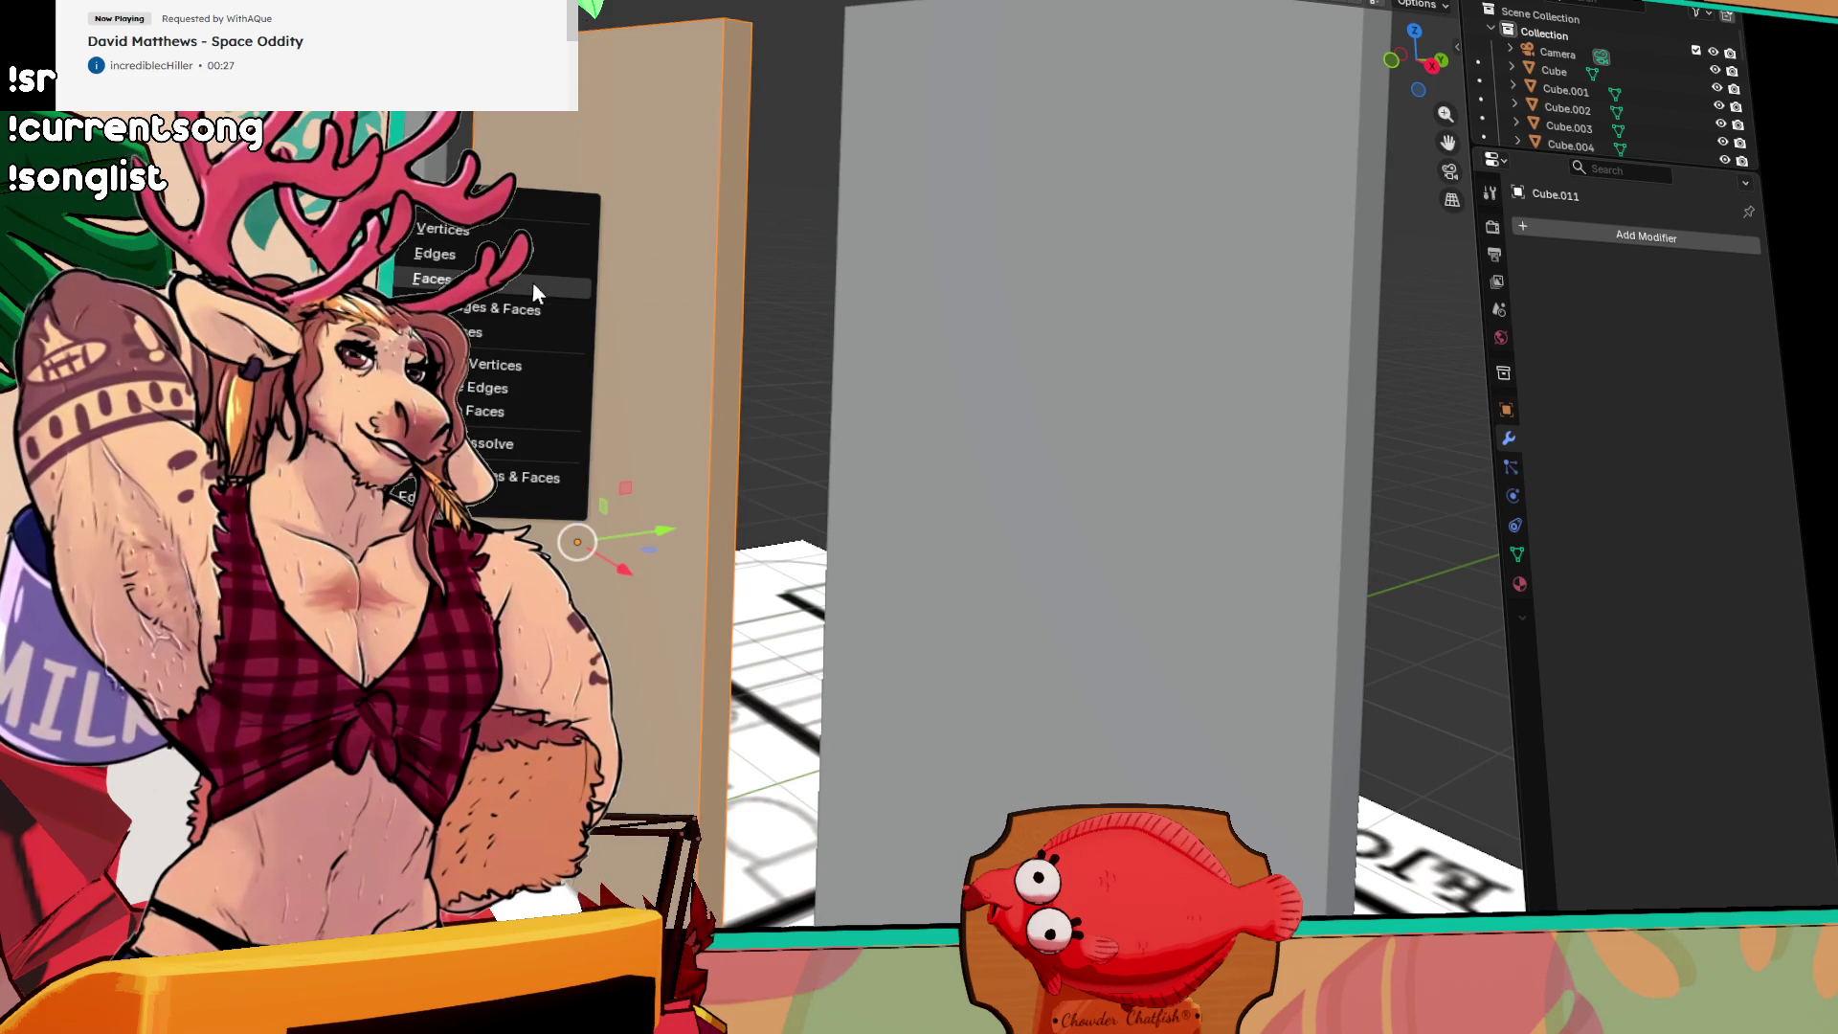
left_click_drag(665, 530, 768, 514)
key("ctrl+z")
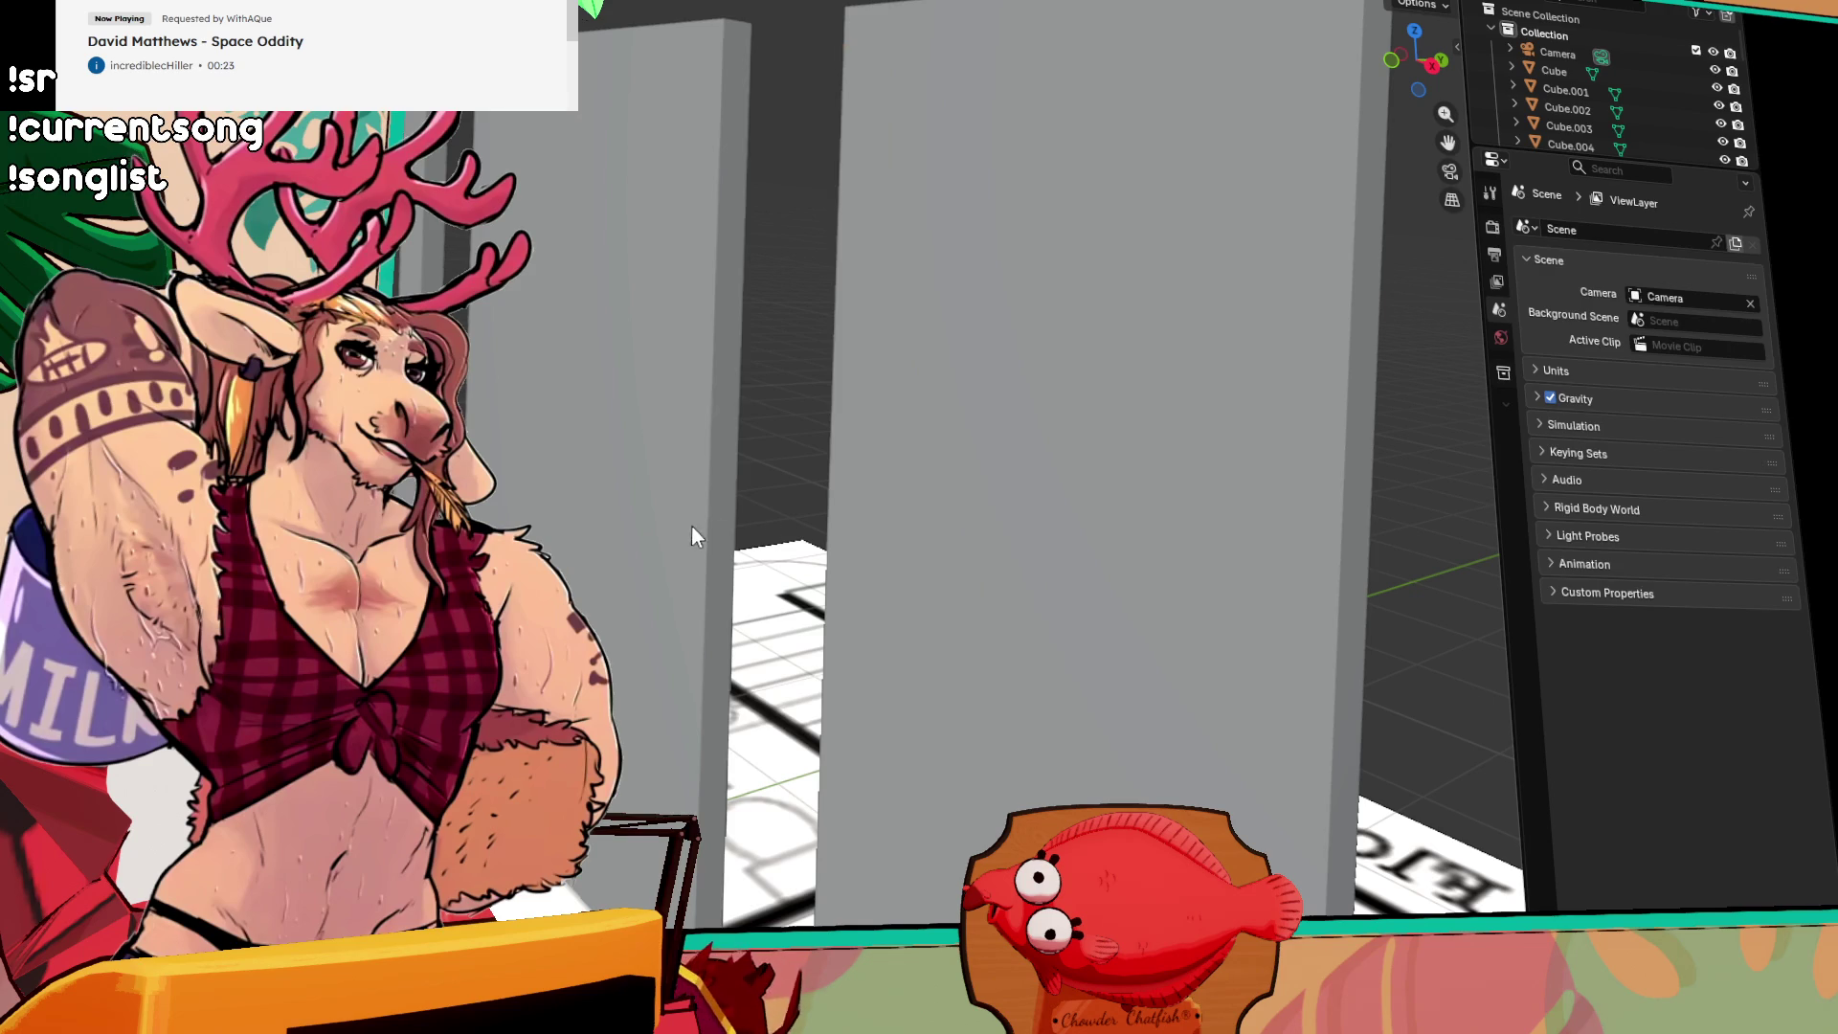
Step: Rescale the whole wall panel mesh in Edit Mode
key("Tab")
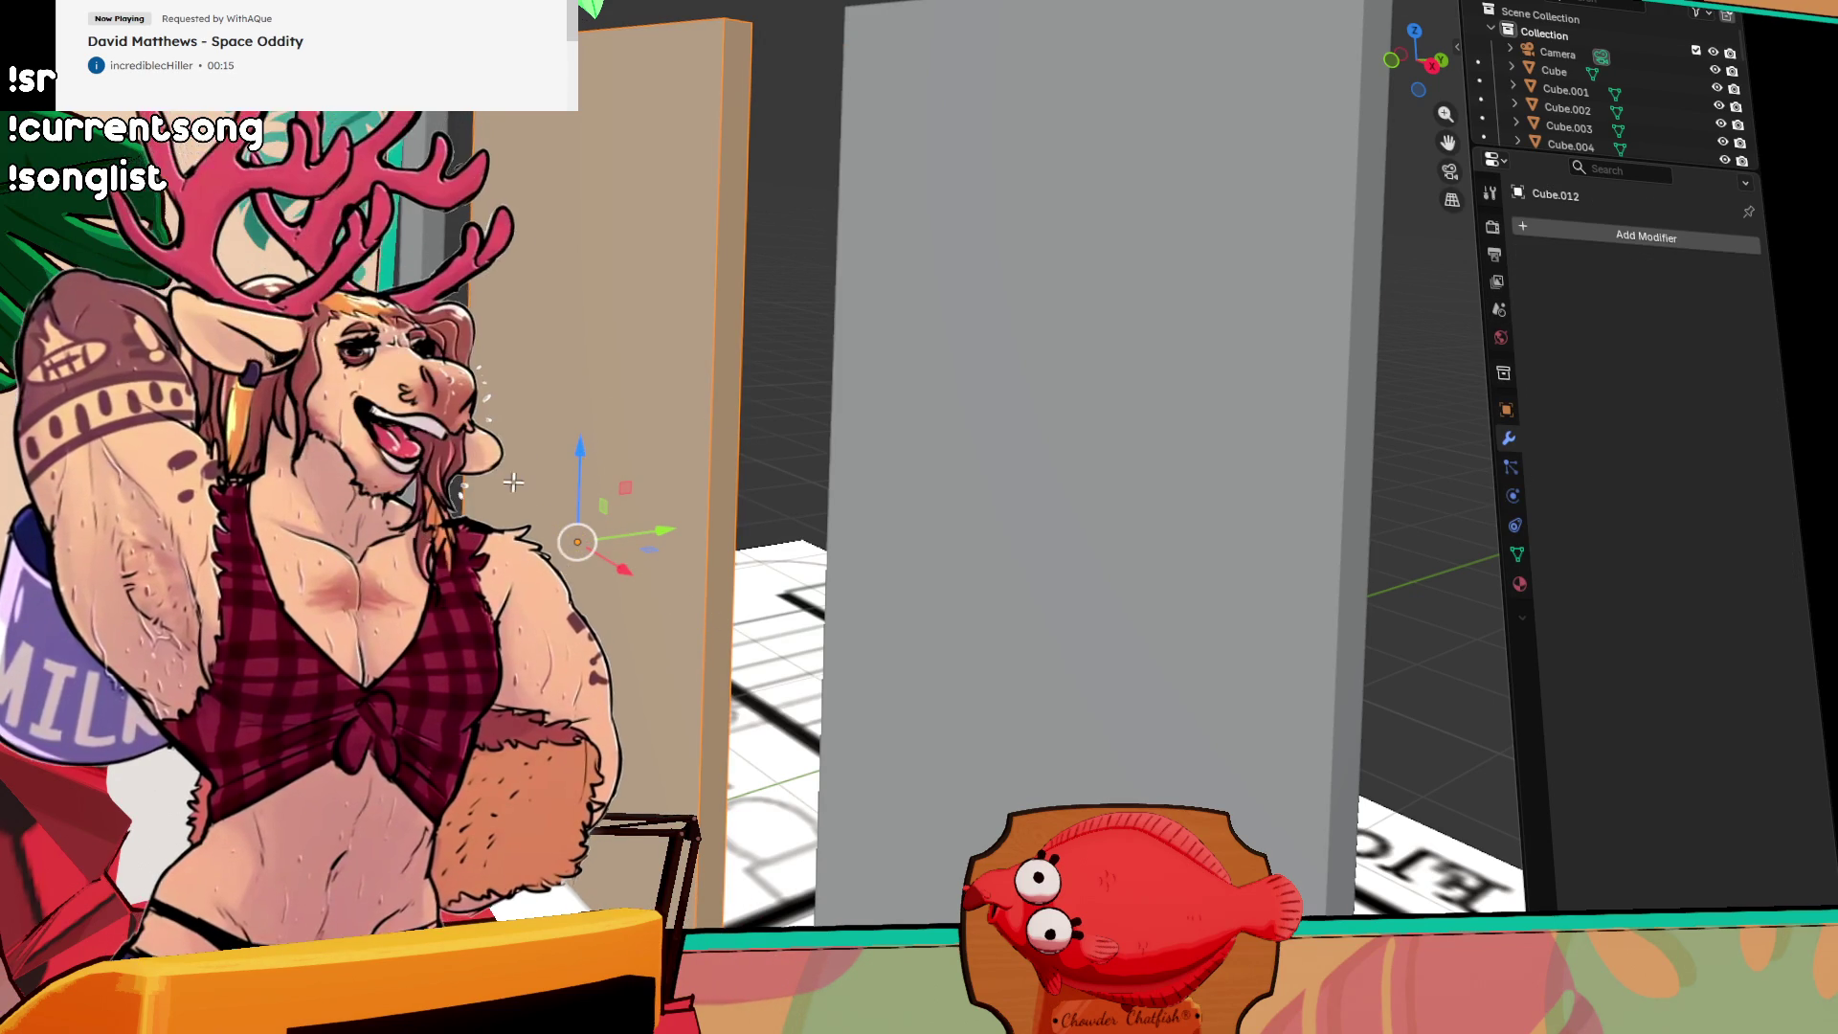
key("s")
left_click(579, 351)
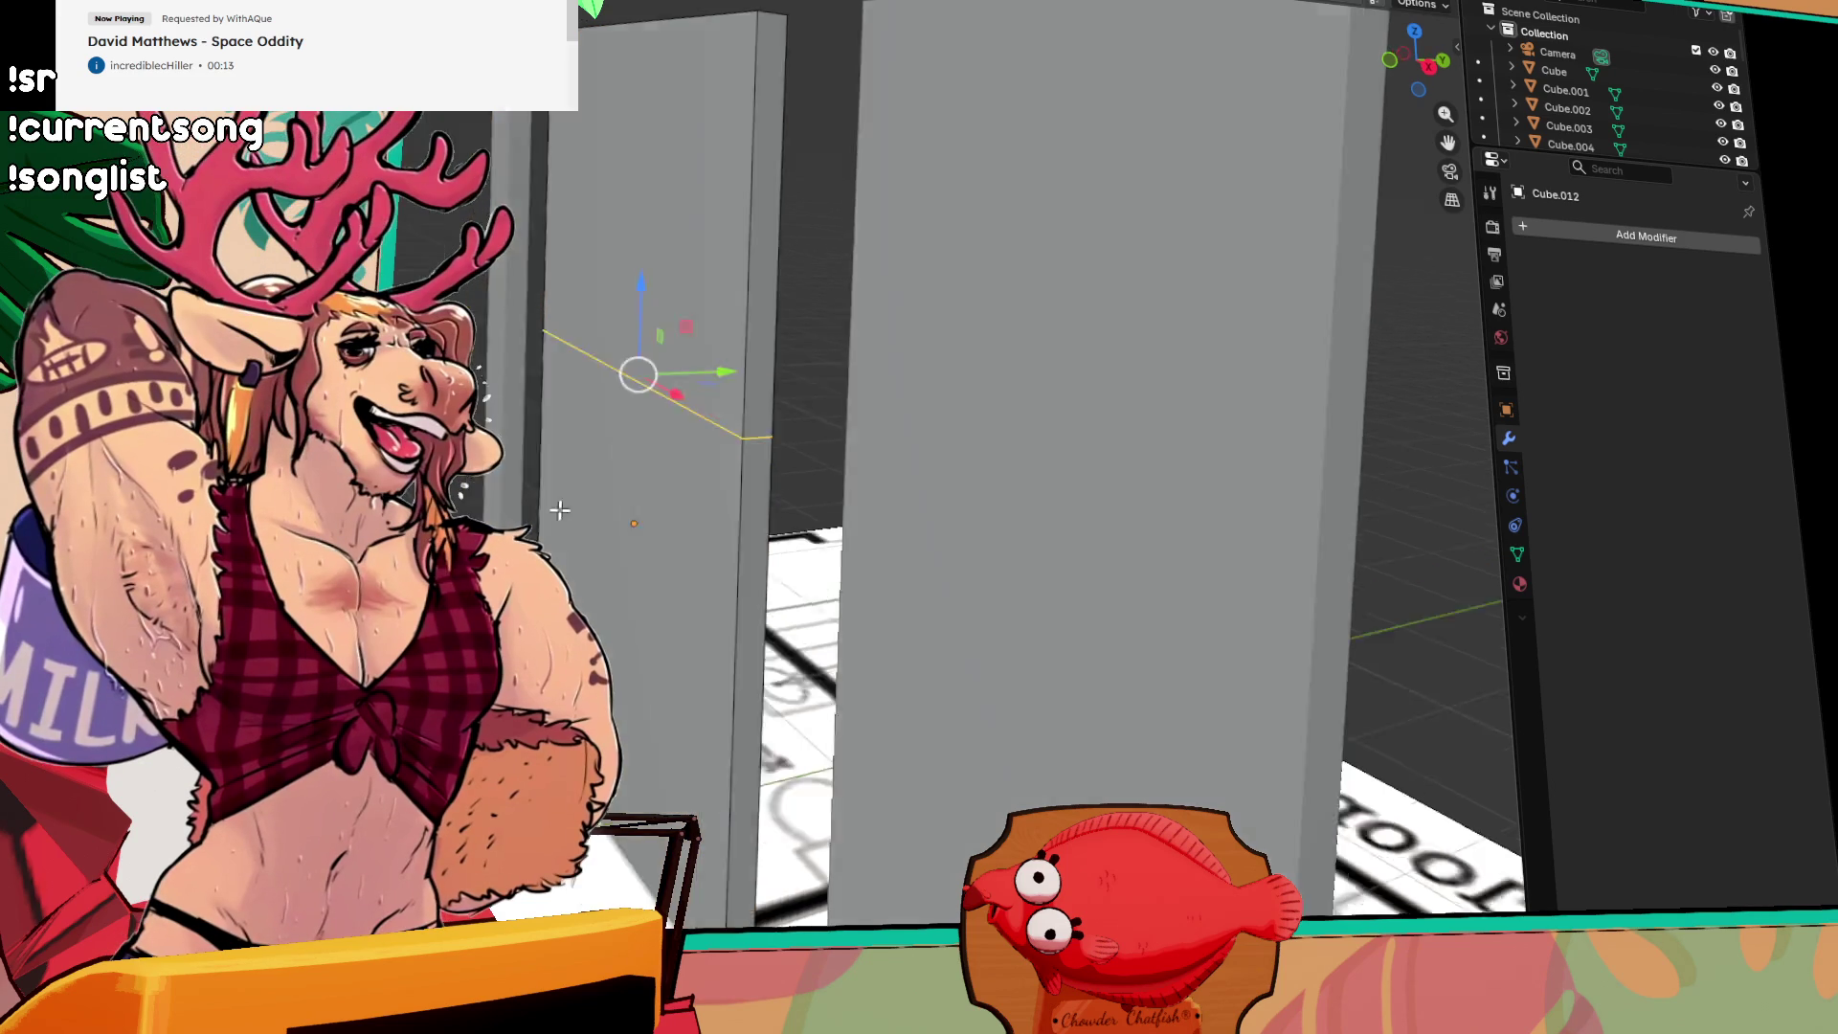
left_click_drag(917, 488, 917, 489)
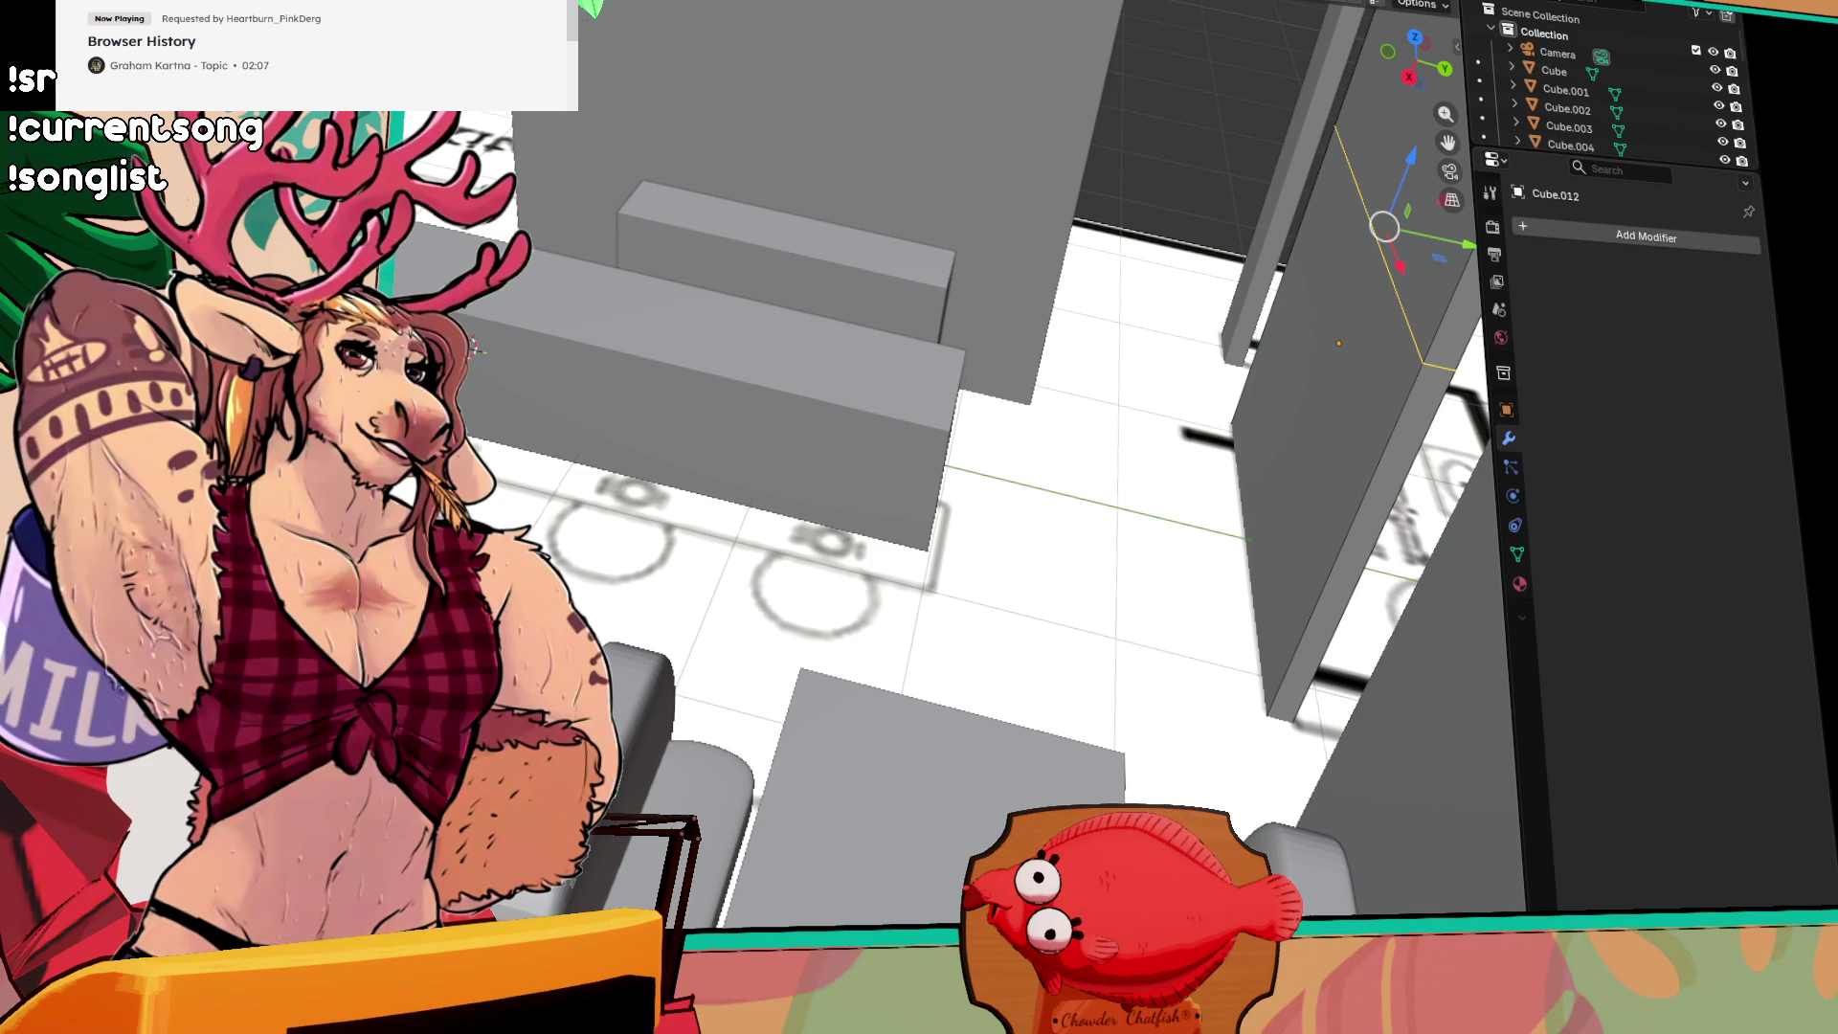
Step: Select Empty.001 to show its 50.4° X and 107.2° Z rotation values
right_click(475, 345)
key("Escape")
left_click(1161, 185)
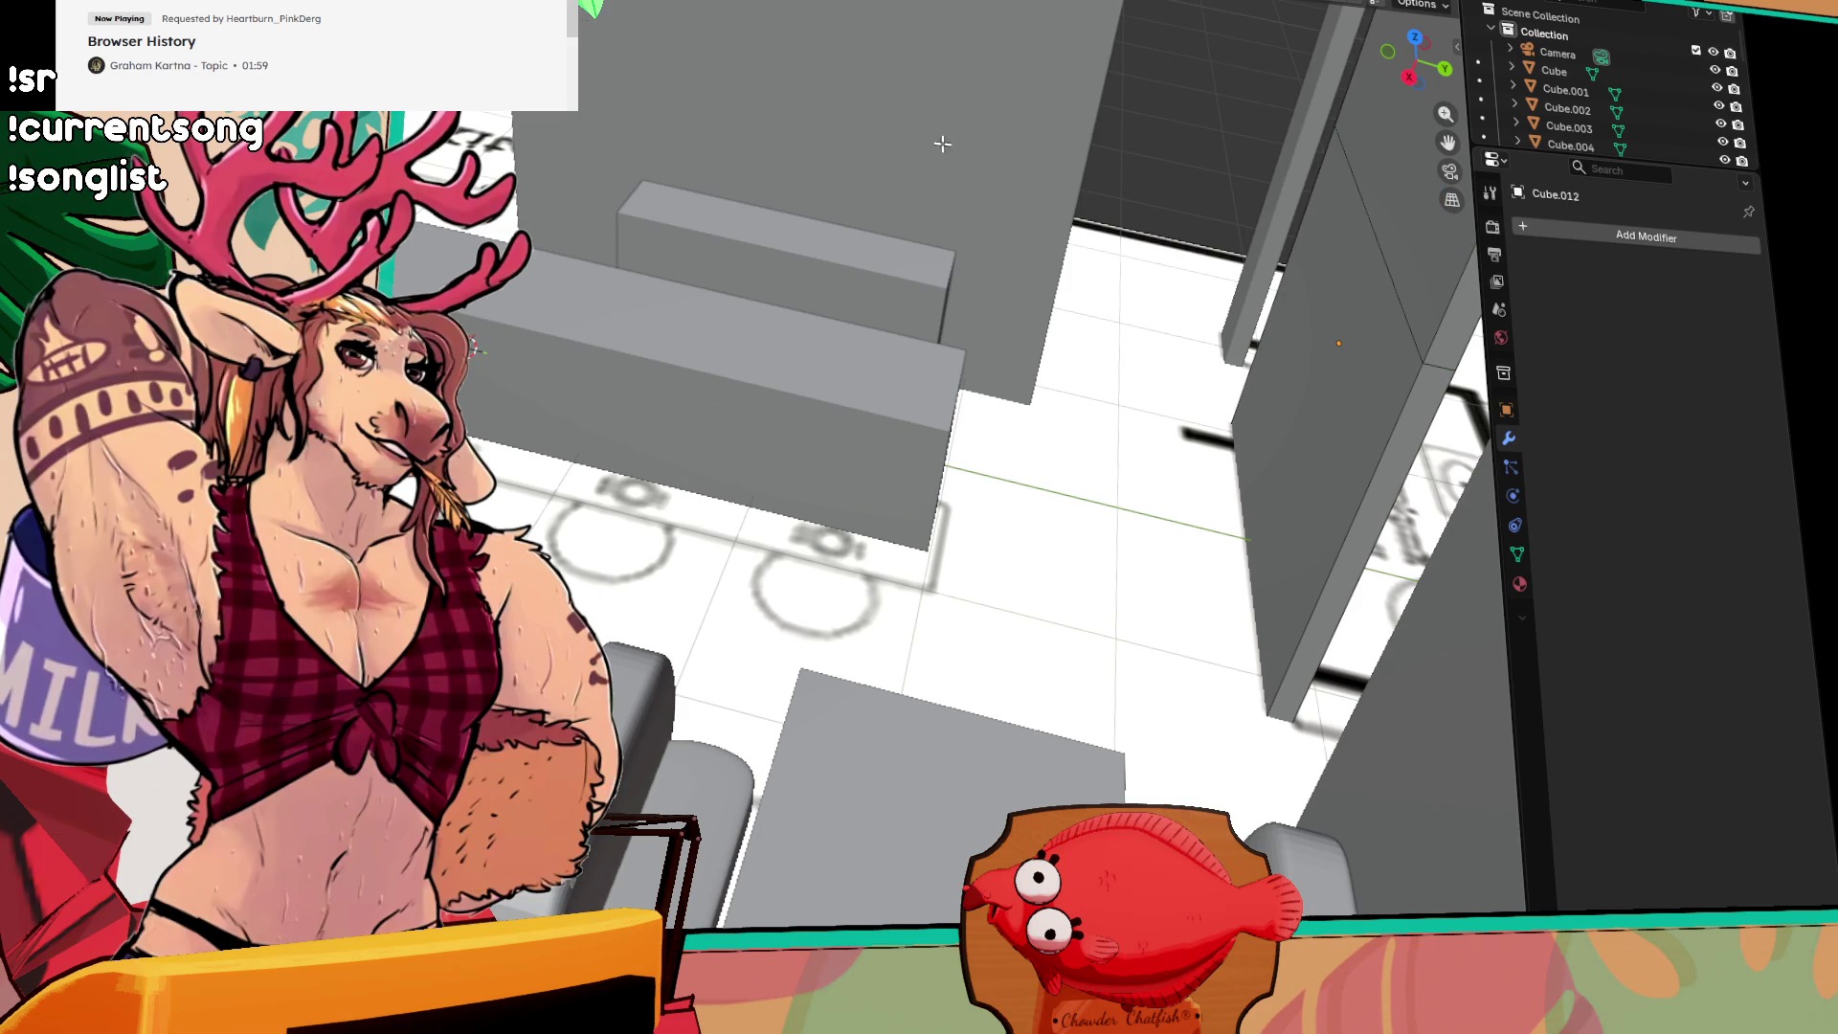
key("ctrl+z")
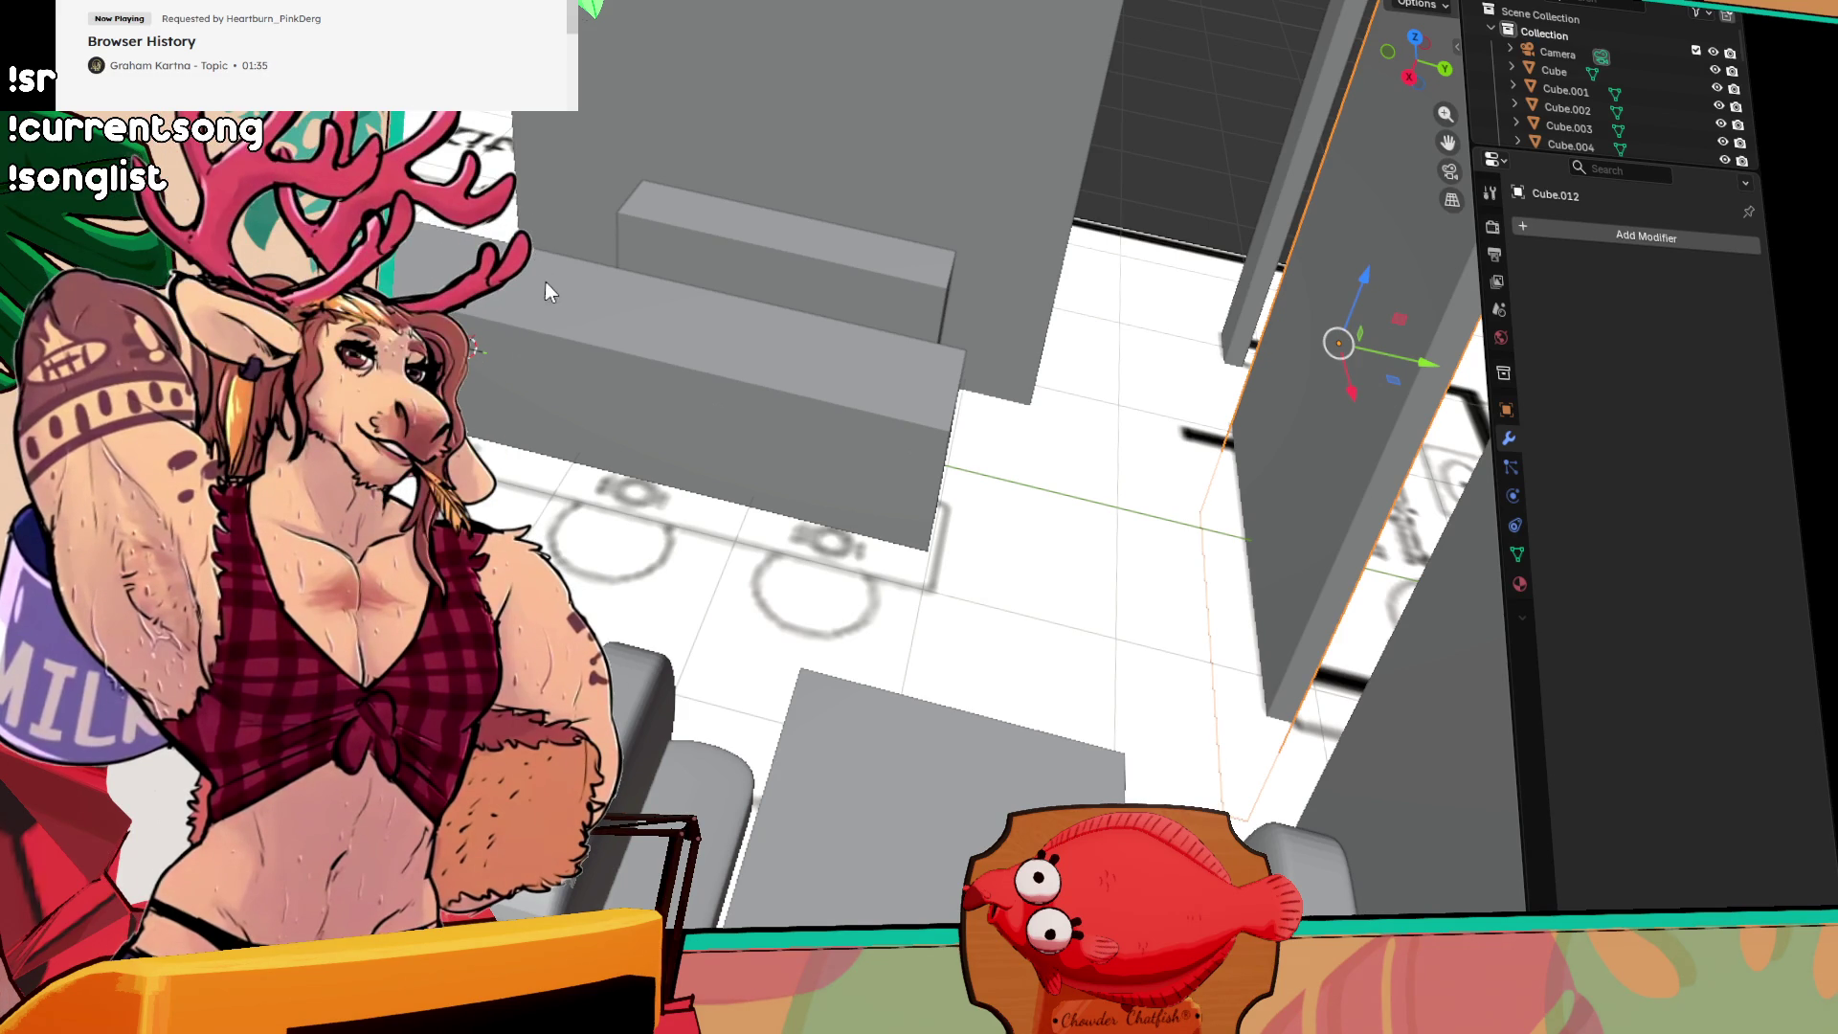
left_click(509, 399)
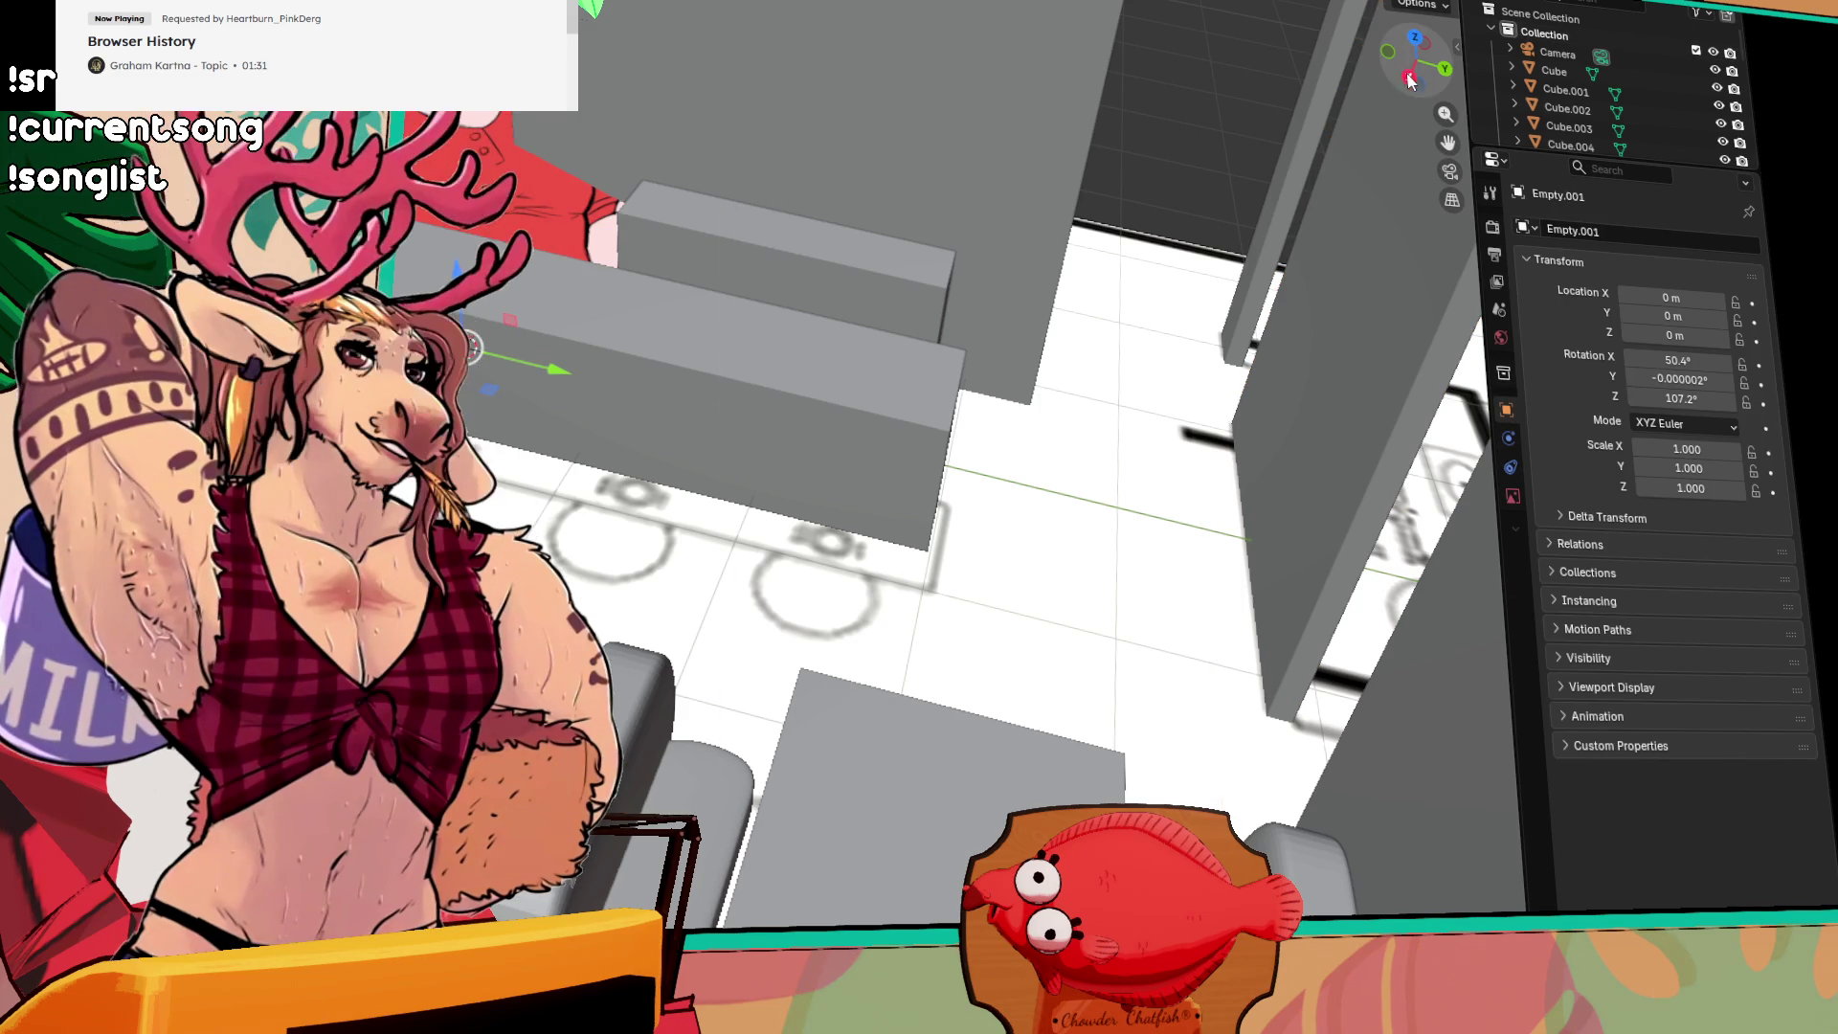
Step: Reset Empty.001's X and Z rotation values to 0°
left_click(1413, 38)
scroll(611, 251, "down", 5)
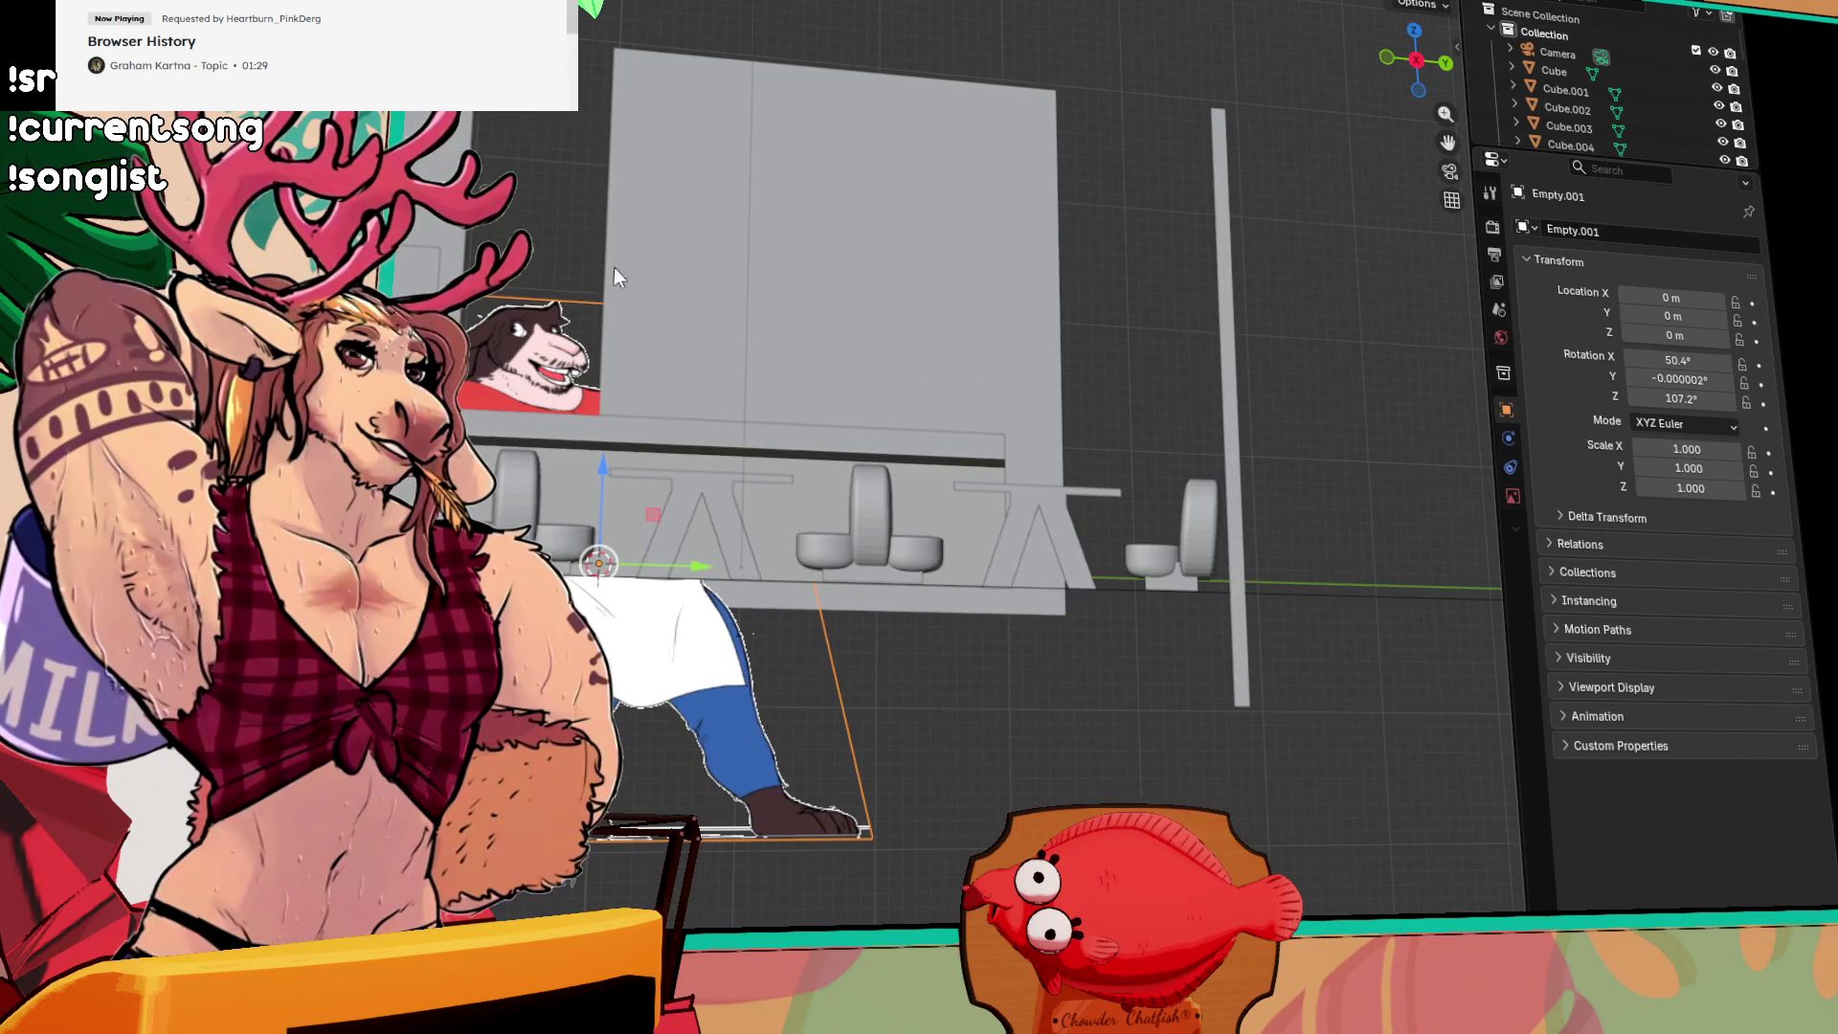
left_click(1683, 361)
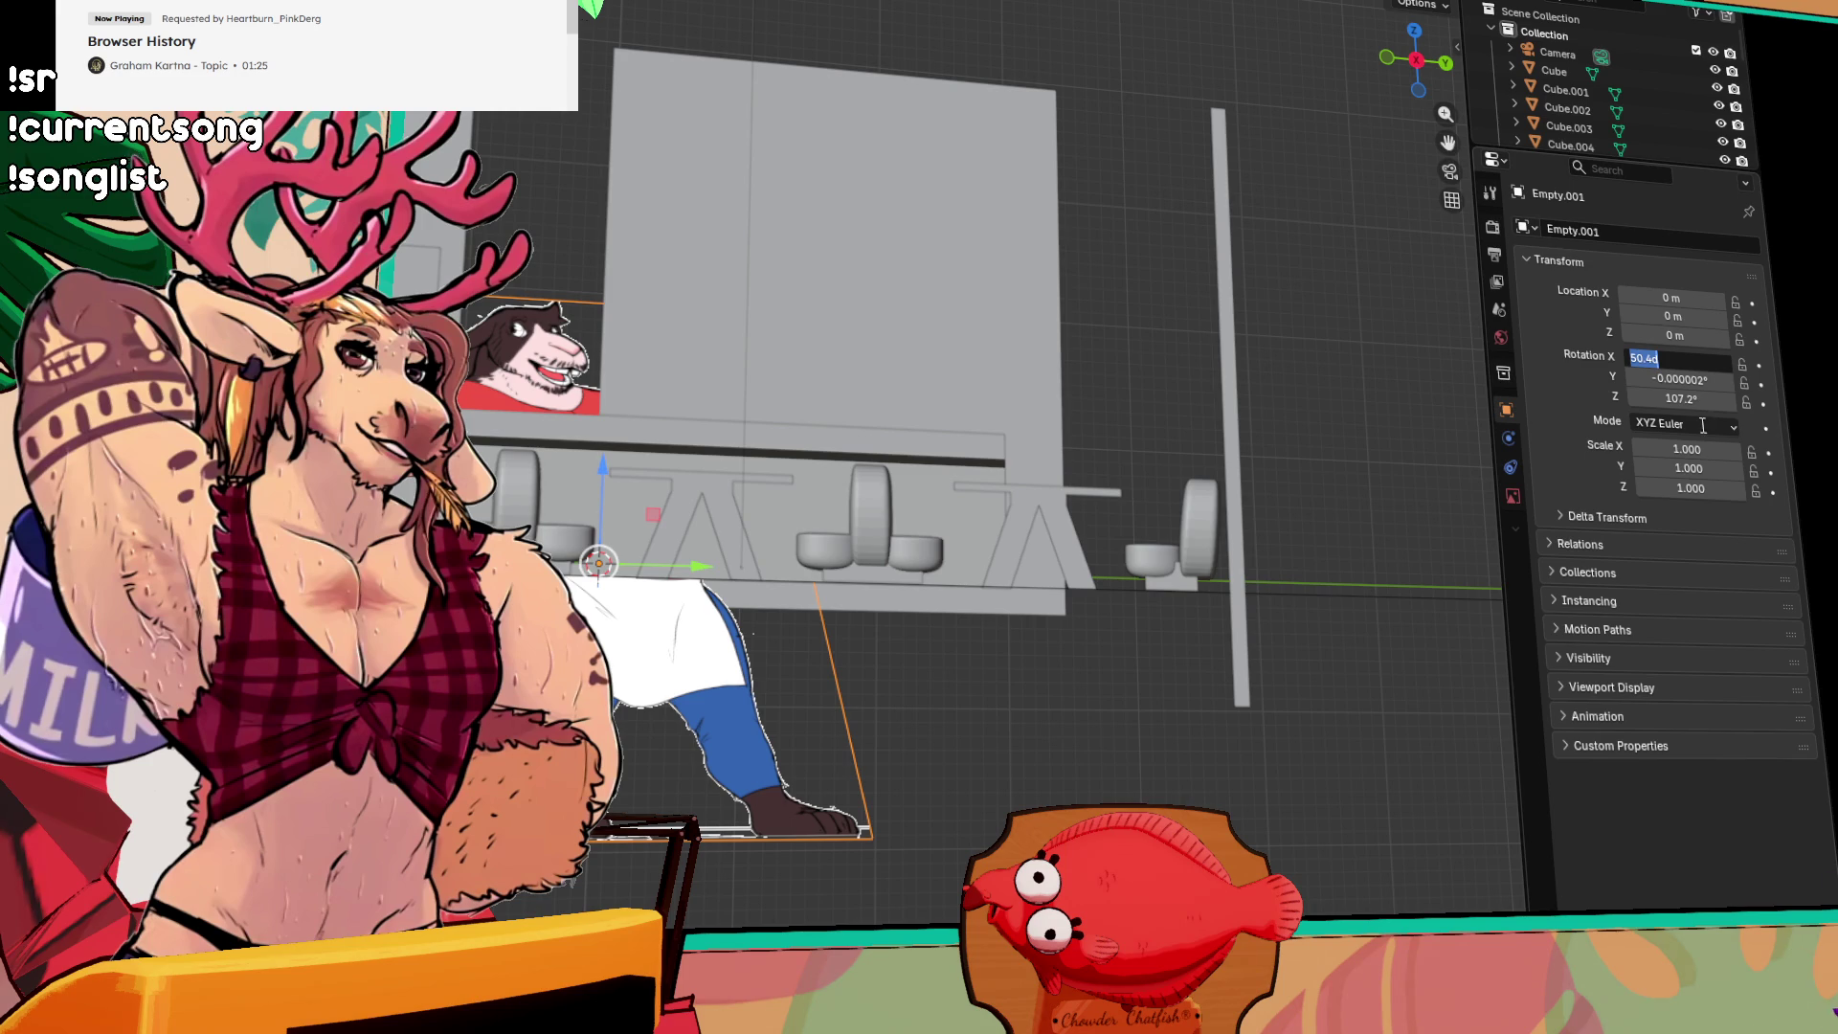
type("0")
key("Return")
left_click(1683, 398)
type("0")
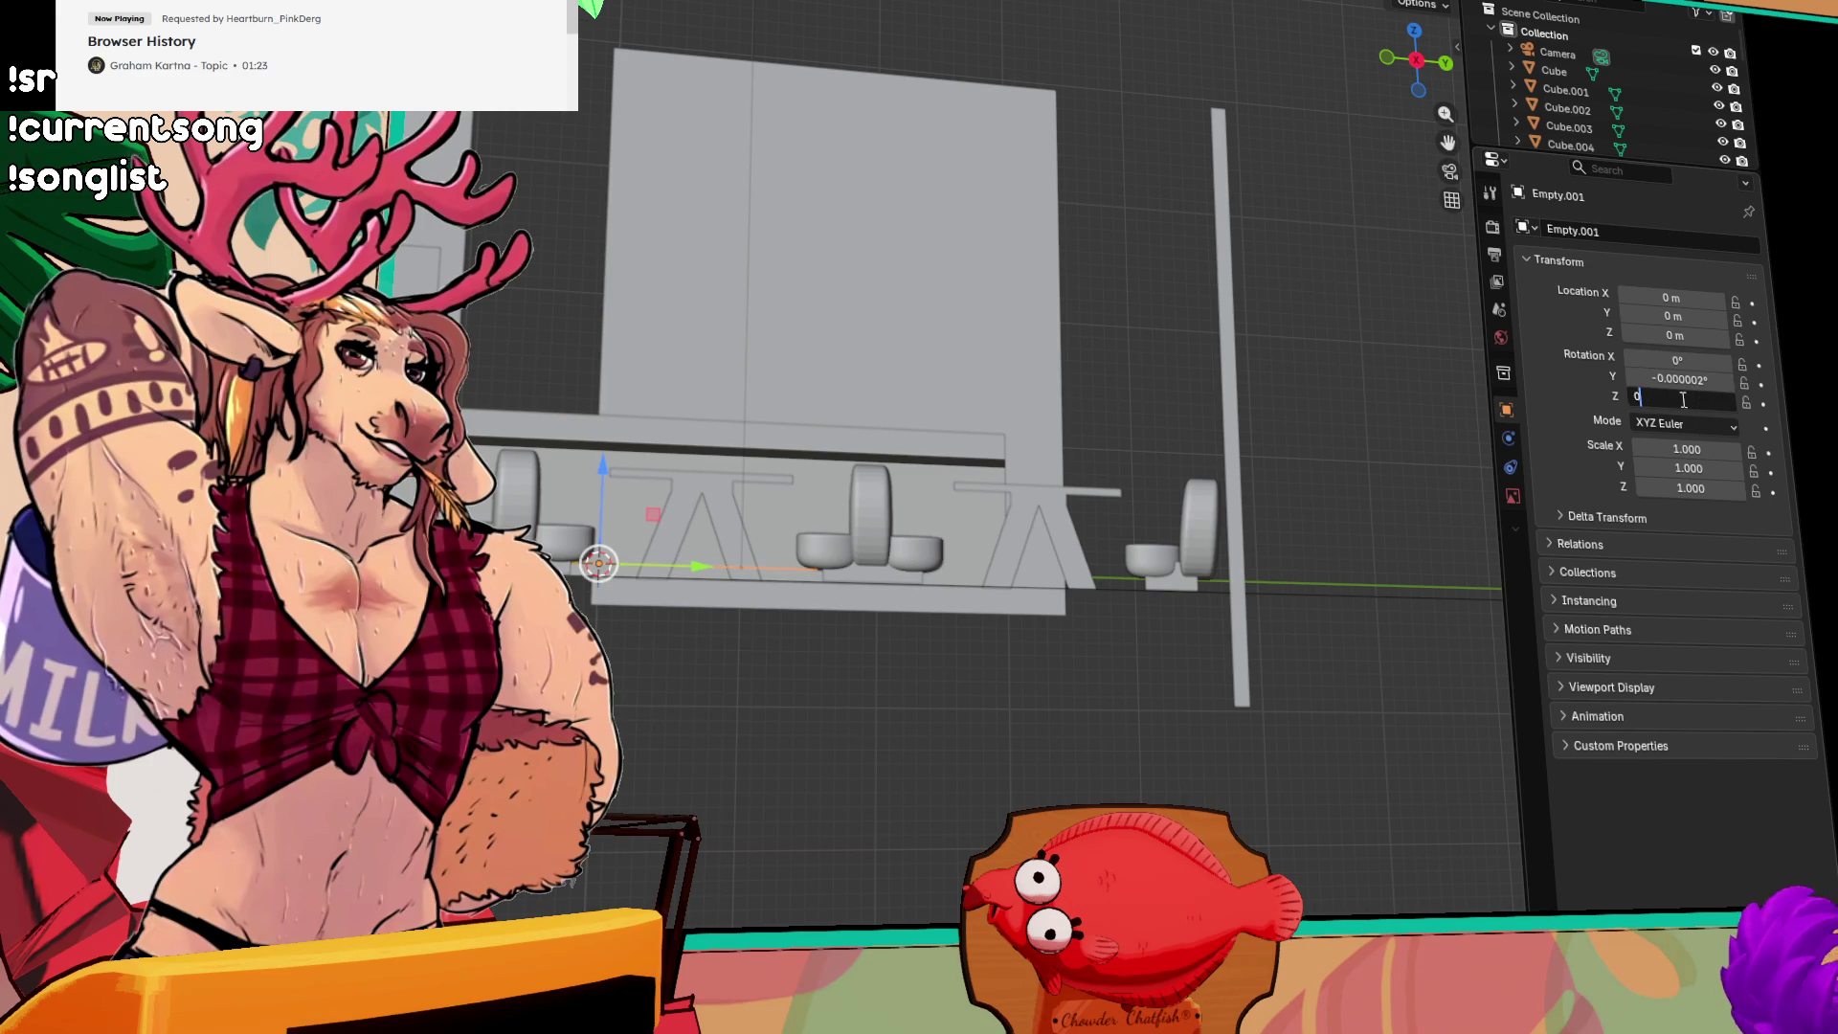
key("Return")
Step: Rotate the empty around X, then set its Z rotation to 0° and X to 90°
mouse_move(728, 402)
left_mouse_down()
mouse_move(752, 325)
mouse_move(695, 486)
left_mouse_up()
key("r")
key("x")
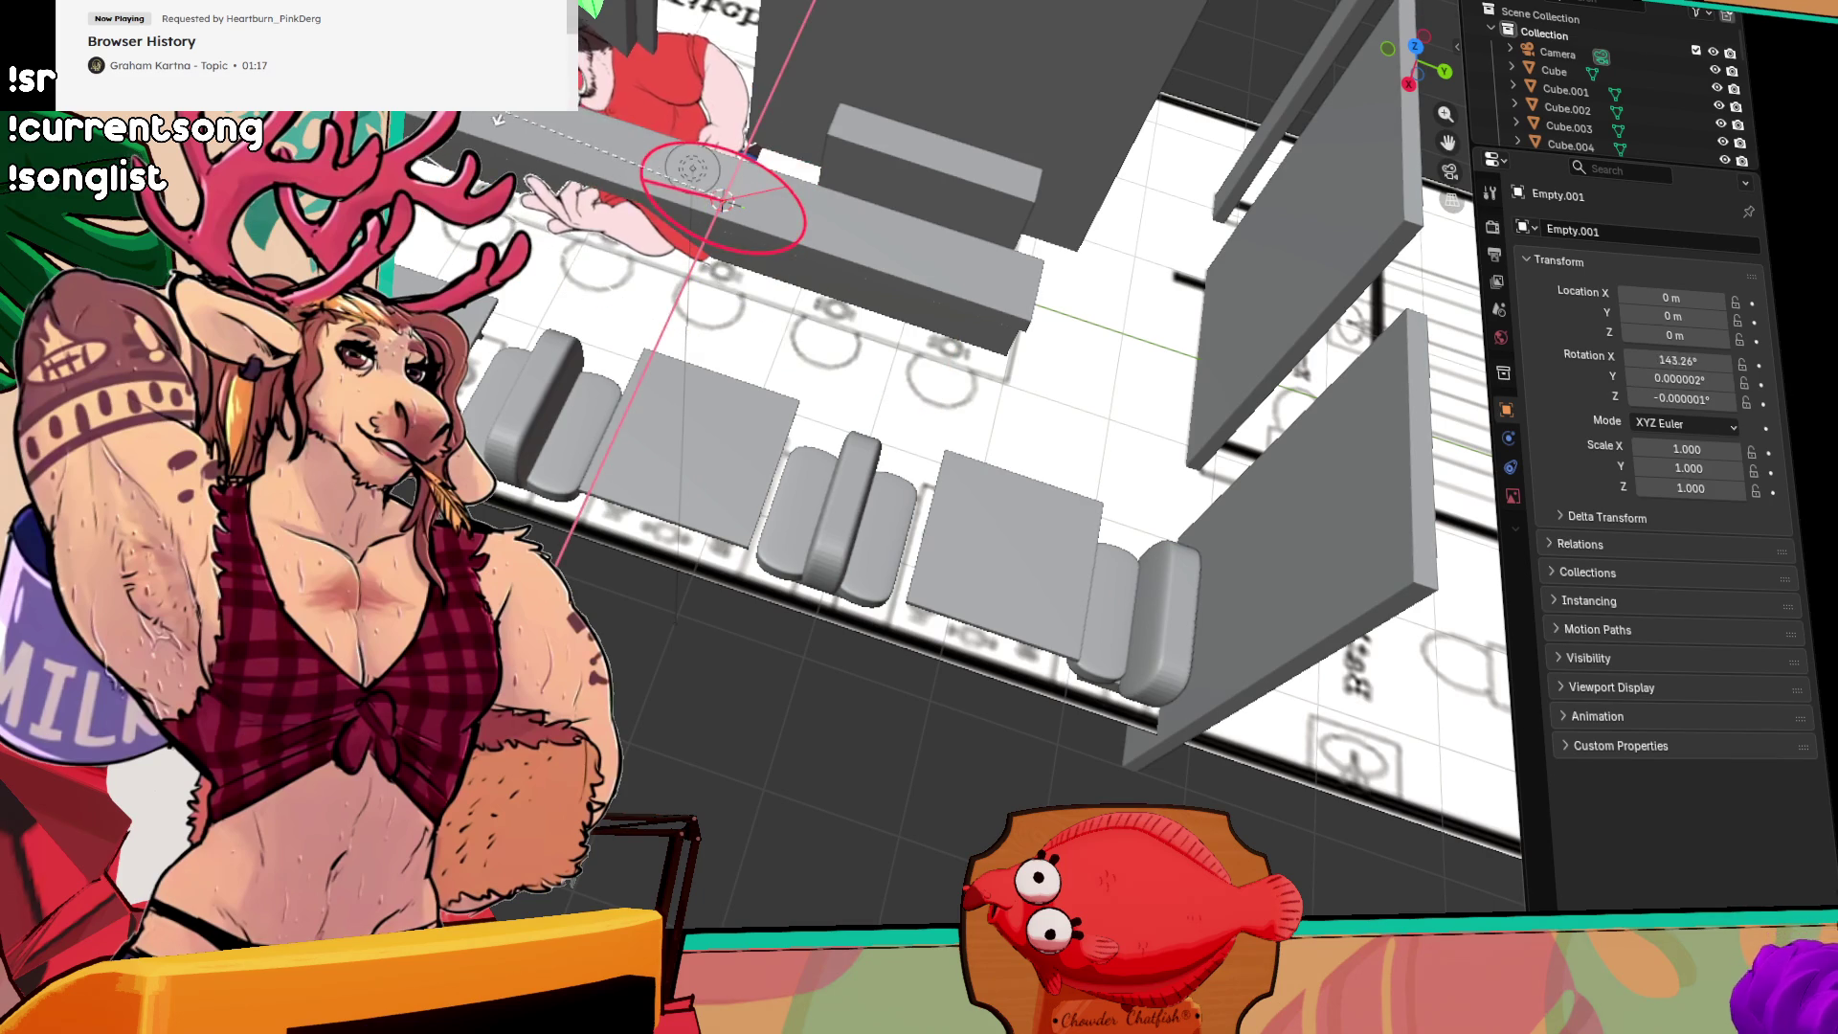
left_click(1478, 279)
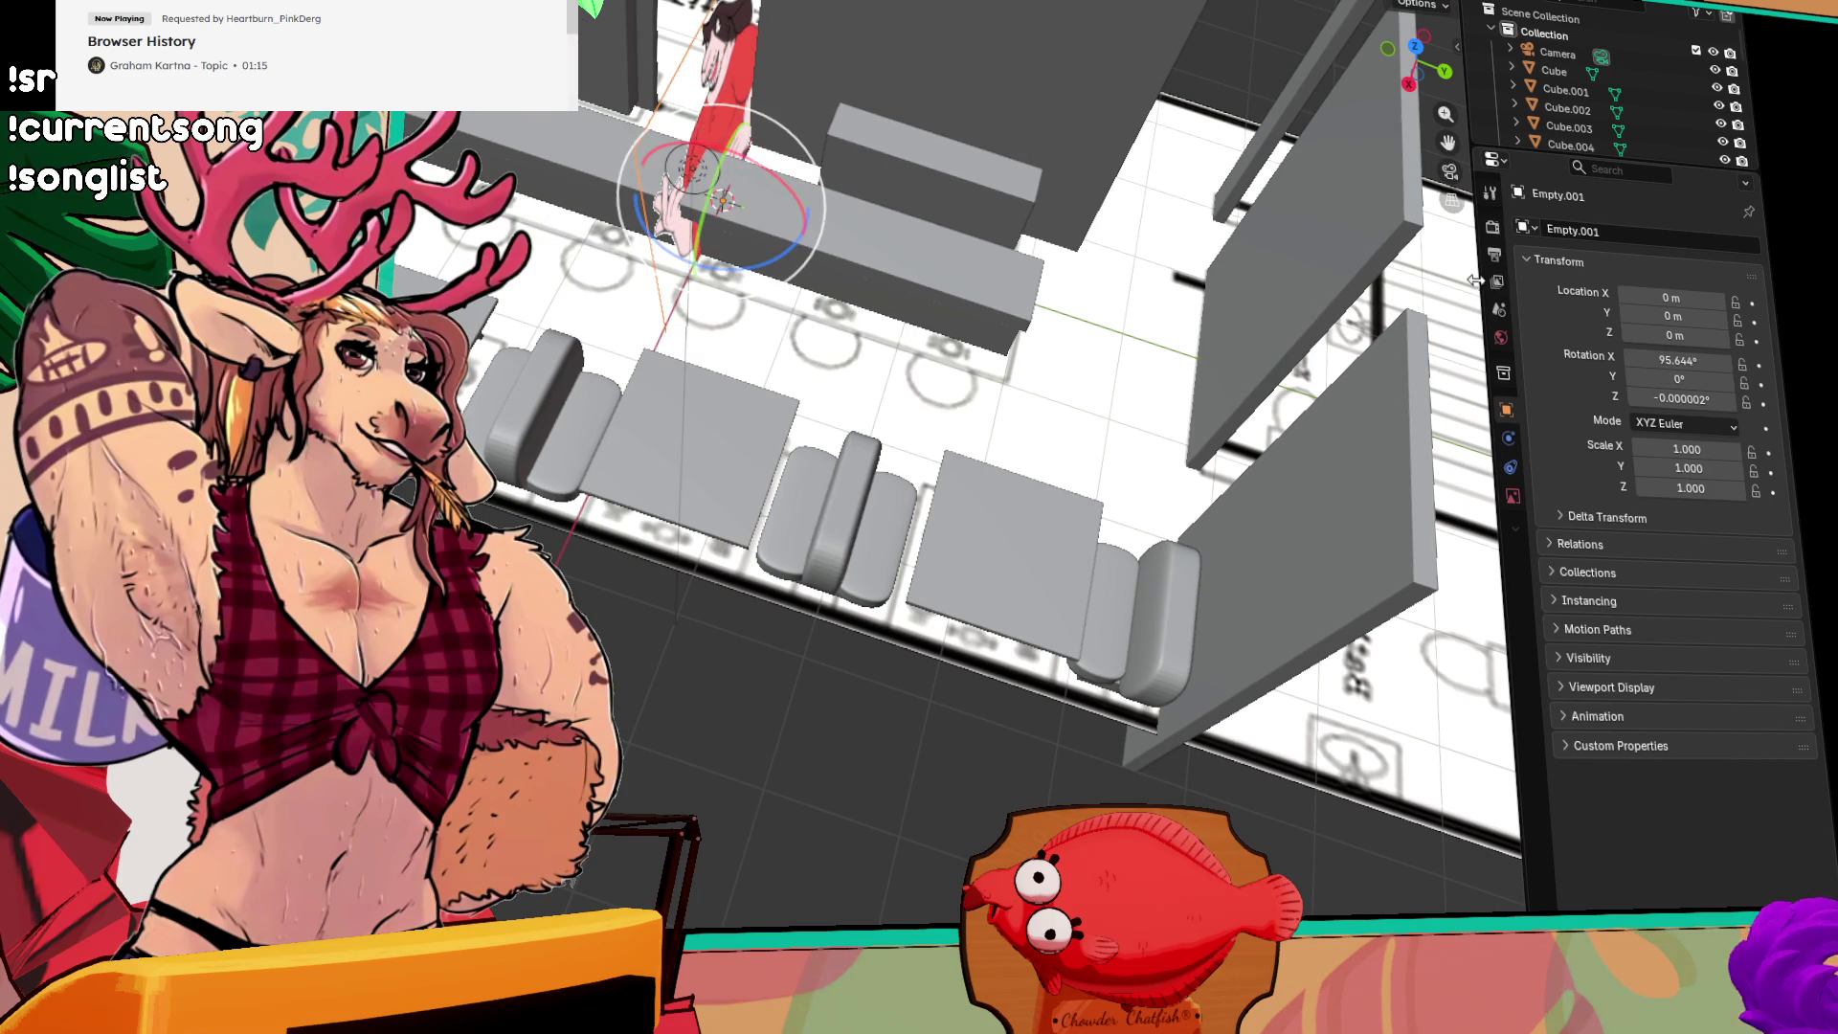
left_click(1685, 423)
left_click(1677, 398)
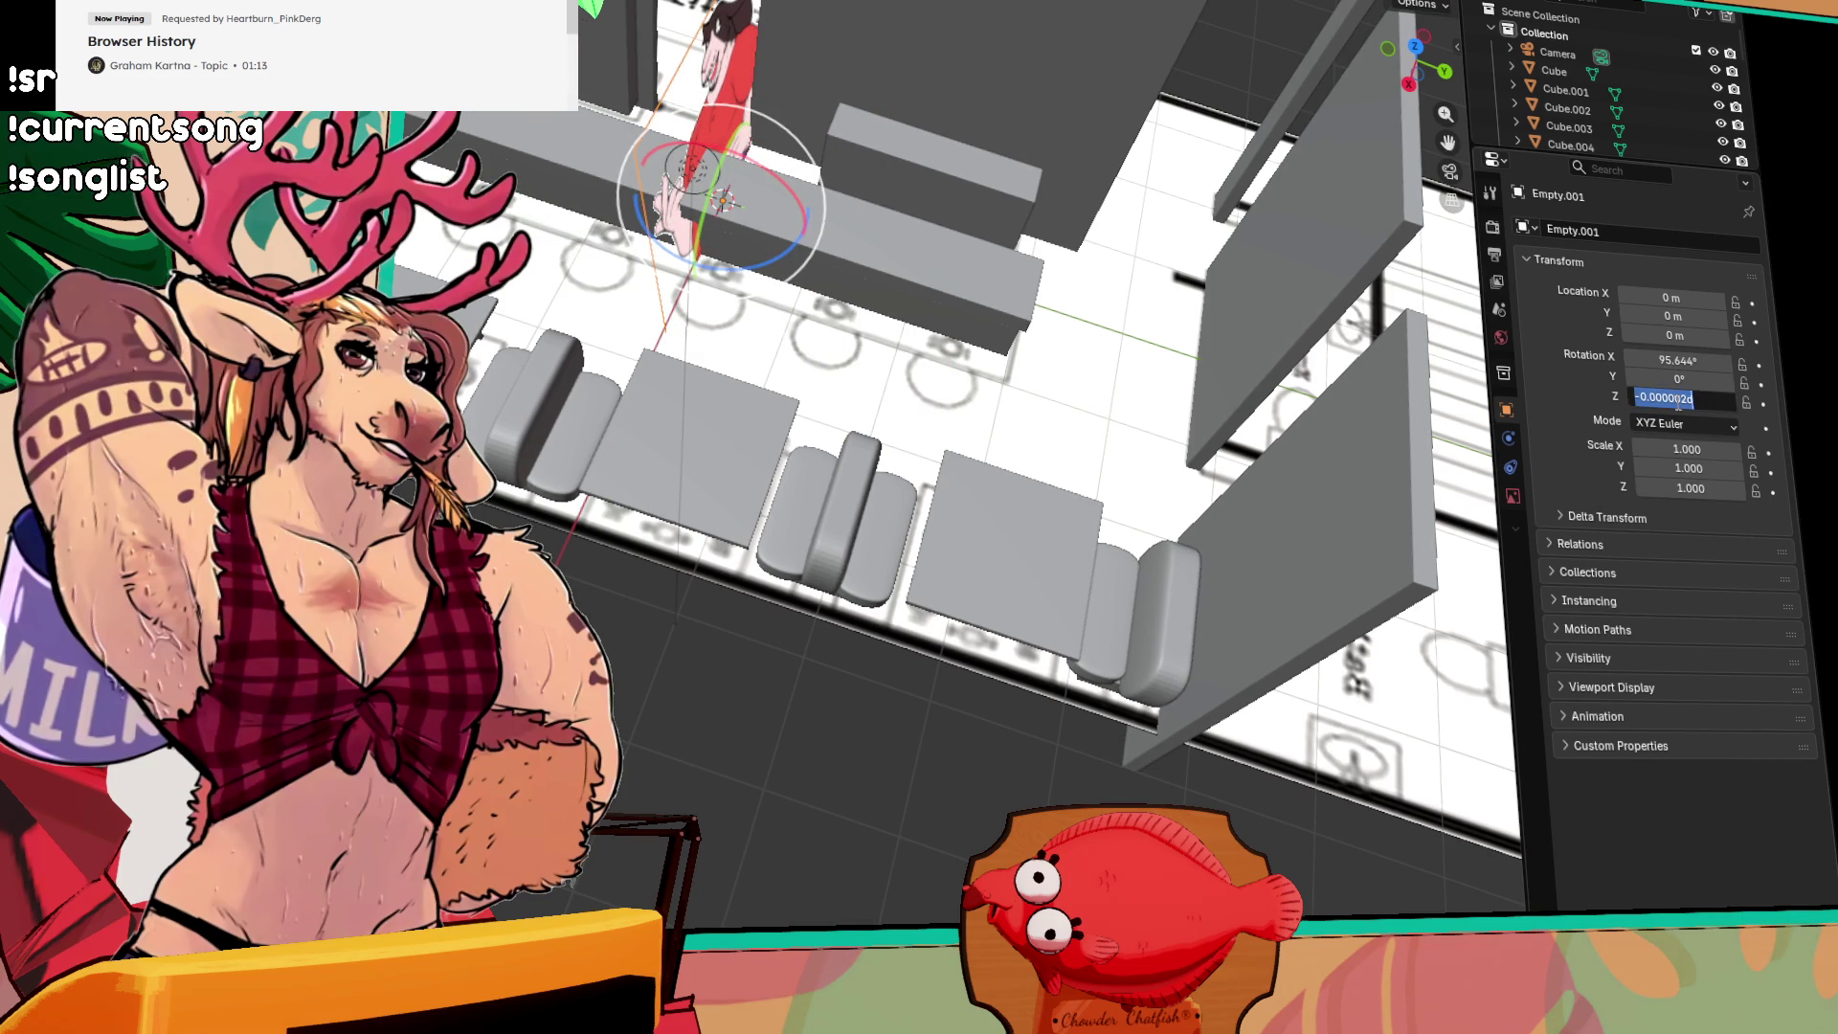
type("0")
key("Return")
left_click(1682, 361)
type("90")
key("Return")
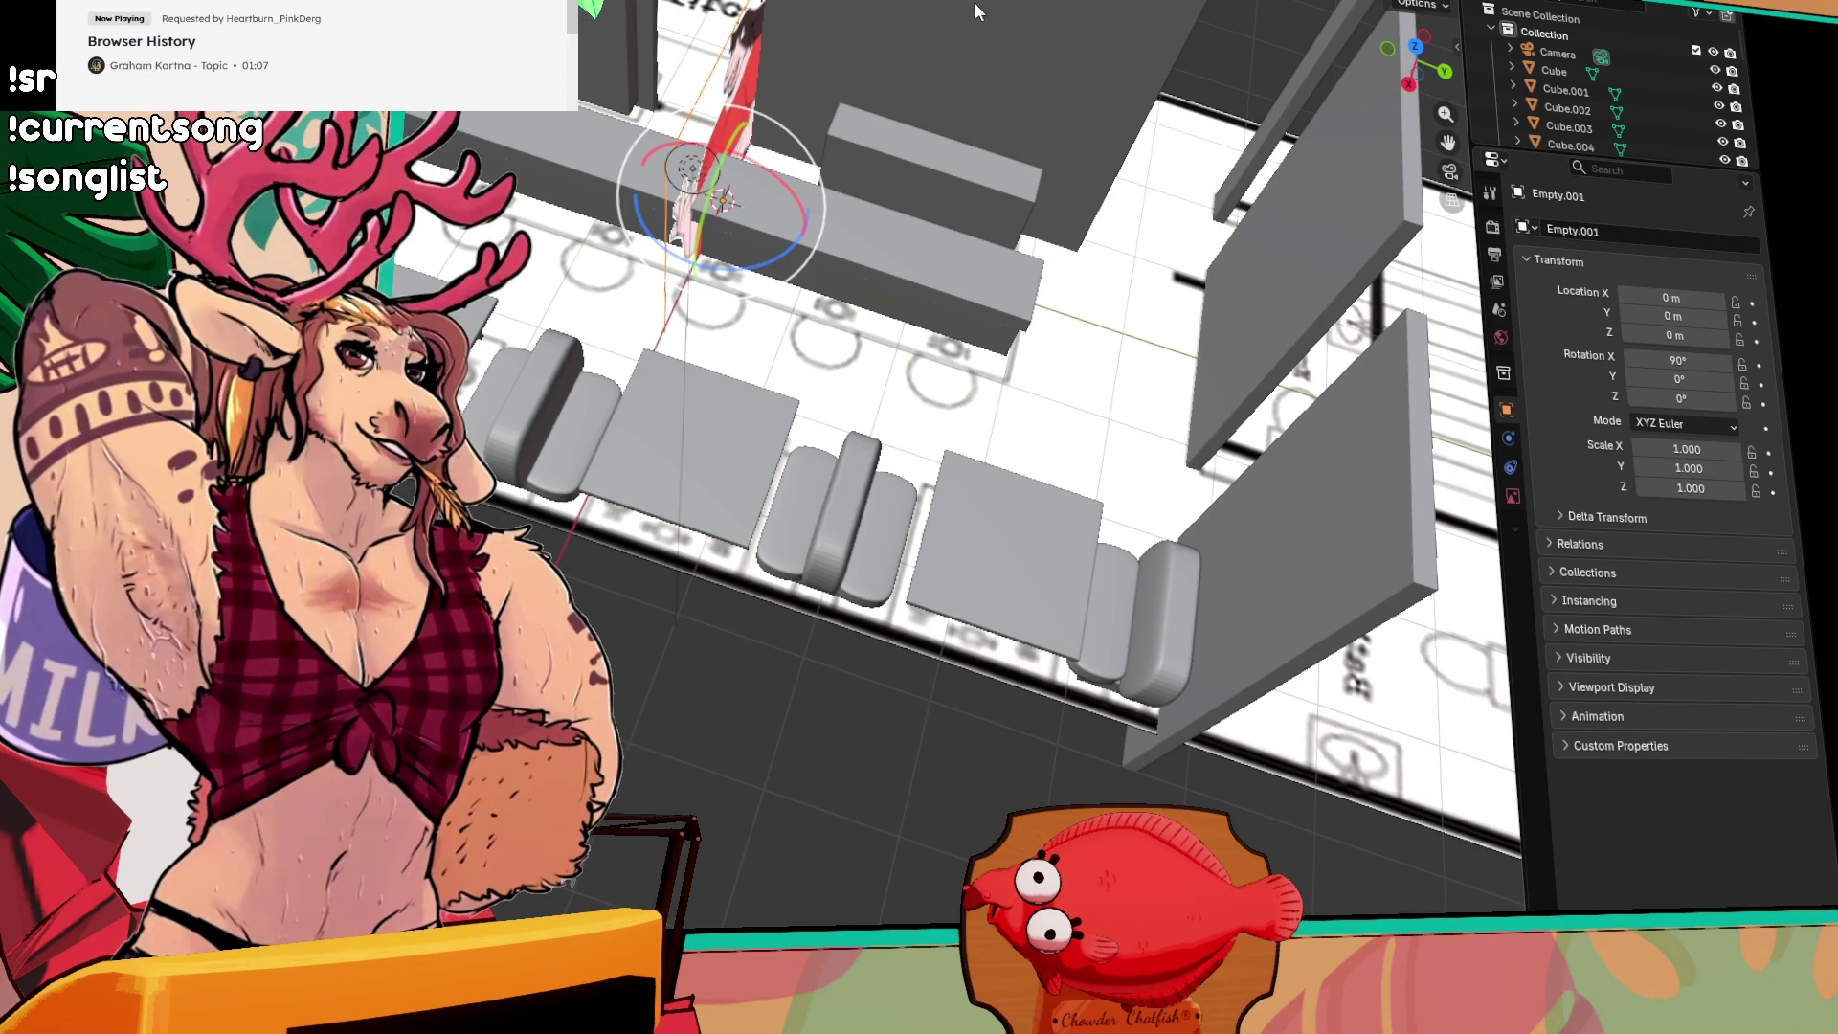
Step: Shrink Empty.001, flattening it on Z and scaling evenly to 0.587/0.587/0.160
mouse_move(1003, 5)
left_mouse_down()
mouse_move(1032, 60)
mouse_move(534, 251)
left_mouse_up()
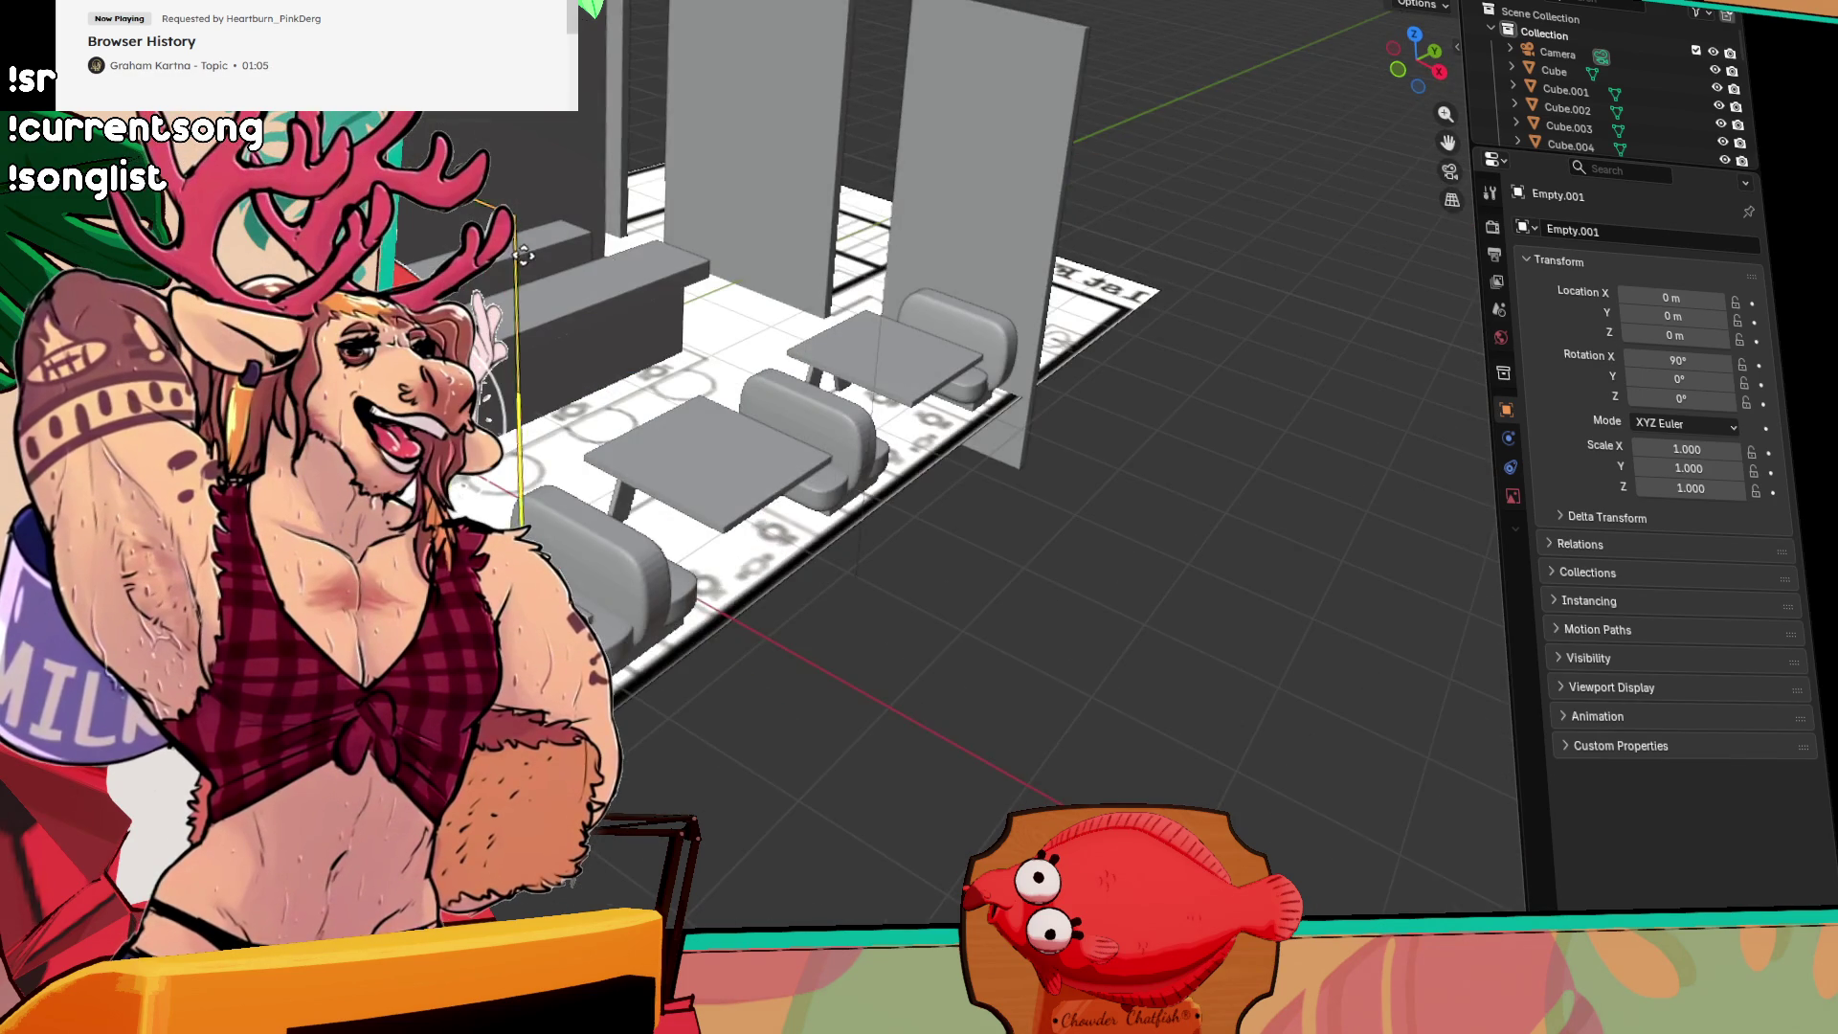
scroll(526, 254, "up", 3)
key("s")
key("z")
left_click(771, 395)
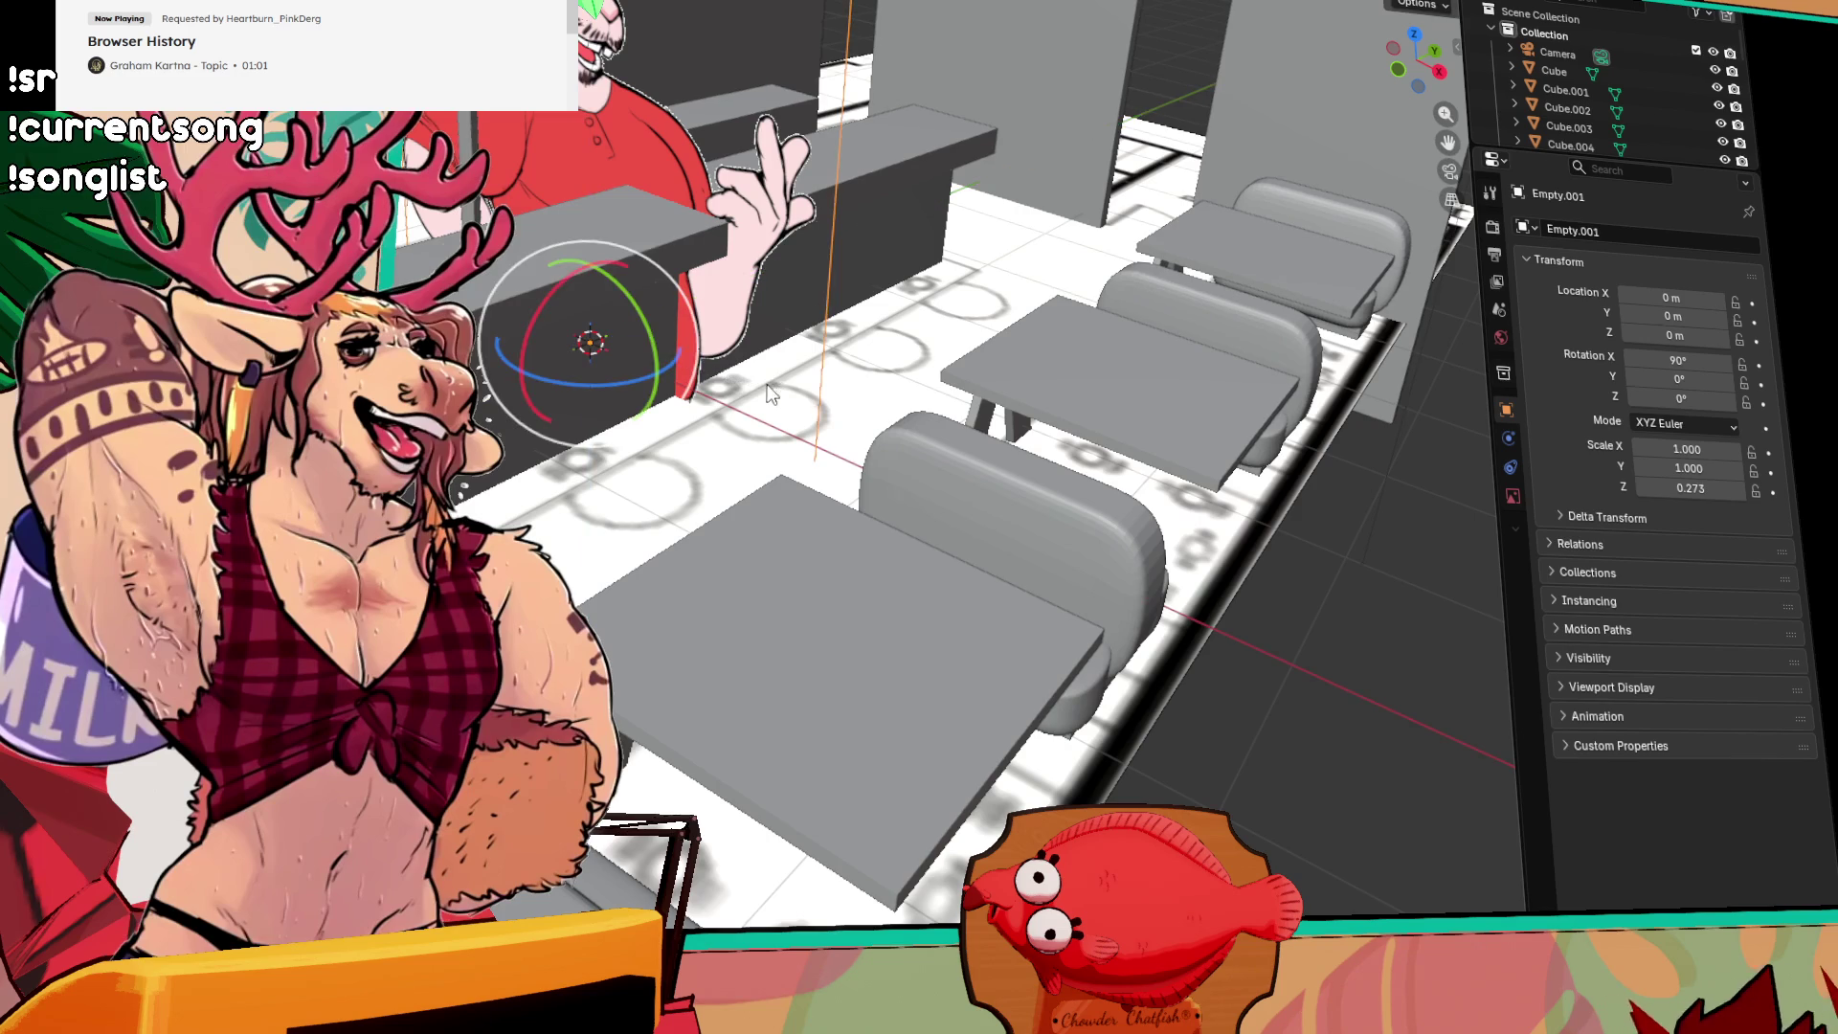
key("s")
key("Return")
Step: Move the character cutout up Z to about 0.96 m and along X to 1.4 m
key("shift+space")
key("g")
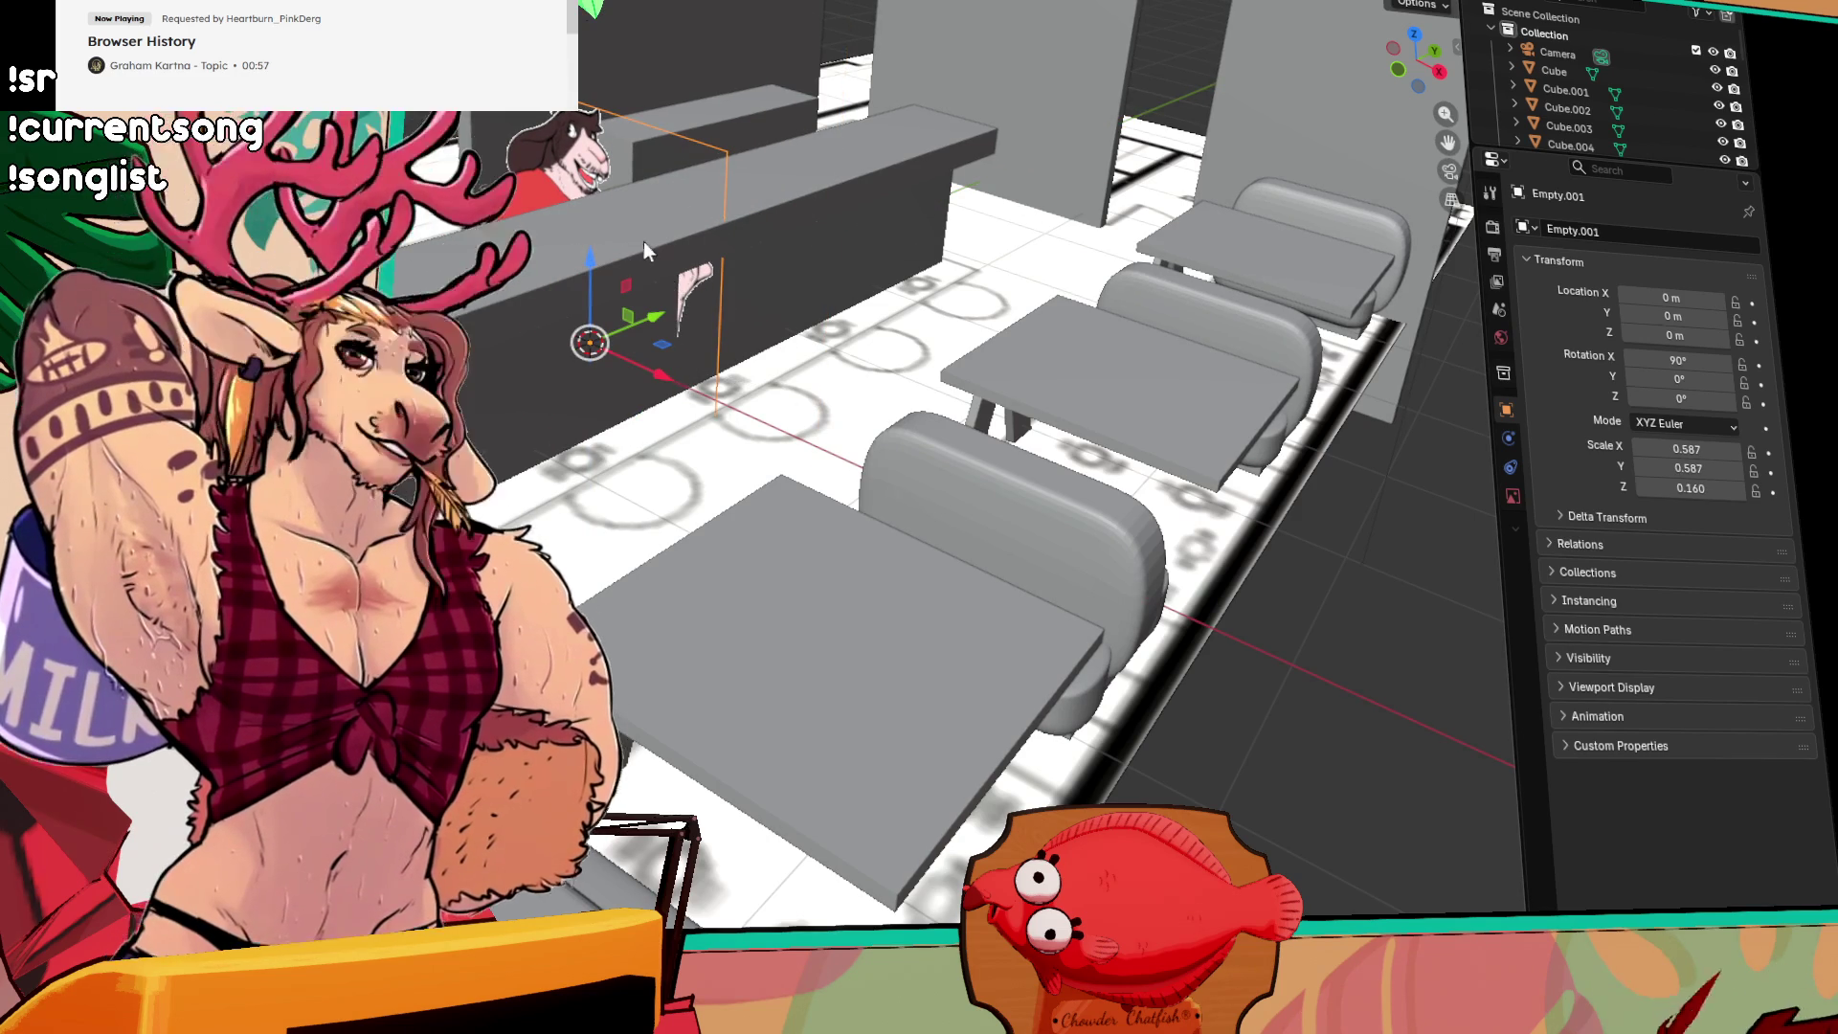
left_click_drag(596, 268, 628, 171)
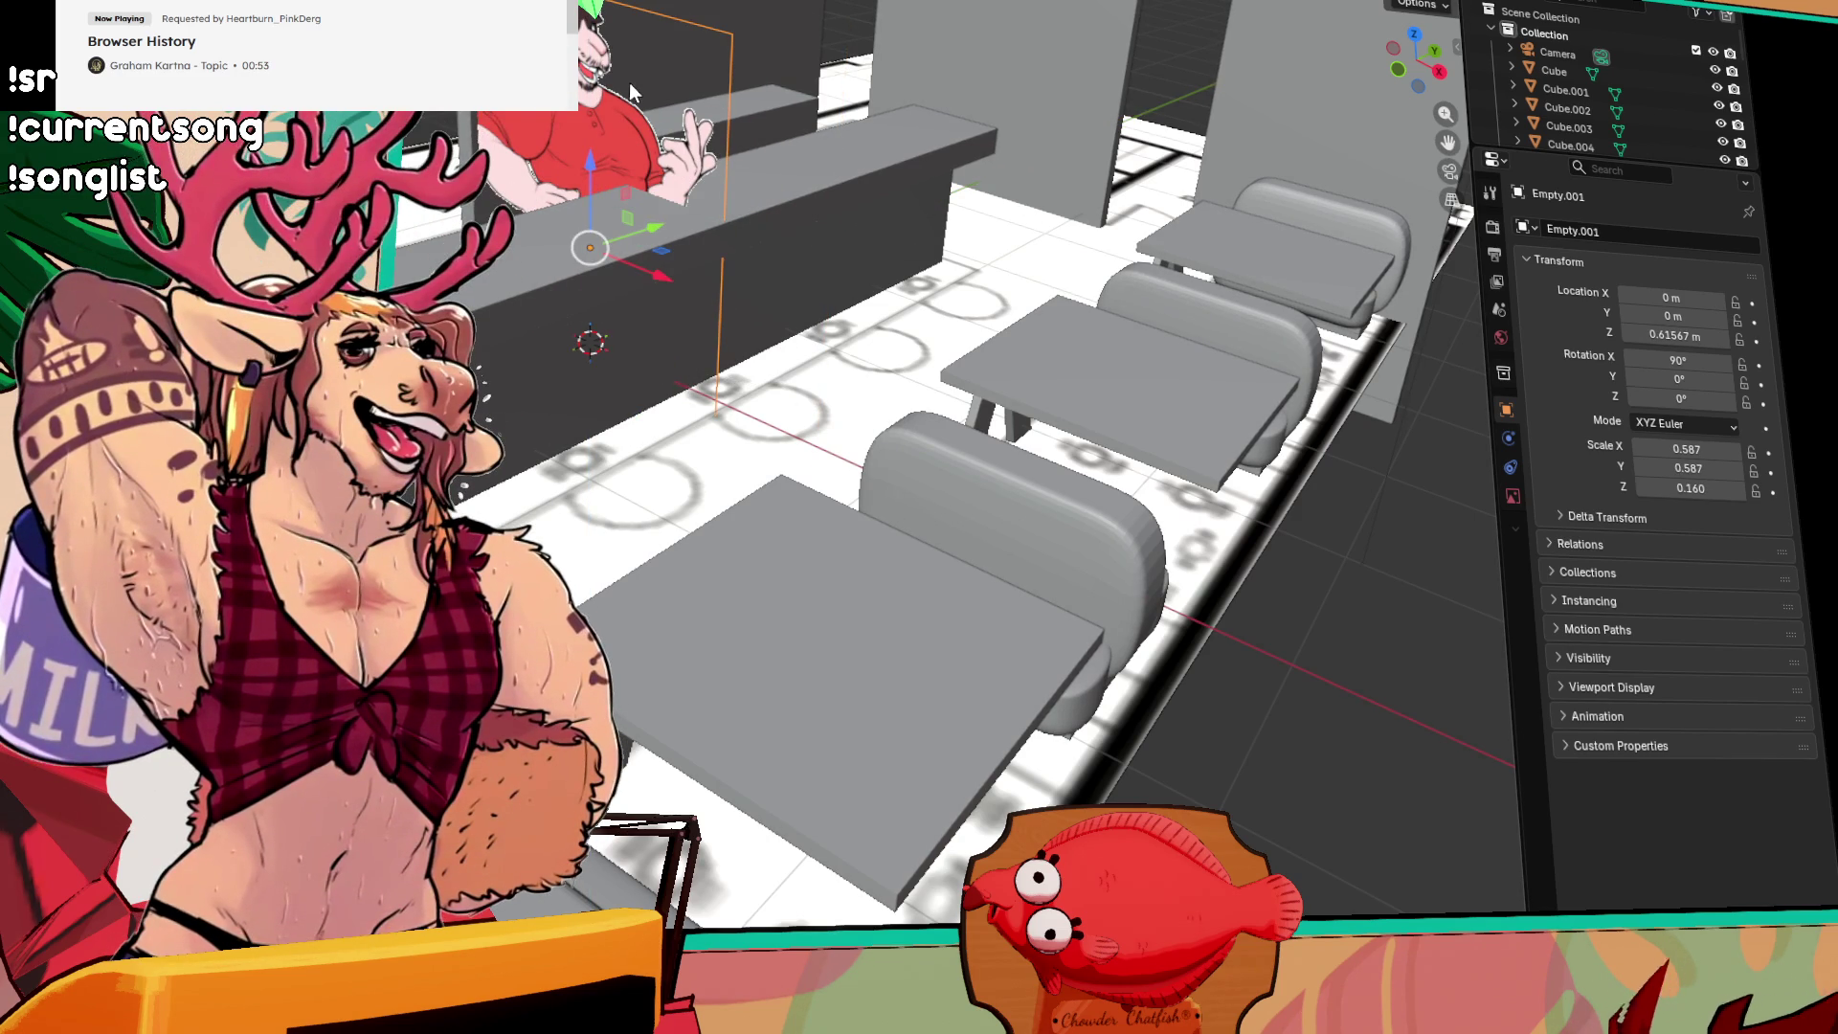
left_click_drag(586, 161, 620, 101)
scroll(637, 232, "down", 3)
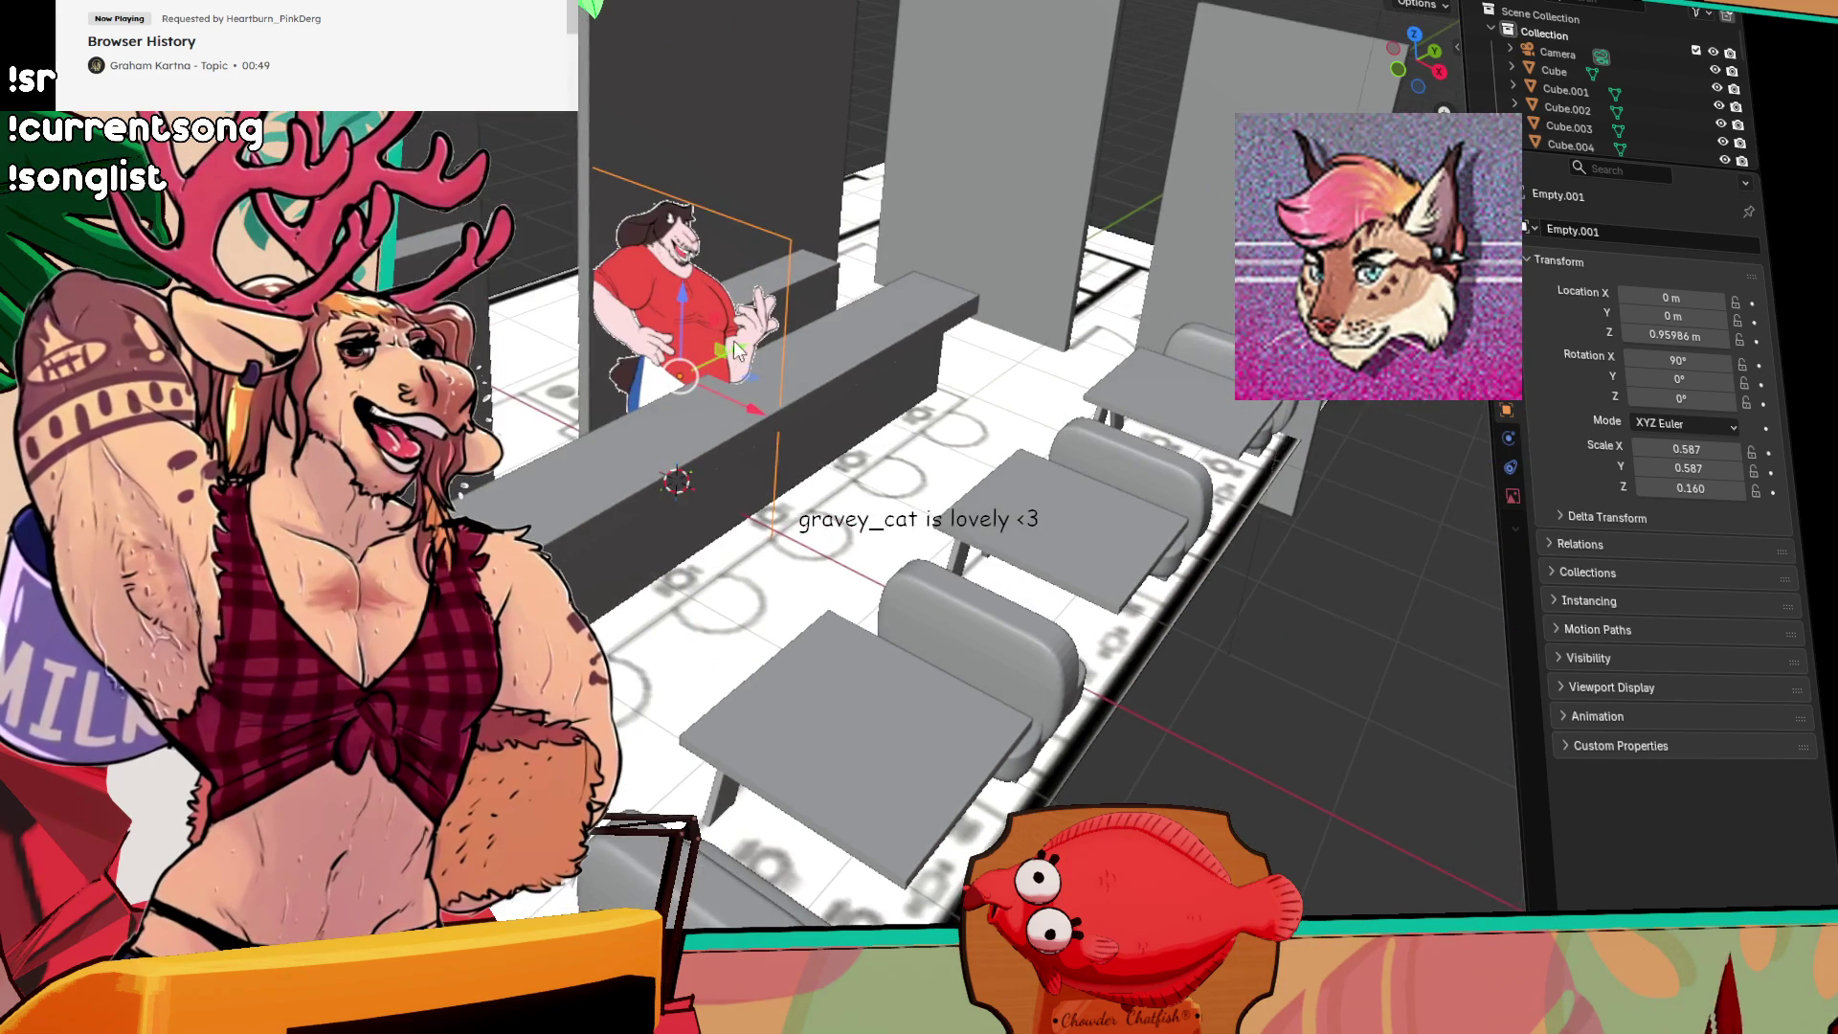
scroll(714, 415, "up", 5)
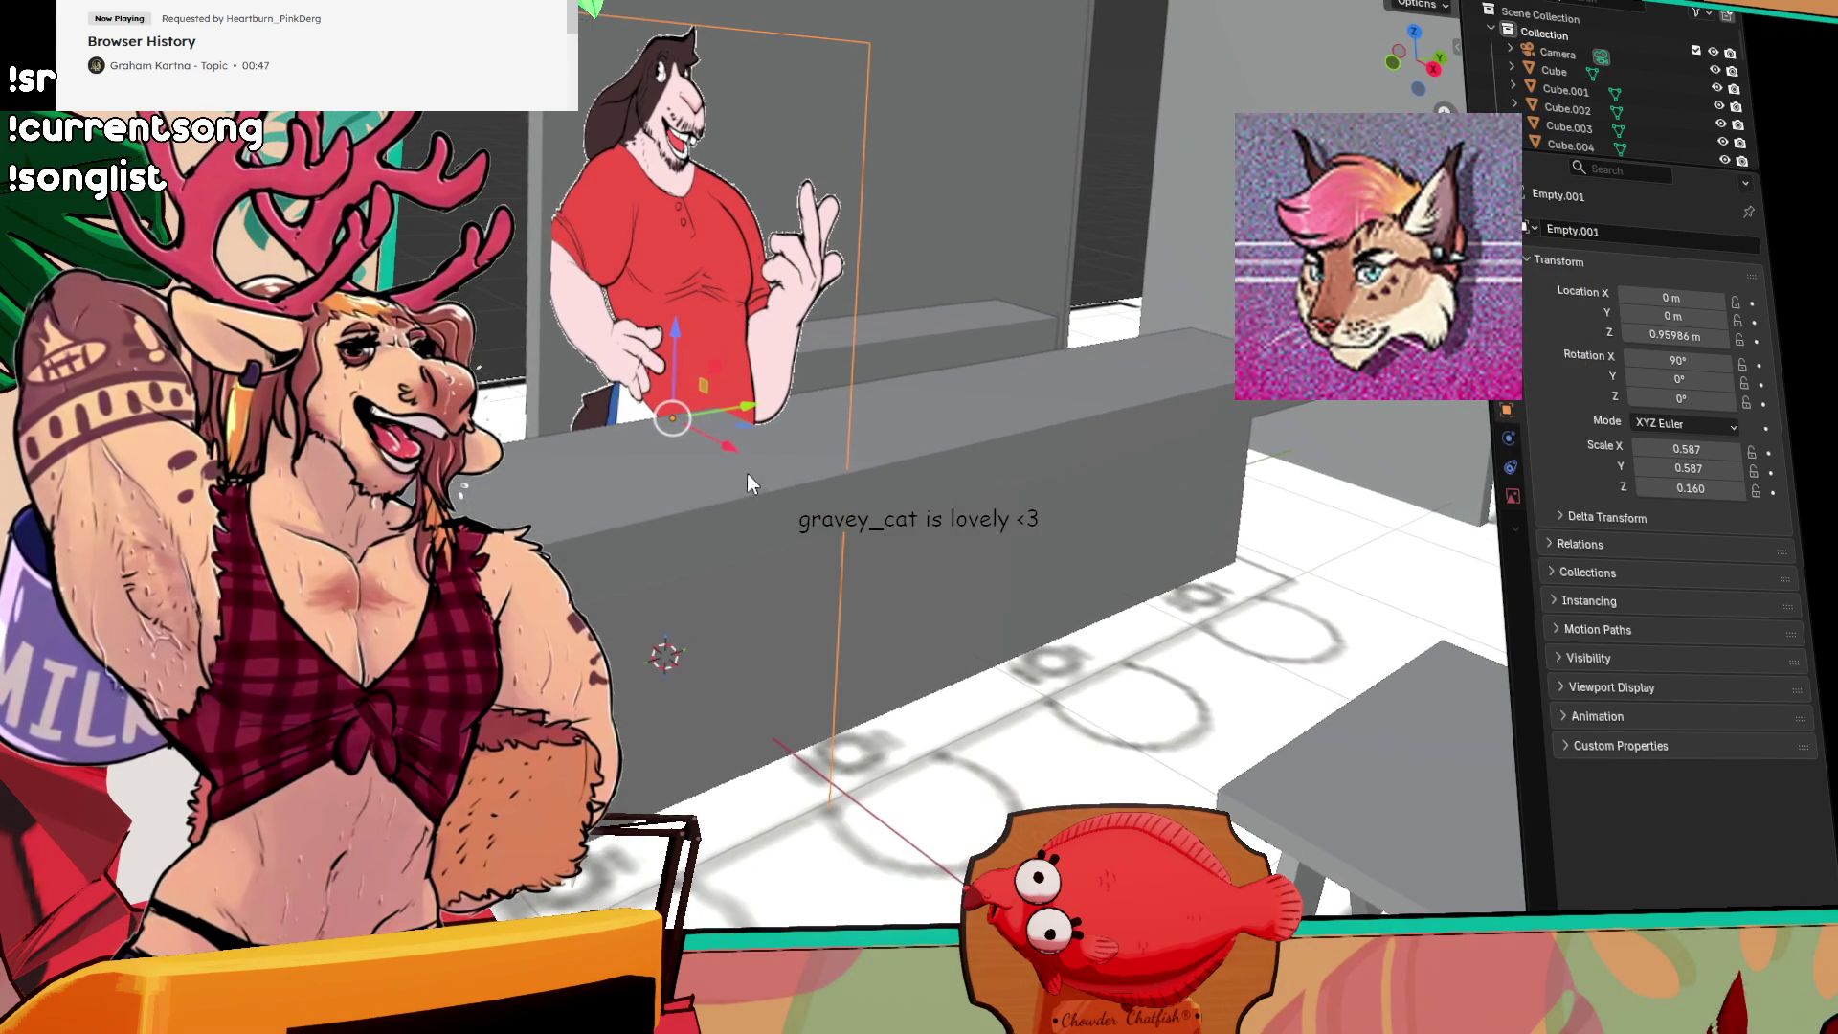
left_click_drag(721, 443, 1043, 594)
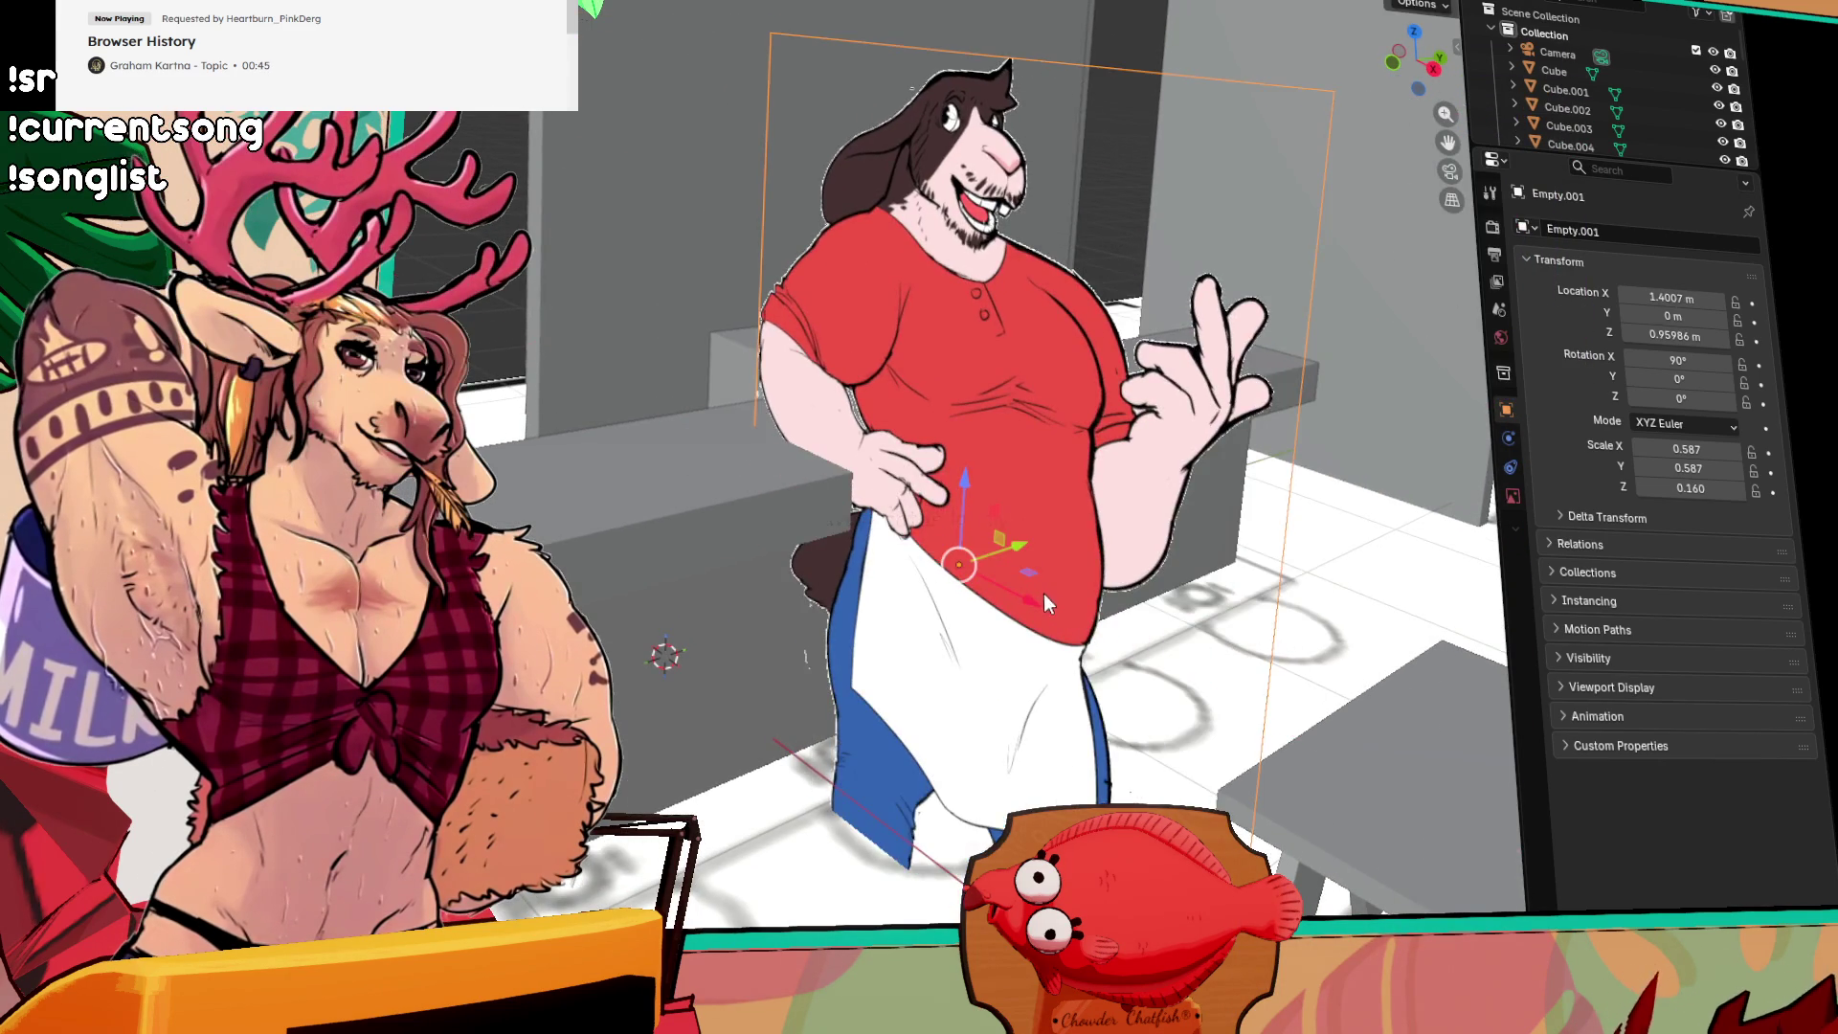
scroll(1043, 593, "down", 3)
scroll(1099, 630, "up", 2)
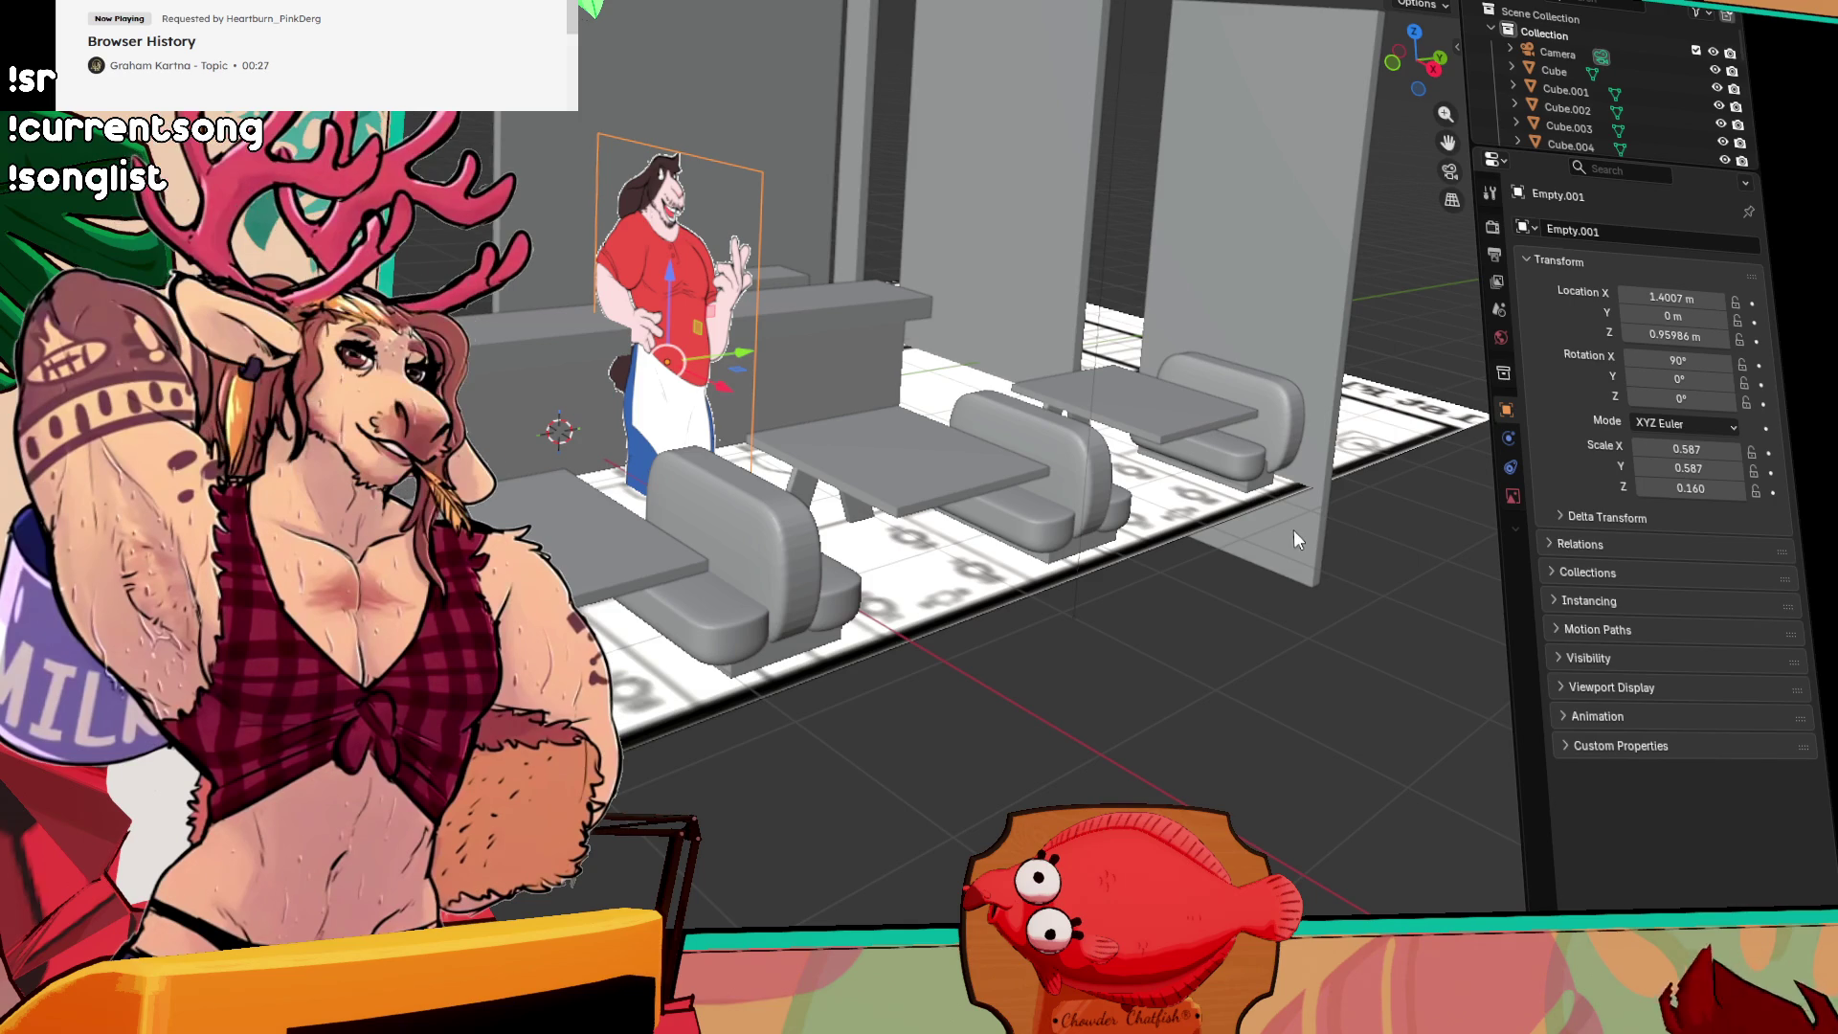
Step: In the Sour Doe Bakery file, hide the logo layer and show the bakery interior scene
key("alt+Tab")
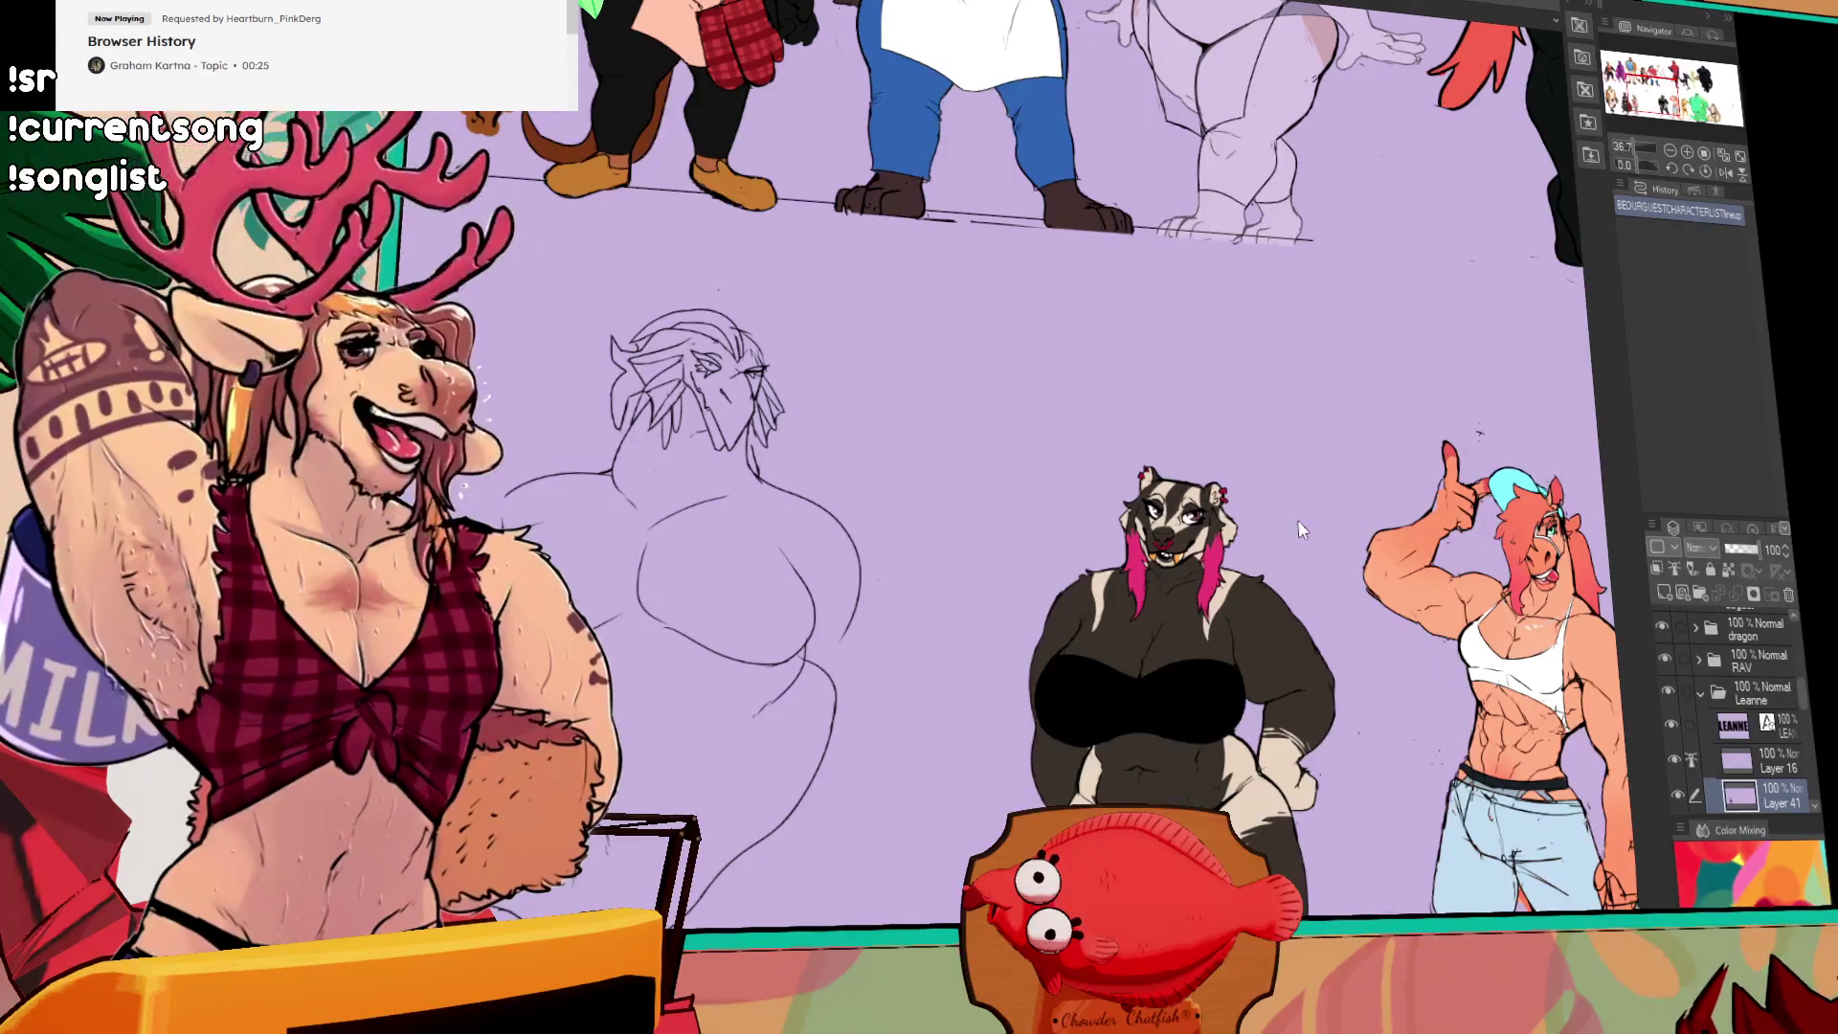
key("ctrl+Tab")
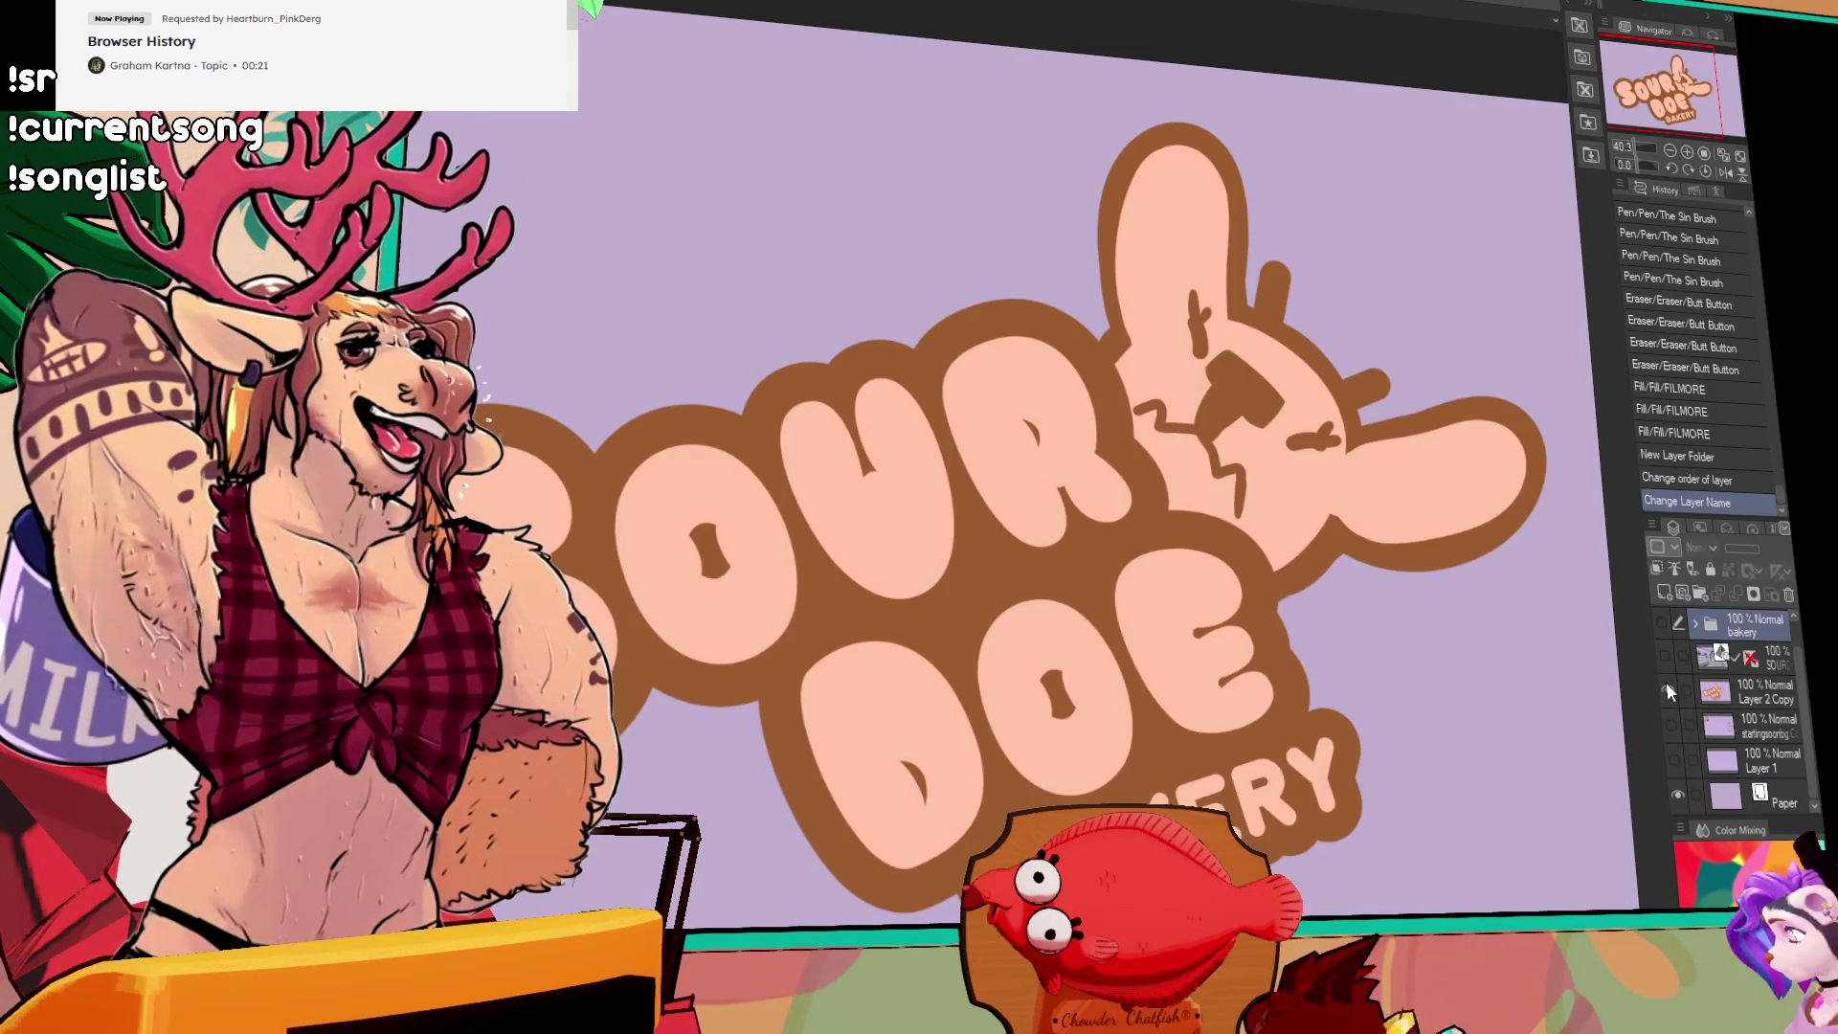
left_click(1666, 686)
left_click(1694, 625)
left_click(1675, 624)
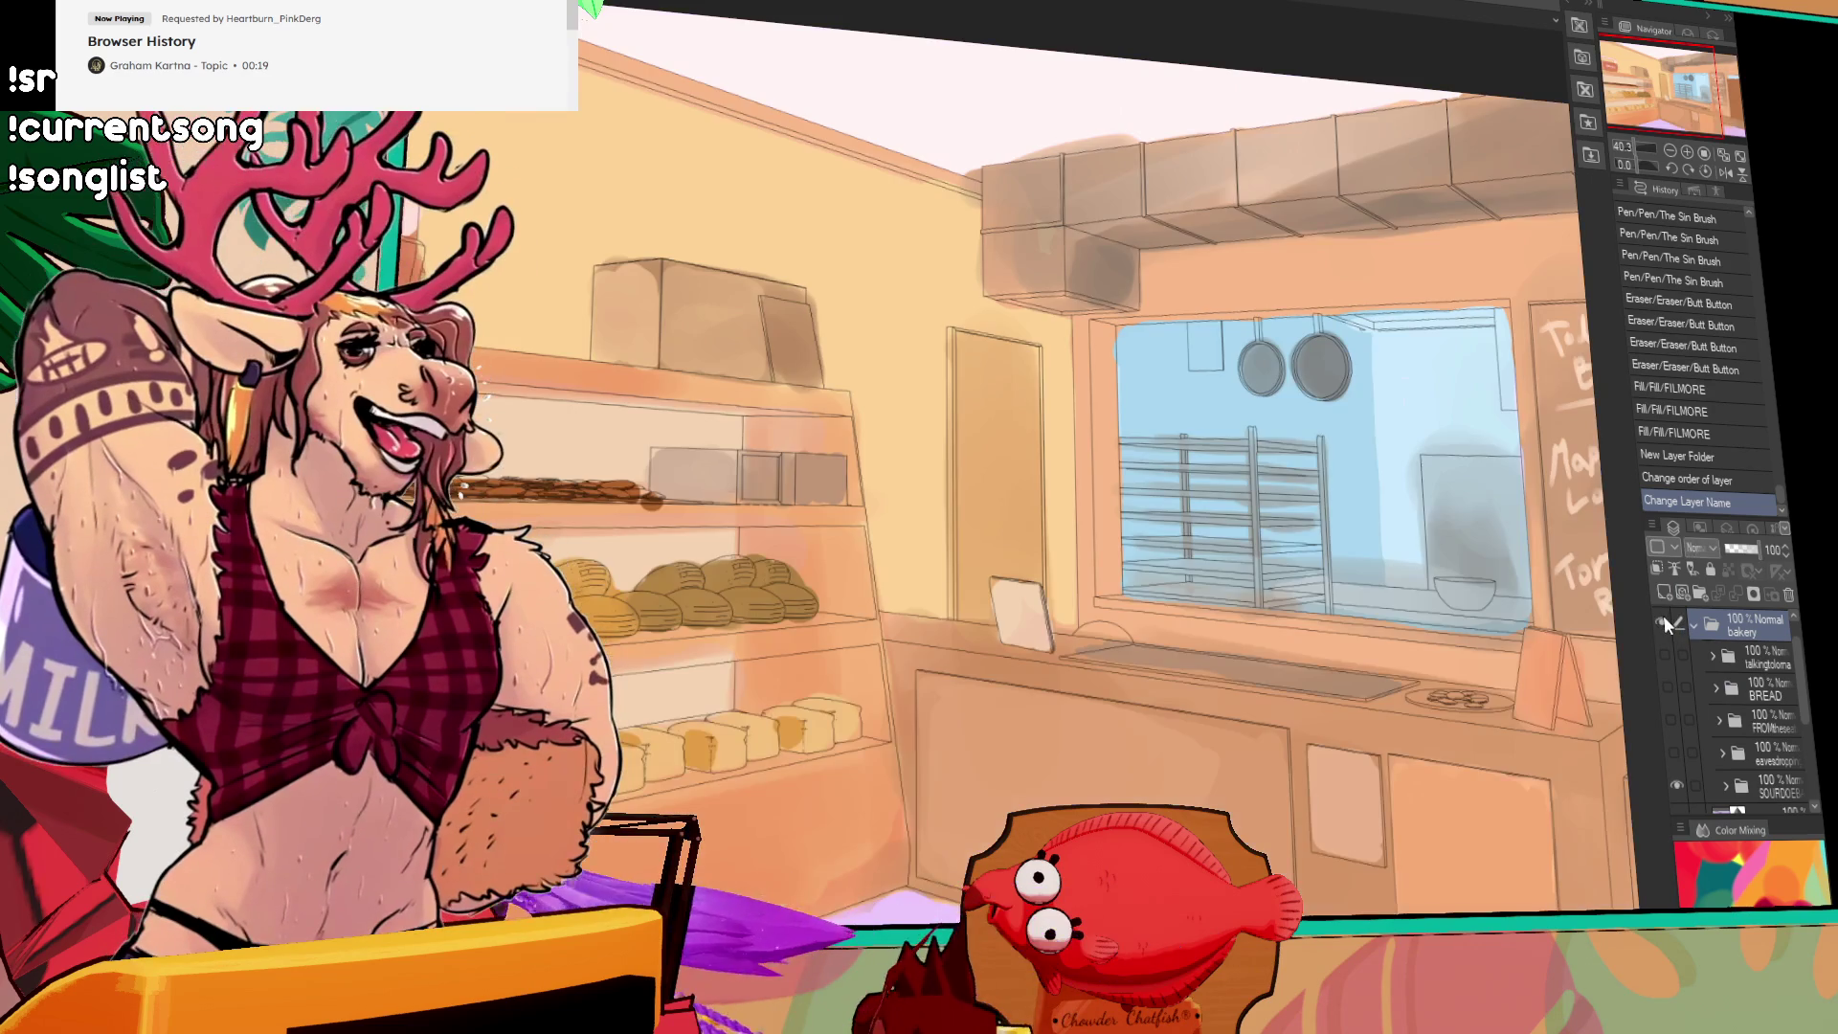
key("Tab")
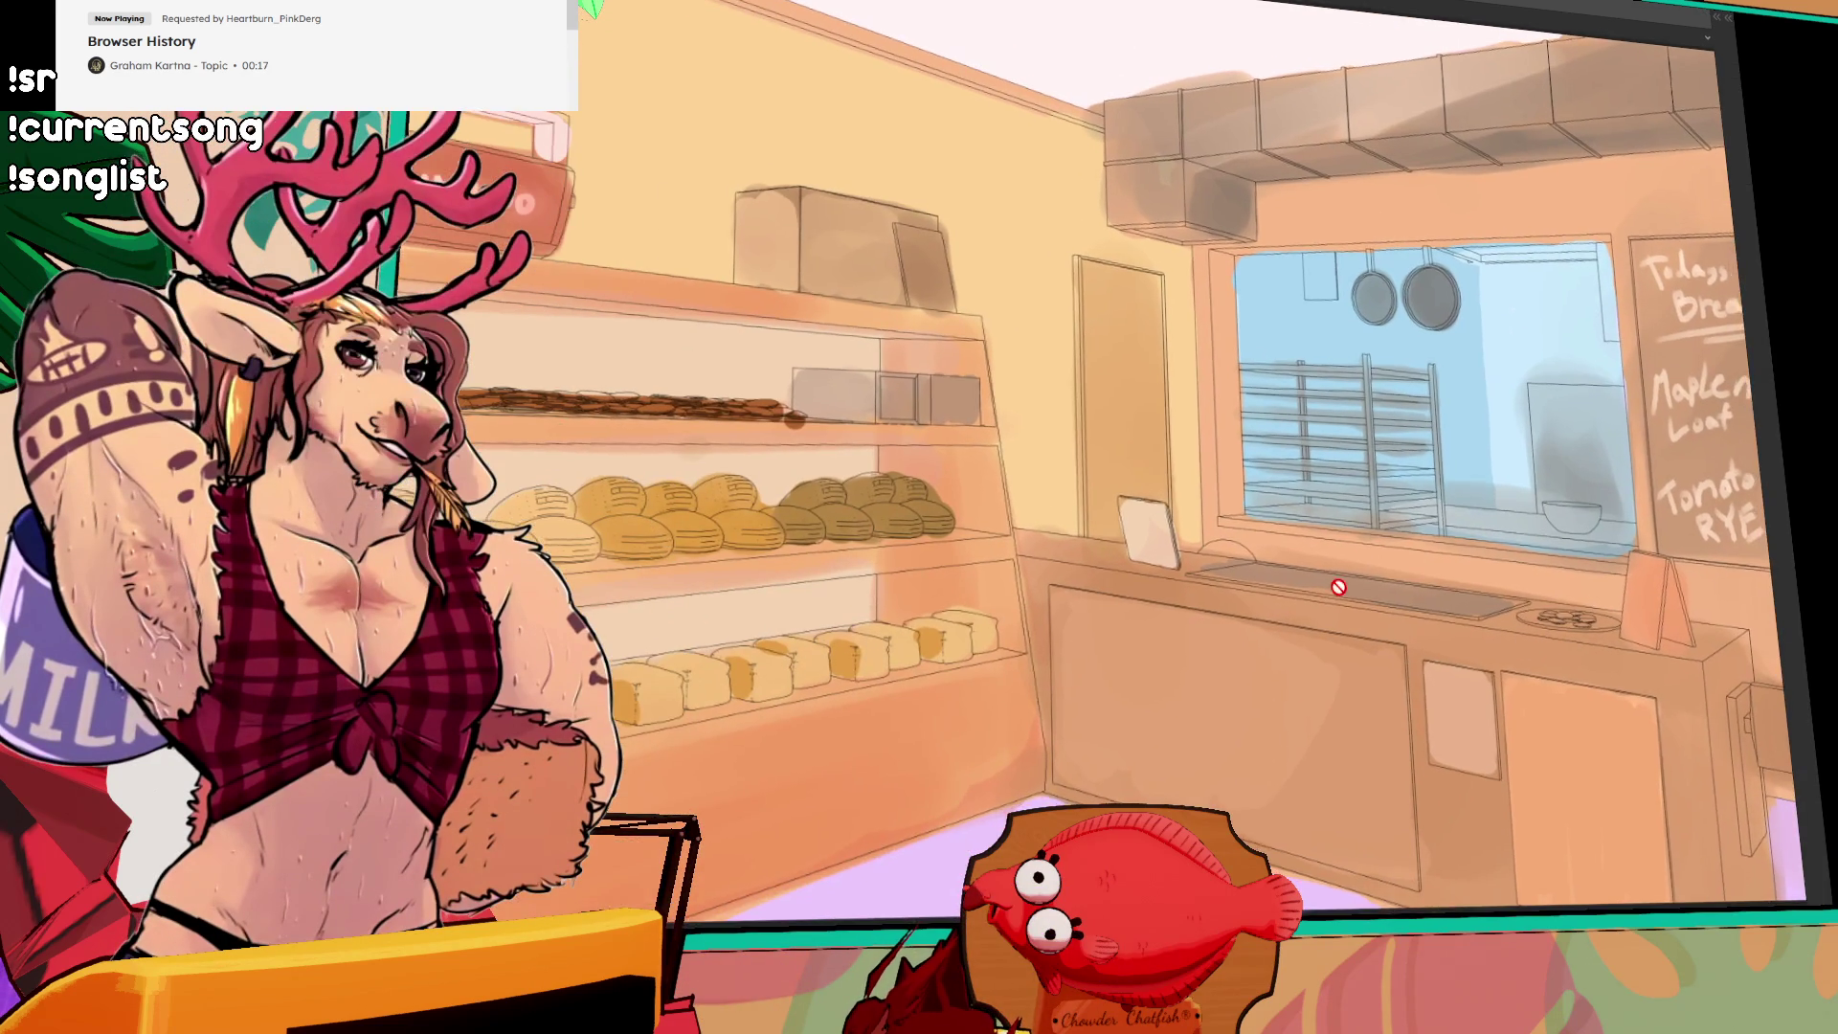
Step: Show the eavesdropping and FROMtheseat scene layers, then hide FROMtheseat
scroll(1367, 583, "down", 2)
scroll(1379, 554, "up", 1)
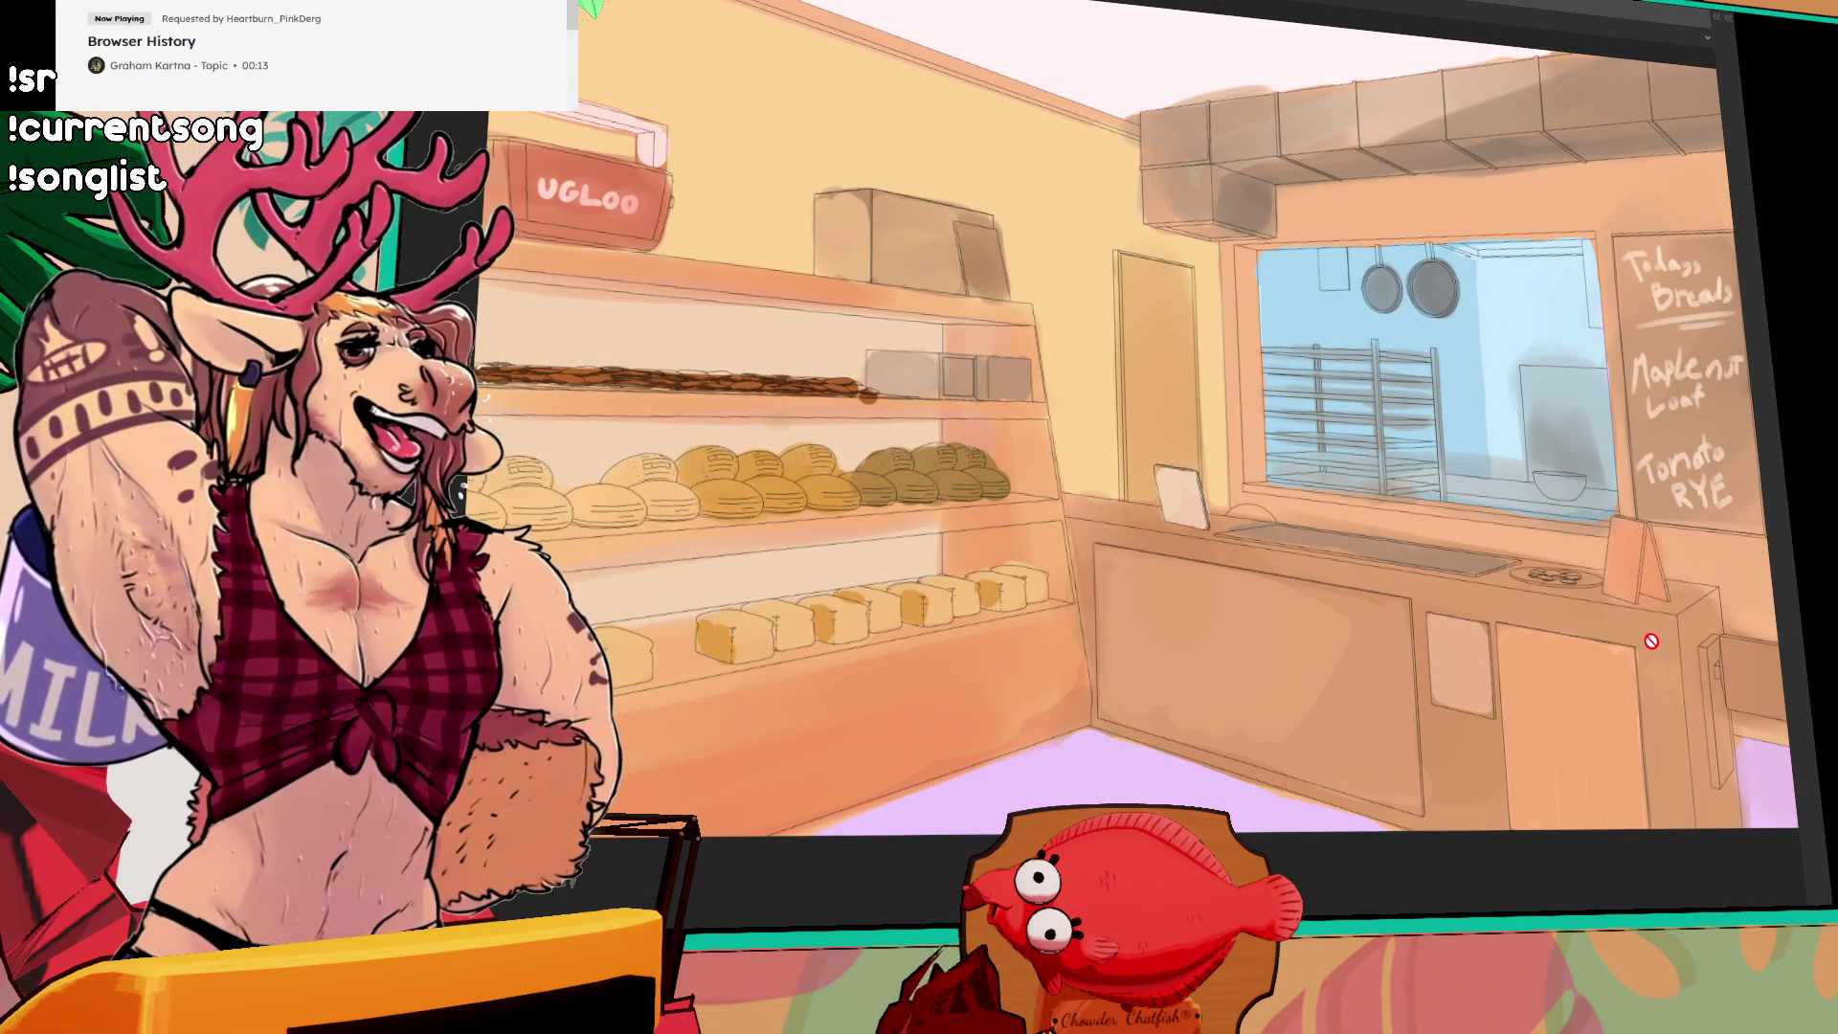
mouse_move(1660, 646)
left_click(1674, 755)
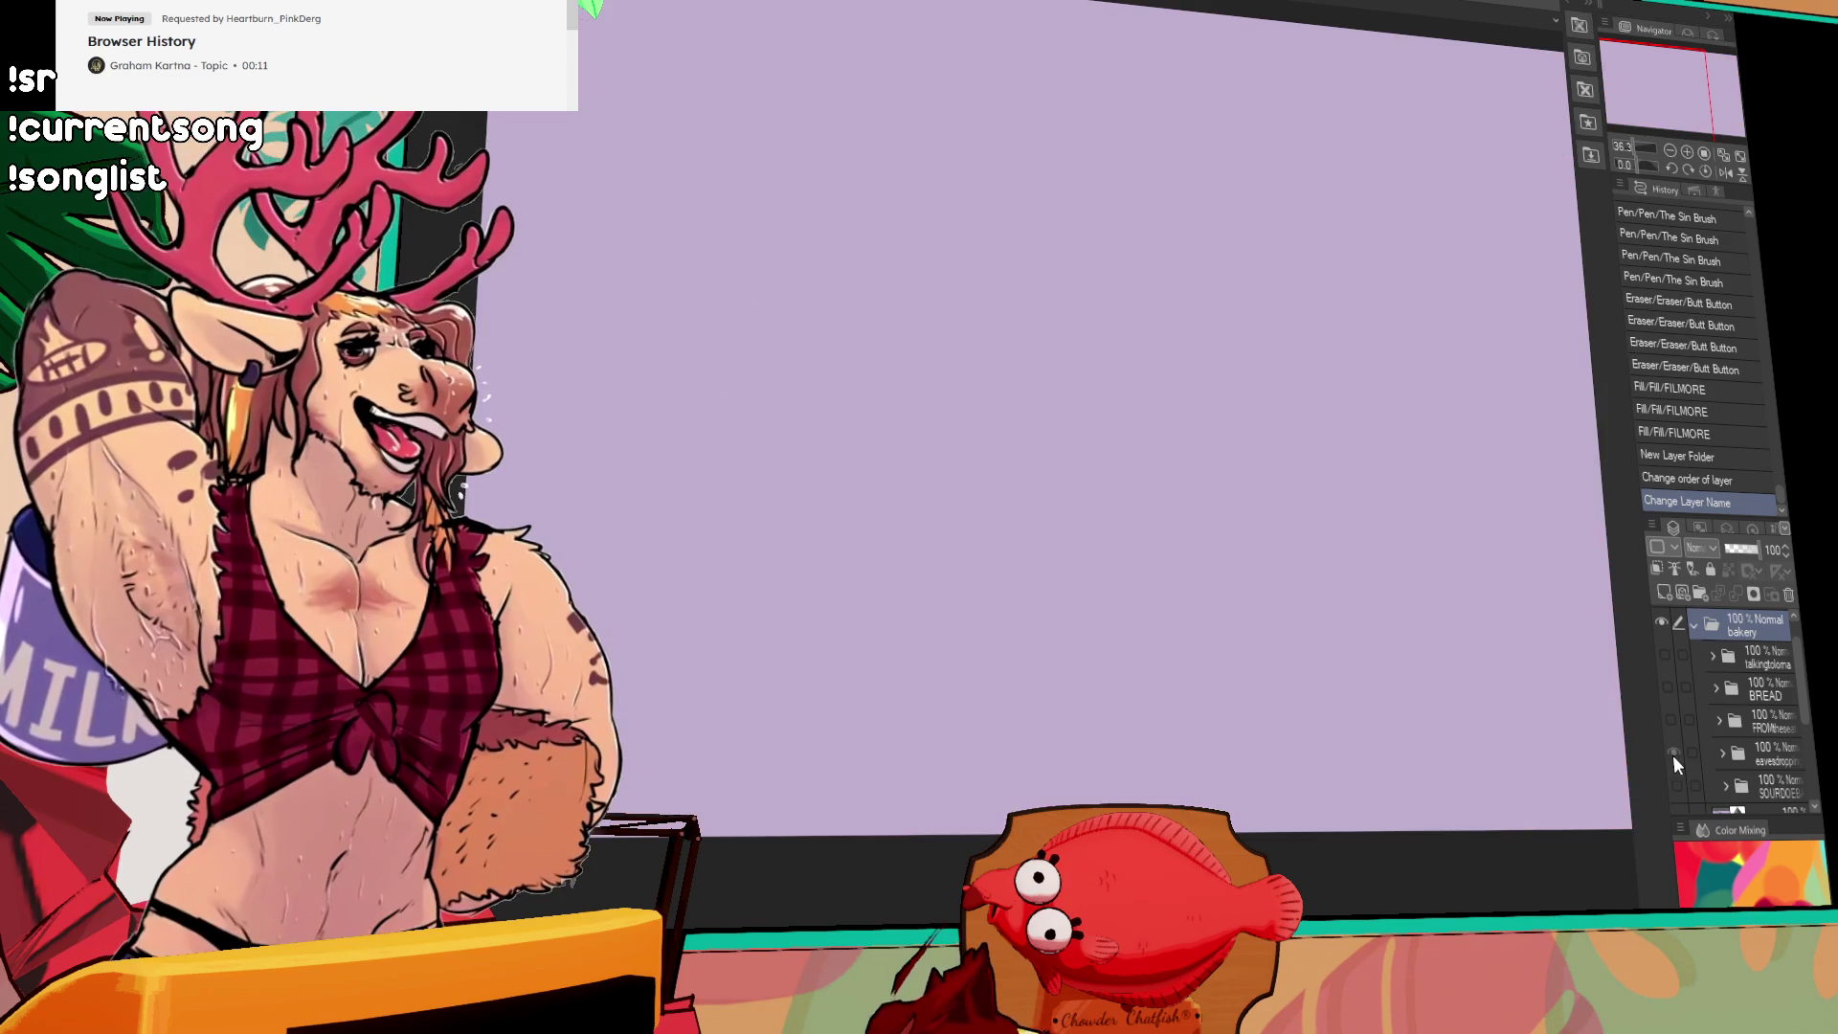
left_click_drag(1305, 677, 1212, 697)
left_click_drag(1388, 718, 1517, 717)
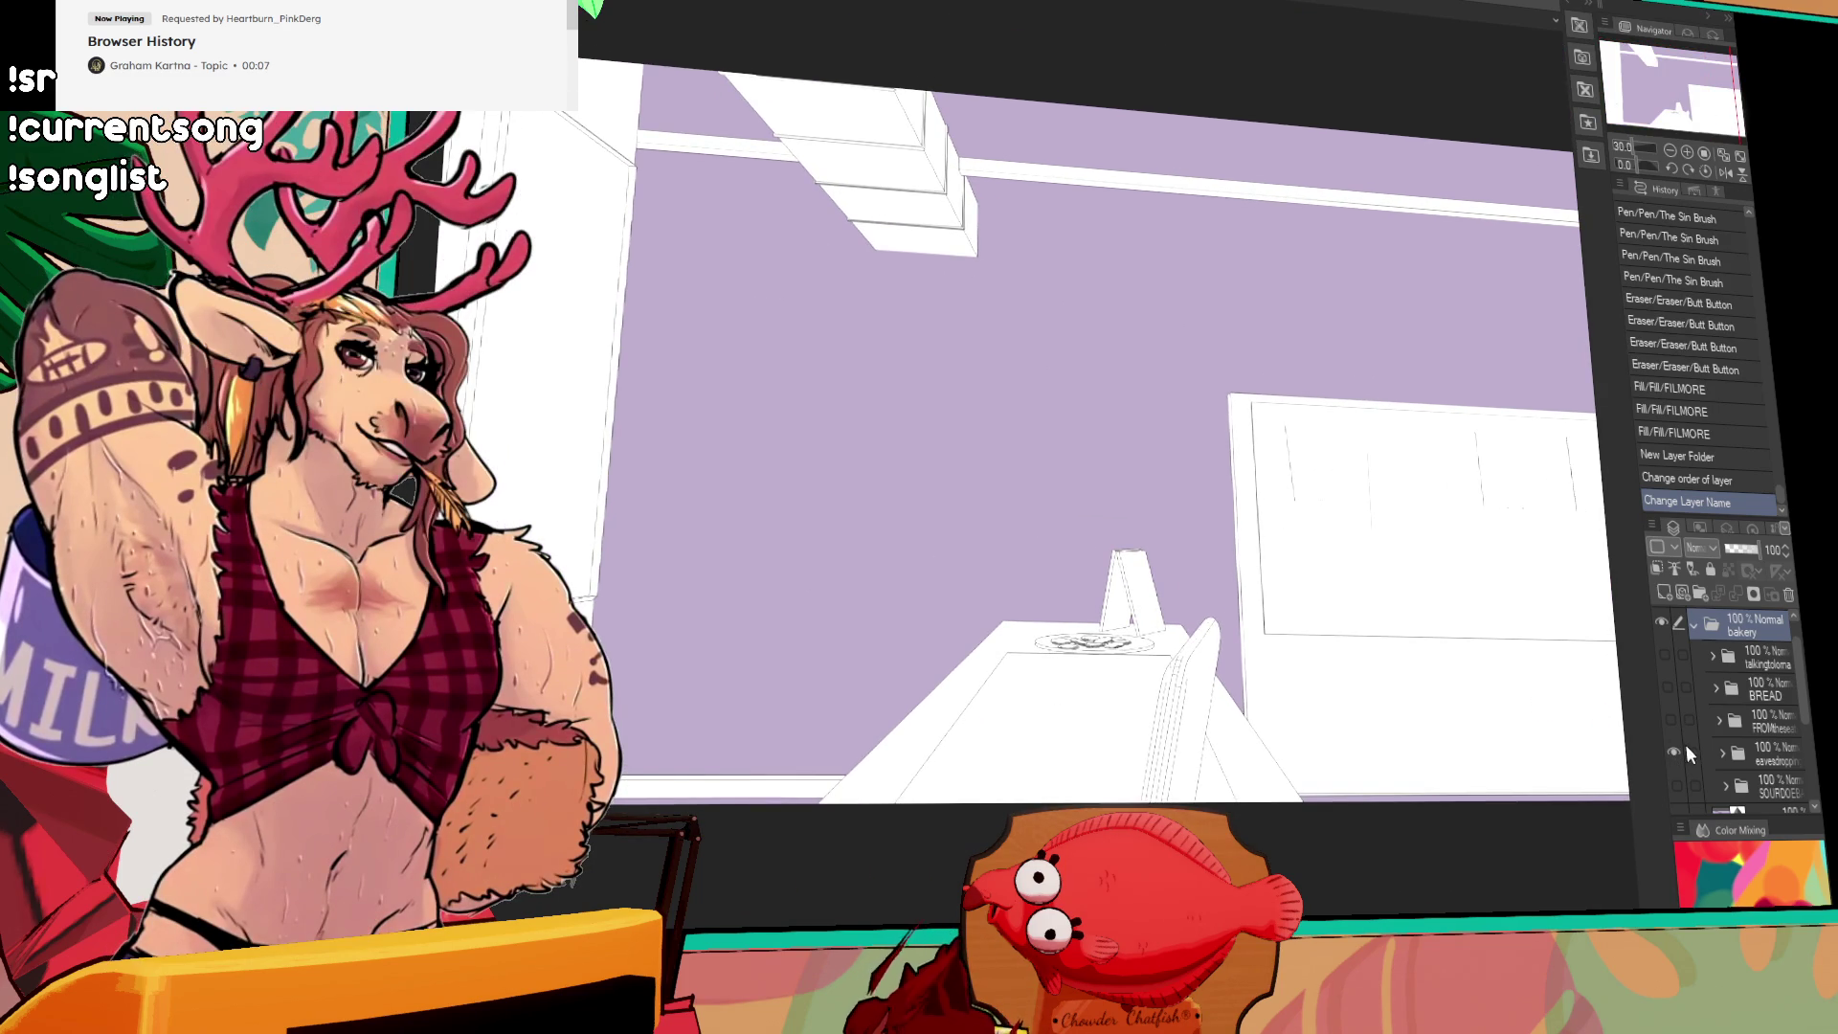
left_click(1671, 728)
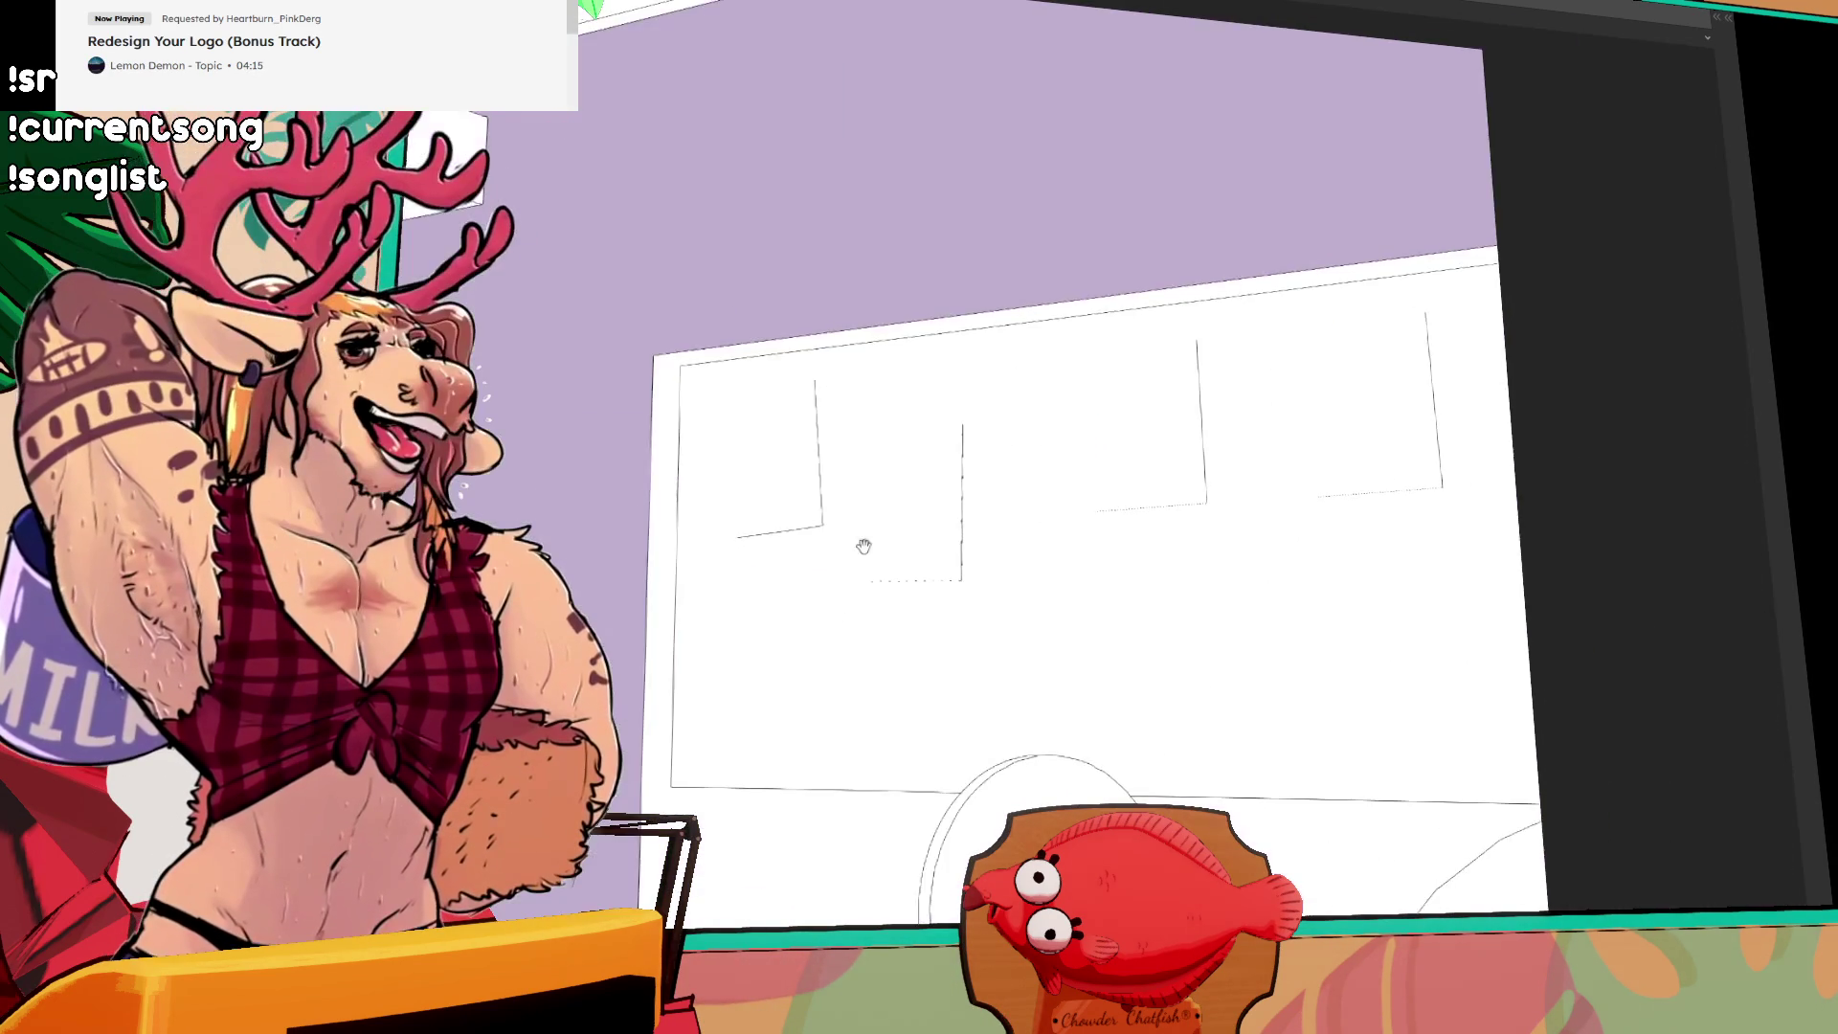
scroll(893, 493, "up", 4)
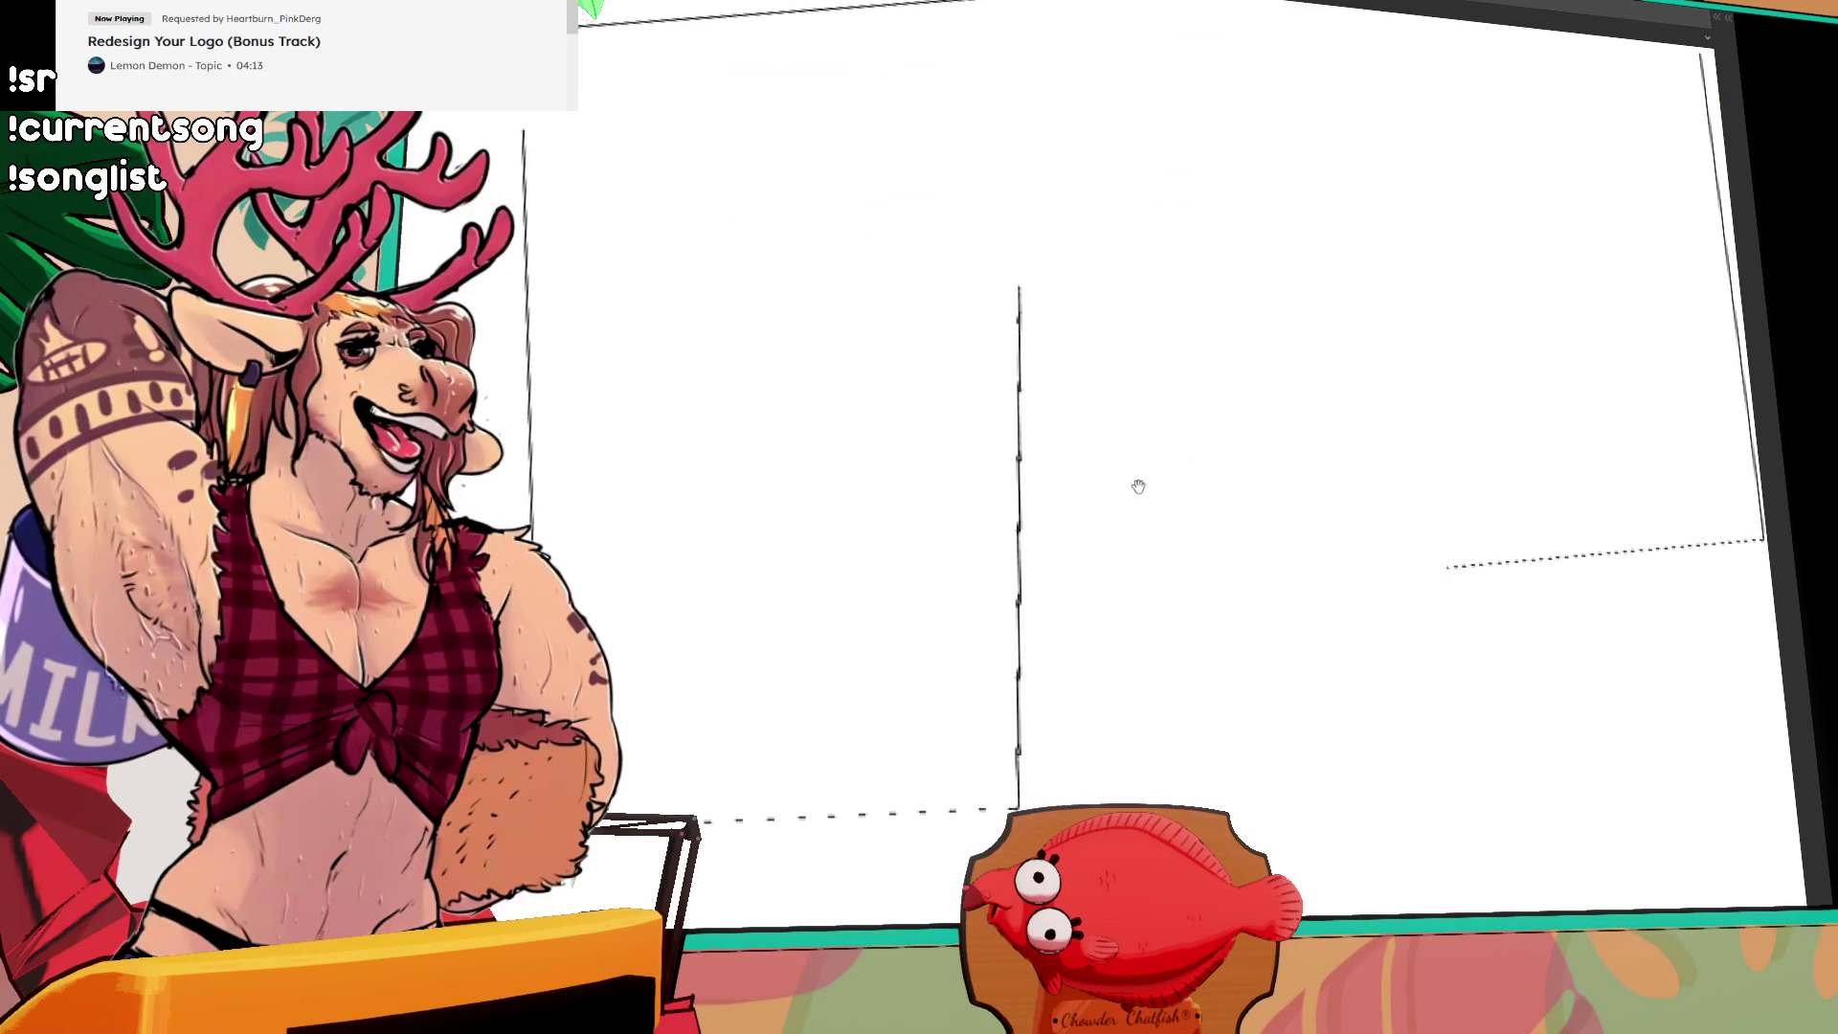
scroll(1137, 485, "down", 4)
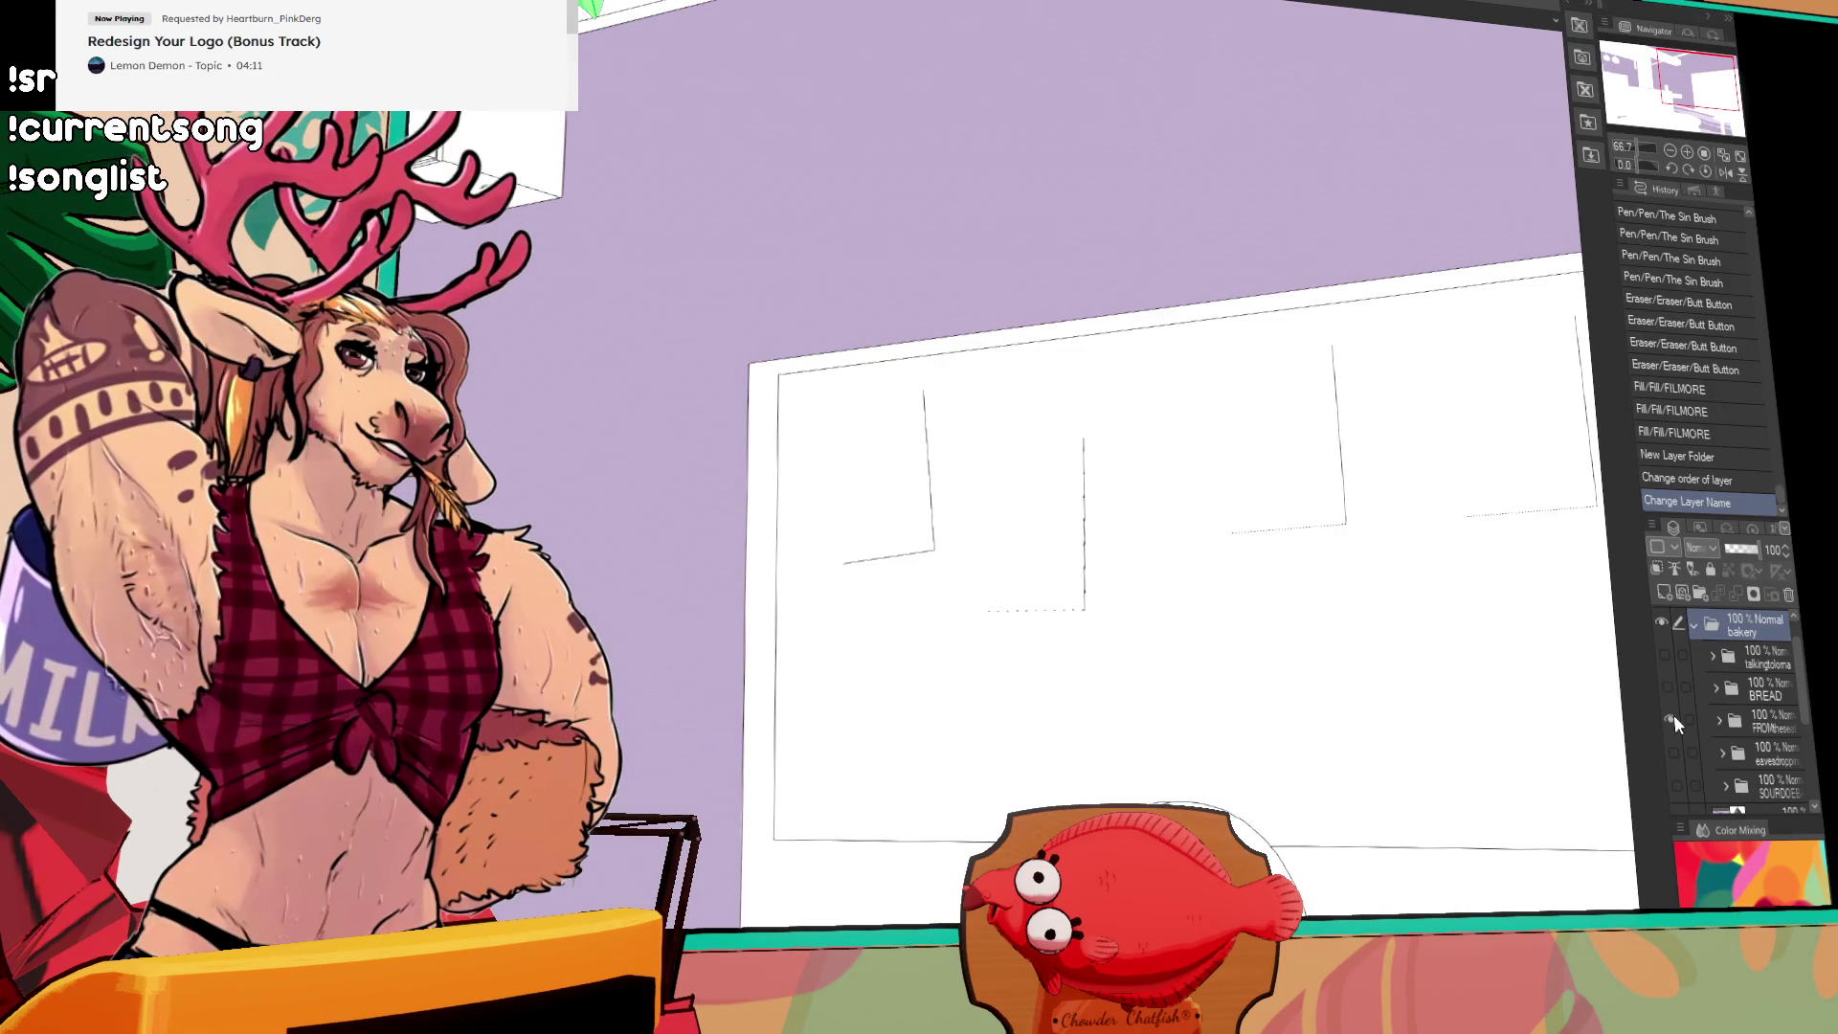
left_click(1671, 720)
Step: Show the BREAD shelves layer, then hide it to leave the lavender background
left_click(1666, 688)
scroll(1260, 656, "down", 3)
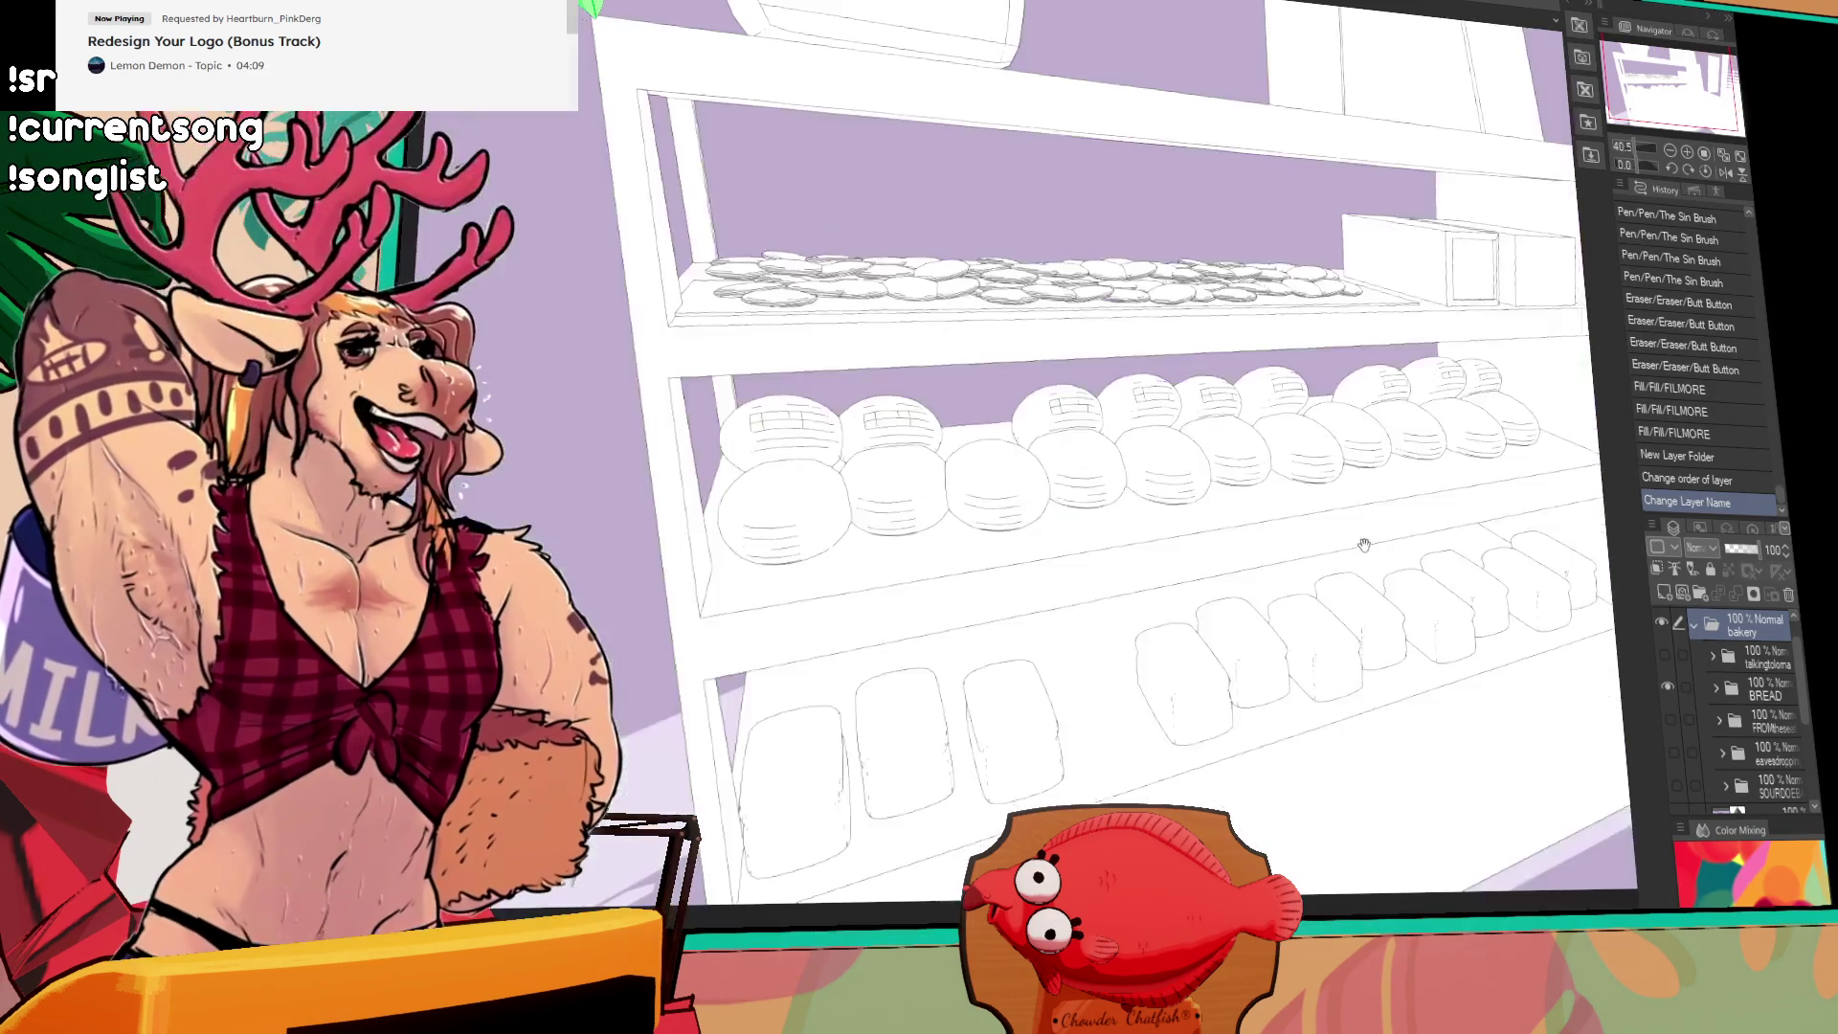
scroll(1364, 544, "up", 3)
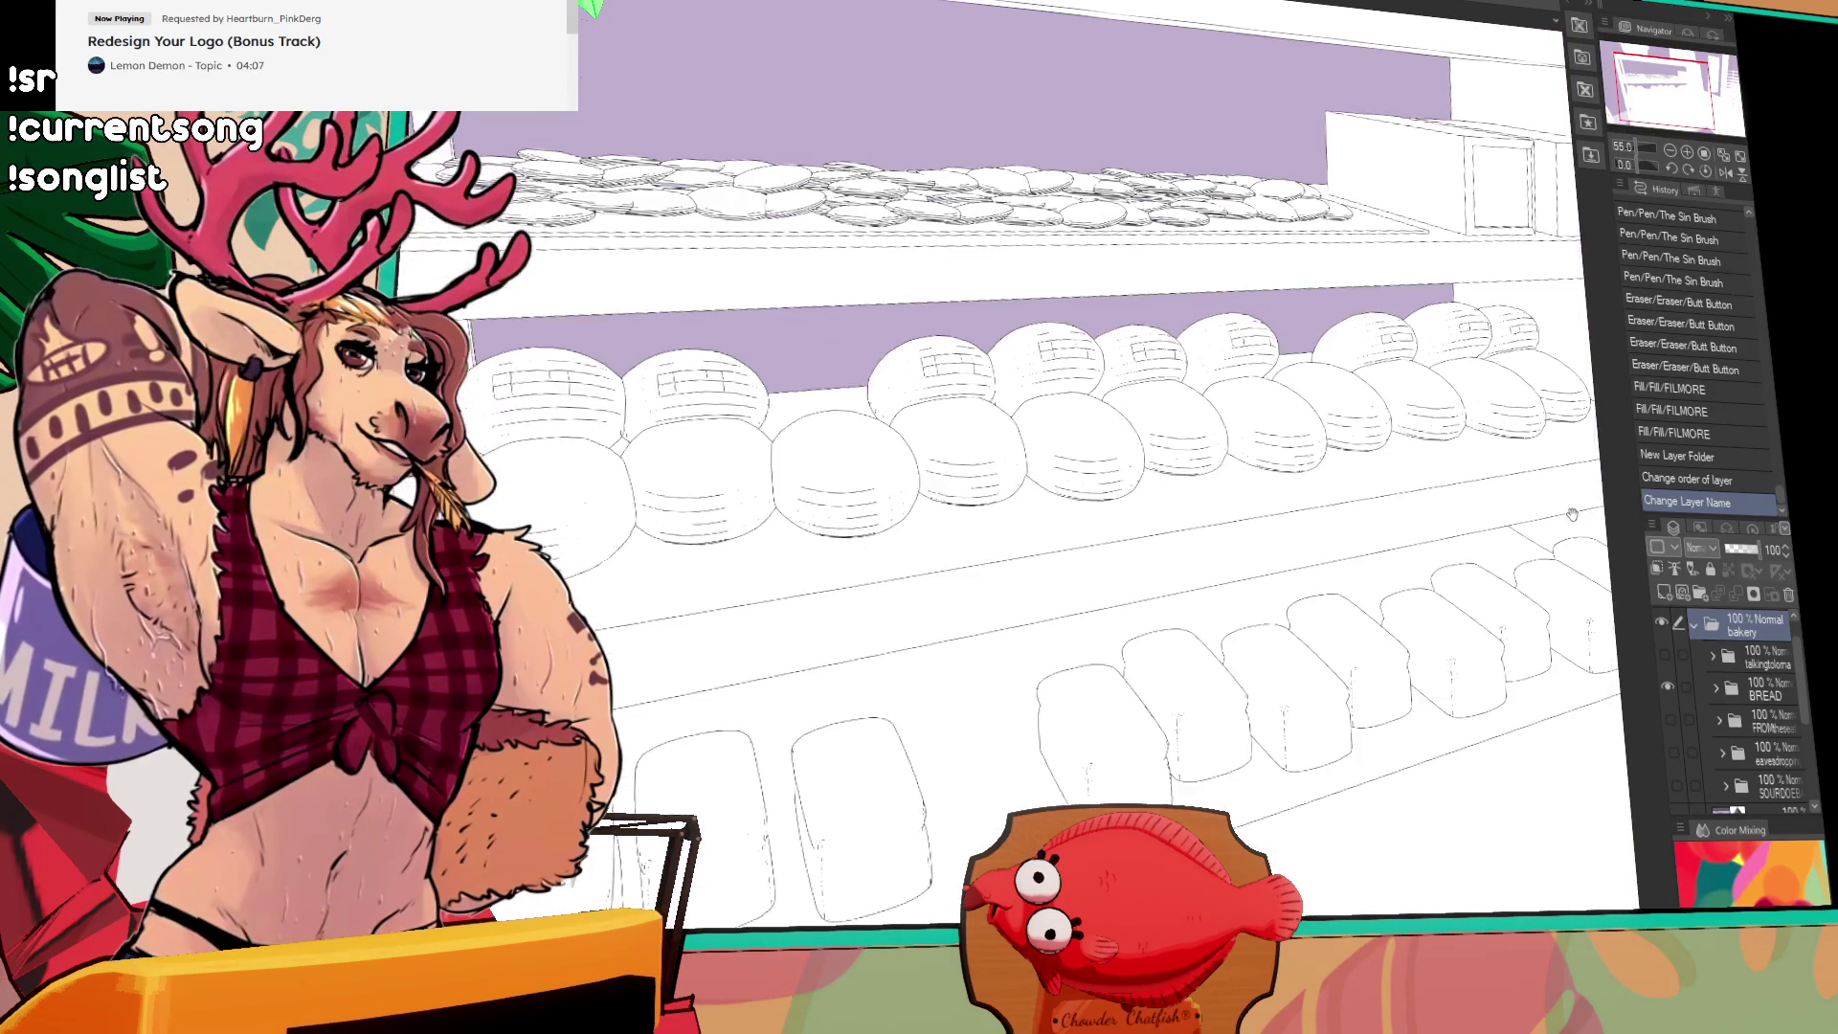
left_click_drag(1572, 515, 1568, 522)
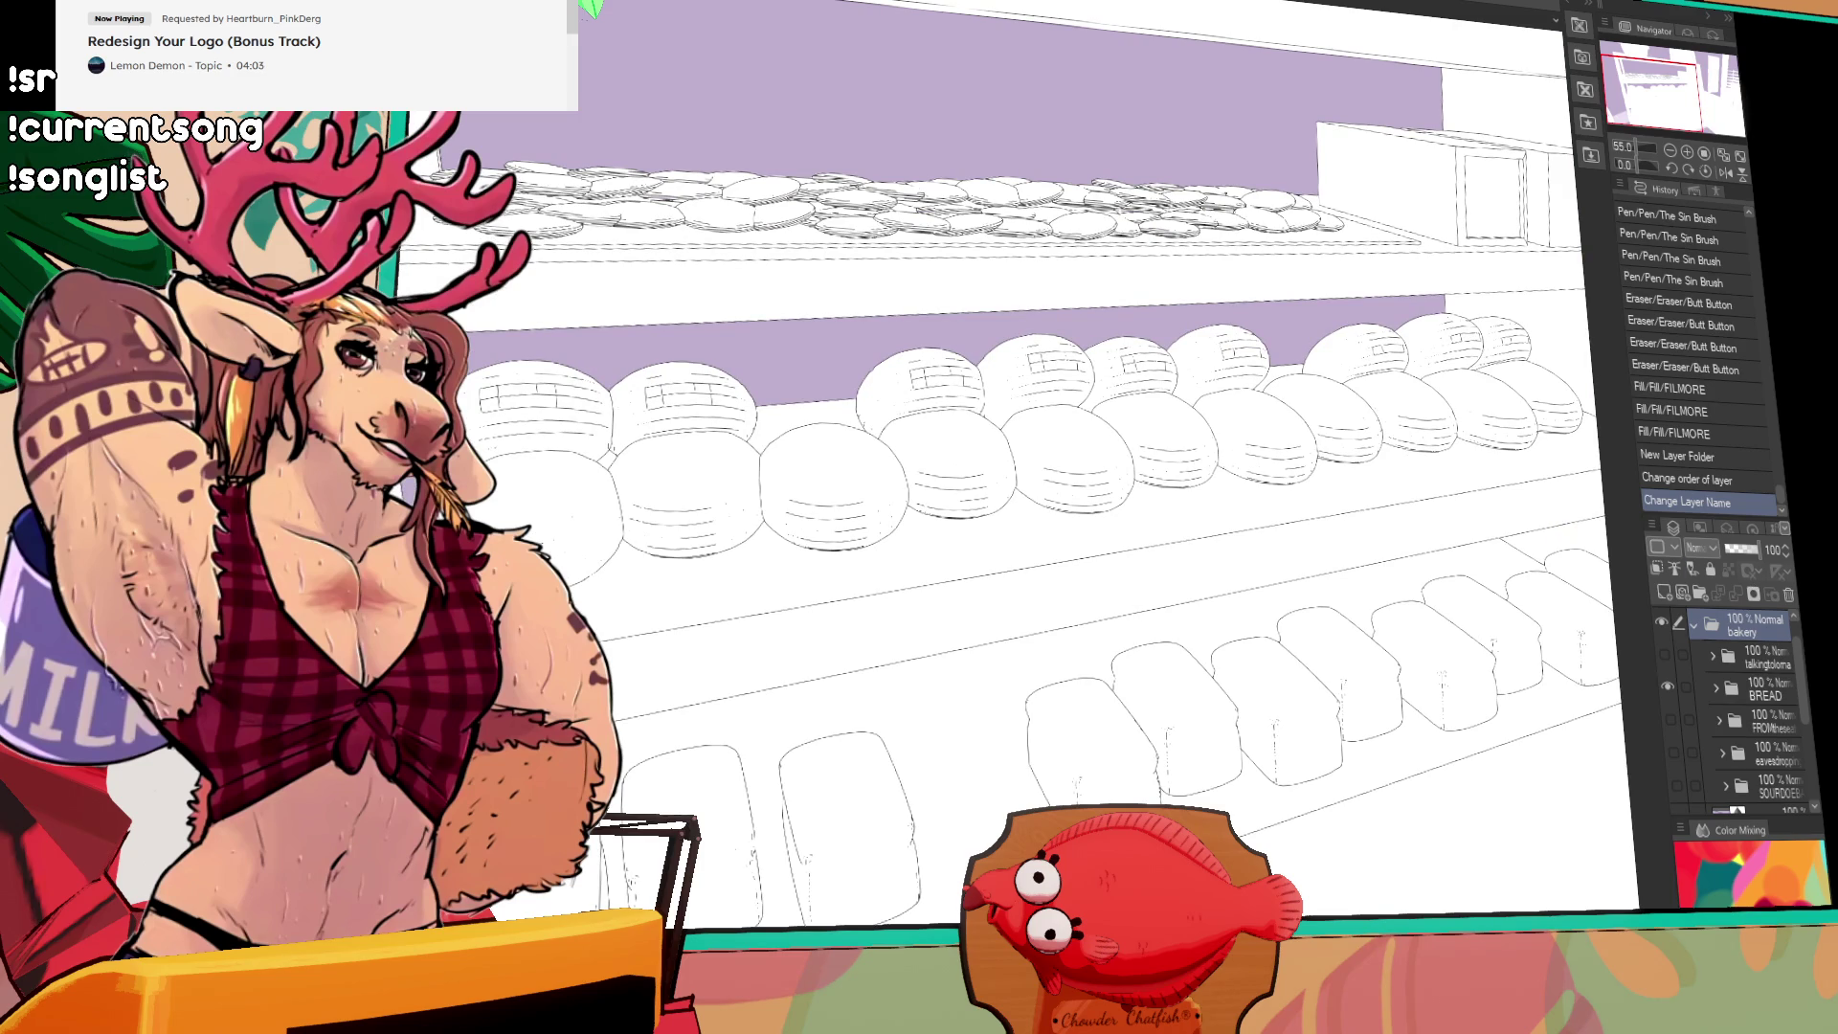
left_click(1667, 686)
scroll(1669, 685, "down", 3)
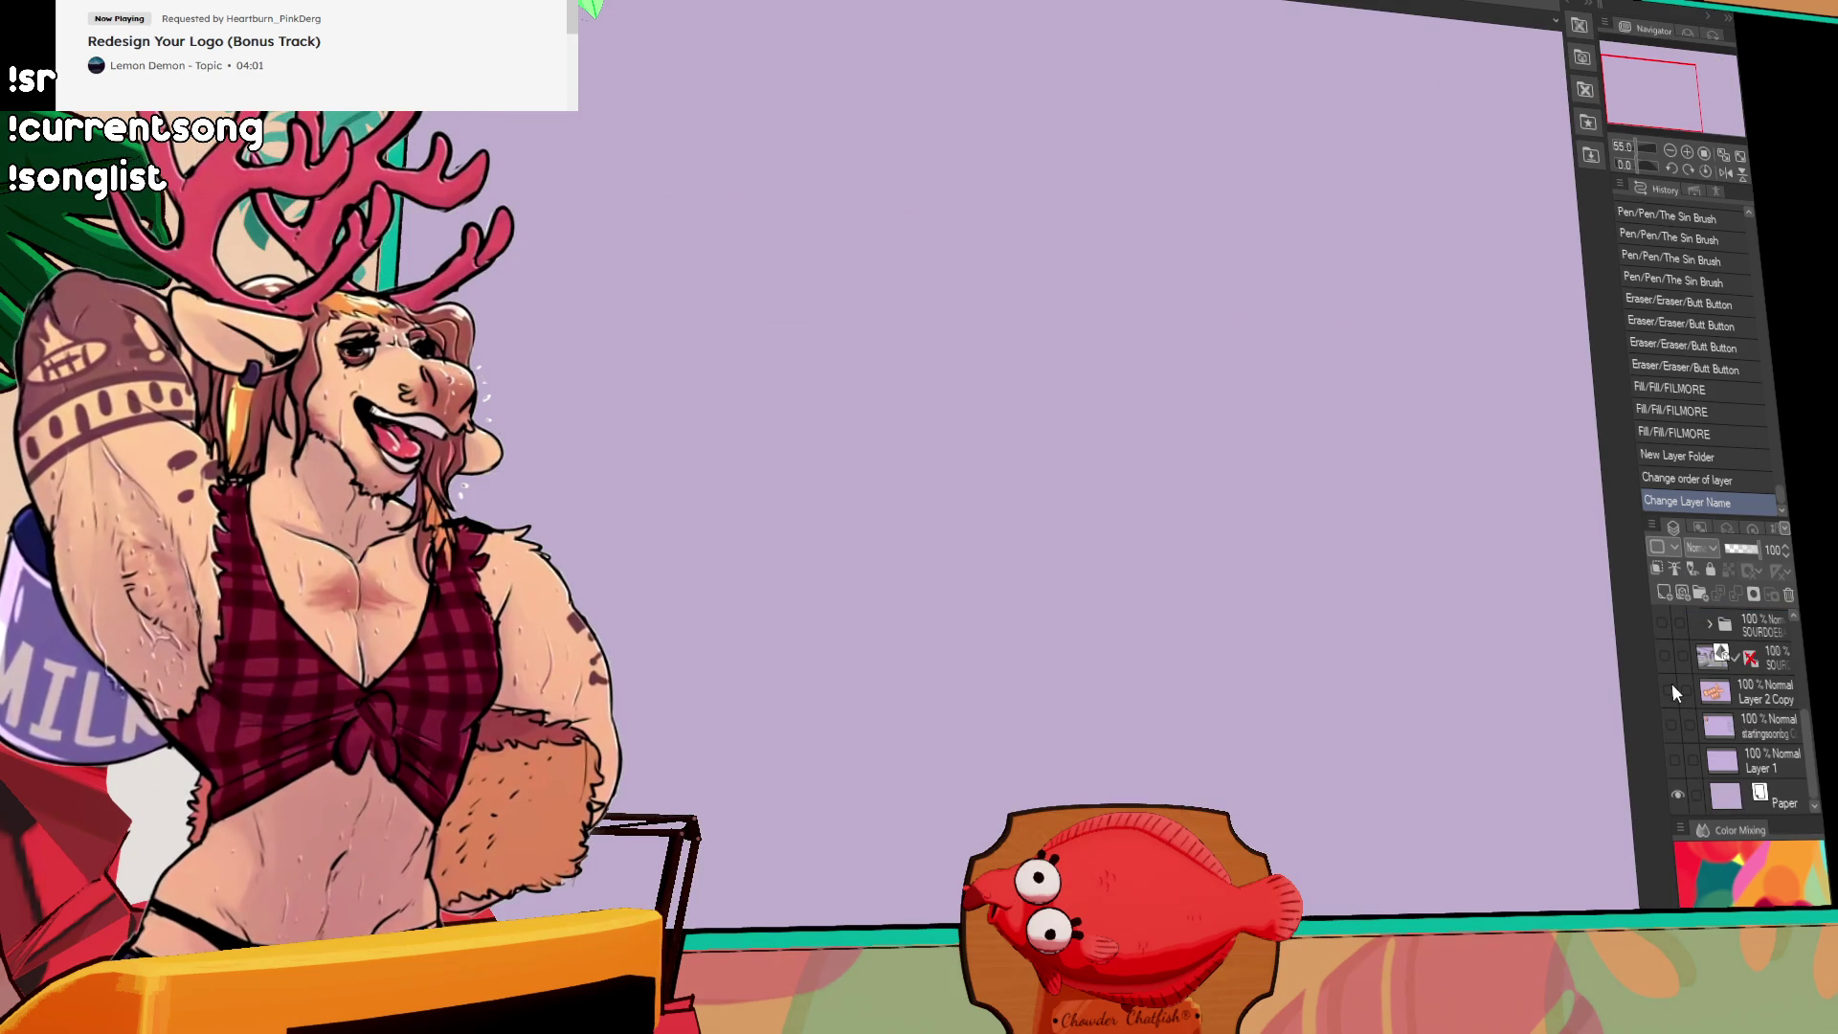
left_click(1667, 657)
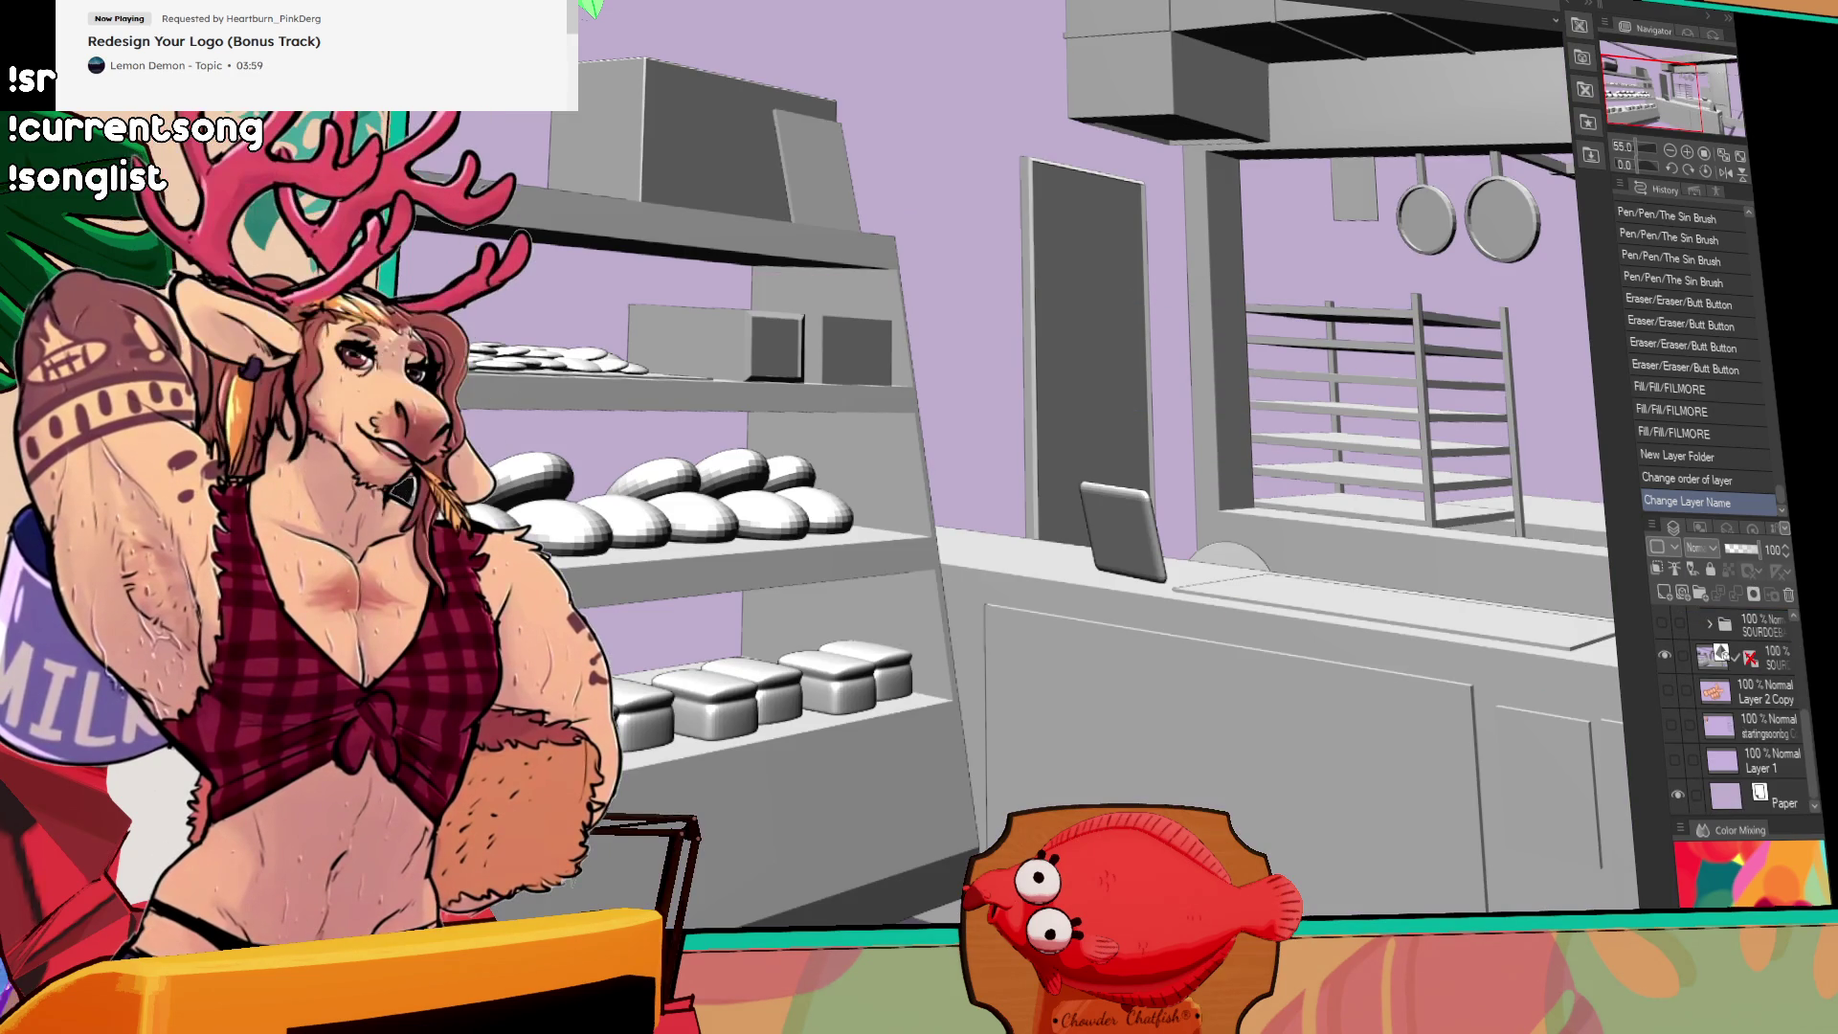
scroll(1414, 345, "down", 3)
left_click_drag(1415, 345, 1072, 383)
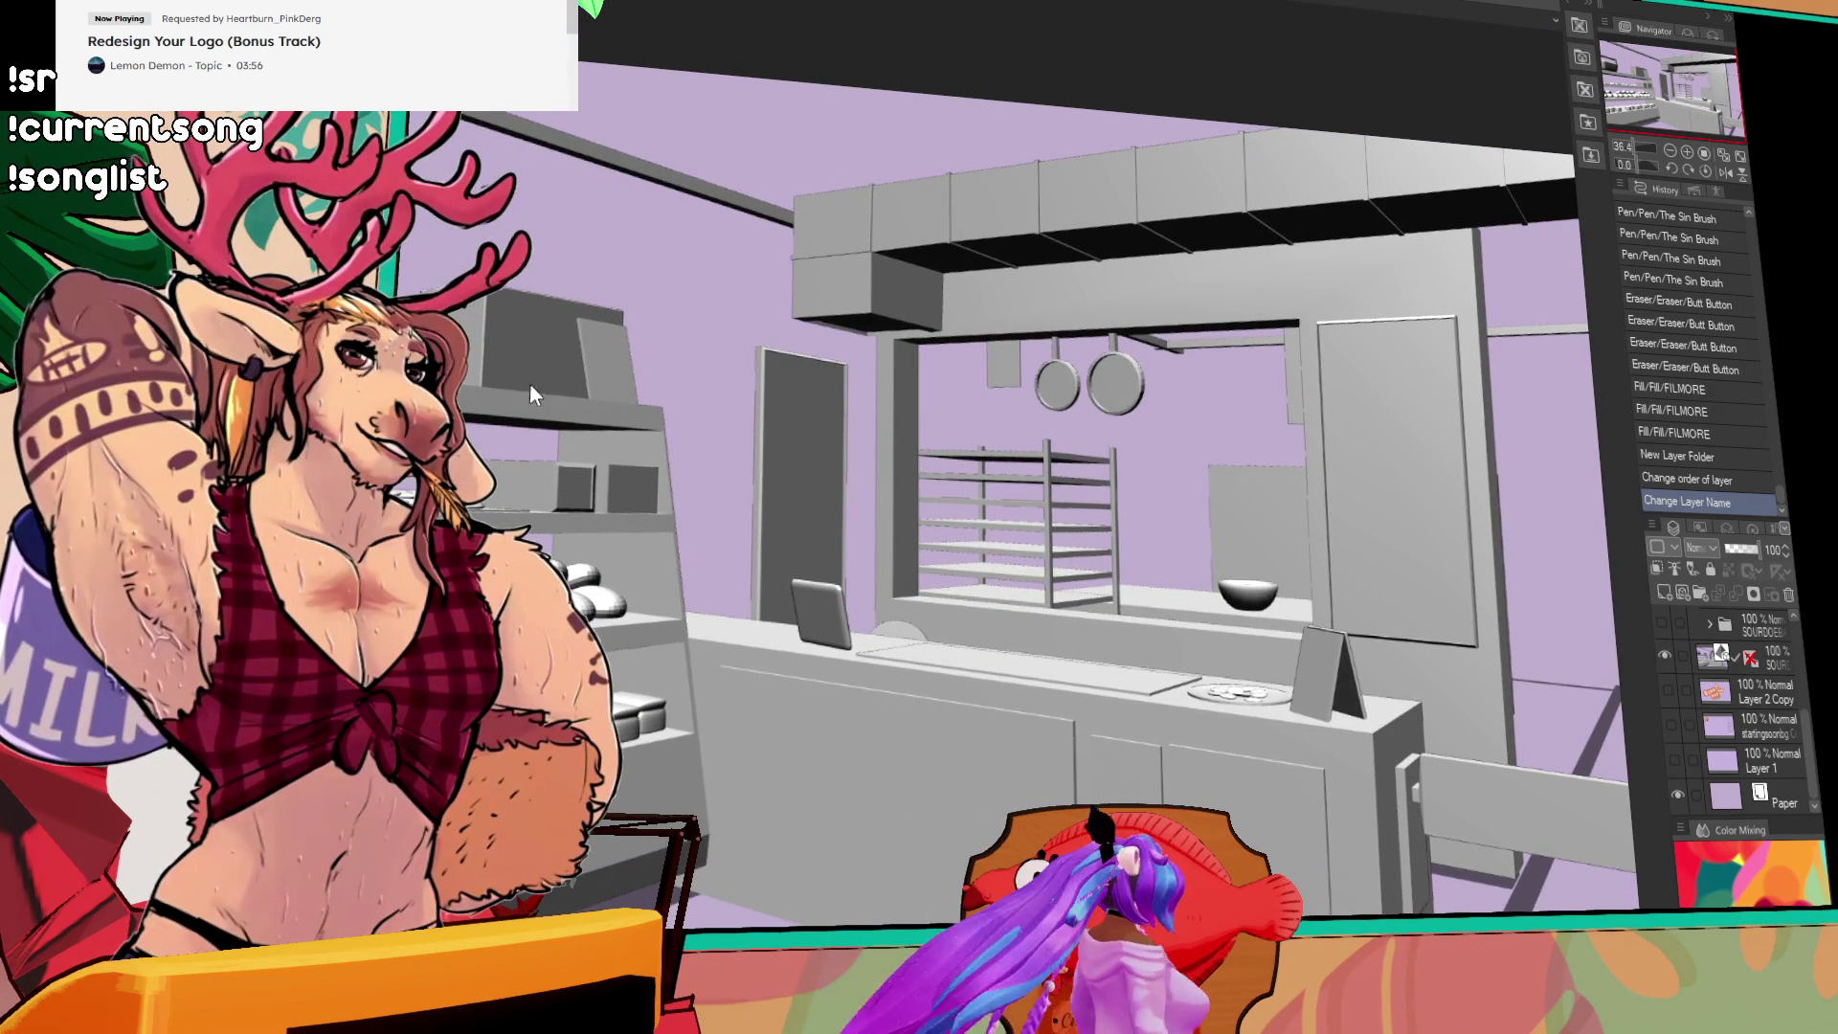
left_click(1721, 653)
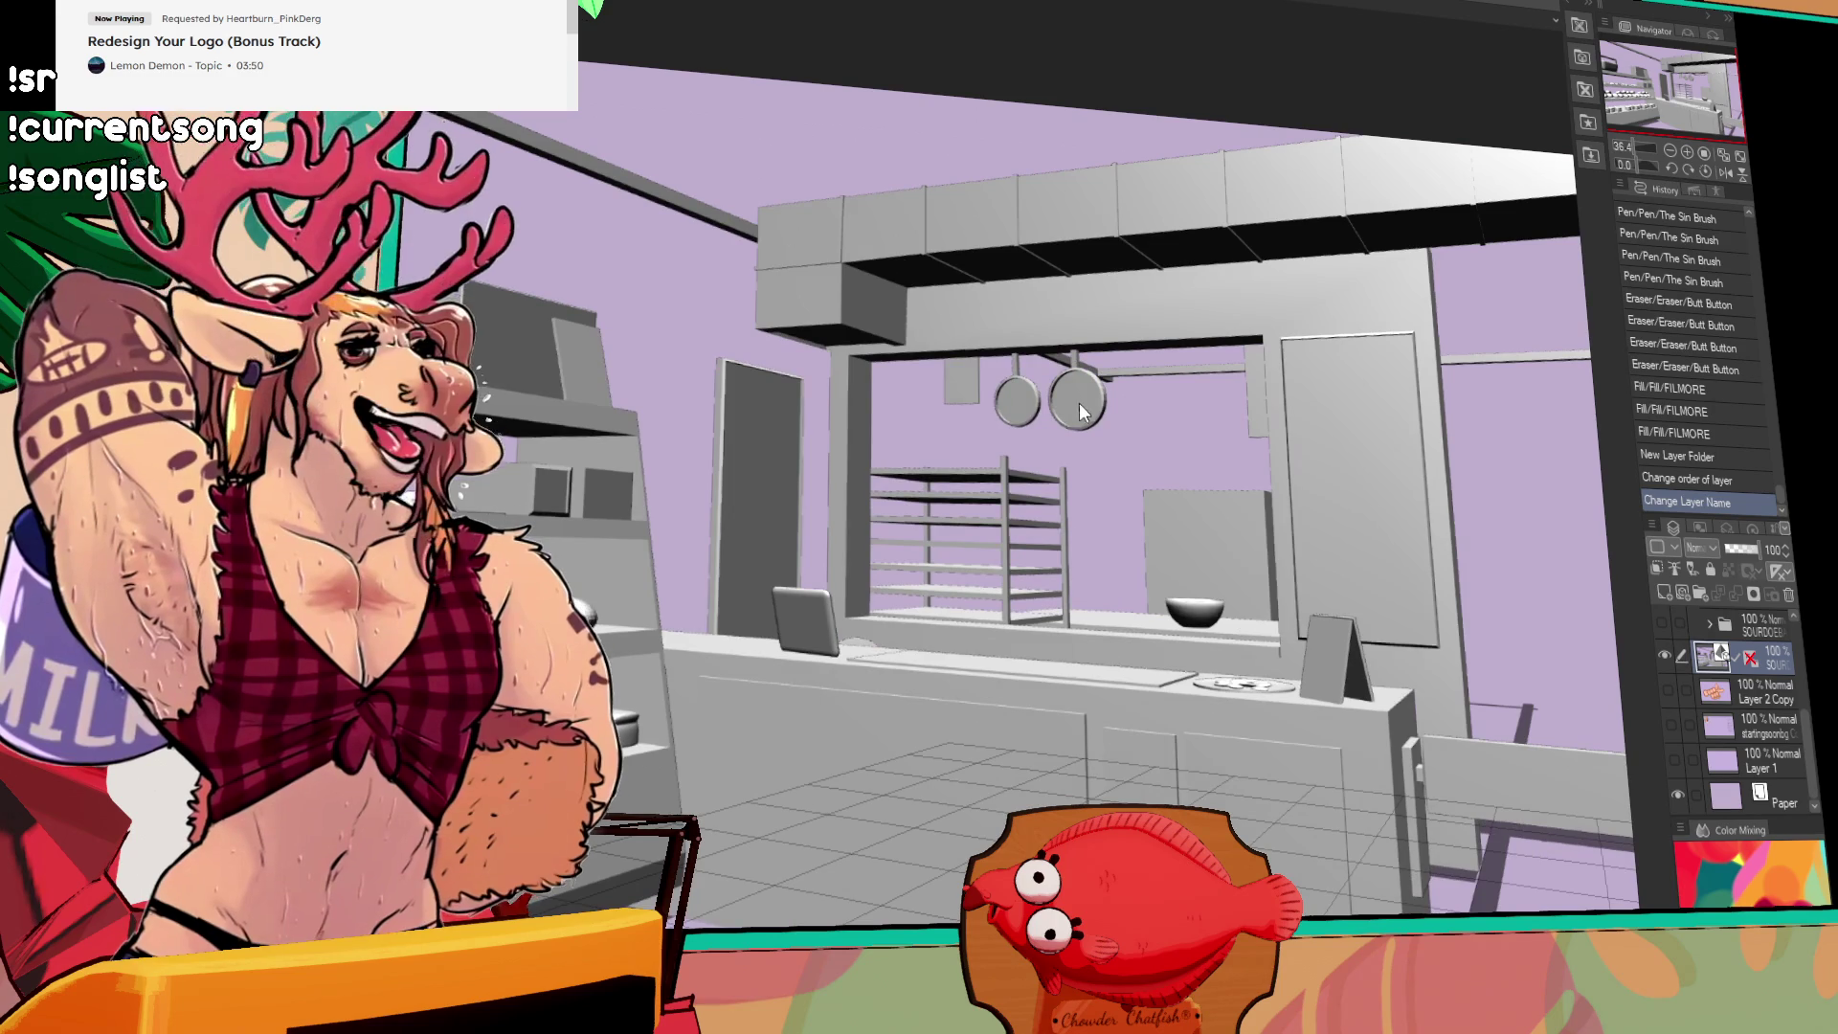
left_click(1078, 400)
key("ctrl+z")
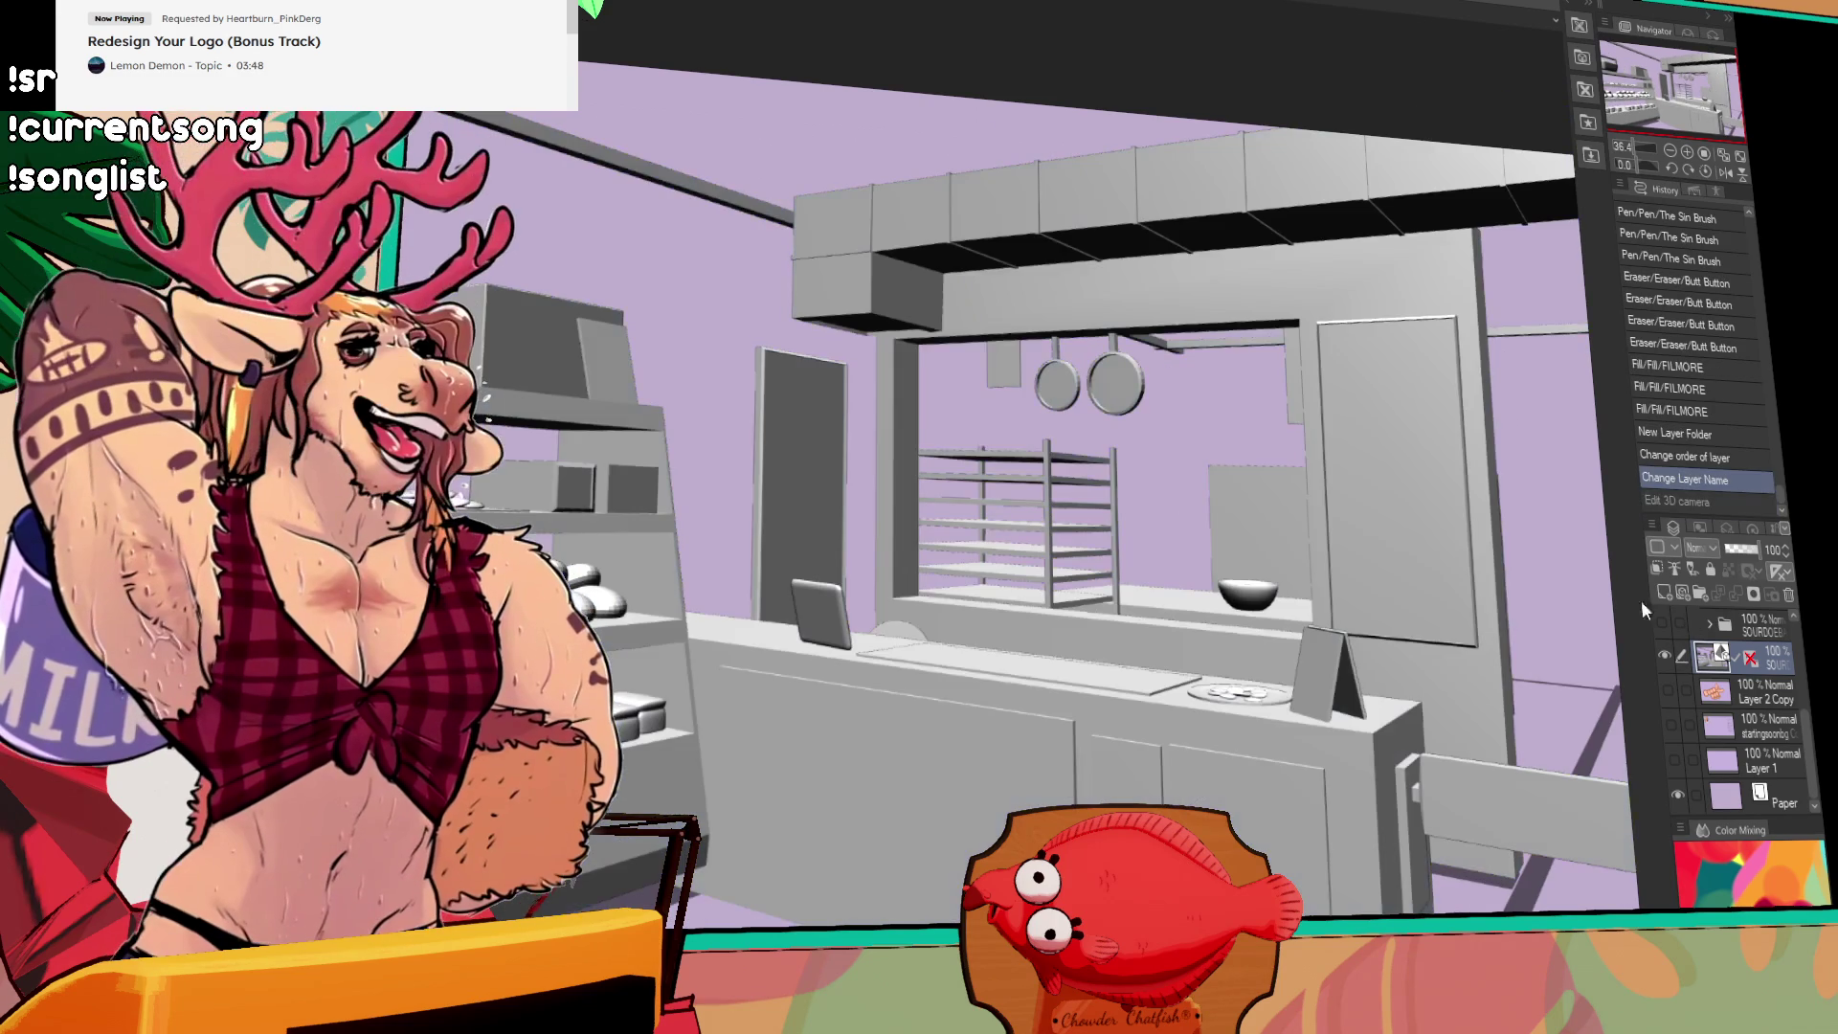
scroll(1781, 677, "up", 4)
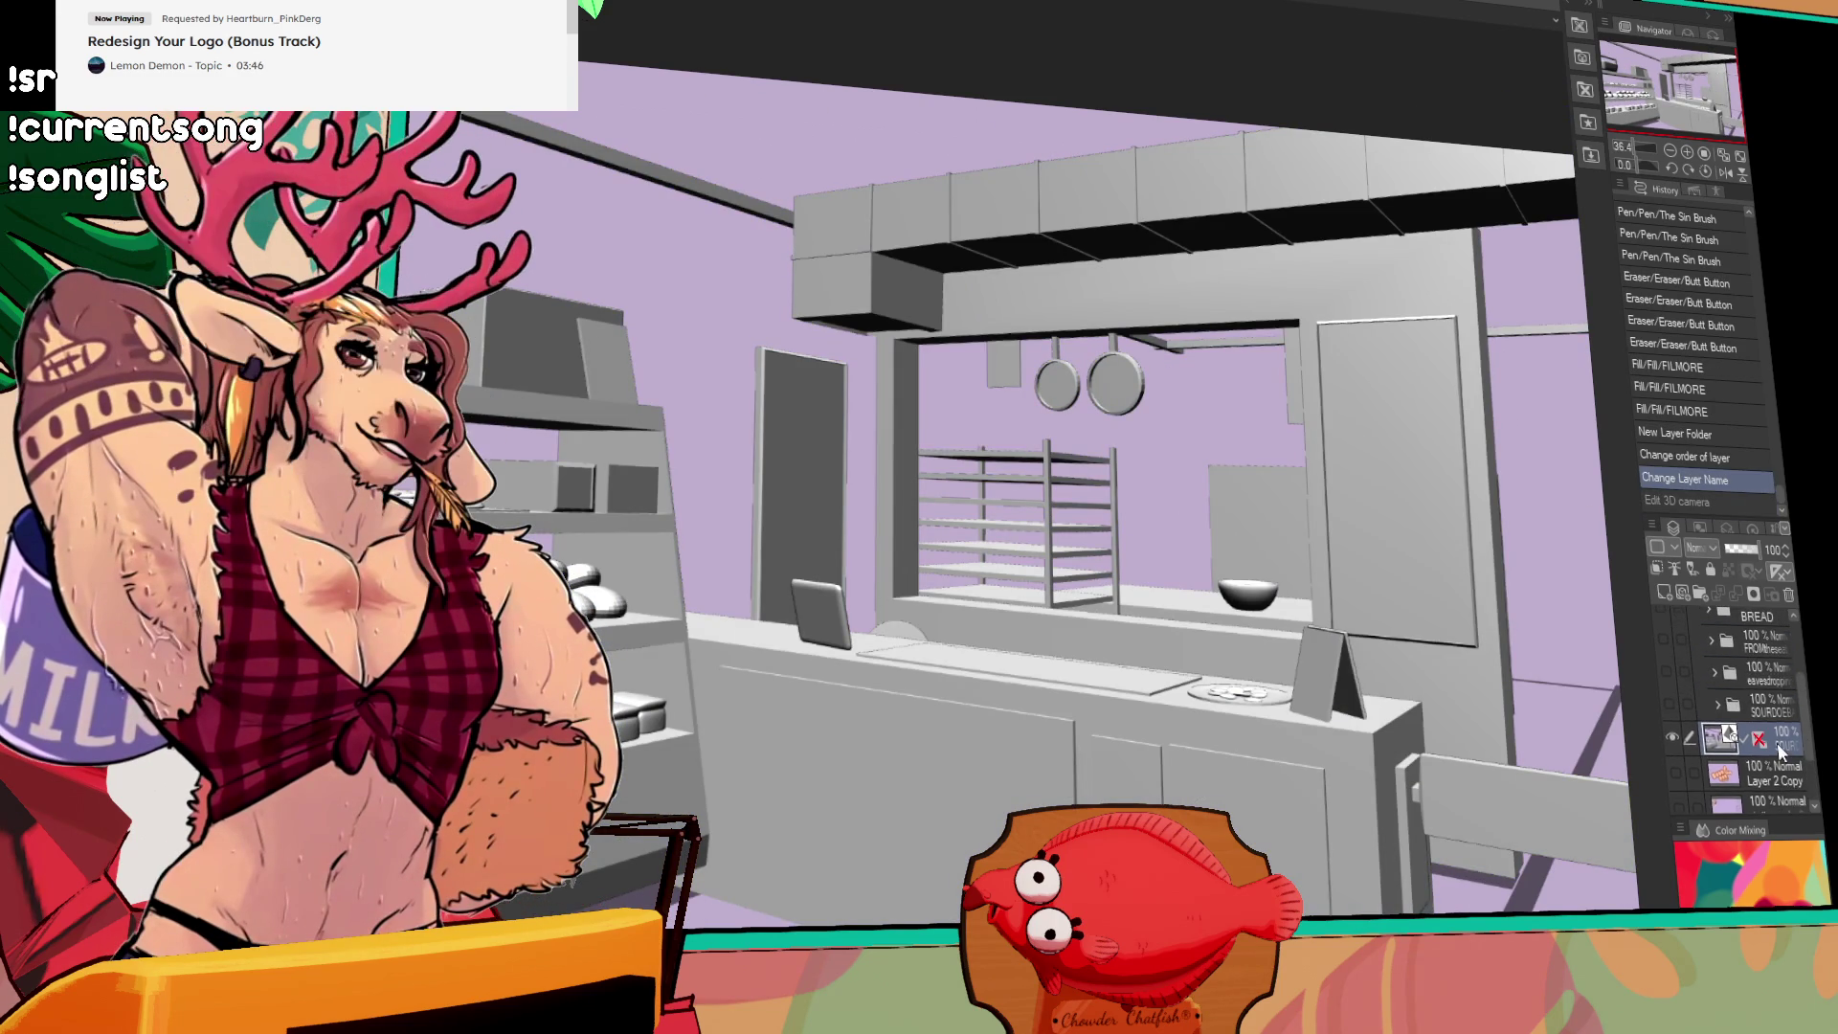
left_click(1680, 793)
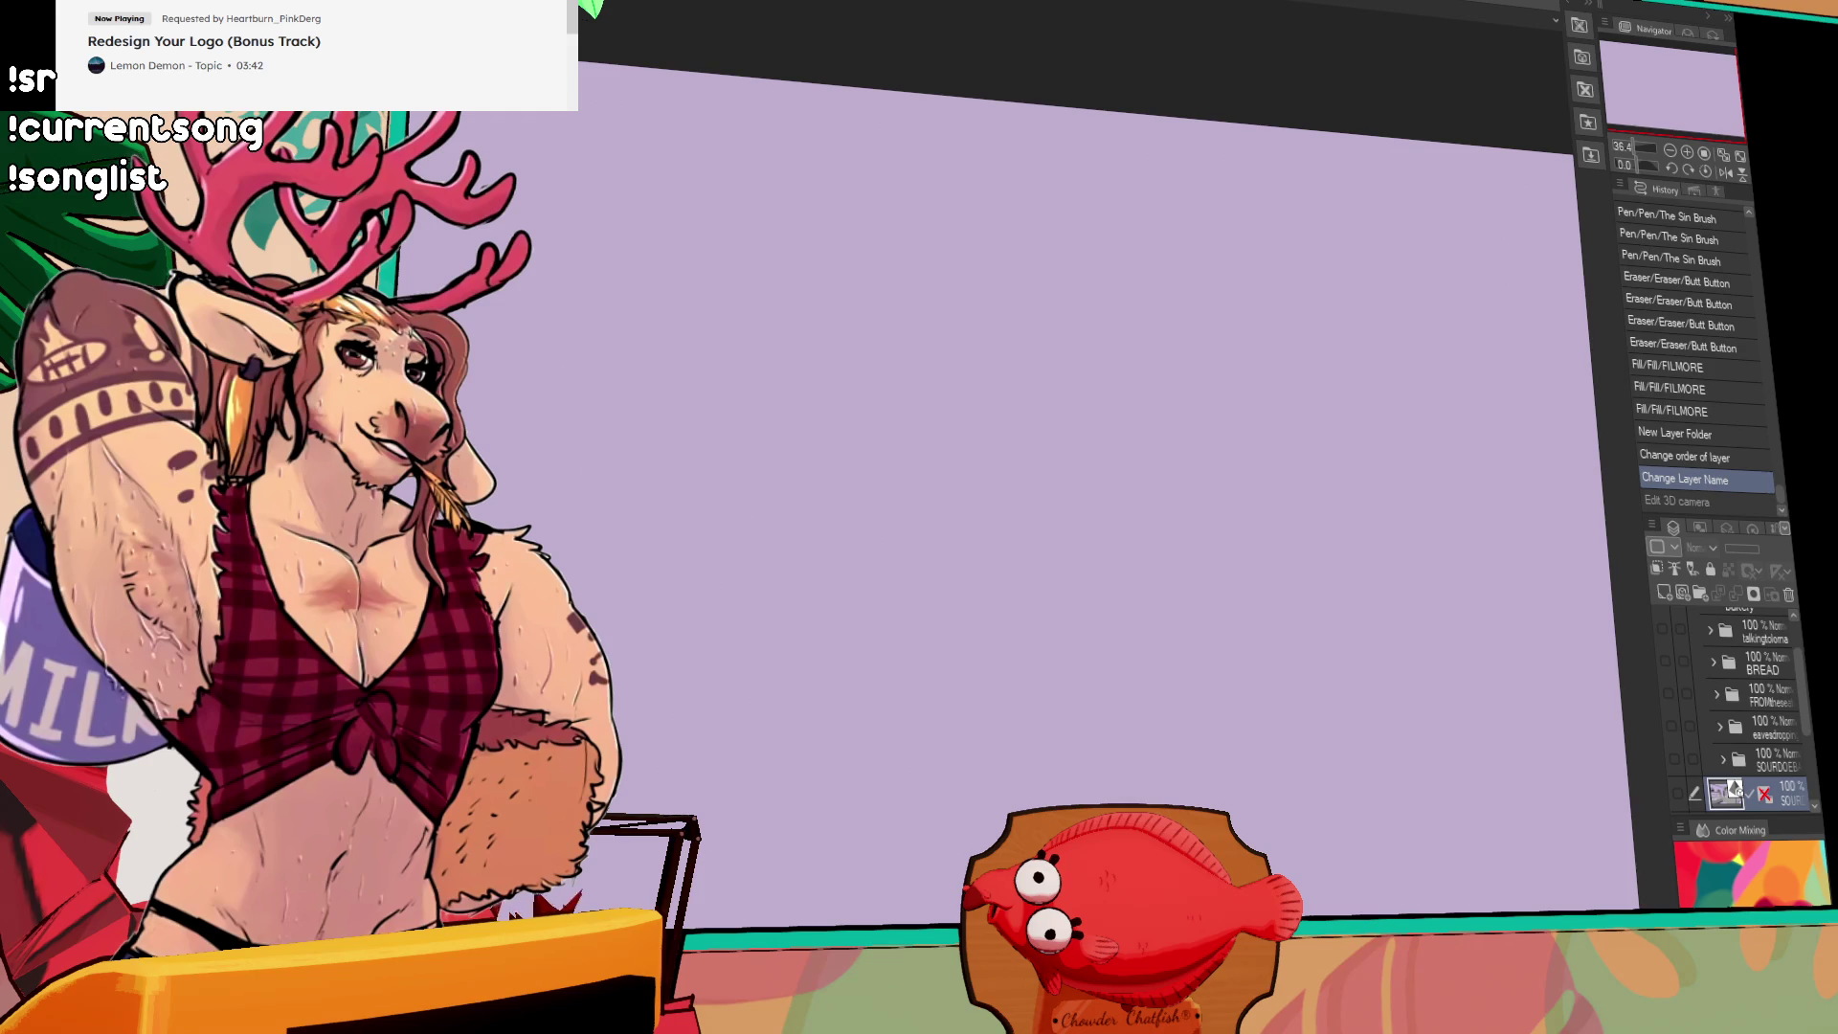
key("ctrl+Tab")
key("ctrl+Tab")
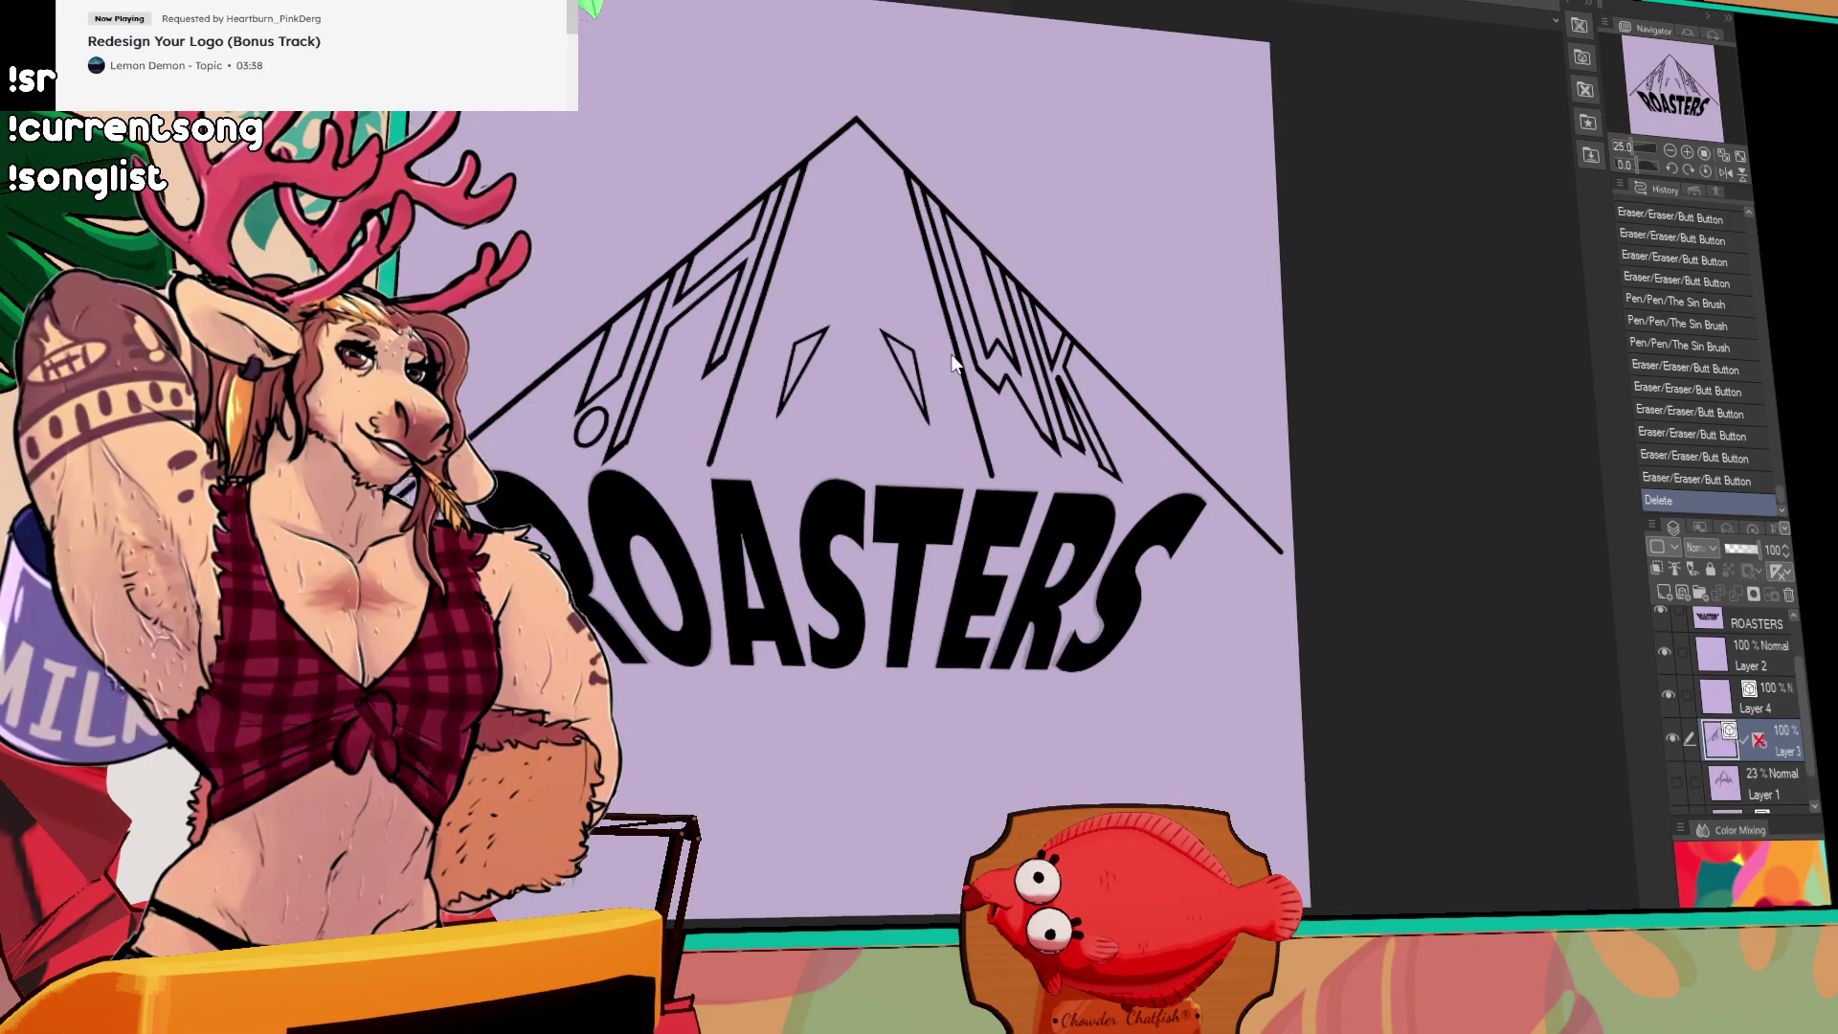
scroll(1333, 387, "up", 1)
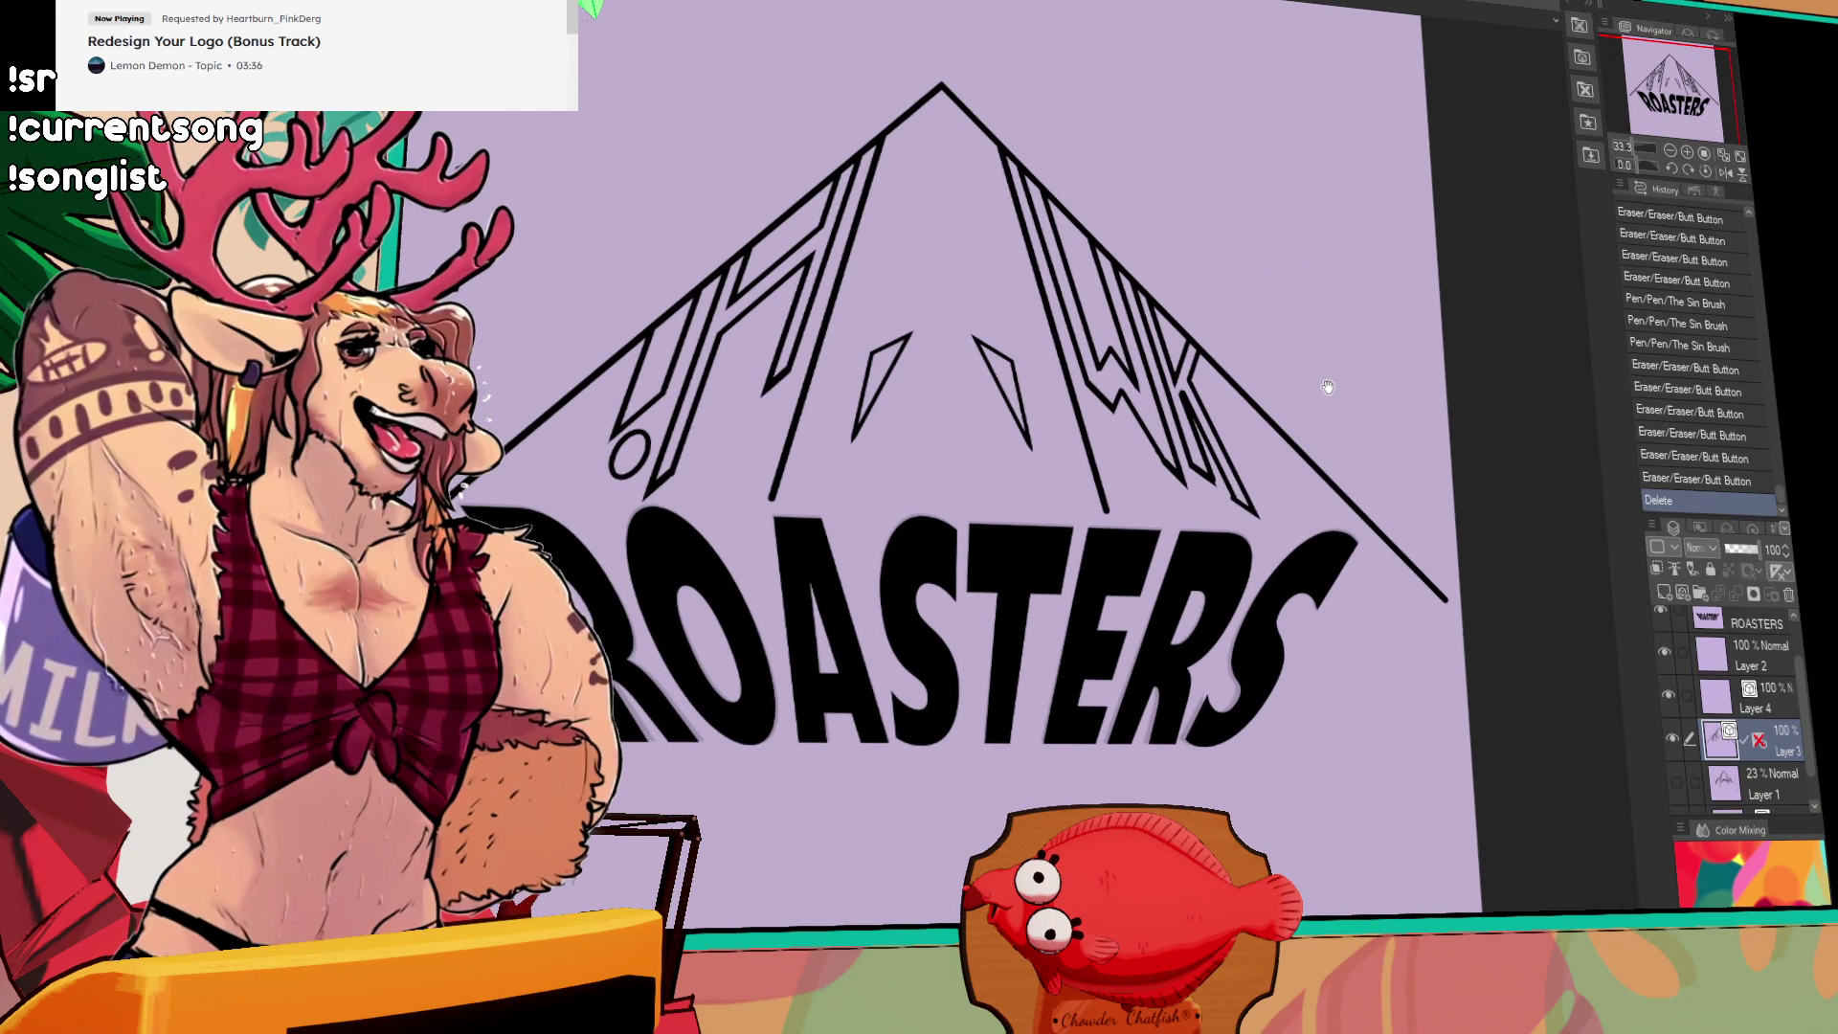
scroll(1260, 456, "up", 2)
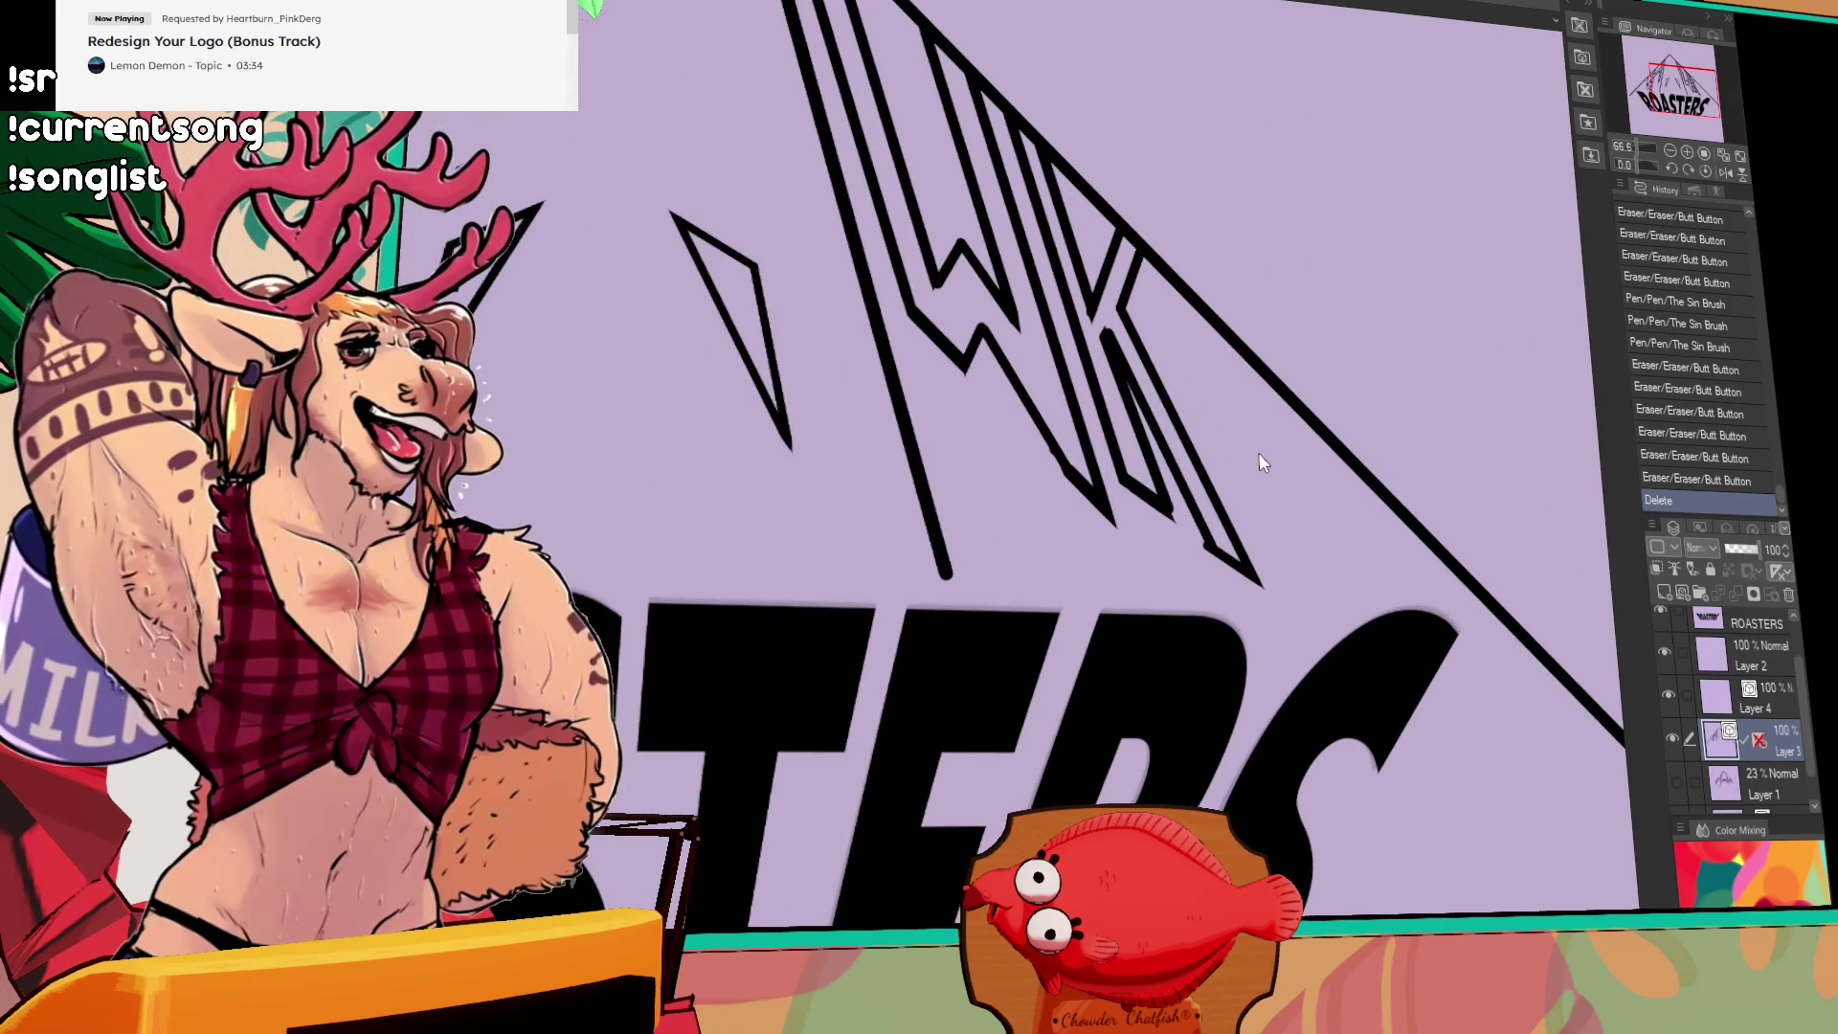
scroll(1259, 452, "down", 2)
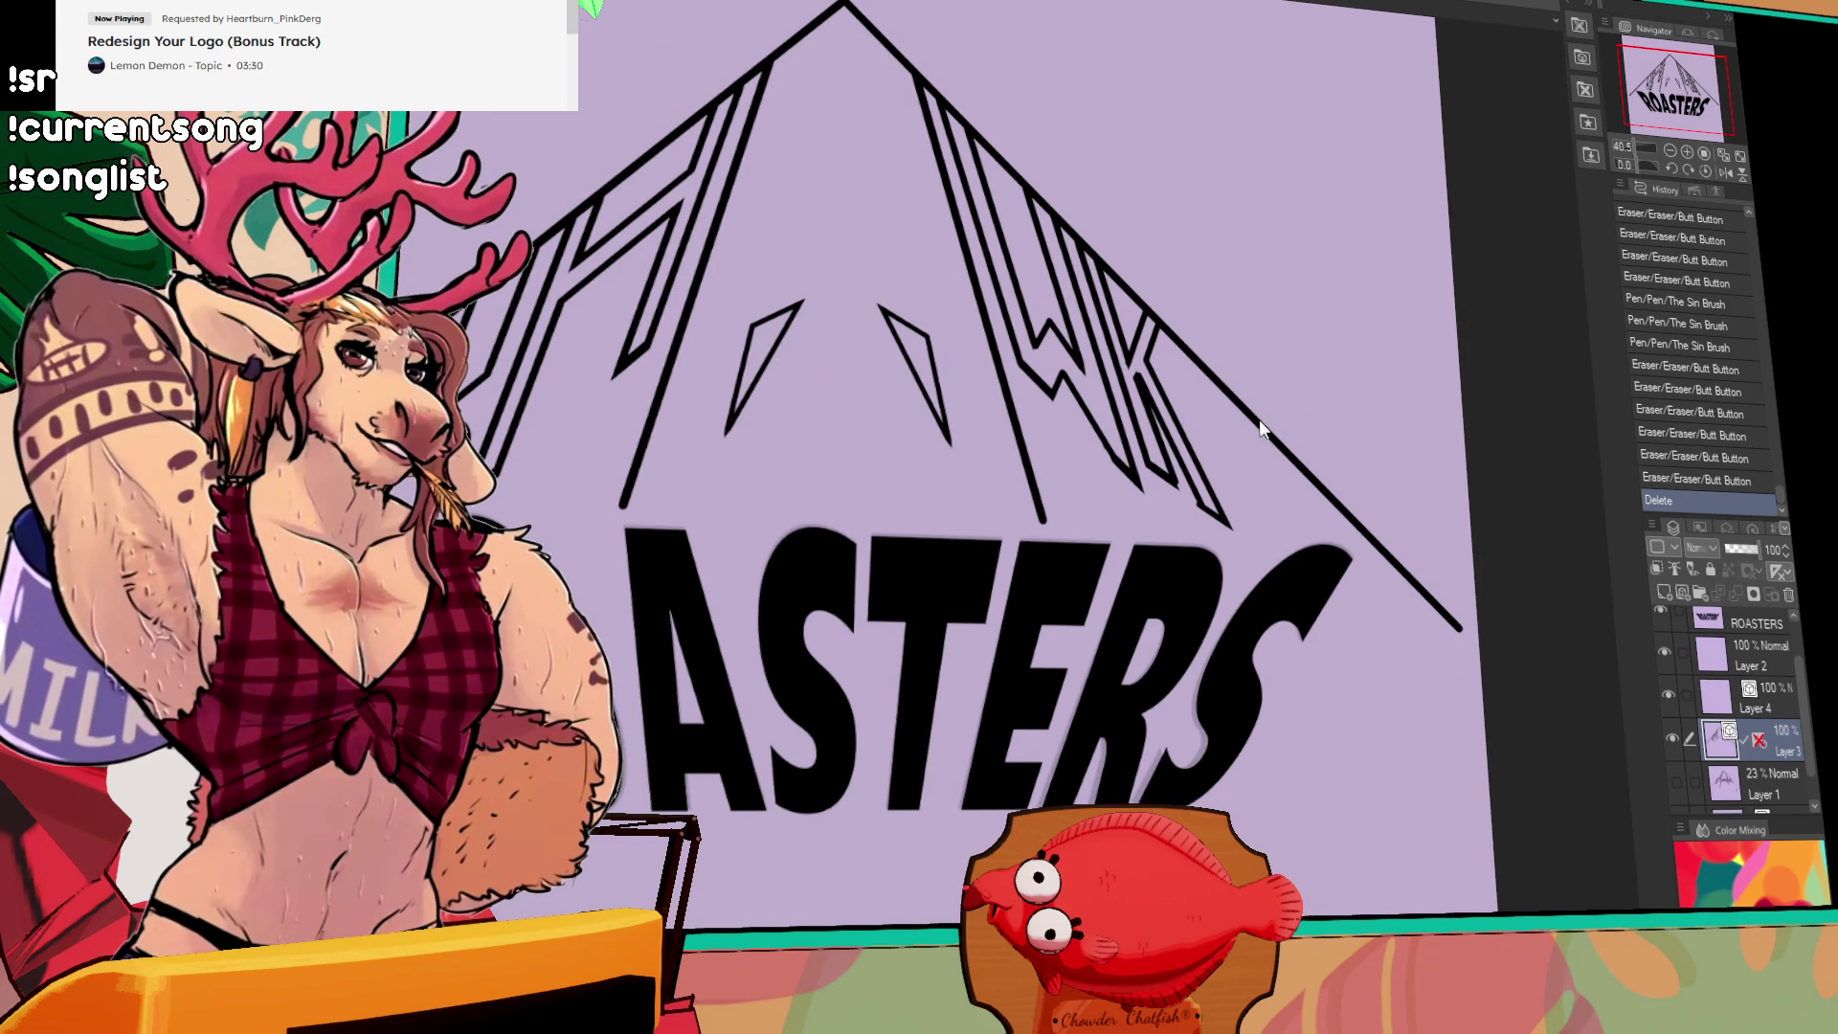
left_click(1759, 707)
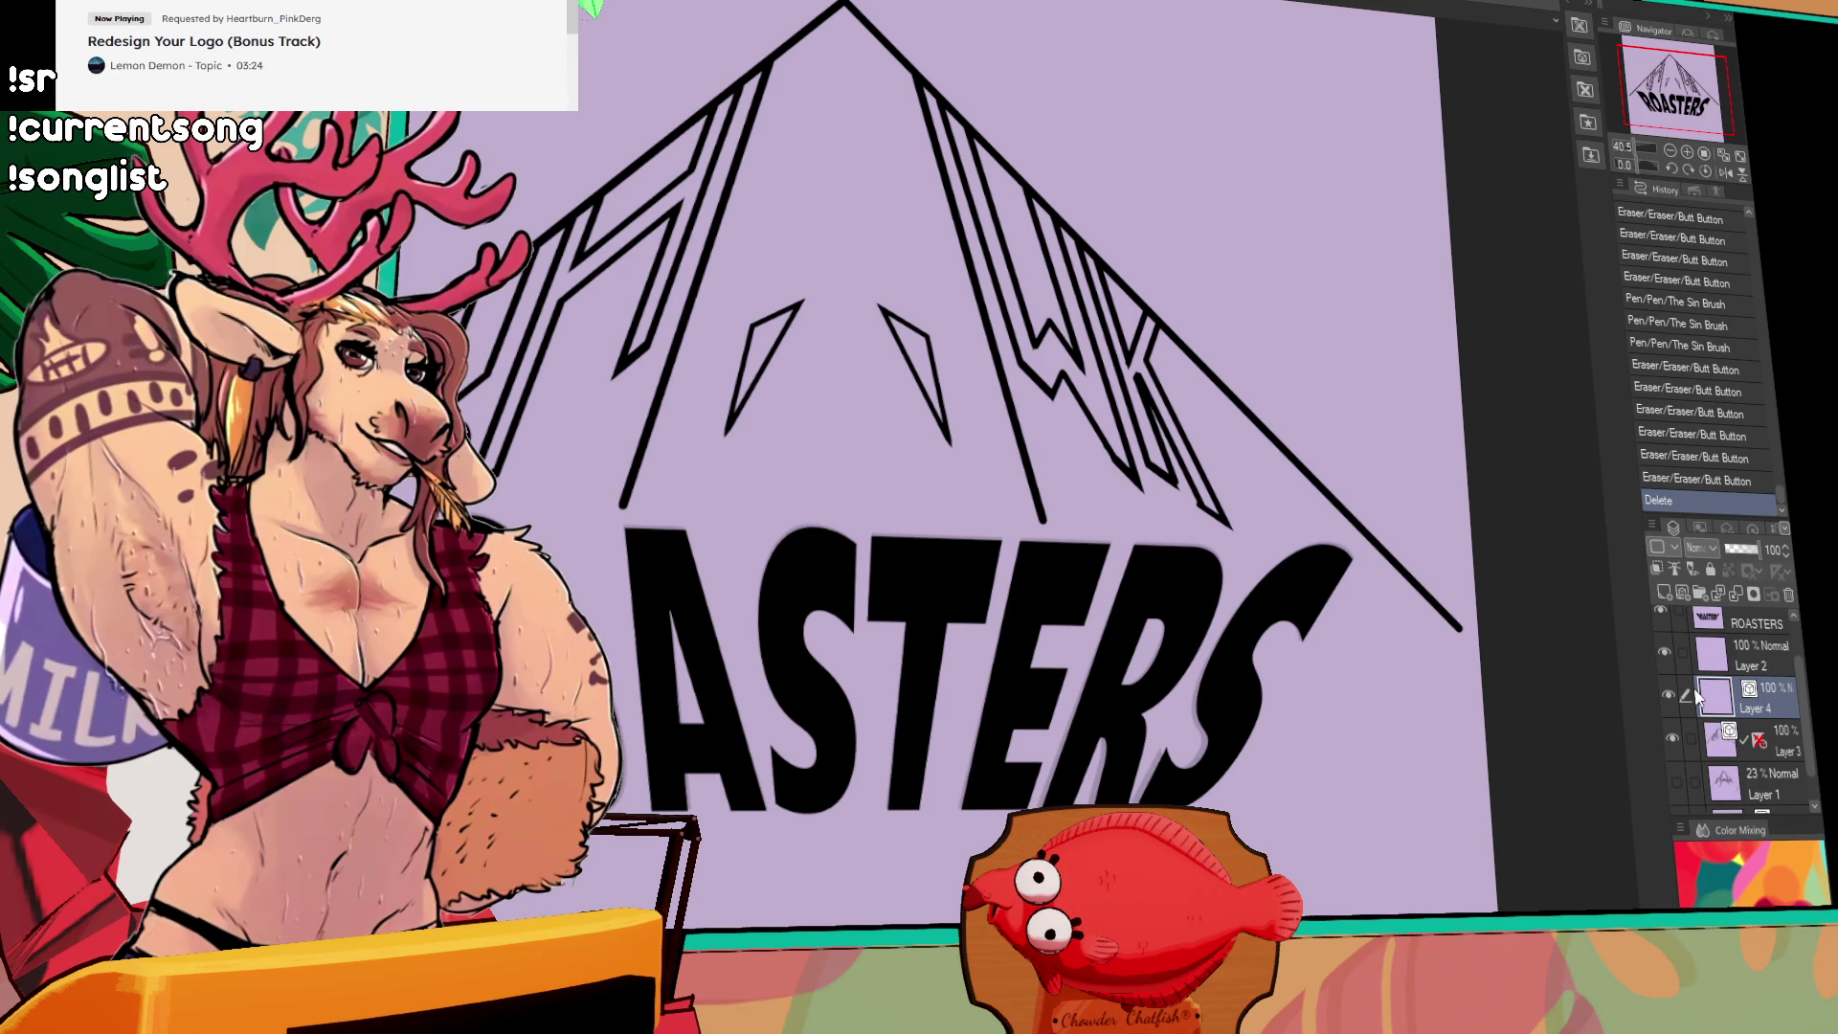
left_click(1719, 726)
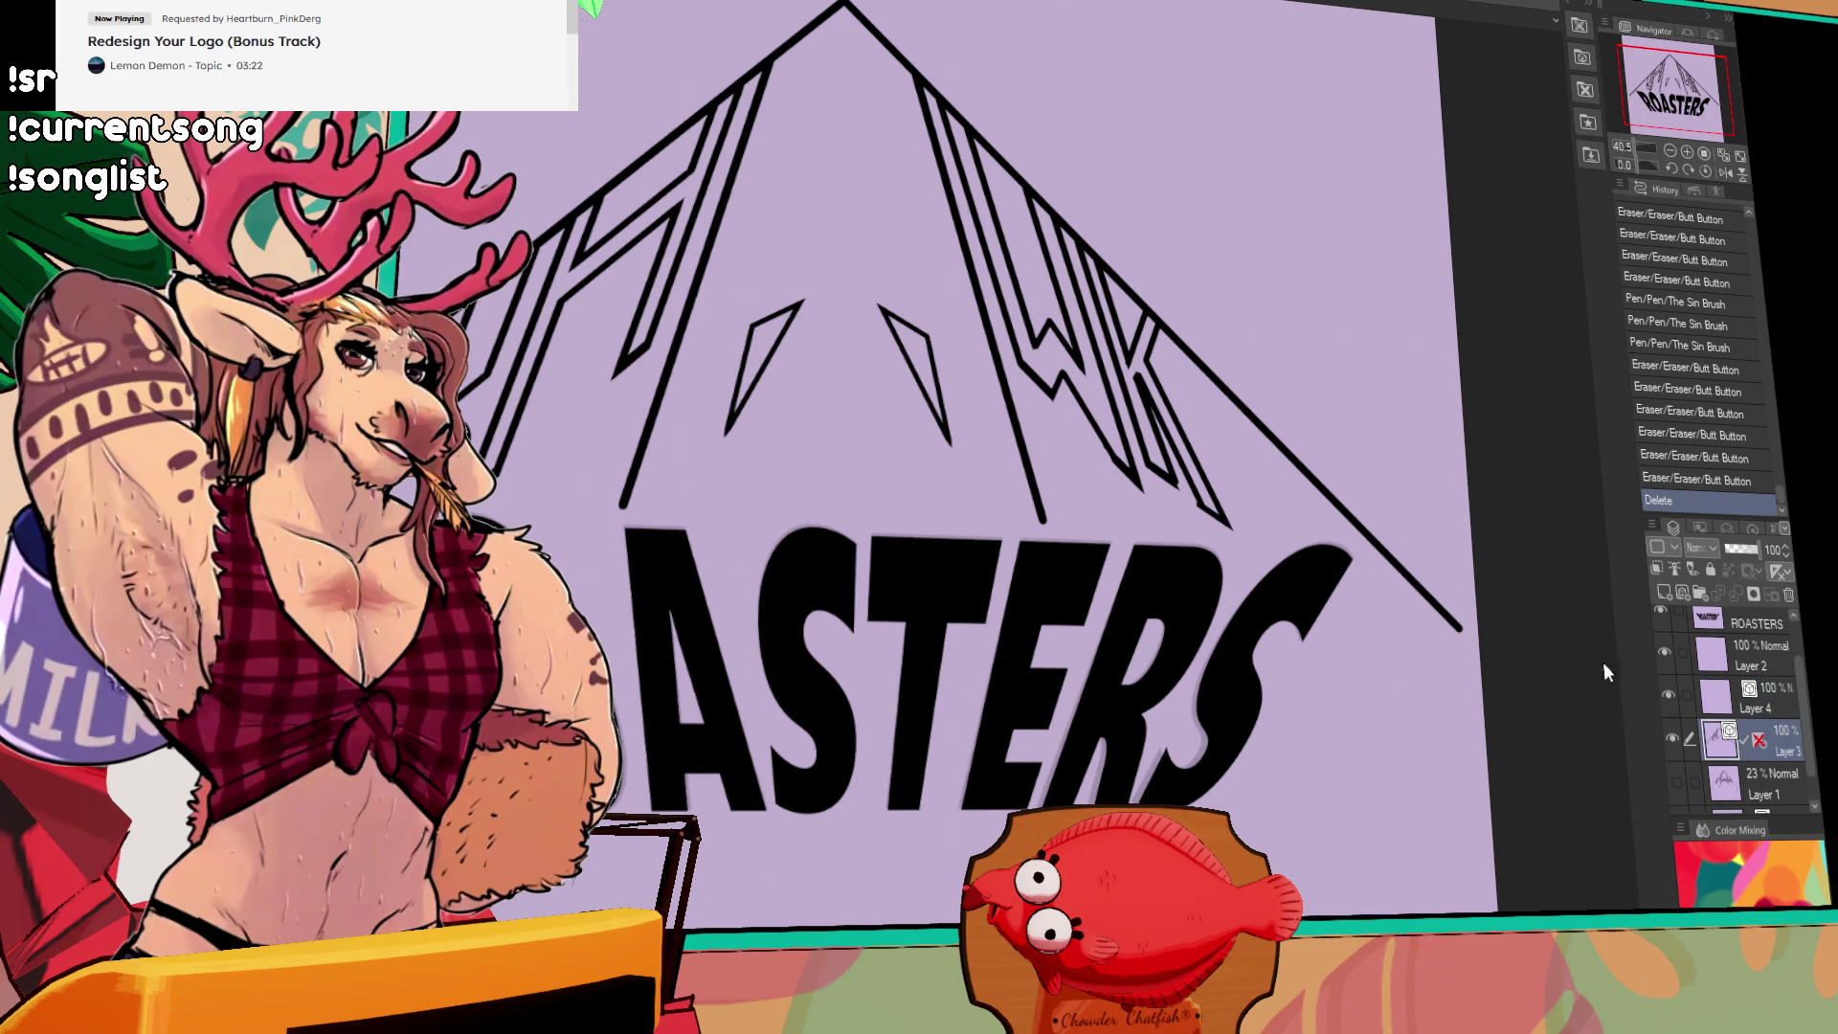
left_click(1210, 377)
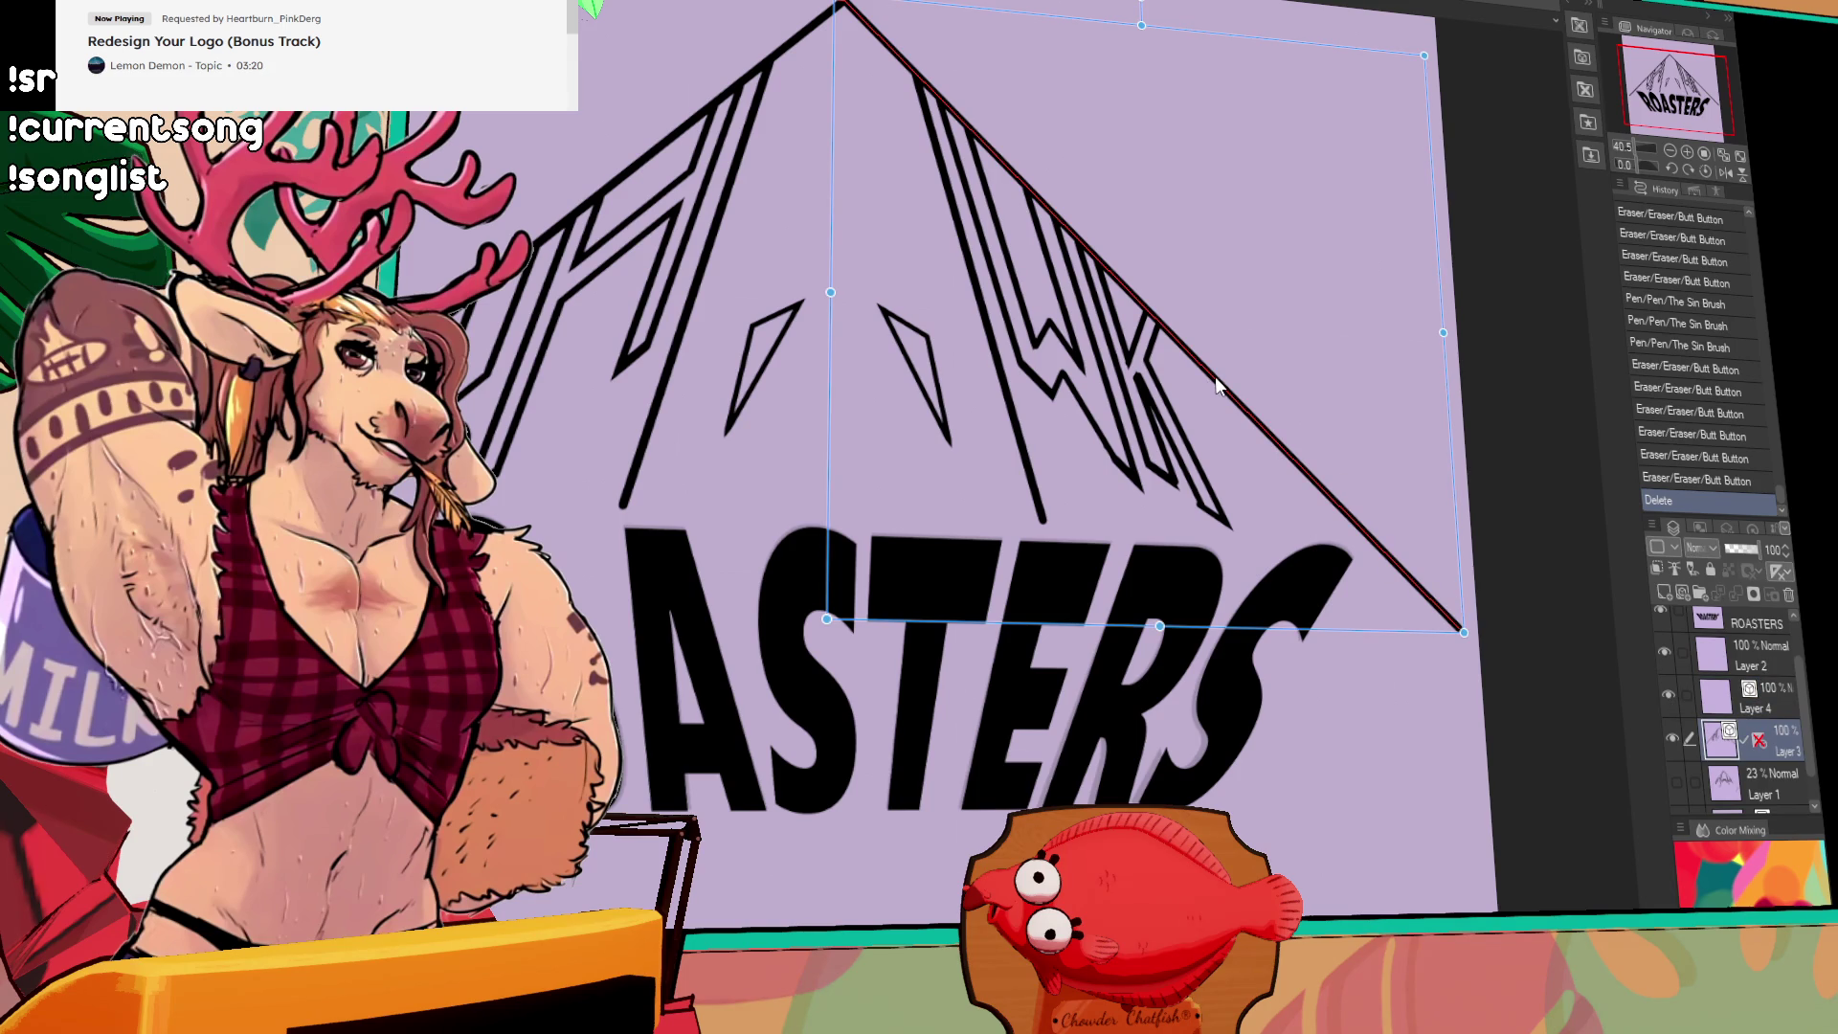
Step: Paste a copy of the diagonal line across the lettering, then delete it
key("ctrl+v")
mouse_move(1215, 377)
left_mouse_down()
mouse_move(1238, 539)
mouse_move(1246, 517)
left_mouse_up()
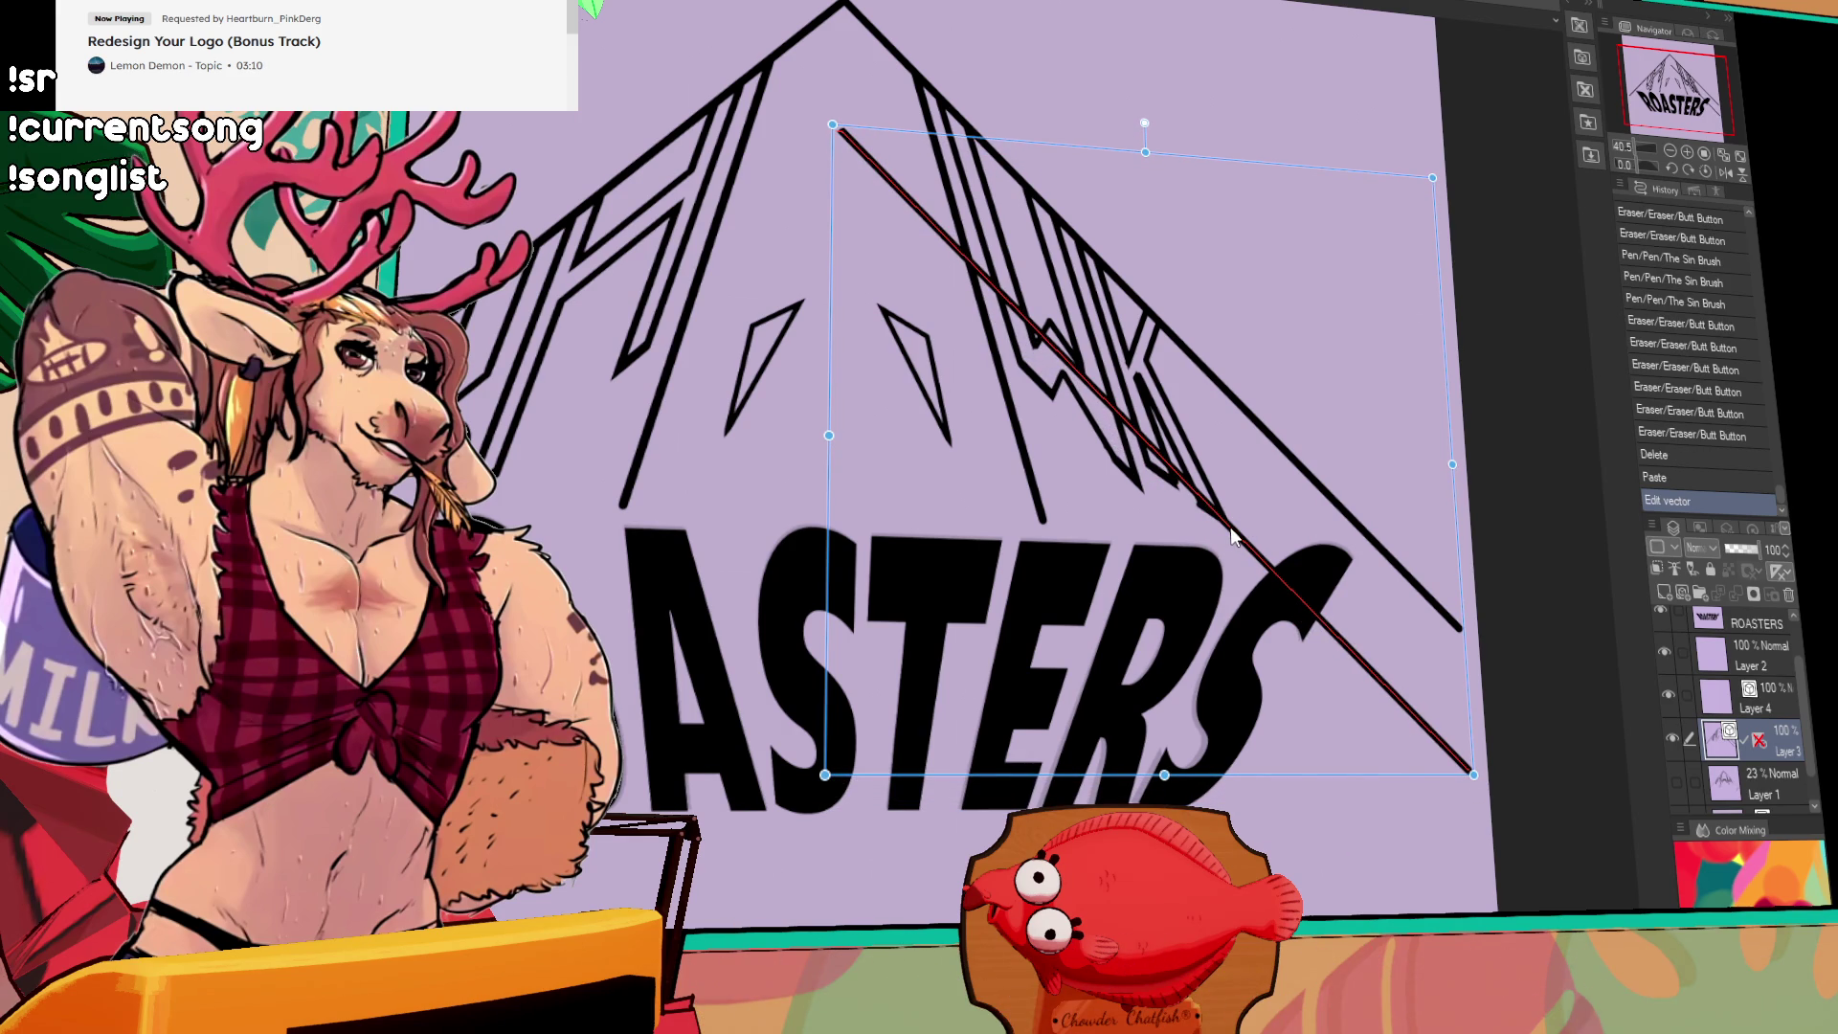
key("Up")
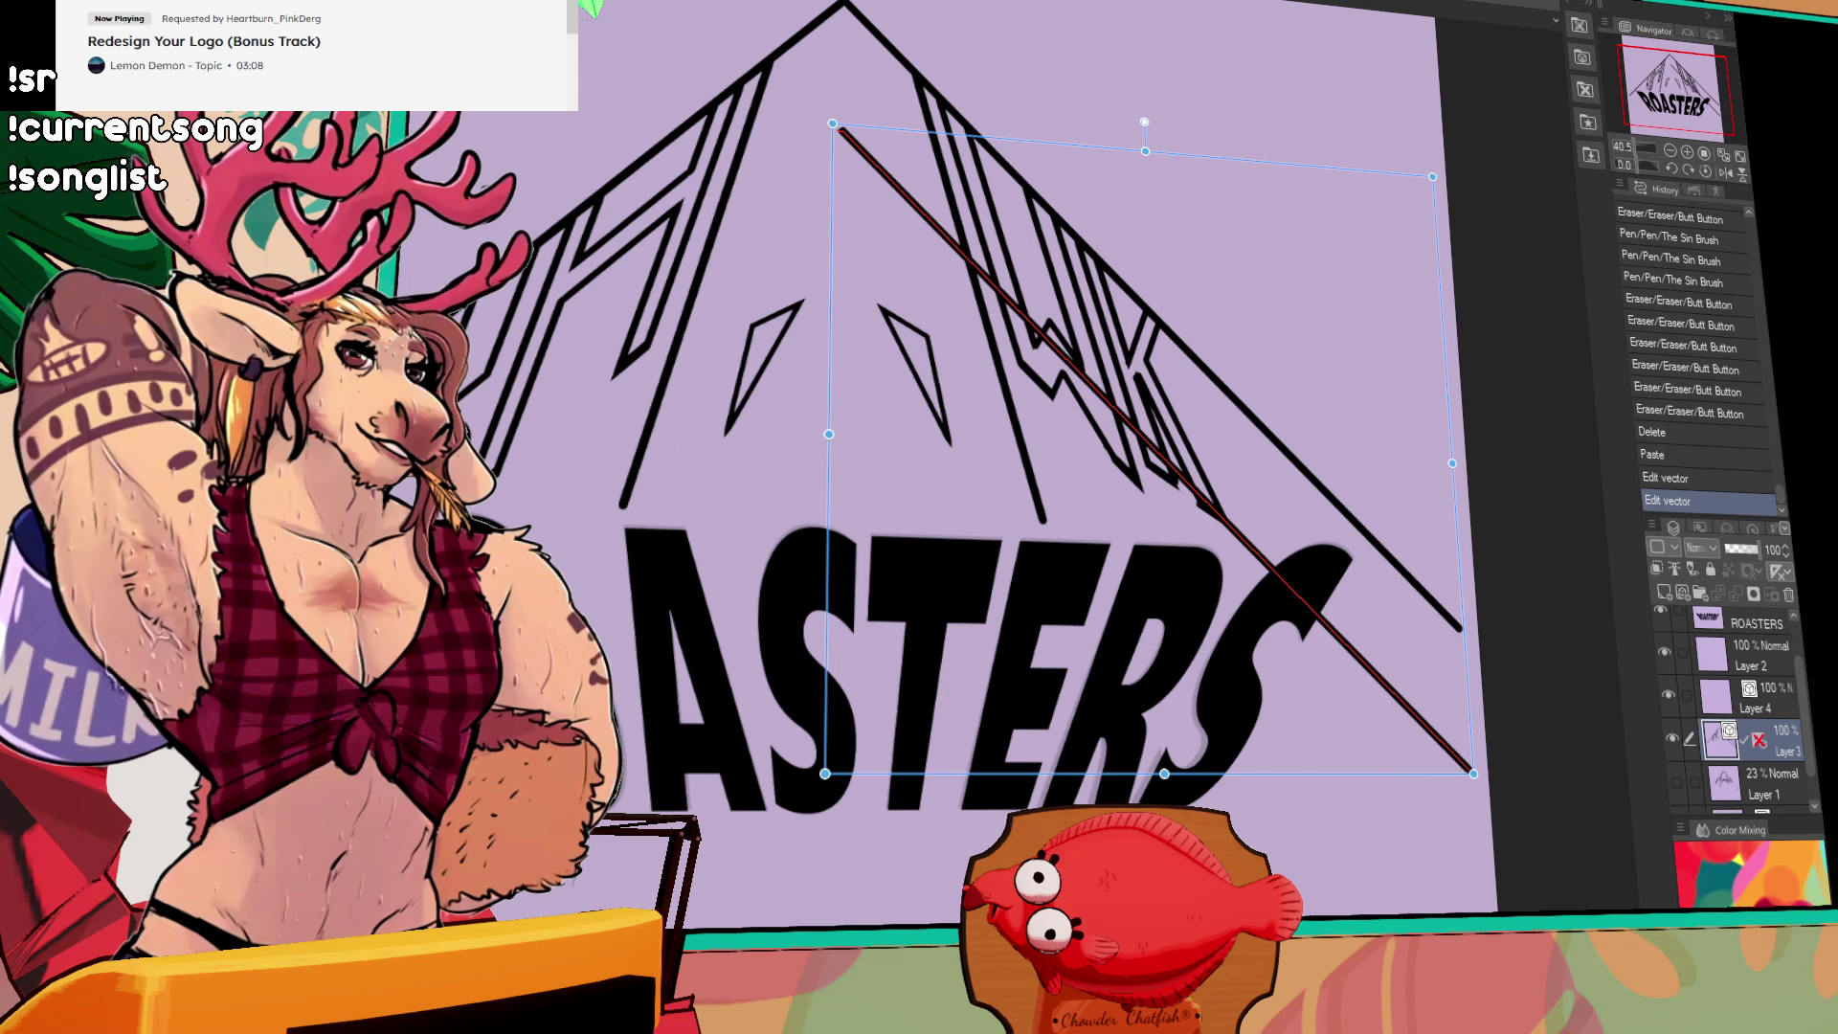
left_click(941, 433)
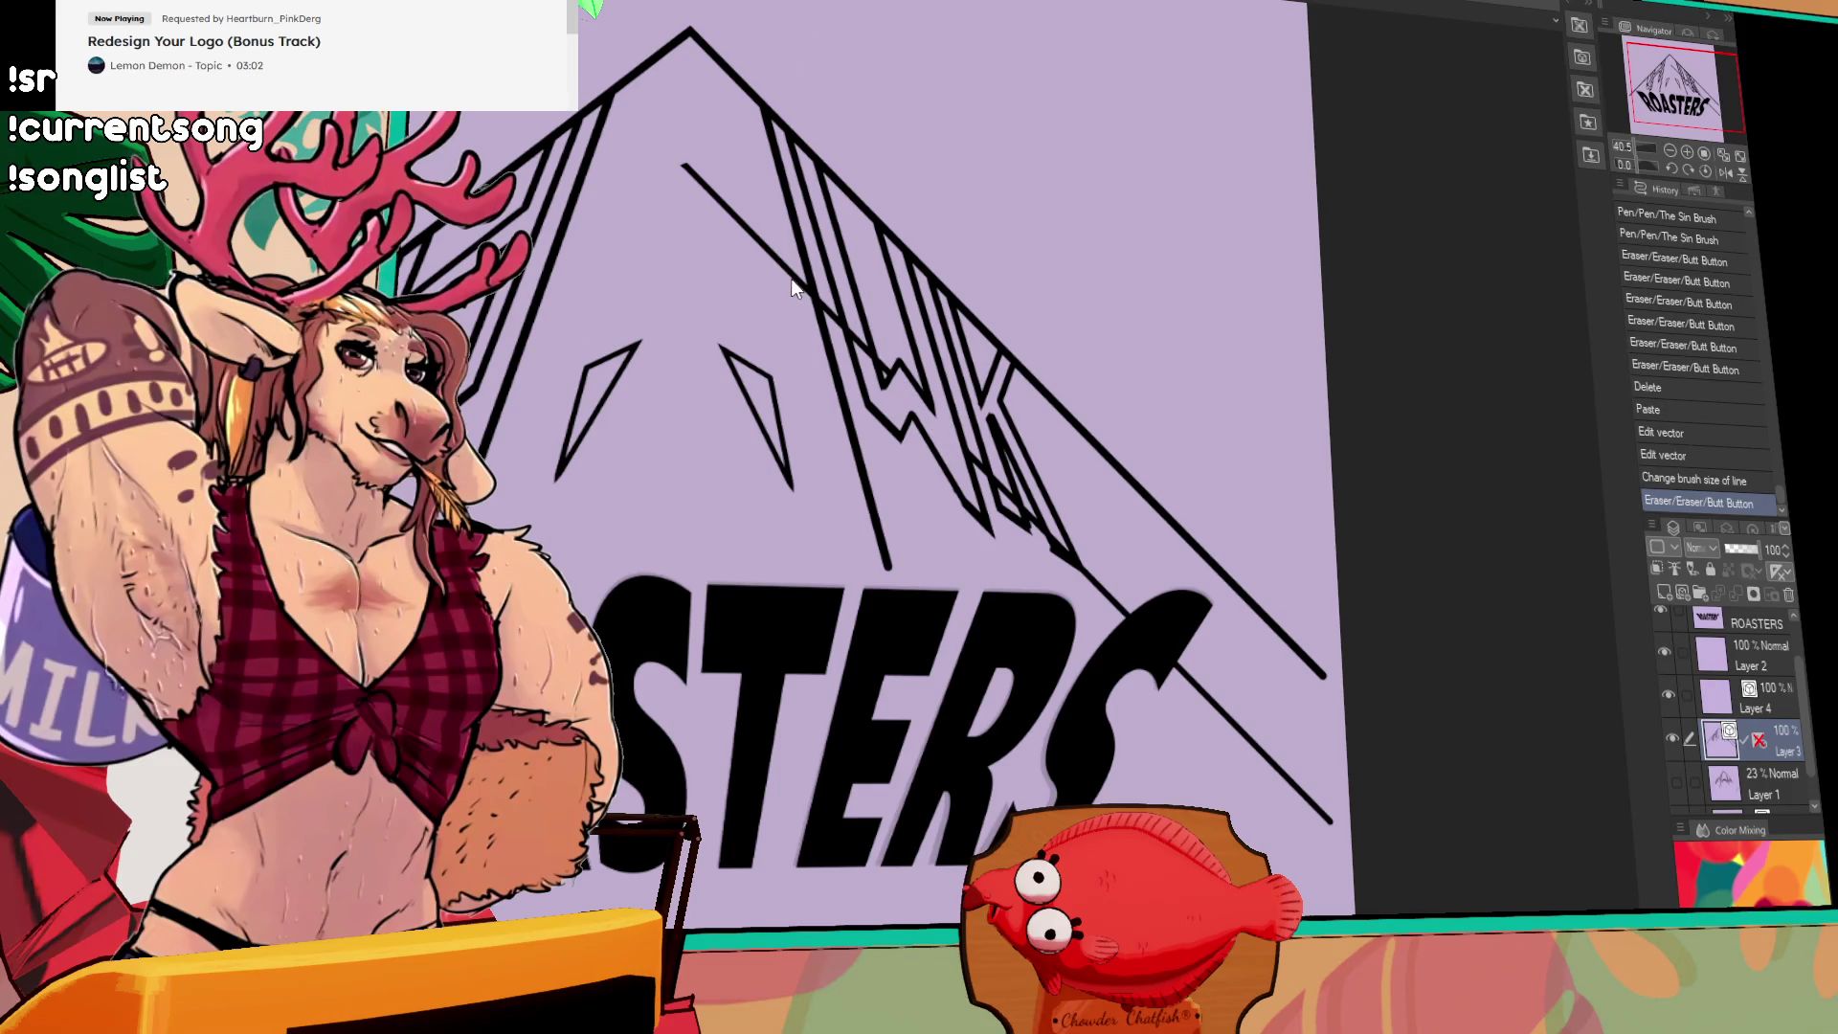
key("Delete")
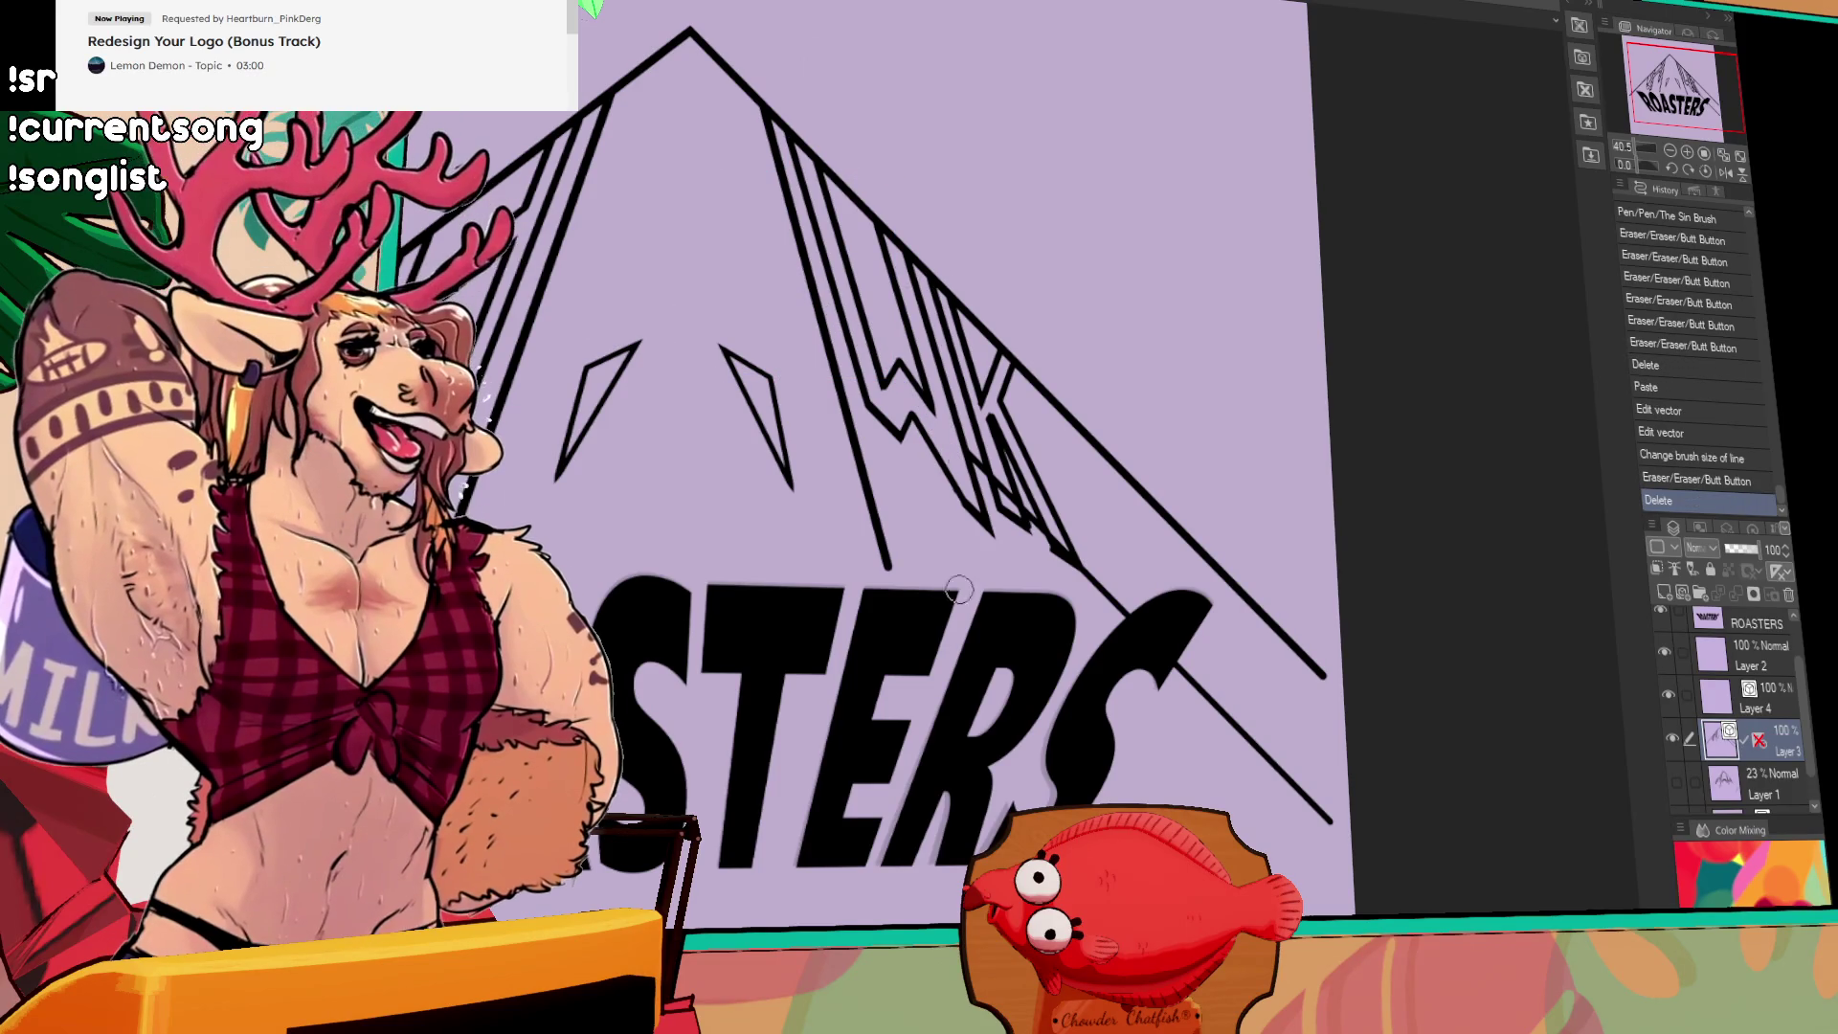
Step: Erase the overhanging line bits near the WK letters and down the slope
scroll(1007, 578, "up", 2)
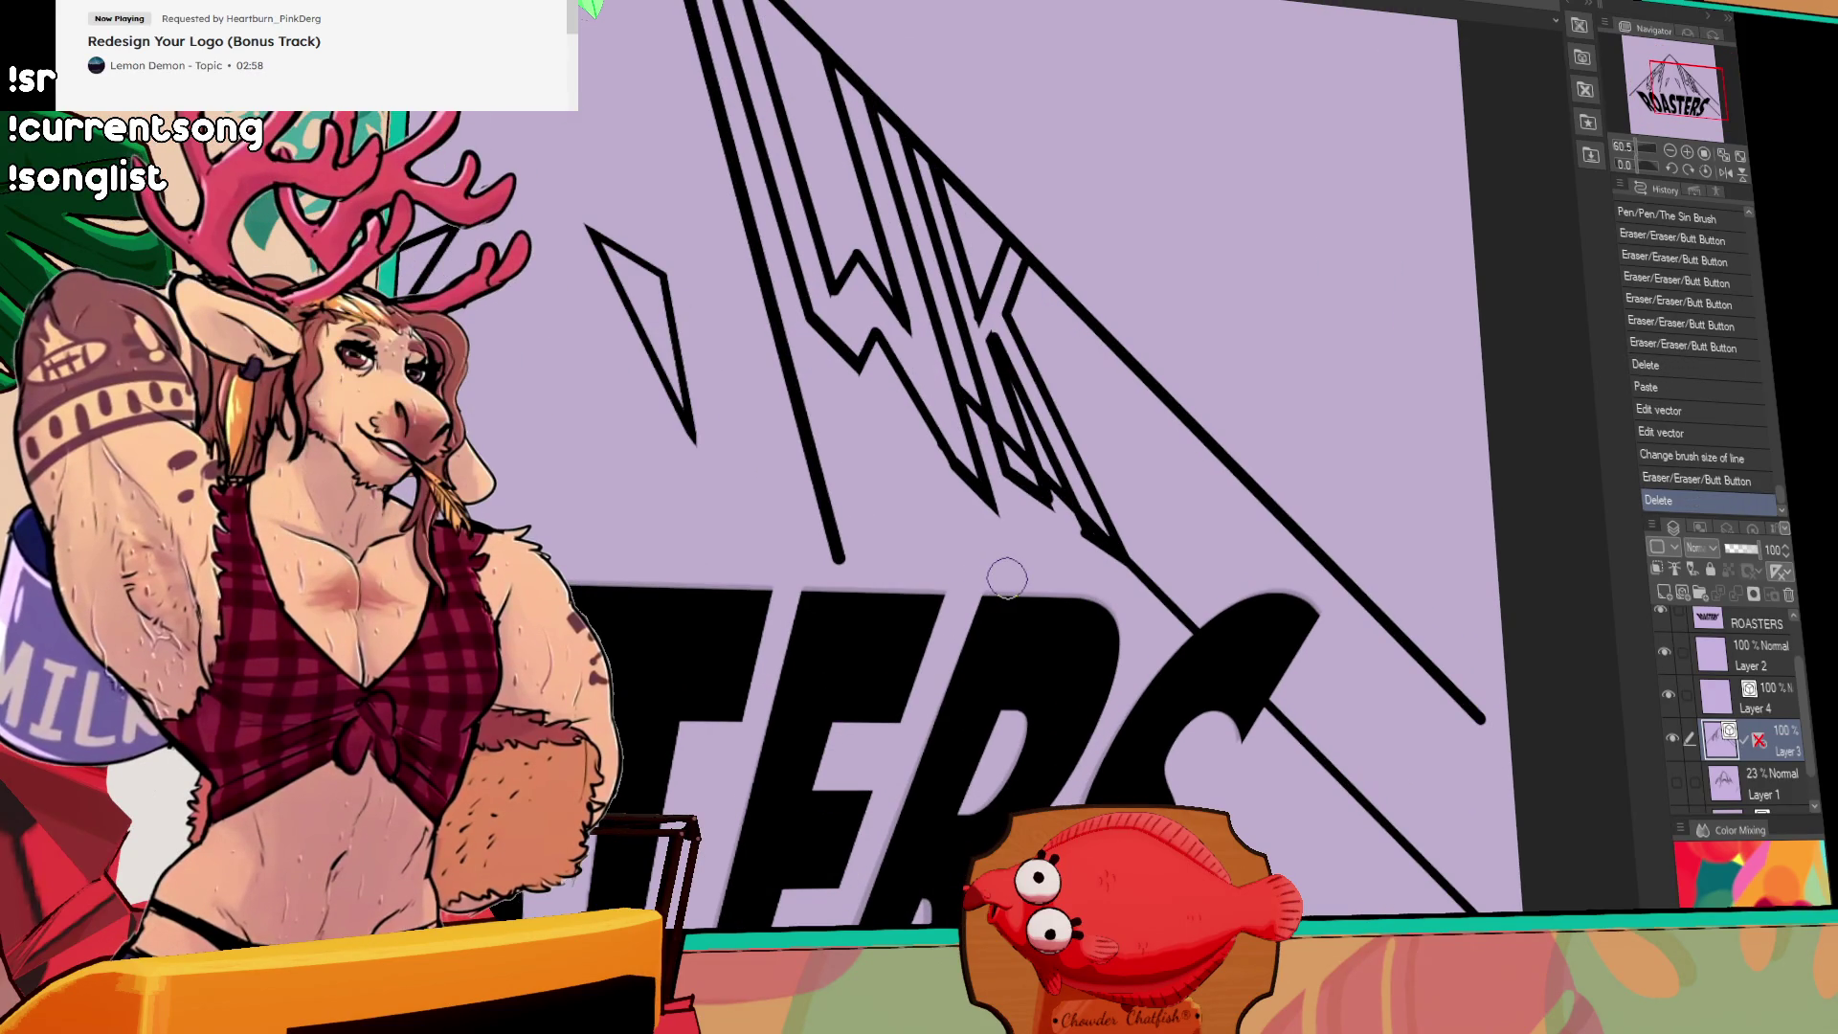
left_click(1021, 469)
left_click(1015, 461)
left_click(979, 431)
left_click(989, 417)
left_click(1067, 529)
left_click(1065, 522)
left_click(1108, 557)
left_click(1108, 546)
left_click(1148, 580)
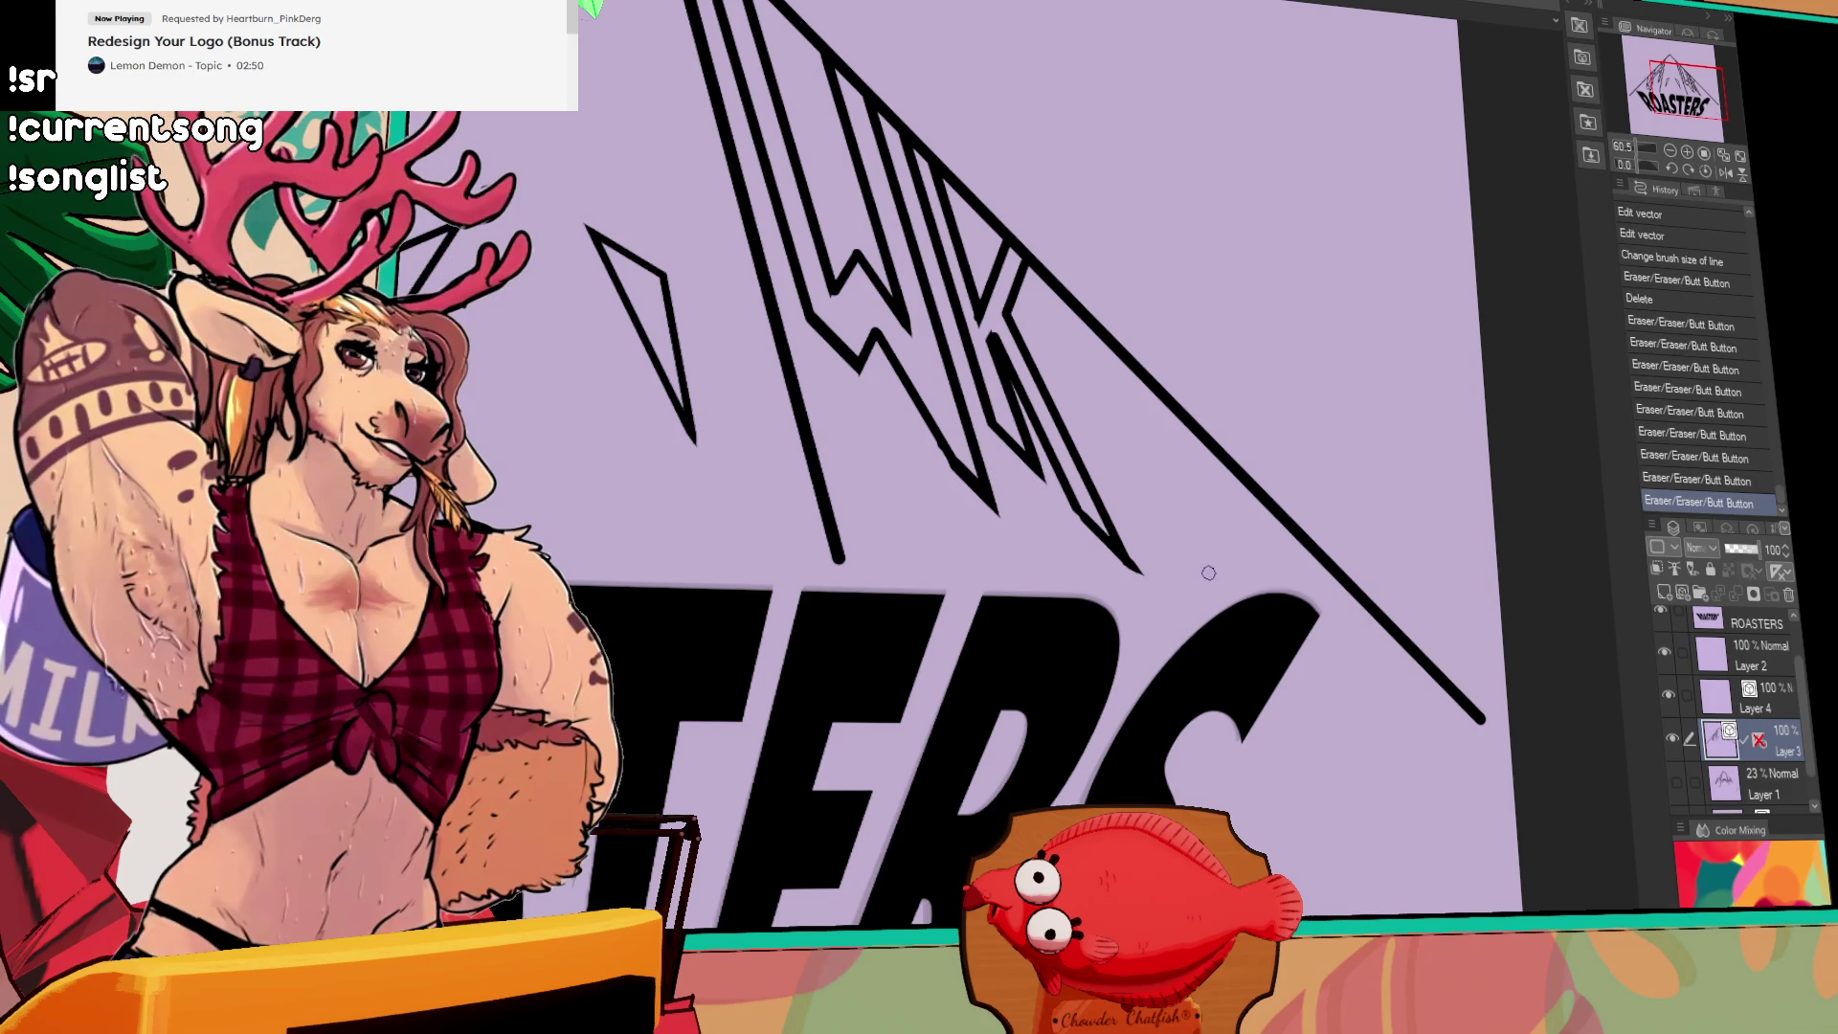
key("ctrl+z")
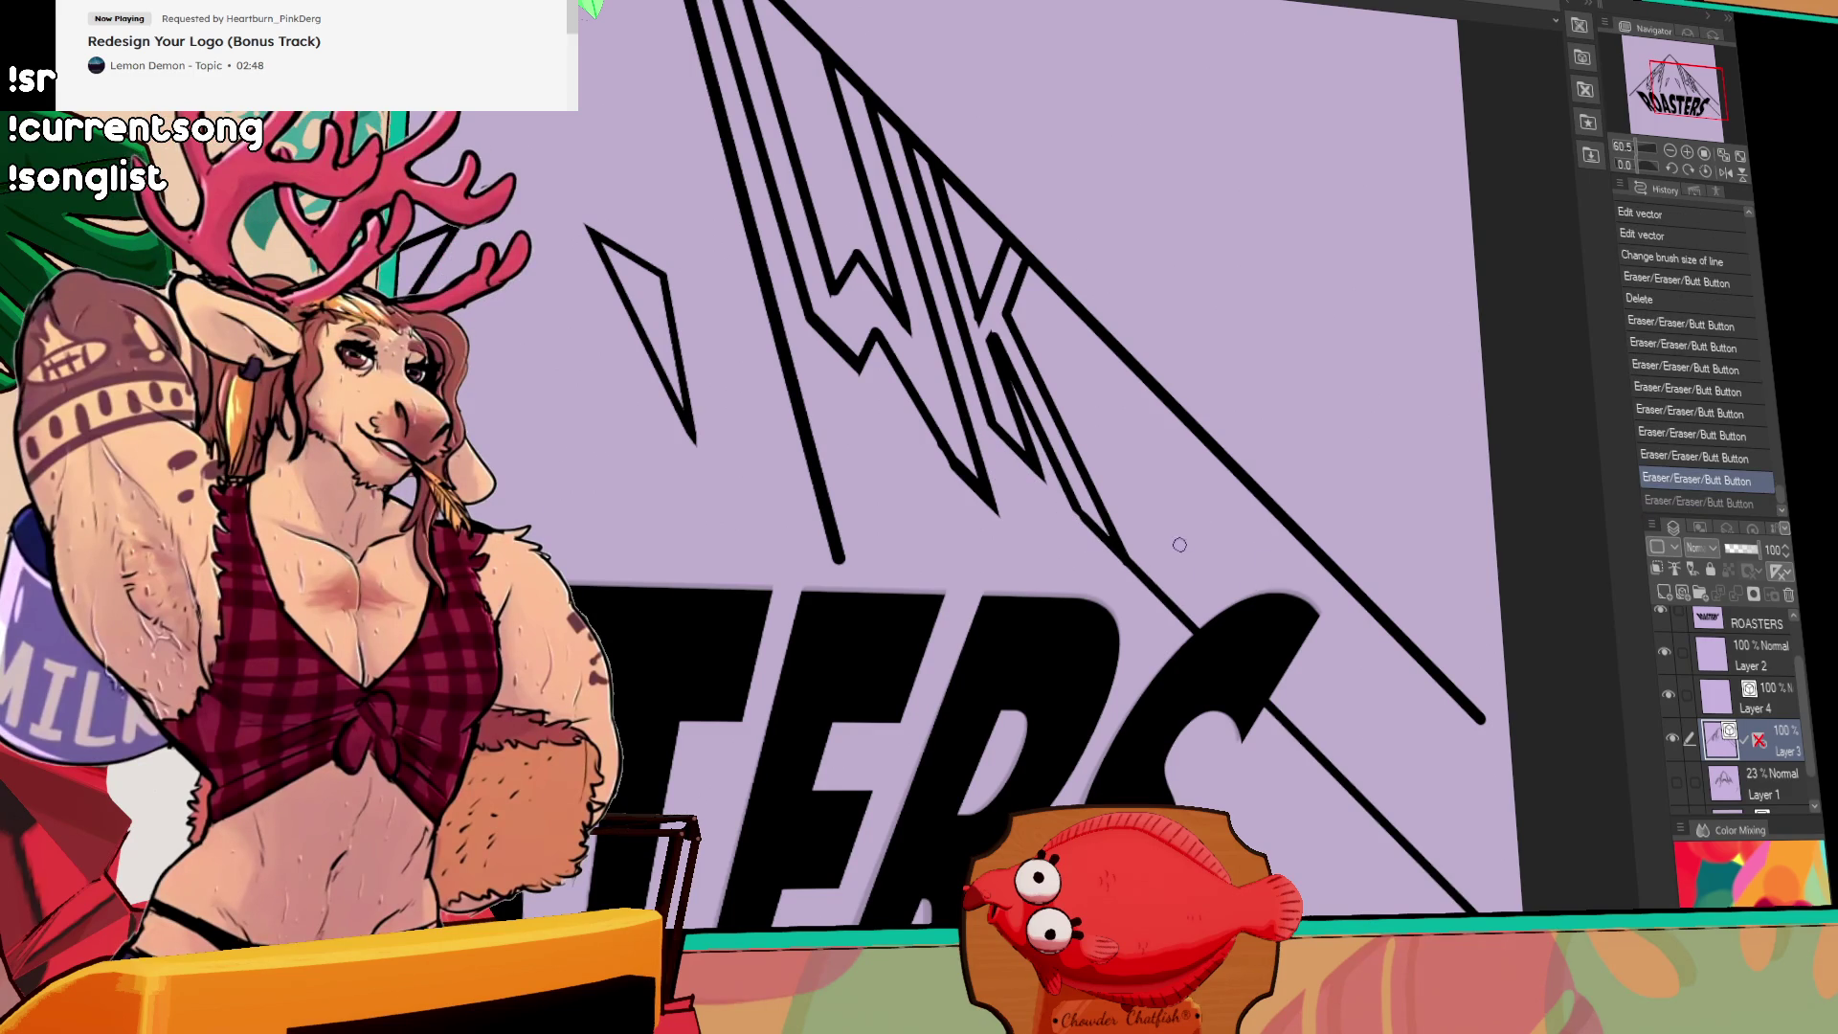
key("ctrl+y")
Step: Reshape the thin line near WK and delete the small leftover piece
left_click_drag(1161, 570, 1322, 545)
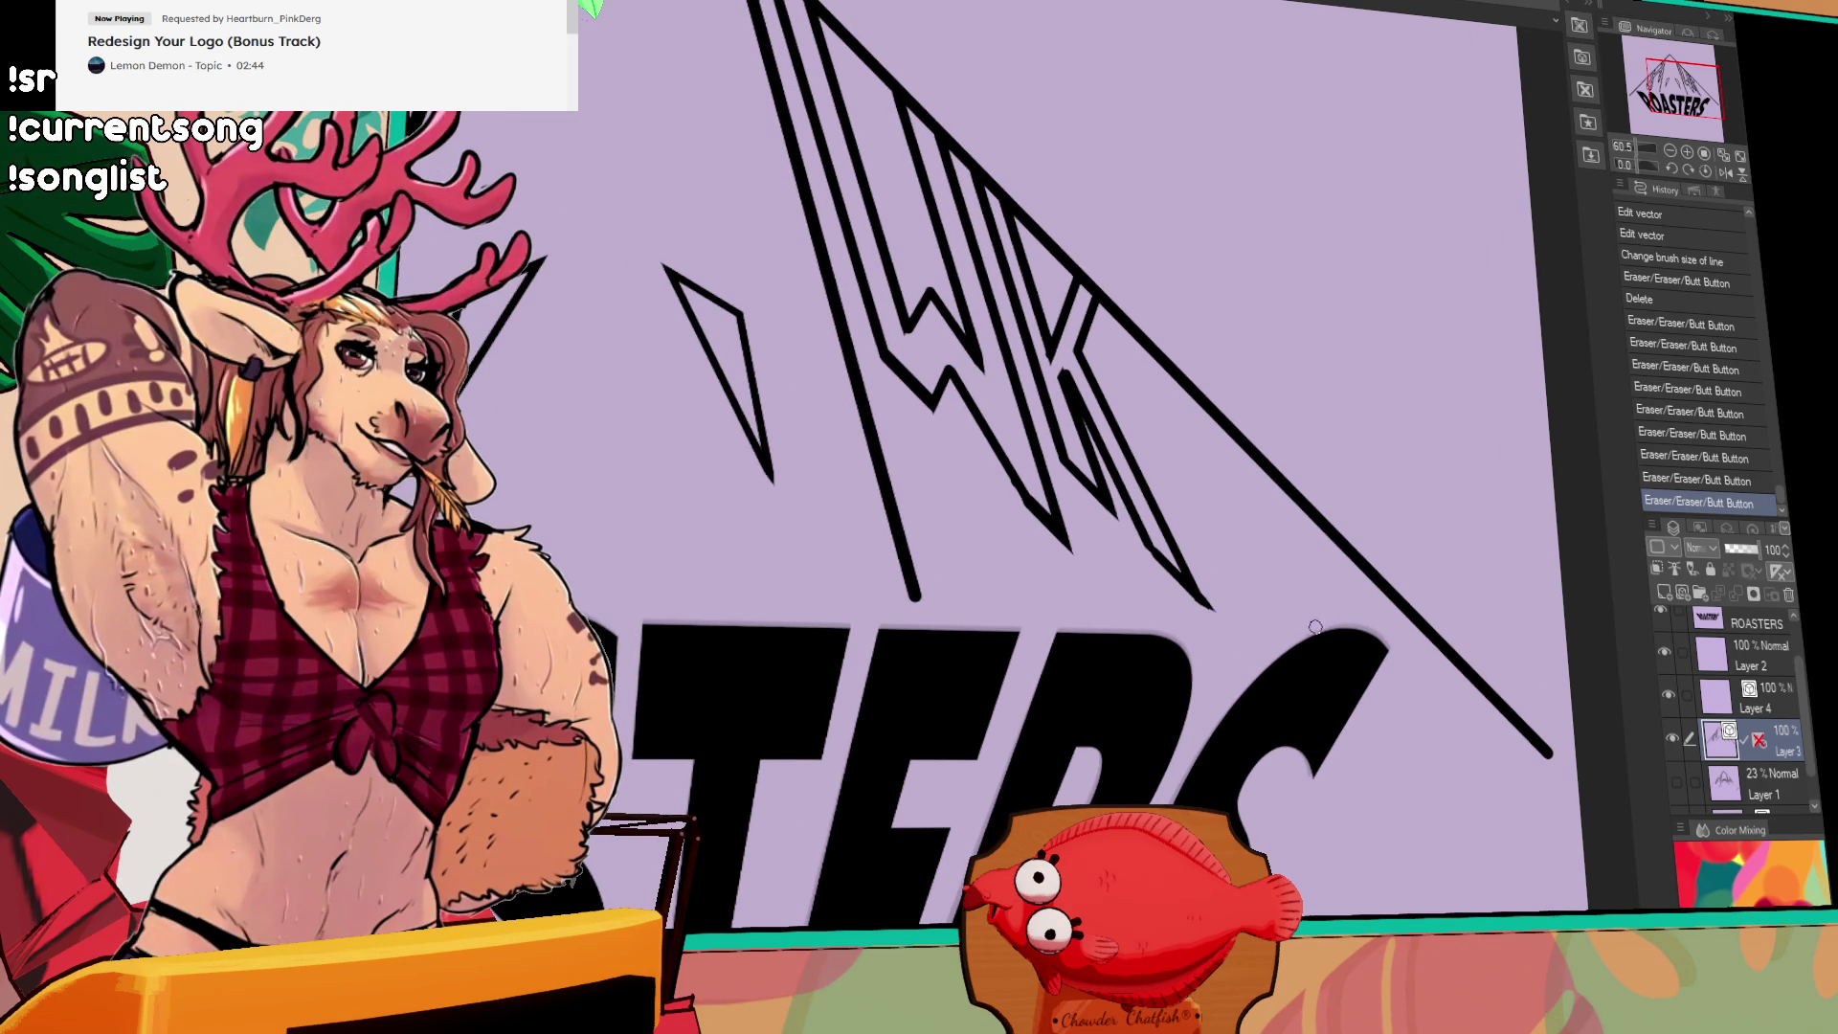
left_click_drag(1277, 675, 1291, 673)
mouse_move(1183, 728)
left_mouse_down()
mouse_move(1264, 756)
mouse_move(1309, 660)
left_mouse_up()
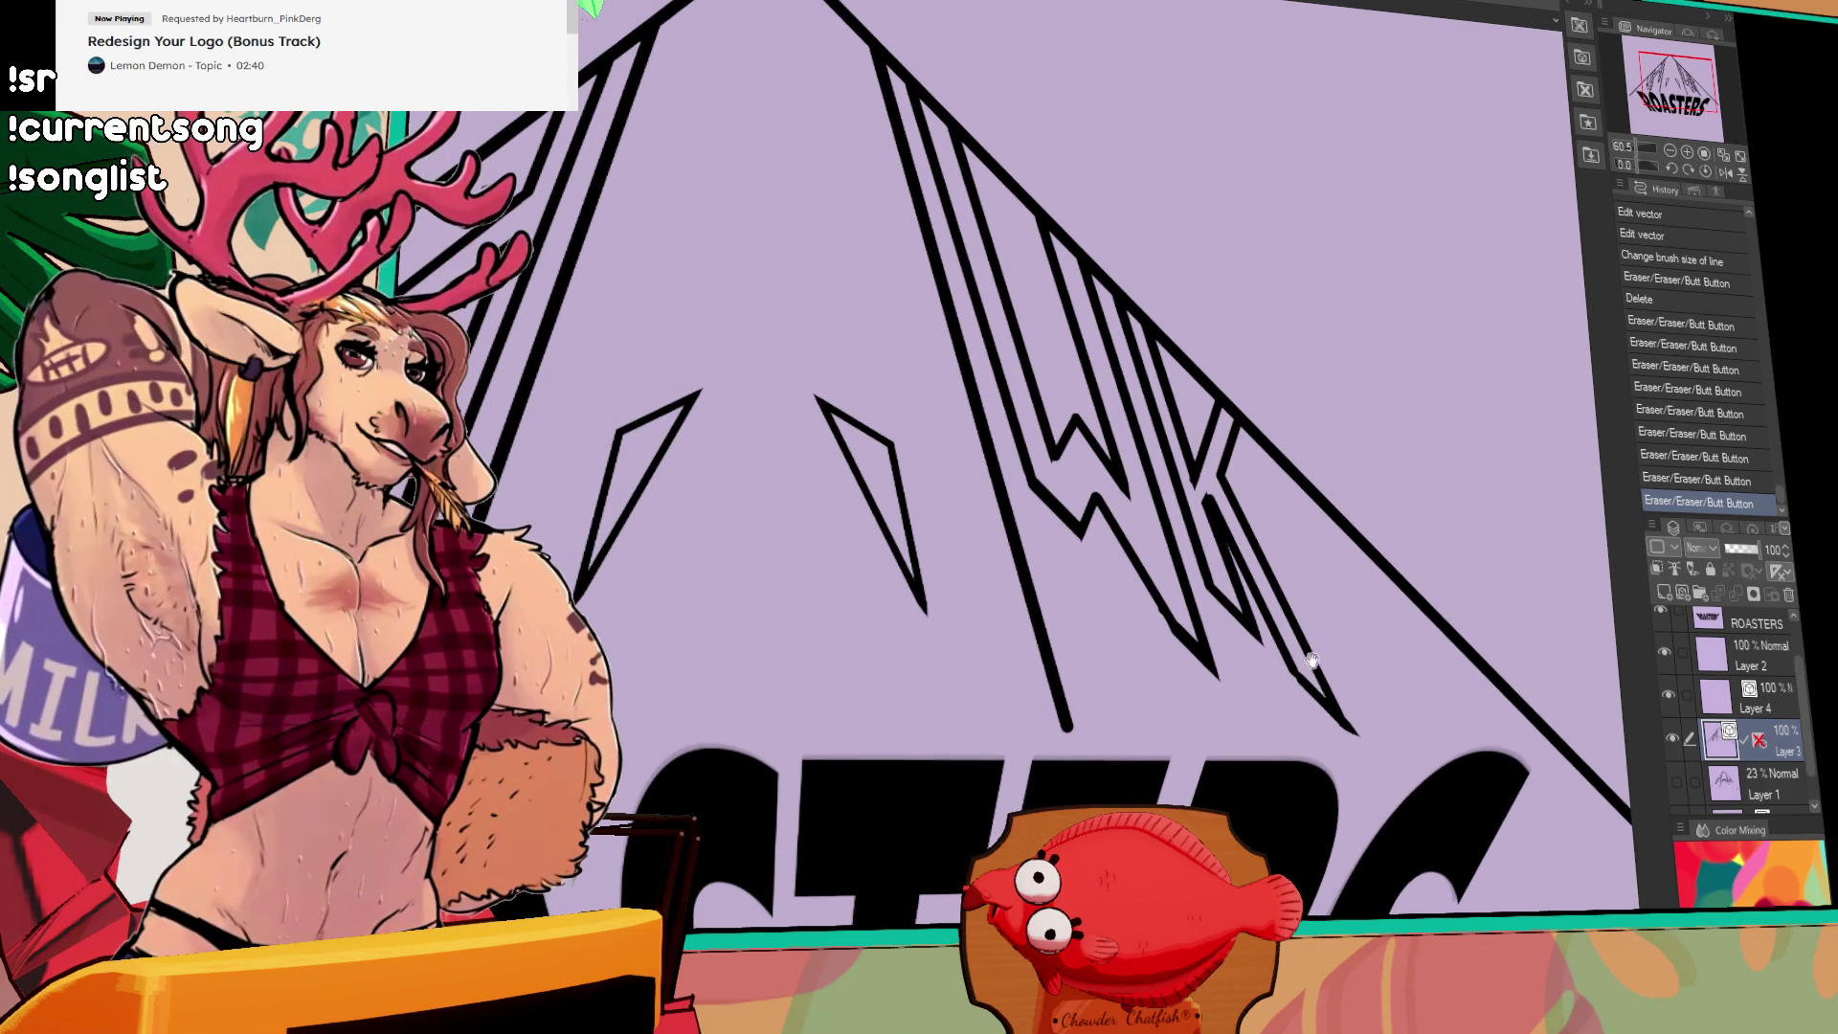
mouse_move(1312, 697)
left_mouse_down()
mouse_move(1283, 647)
mouse_move(1309, 643)
mouse_move(1283, 641)
left_mouse_up()
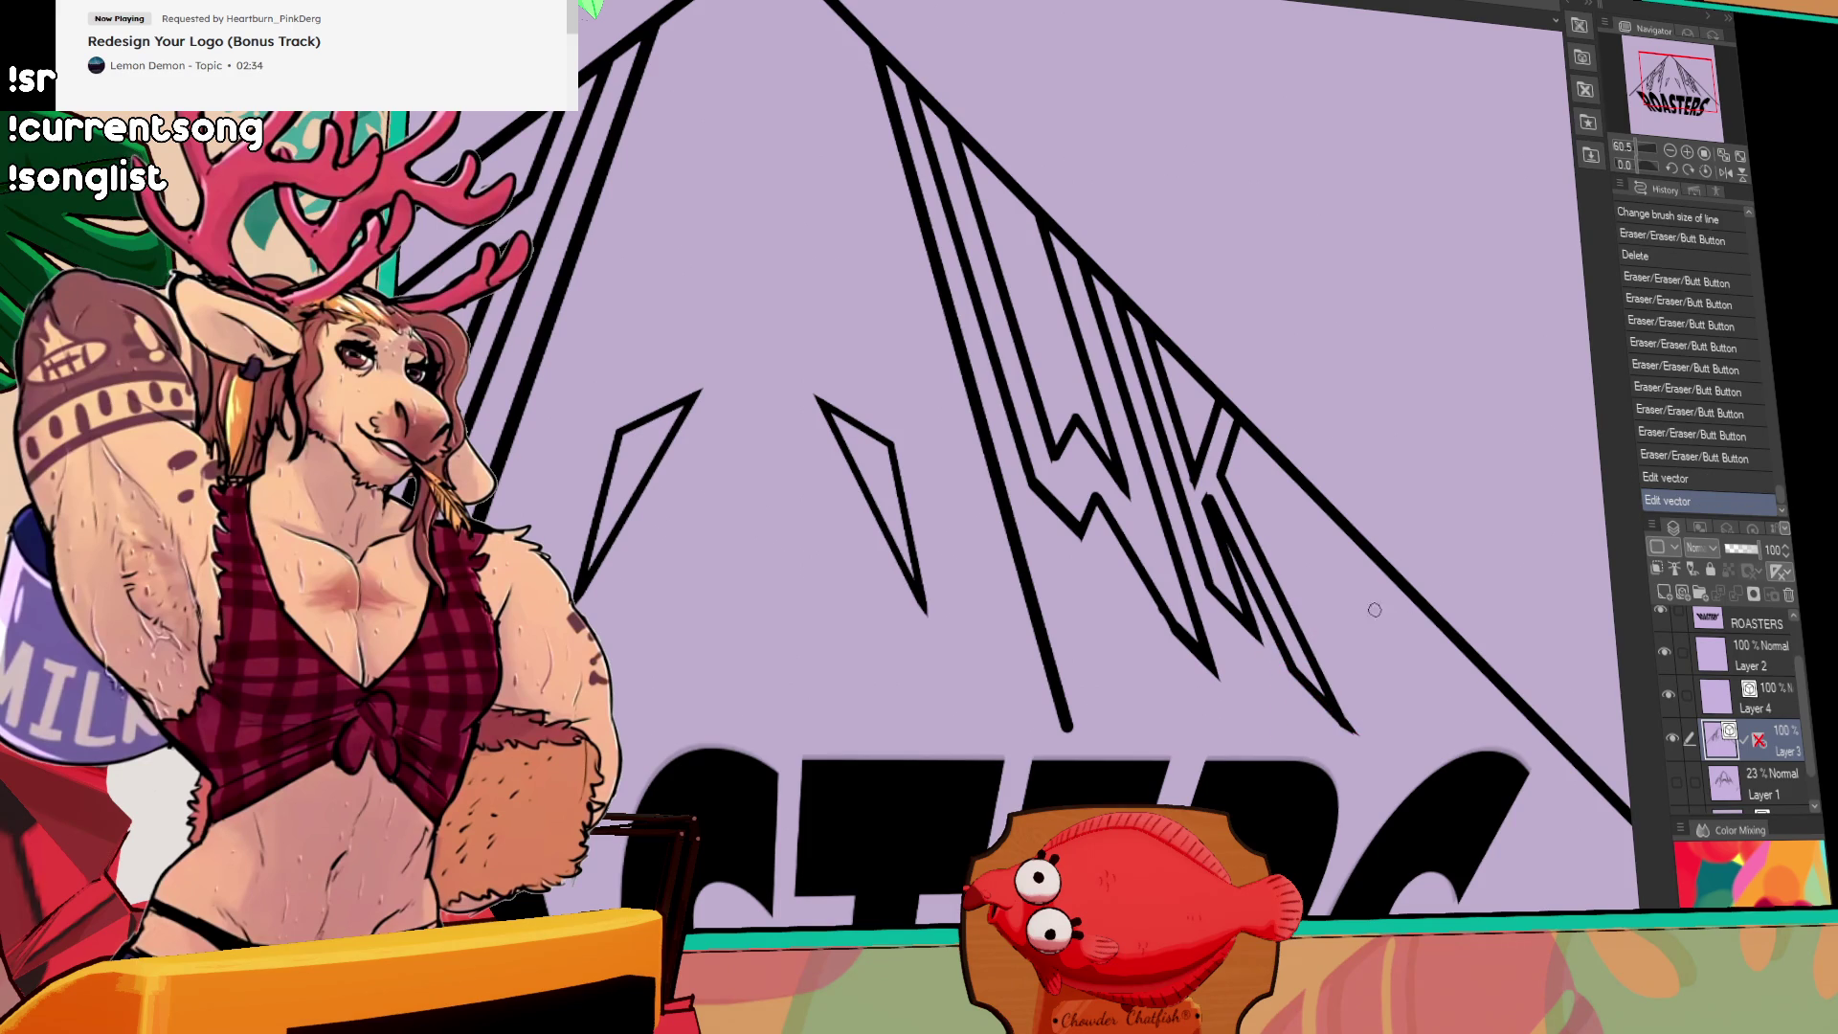
key("Delete")
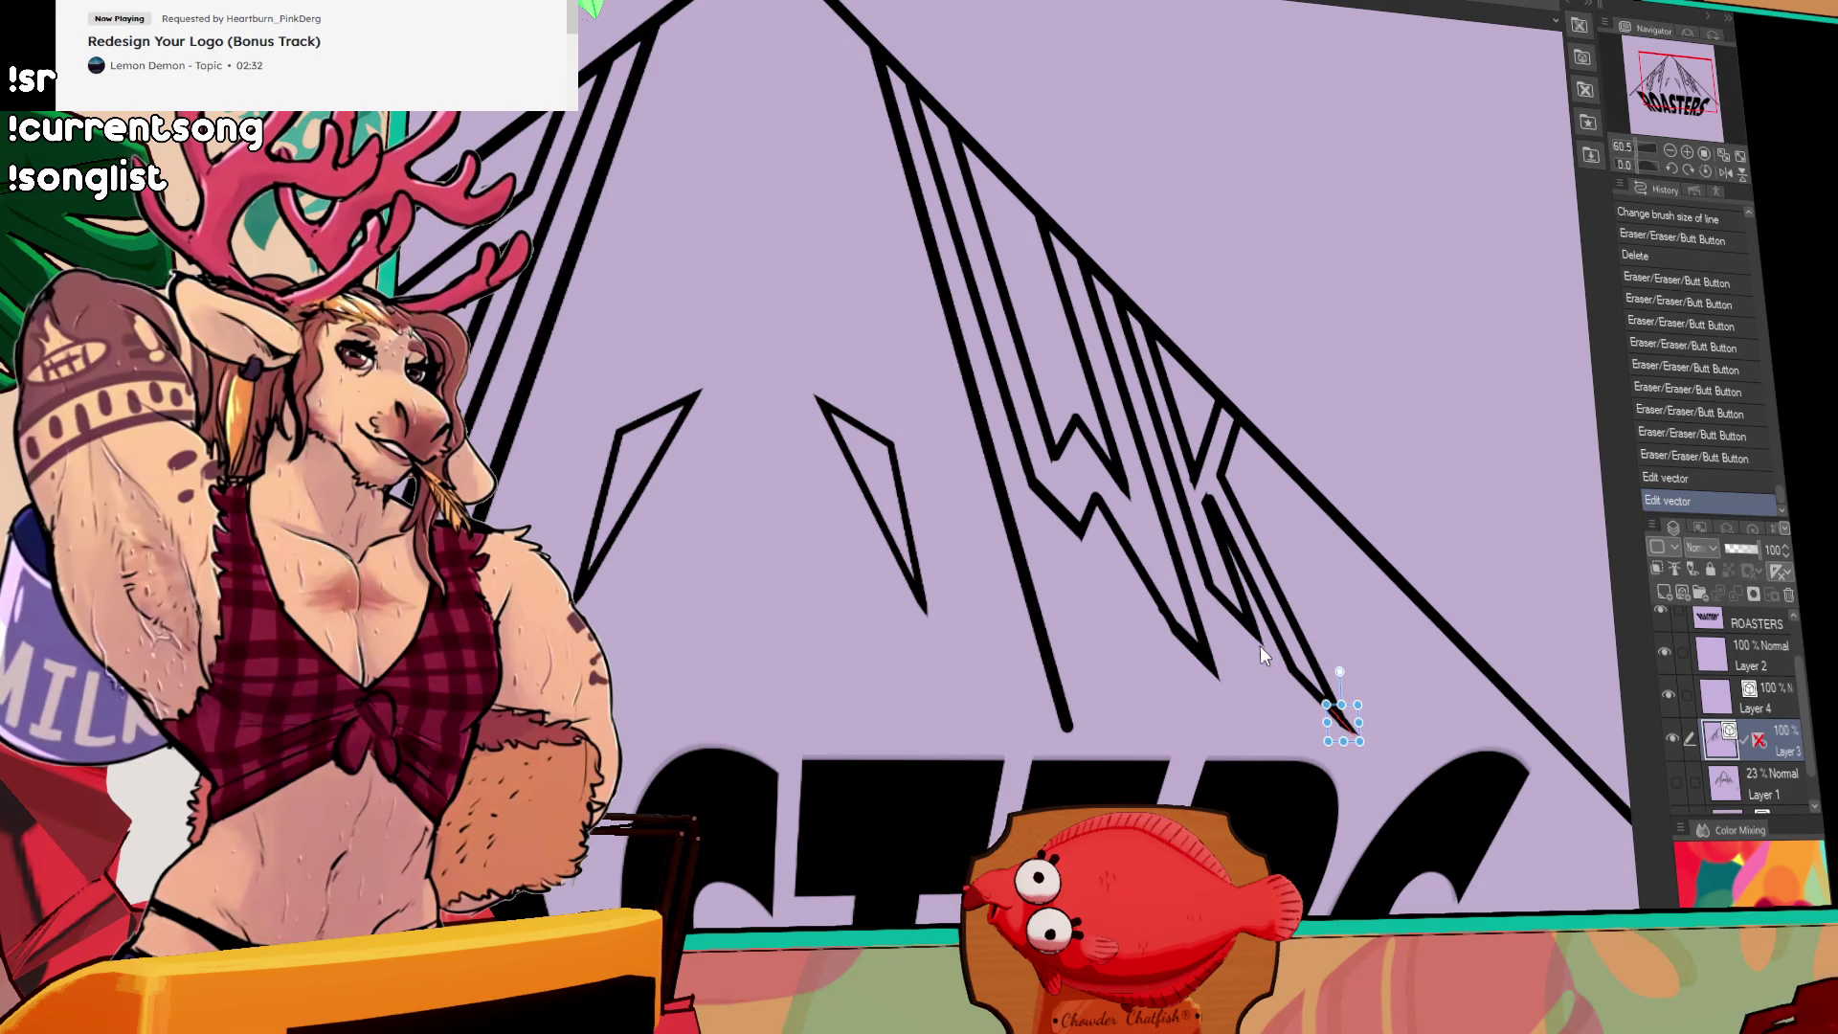
Step: Paste and reposition another diagonal line copy, then delete it
left_click(1424, 599)
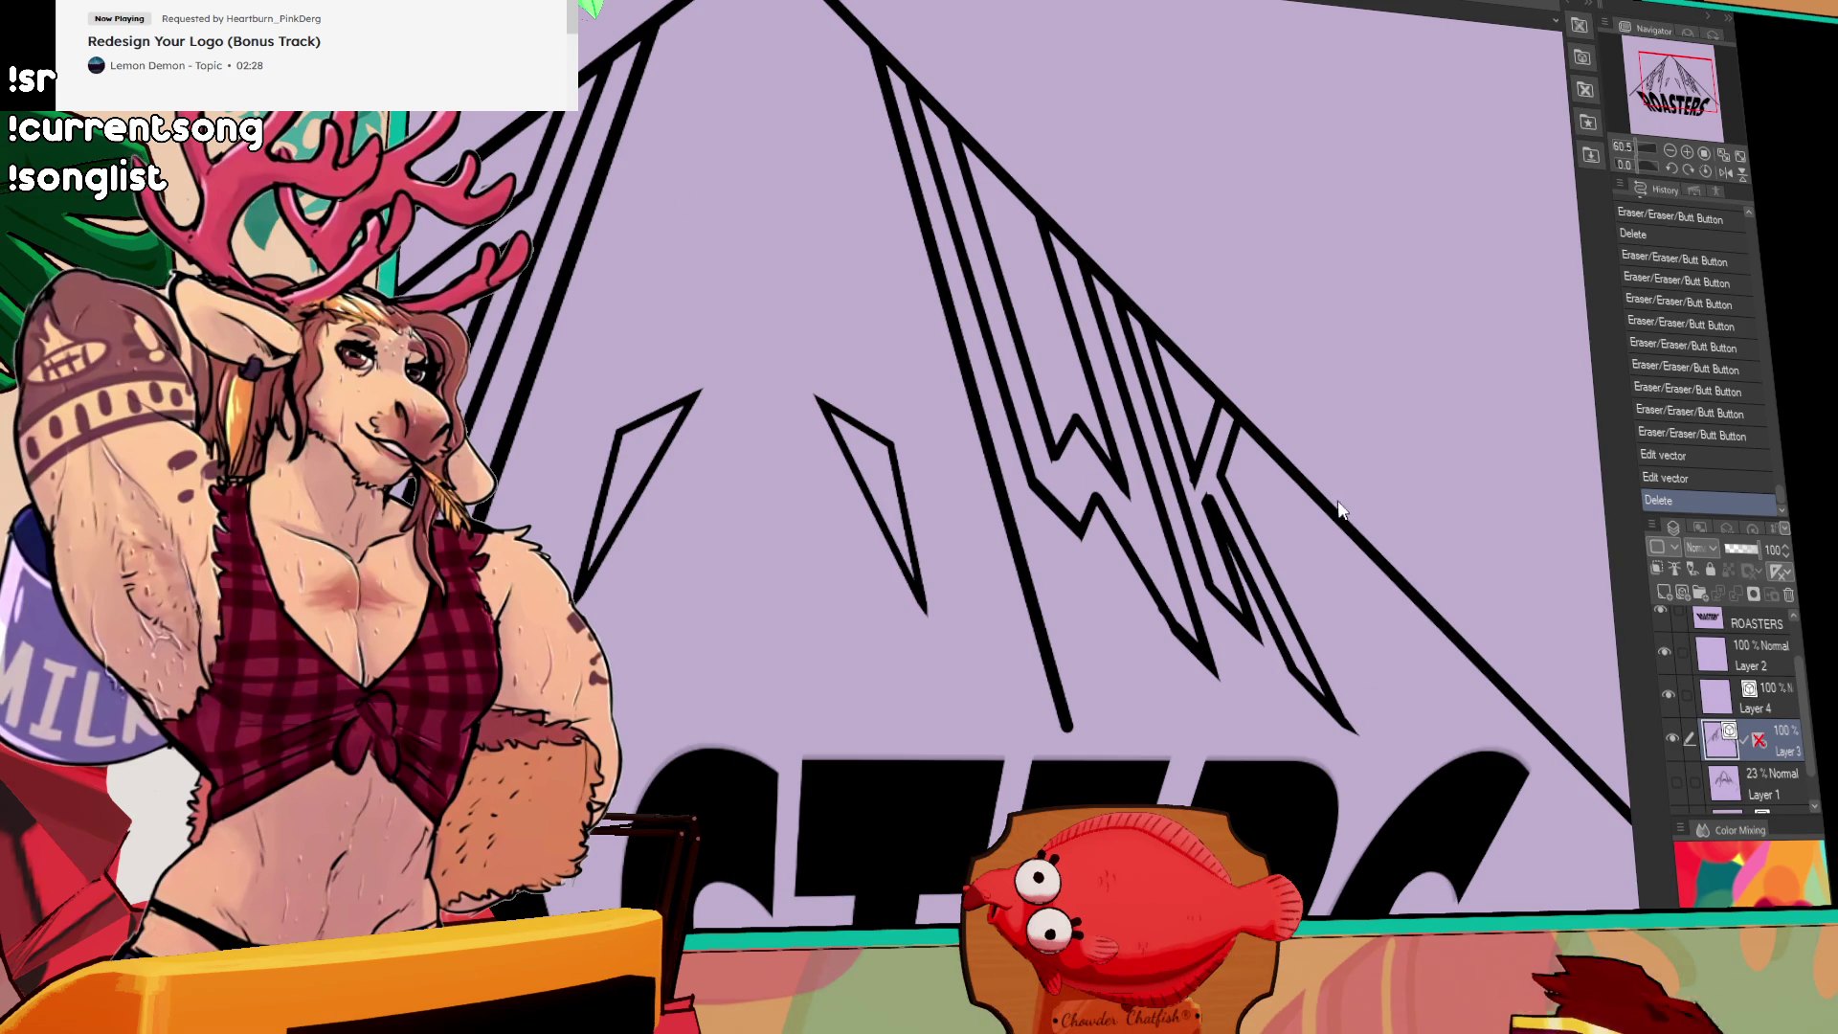
key("ctrl+v")
left_click_drag(1327, 653, 1306, 830)
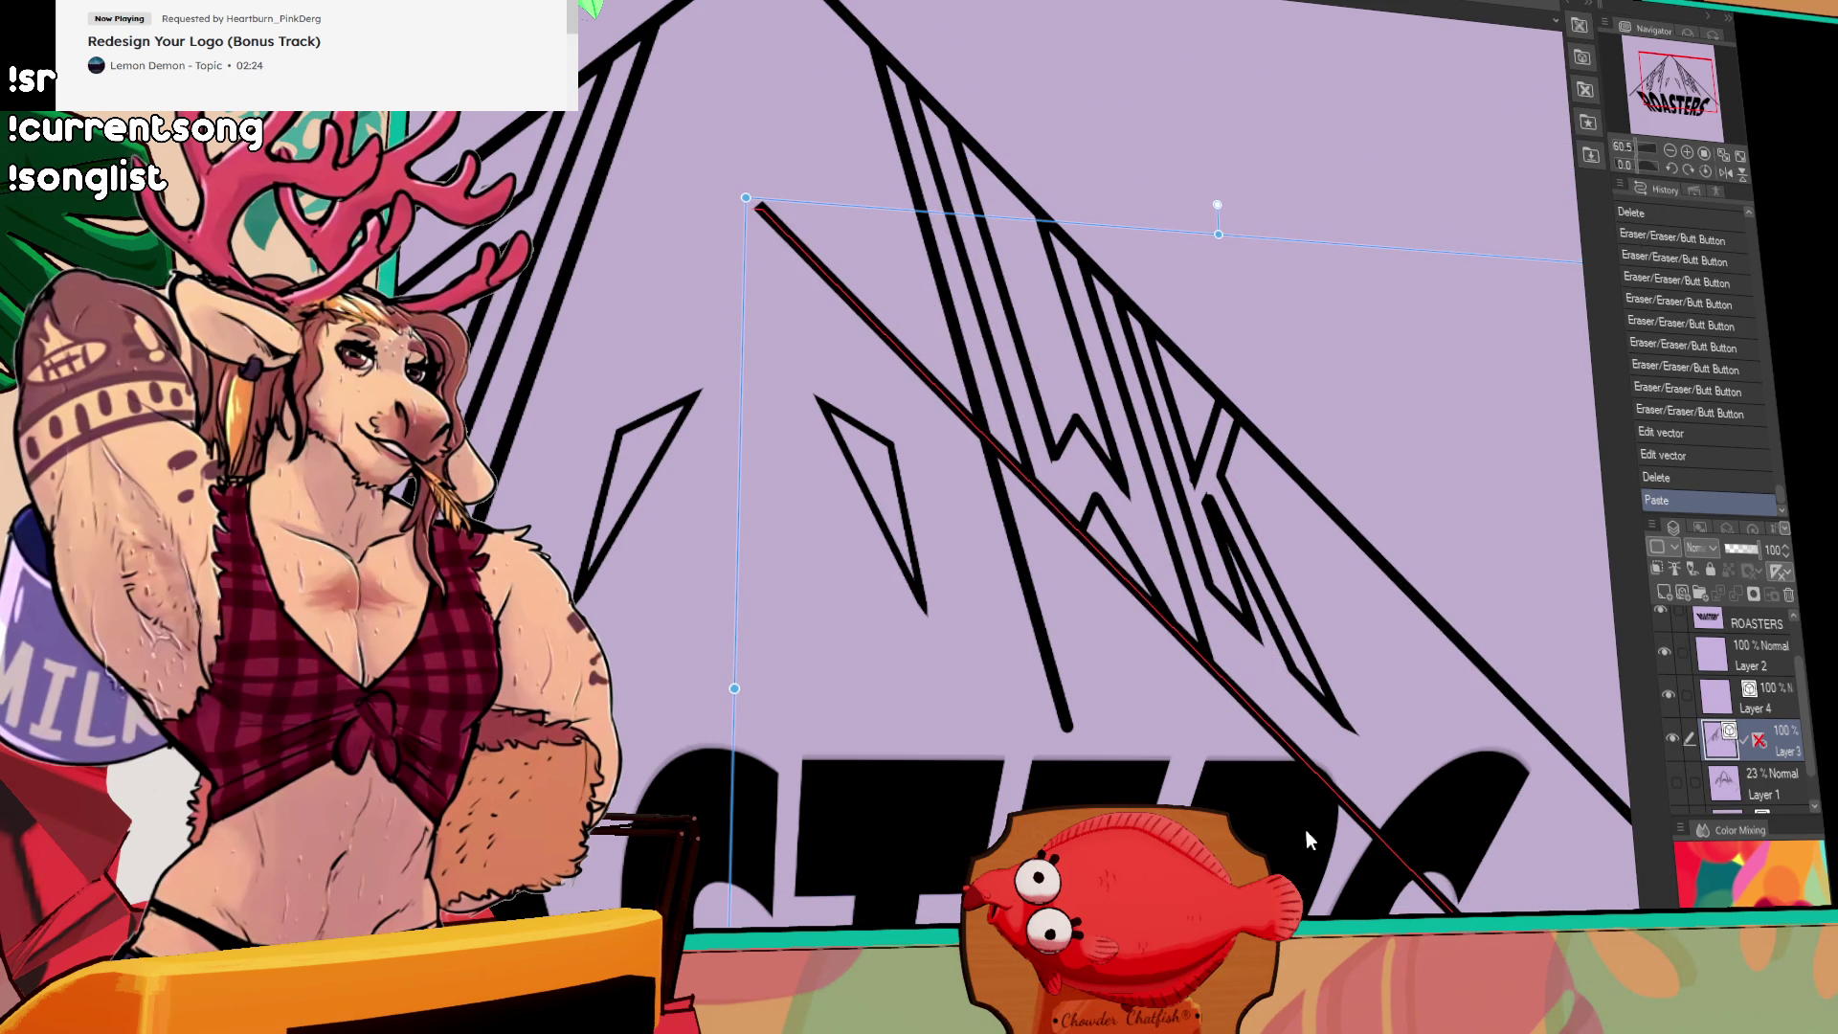
mouse_move(1286, 738)
left_mouse_down()
mouse_move(1283, 800)
mouse_move(1326, 689)
left_mouse_up()
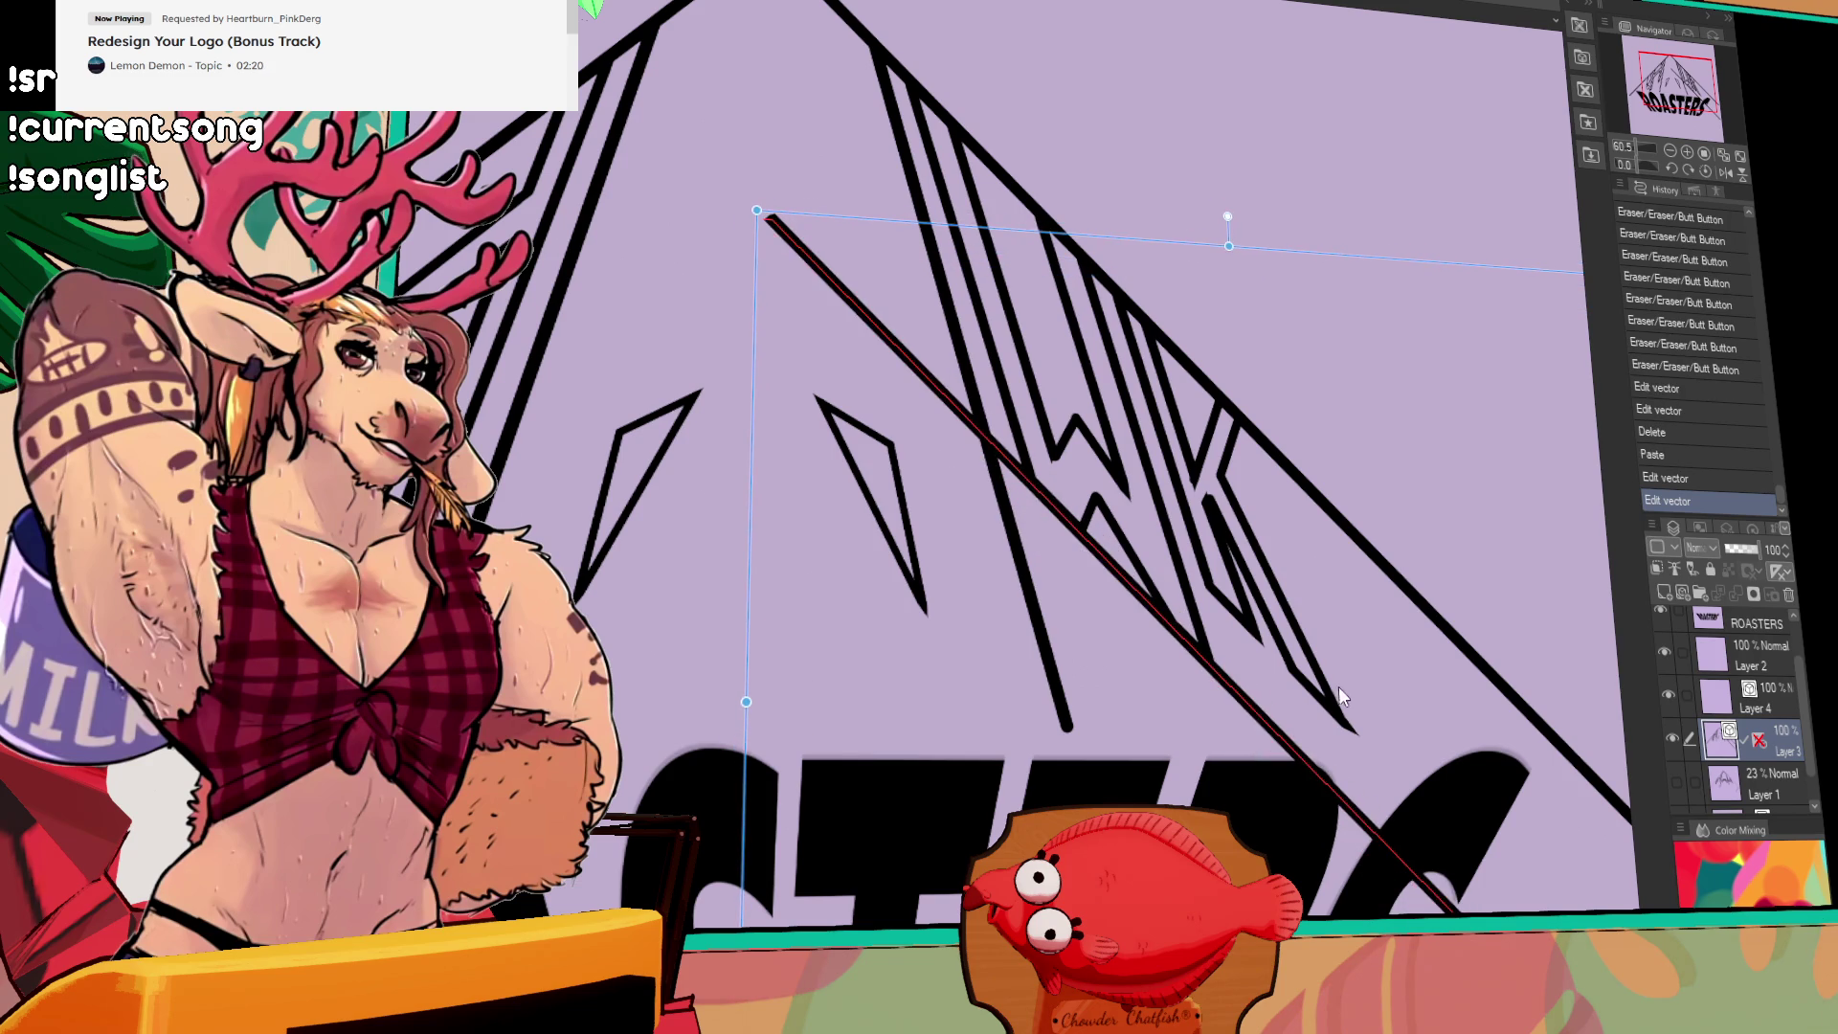
key("ctrl+z")
key("ctrl+z")
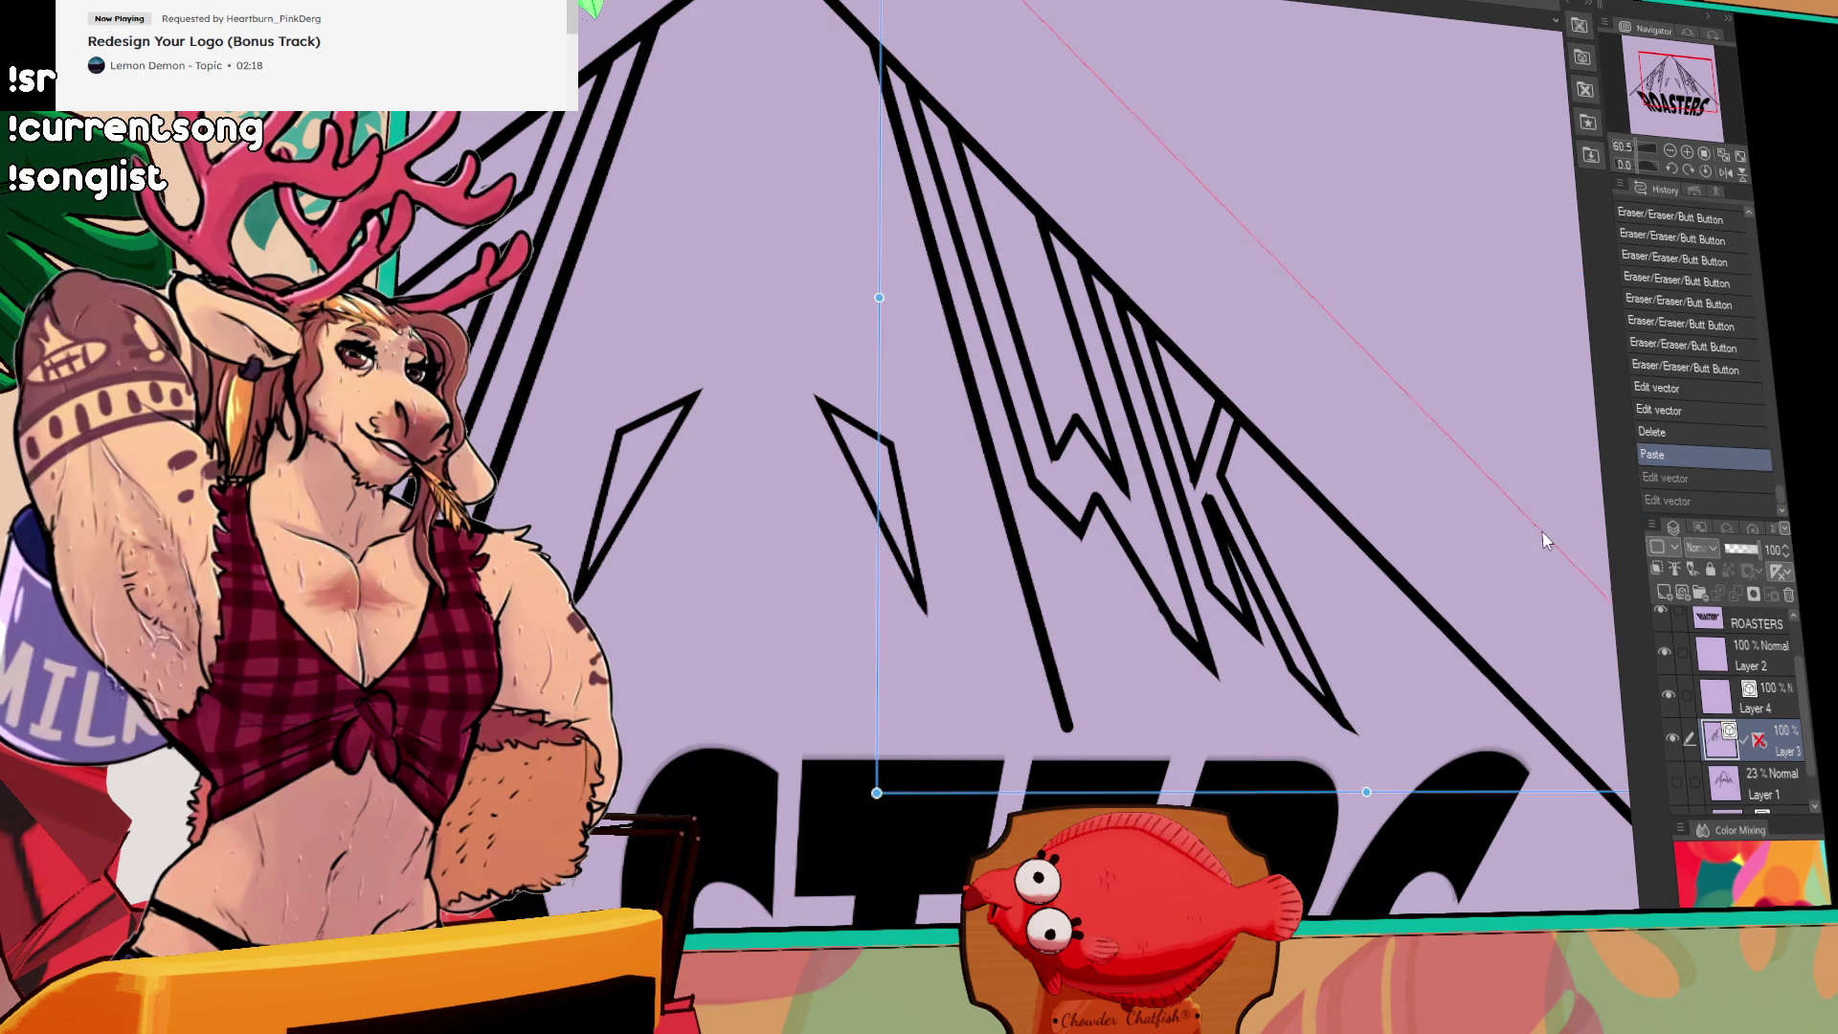
left_click_drag(1443, 589, 1522, 553)
key("Delete")
Step: Erase the last leftover line ends near the WK letters
left_click_drag(1159, 609, 1166, 634)
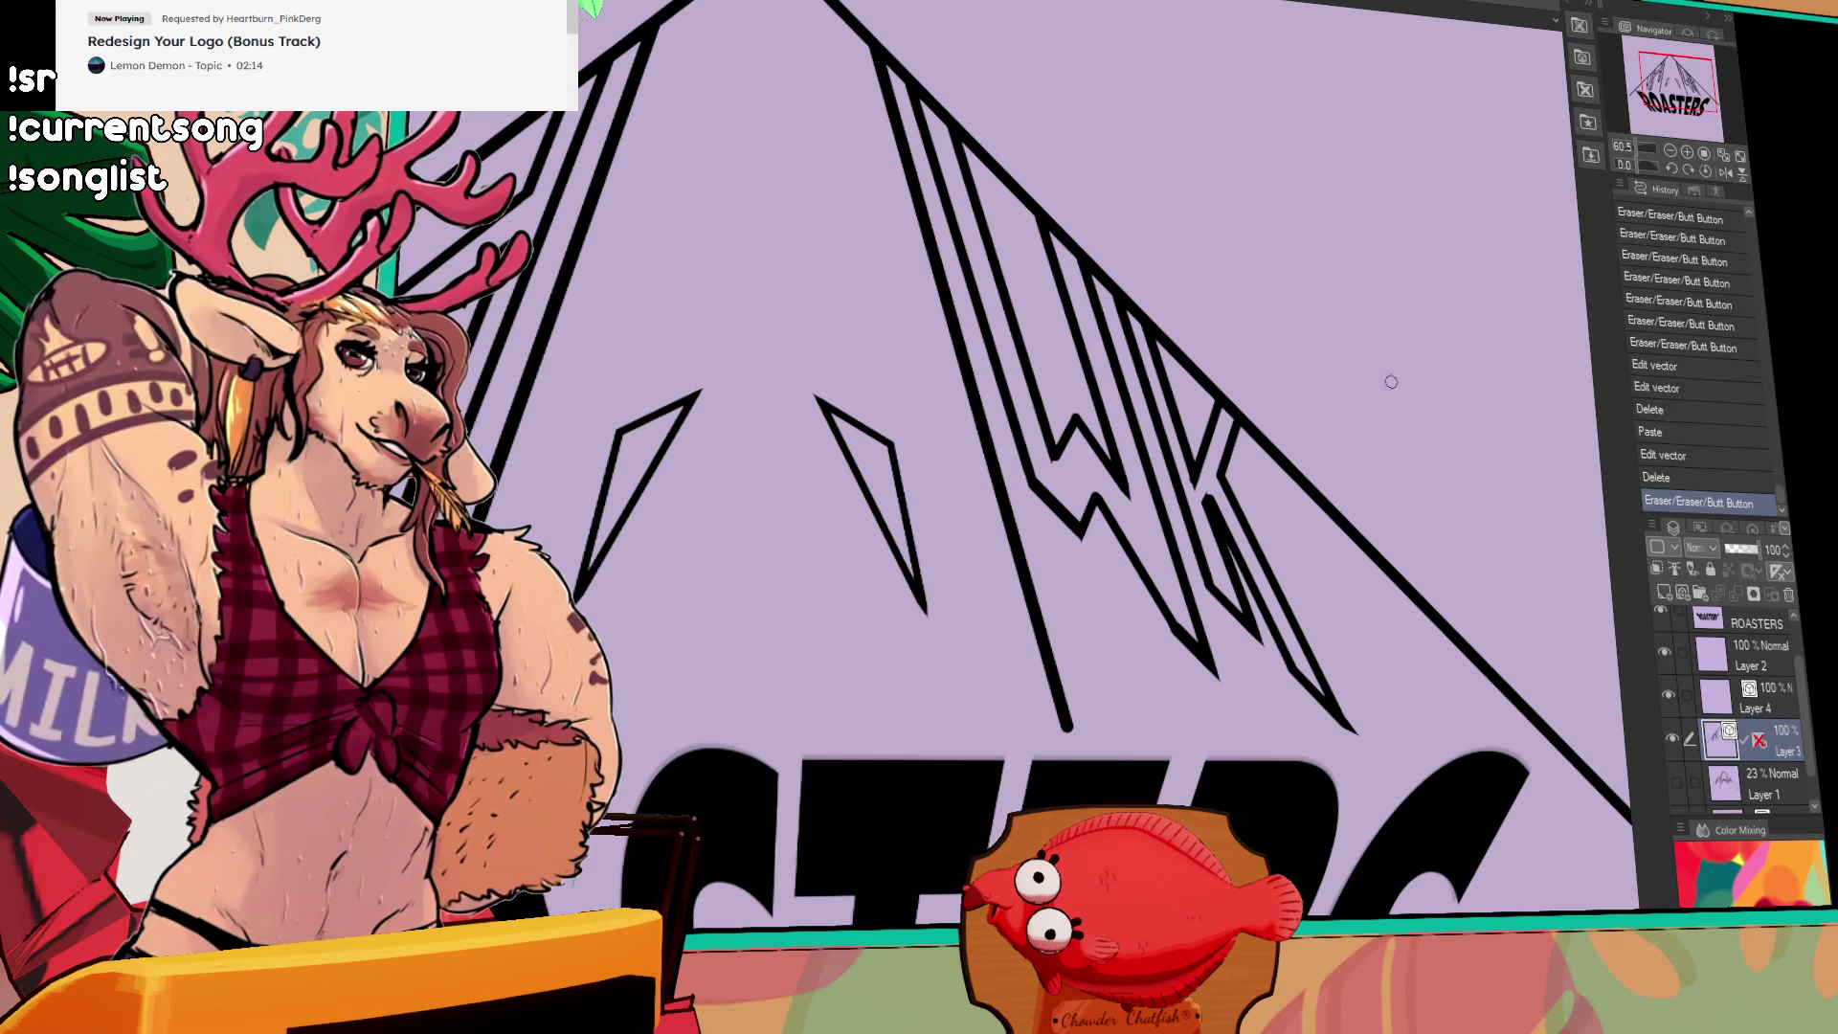
left_click(1355, 733)
scroll(1207, 384, "down", 2)
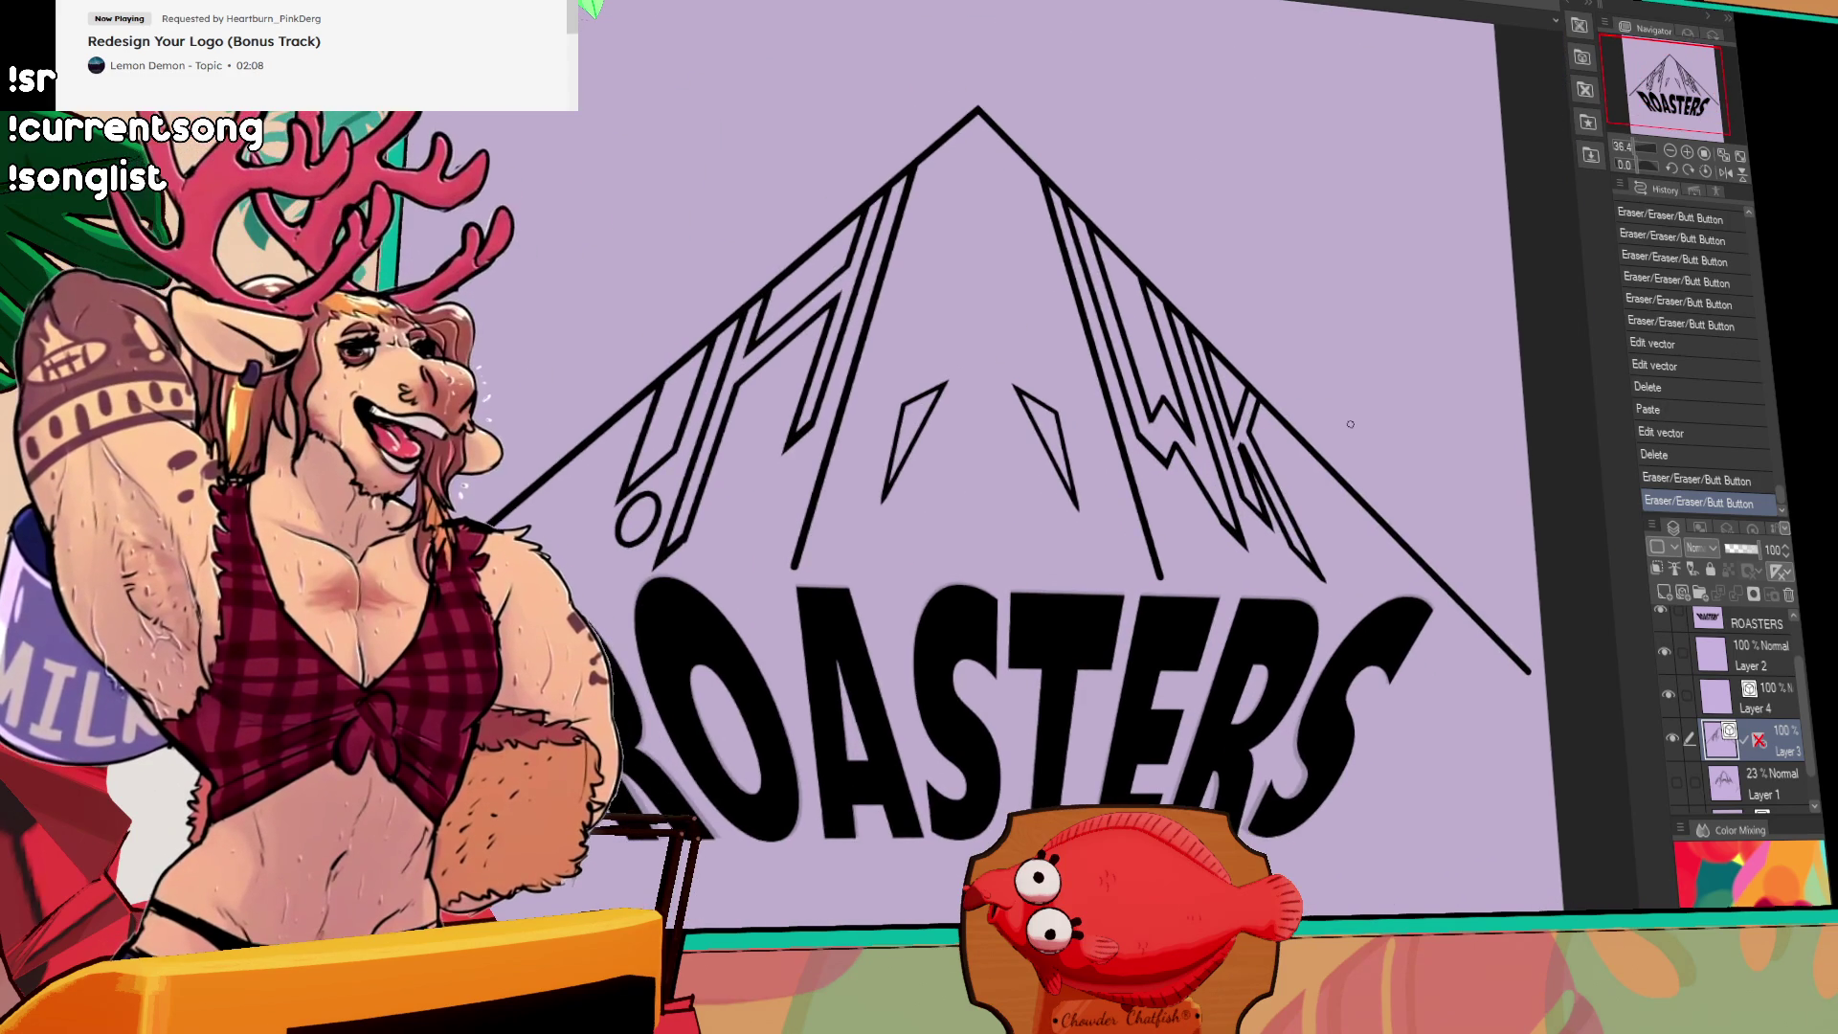
left_click(1713, 623)
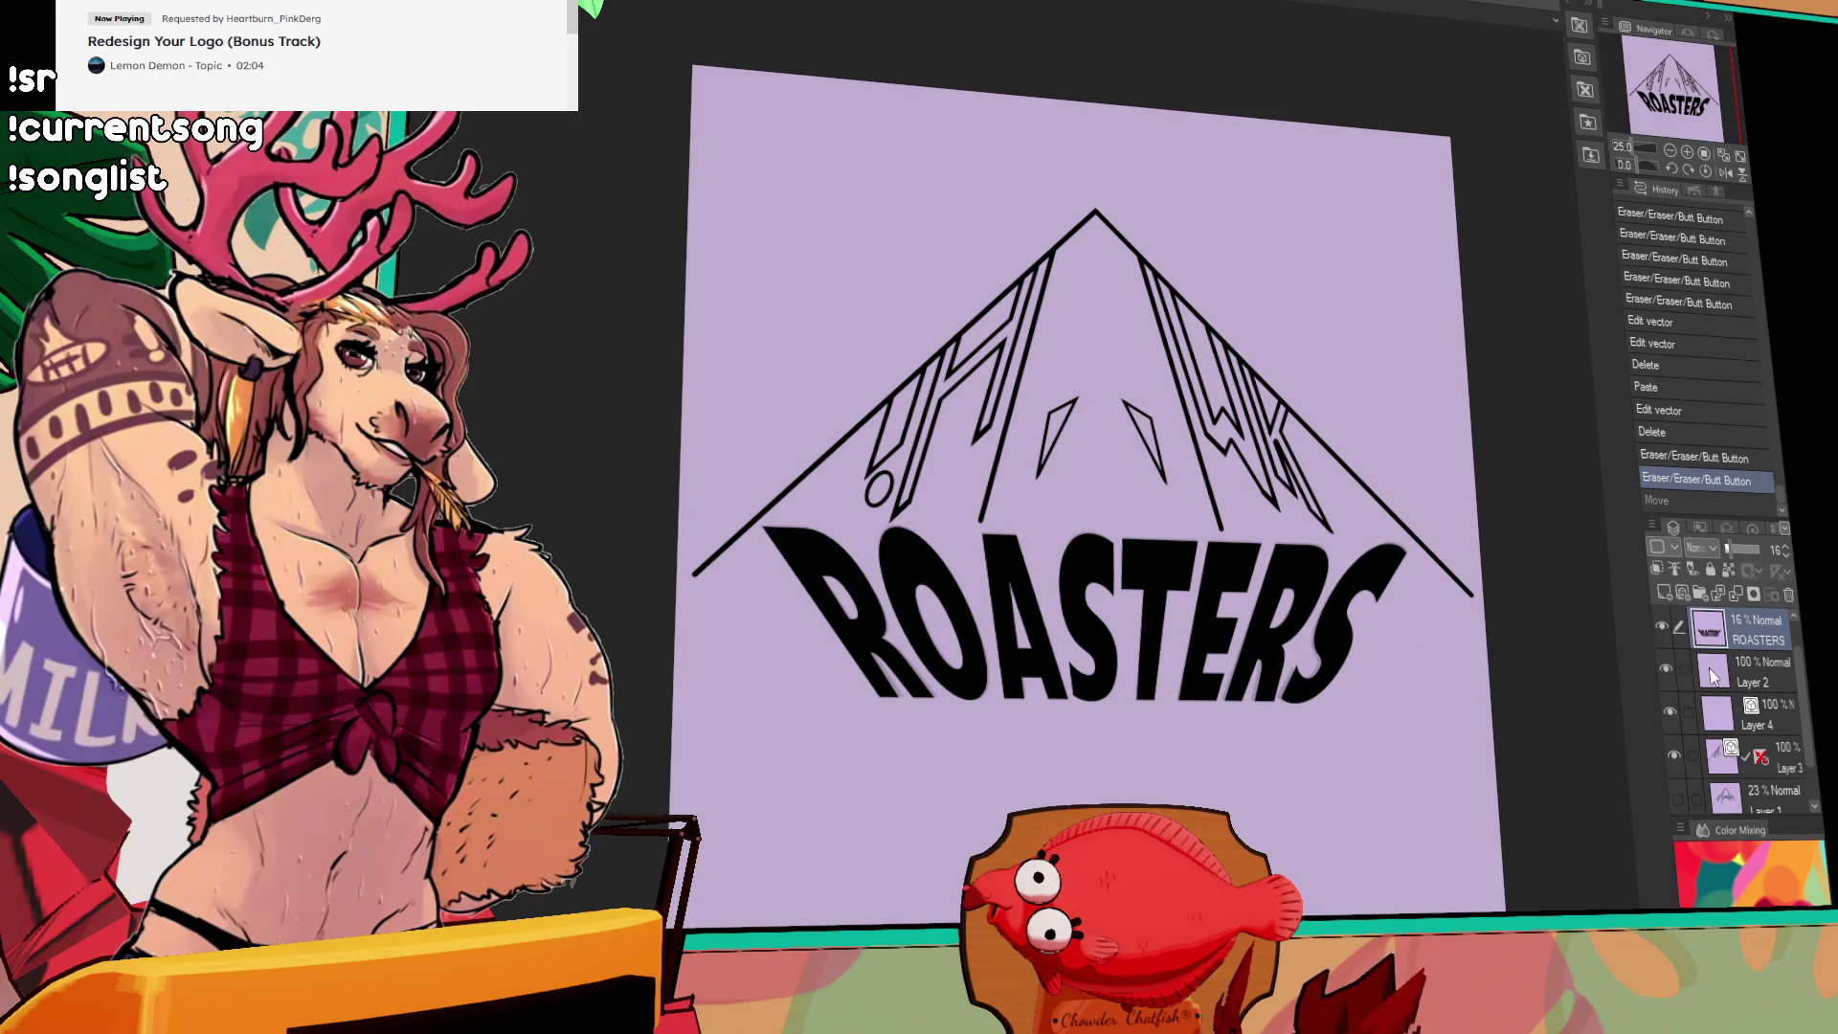
Step: Switch to the full-opacity ROASTERS layer, flip the view back unmirrored, and undo the lettering move
scroll(1714, 673, "up", 1)
left_click(1666, 668)
left_click(1729, 640)
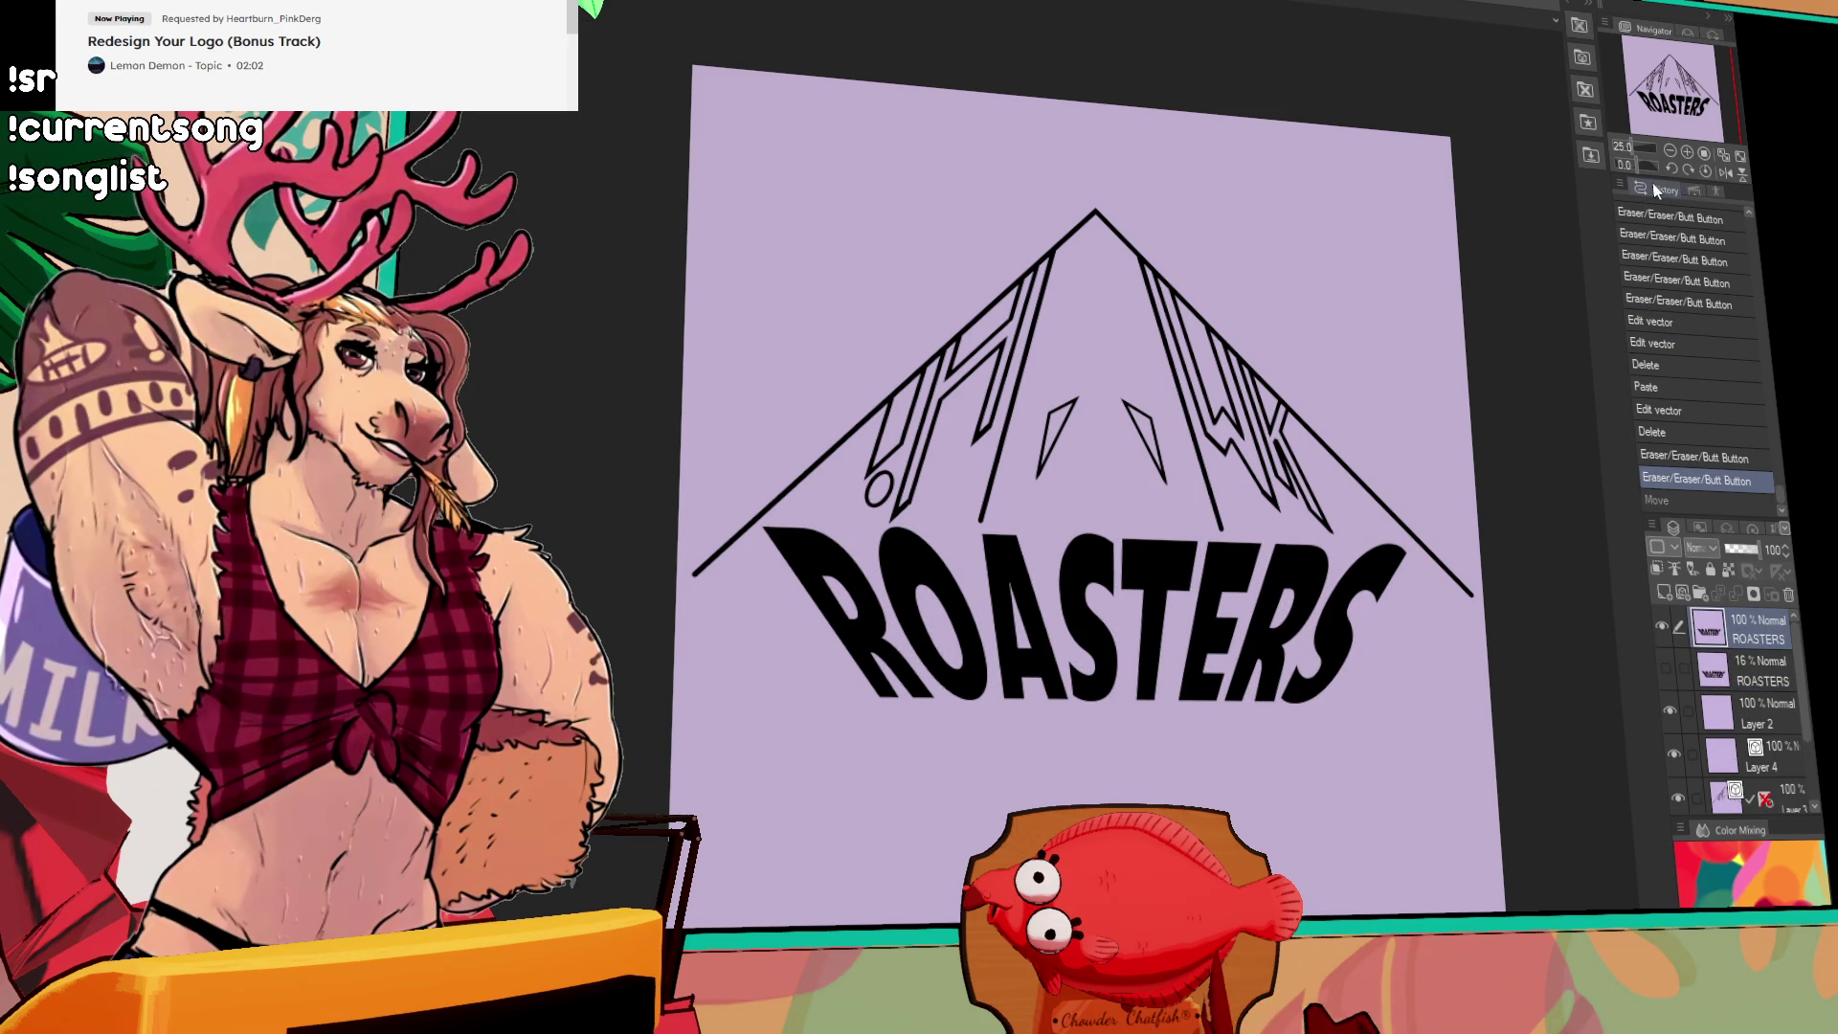
left_click(1725, 173)
left_click_drag(1025, 398, 1296, 471)
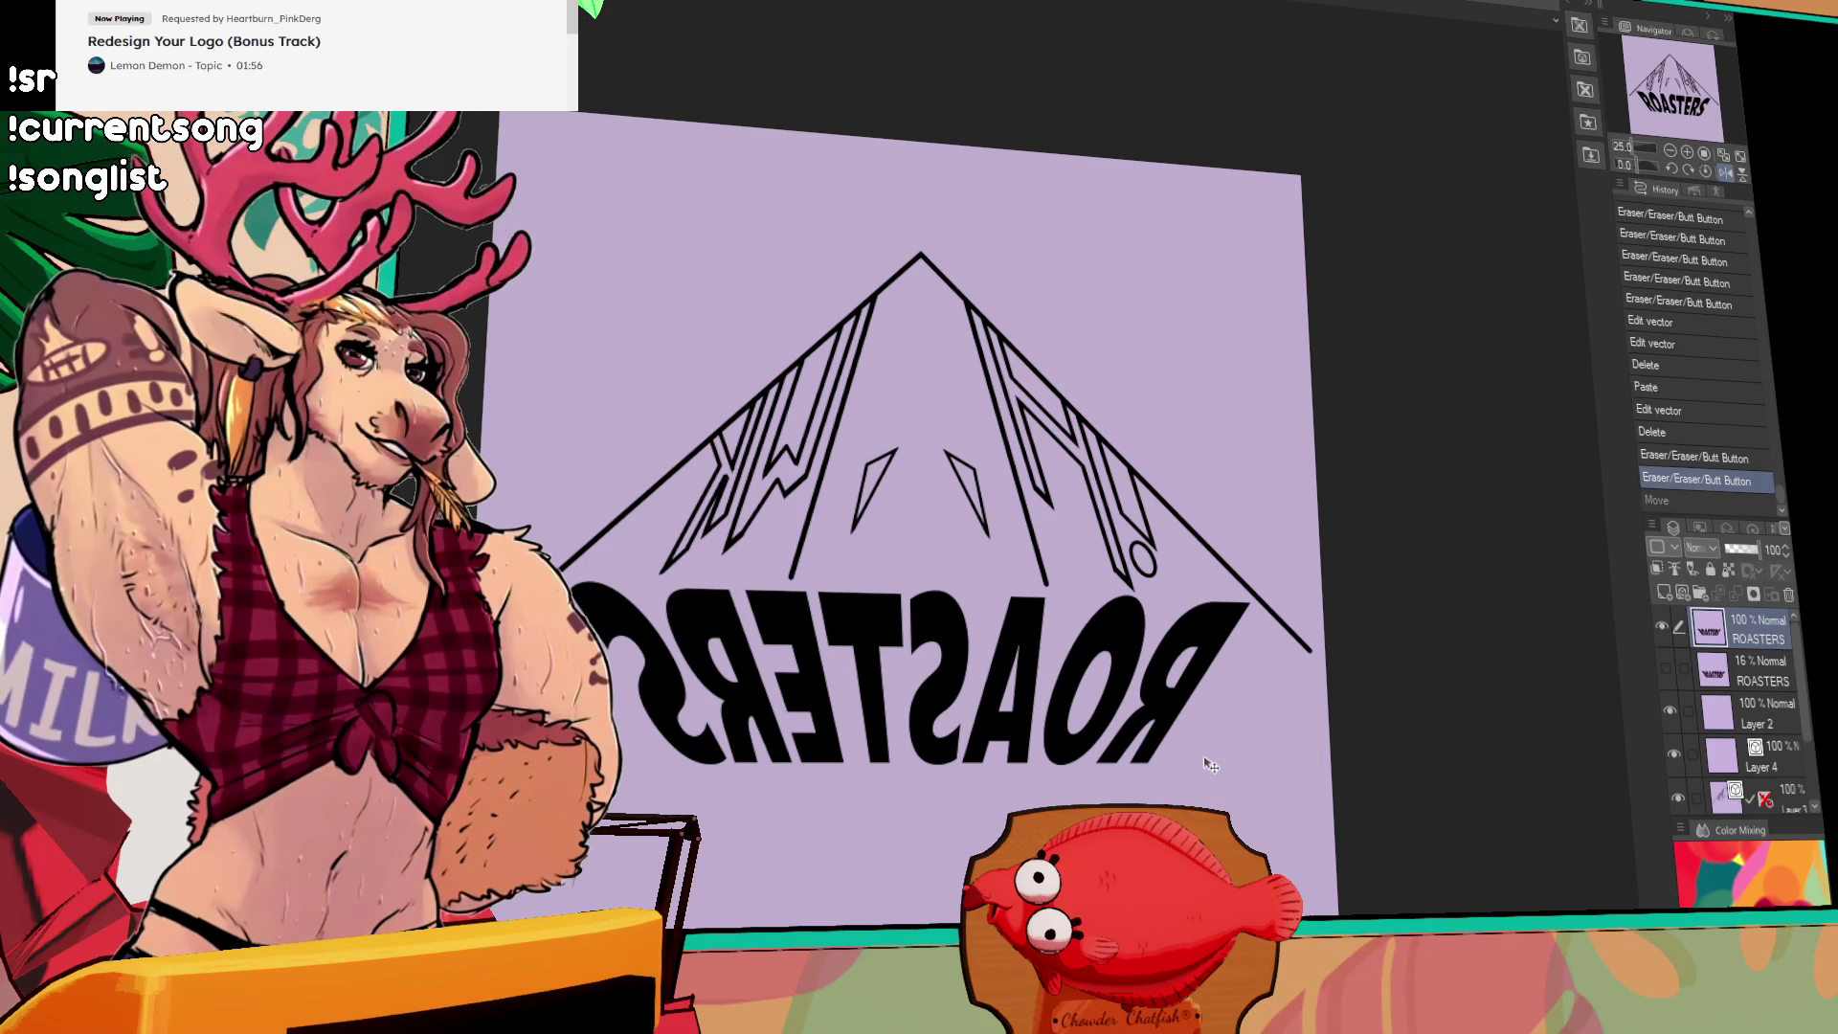
left_click_drag(1209, 766, 1203, 765)
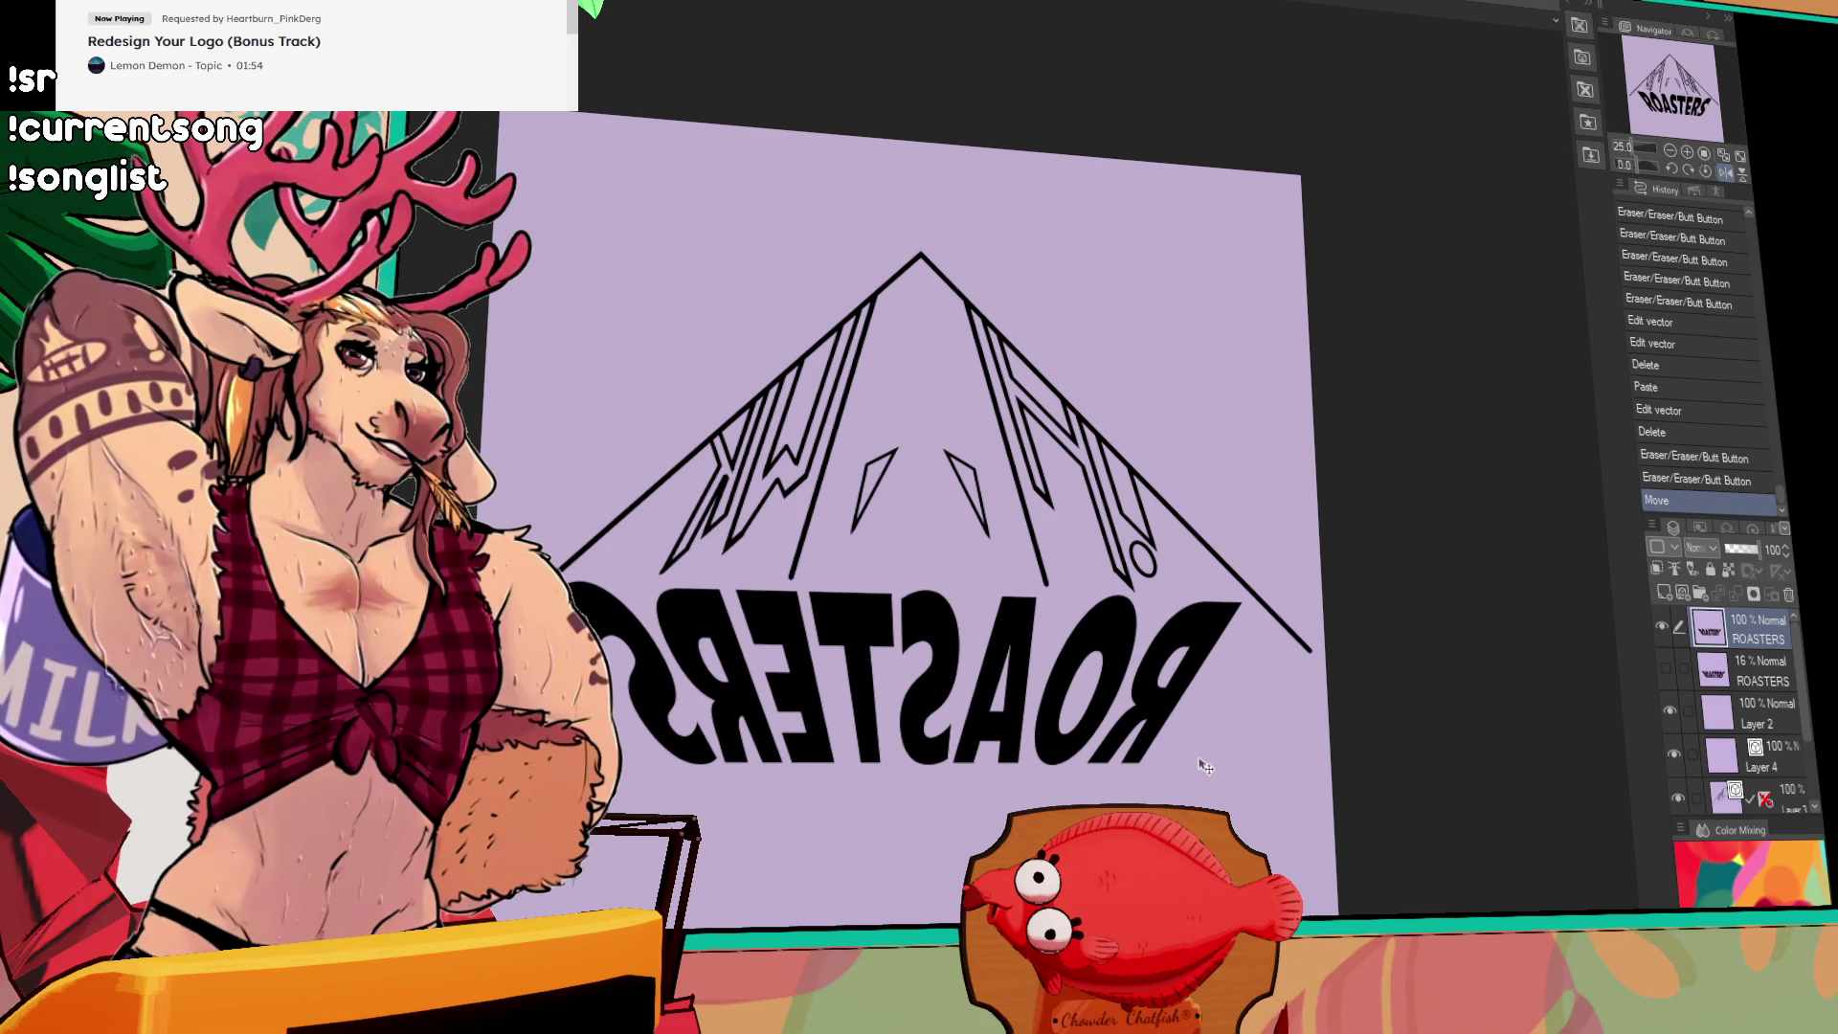
left_click(1726, 172)
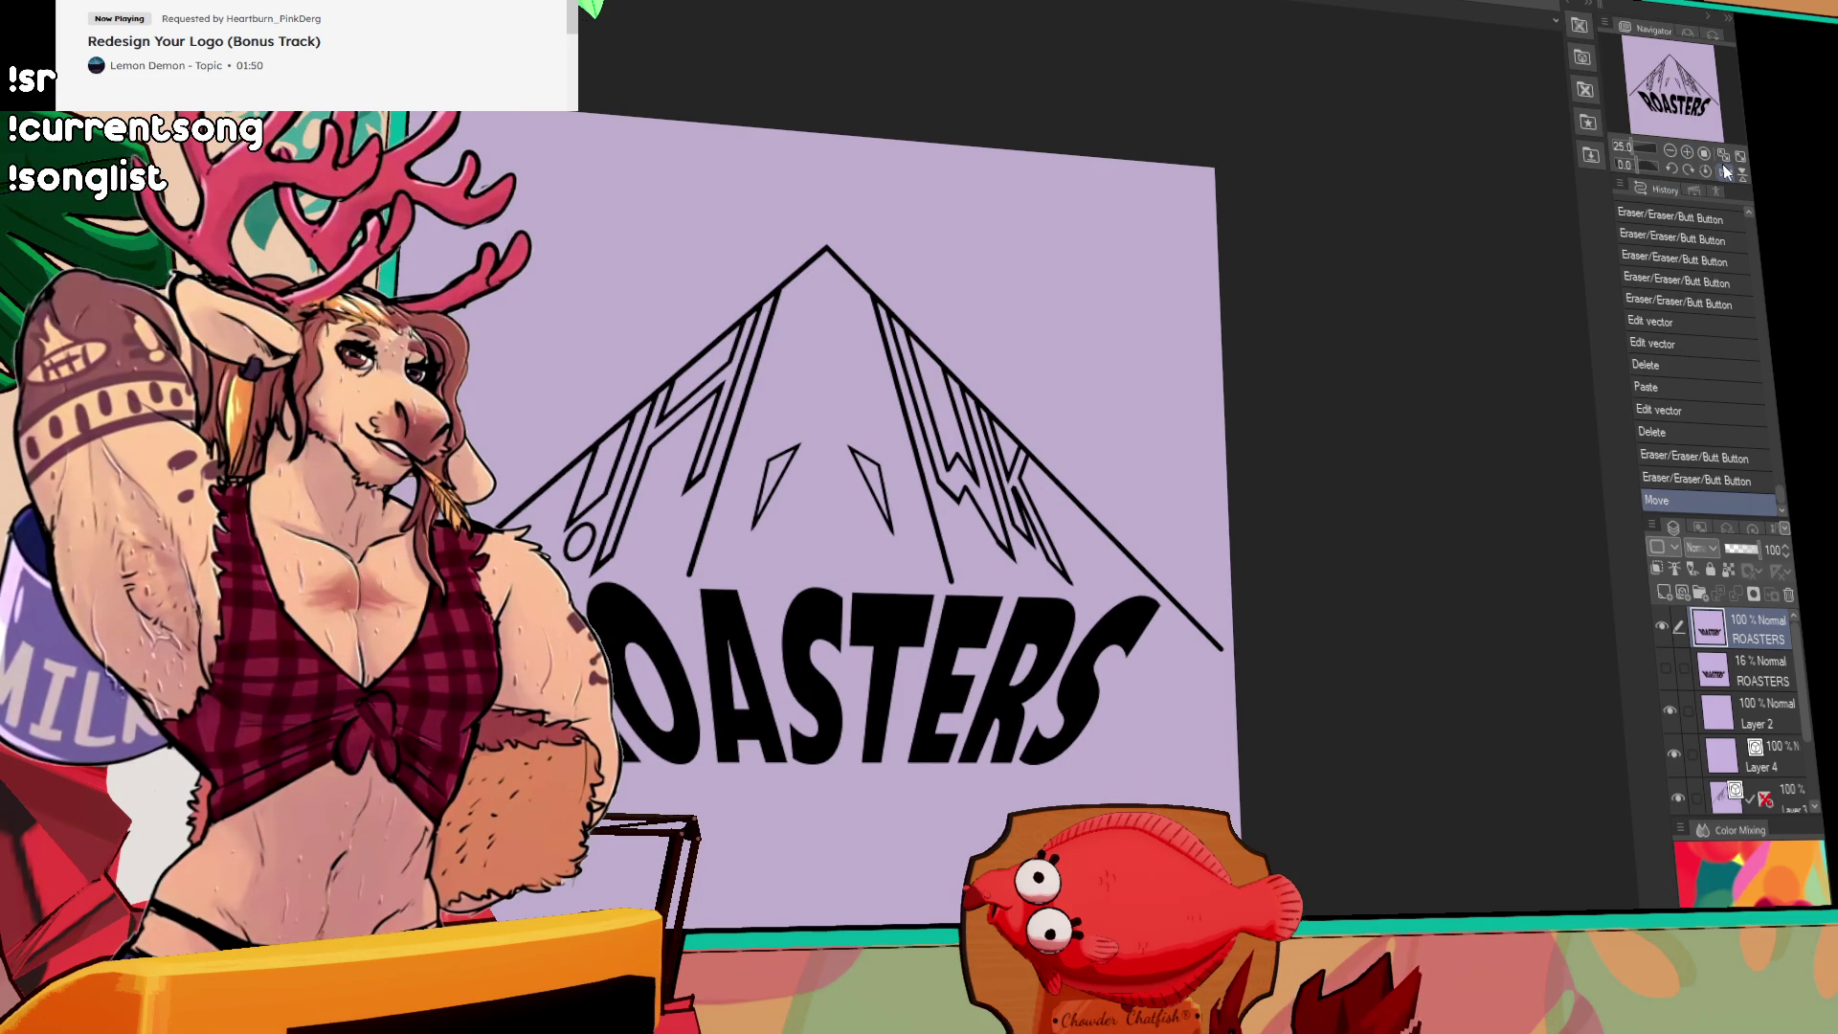
key("ctrl+z")
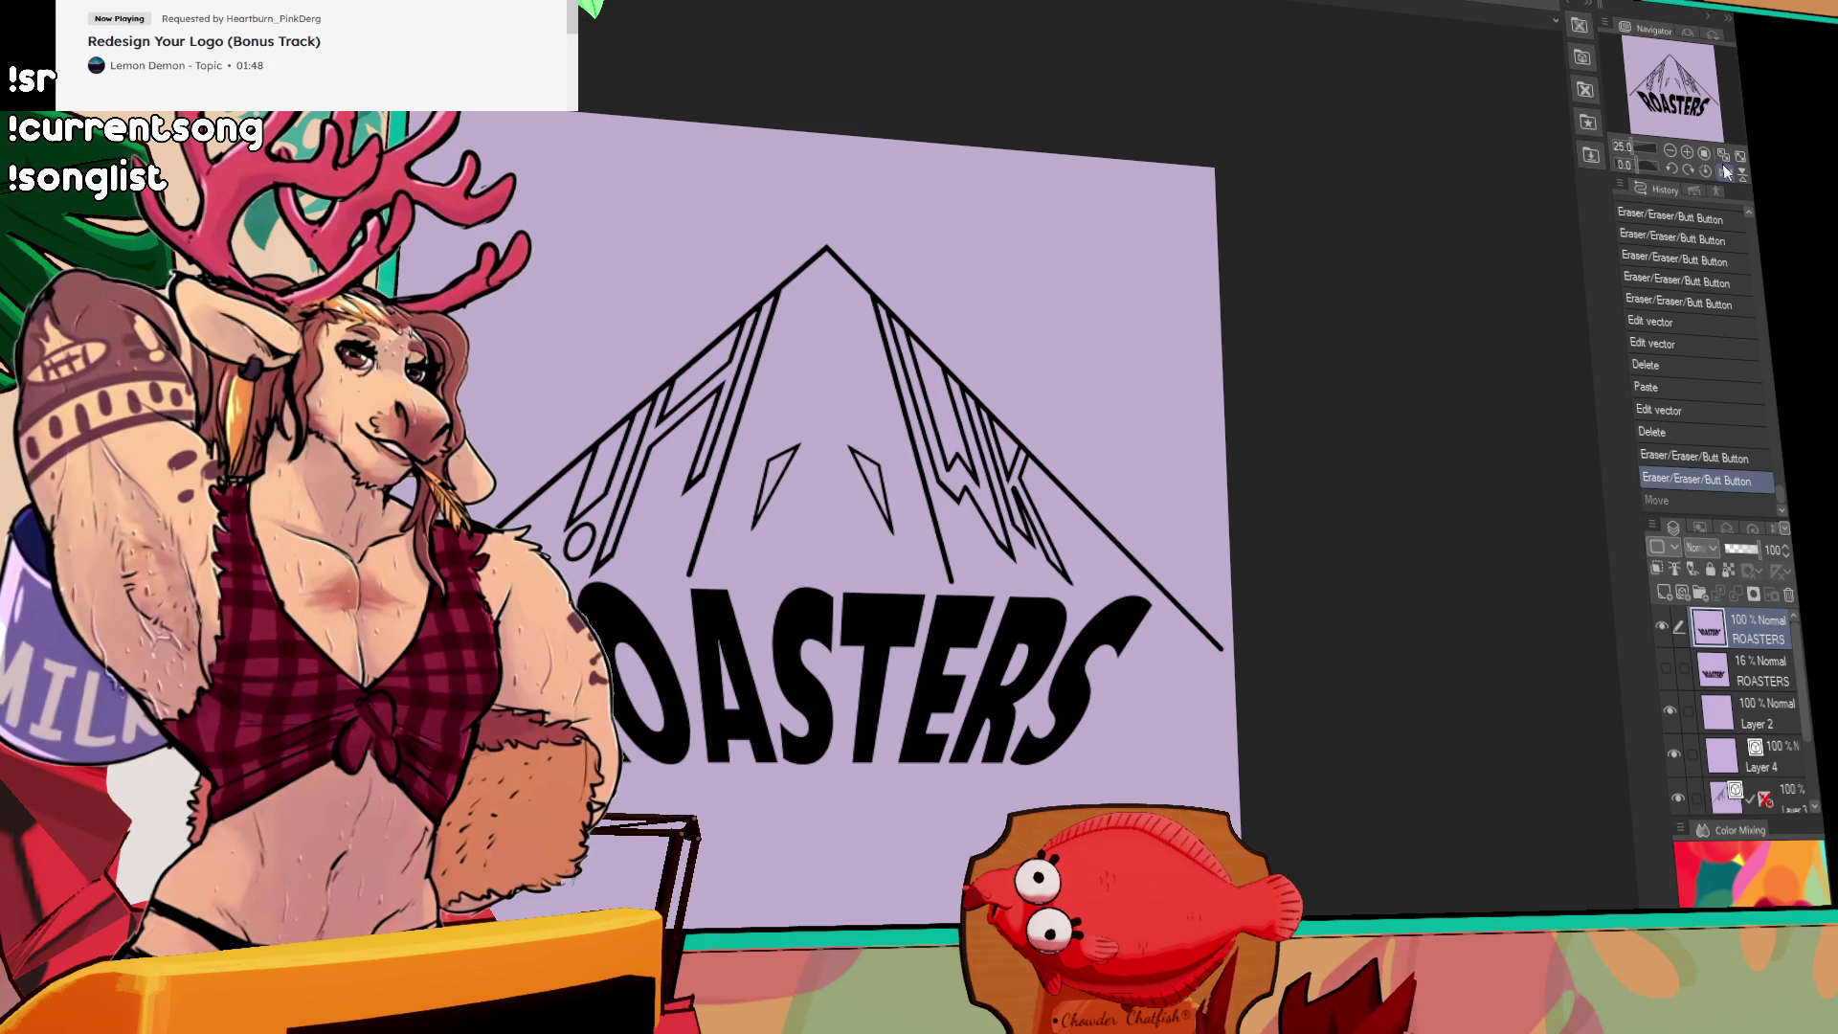
left_click_drag(1124, 328, 1147, 330)
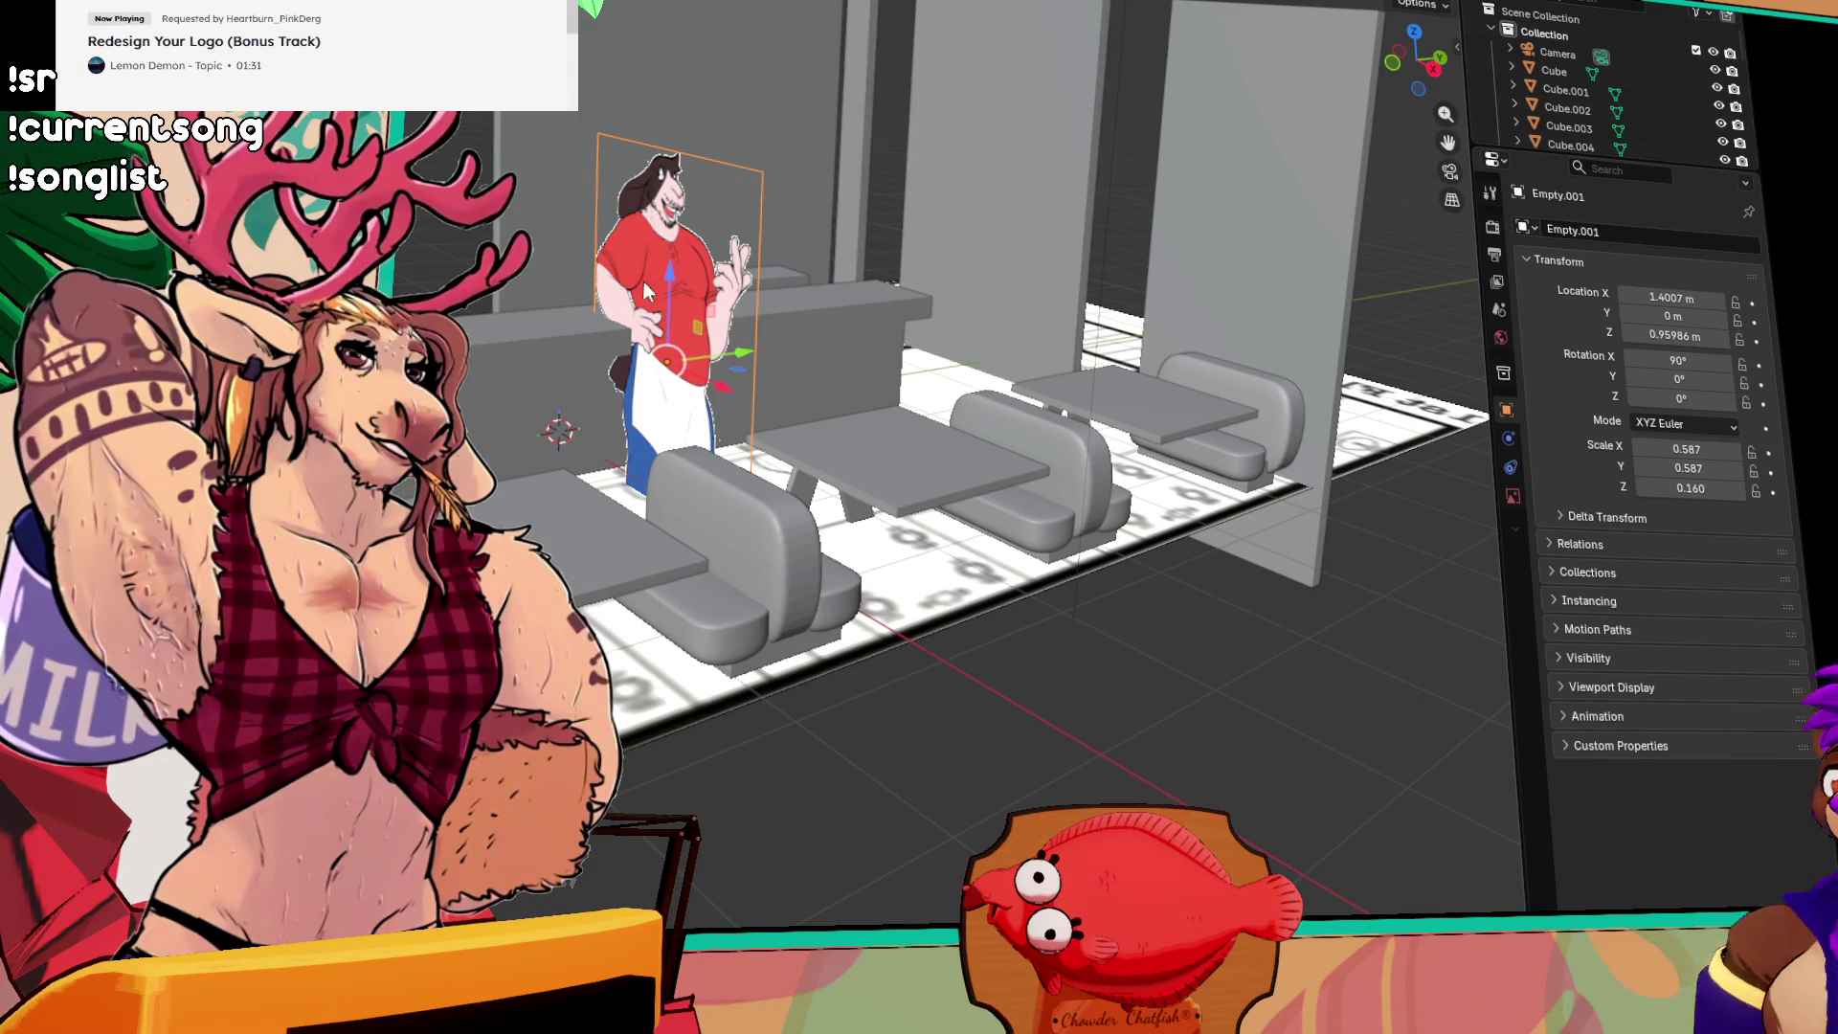
Step: Move the chef cutout vertically, then walk the view closer to the character
key("g")
key("z")
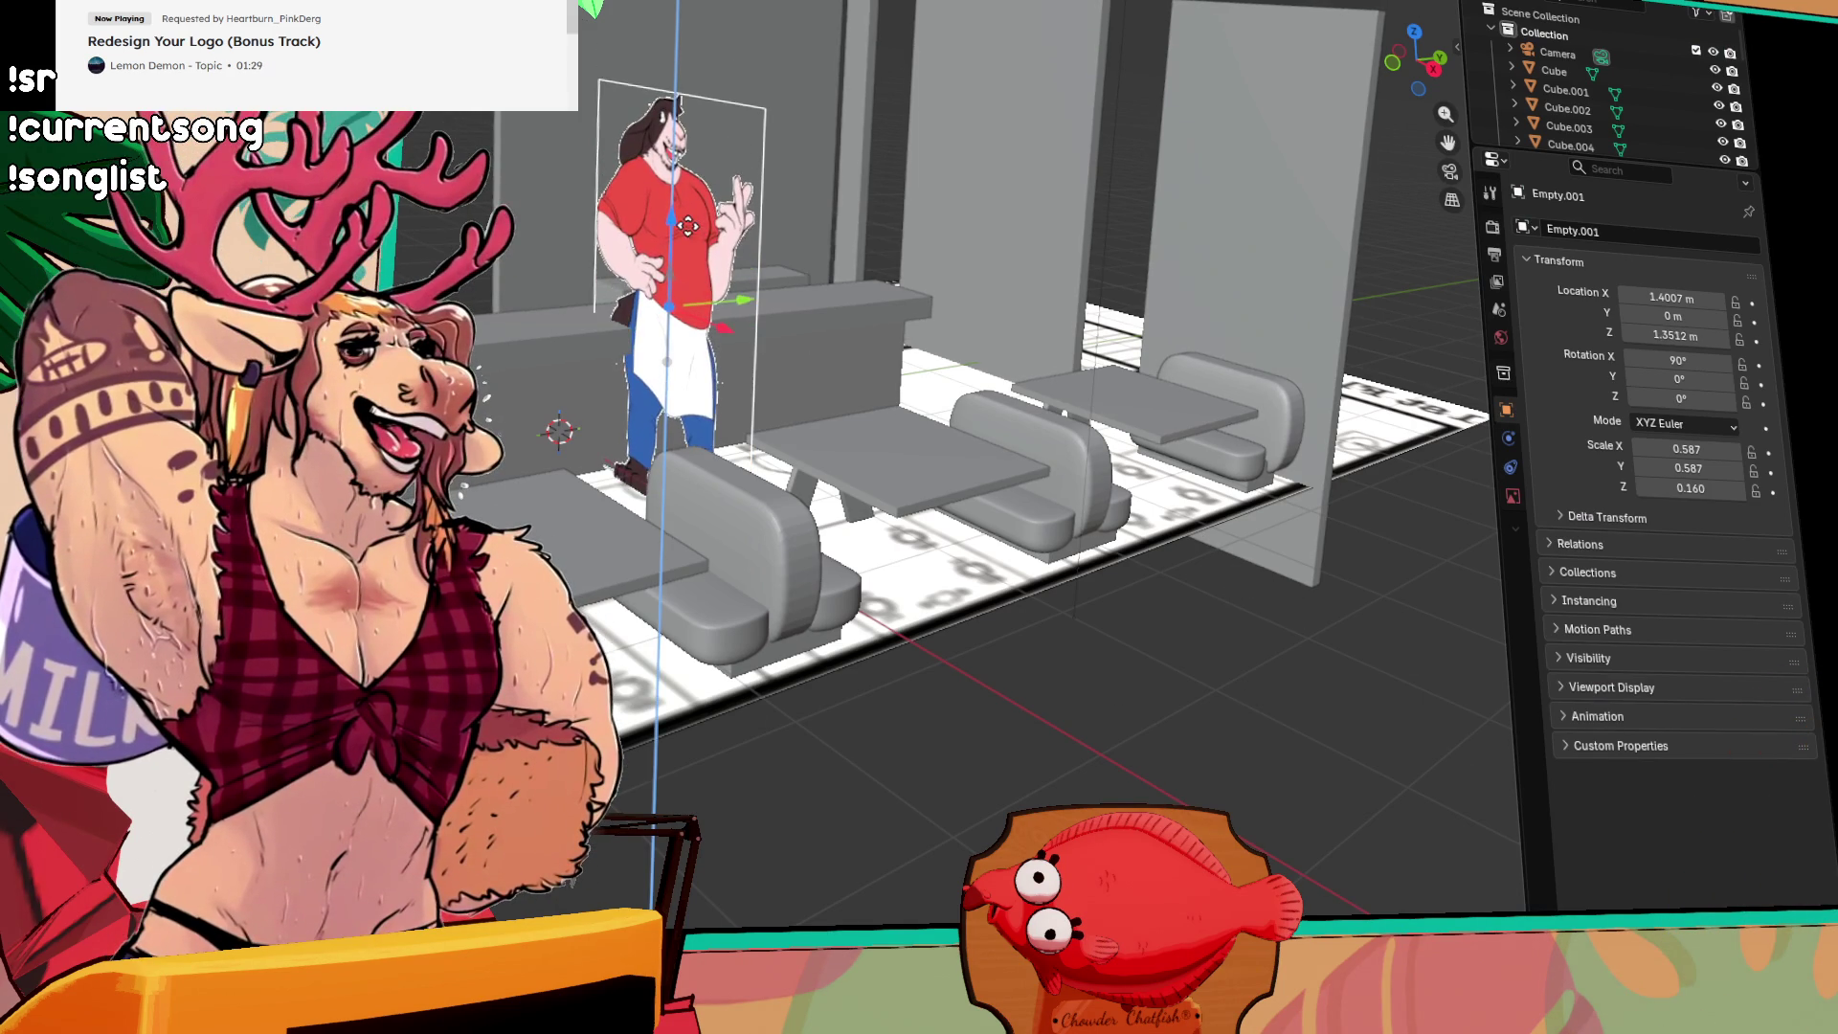
left_click(685, 240)
key("grave")
key("shift+grave")
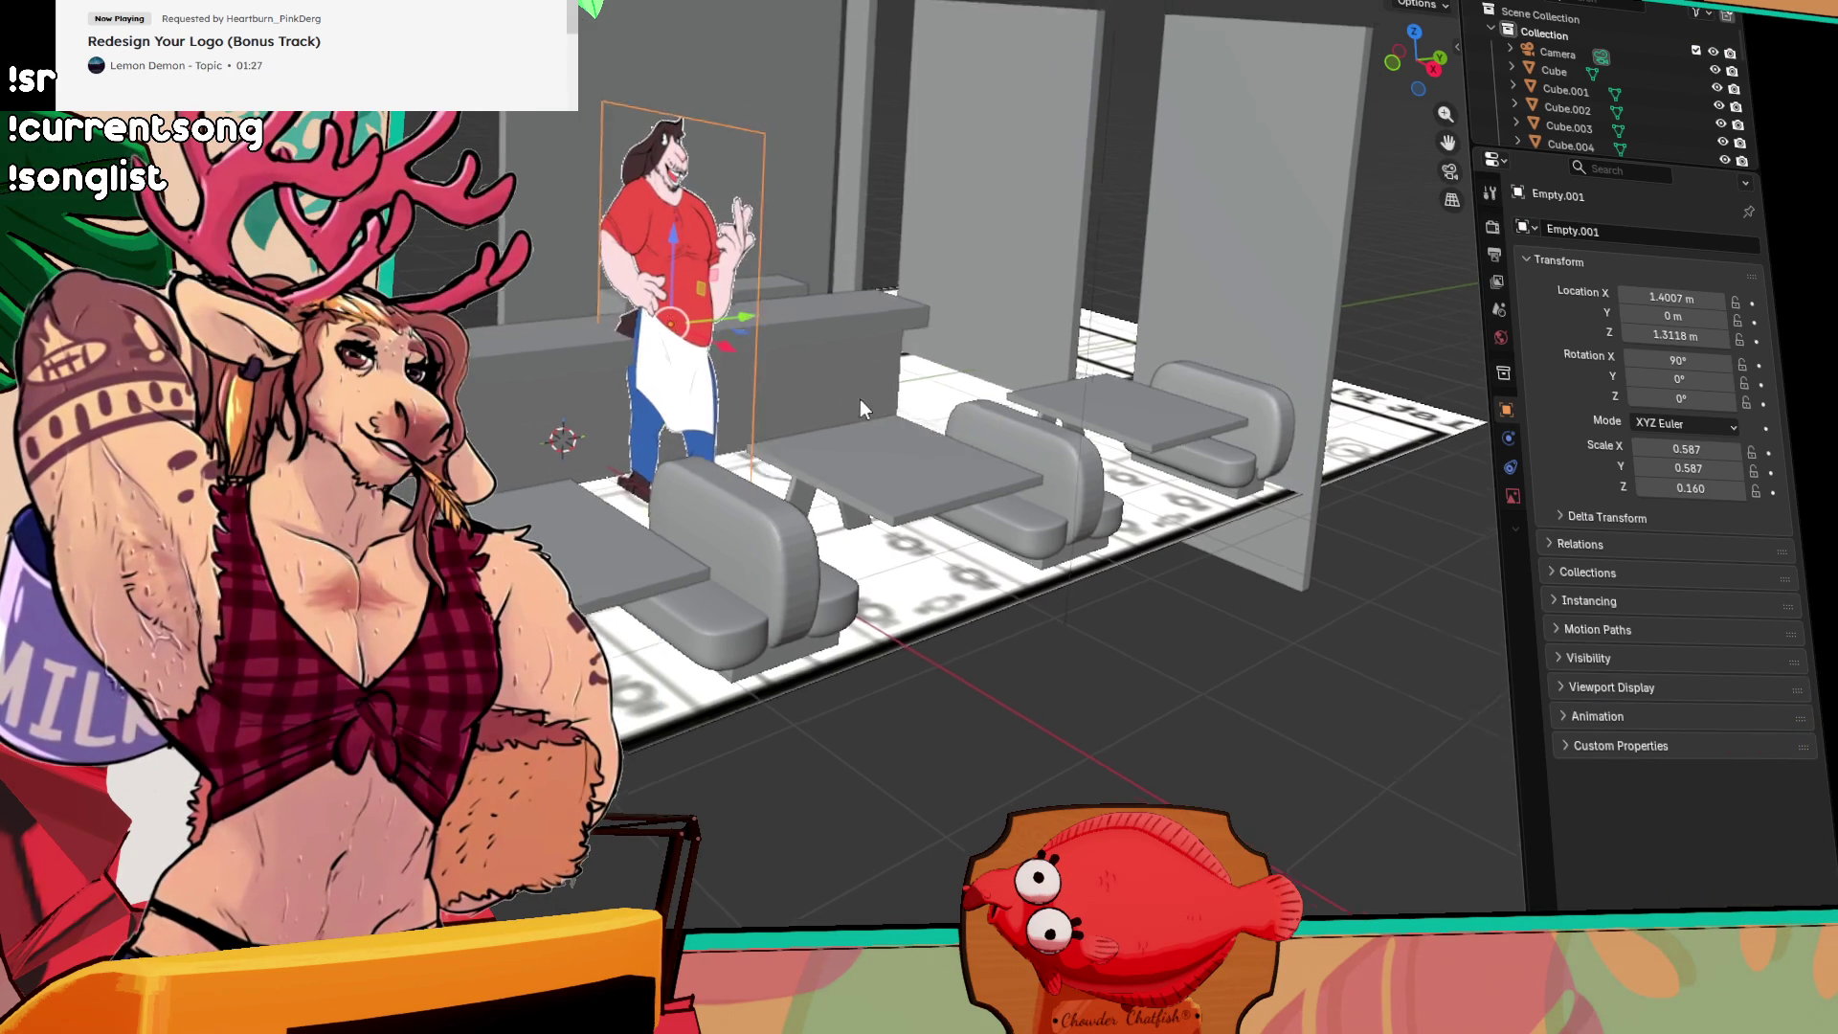
key("w")
left_click(879, 374)
Step: Shrink the chef cutout, then enlarge it slightly to a 0.445 scale
key("s")
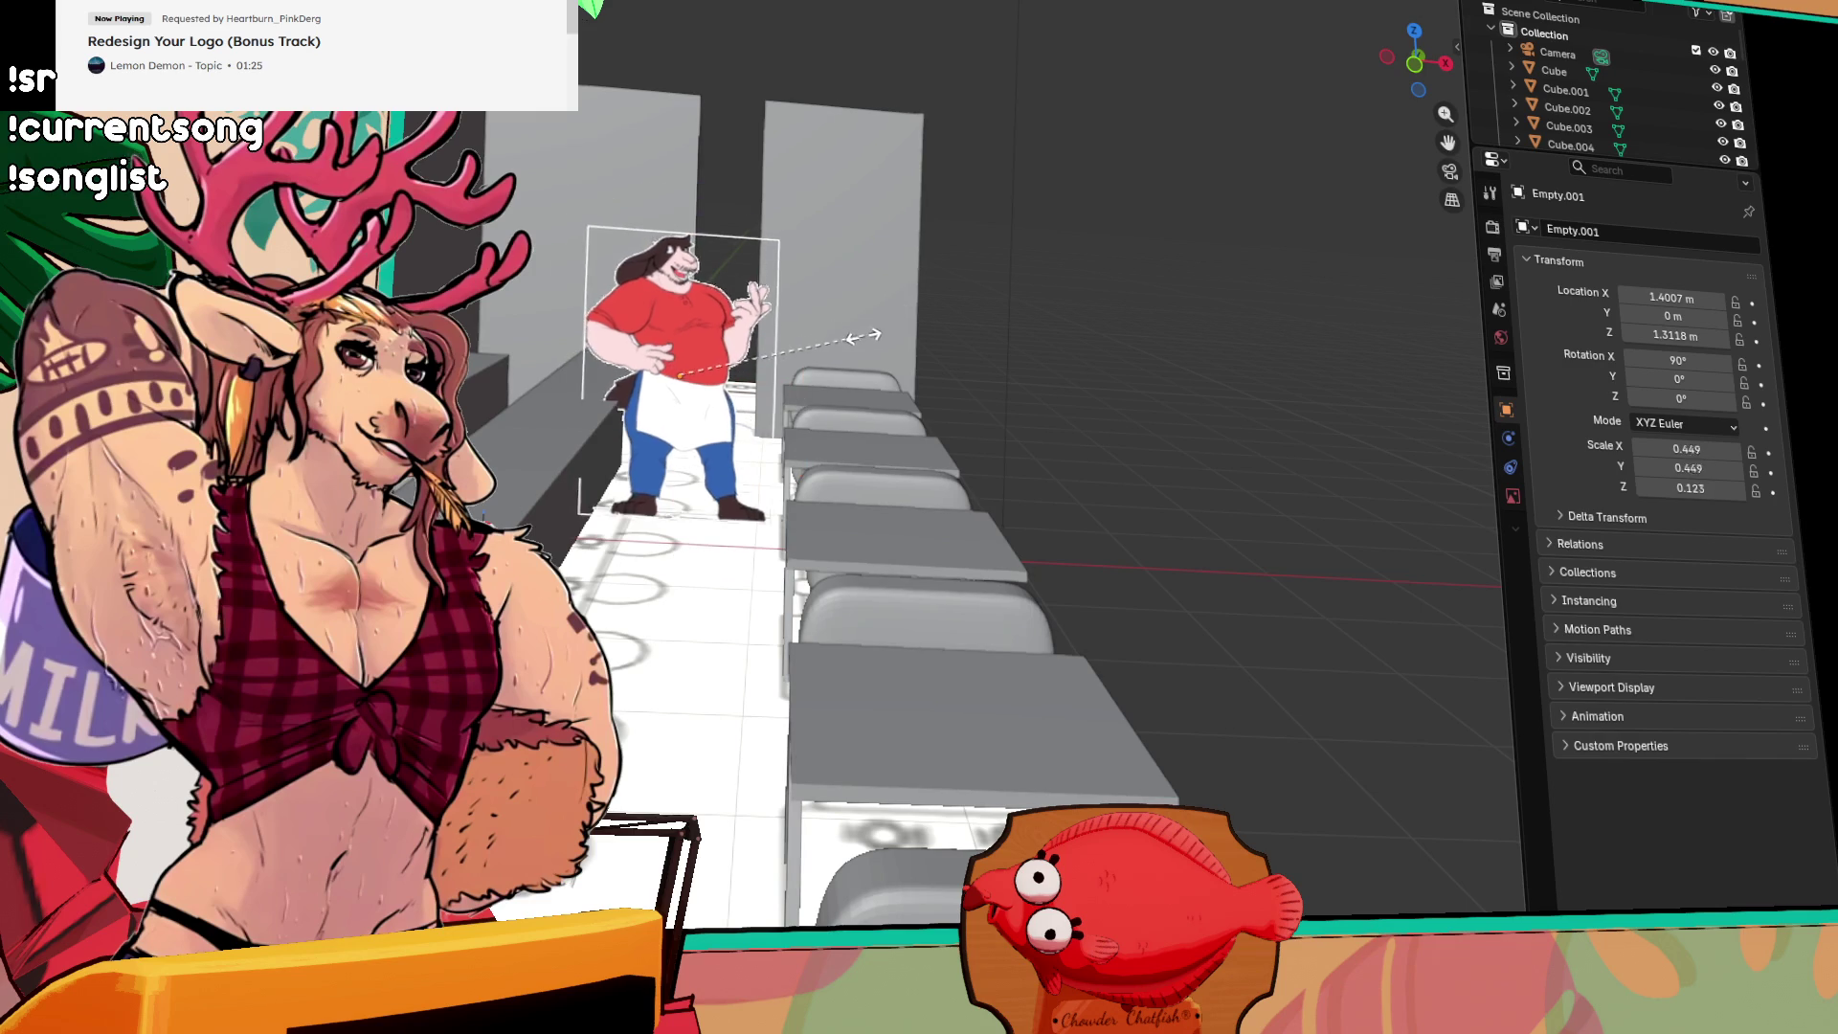
left_click_drag(667, 307, 668, 368)
scroll(659, 392, "up", 3)
key("s")
left_click(795, 368)
Step: Set the cutout's height to 0.979 m and orbit to check it beside the booths
key("g")
key("z")
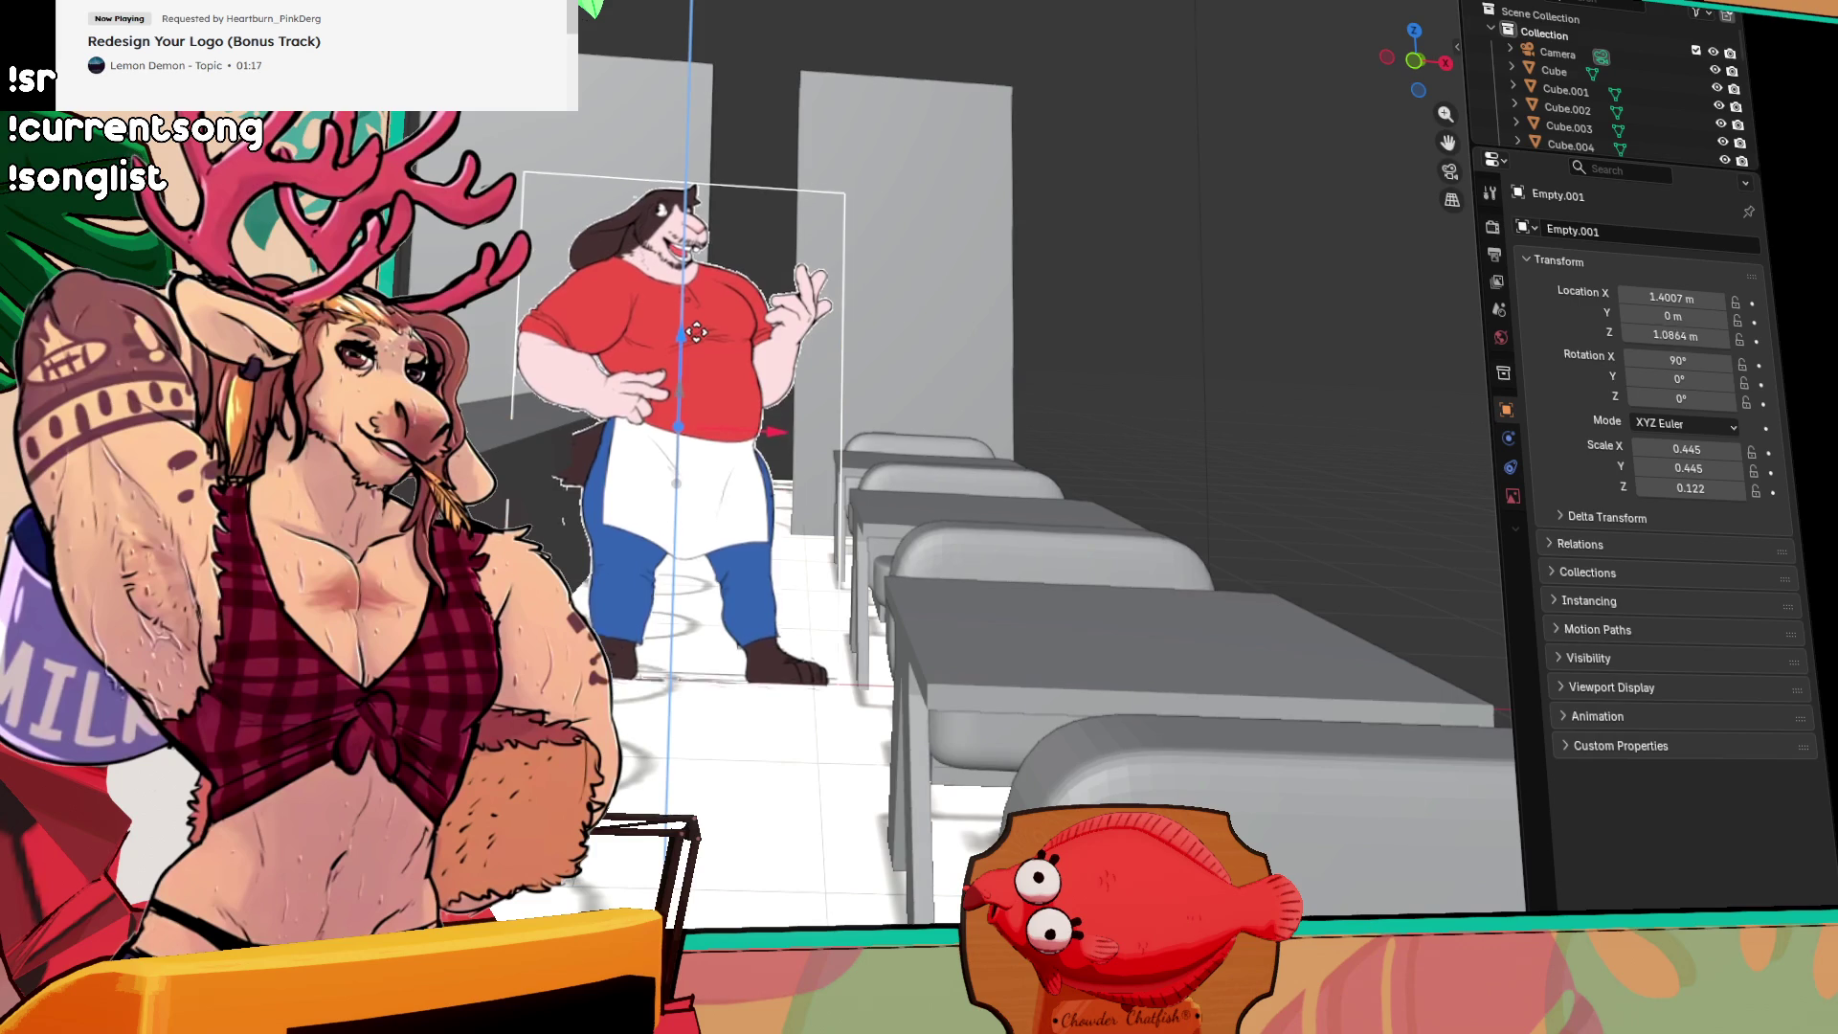
left_click(696, 354)
mouse_move(919, 479)
left_mouse_down()
mouse_move(951, 476)
mouse_move(1088, 628)
mouse_move(698, 399)
mouse_move(1271, 373)
left_mouse_up()
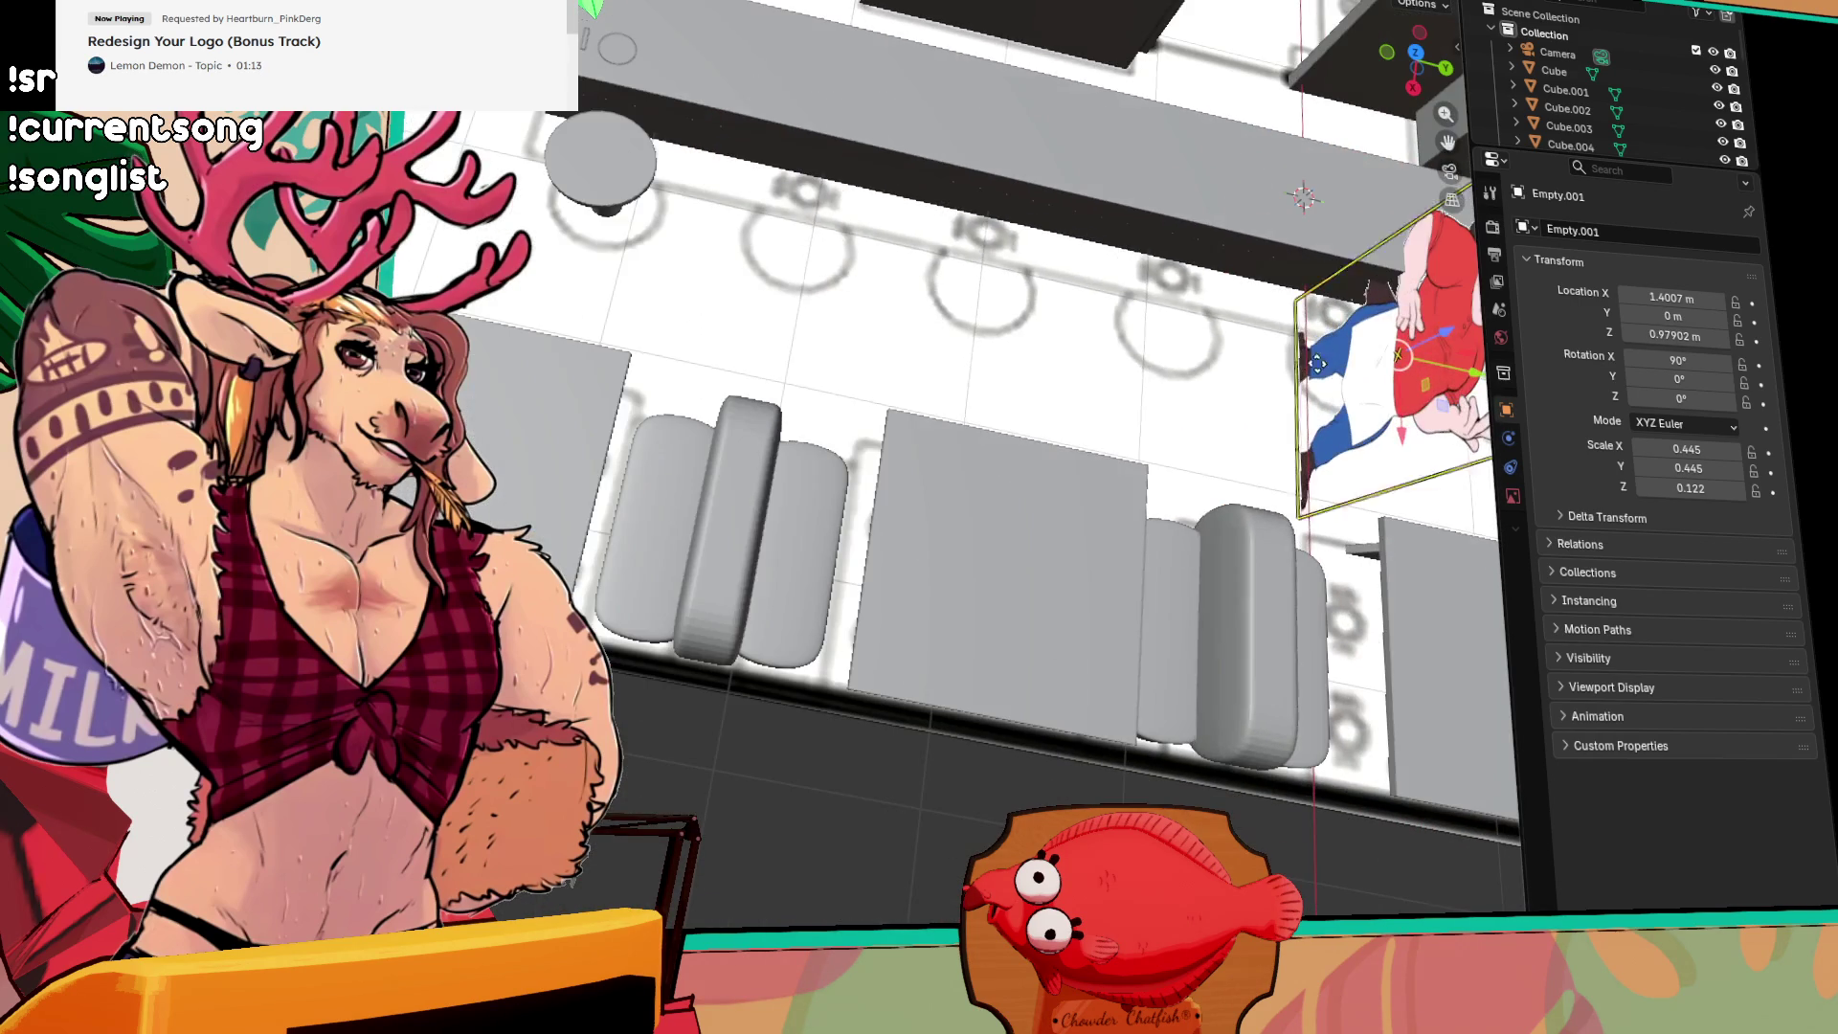
left_click_drag(967, 479, 1087, 320)
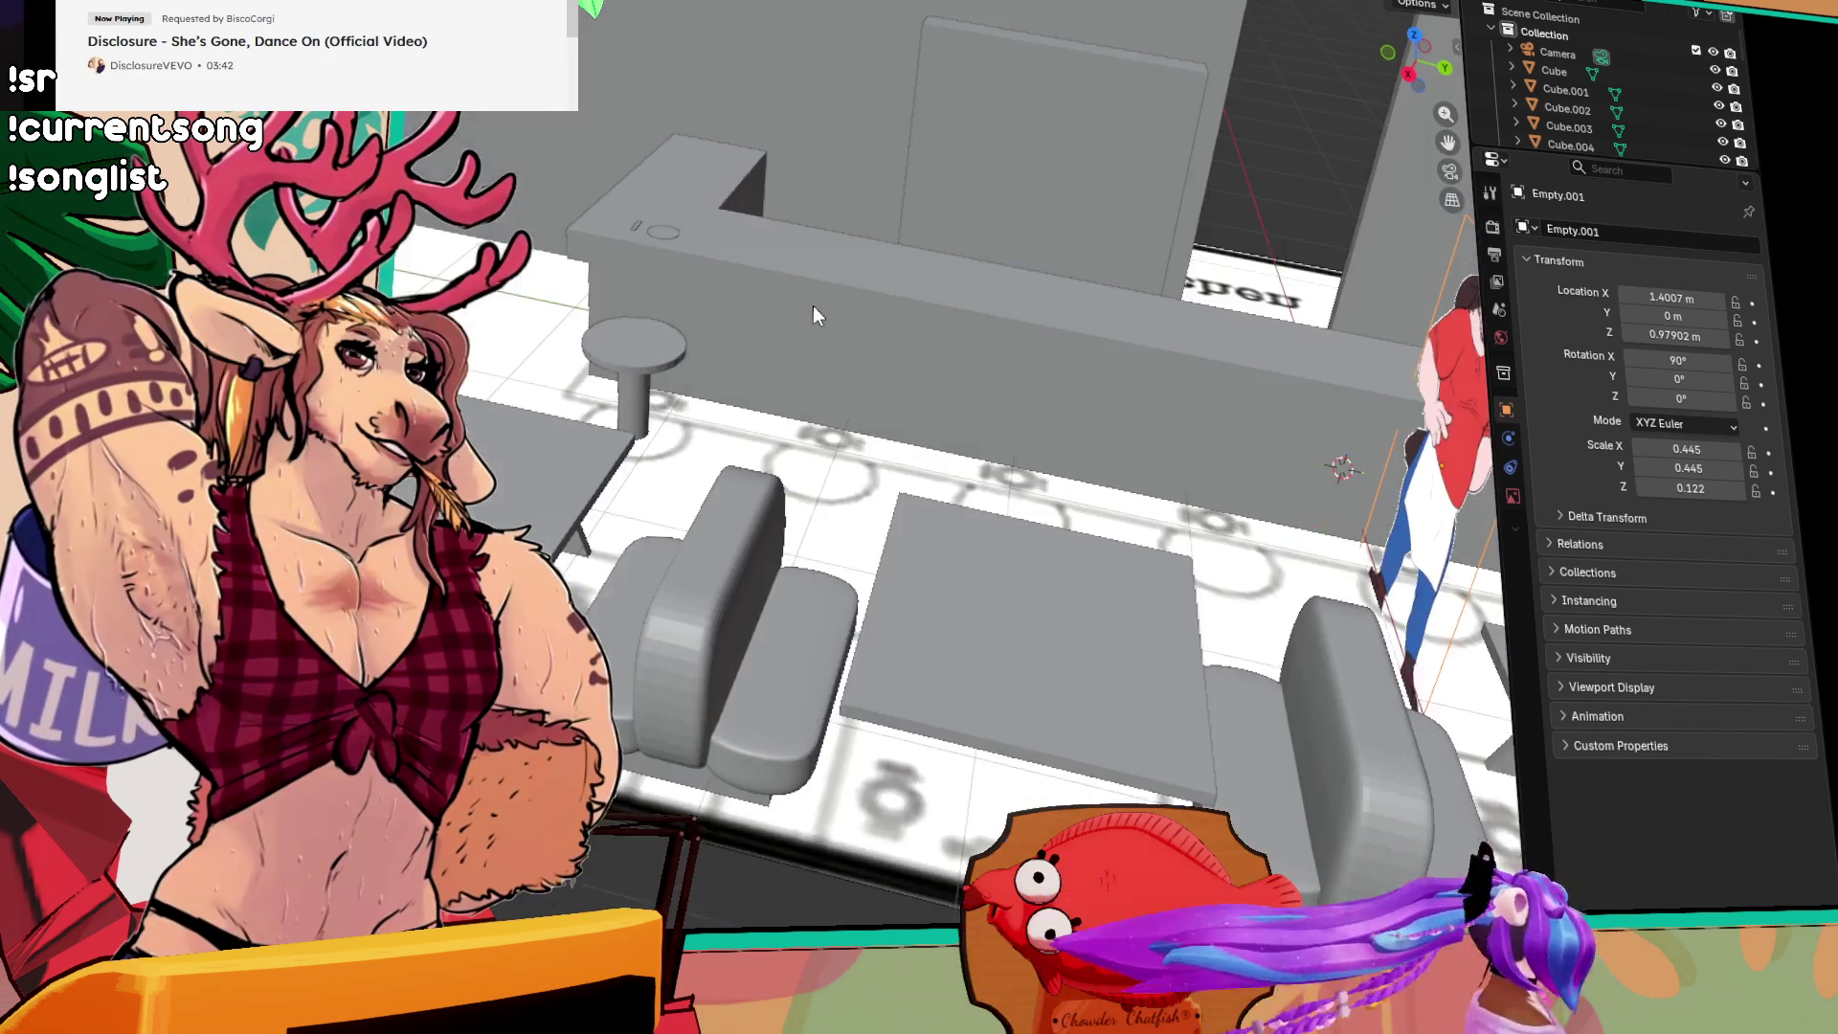
Step: Slide the chef cutout along the aisle to Y -3.64
left_click_drag(813, 306, 1080, 283)
mouse_move(905, 285)
left_mouse_down()
mouse_move(889, 408)
mouse_move(852, 473)
mouse_move(738, 489)
left_mouse_up()
key("g")
key("shift+y")
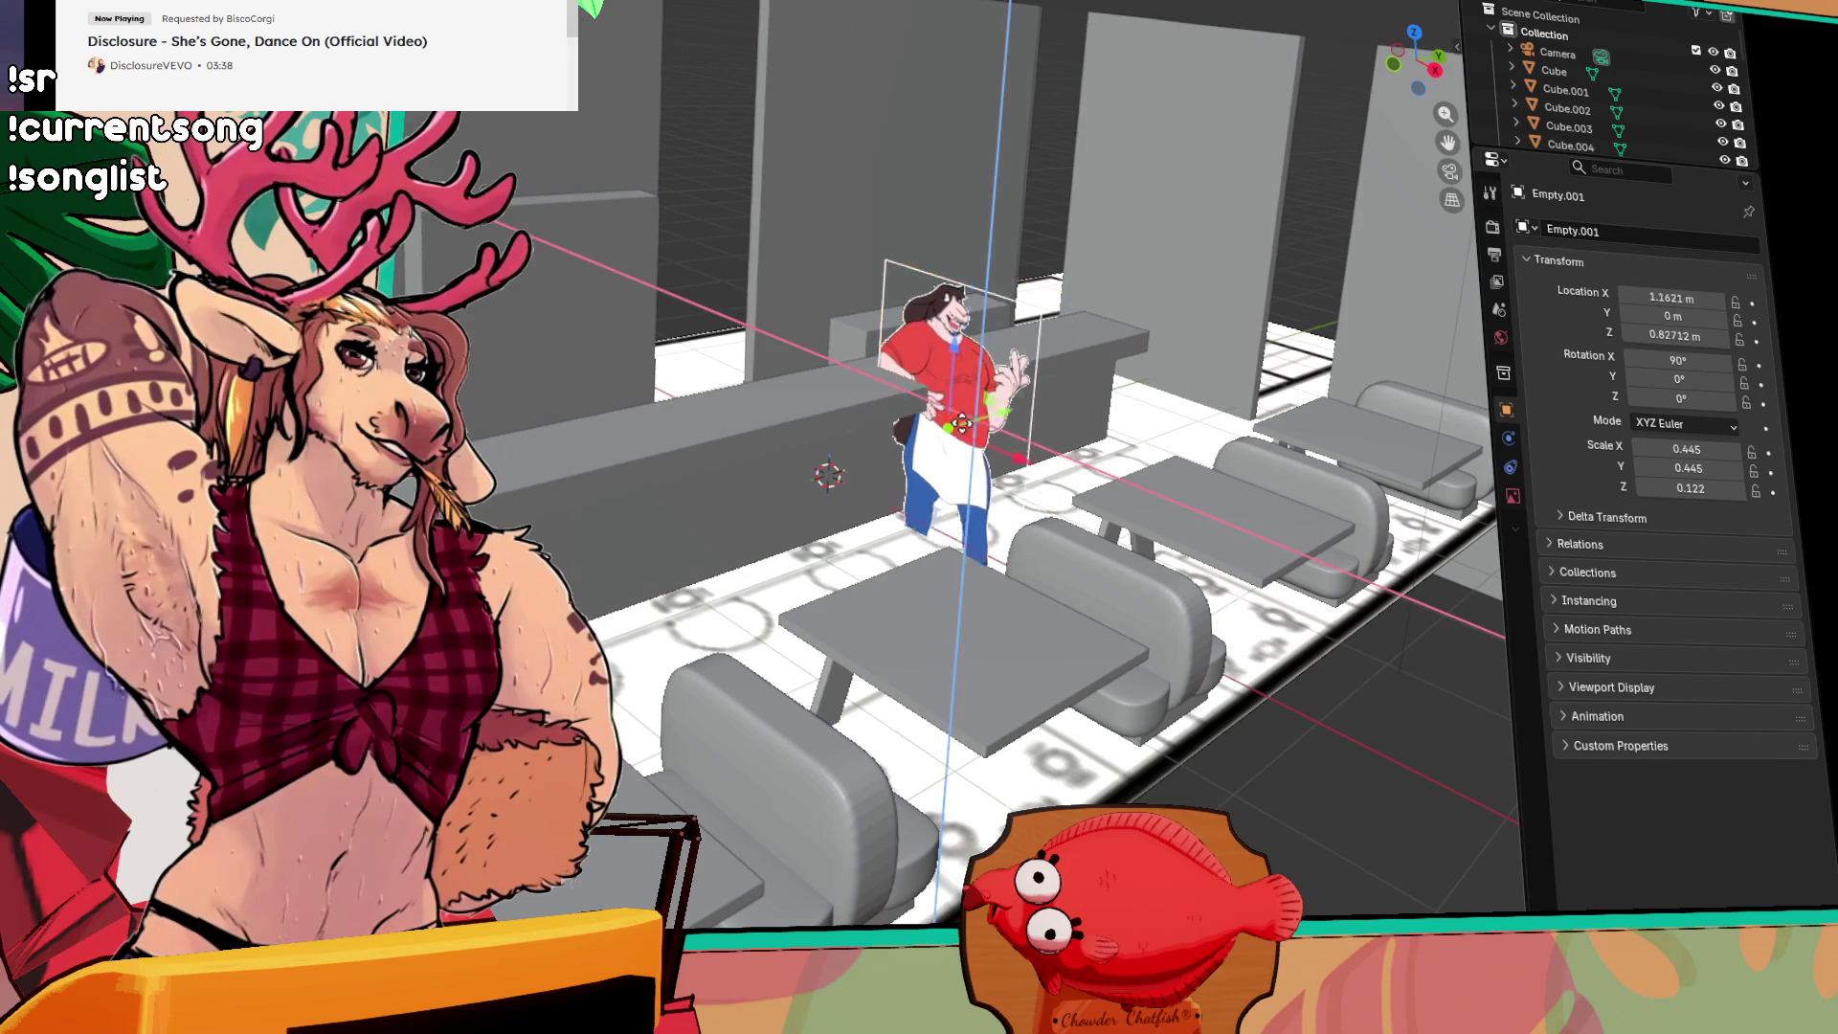
key("Escape")
mouse_move(1030, 406)
left_mouse_down()
mouse_move(575, 479)
mouse_move(559, 538)
mouse_move(682, 463)
mouse_move(641, 391)
left_mouse_up()
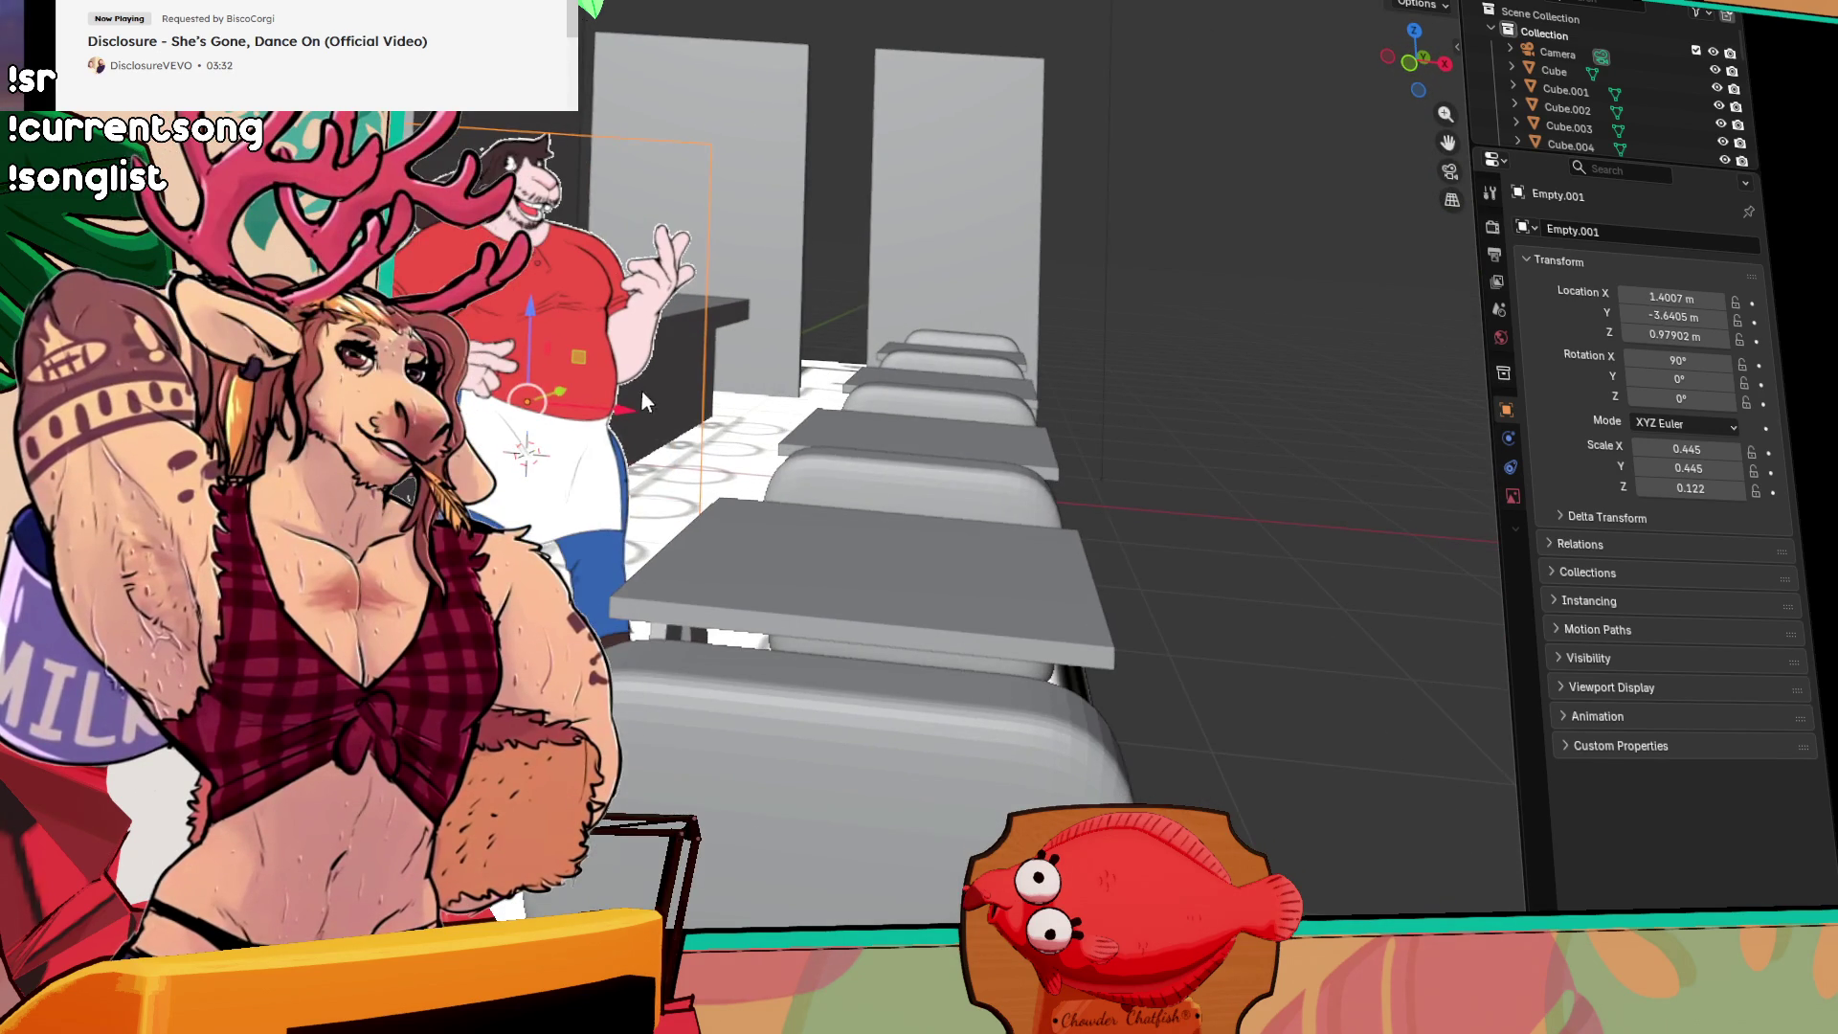
Step: Shrink the cutout to 0.377 scale and move it along Y to -4.31
key("s")
left_click(574, 373)
scroll(554, 323, "up", 2)
left_click_drag(553, 323, 579, 392)
key("g")
key("y")
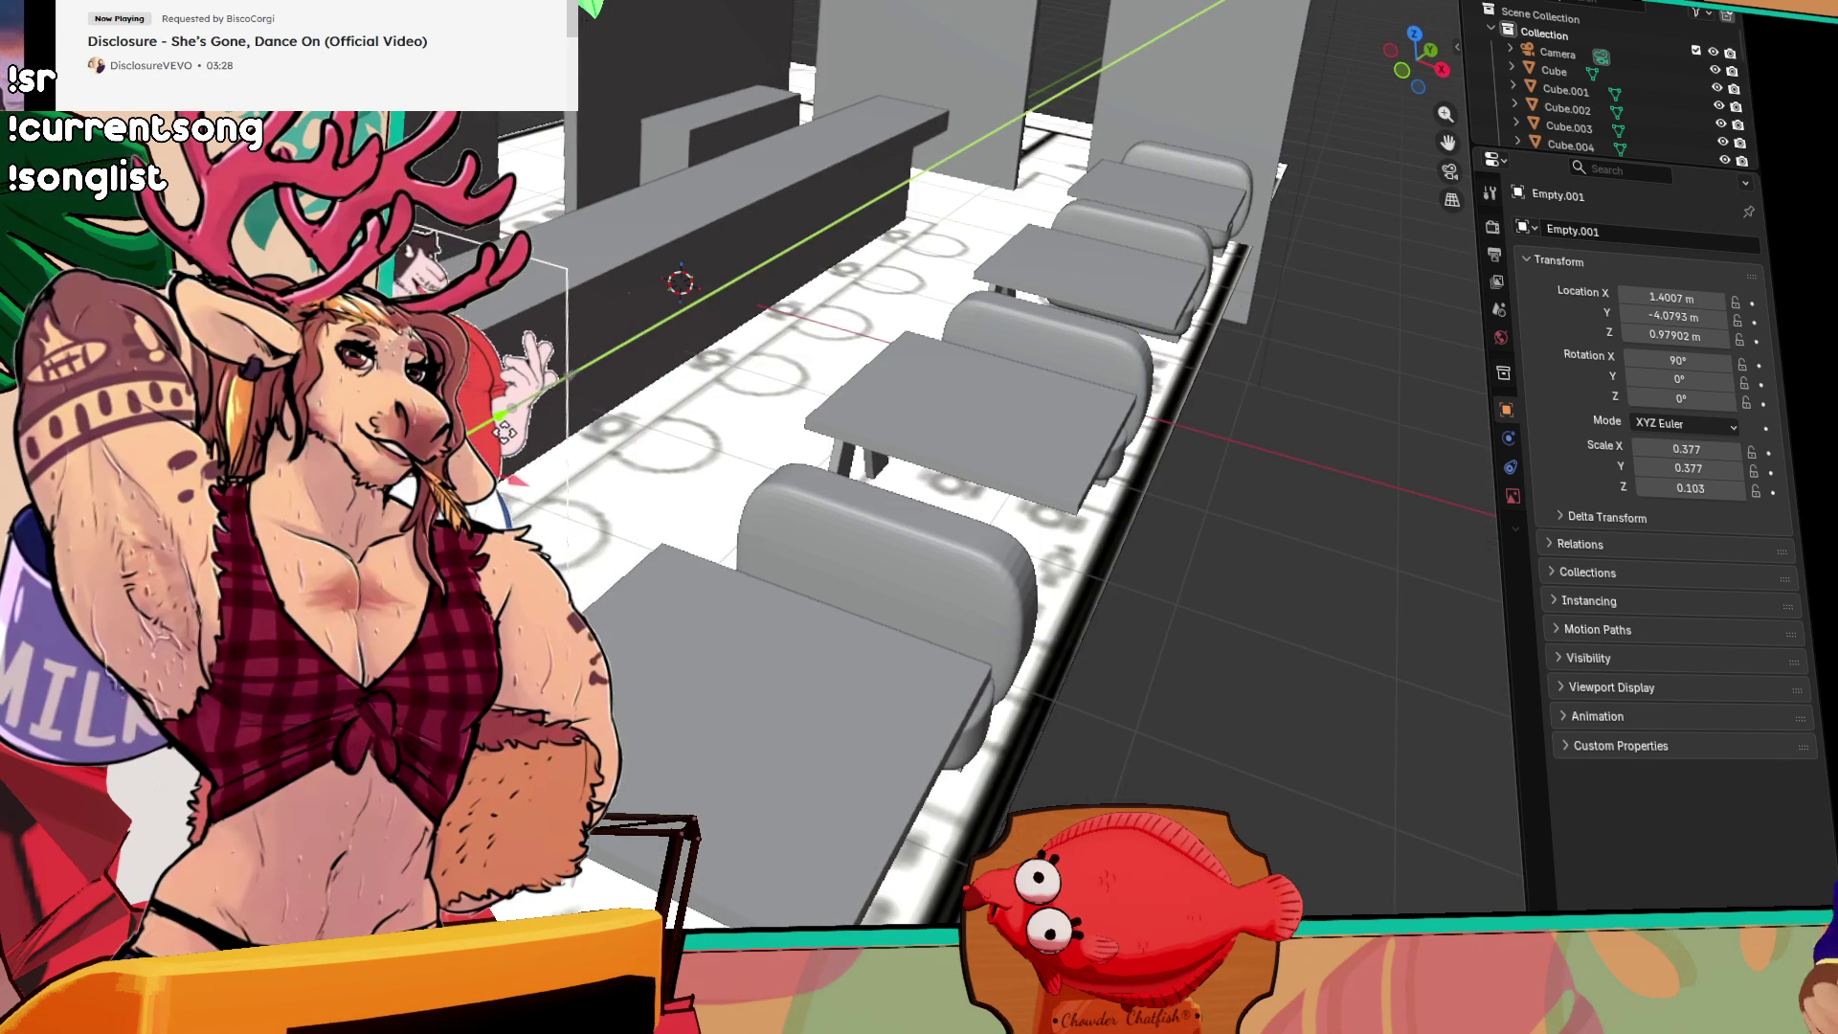
left_click(505, 431)
scroll(549, 428, "up", 4)
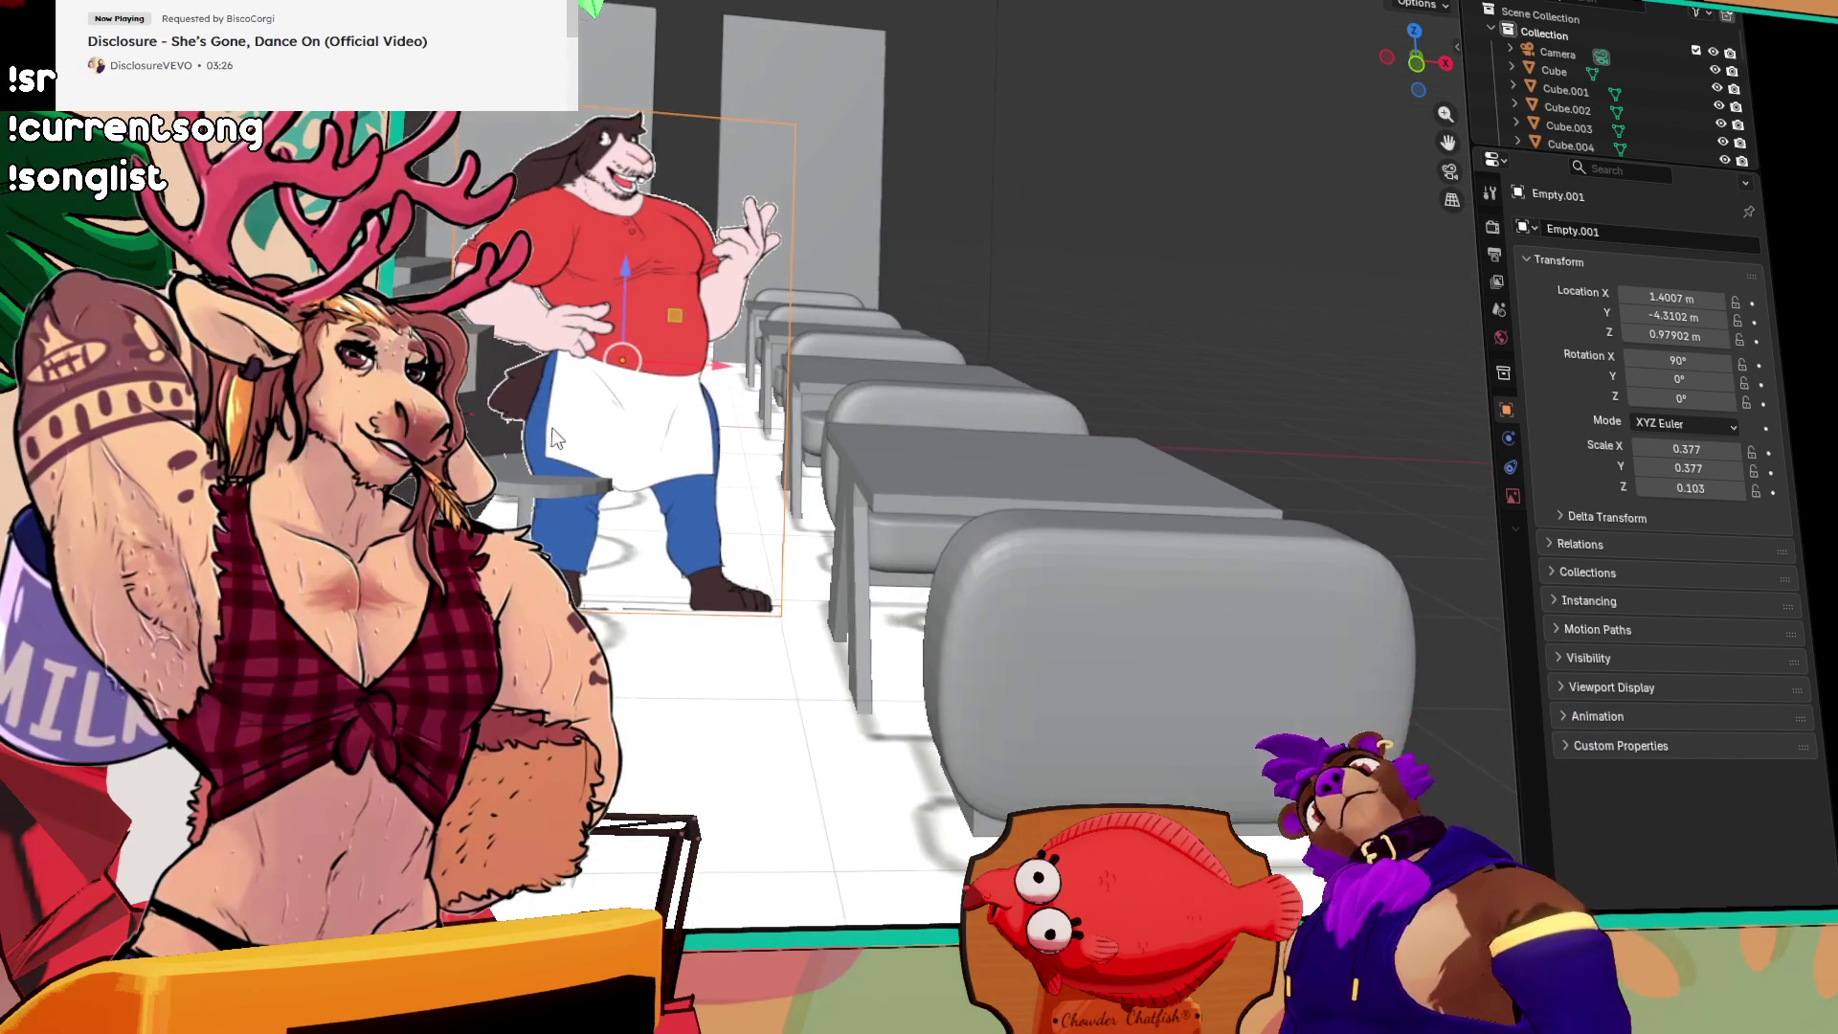
Step: Rescale the cutout to 0.425, then down to 0.376
key("s")
left_click(679, 320)
scroll(692, 307, "up", 1)
mouse_move(692, 307)
left_mouse_down()
mouse_move(535, 323)
mouse_move(587, 439)
mouse_move(697, 341)
mouse_move(628, 368)
left_mouse_up()
key("s")
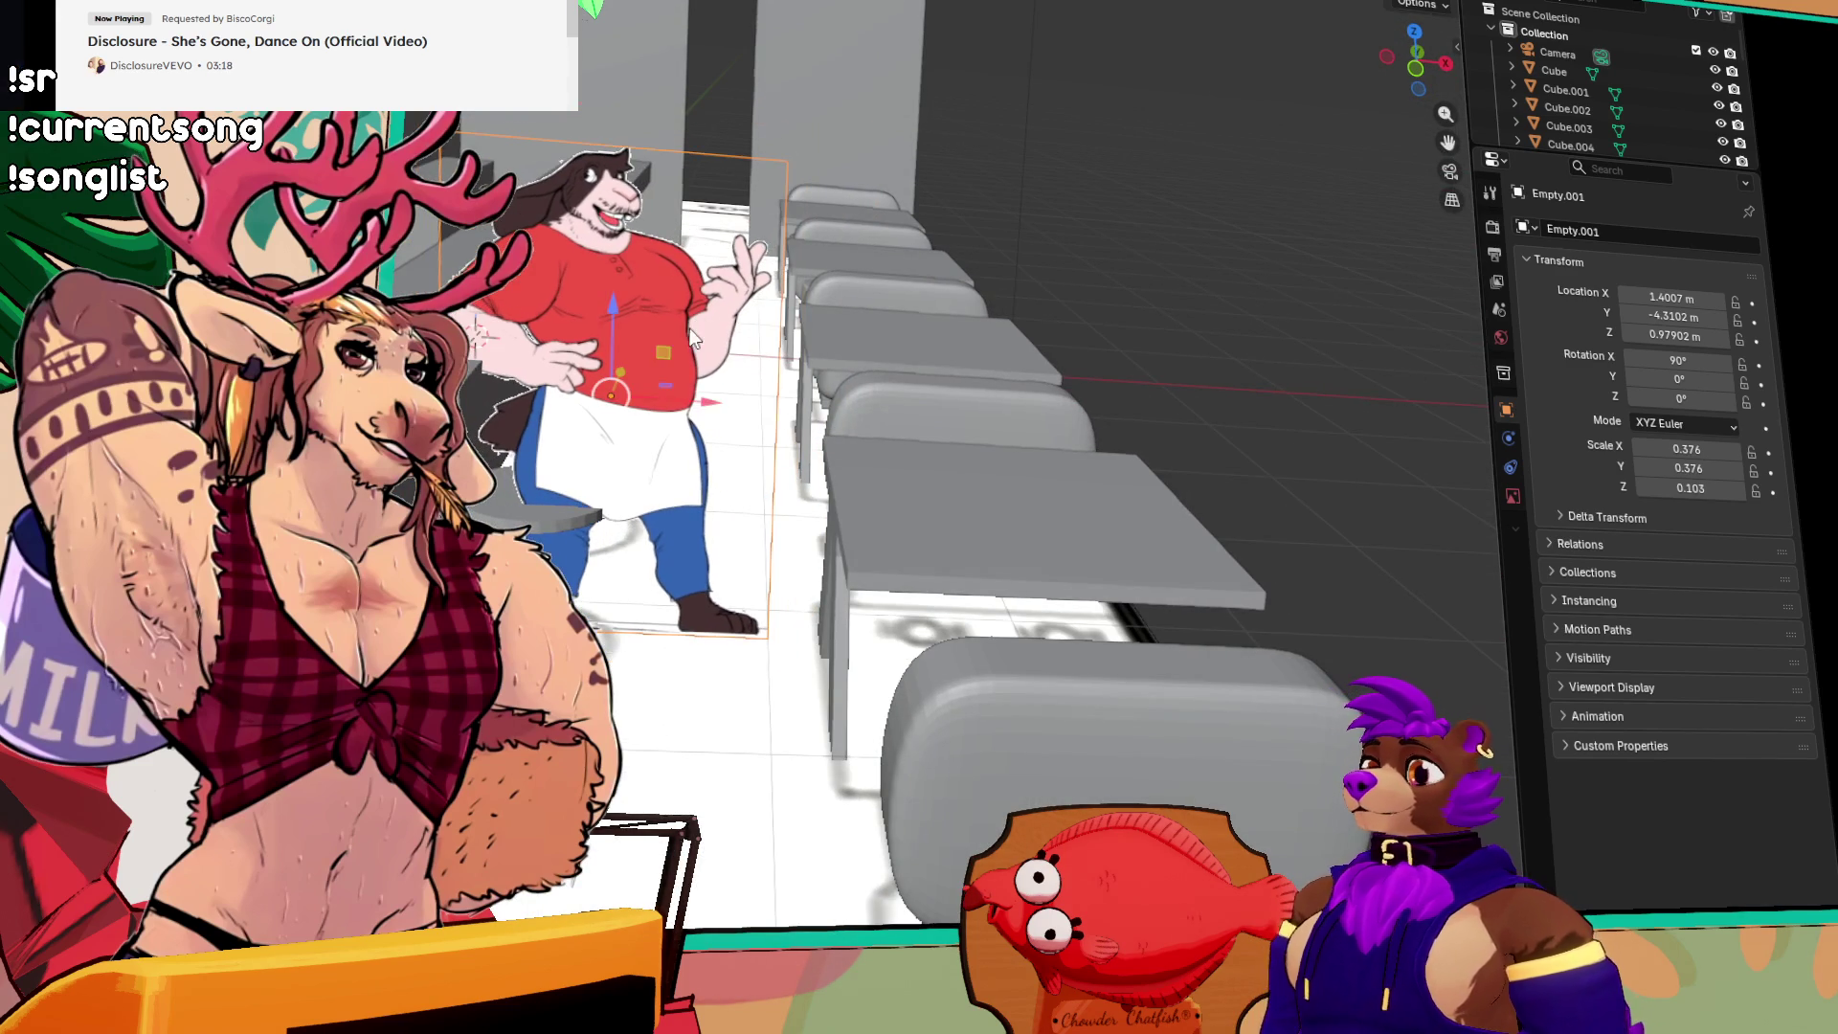
left_click(707, 402)
Step: Move the cutout to X 2.787 and Y -3.69 within the booth
key("g")
key("x")
left_click(1071, 465)
mouse_move(1071, 465)
left_mouse_down()
mouse_move(1028, 502)
mouse_move(906, 481)
mouse_move(859, 528)
left_mouse_up()
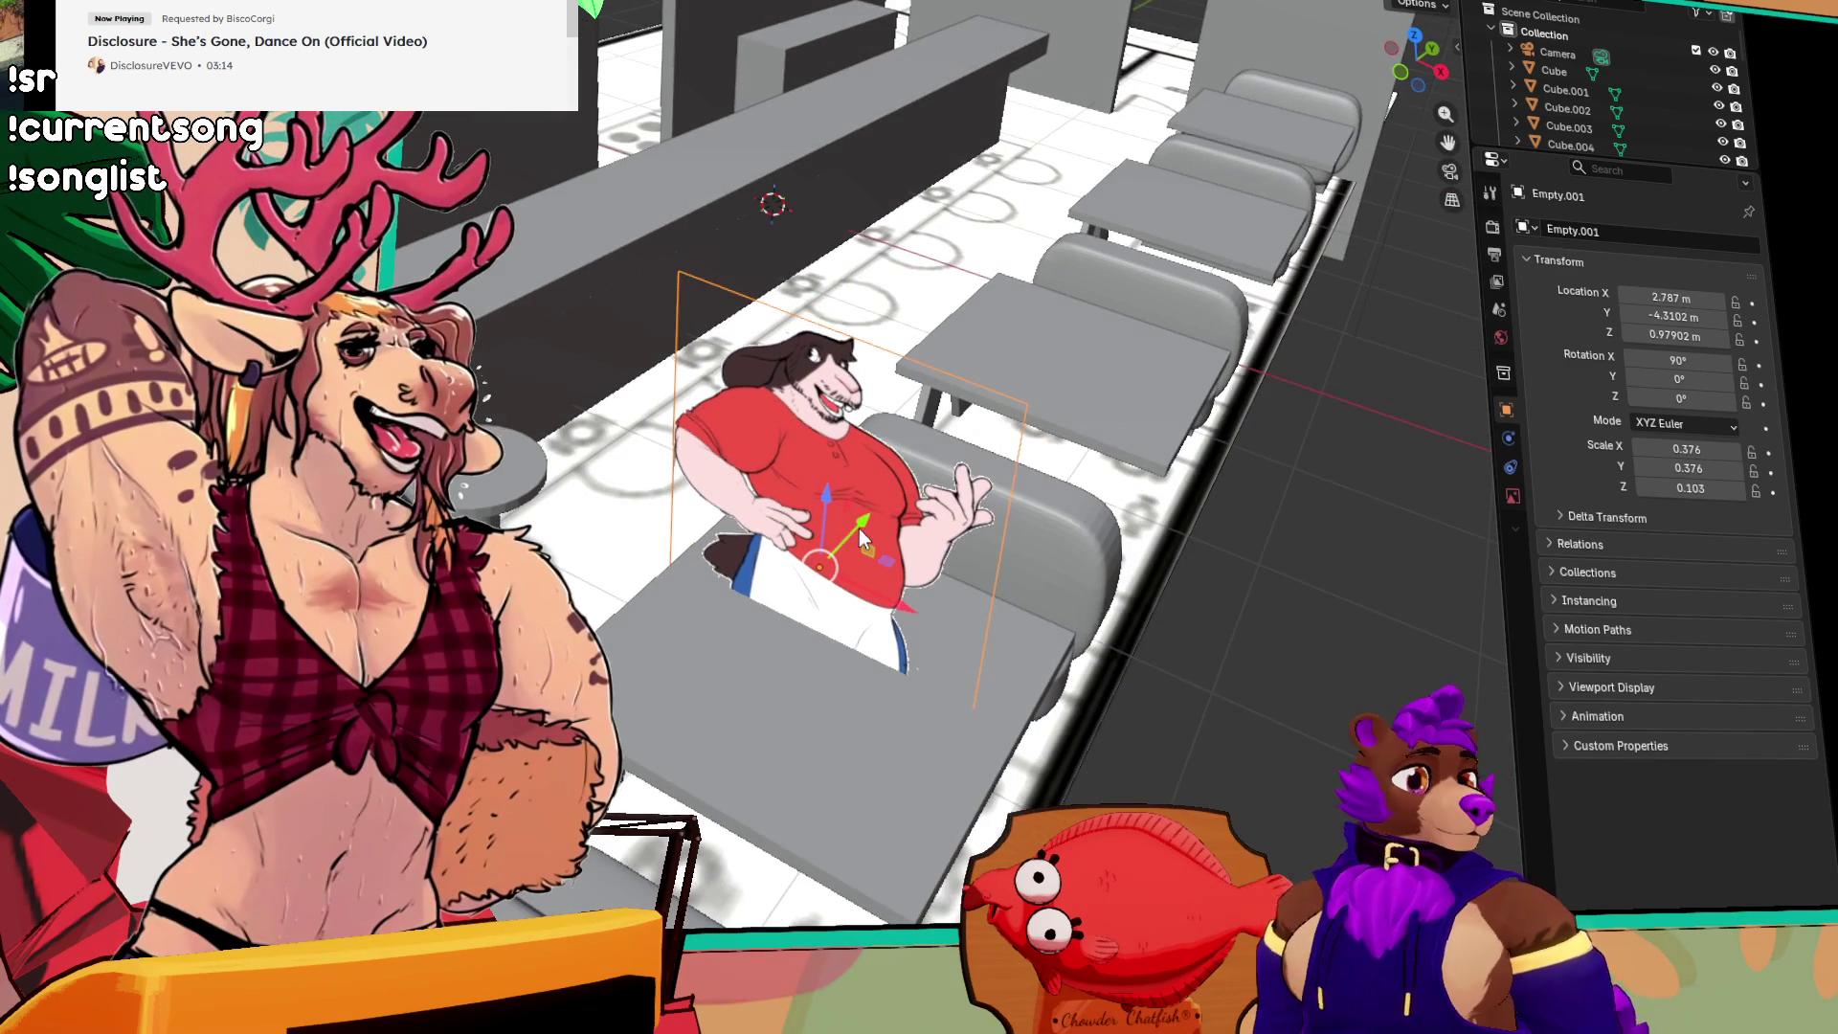
key("g")
key("y")
left_click(941, 457)
mouse_move(940, 457)
left_mouse_down()
mouse_move(653, 578)
mouse_move(976, 411)
mouse_move(991, 444)
mouse_move(930, 433)
mouse_move(1015, 444)
mouse_move(926, 432)
left_mouse_up()
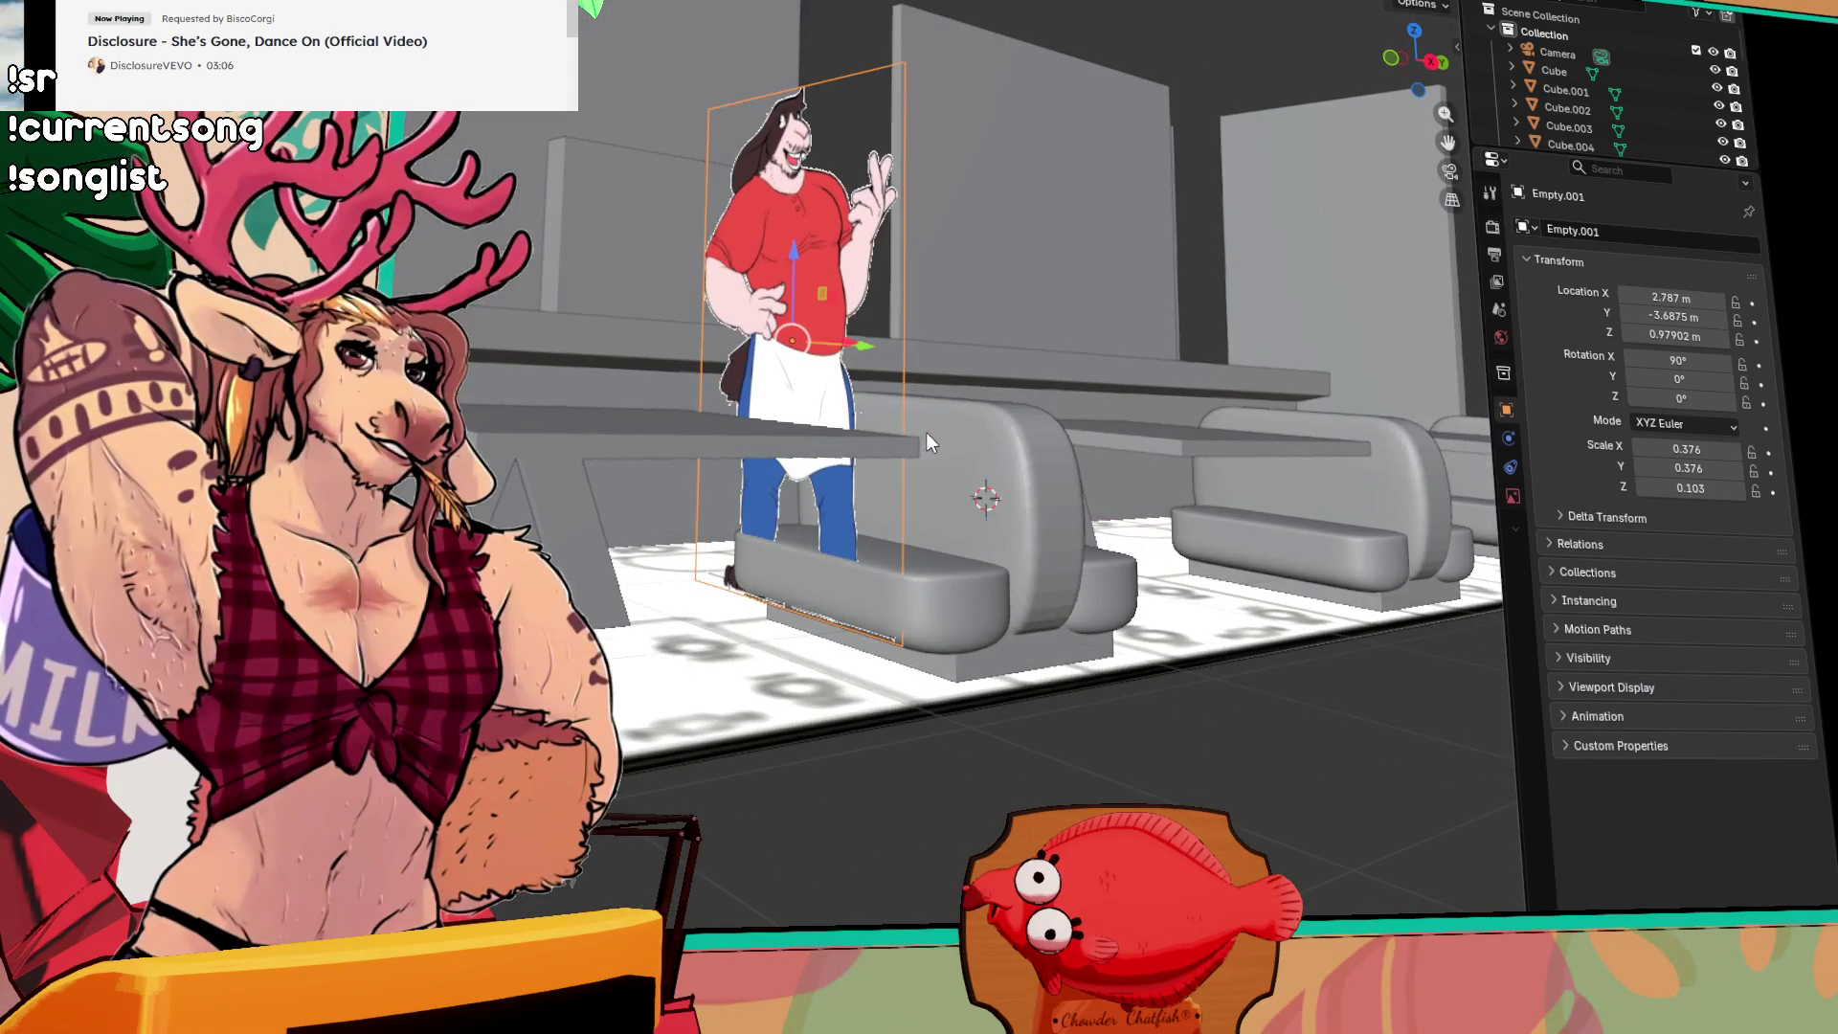
Step: Lower the cutout to a height of 0.81 m and view the booths from above
key("g")
key("z")
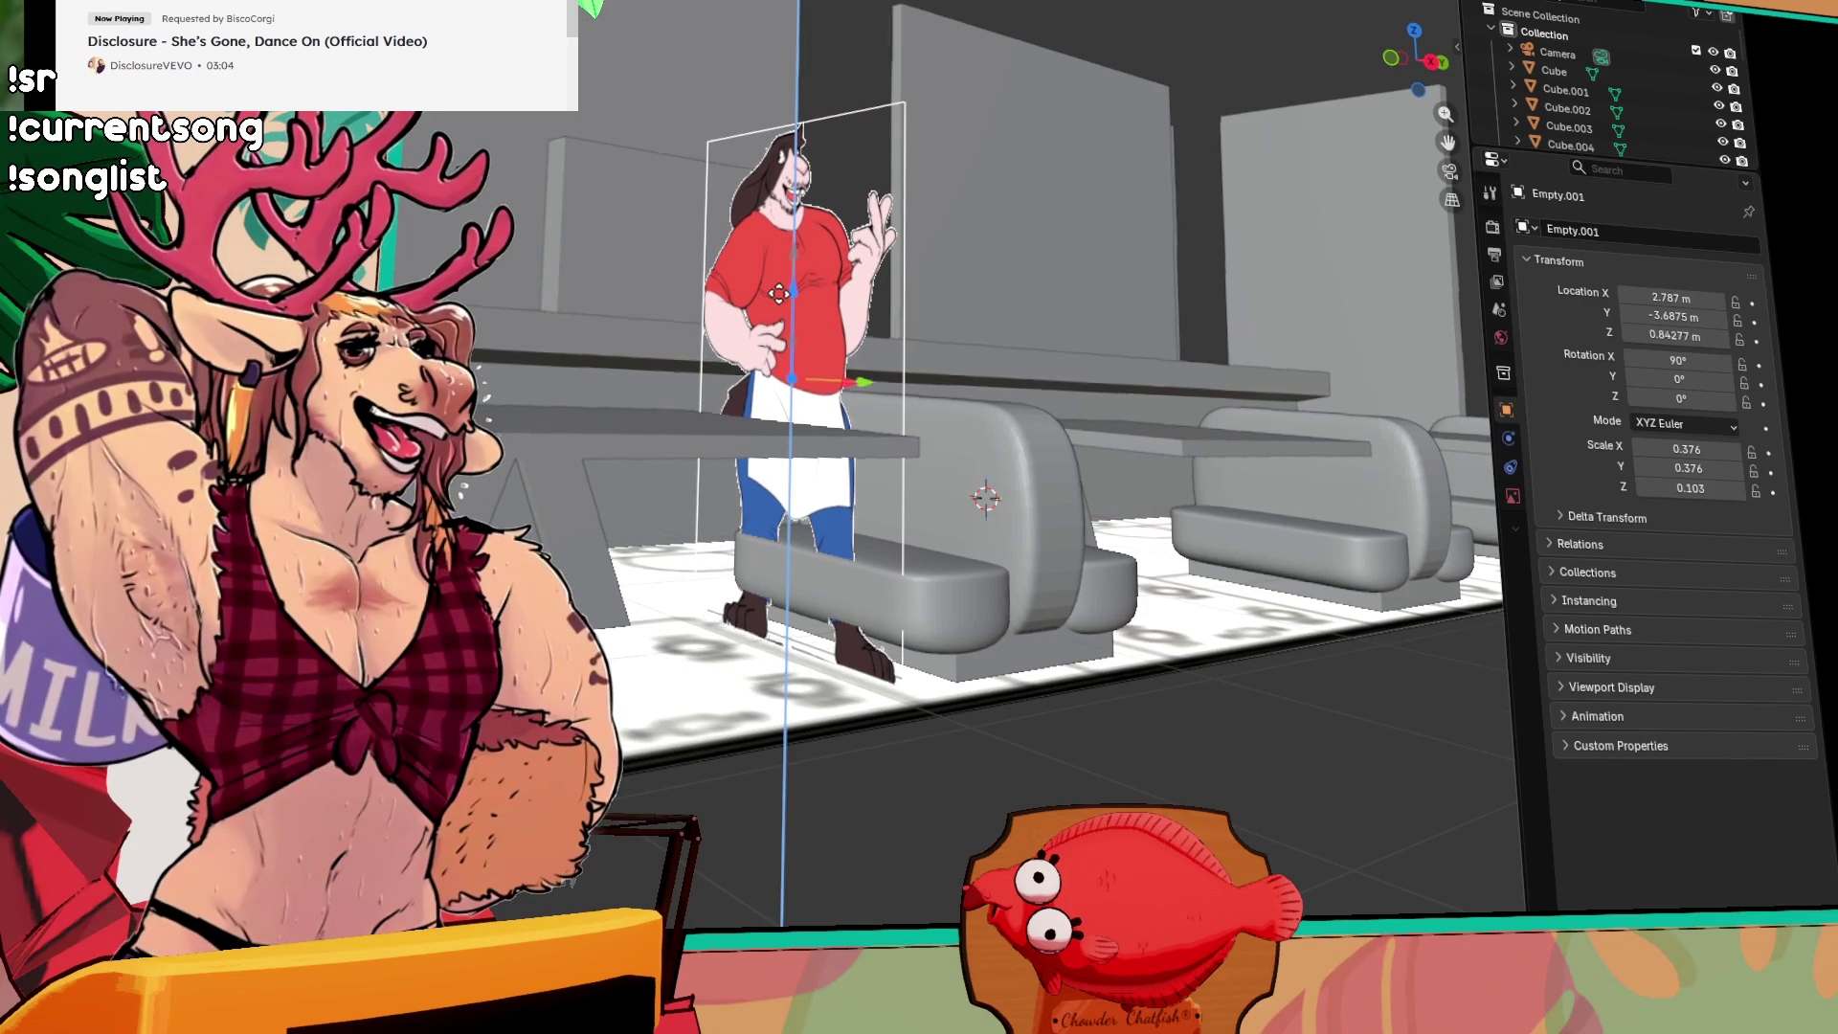
left_click(783, 297)
scroll(818, 325, "up", 2)
mouse_move(818, 326)
left_mouse_down()
mouse_move(911, 319)
mouse_move(1039, 474)
mouse_move(948, 505)
mouse_move(1053, 388)
mouse_move(774, 364)
mouse_move(931, 376)
mouse_move(965, 394)
mouse_move(969, 450)
left_mouse_up()
Step: Select the counter with Cube.004 and the round stool beside the counter
left_click(482, 314)
key("alt+a")
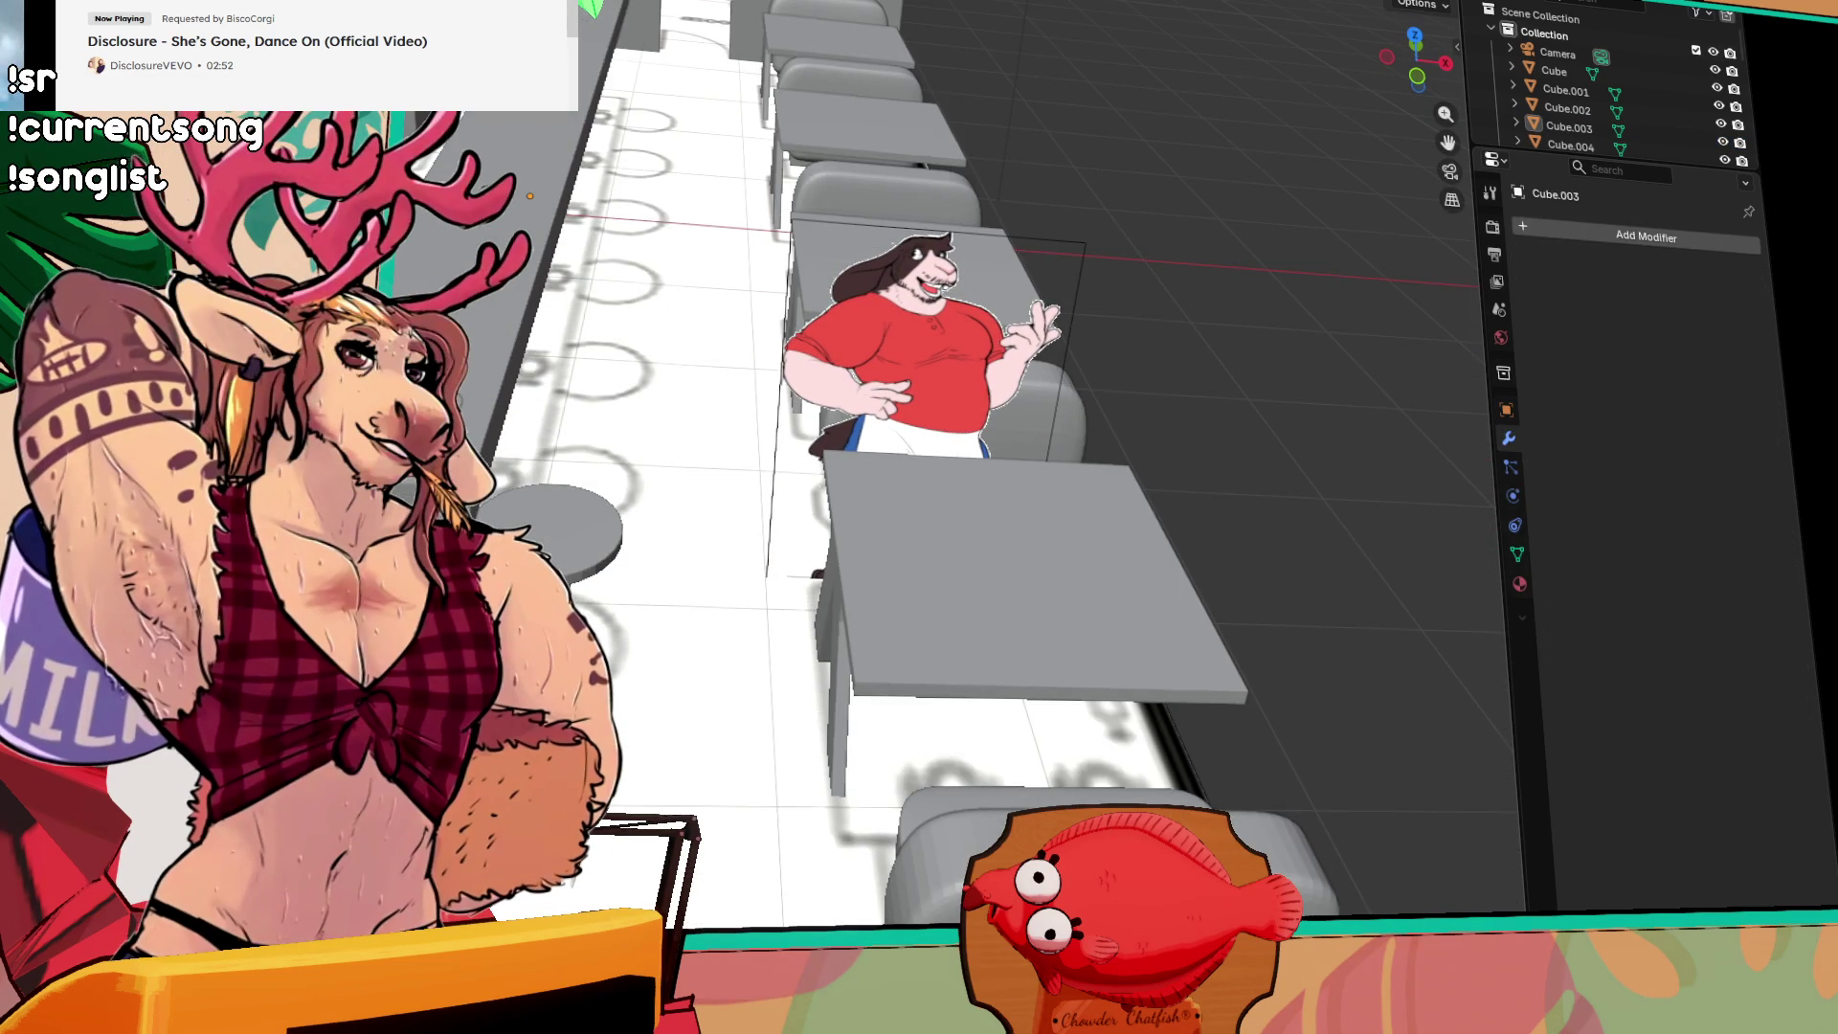
key("ctrl+z")
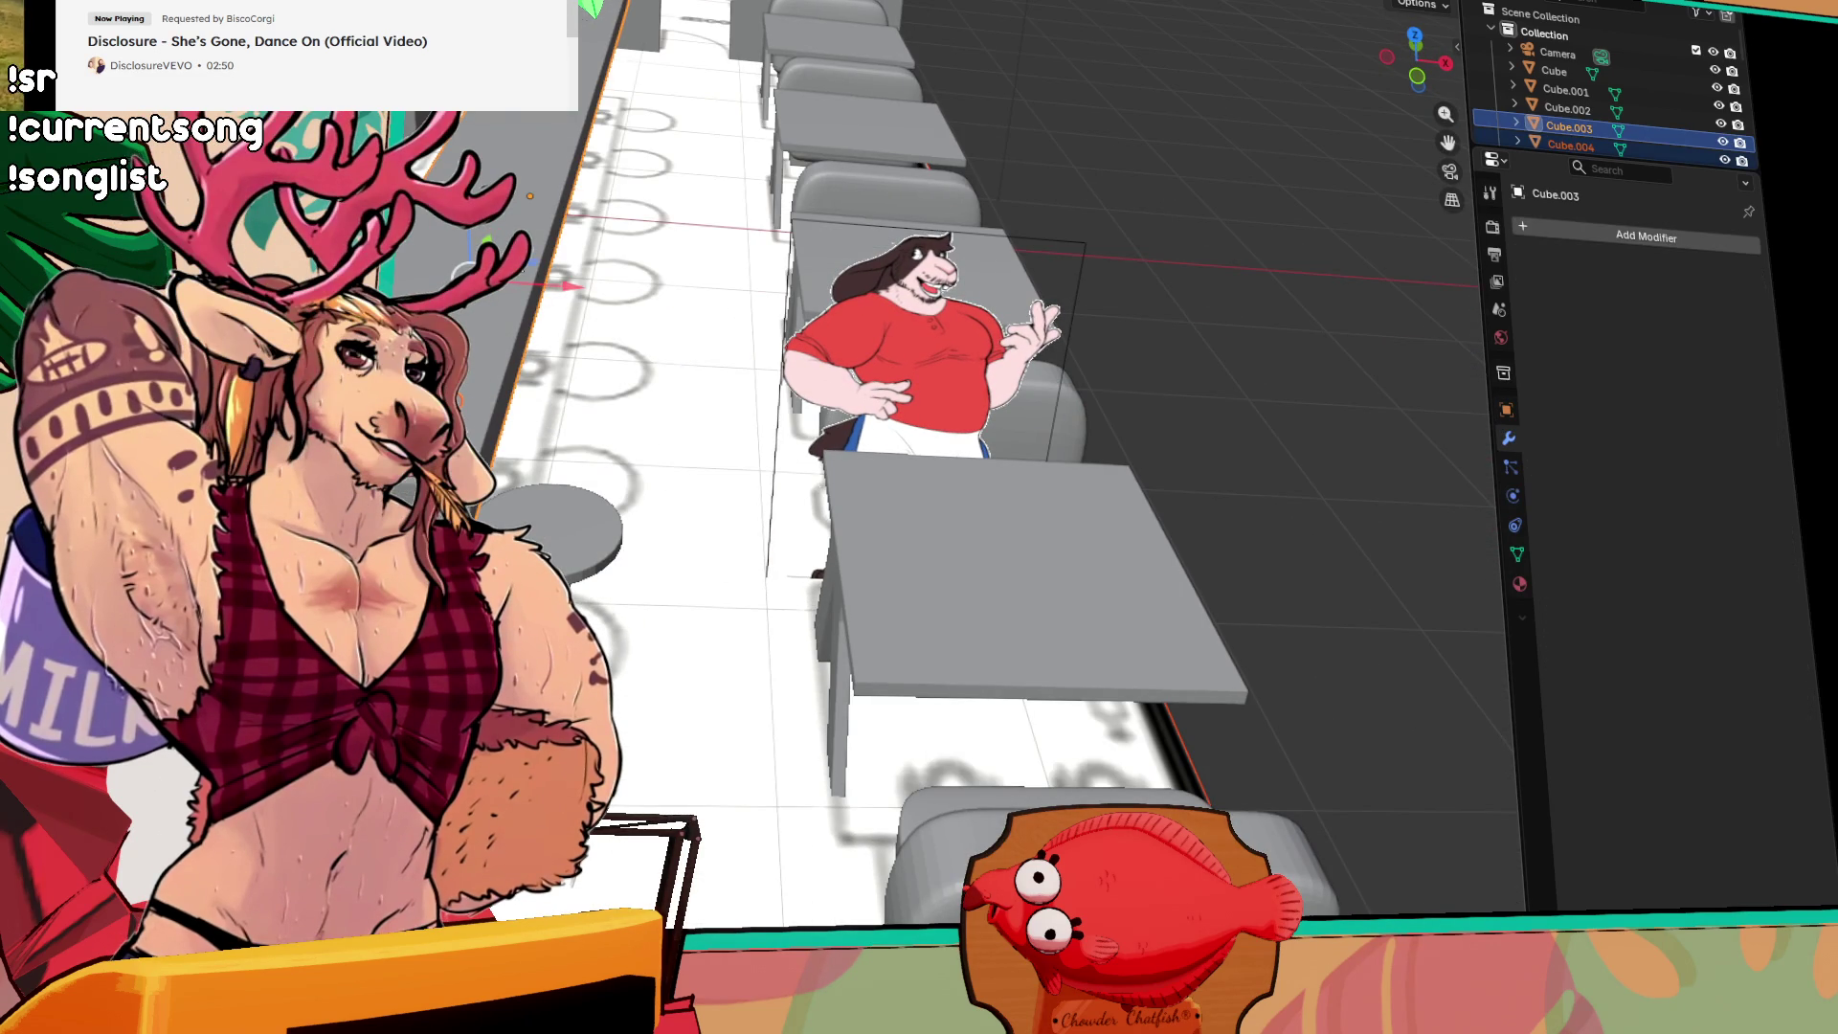
left_click_drag(969, 450, 963, 364)
left_click_drag(493, 349, 498, 345)
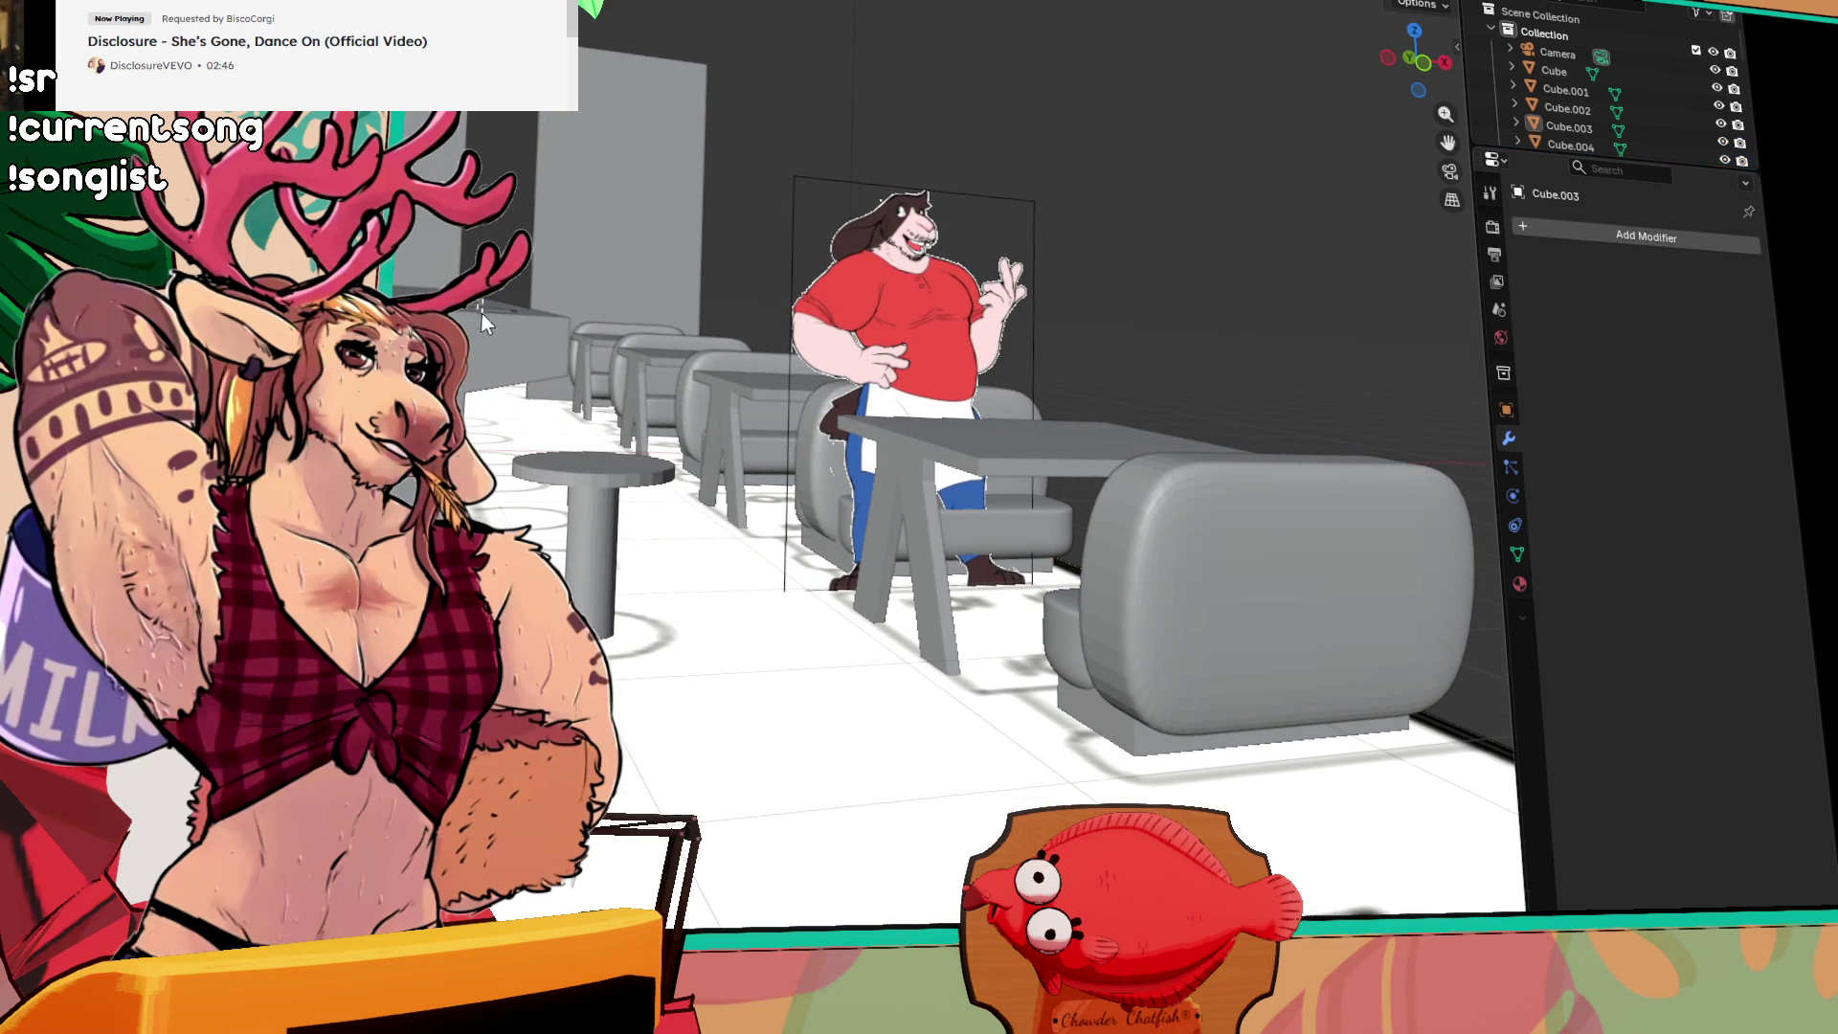
mouse_move(498, 345)
left_mouse_down()
mouse_move(400, 287)
mouse_move(491, 291)
left_mouse_up()
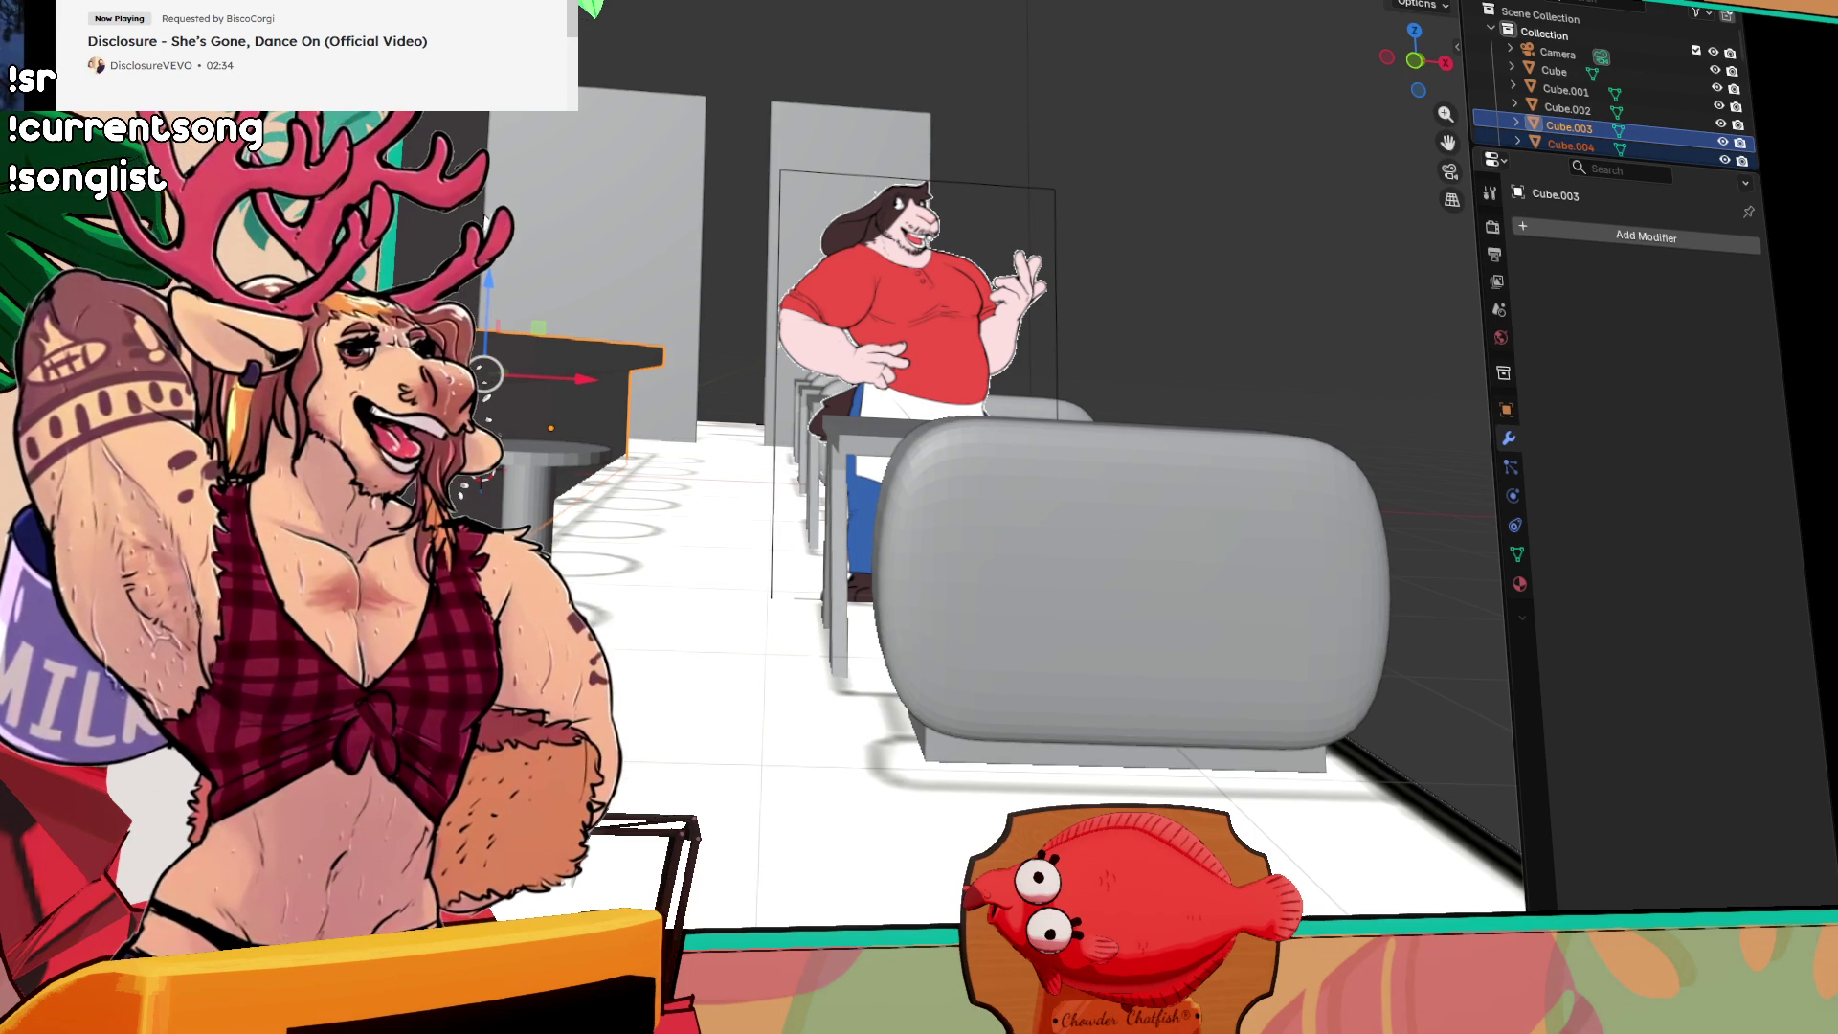
mouse_move(651, 297)
left_mouse_down()
mouse_move(558, 348)
mouse_move(498, 487)
mouse_move(522, 503)
left_mouse_up()
left_click(505, 484)
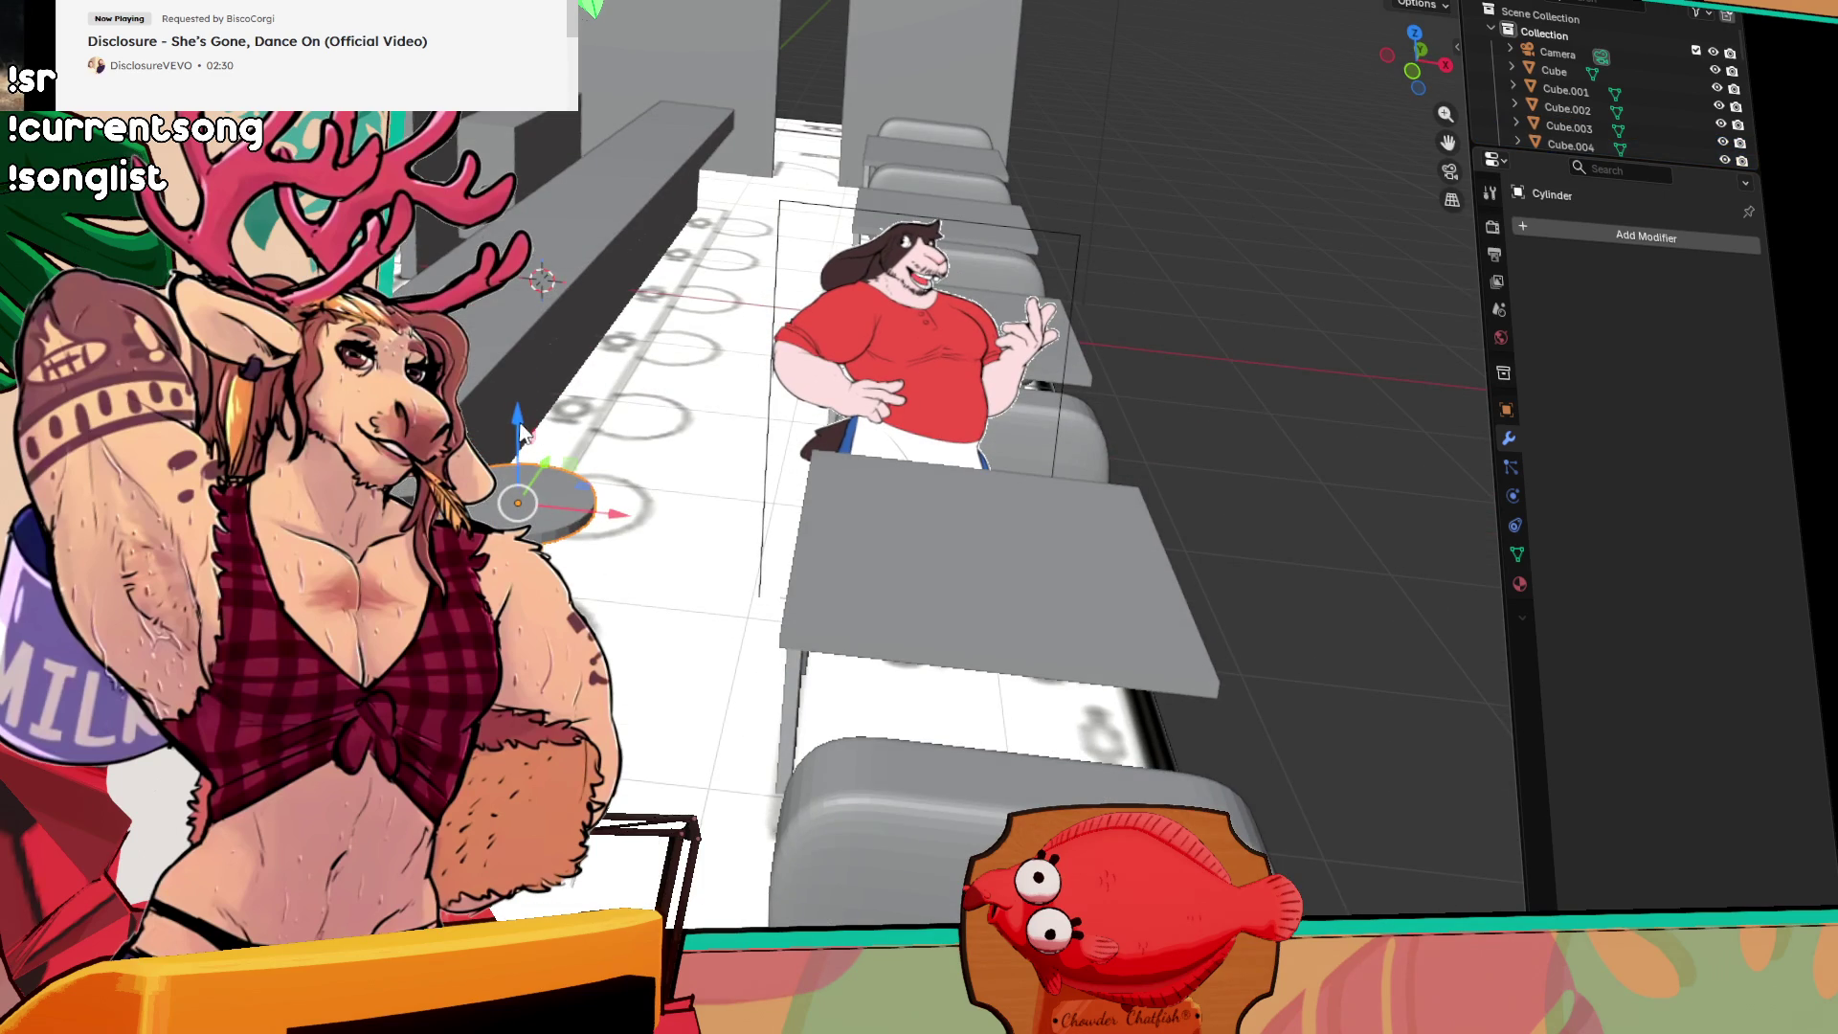
scroll(522, 434, "up", 2)
mouse_move(522, 434)
left_mouse_down()
mouse_move(516, 479)
mouse_move(409, 494)
left_mouse_up()
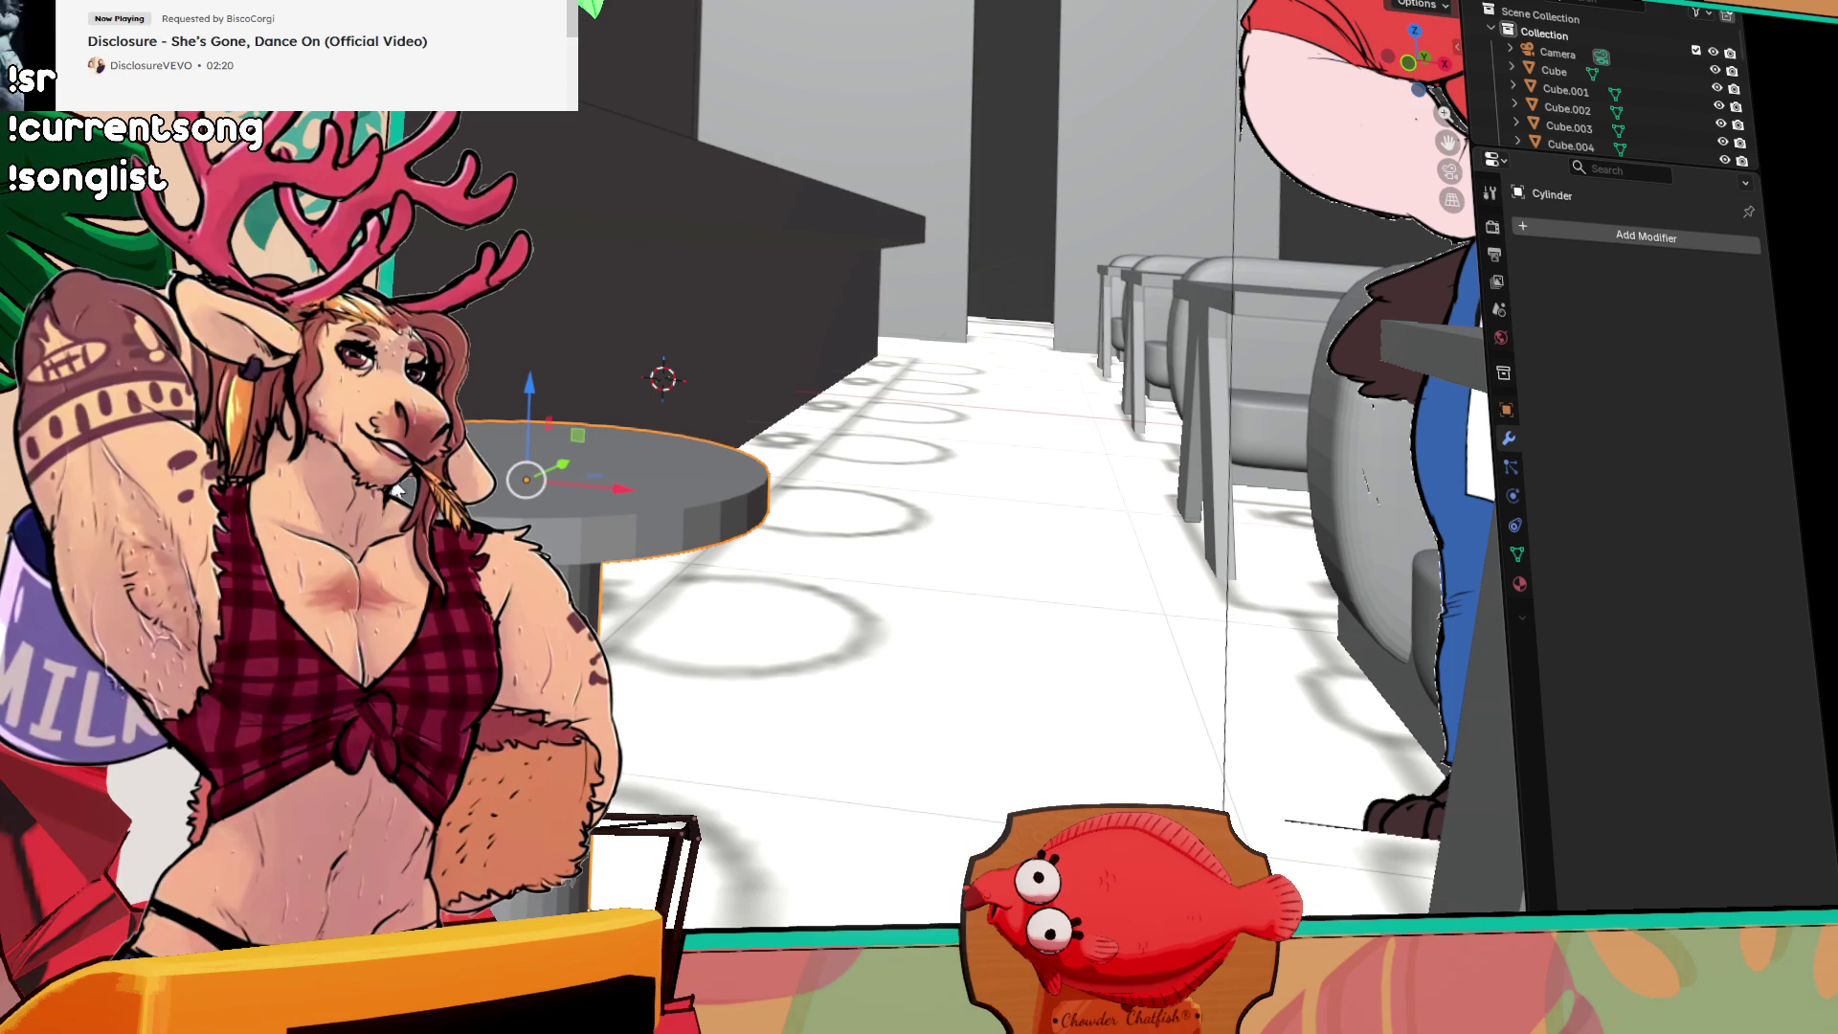
mouse_move(546, 206)
left_mouse_down()
mouse_move(538, 288)
mouse_move(575, 316)
left_mouse_up()
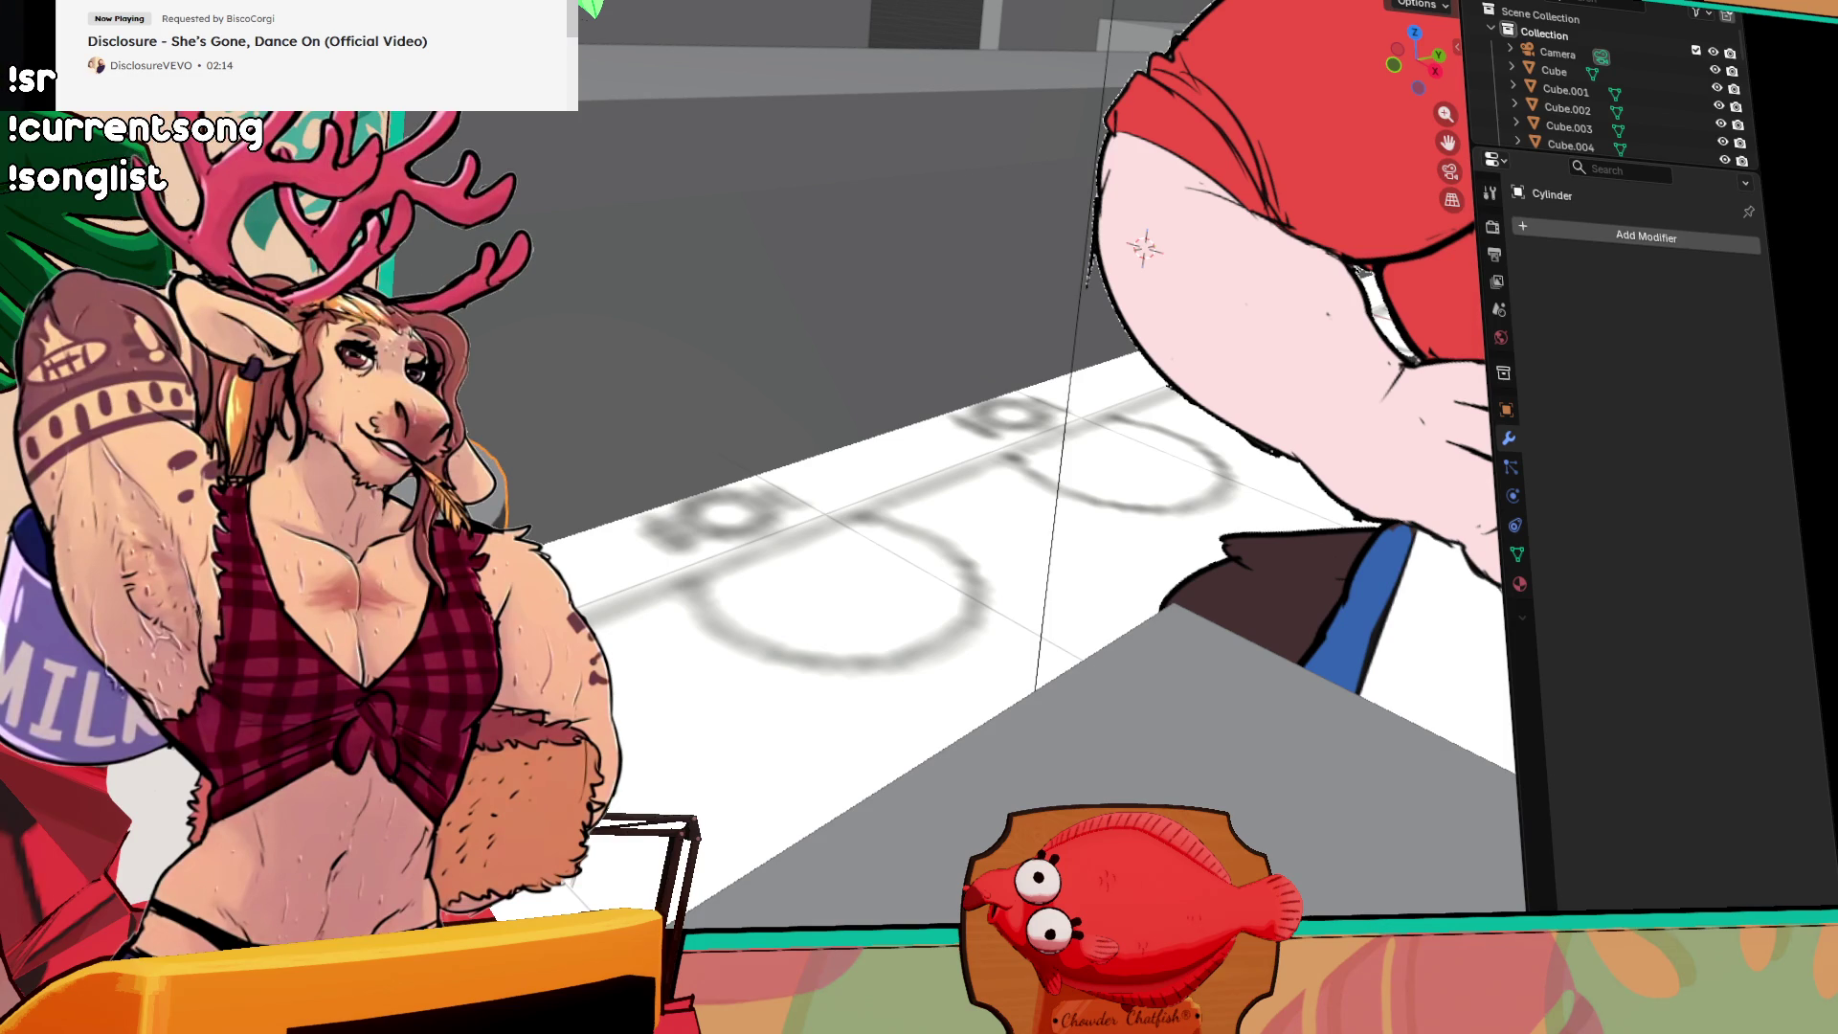
Step: Add a UV Sphere at the 3D cursor and zoom out over the whole diner
key("shift+a")
scroll(909, 386, "down", 8)
mouse_move(910, 386)
left_mouse_down()
mouse_move(725, 401)
mouse_move(1781, 390)
left_mouse_up()
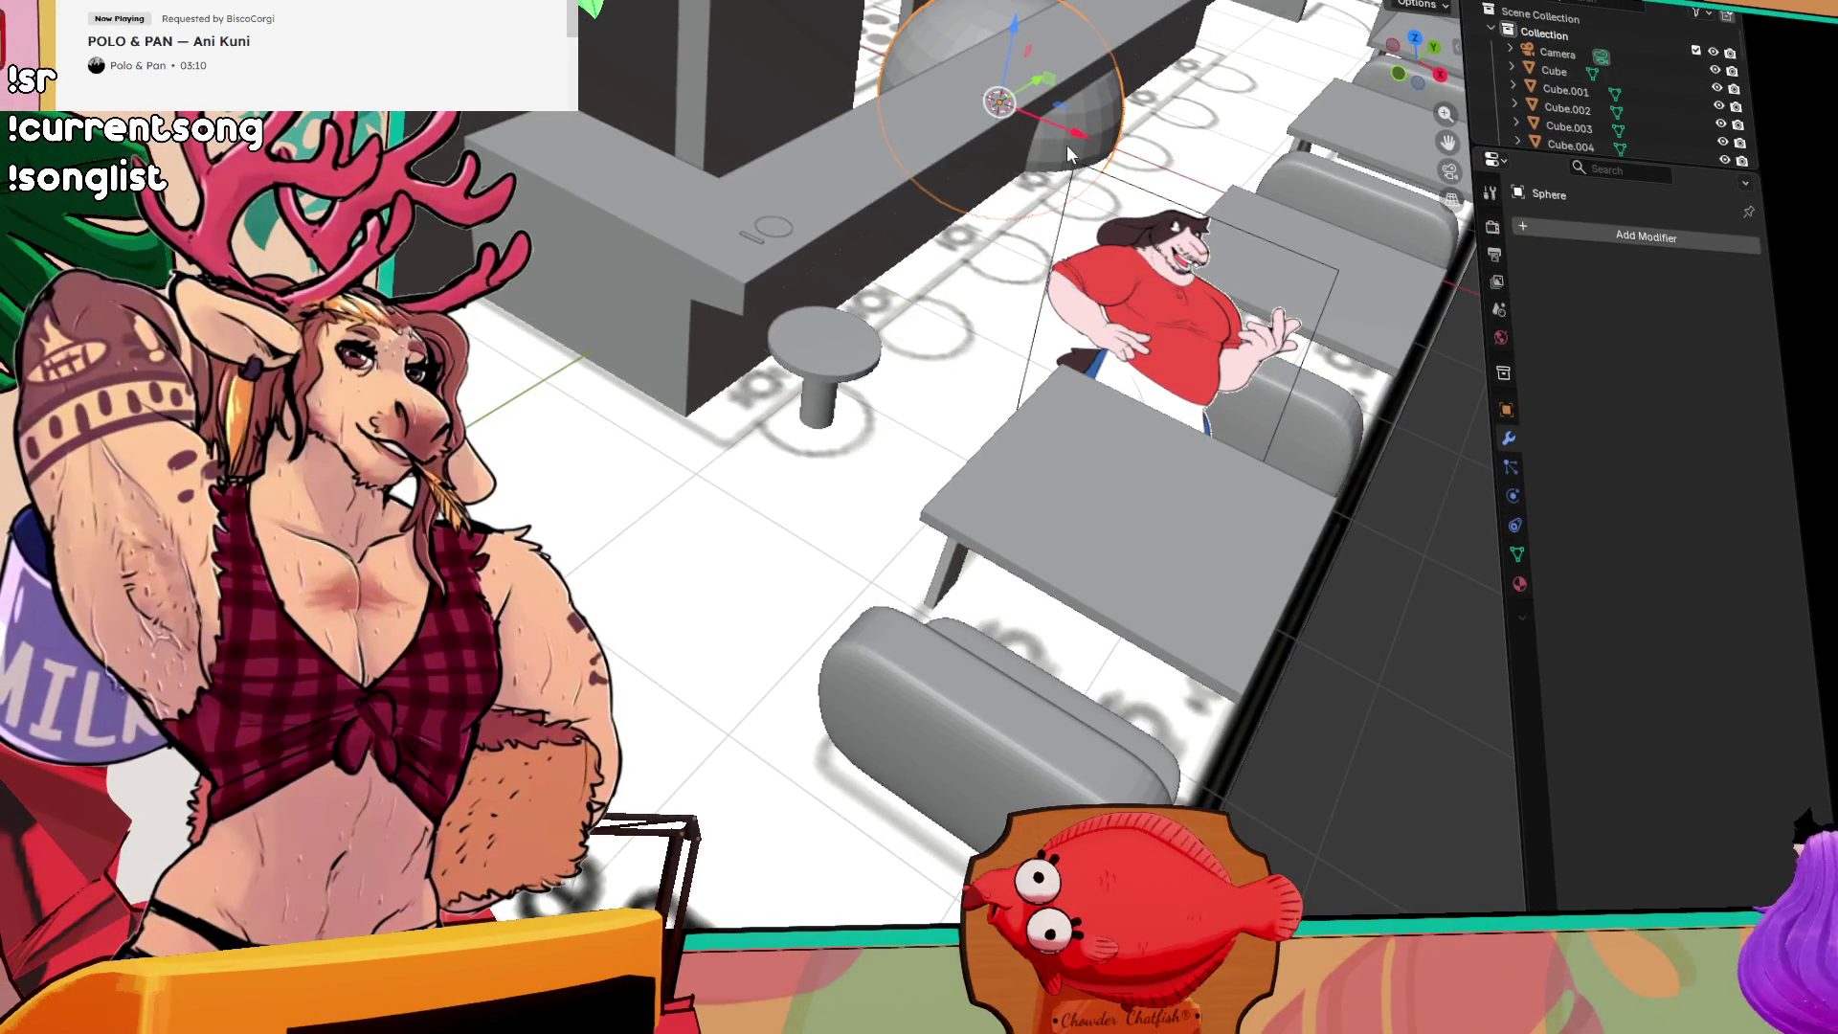
Step: Frame the sphere, raise it off the floor and squash it flat vertically
key("grave")
left_click(1147, 199)
mouse_move(1147, 199)
left_mouse_down()
mouse_move(823, 282)
mouse_move(762, 417)
mouse_move(939, 487)
left_mouse_up()
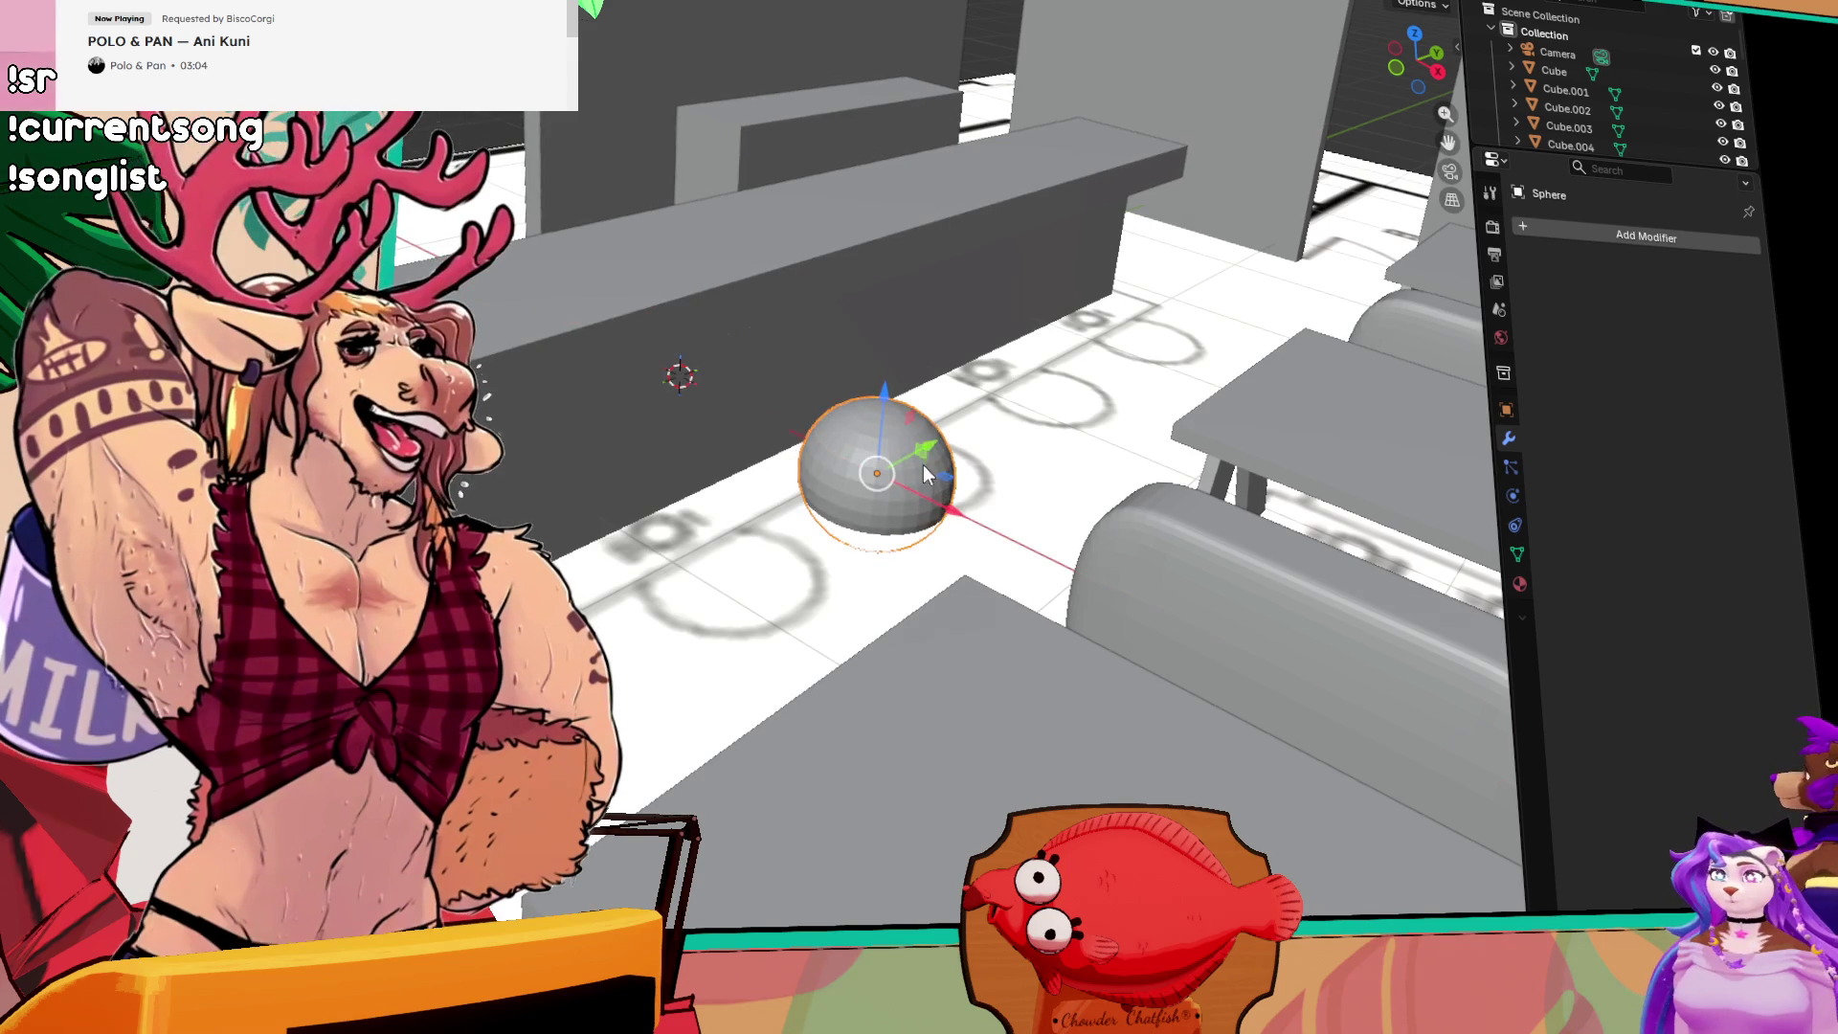
left_click_drag(887, 395, 948, 230)
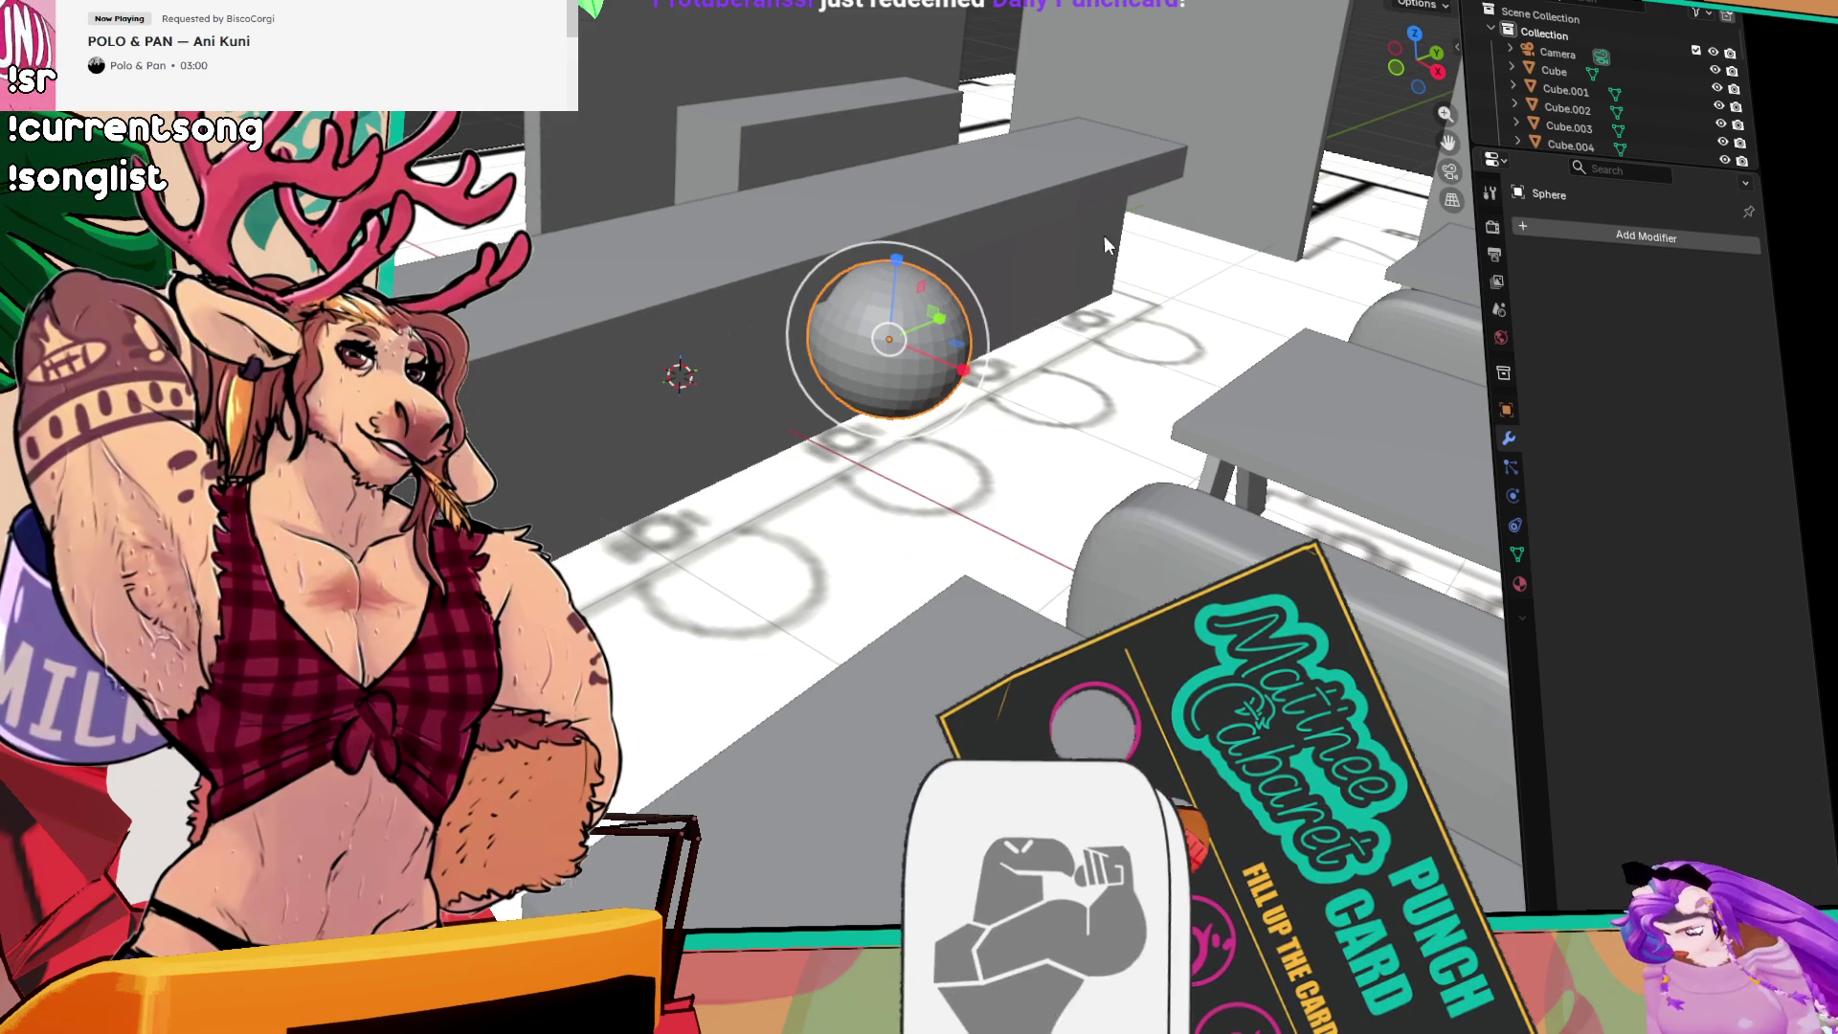
left_click_drag(894, 266, 888, 280)
left_click(888, 280)
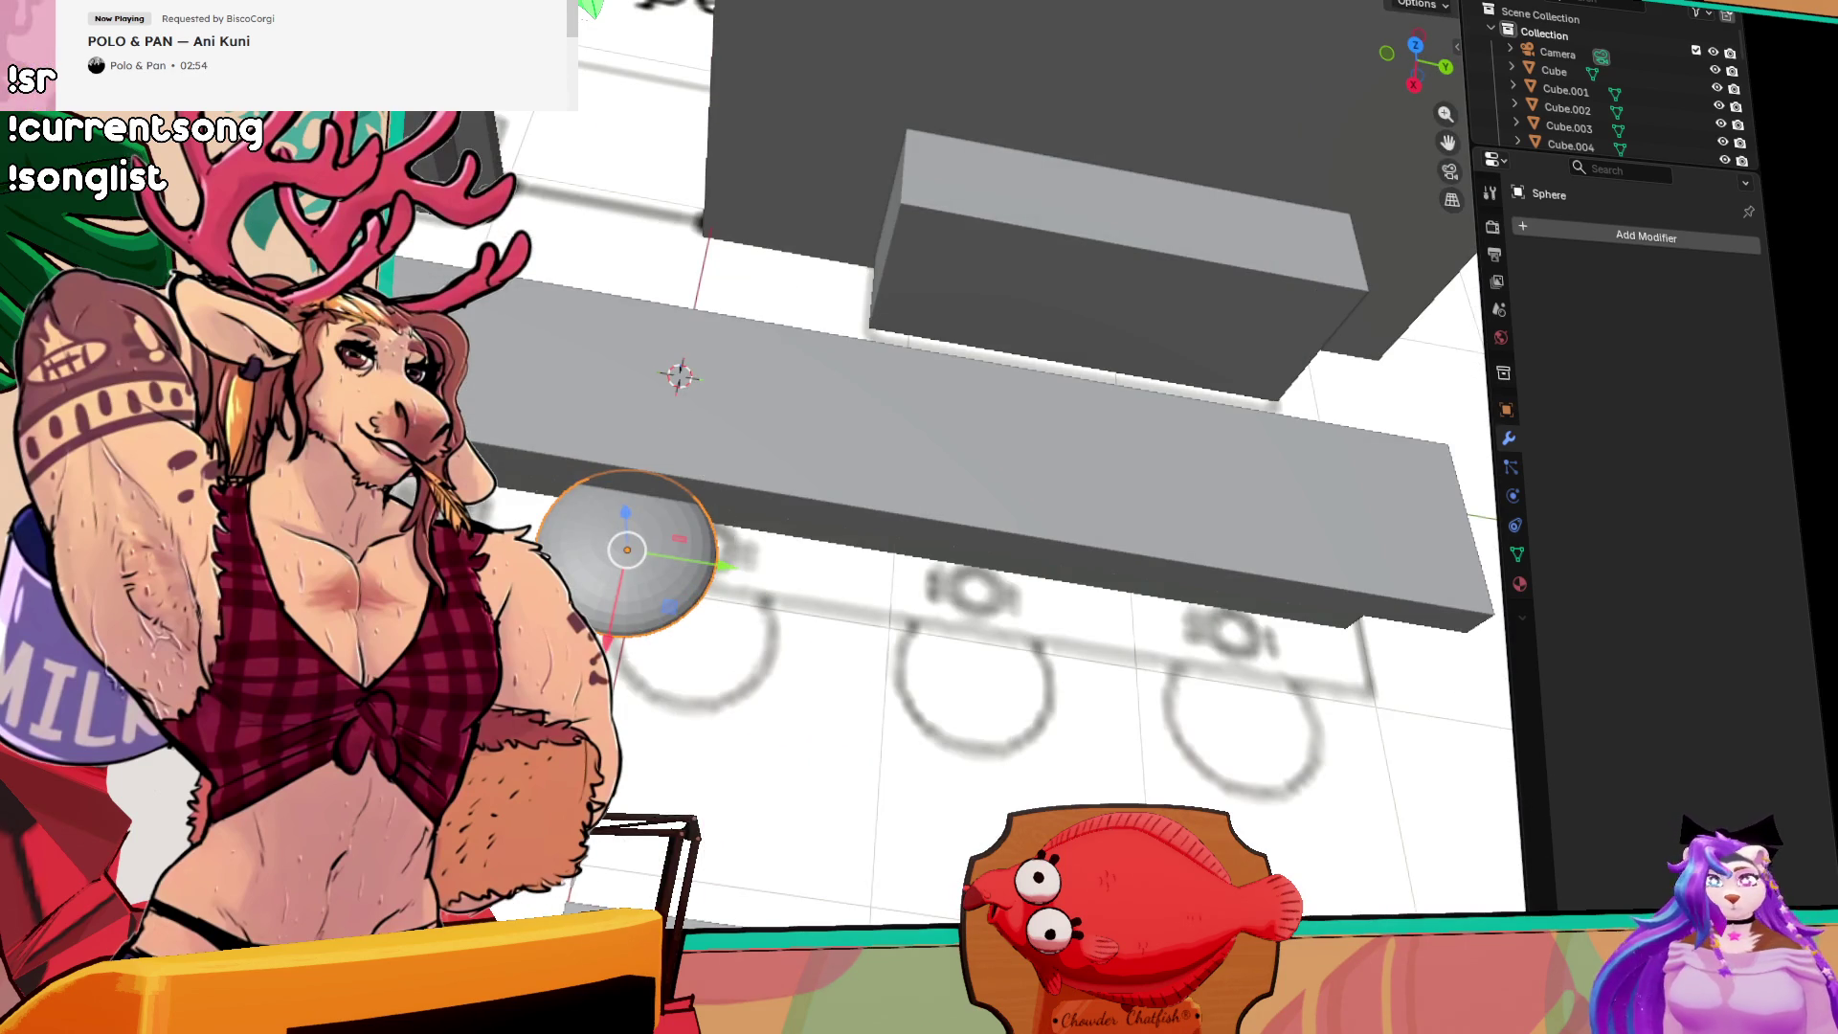
Step: Move the flattened sphere along Y beside the counter and zoom in on it
scroll(958, 430, "down", 2)
key("g")
key("y")
left_click(497, 372)
scroll(919, 431, "up", 3)
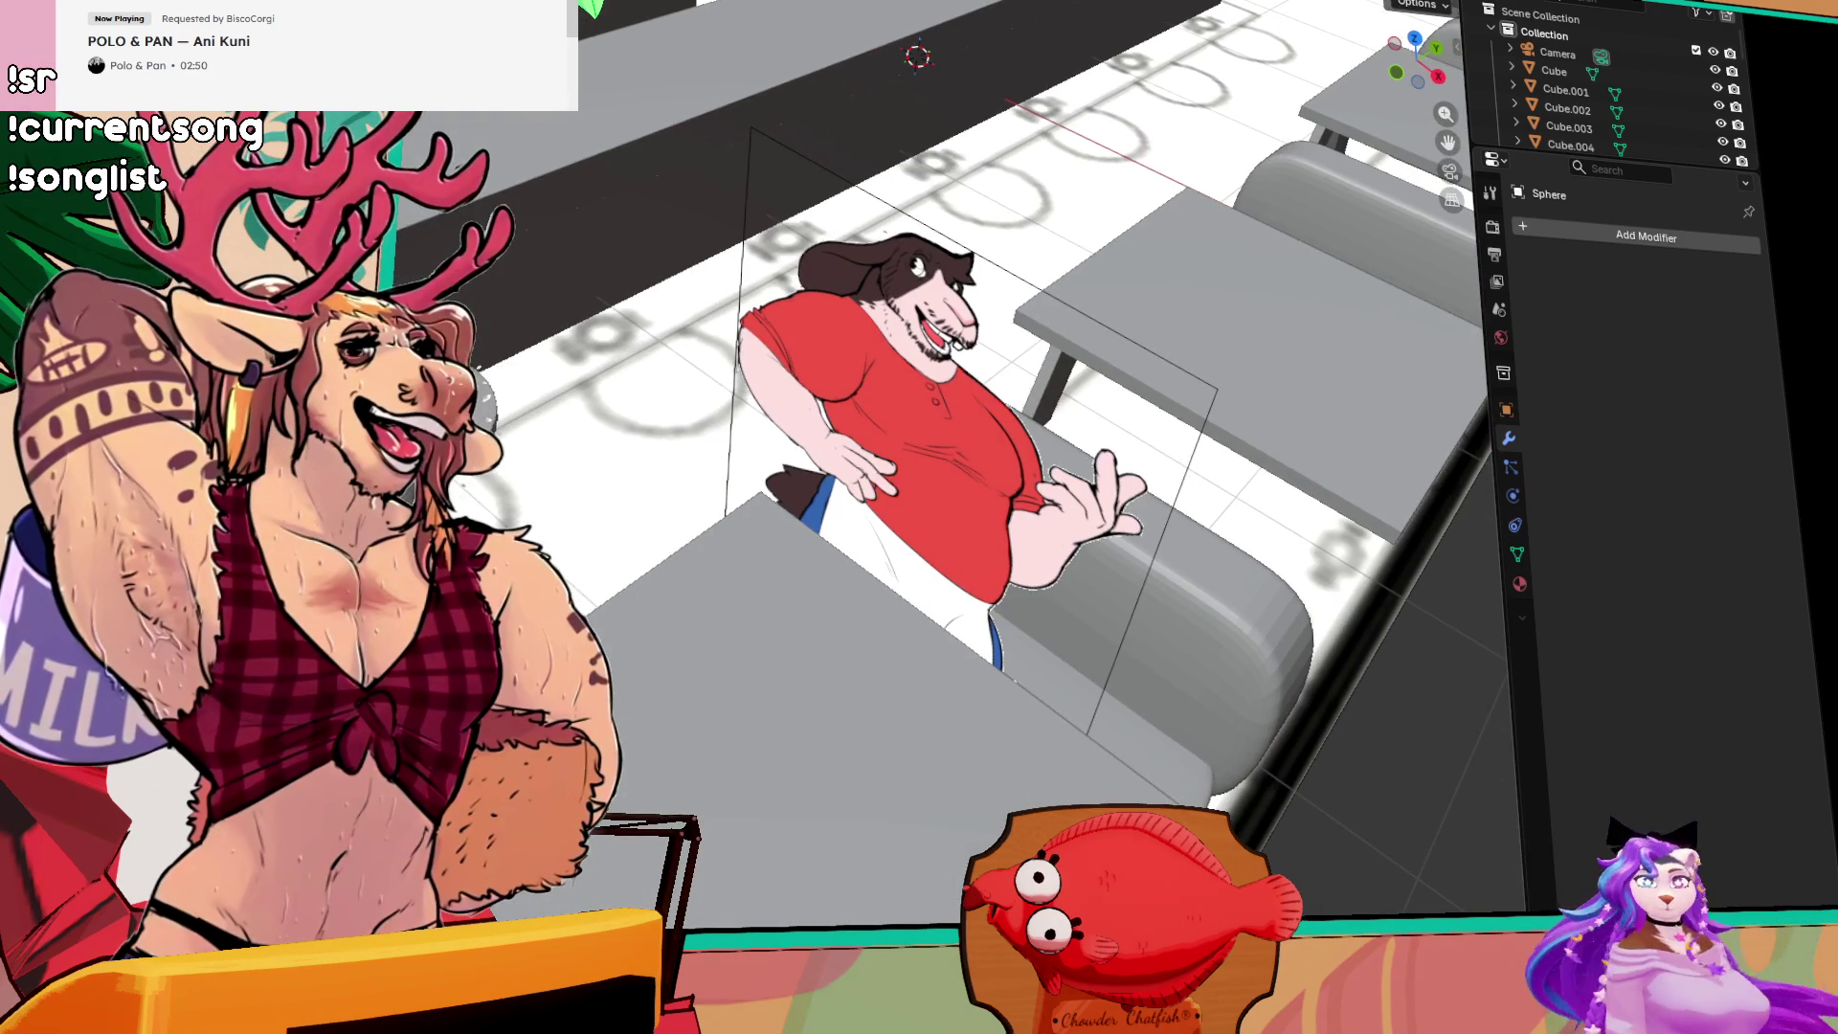
key("KP_4")
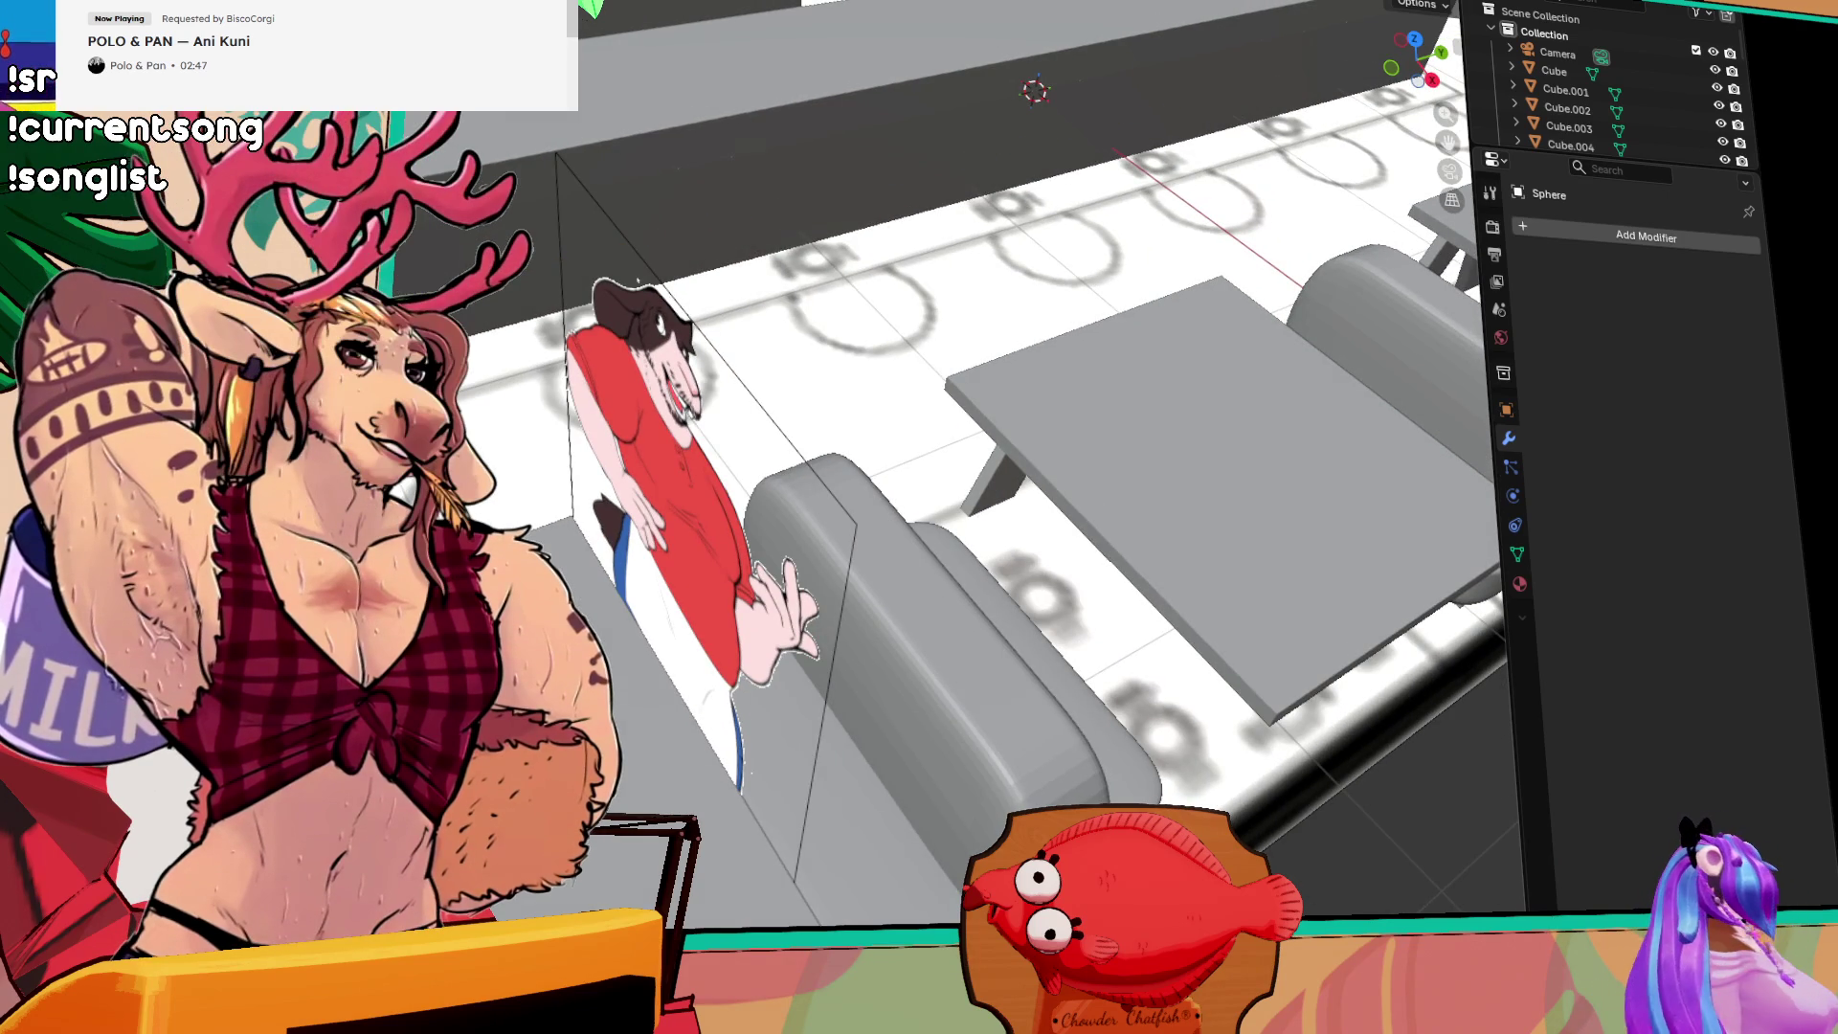
key("KP_Decimal")
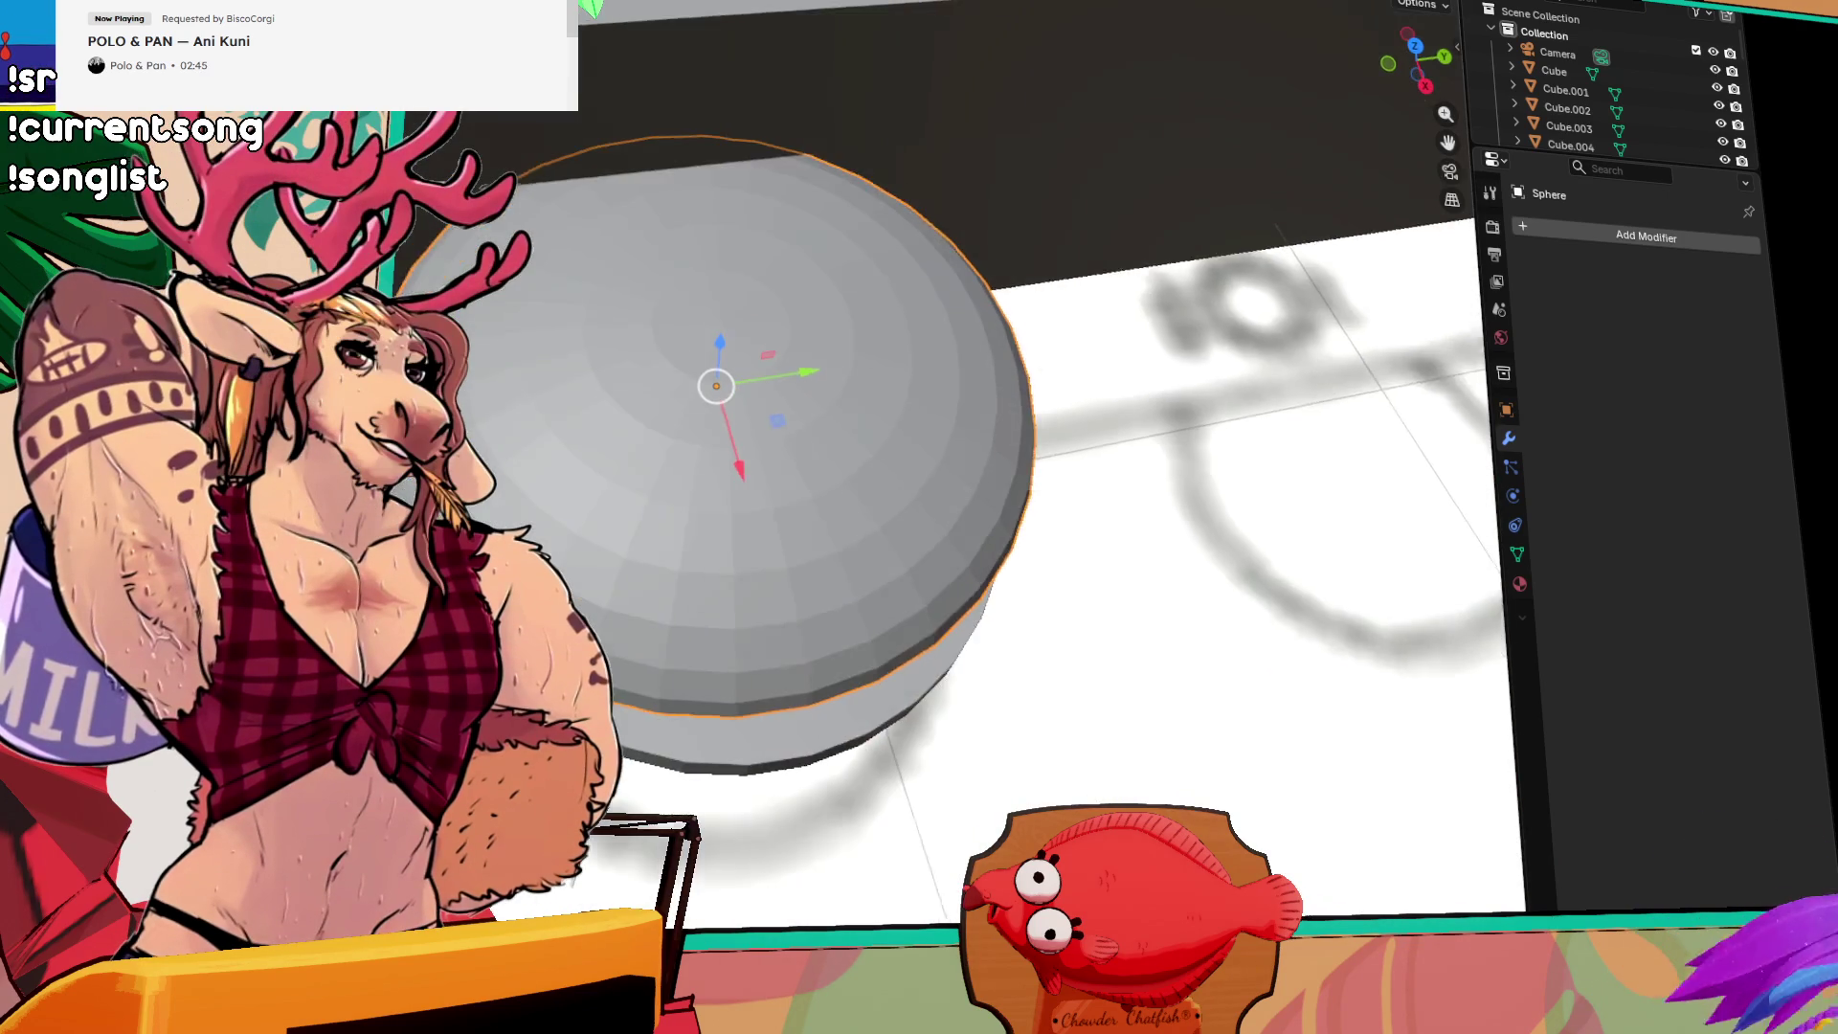
Step: Nudge the sphere along X, lower it onto the stem, and shift it slightly along Y
scroll(802, 381, "down", 3)
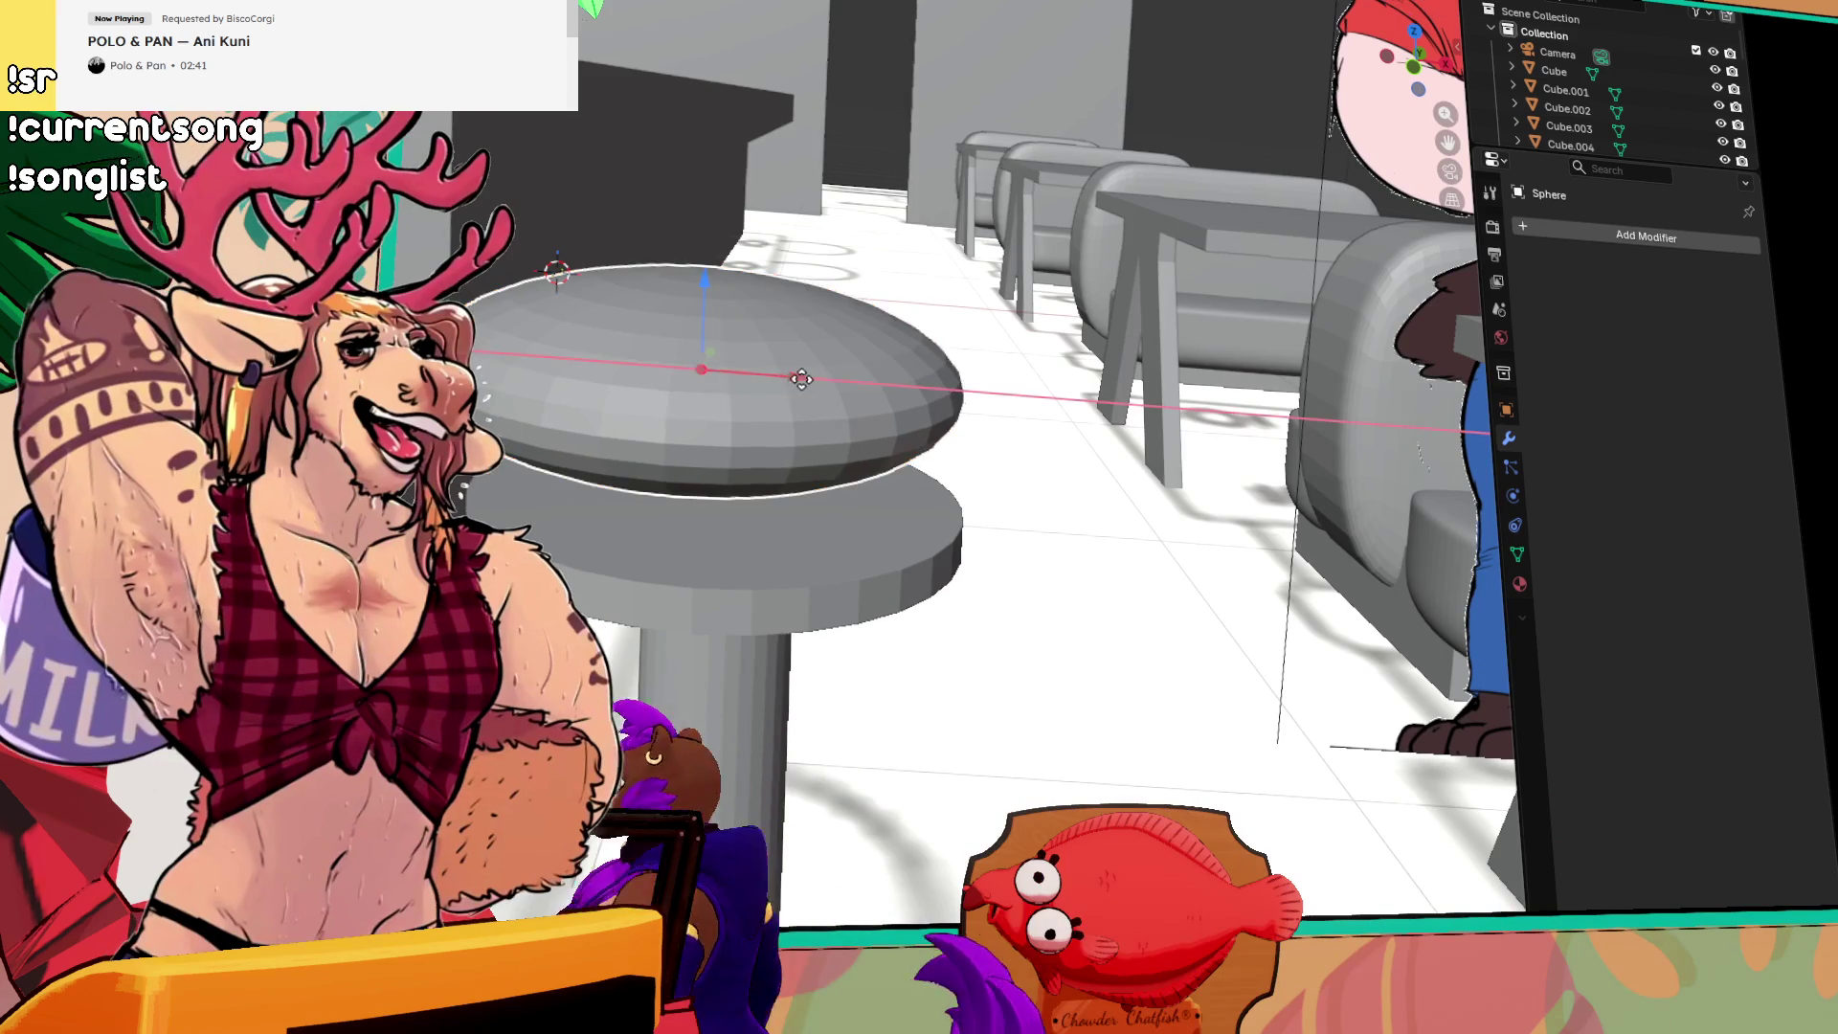
left_click_drag(785, 382, 803, 394)
scroll(802, 394, "up", 3)
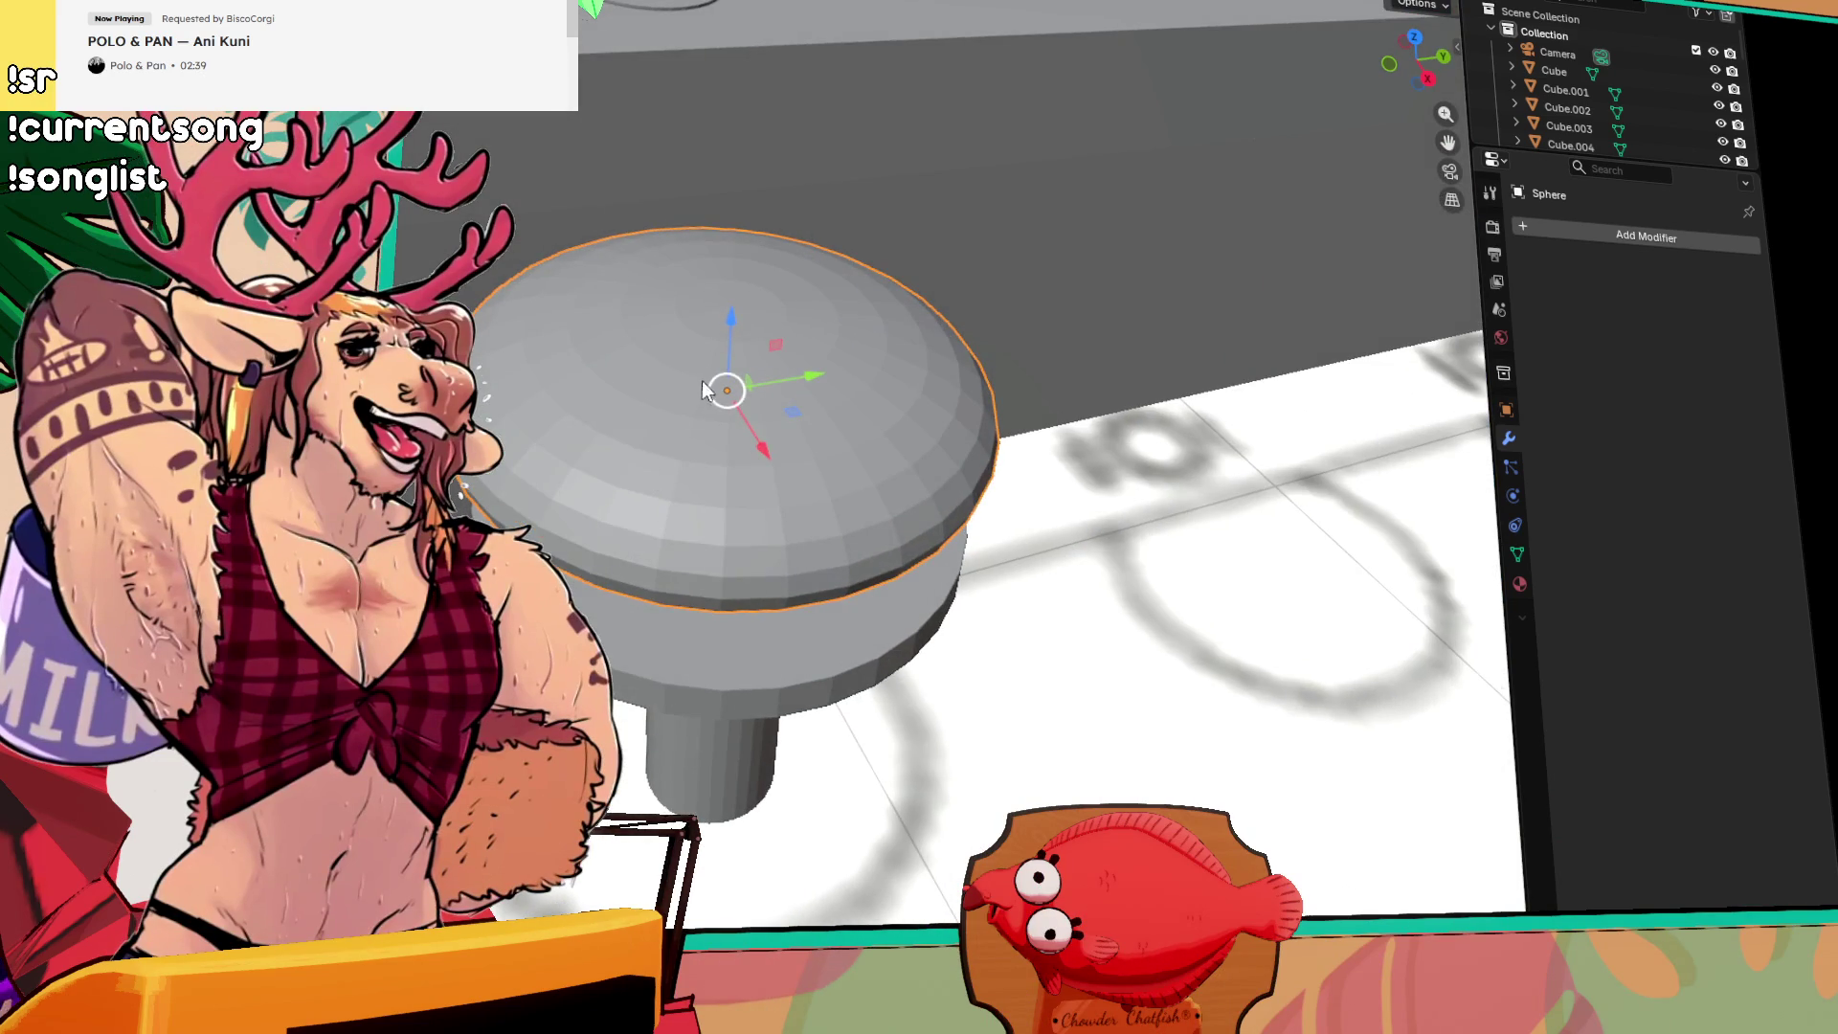
key("g")
key("z")
left_click(715, 416)
scroll(640, 352, "up", 2)
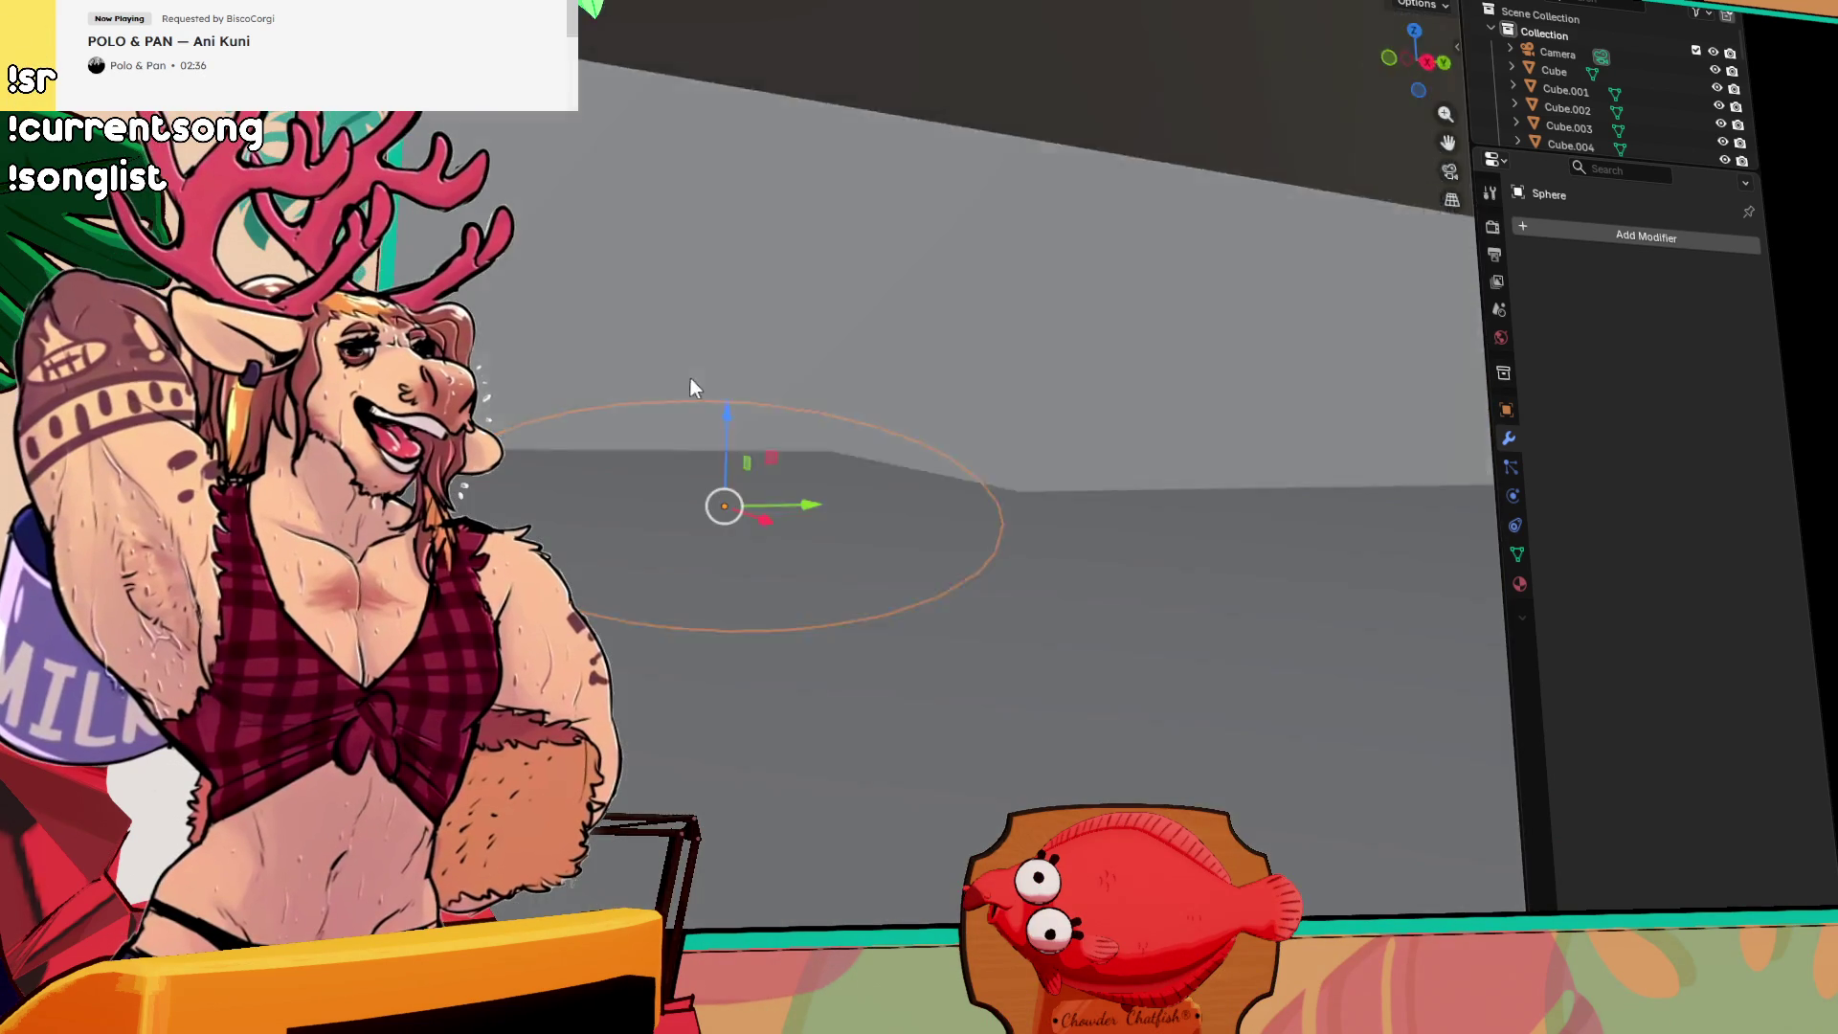
mouse_move(691, 377)
left_mouse_down()
mouse_move(730, 456)
mouse_move(750, 414)
mouse_move(772, 421)
left_mouse_up()
key("g")
key("y")
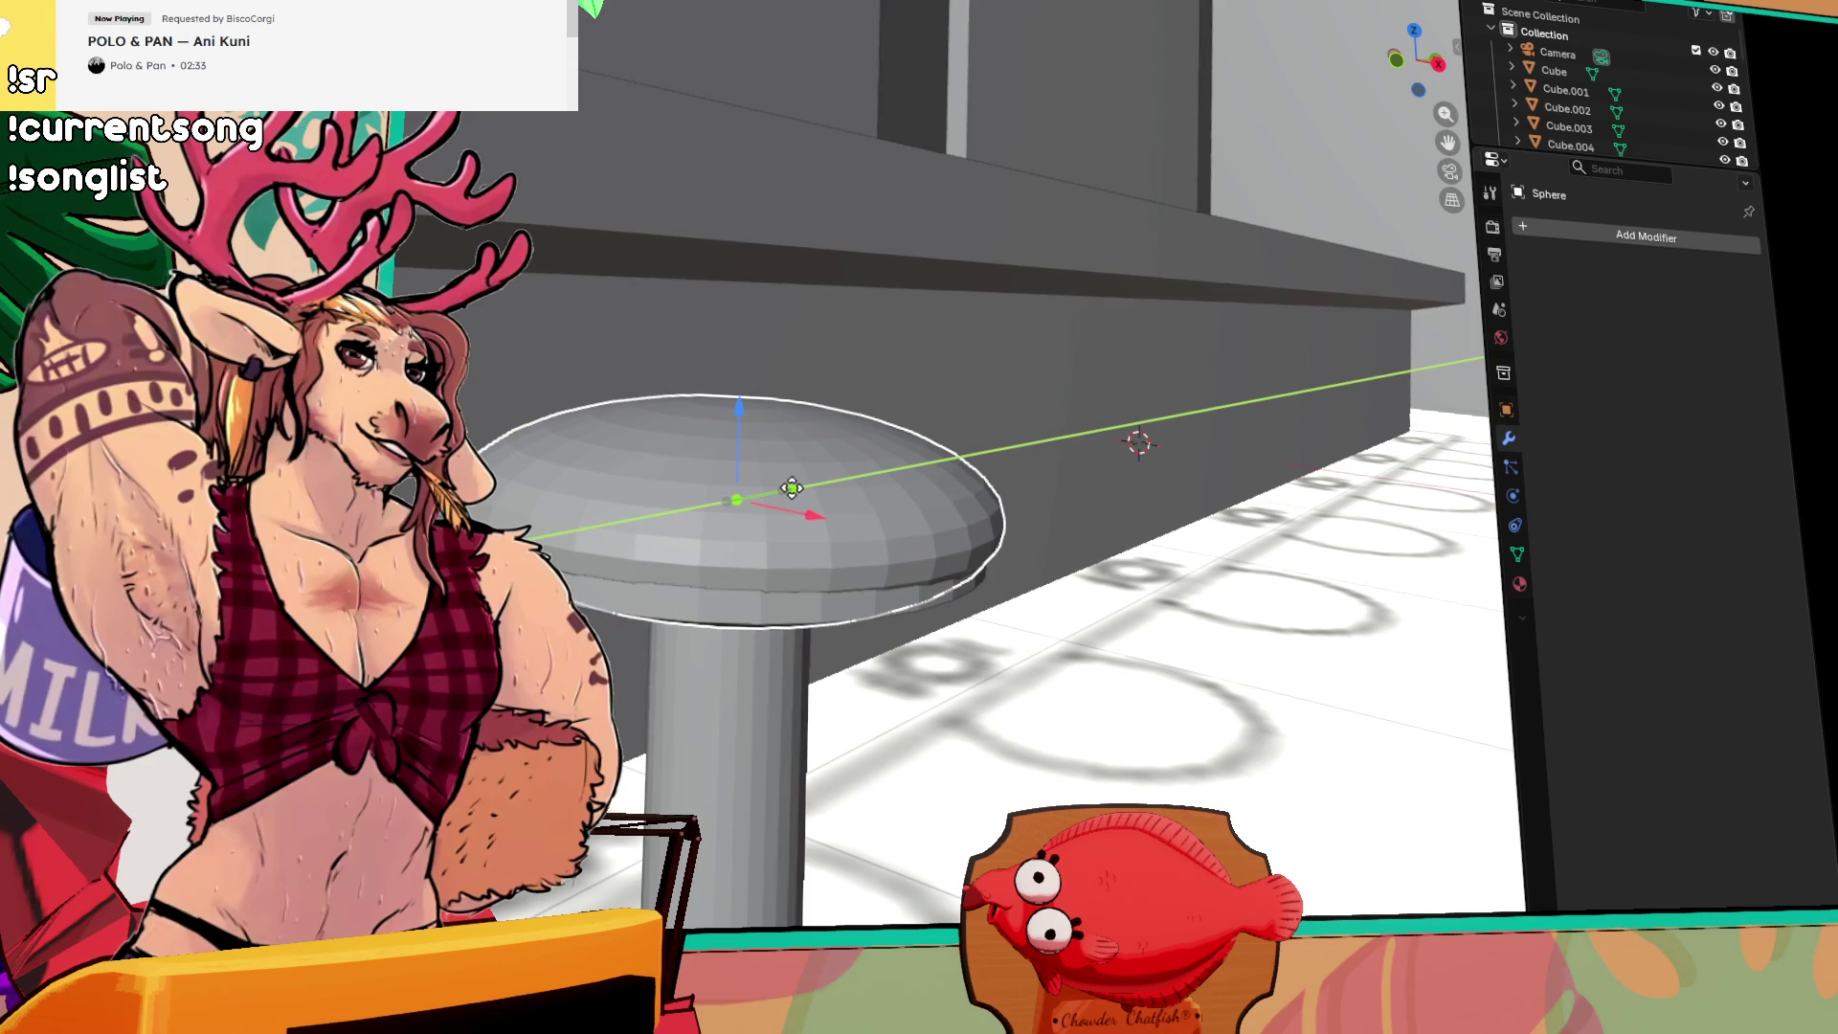
left_click(791, 489)
mouse_move(791, 489)
left_mouse_down()
mouse_move(850, 461)
mouse_move(892, 479)
left_mouse_up()
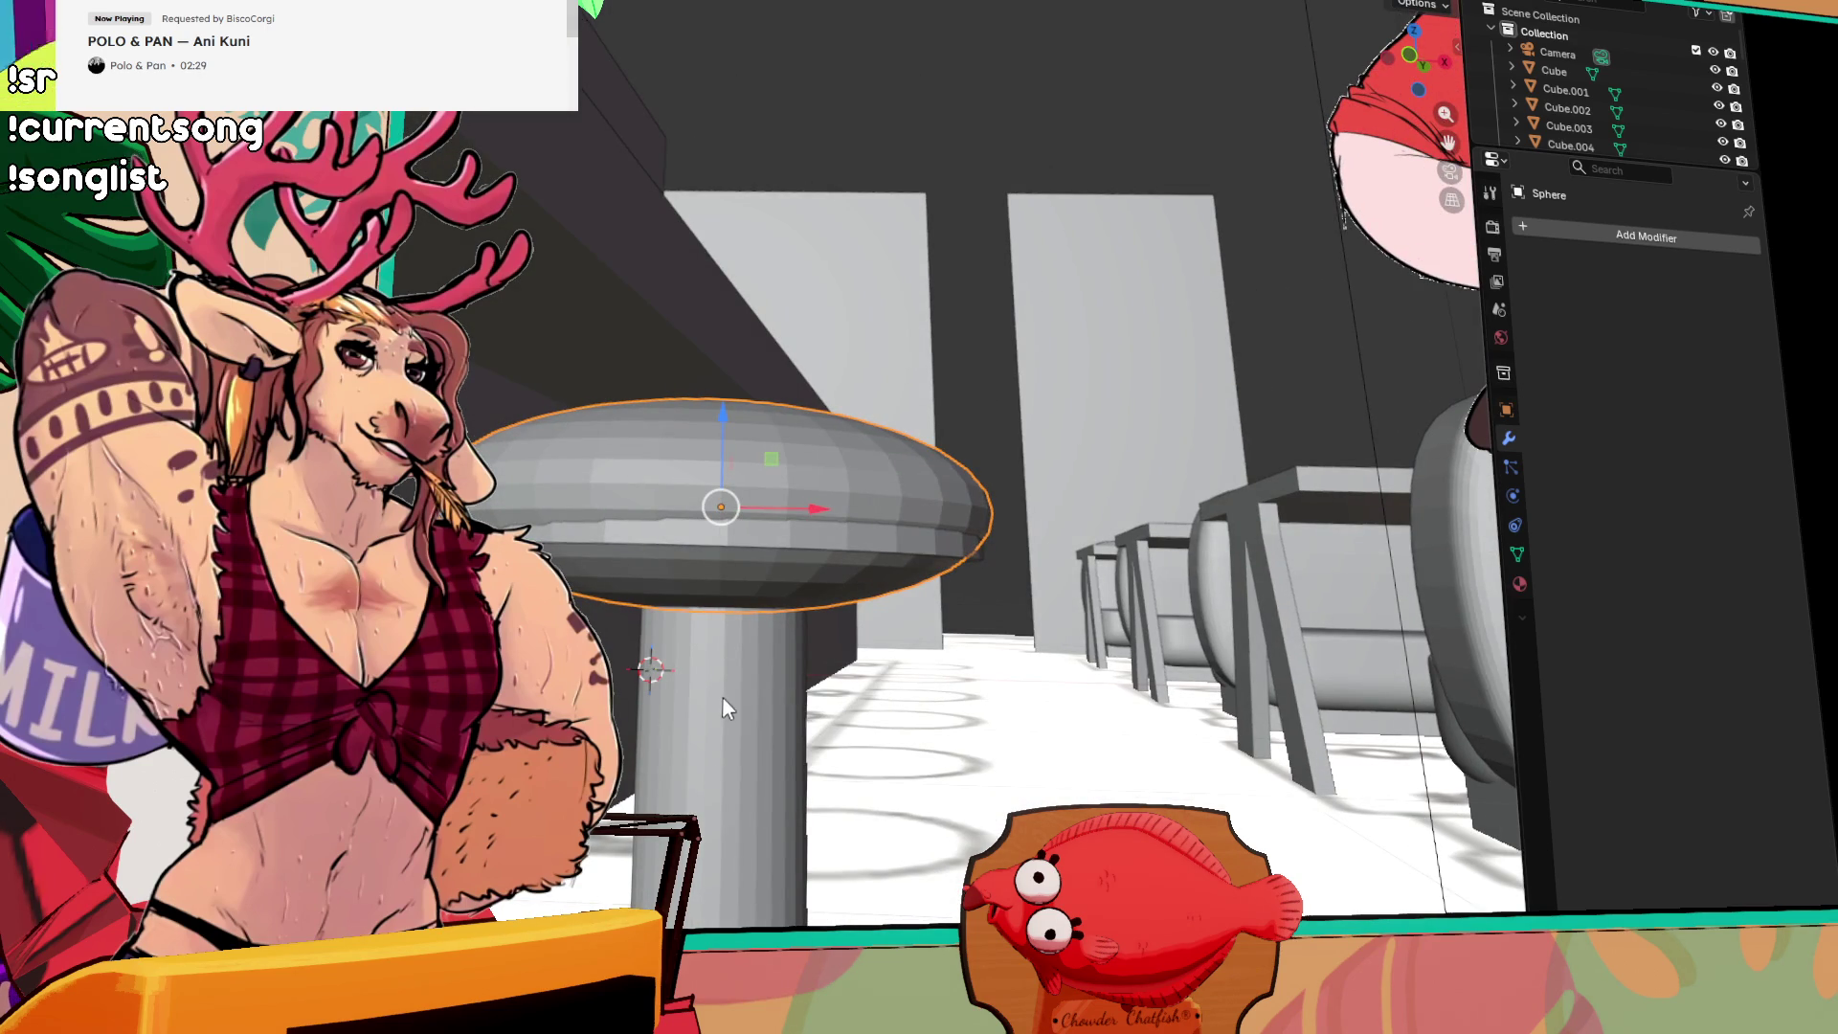
Step: Align the sphere along X from a side view so it's centred on the stem
left_click(1406, 61)
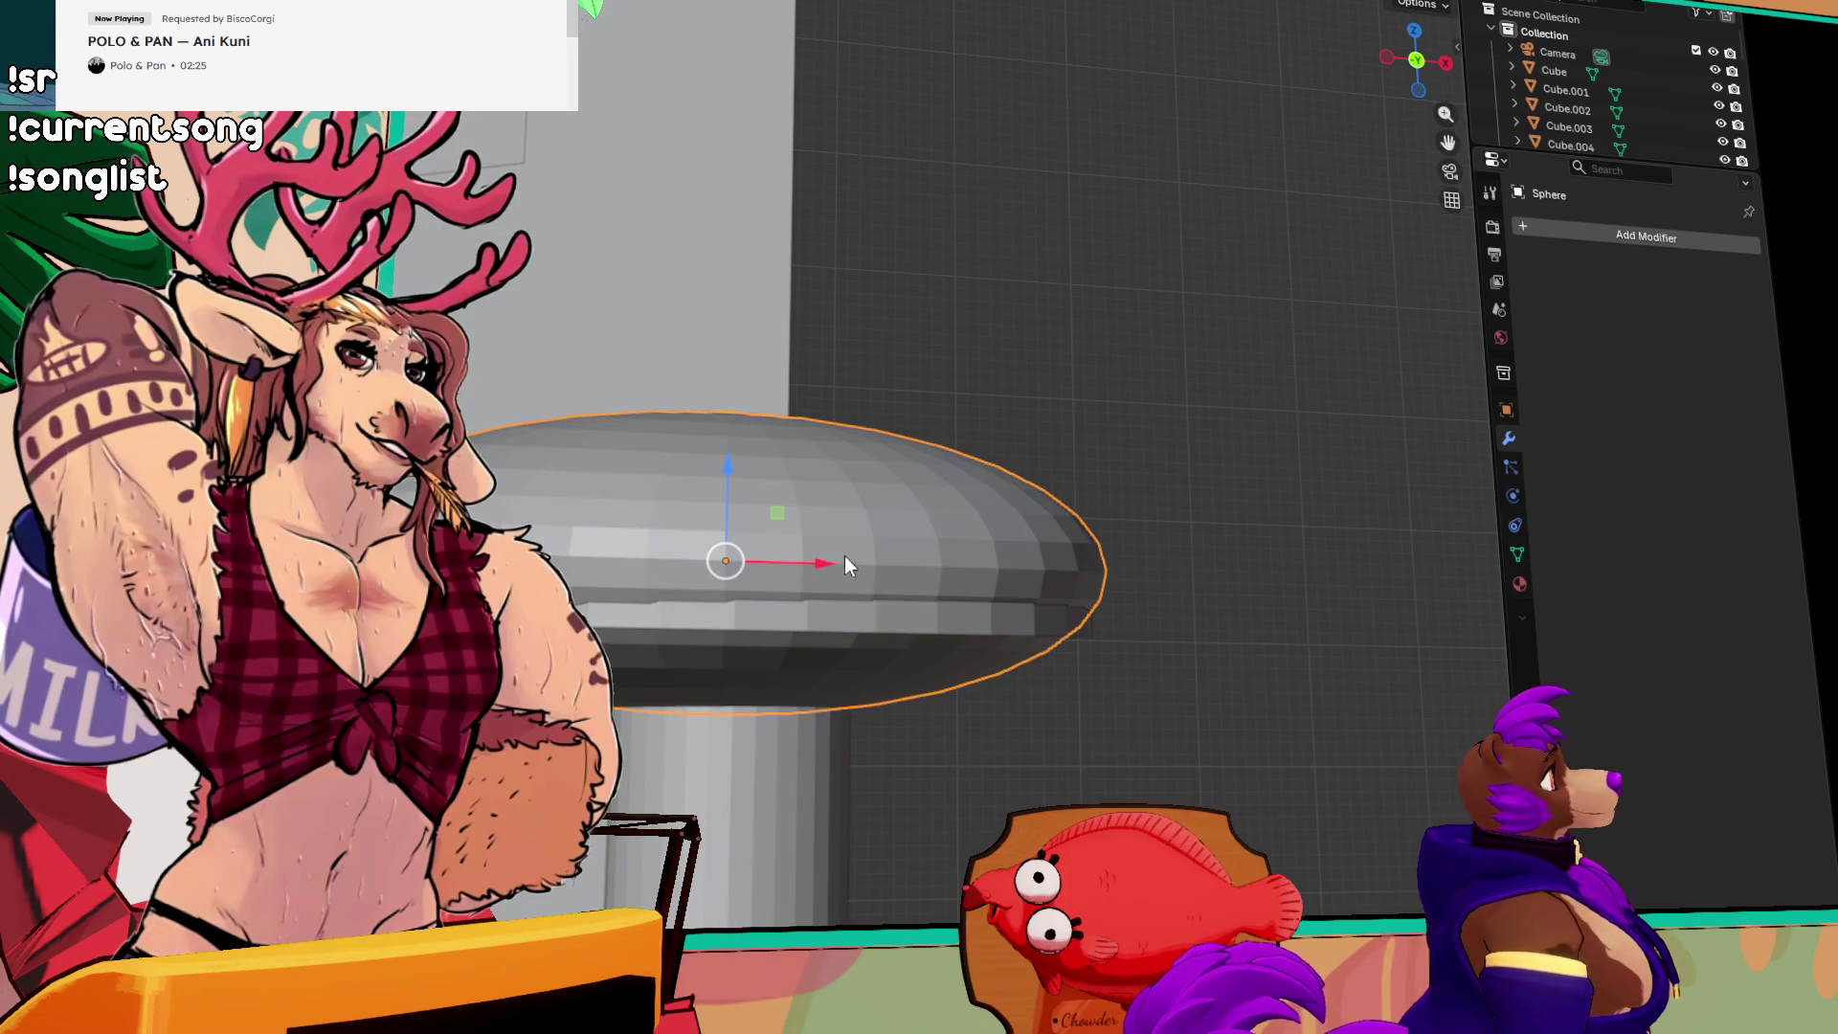
mouse_move(830, 555)
left_mouse_down()
mouse_move(805, 559)
mouse_move(825, 567)
left_mouse_up()
mouse_move(907, 427)
left_mouse_down()
mouse_move(792, 495)
mouse_move(537, 402)
mouse_move(549, 450)
left_mouse_up()
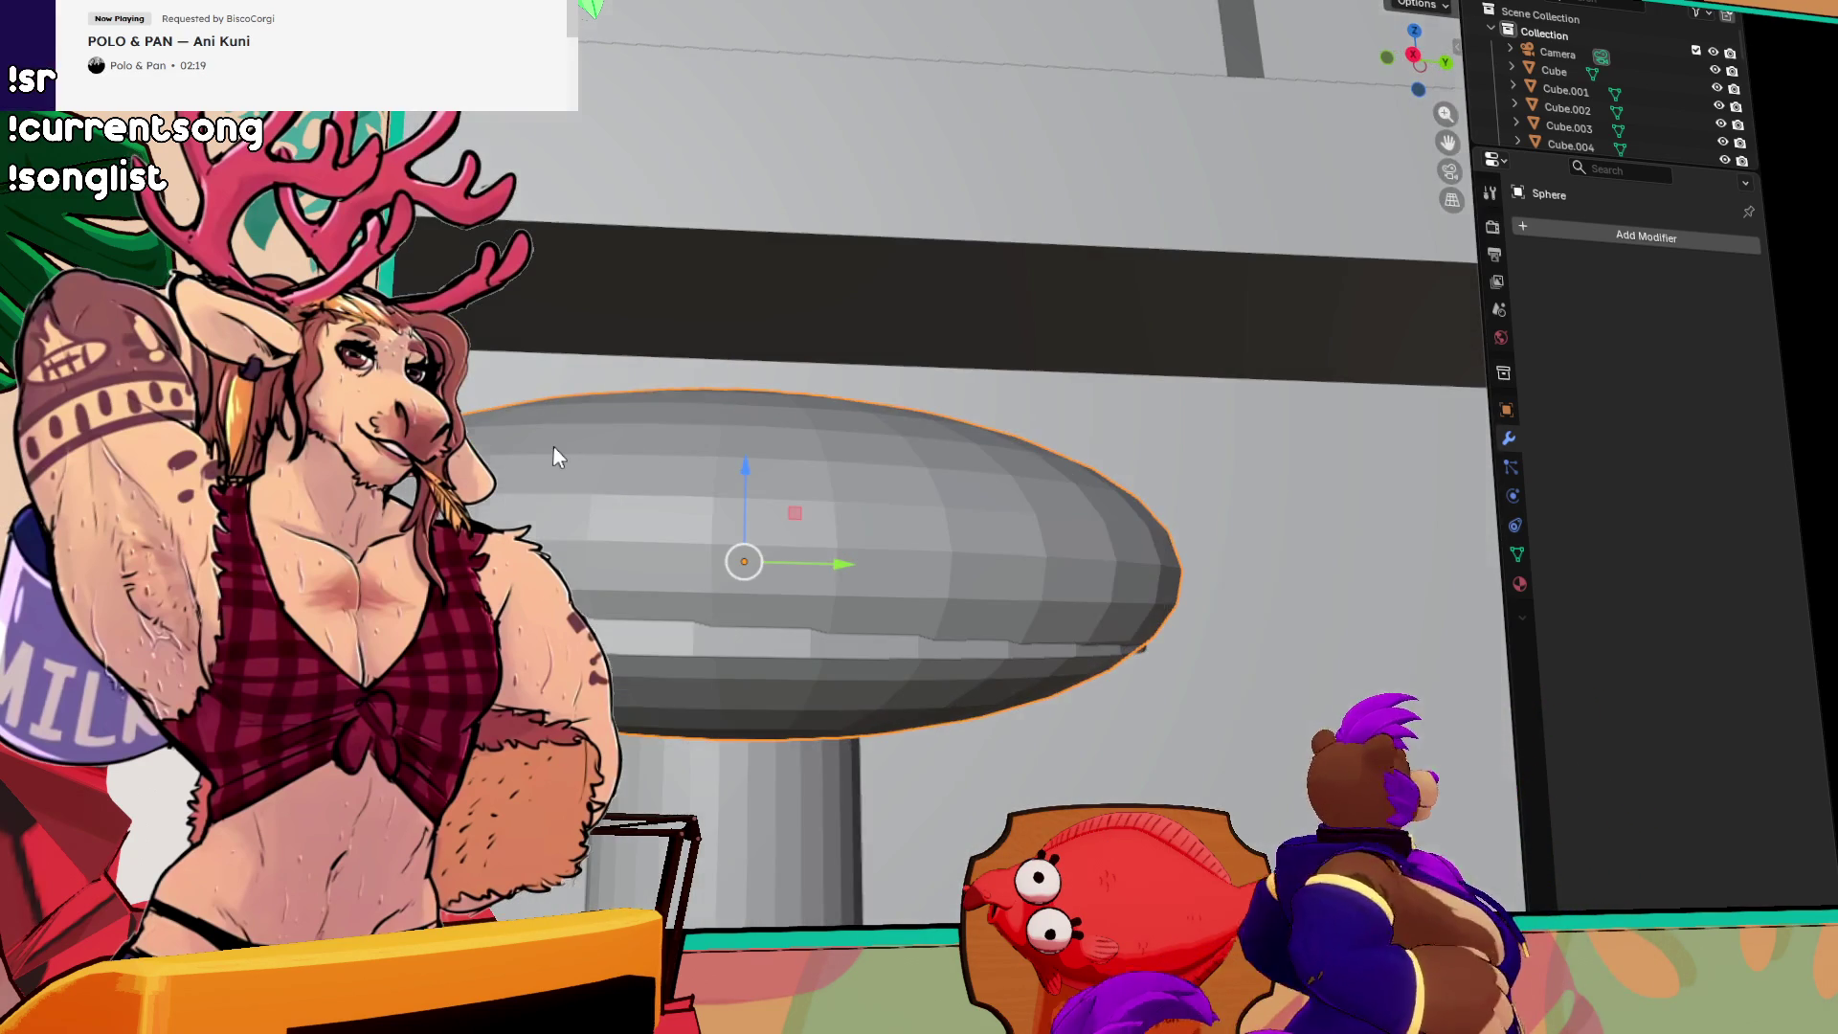
mouse_move(847, 561)
left_mouse_down()
mouse_move(830, 562)
mouse_move(835, 611)
mouse_move(681, 565)
mouse_move(862, 607)
mouse_move(1030, 607)
left_mouse_up()
left_click(831, 564)
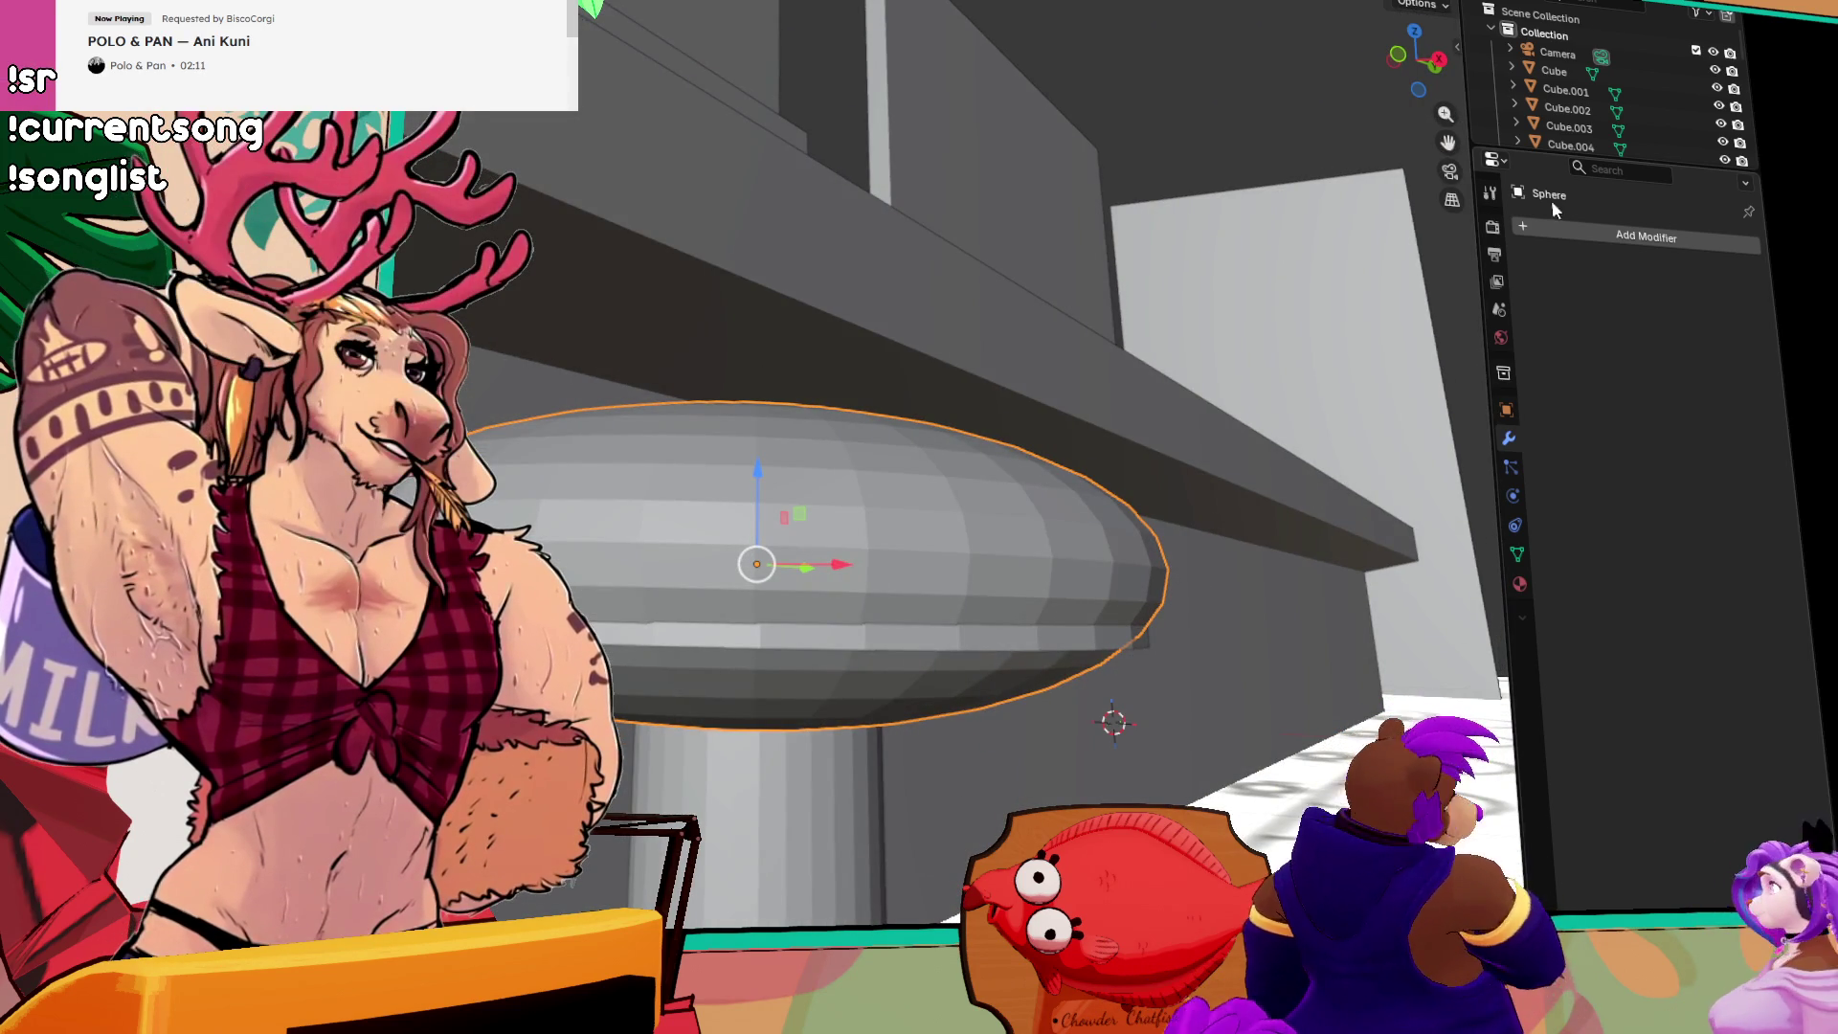
left_click(1399, 55)
key("Tab")
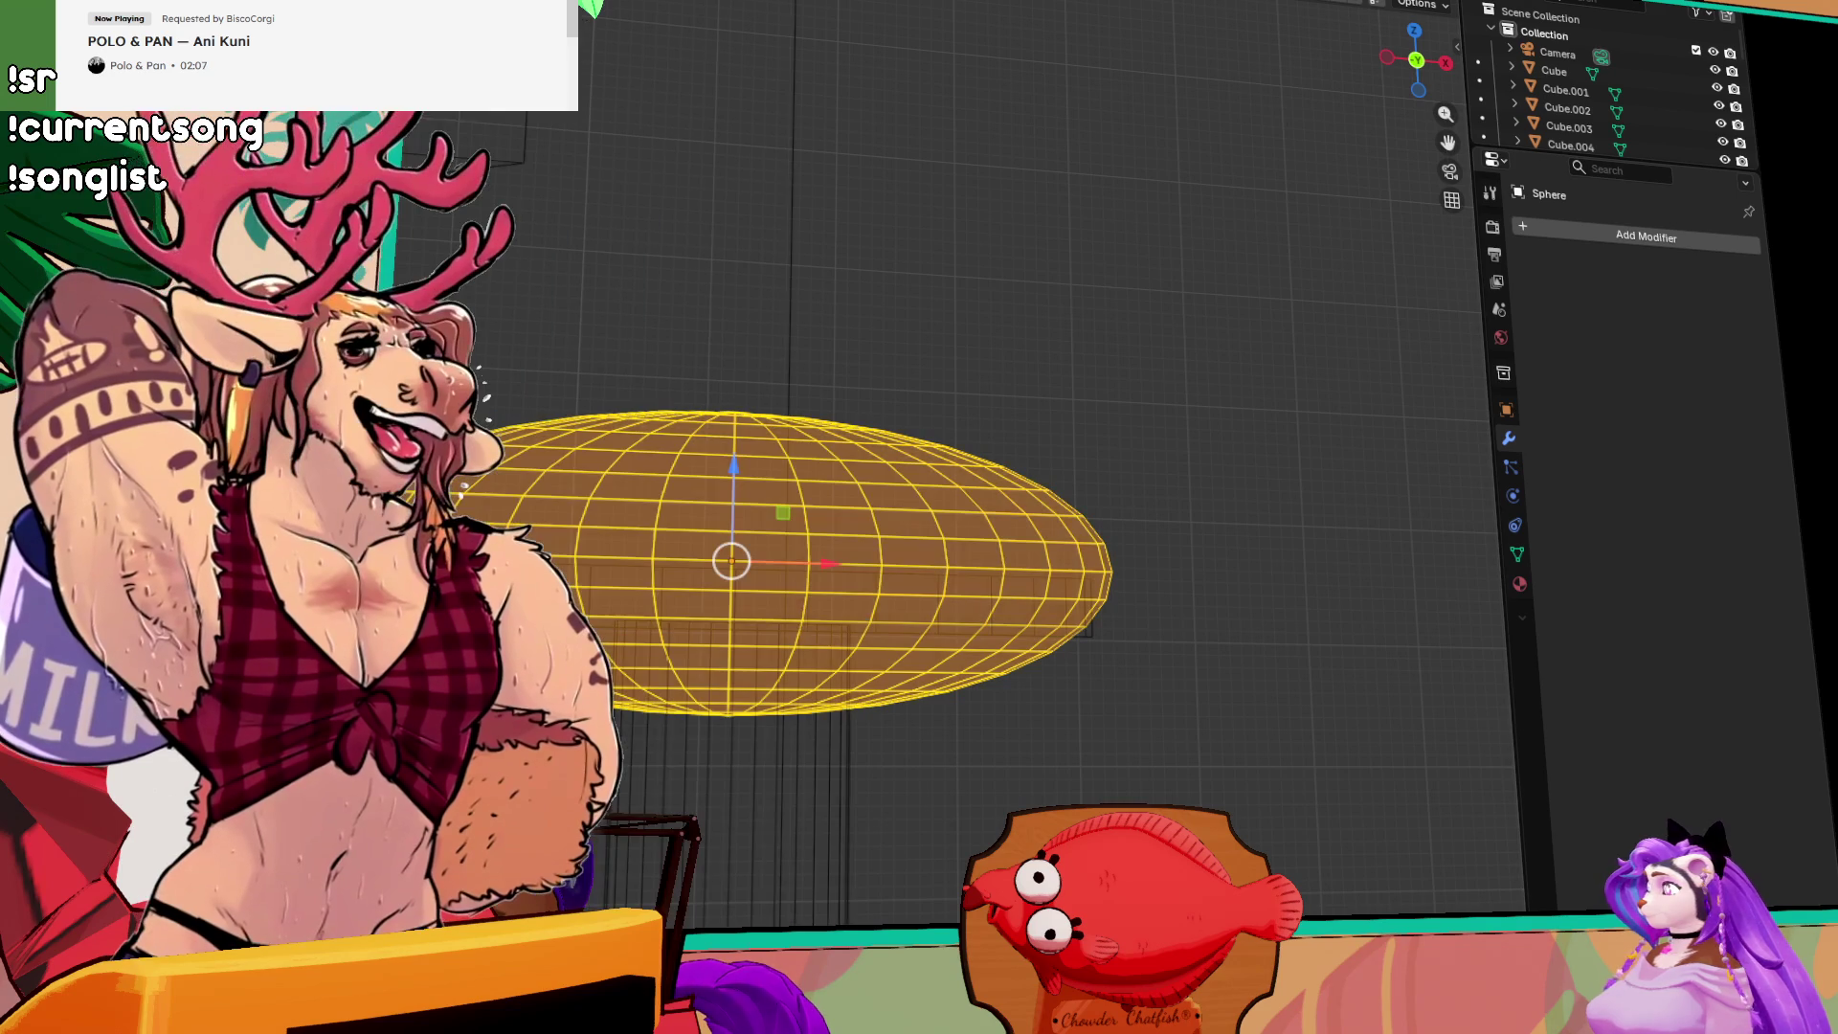
Step: Box-select the sphere's lower-half vertices and raise them along Z to flatten the seat's underside
left_click_drag(1142, 776, 575, 604)
mouse_move(730, 586)
left_mouse_down()
mouse_move(747, 509)
mouse_move(747, 546)
left_mouse_up()
key("Escape")
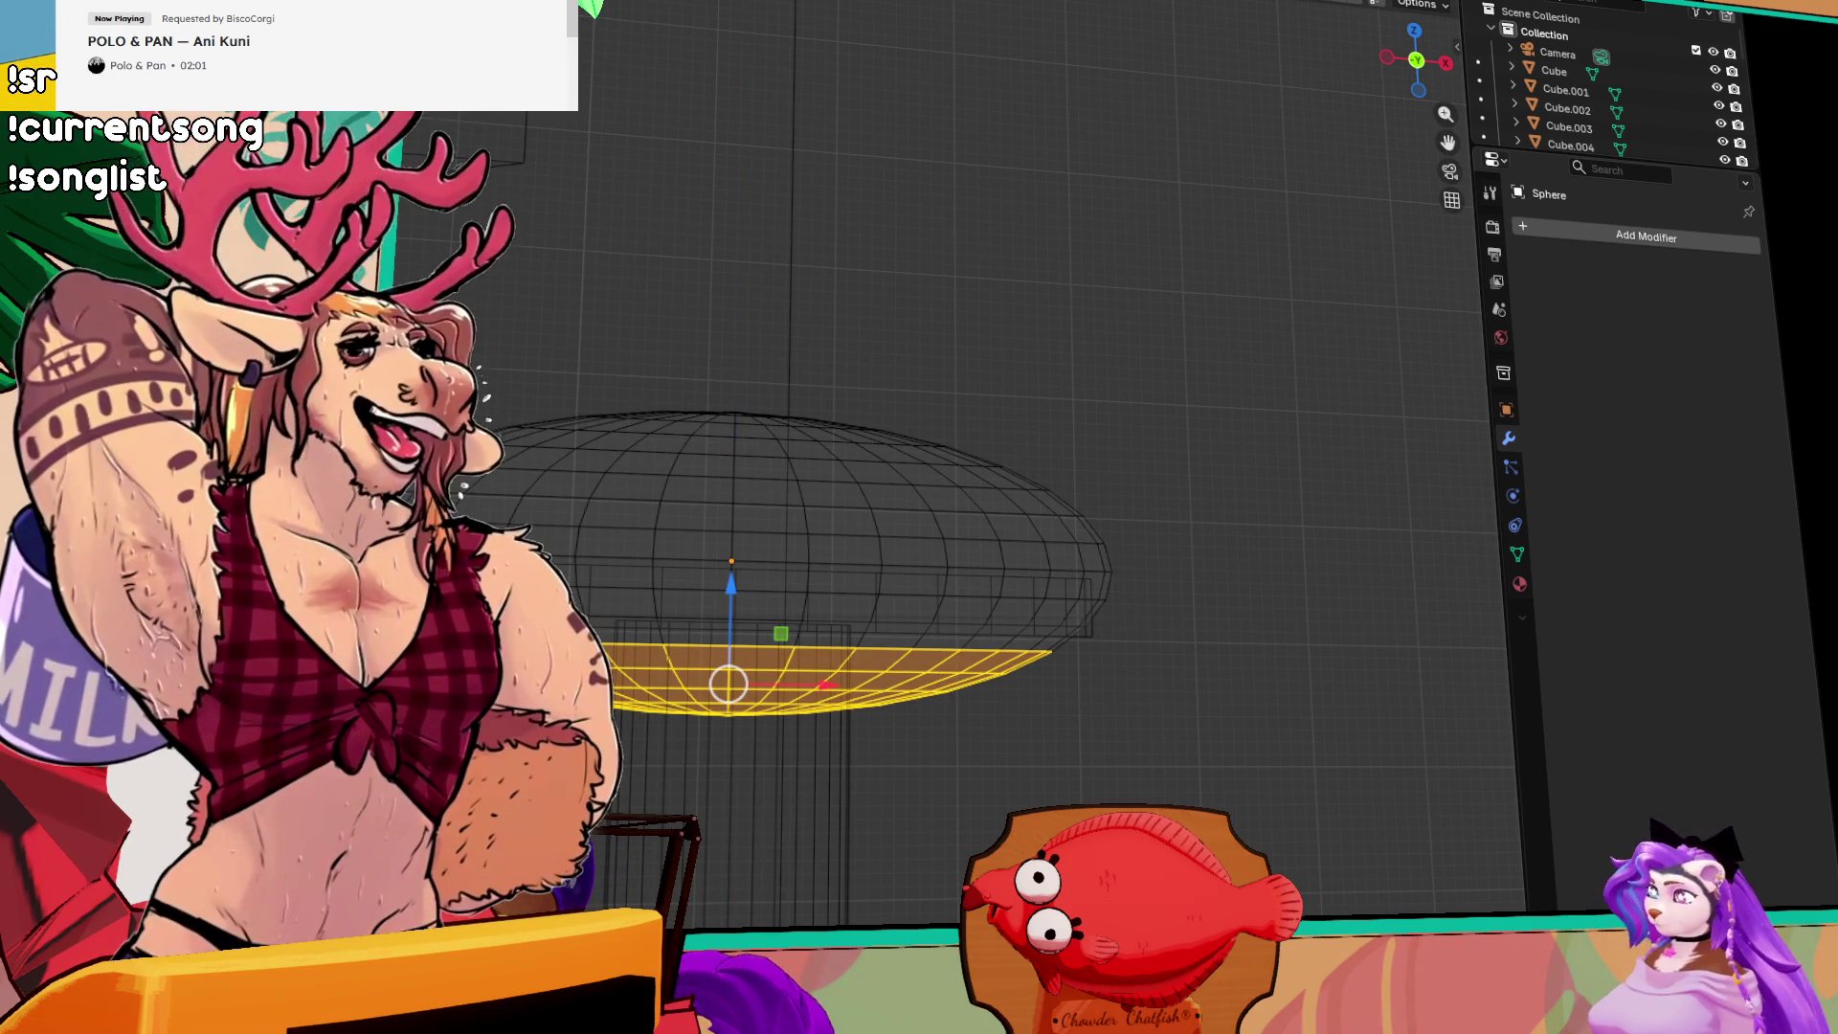
left_click_drag(731, 592, 746, 492)
key("Tab")
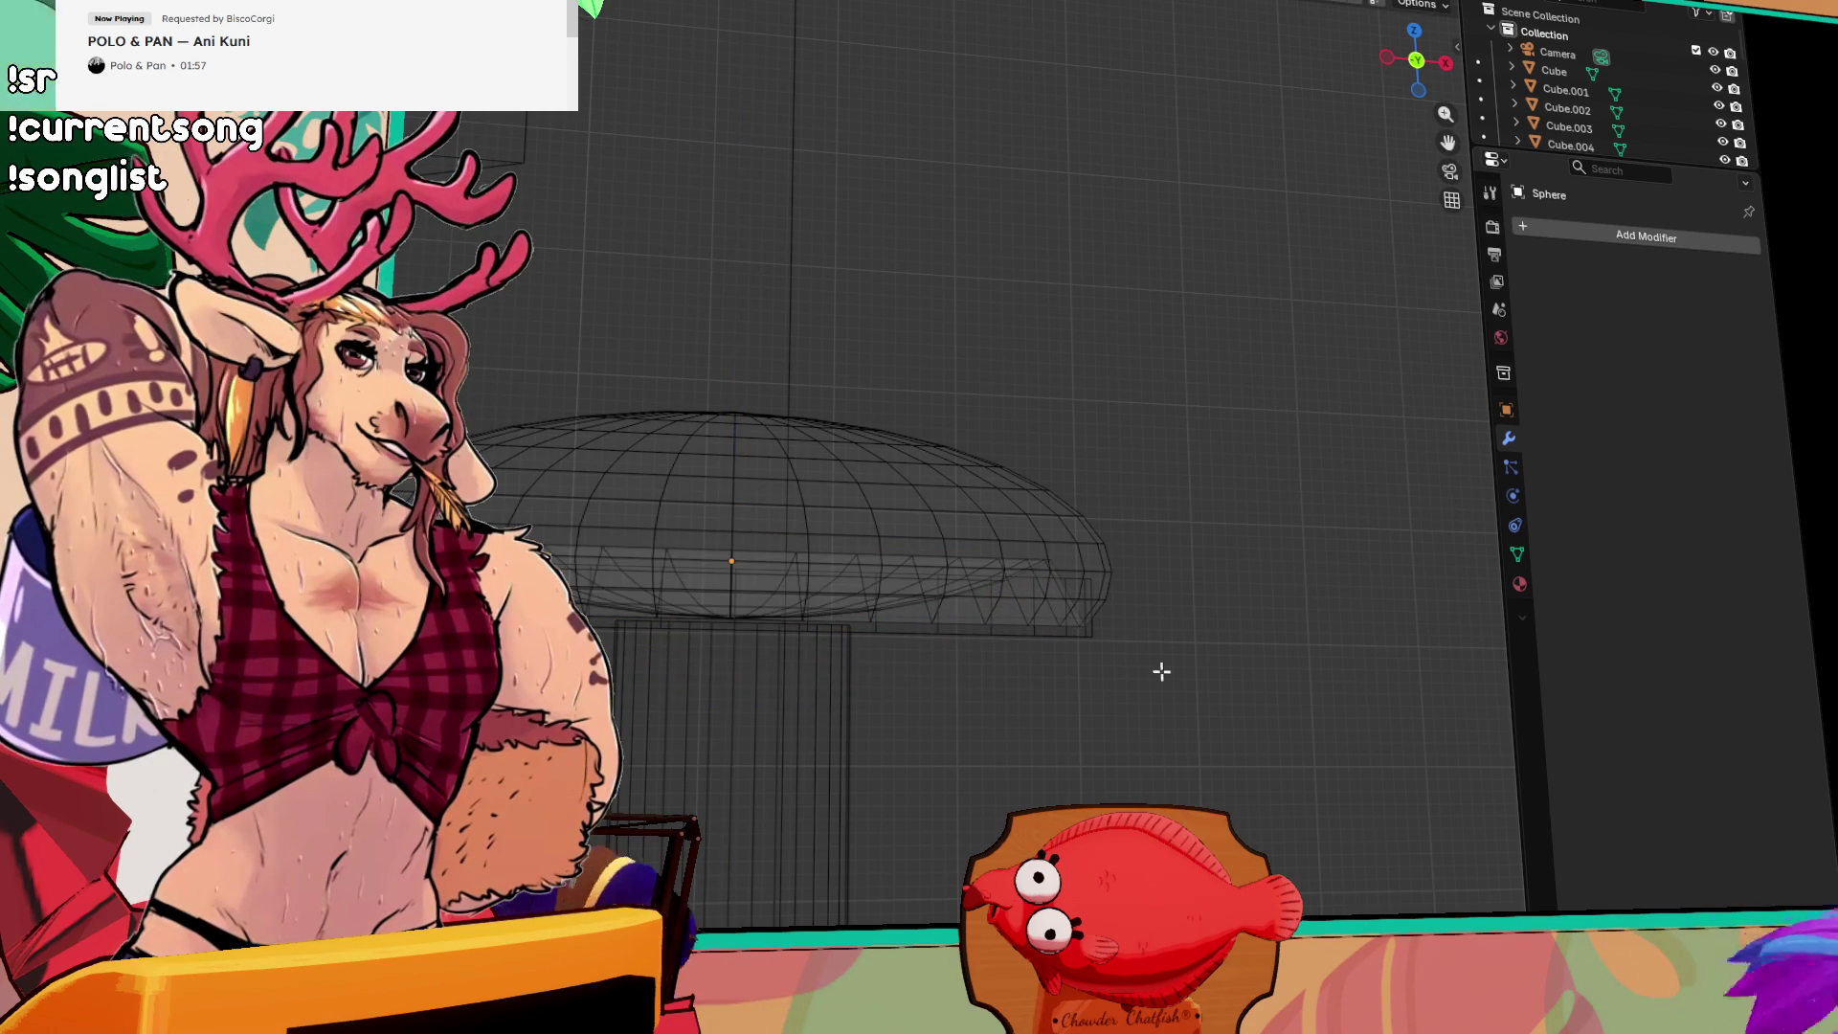
left_click_drag(1161, 670, 1101, 536)
key("shift+z")
mouse_move(1043, 316)
left_mouse_down()
mouse_move(940, 523)
mouse_move(952, 573)
left_mouse_up()
key("Tab")
mouse_move(889, 641)
left_mouse_down()
mouse_move(1203, 664)
mouse_move(875, 724)
mouse_move(715, 466)
left_mouse_up()
Step: Rescale the cylinder stem, then join it with the sphere seat using Ctrl+J
left_click(668, 566)
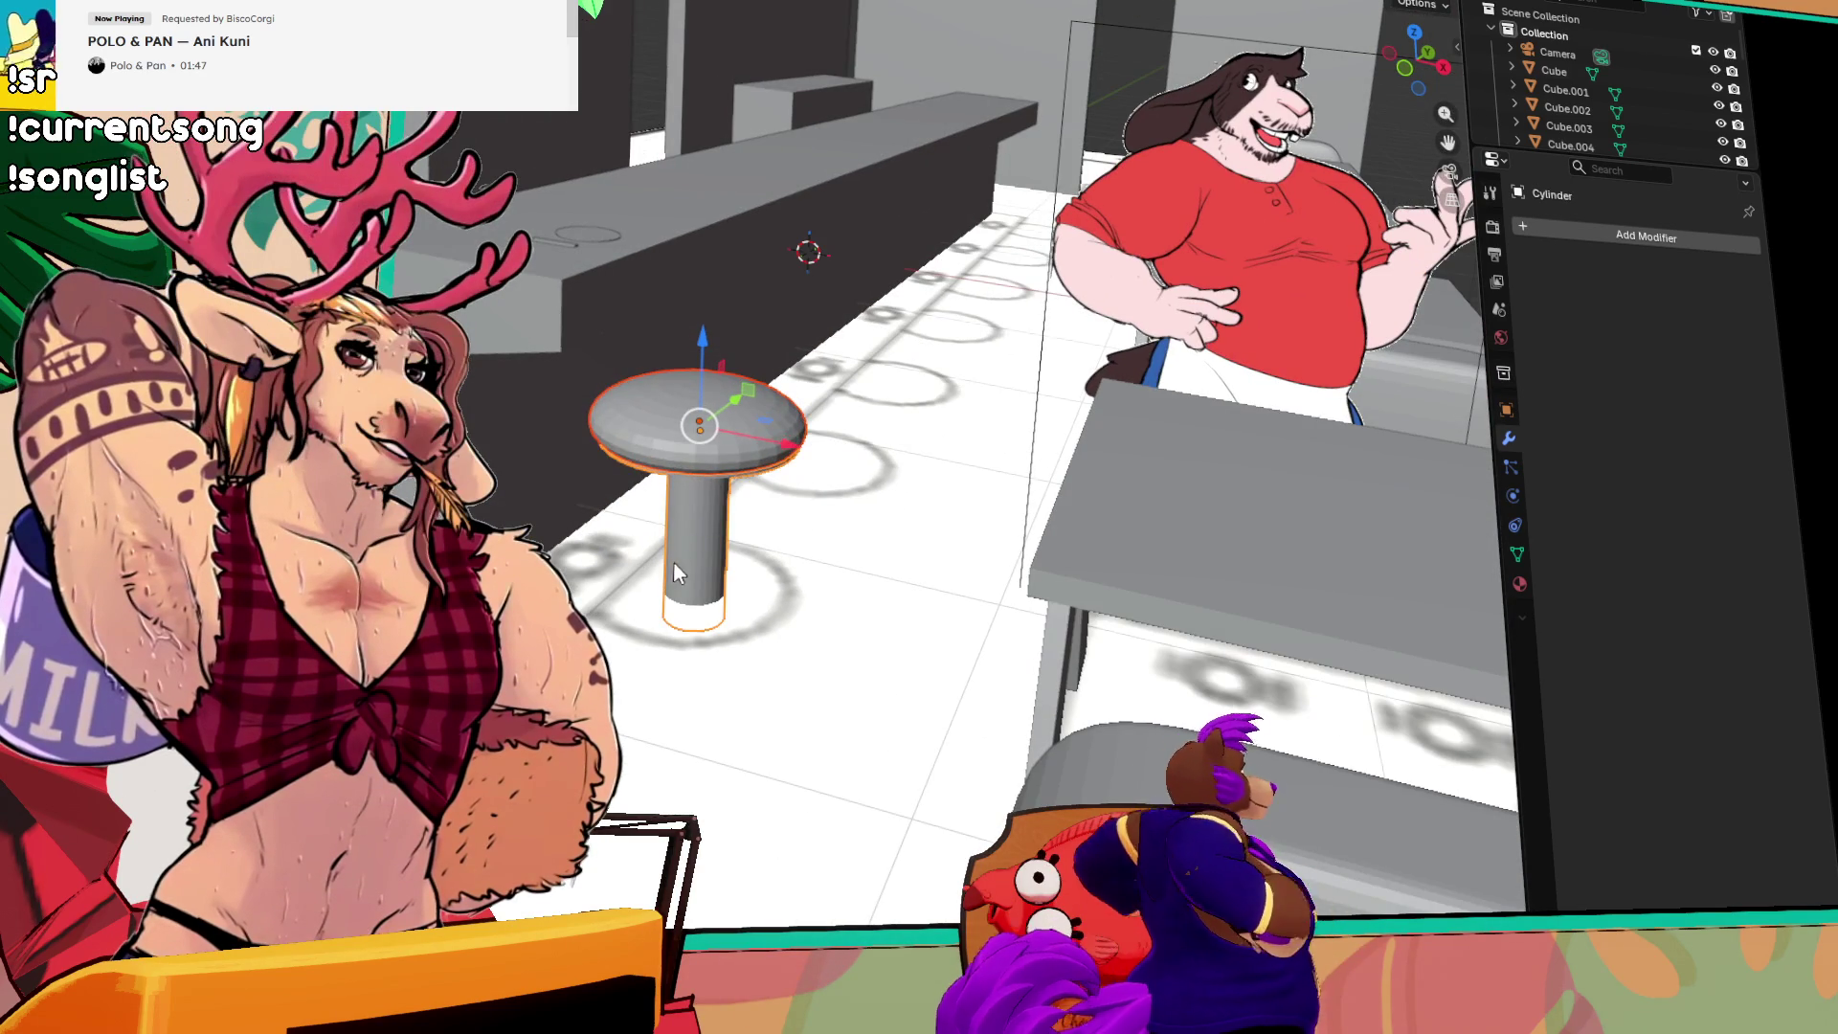
mouse_move(669, 566)
left_mouse_down()
mouse_move(790, 433)
mouse_move(1099, 472)
left_mouse_up()
key("s")
left_click(1091, 470)
mouse_move(960, 526)
left_mouse_down()
mouse_move(1144, 328)
mouse_move(1193, 324)
mouse_move(957, 287)
left_mouse_up()
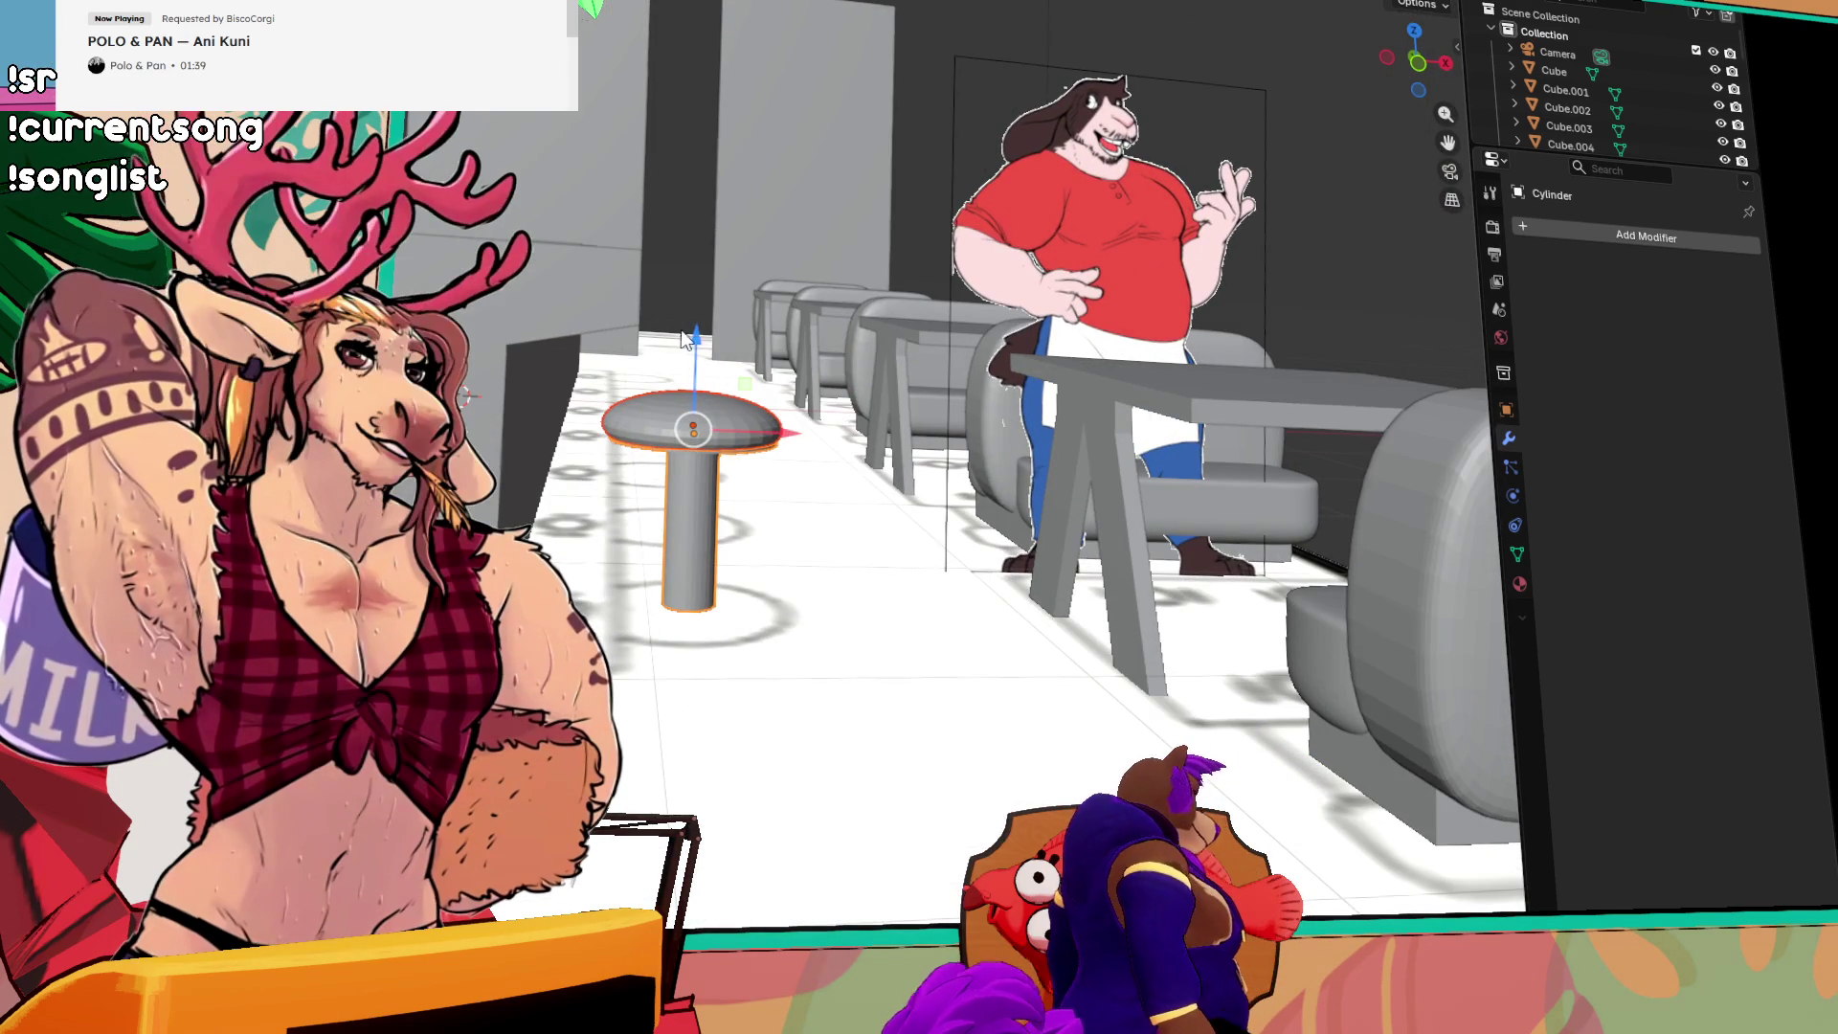
left_click_drag(820, 523, 686, 615)
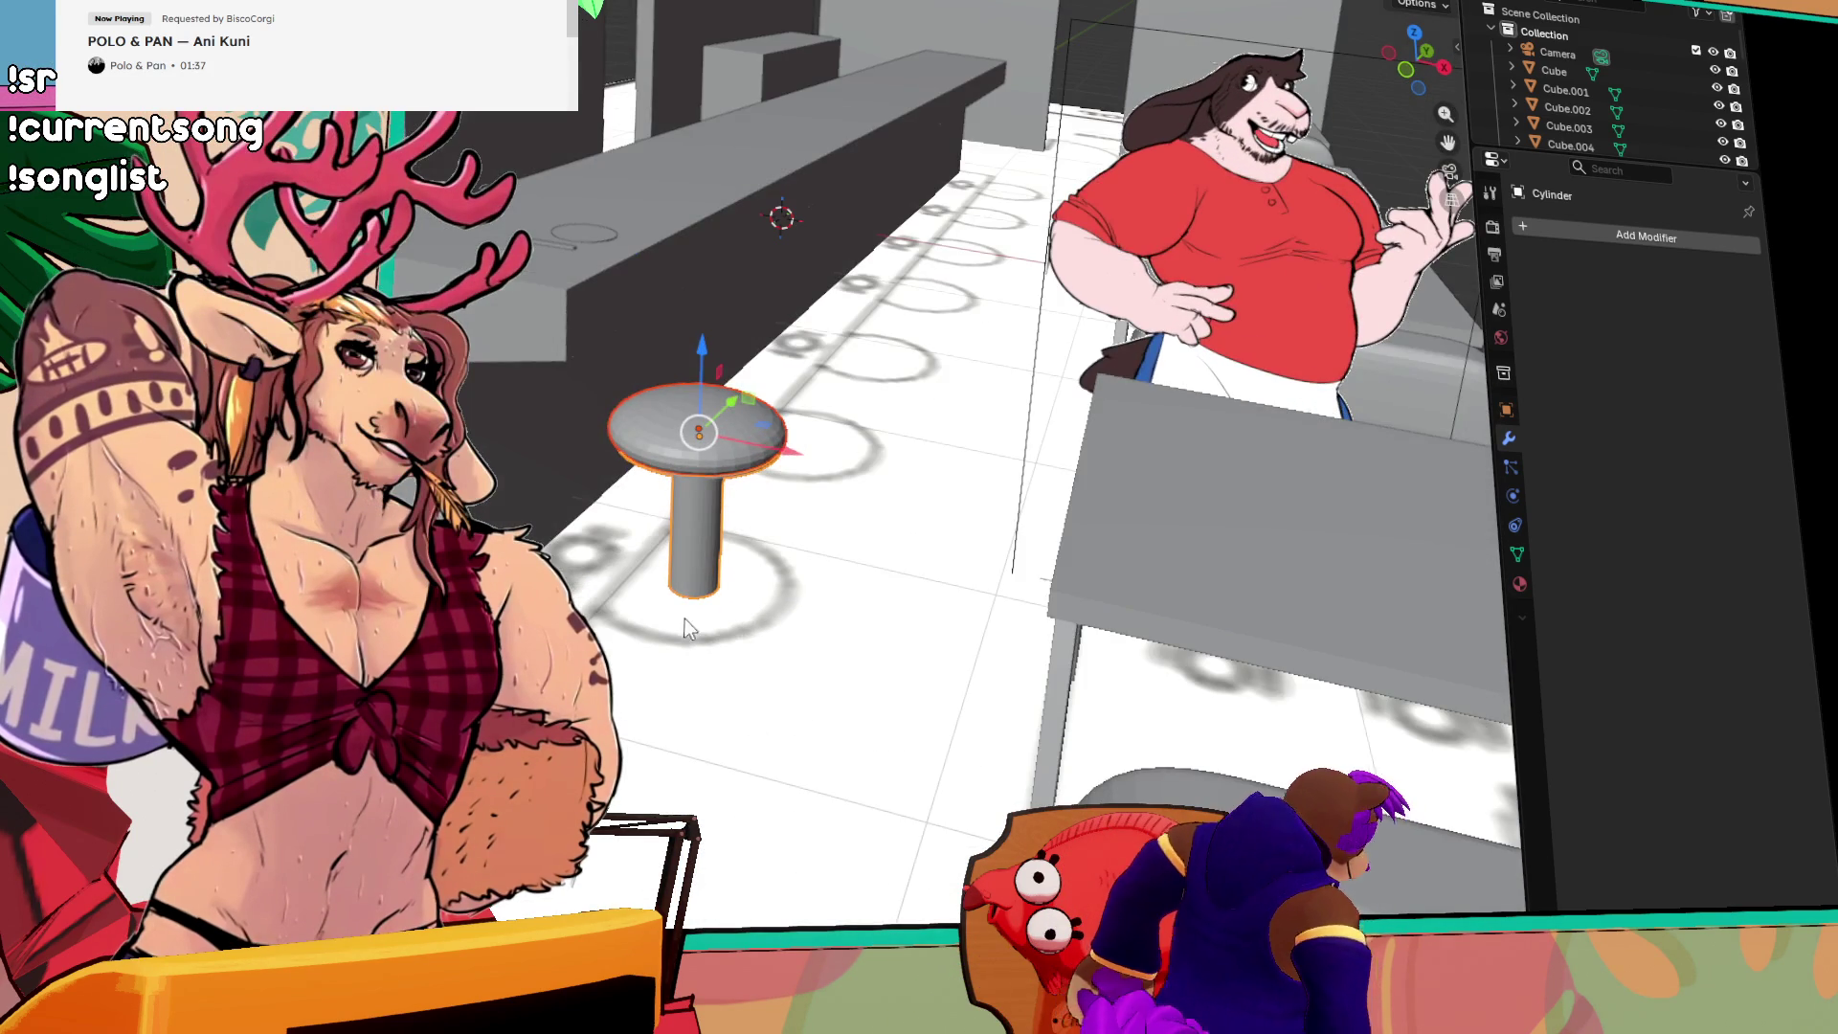
left_click(649, 417)
key("ctrl+j")
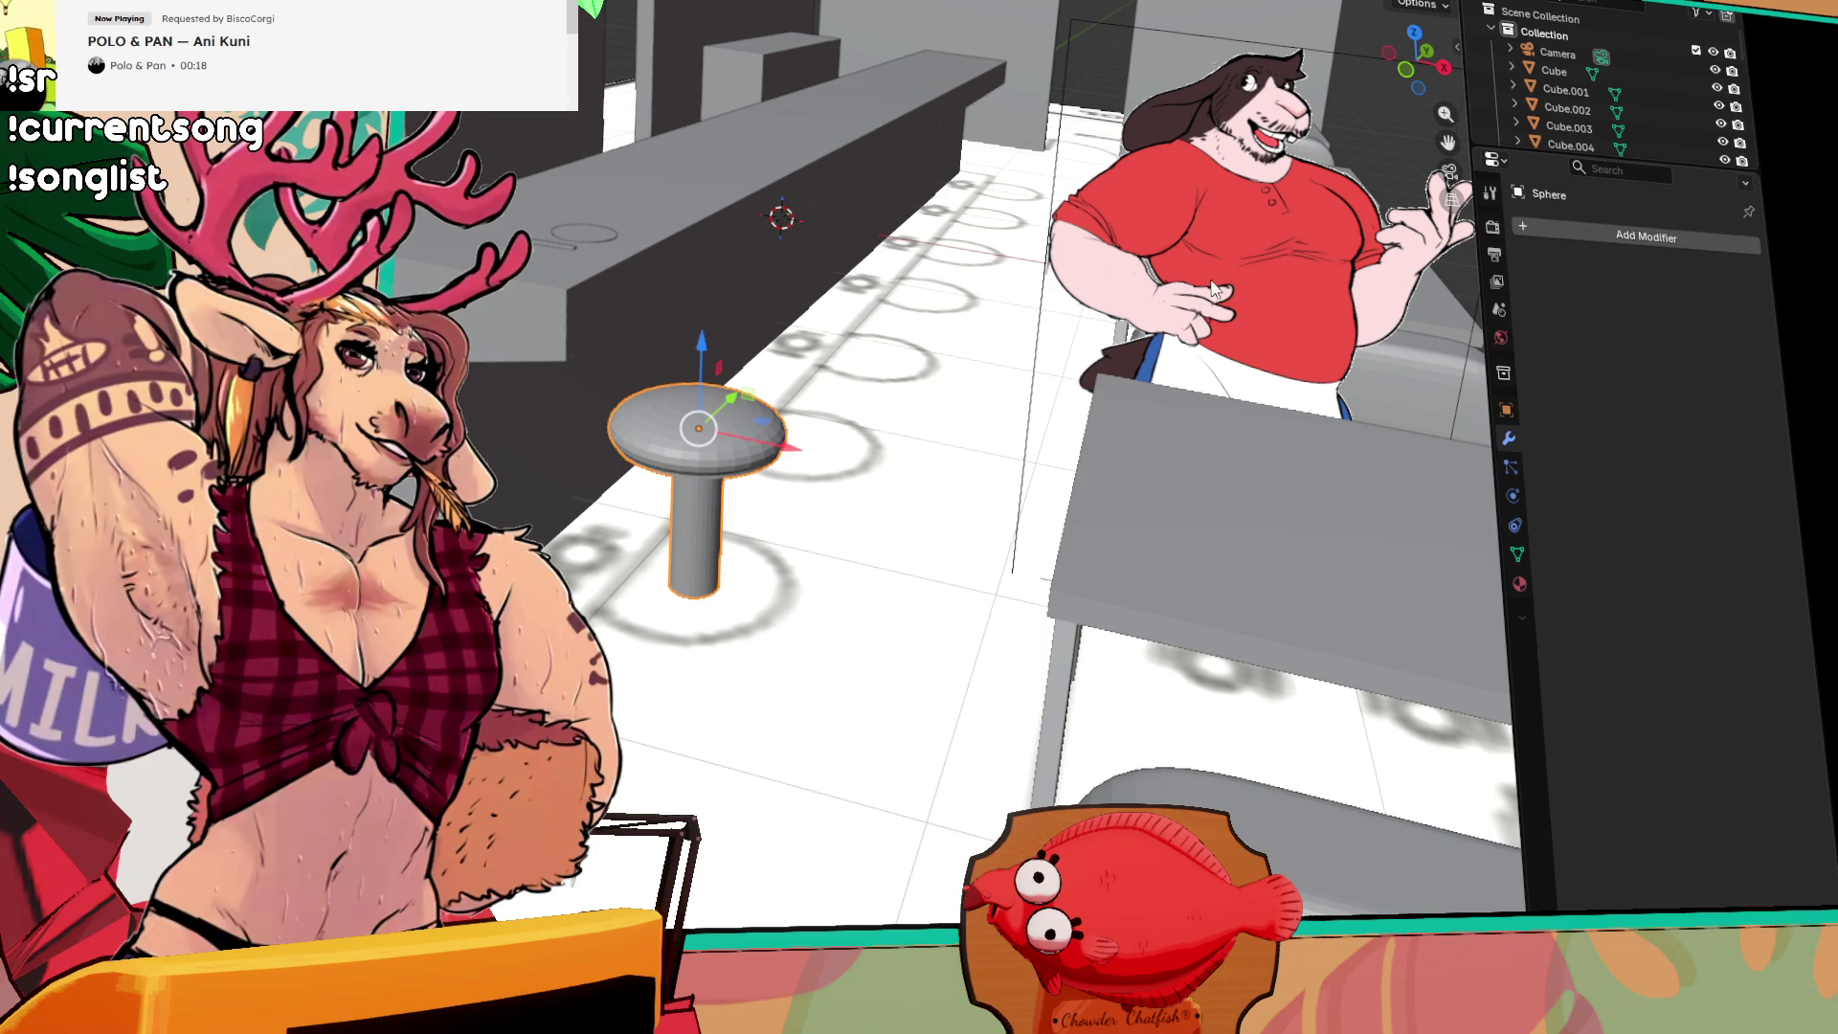
Step: Duplicate the stool and slide the copy along the counter on the Y axis
key("shift+d")
left_click_drag(759, 422, 953, 351)
right_click(953, 351)
key("KP_7")
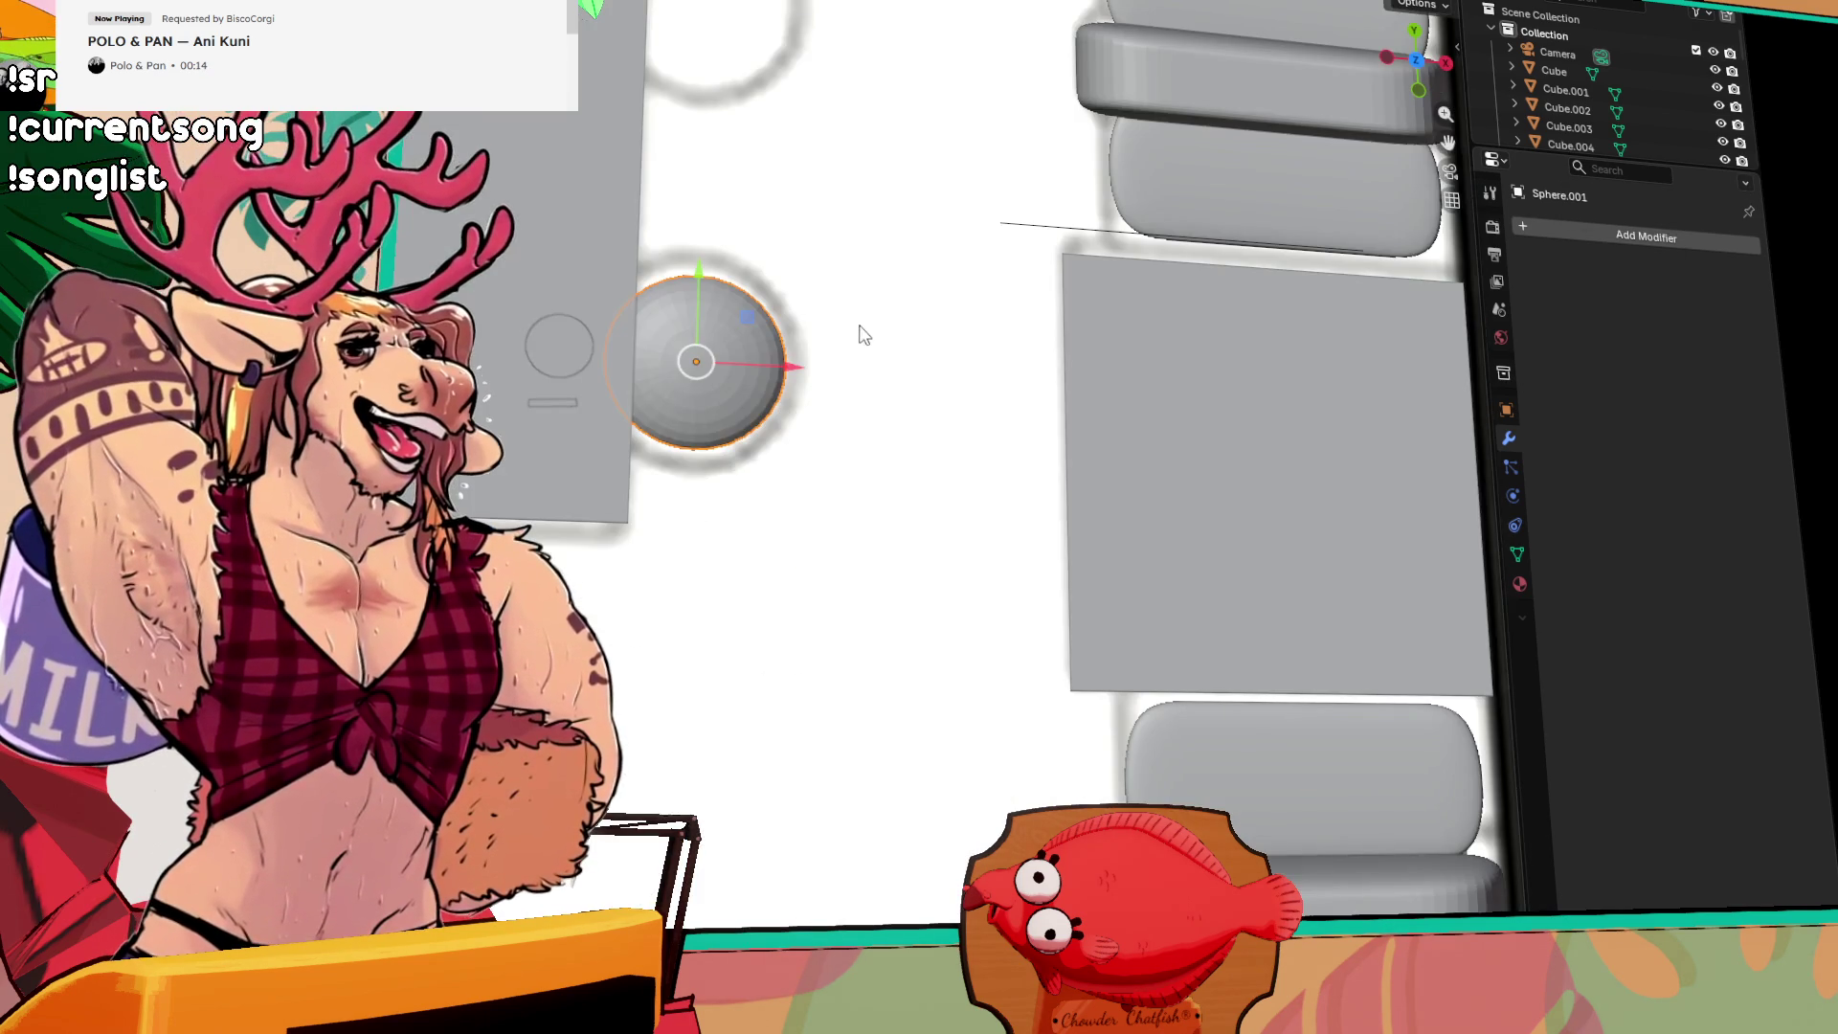
left_click_drag(830, 302, 760, 656)
key("g")
key("y")
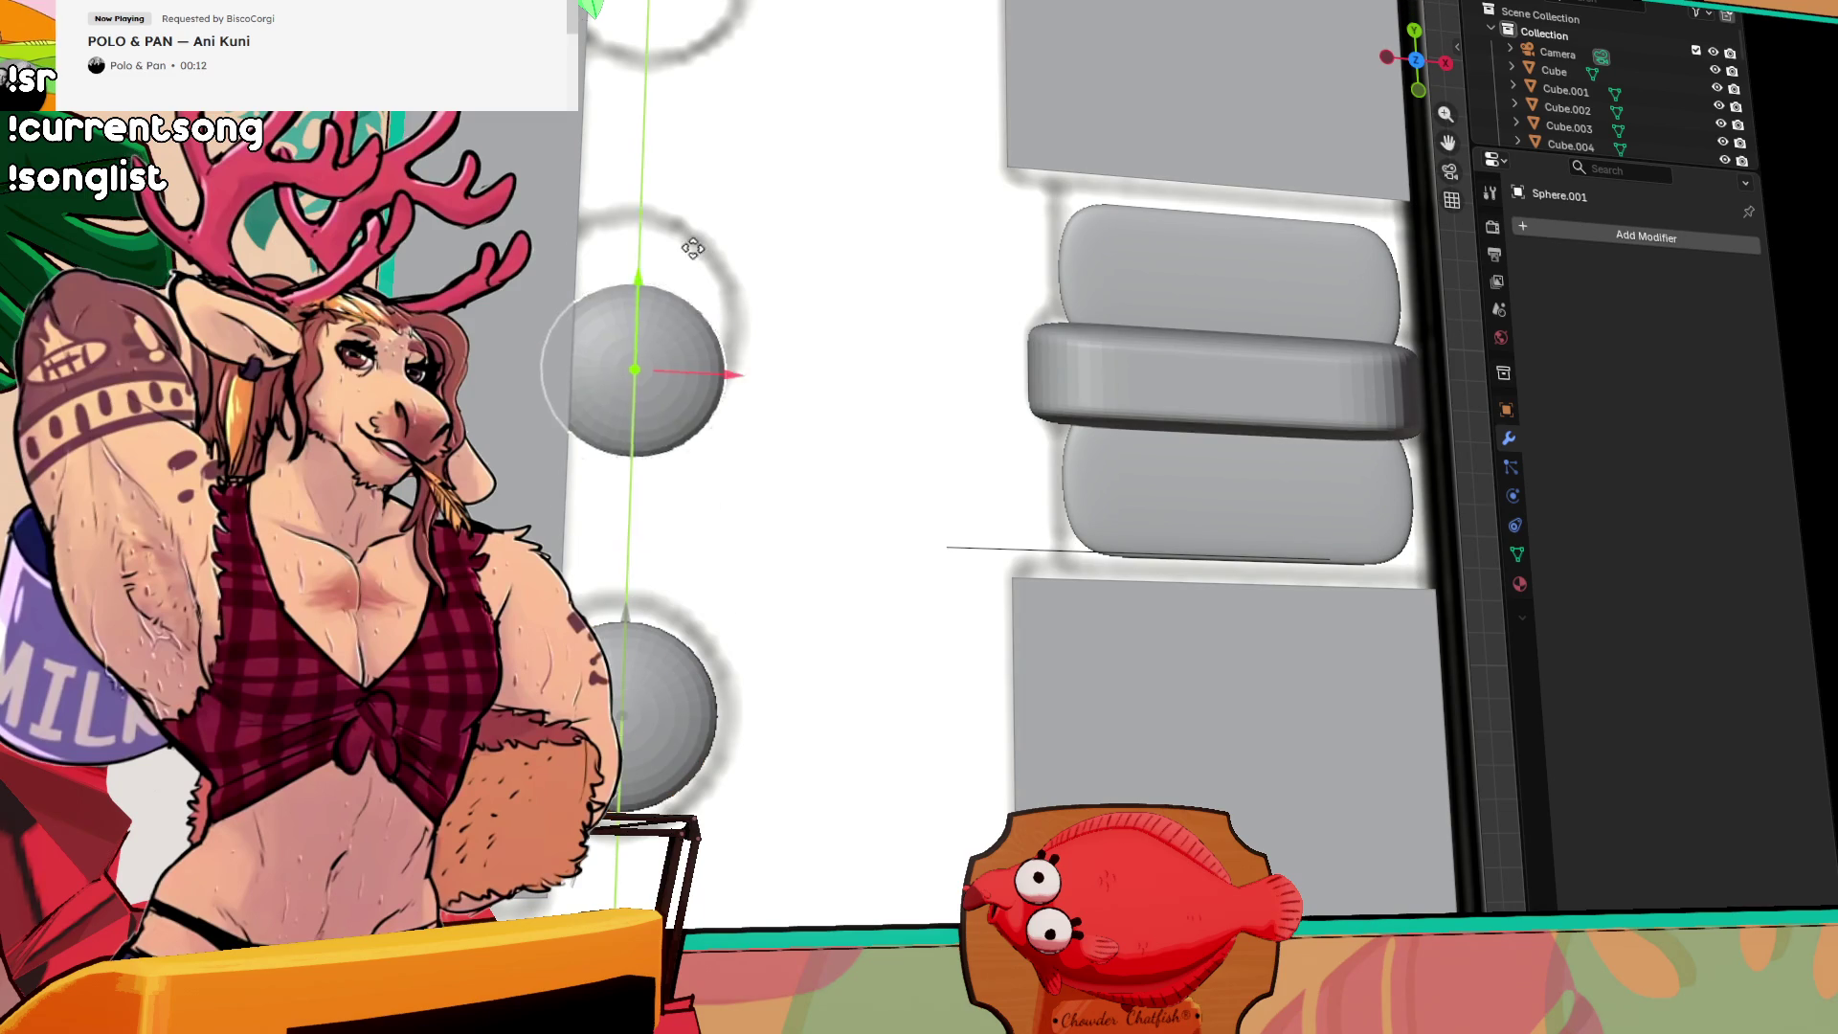
left_click(683, 219)
Step: From a top-down view, add two more stool copies along the counter's Y axis
mouse_move(723, 176)
left_mouse_down()
mouse_move(795, 427)
mouse_move(883, 67)
mouse_move(791, 361)
left_mouse_up()
key("shift+space")
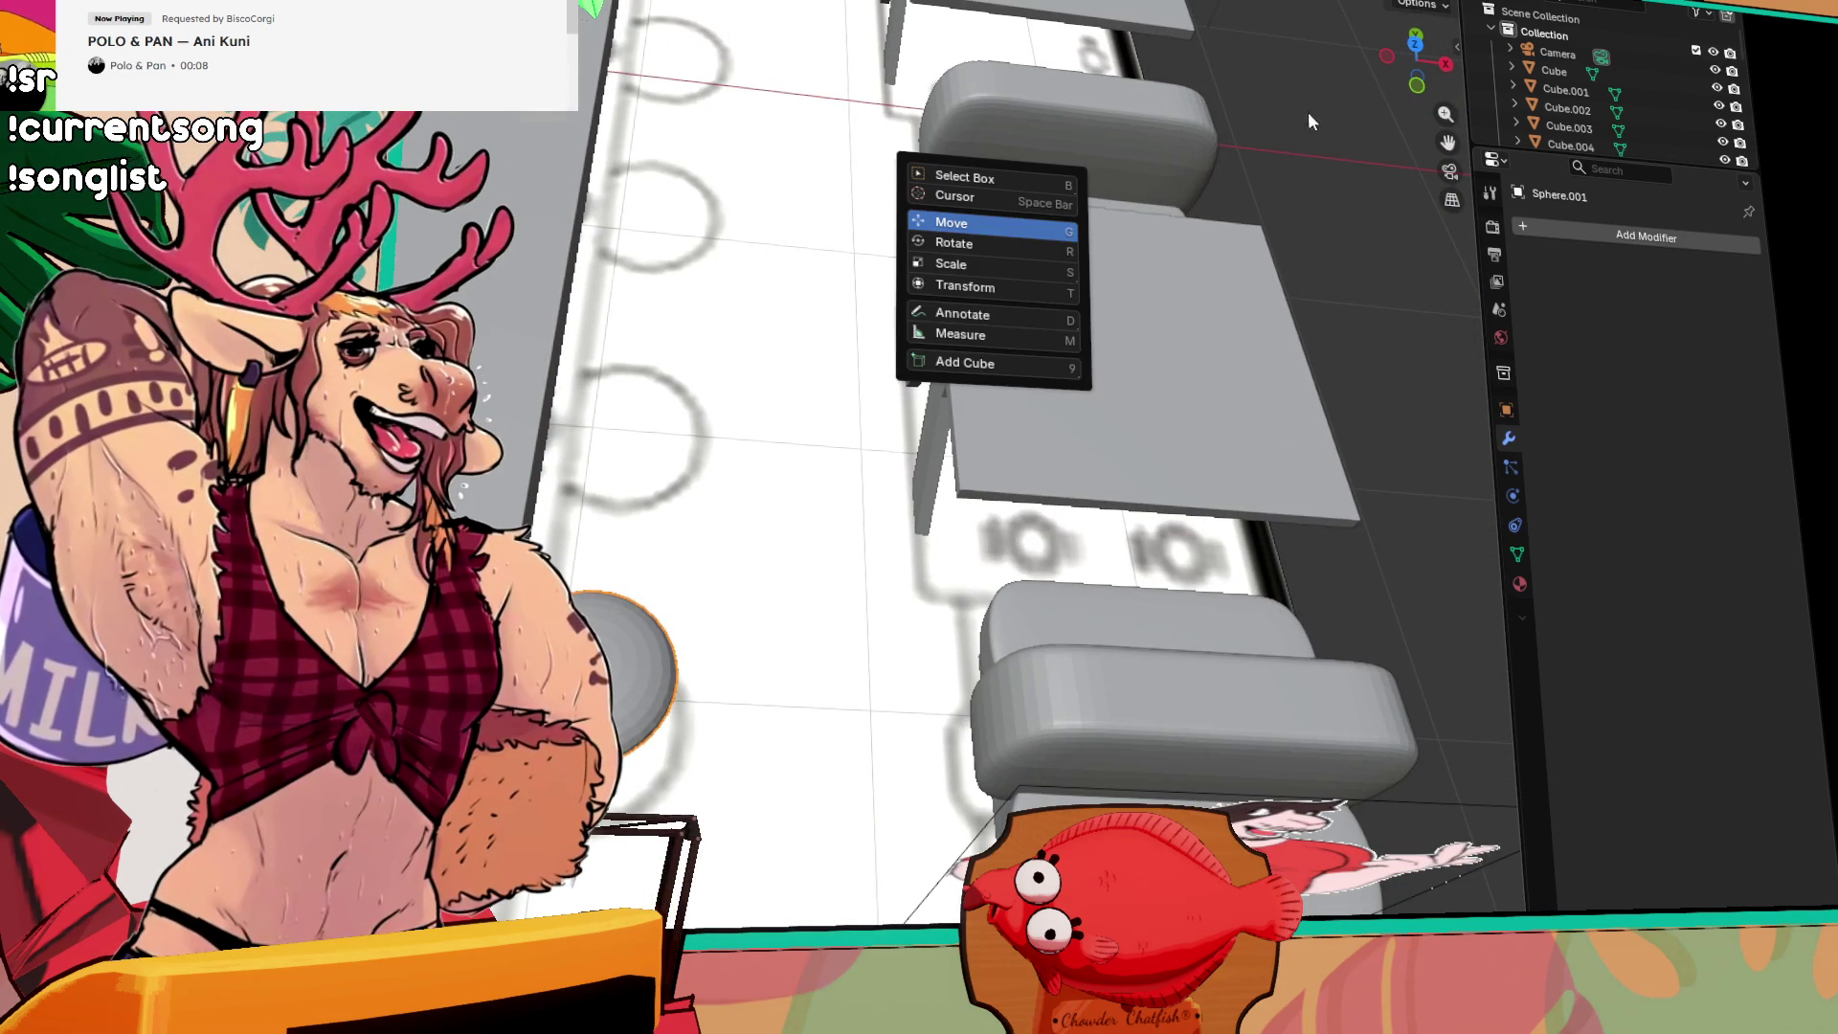
key("KP_7")
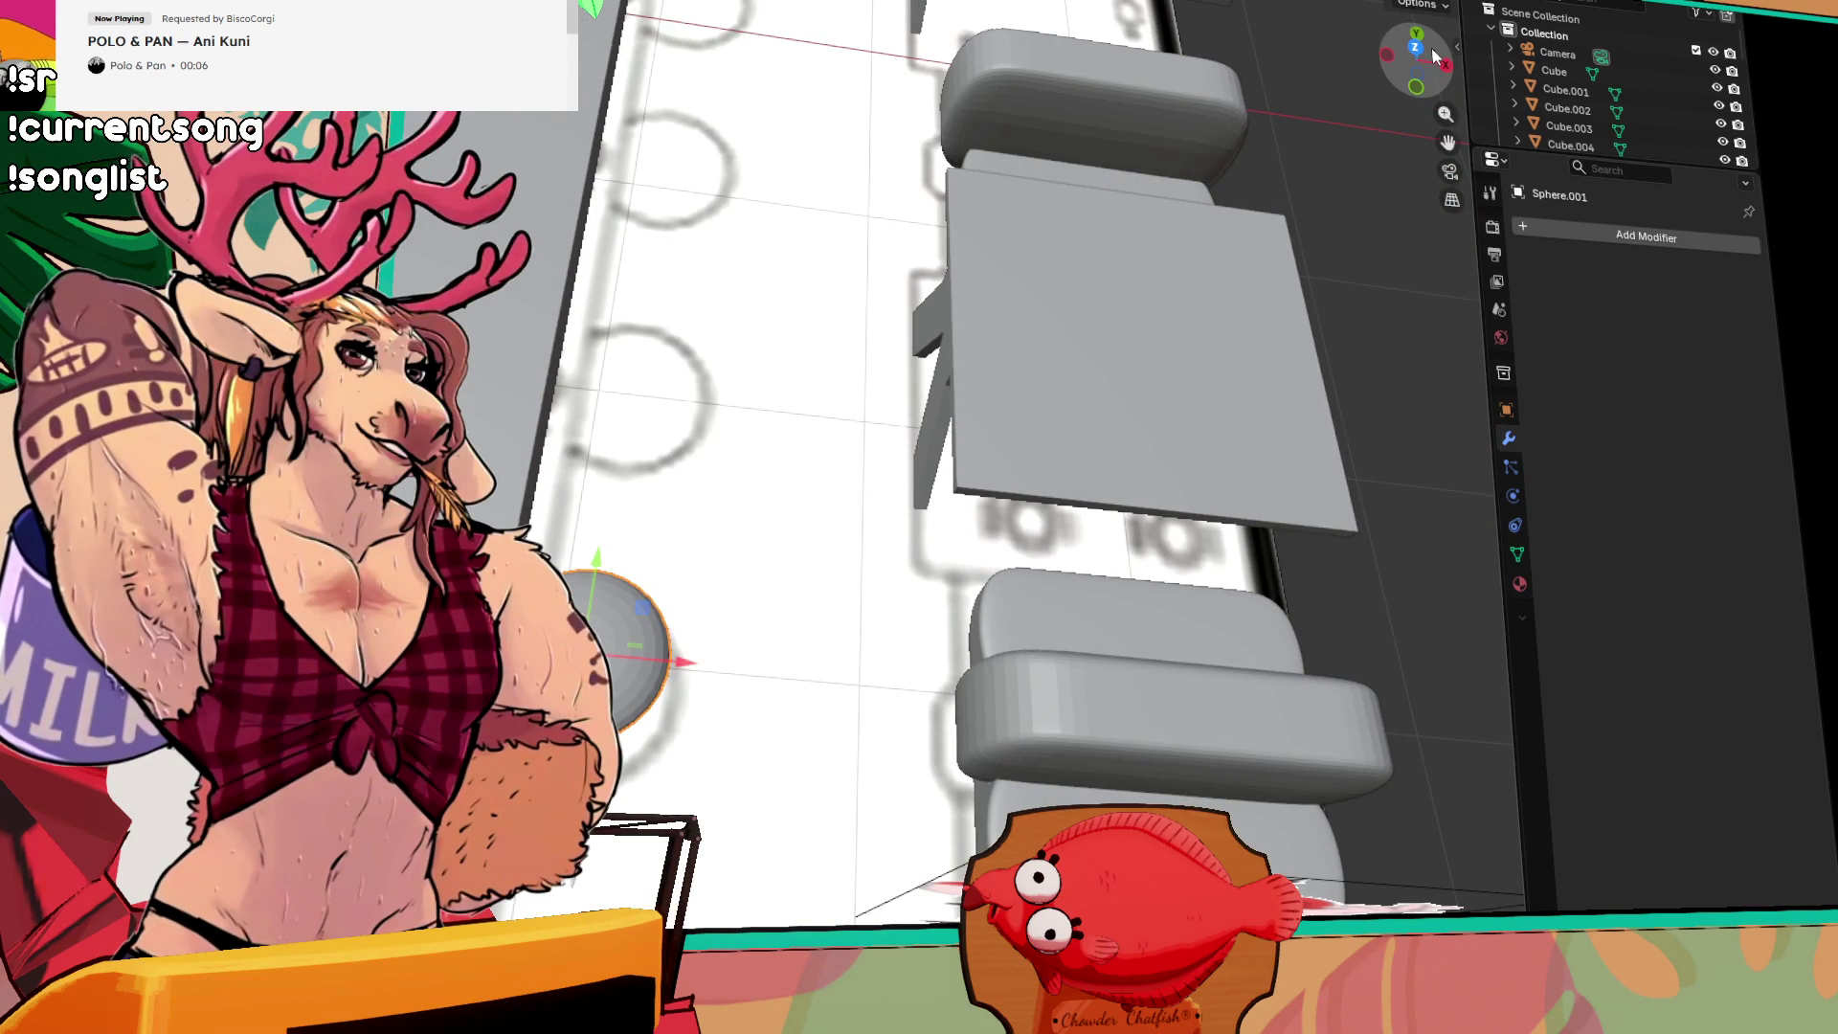
left_click(1417, 59)
key("shift+d")
key("y")
left_click(607, 461)
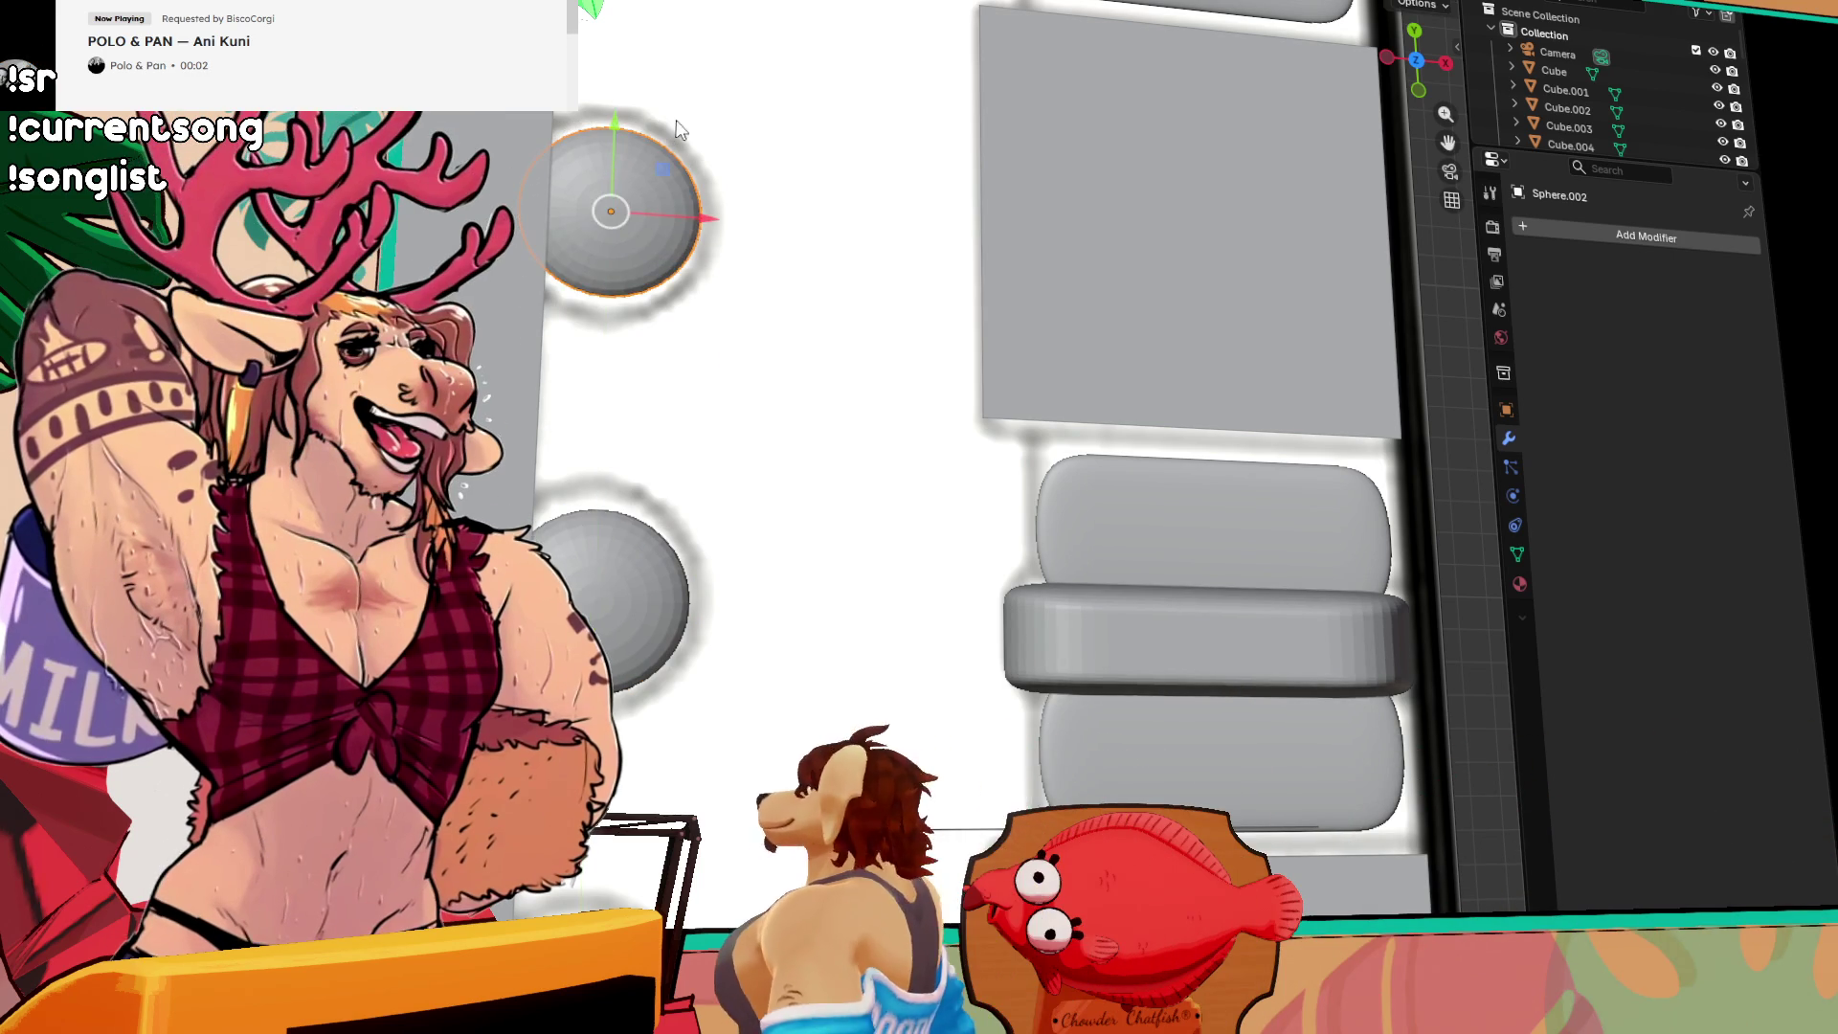
scroll(769, 437, "down", 2)
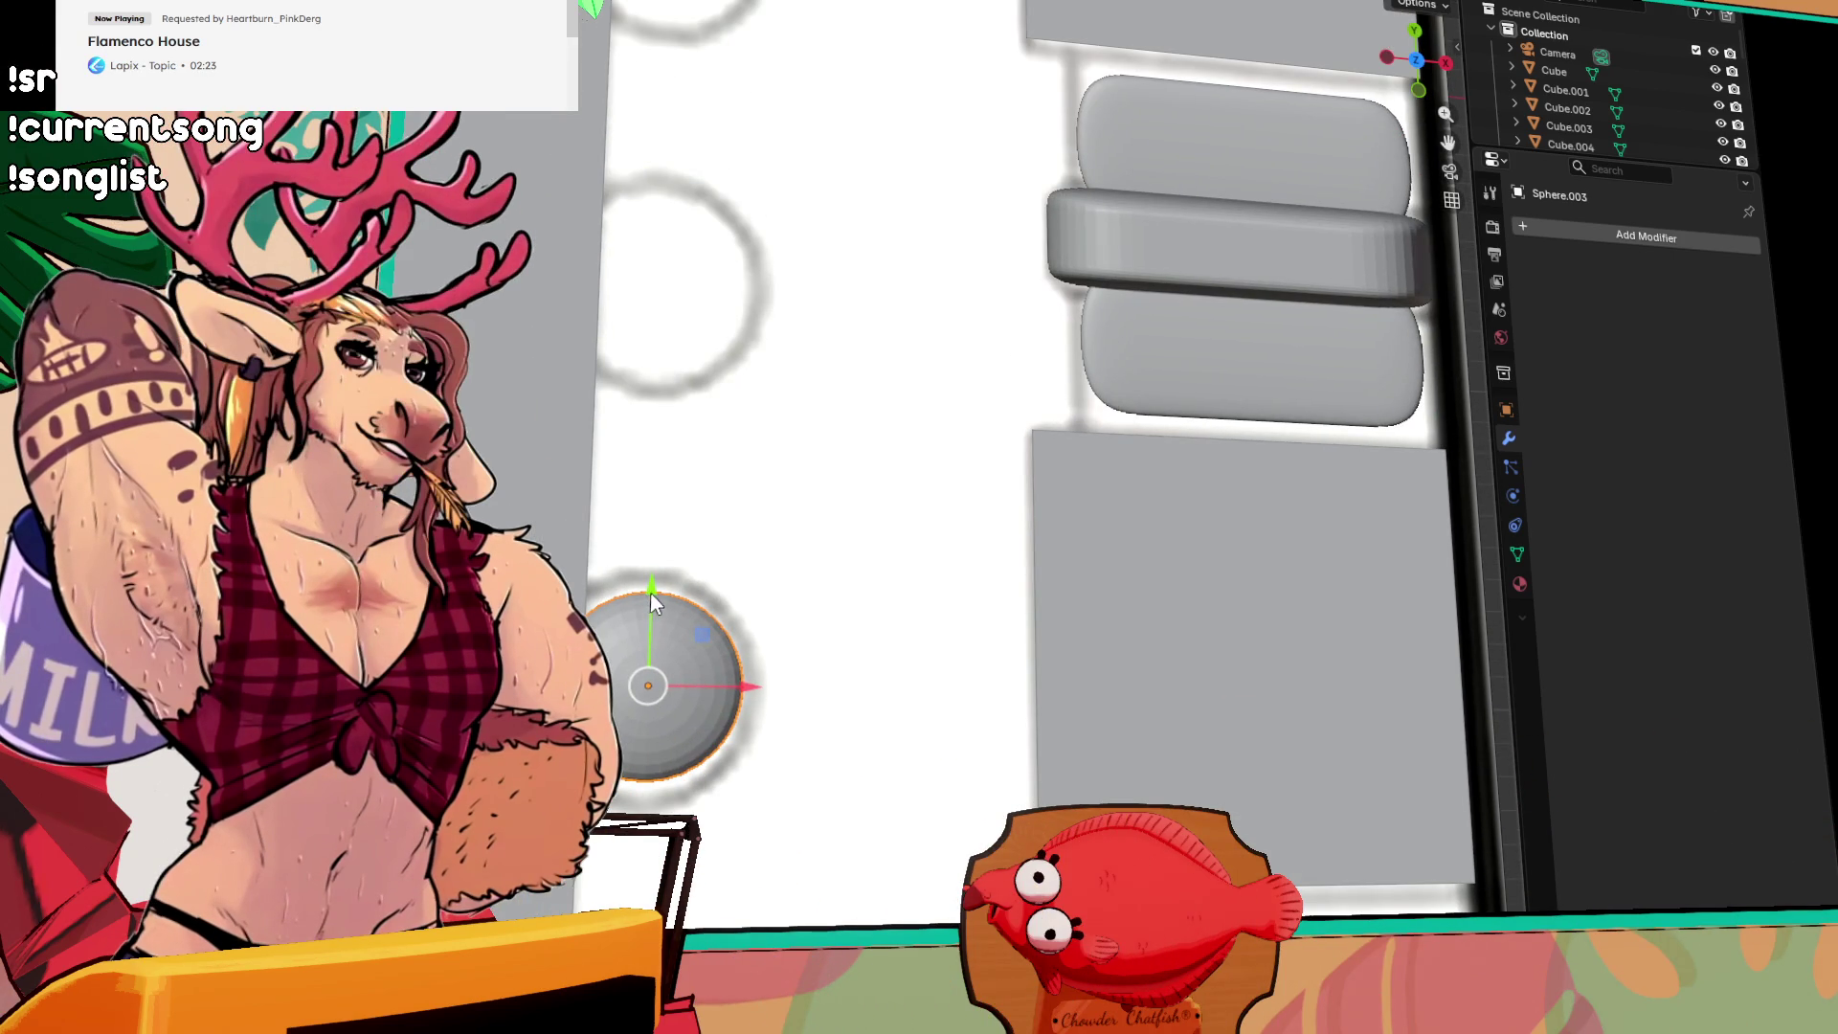
key("shift+d")
key("y")
left_click(700, 203)
left_click_drag(1040, 132, 1139, 555)
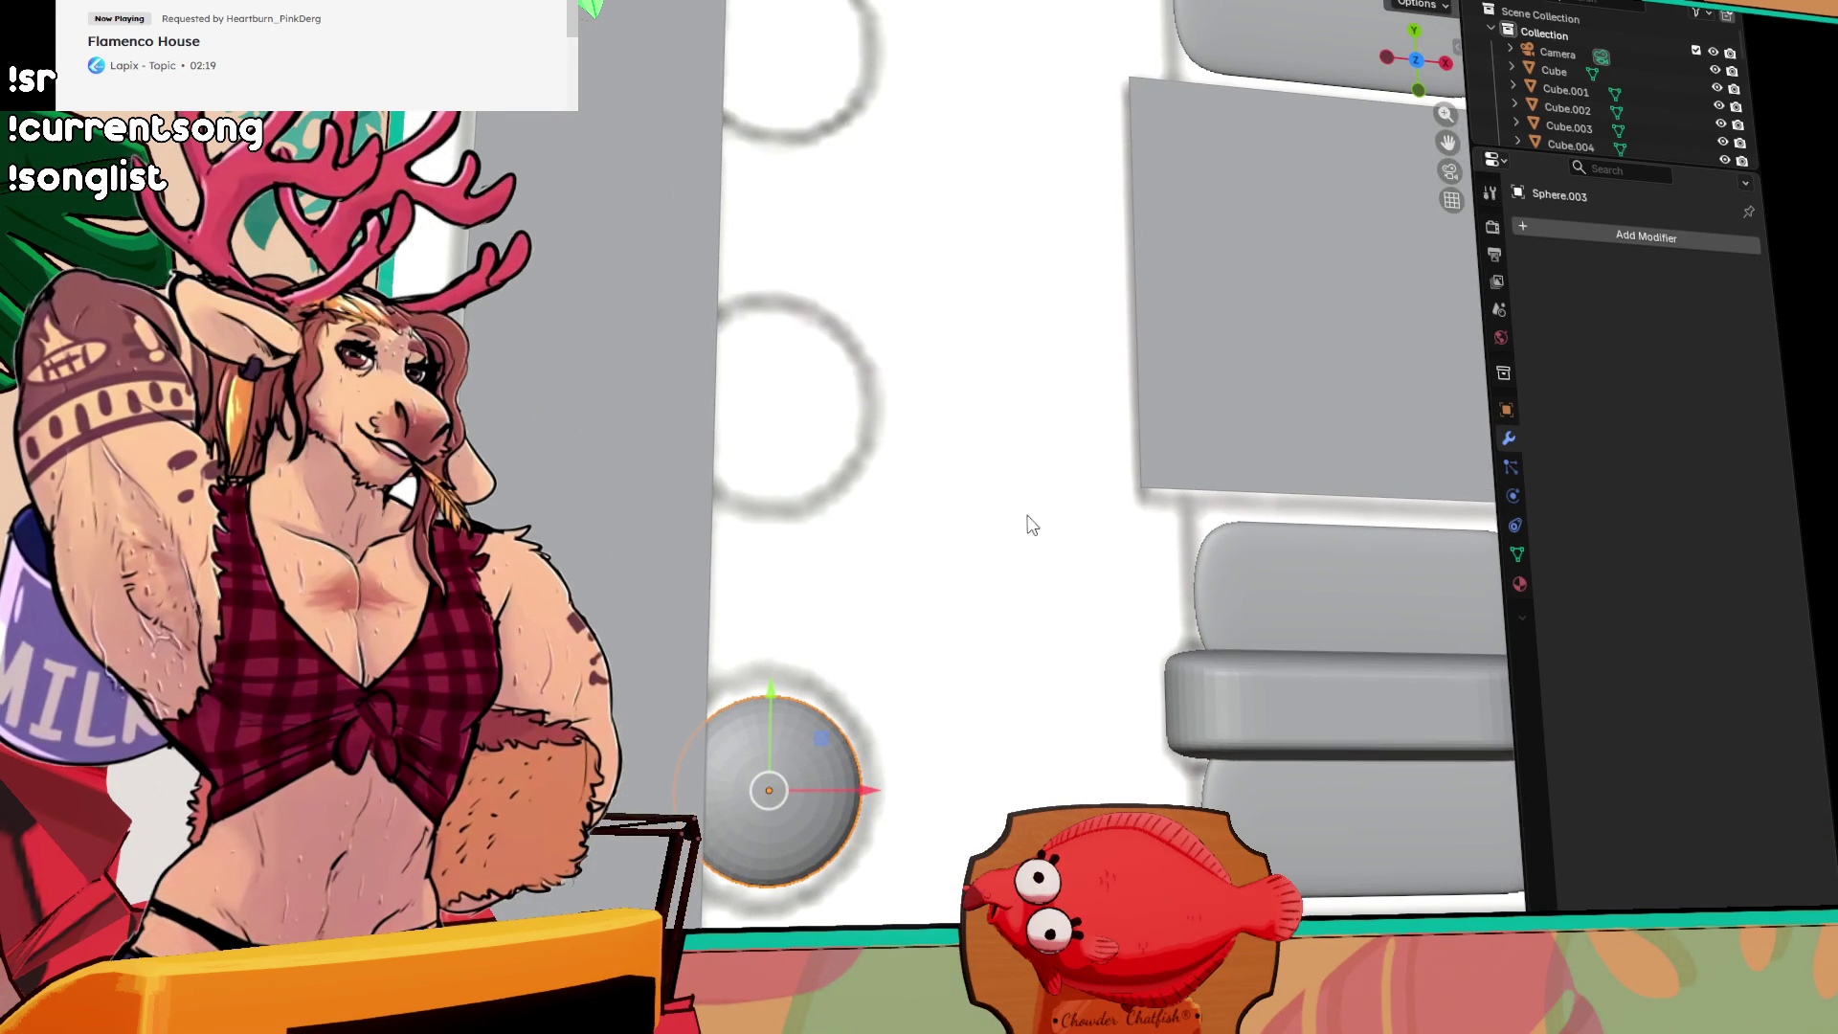
Step: Add three more Y-constrained copies to extend the stack, ending with Sphere.006
key("shift+d")
key("y")
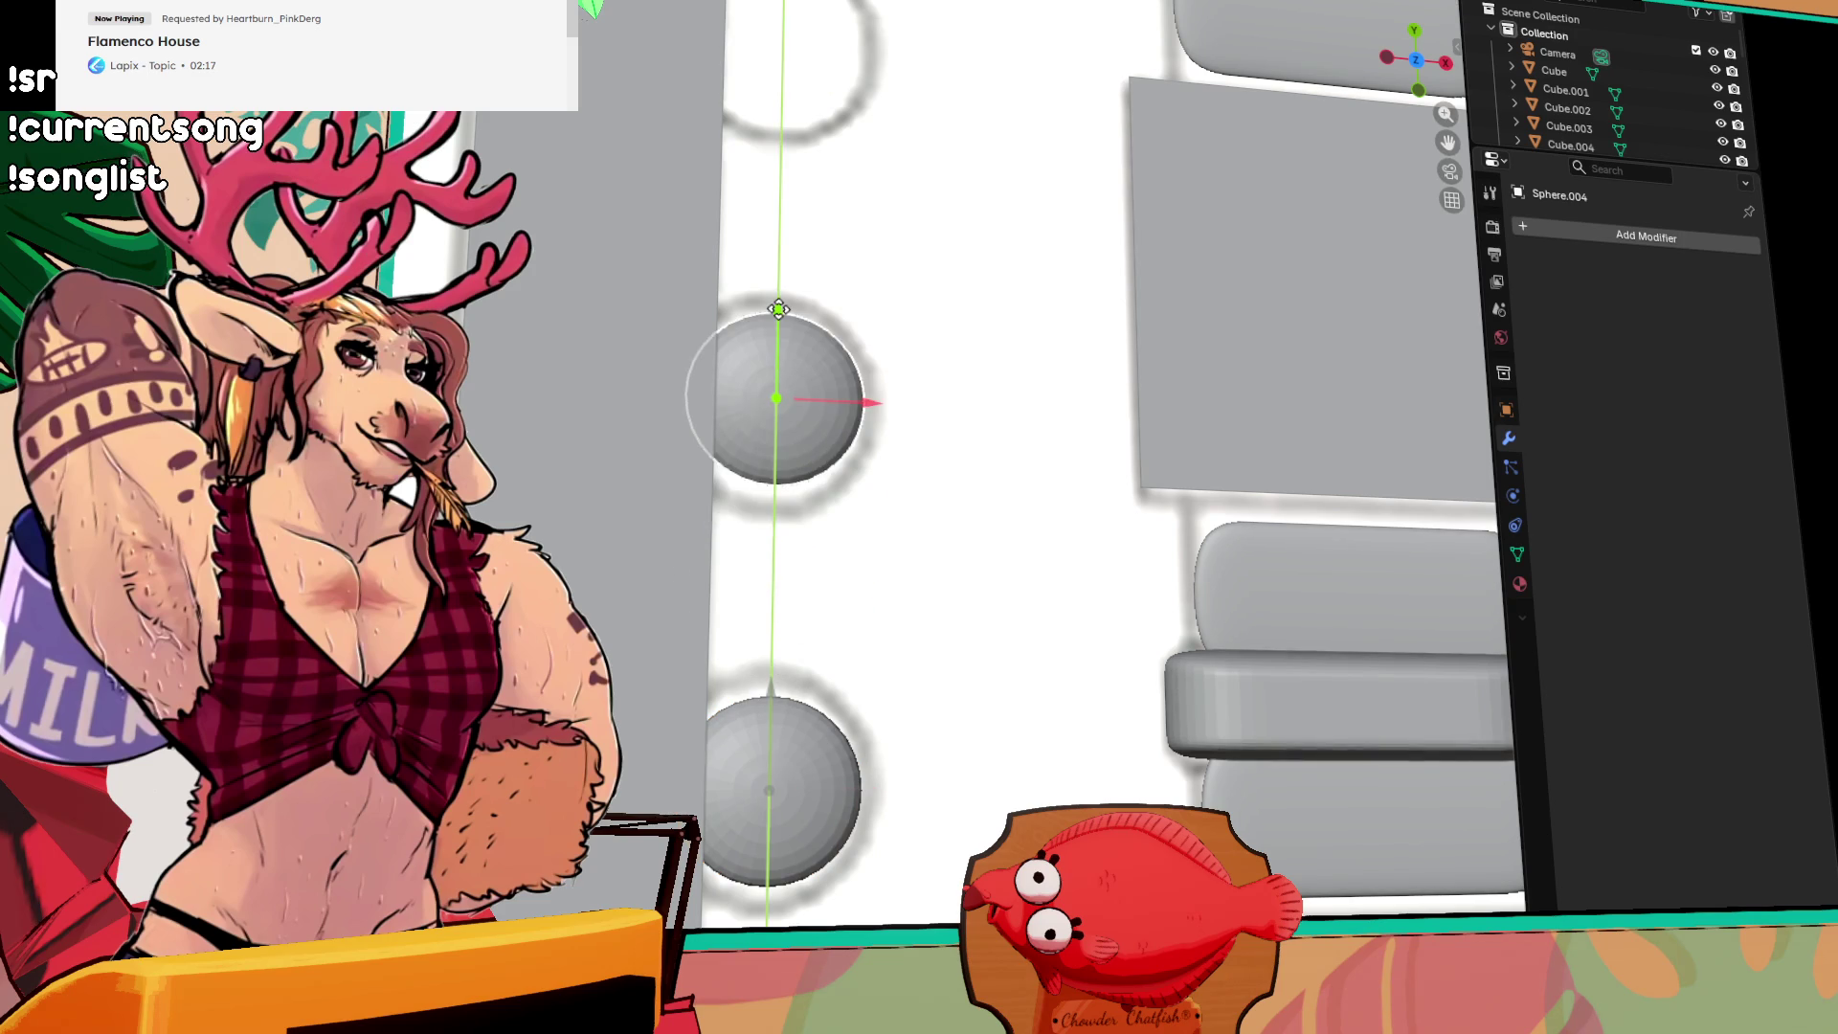
left_click(777, 313)
left_click_drag(859, 292, 783, 567)
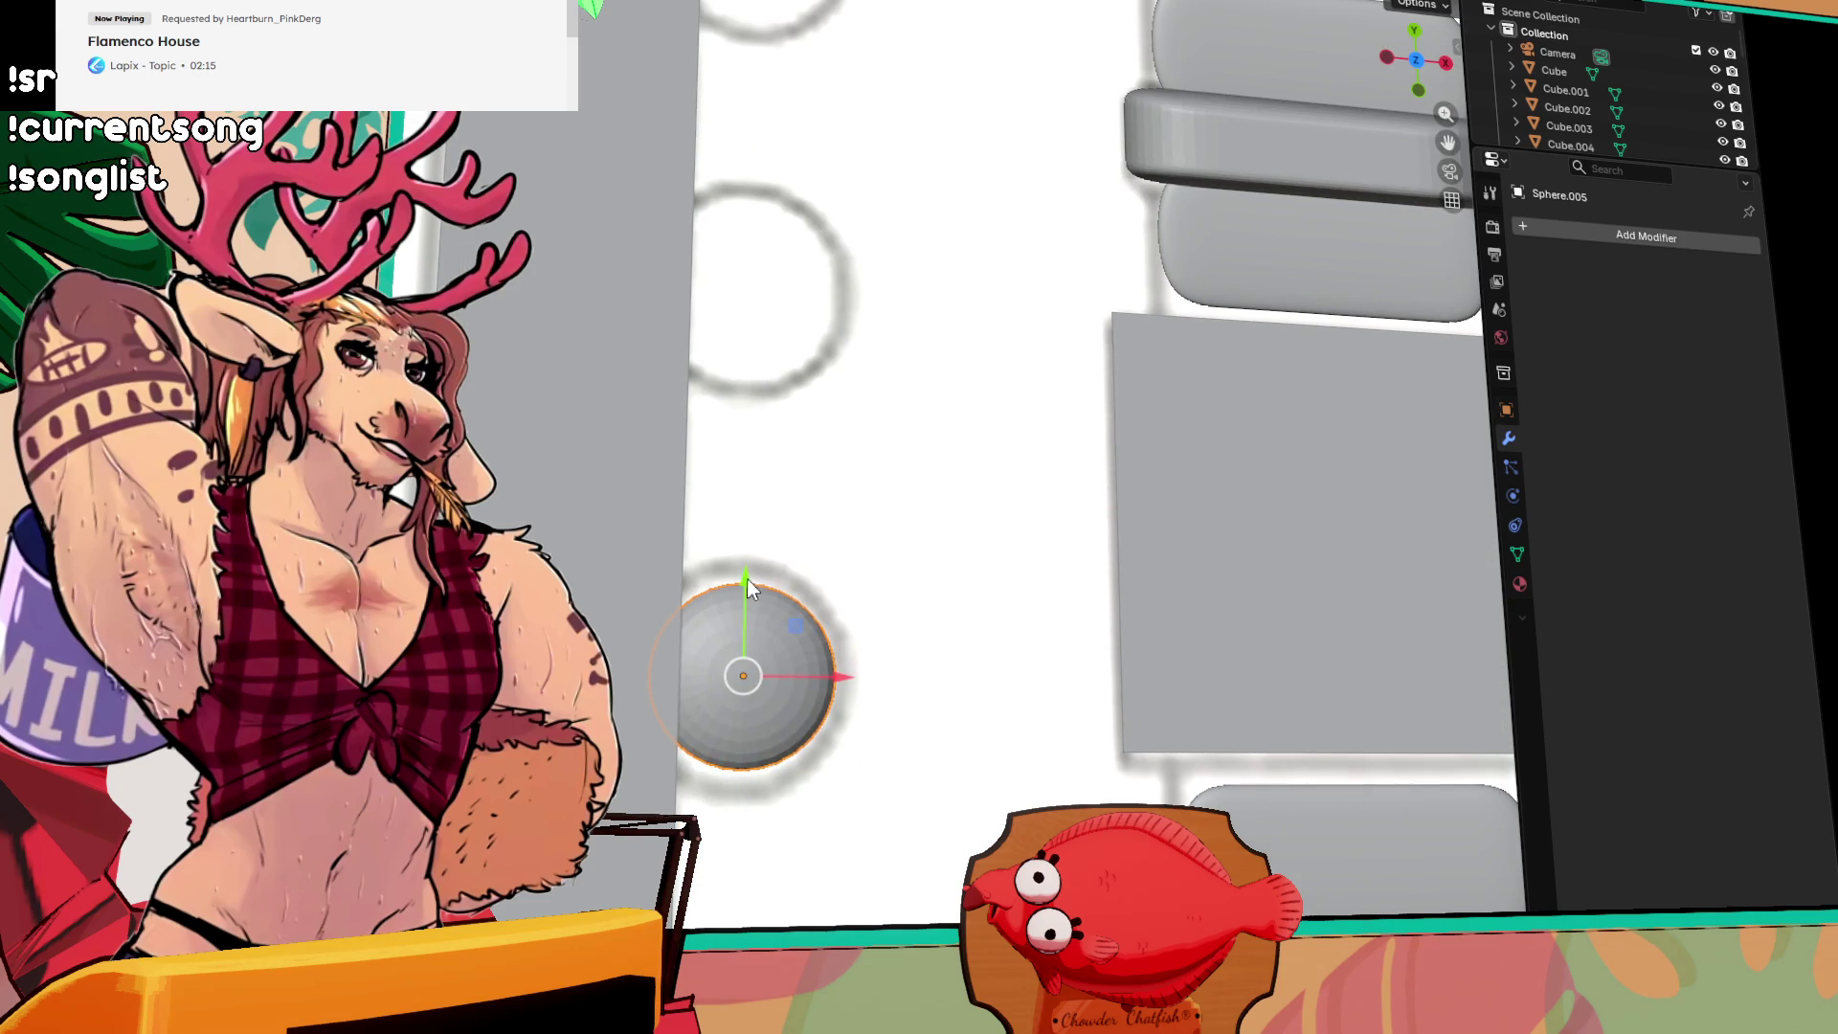
key("shift+d")
key("y")
left_click(808, 196)
mouse_move(808, 196)
left_mouse_down()
mouse_move(853, 246)
mouse_move(769, 651)
left_mouse_up()
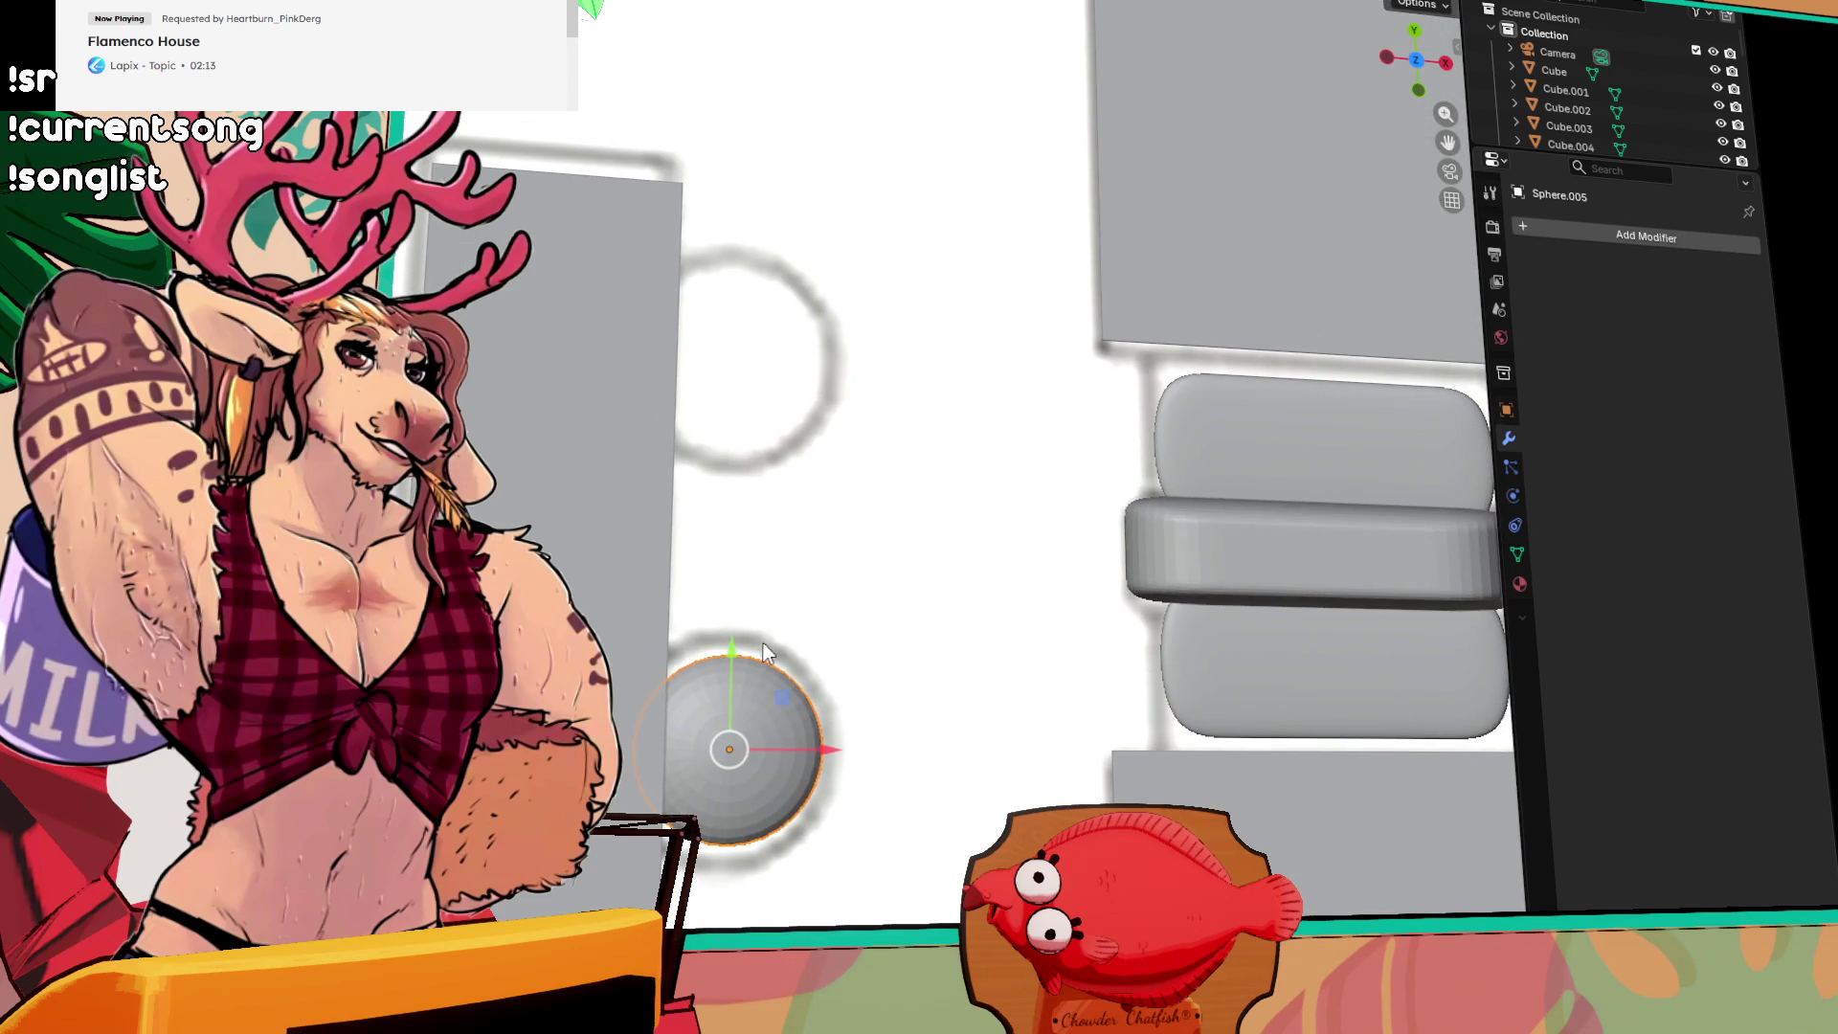
key("shift+d")
key("y")
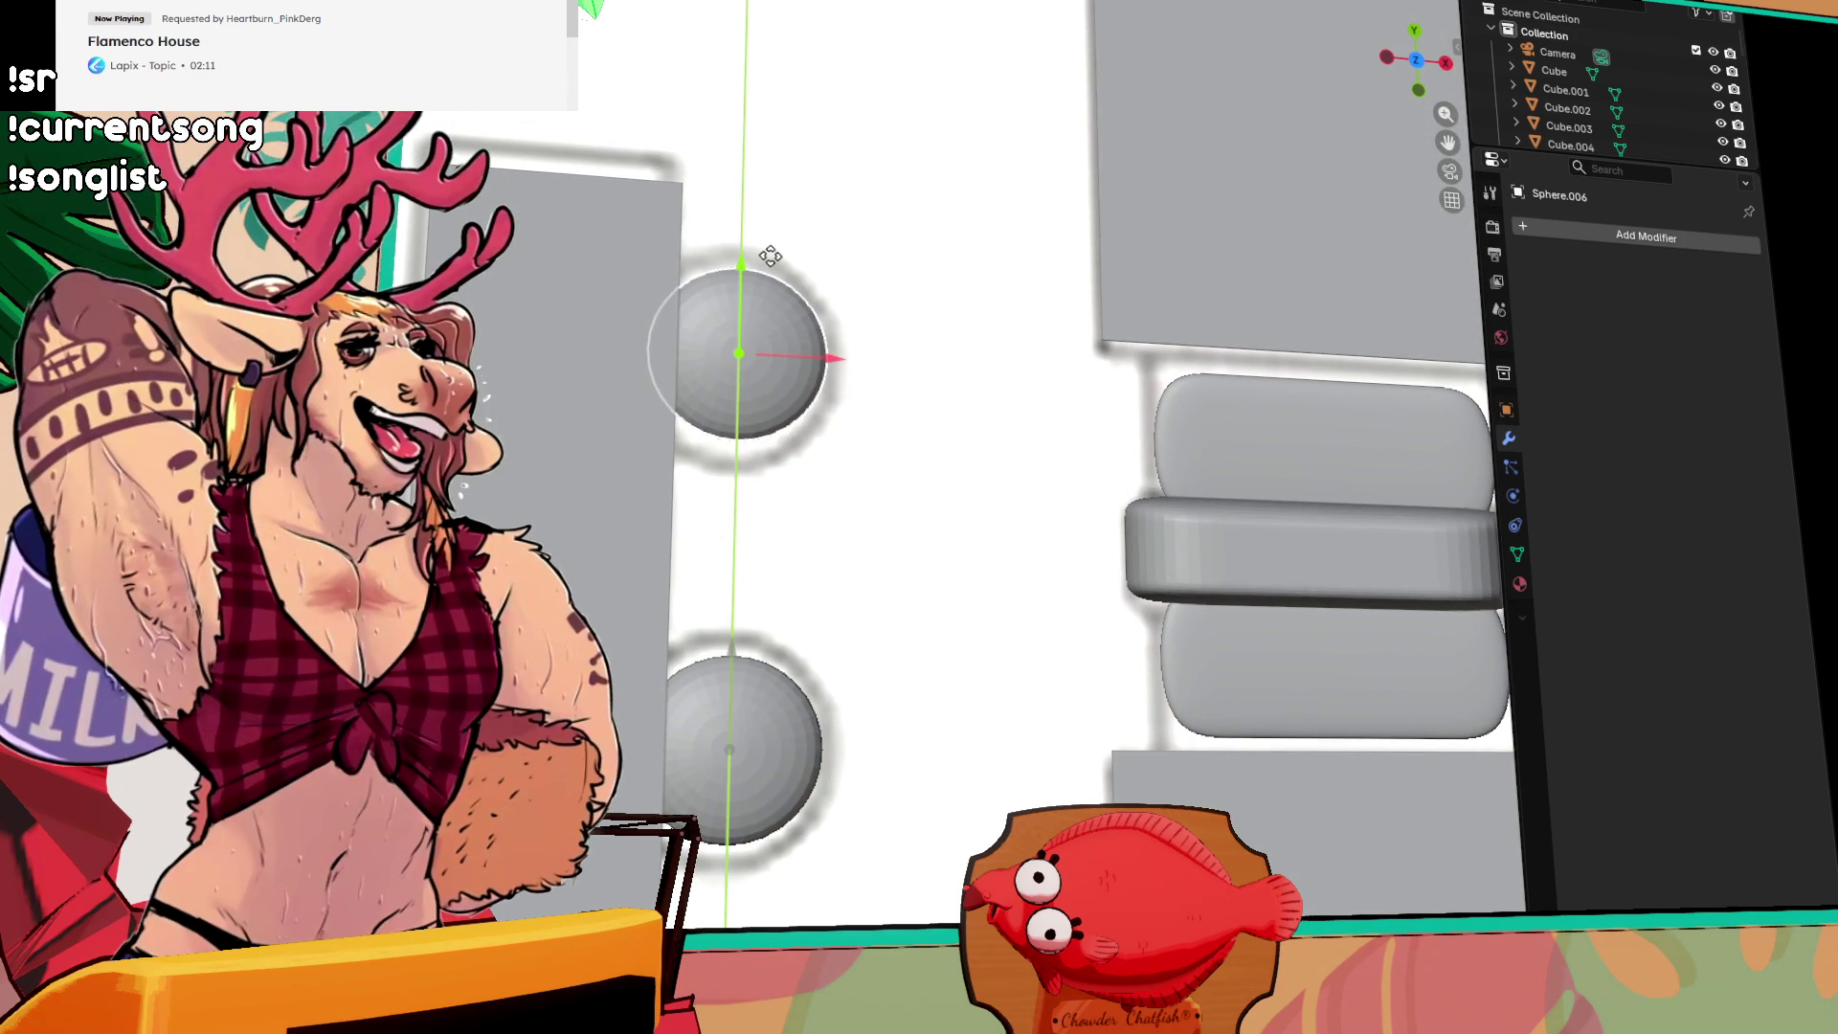
left_click(771, 256)
mouse_move(771, 256)
left_mouse_down()
mouse_move(406, 247)
mouse_move(1123, 537)
mouse_move(883, 606)
mouse_move(891, 402)
mouse_move(510, 347)
mouse_move(632, 518)
mouse_move(827, 536)
left_mouse_up()
mouse_move(1114, 410)
left_mouse_down()
mouse_move(1166, 405)
mouse_move(935, 521)
mouse_move(658, 422)
mouse_move(1099, 385)
mouse_move(1124, 347)
mouse_move(1188, 341)
mouse_move(1129, 288)
mouse_move(808, 430)
mouse_move(773, 426)
mouse_move(619, 544)
left_mouse_up()
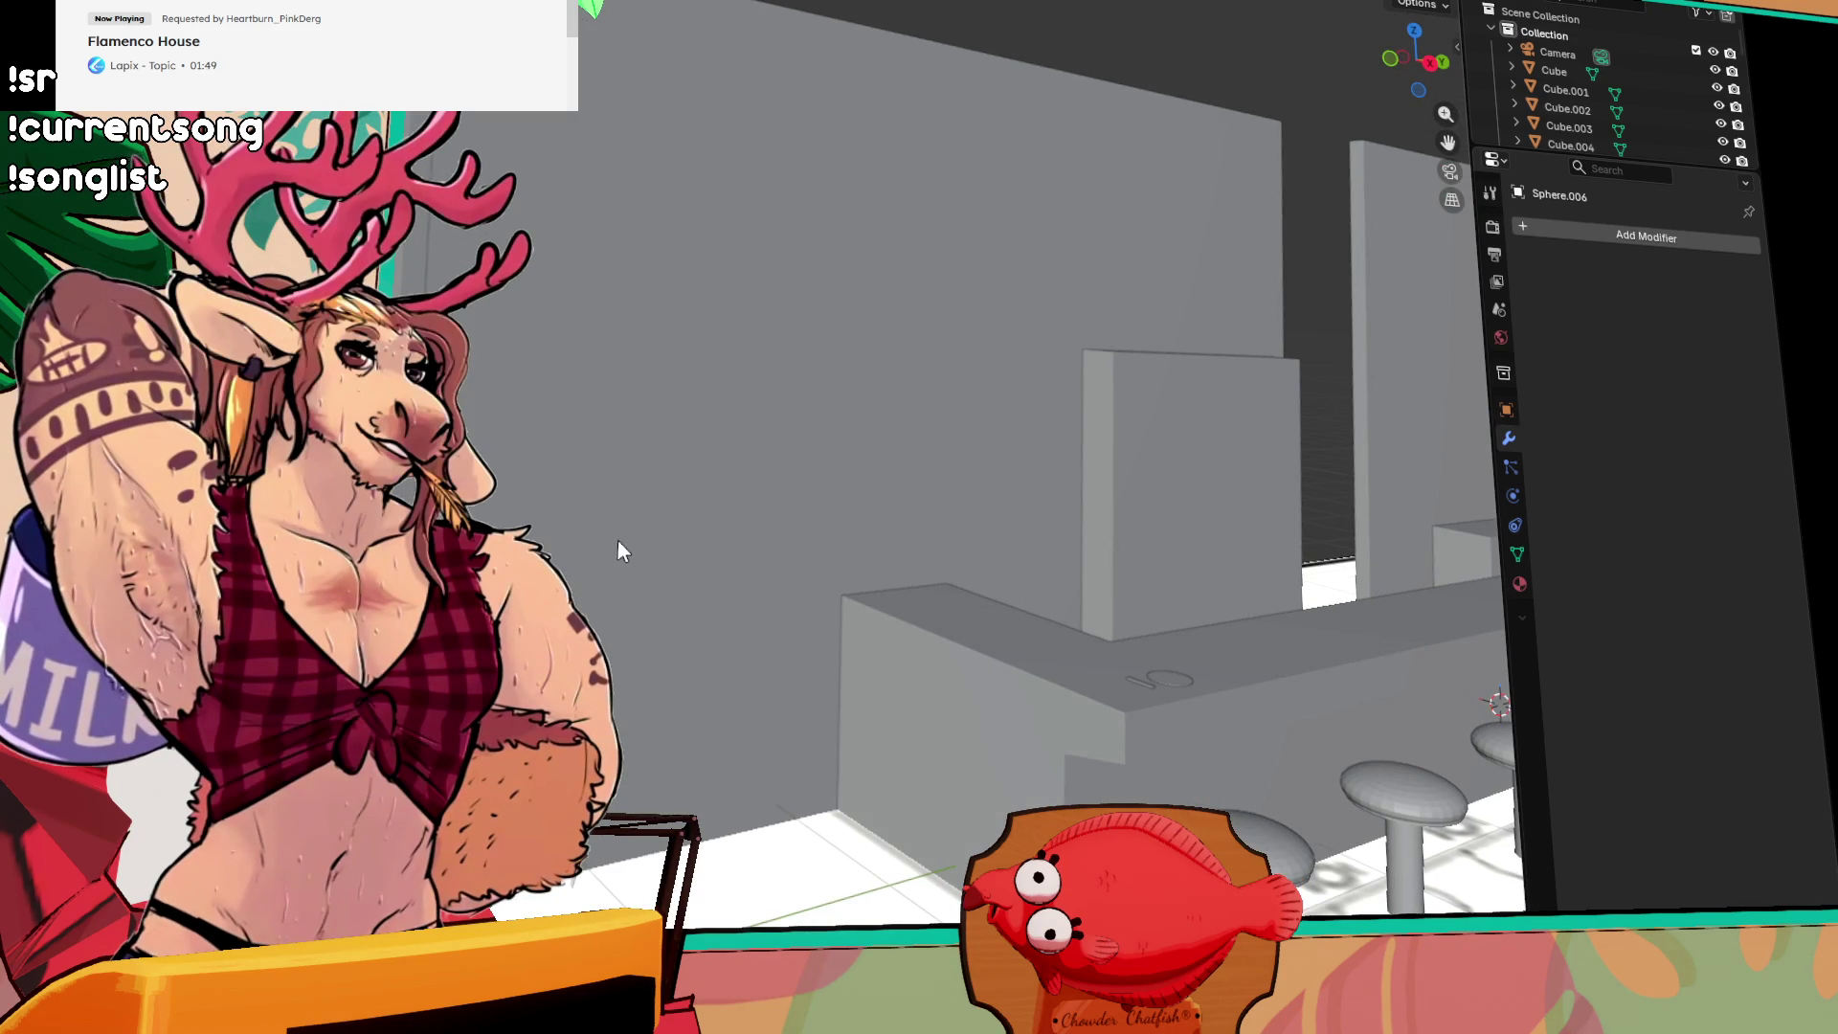
mouse_move(1095, 634)
left_mouse_down()
mouse_move(1325, 635)
mouse_move(1184, 680)
left_mouse_up()
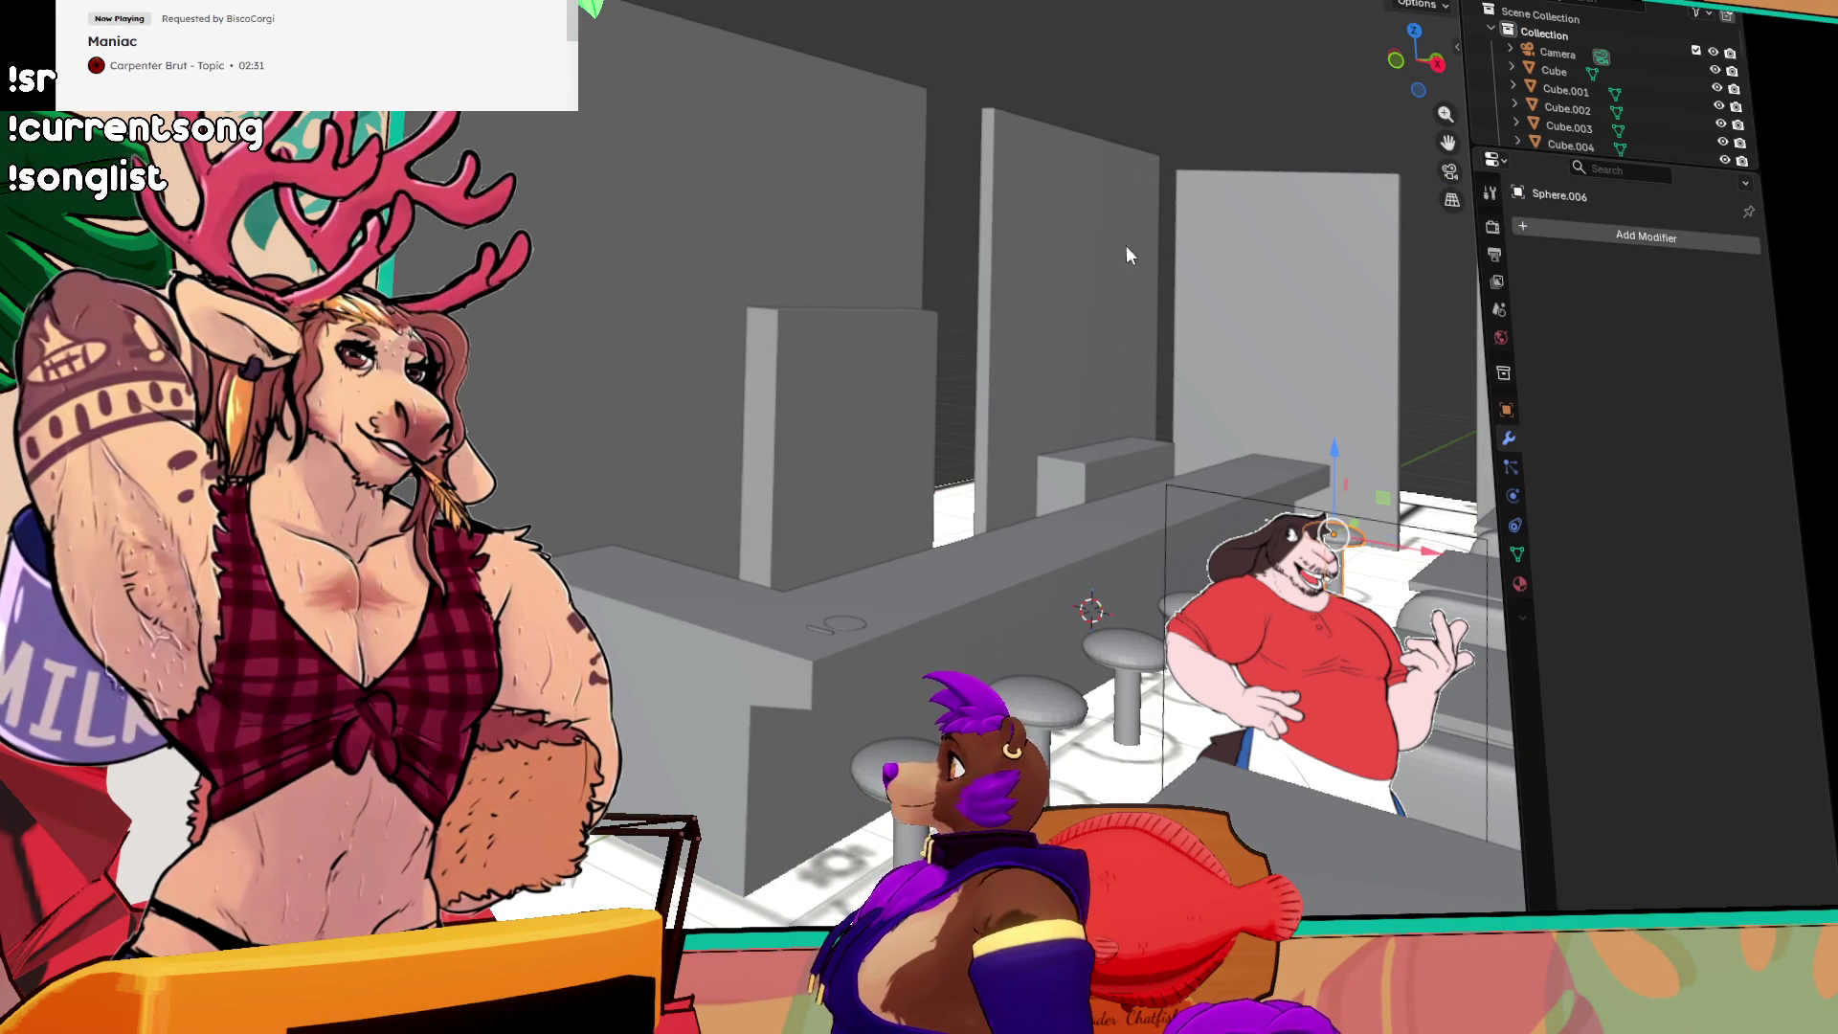
left_click_drag(1046, 377, 1264, 513)
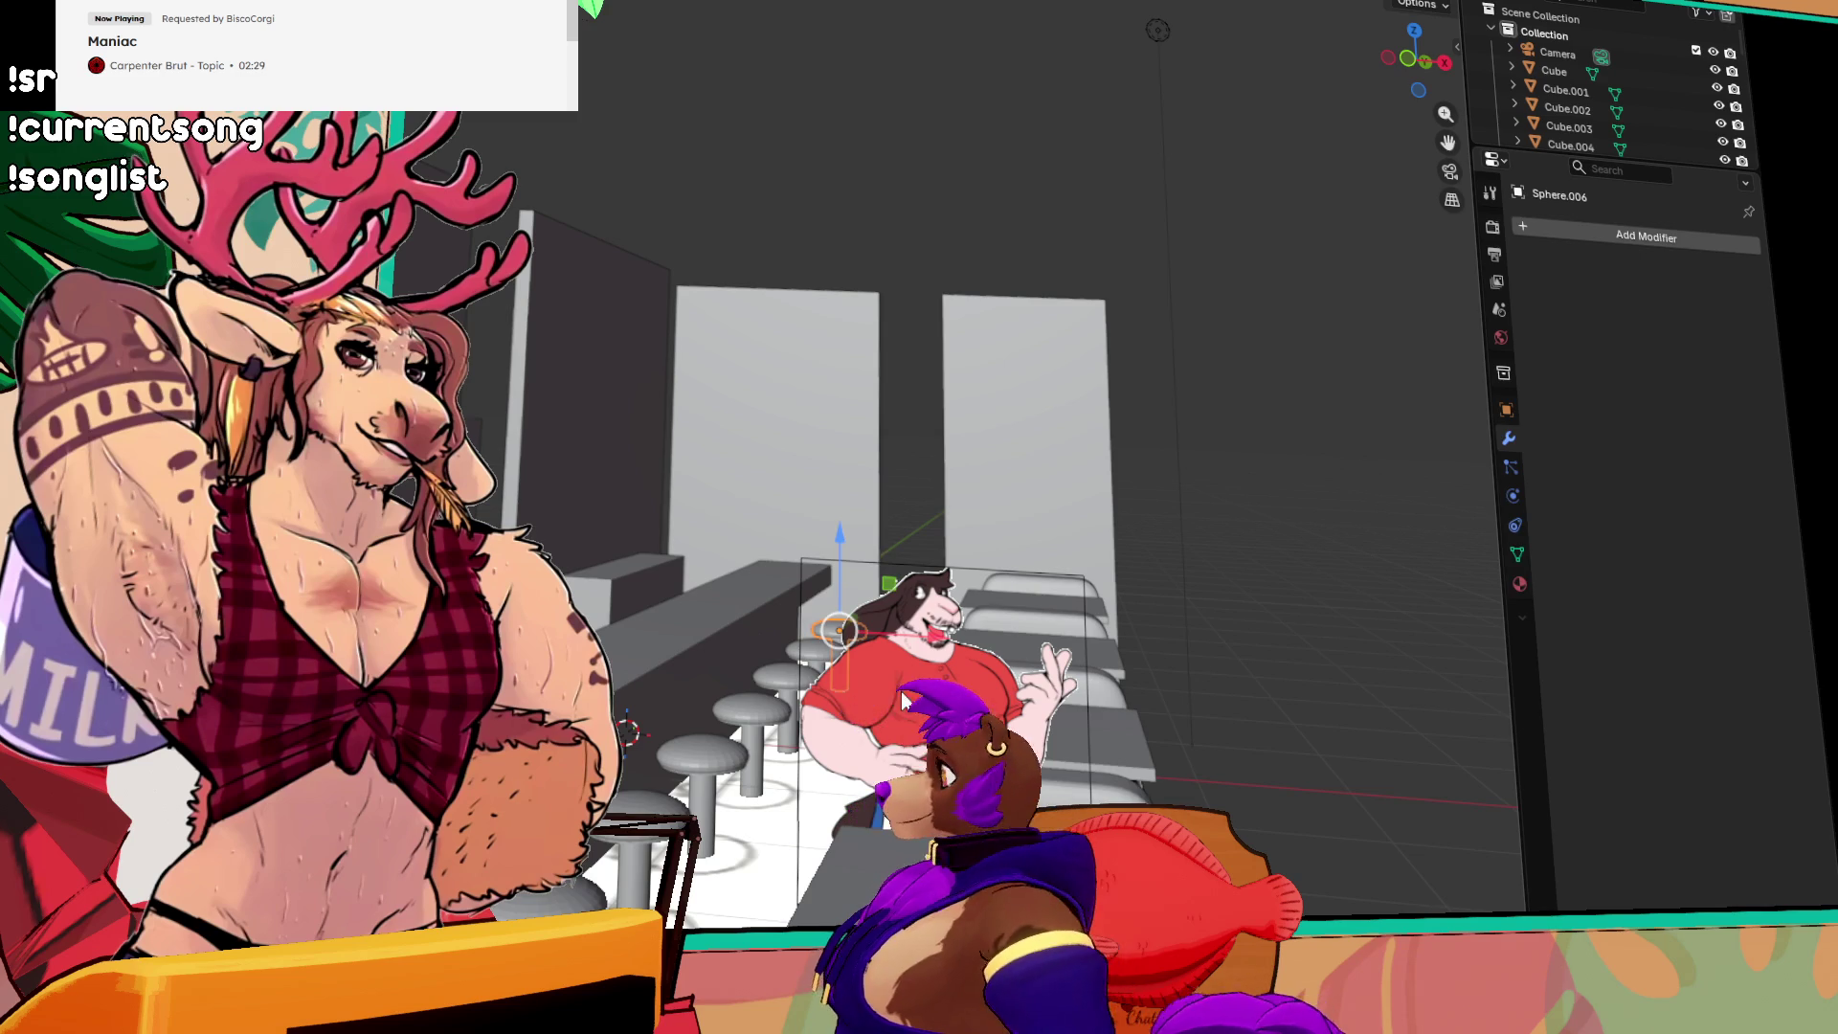
Step: Frame Empty.001 and orbit around it to check the cutout among counter, stools and booths
left_click(948, 732)
key("grave")
left_click(1088, 820)
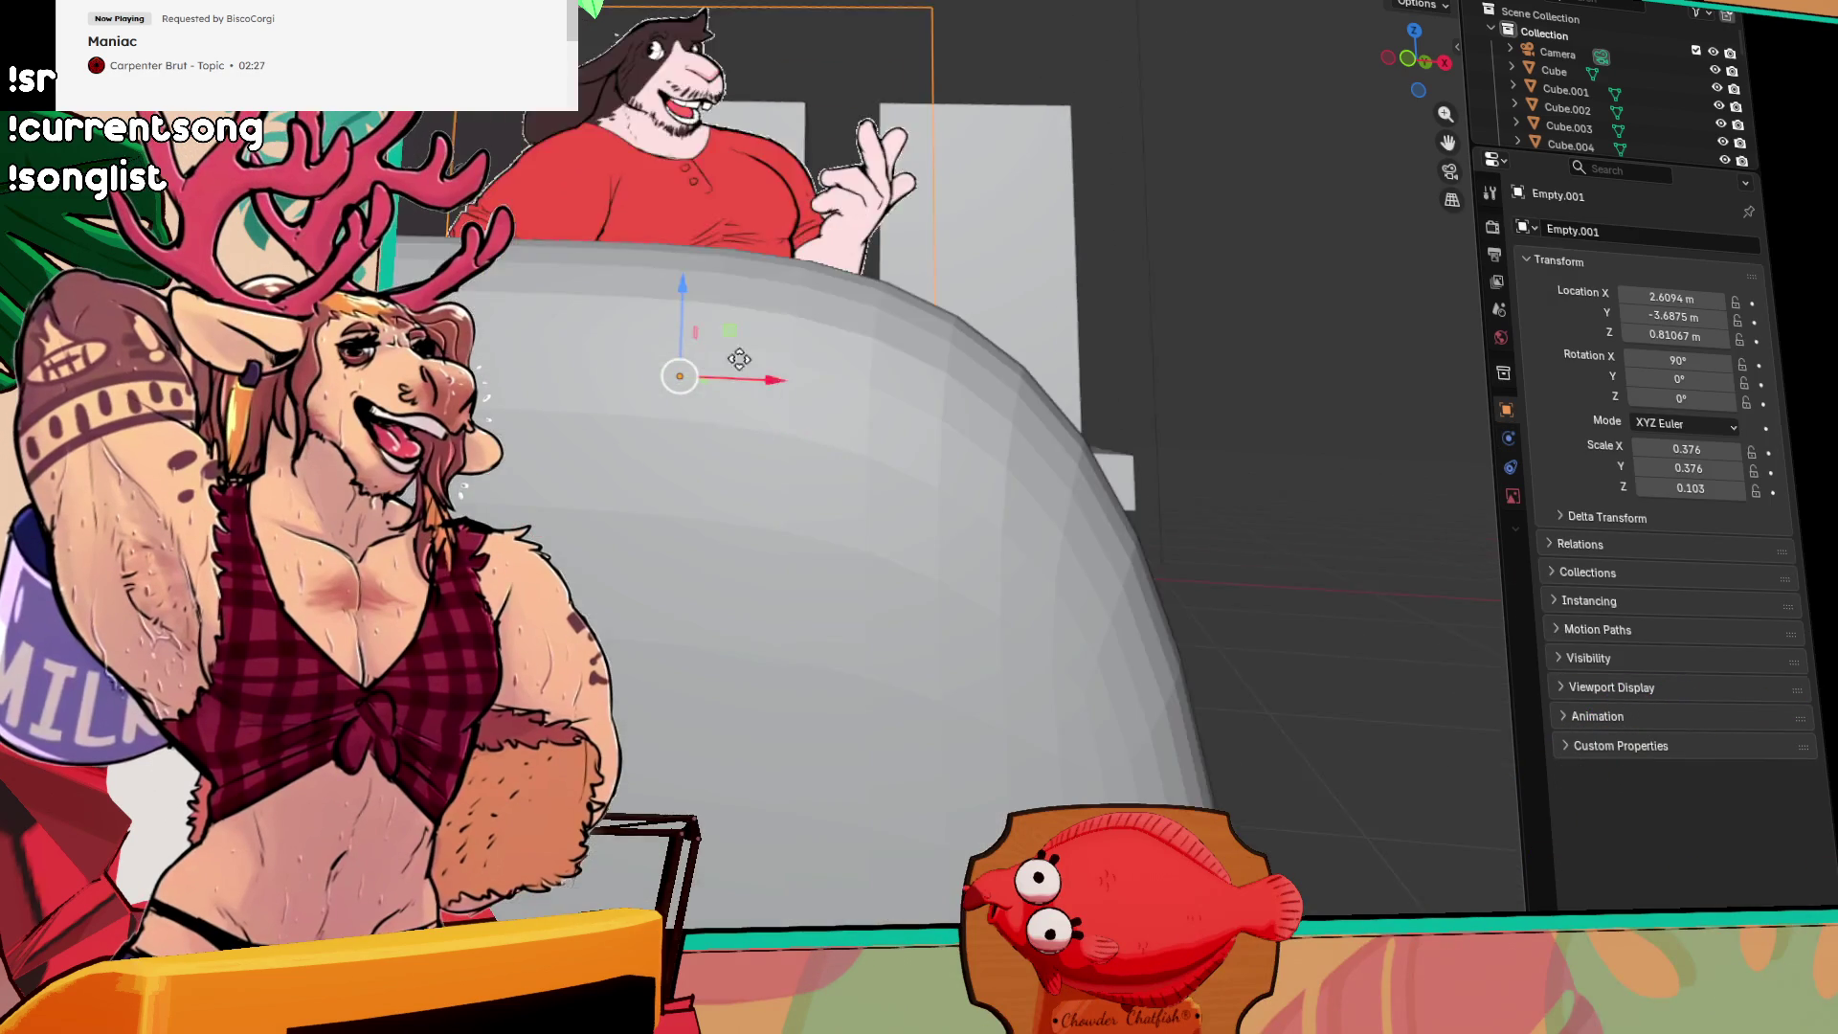
scroll(751, 329, "down", 2)
scroll(768, 383, "up", 3)
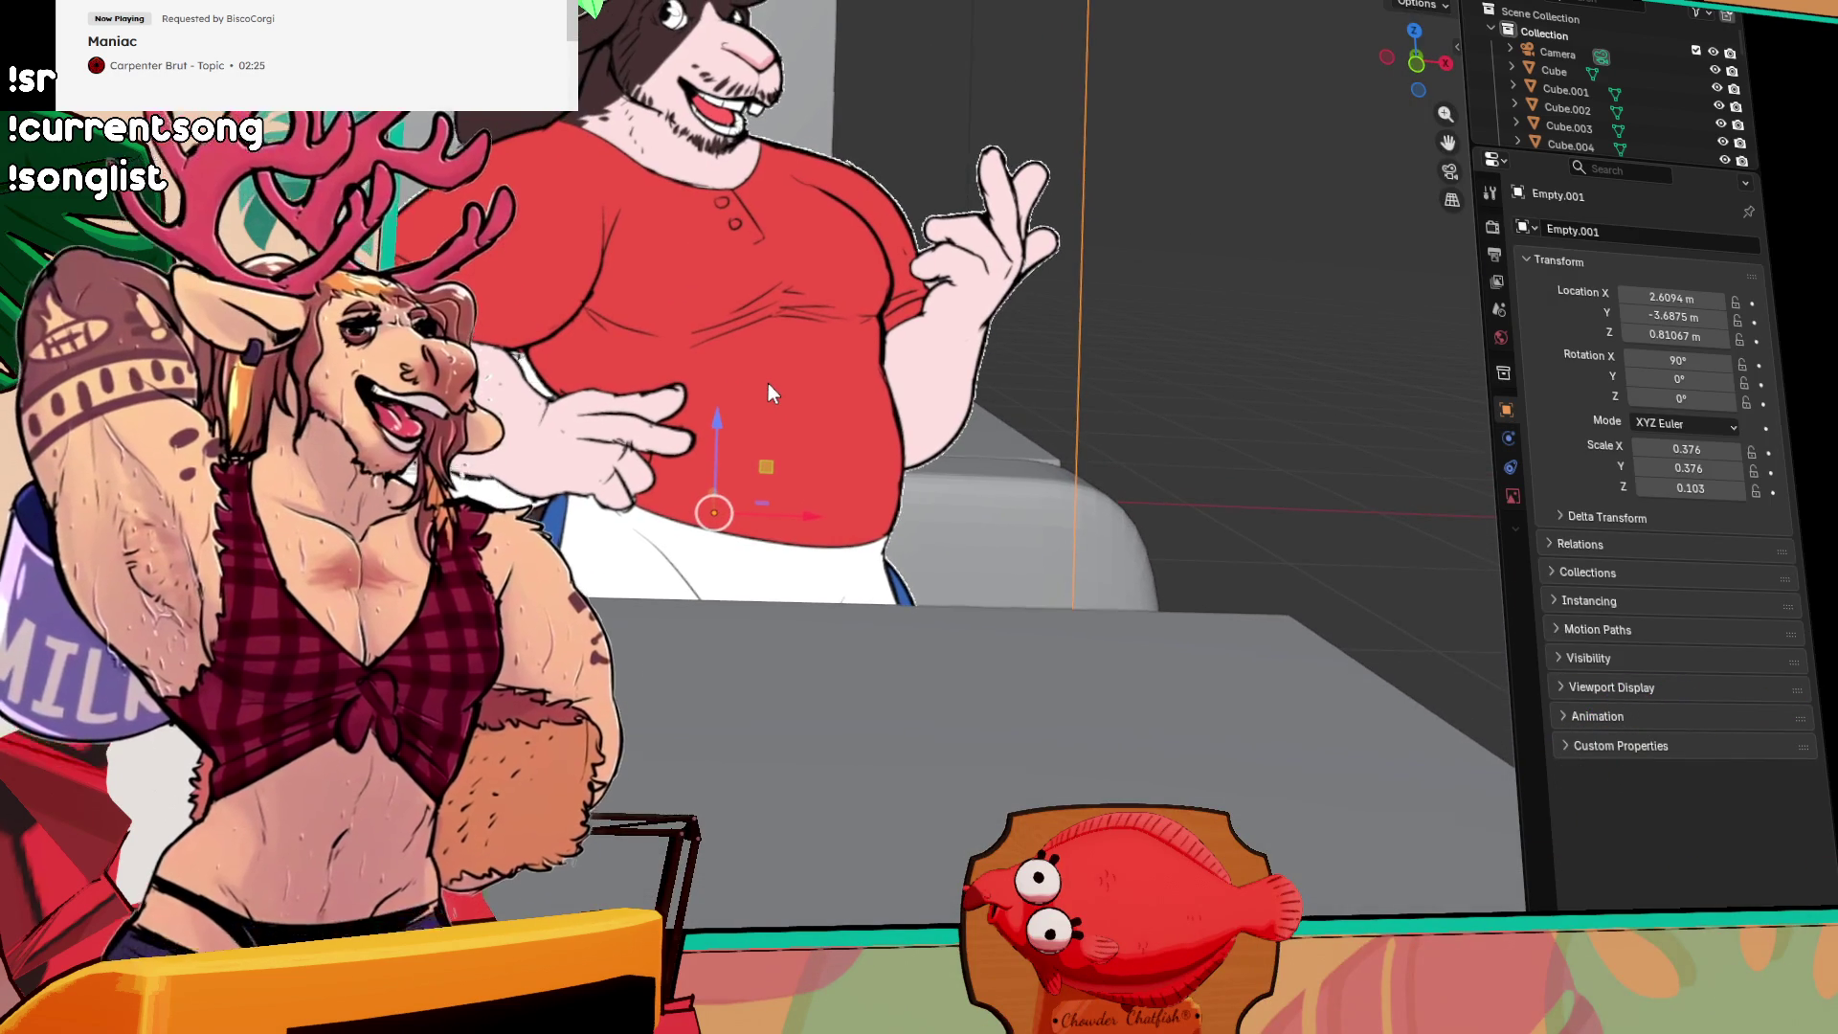
scroll(768, 383, "down", 4)
mouse_move(703, 381)
left_mouse_down()
mouse_move(732, 387)
mouse_move(586, 320)
mouse_move(834, 434)
mouse_move(514, 522)
mouse_move(1218, 215)
left_mouse_up()
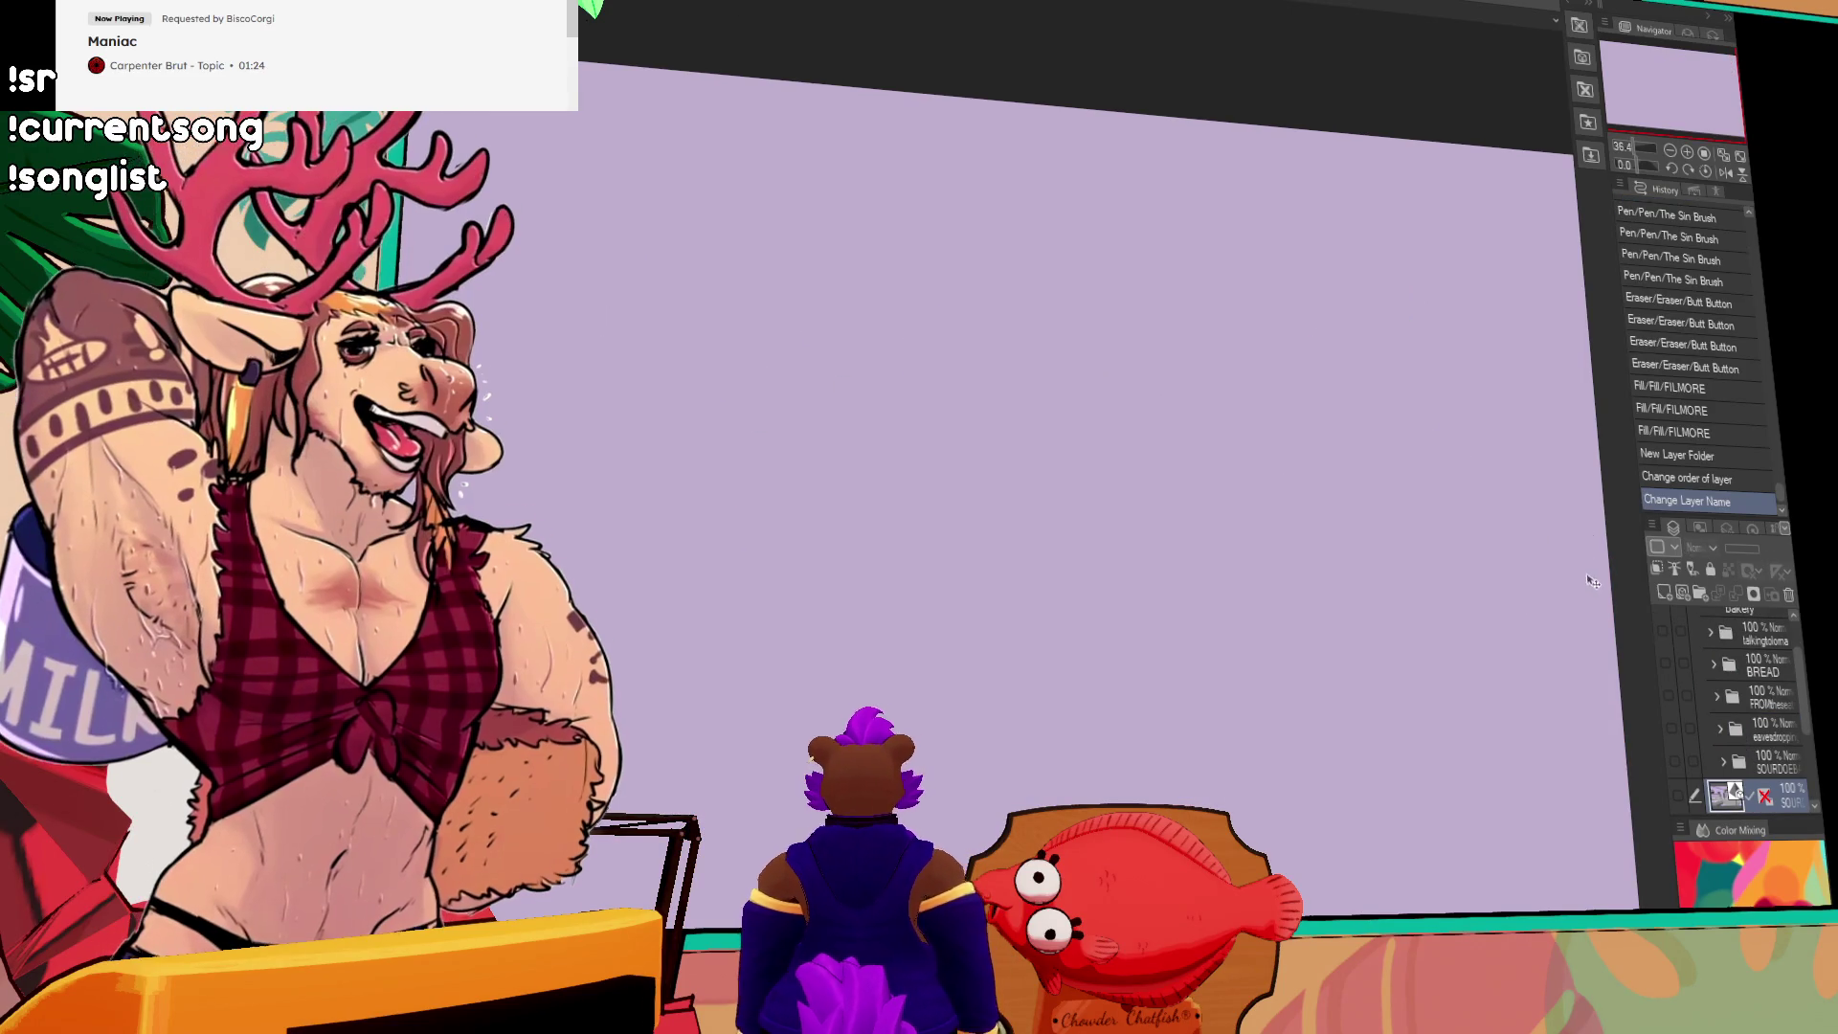
Step: Show the BREAD layer, hide Folder 3's panther art, collapse Leanne and zoom out
left_click(1669, 664)
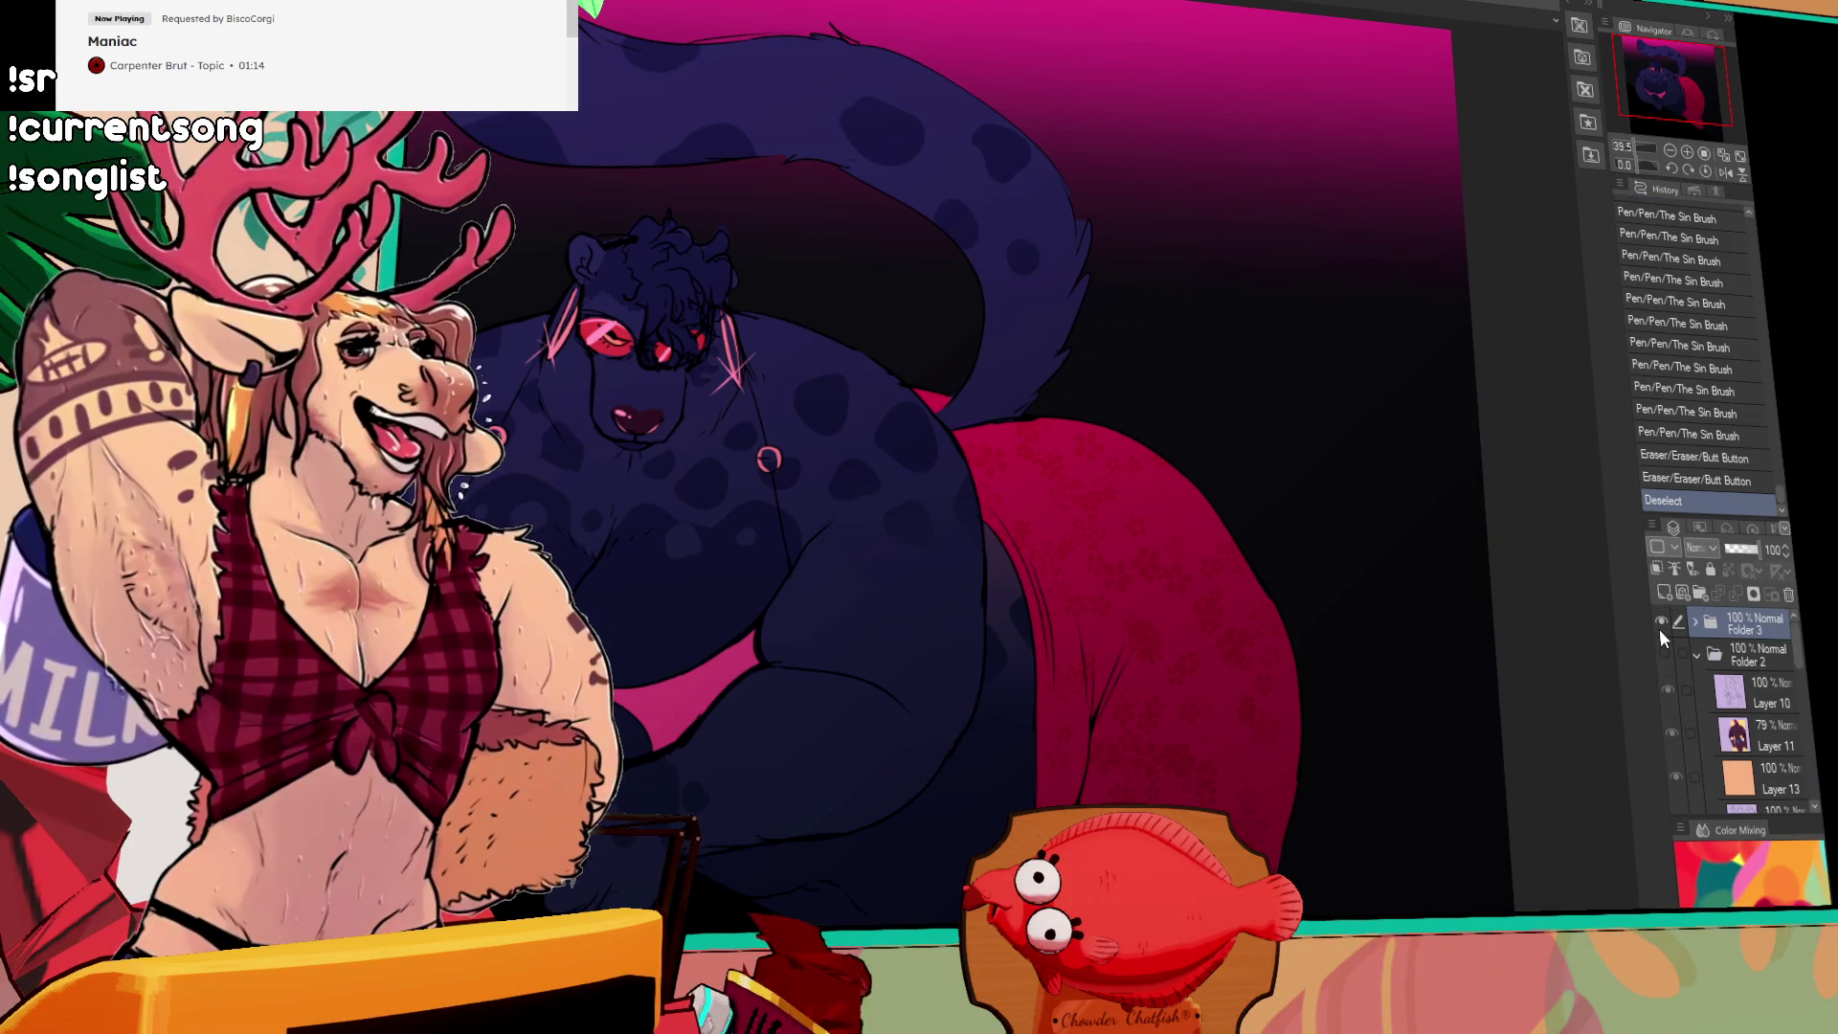
left_click(1661, 622)
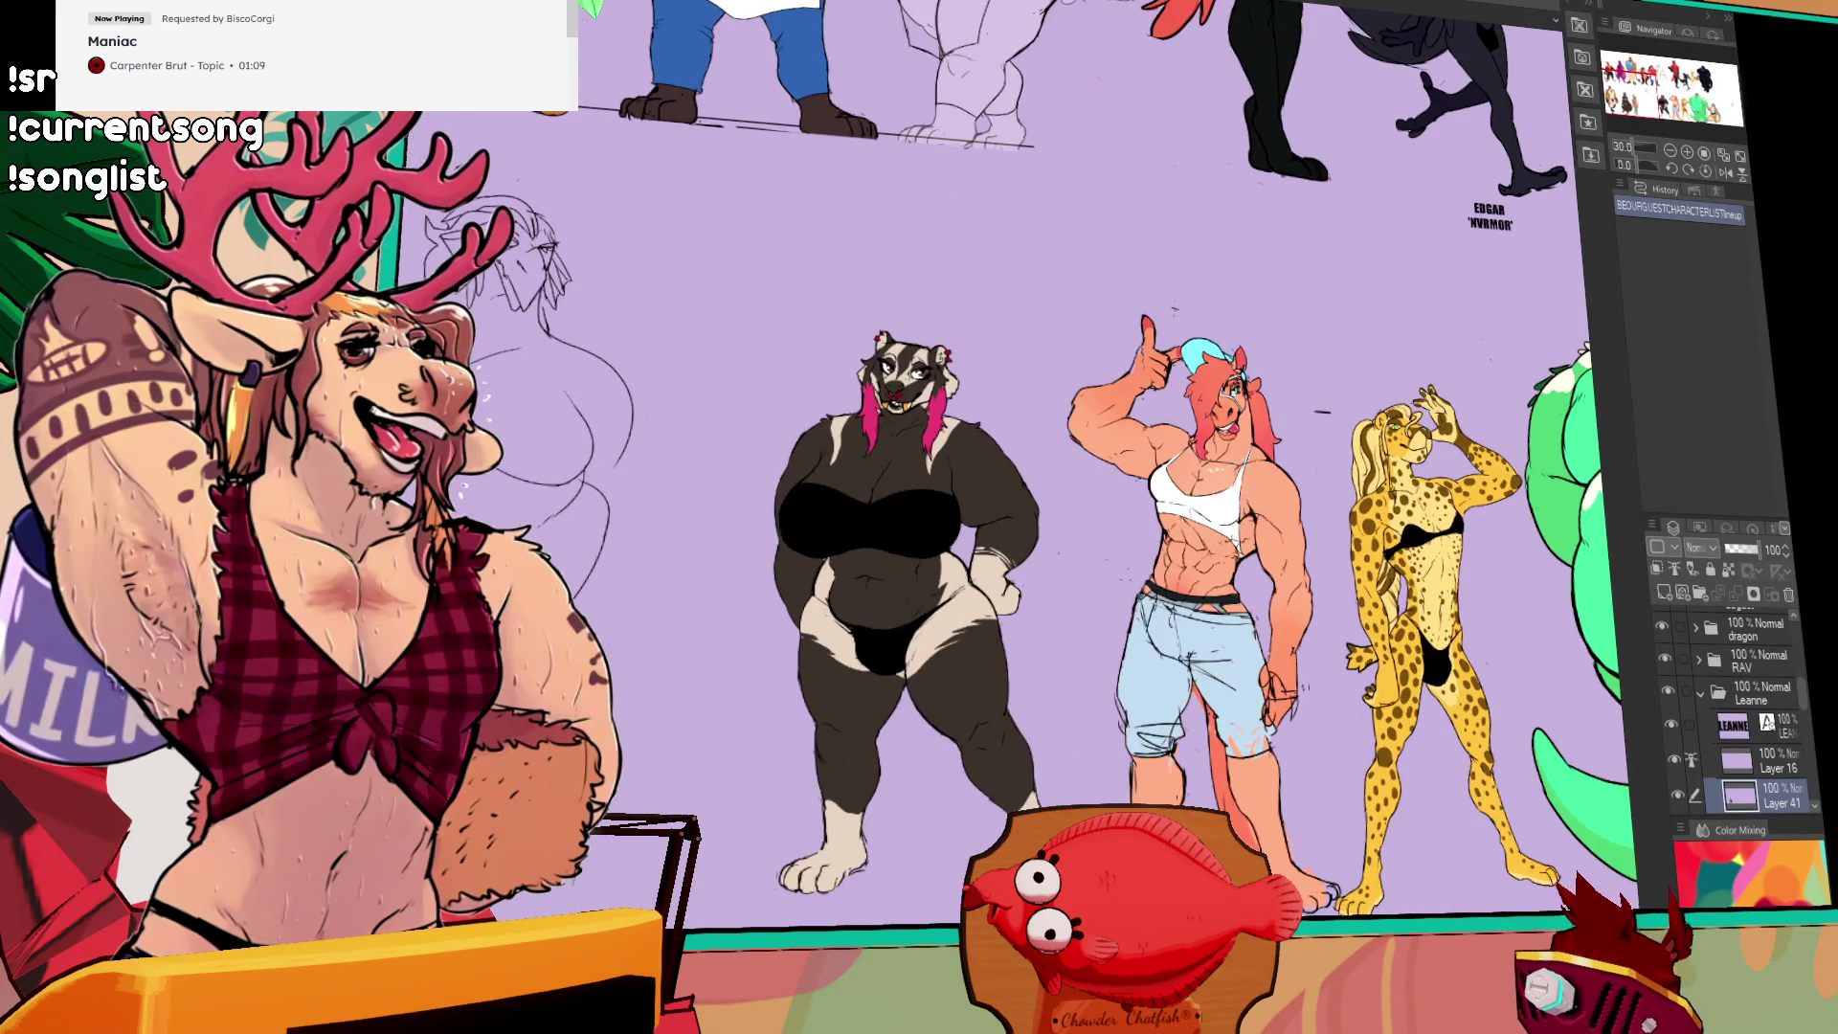
left_click_drag(894, 461, 835, 460)
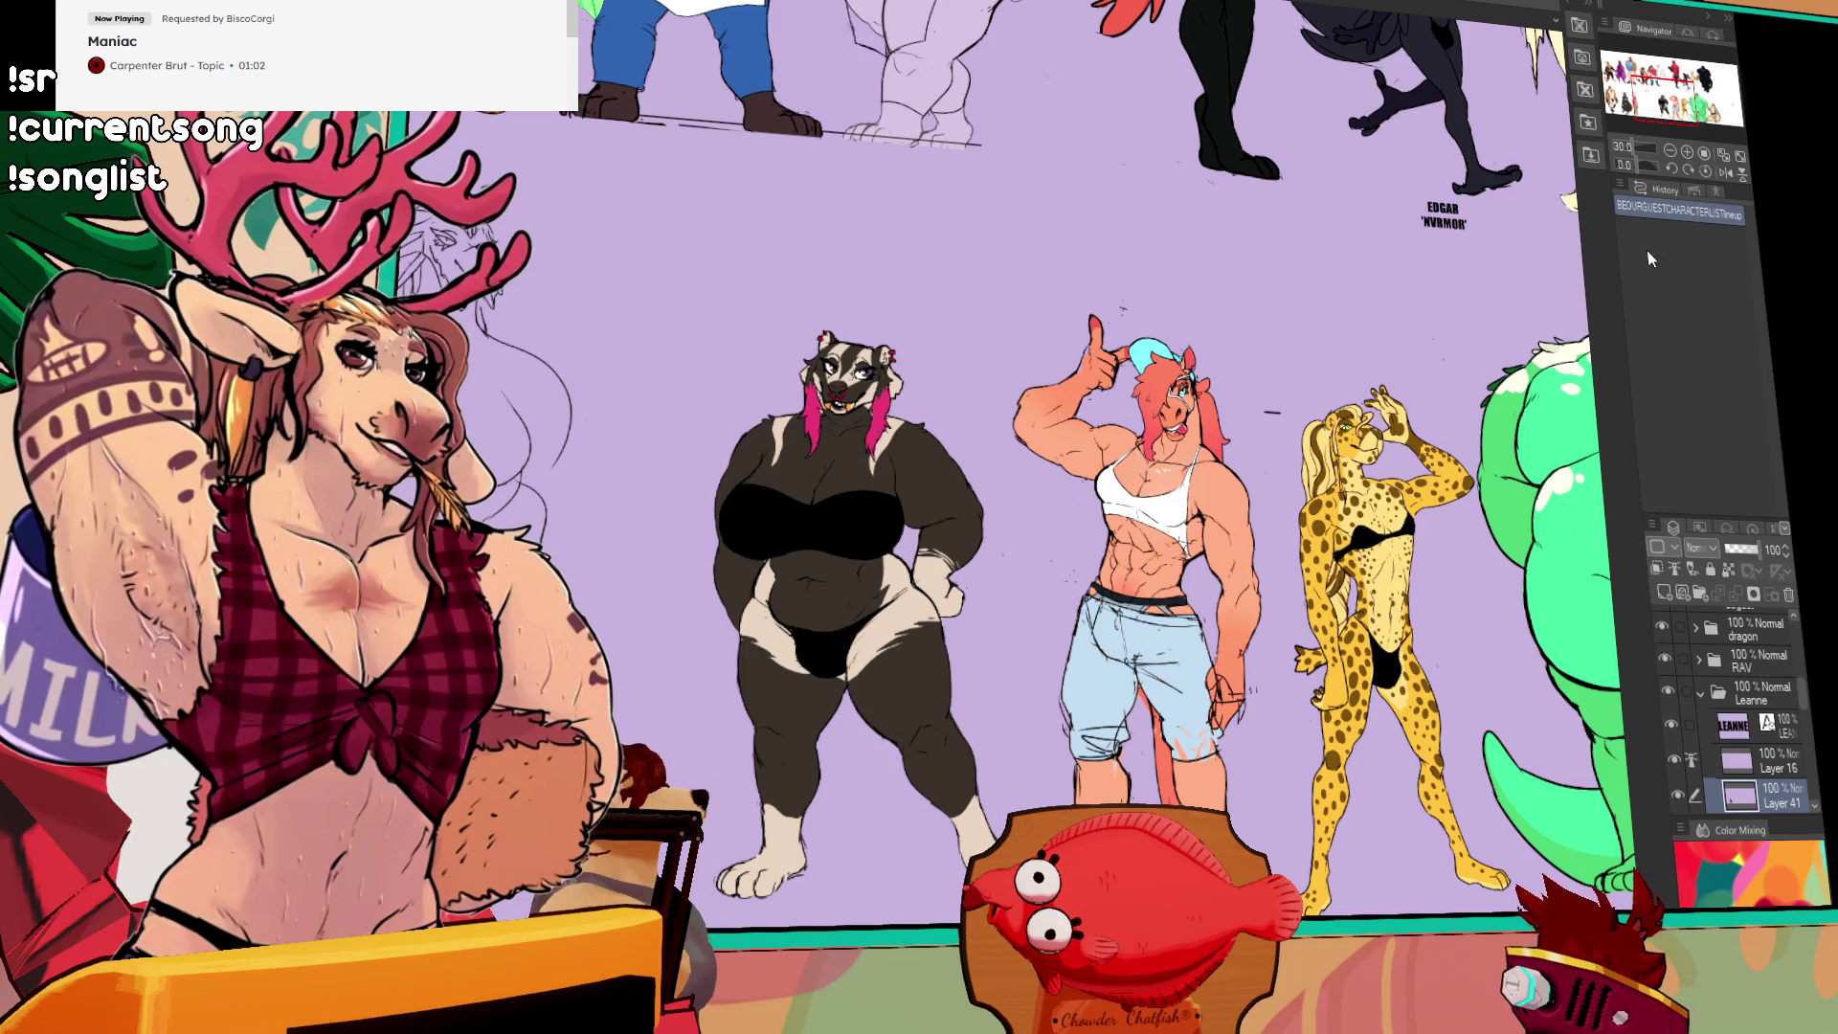
left_click(1702, 691)
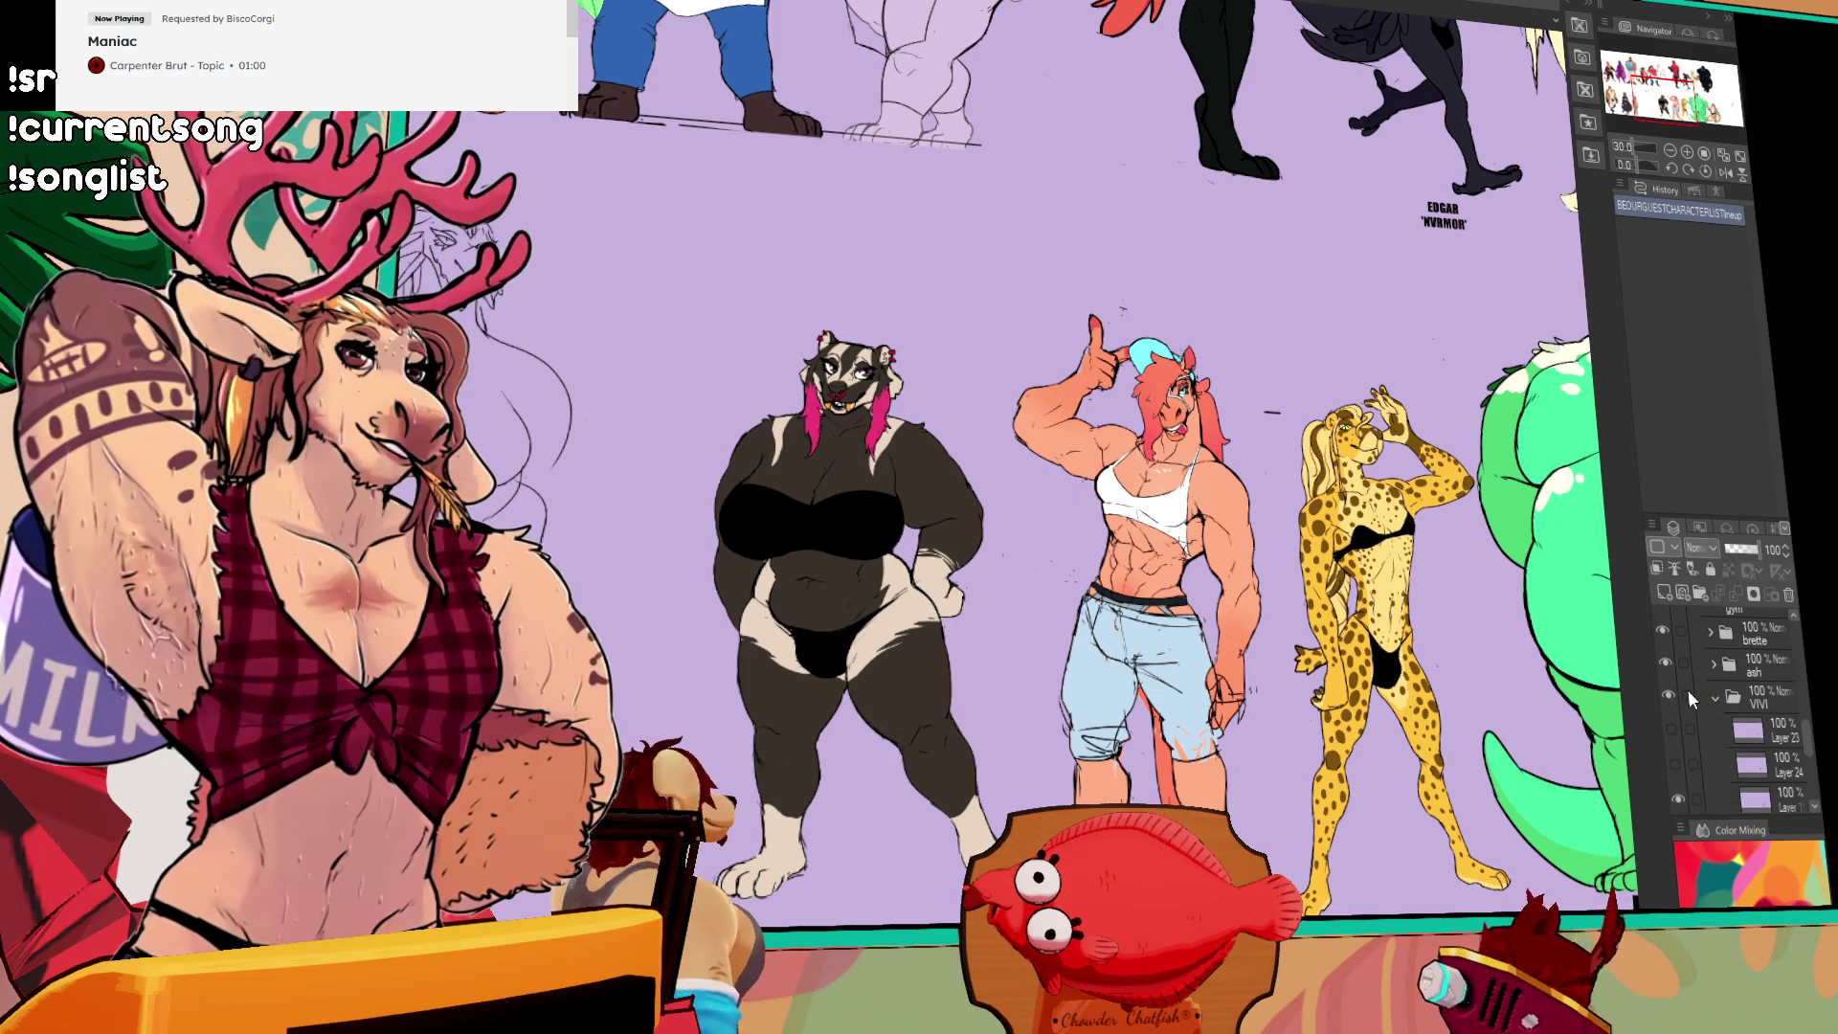
scroll(1360, 661, "down", 4)
left_click_drag(1368, 670, 1062, 628)
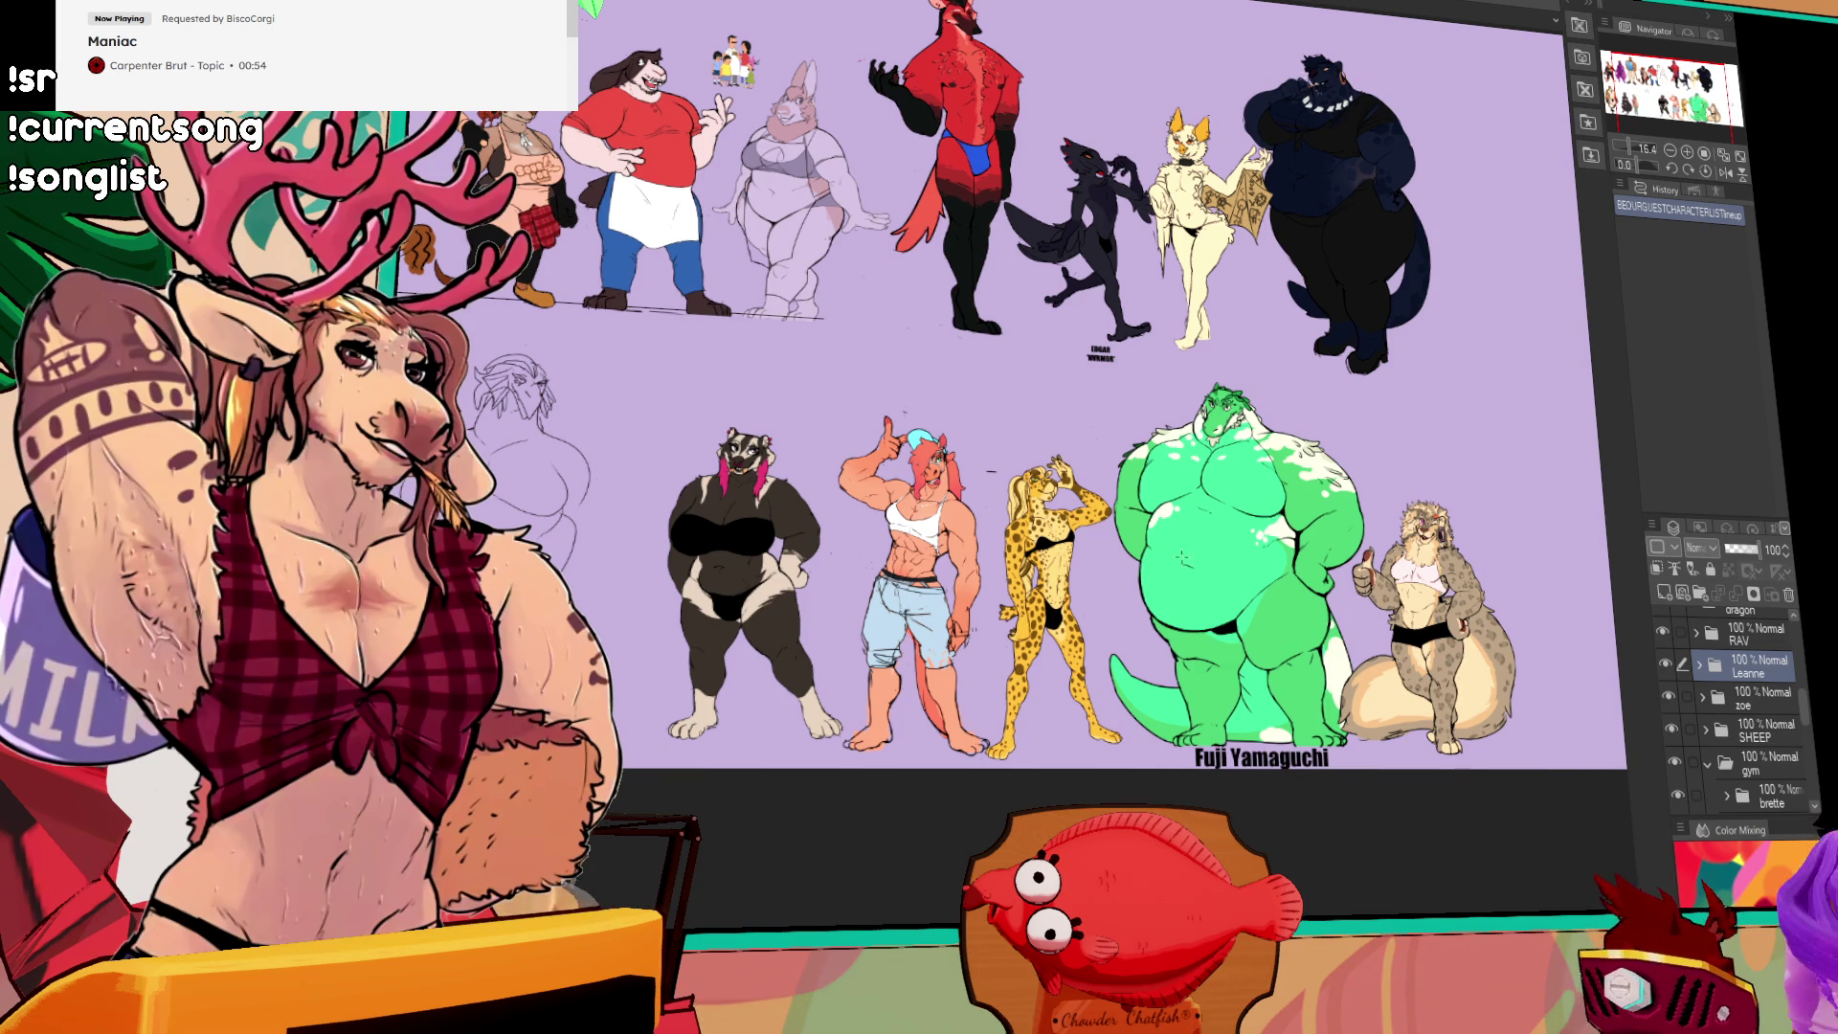
Step: Collapse the fuji and gym folders and shift the gym characters along the bottom row
left_click(1235, 574, "ctrl+shift")
left_click(1707, 625)
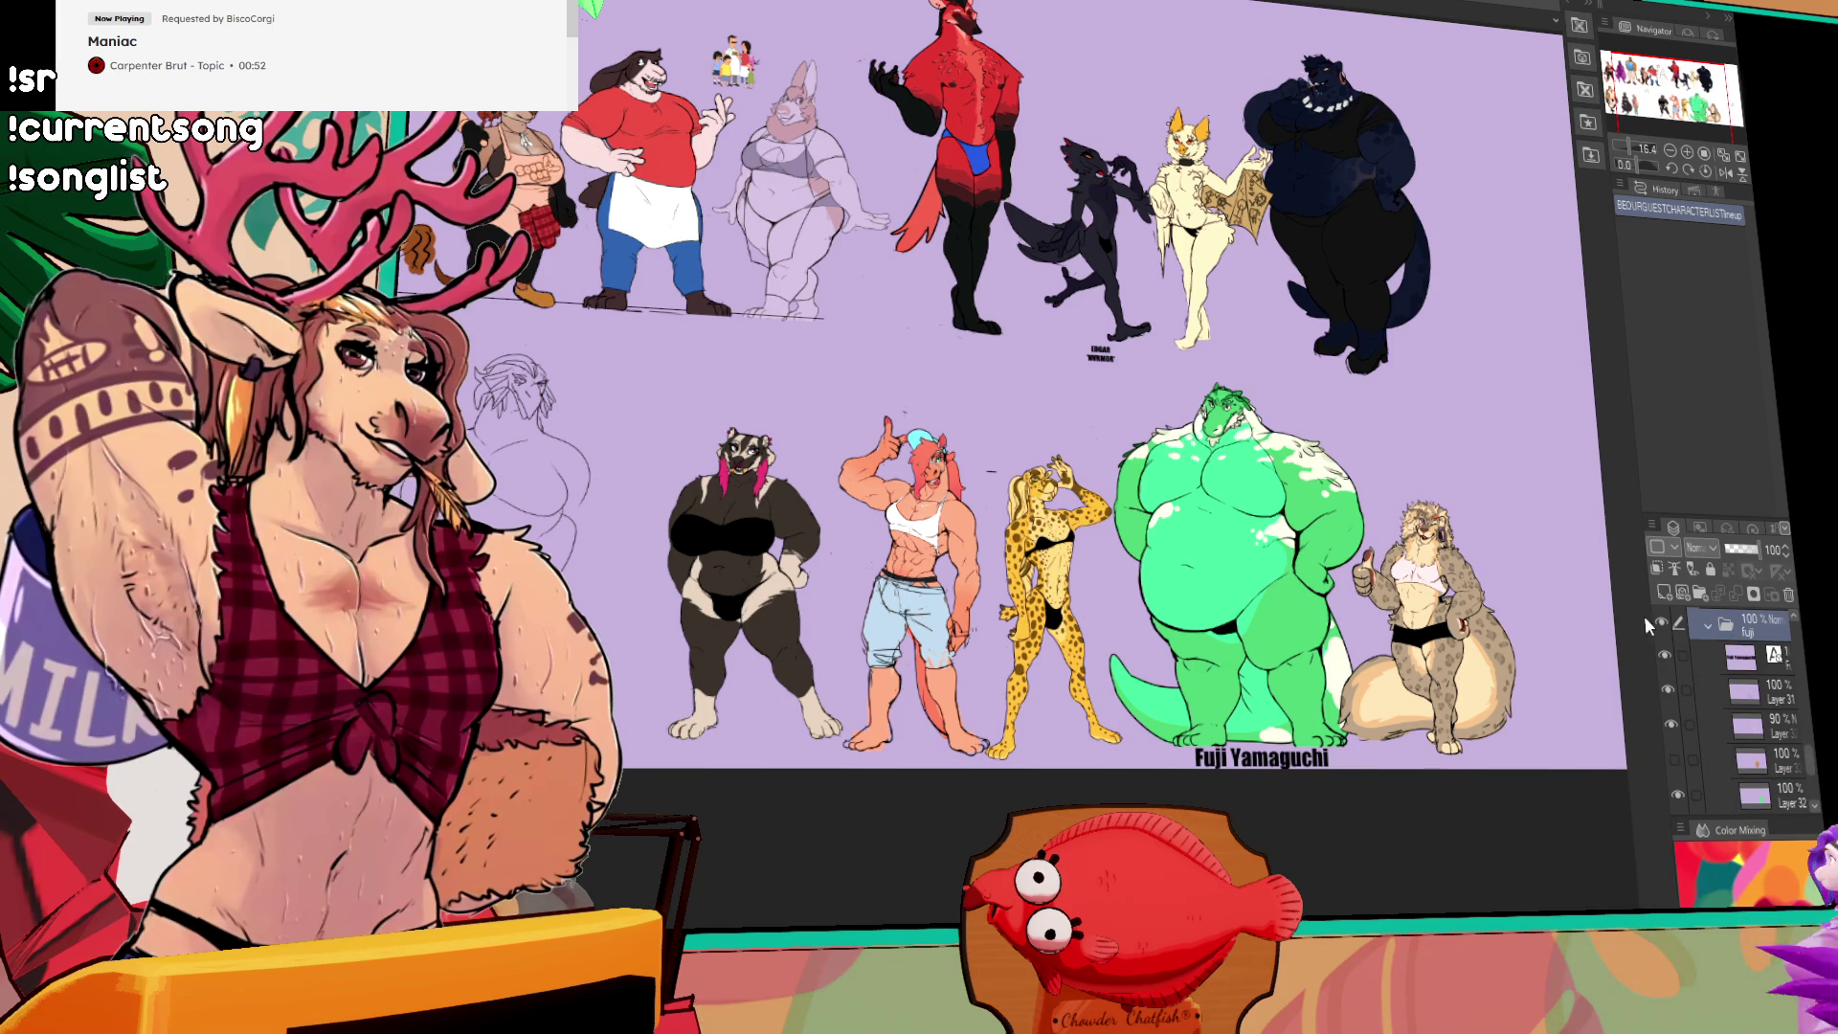
scroll(1695, 651, "up", 3)
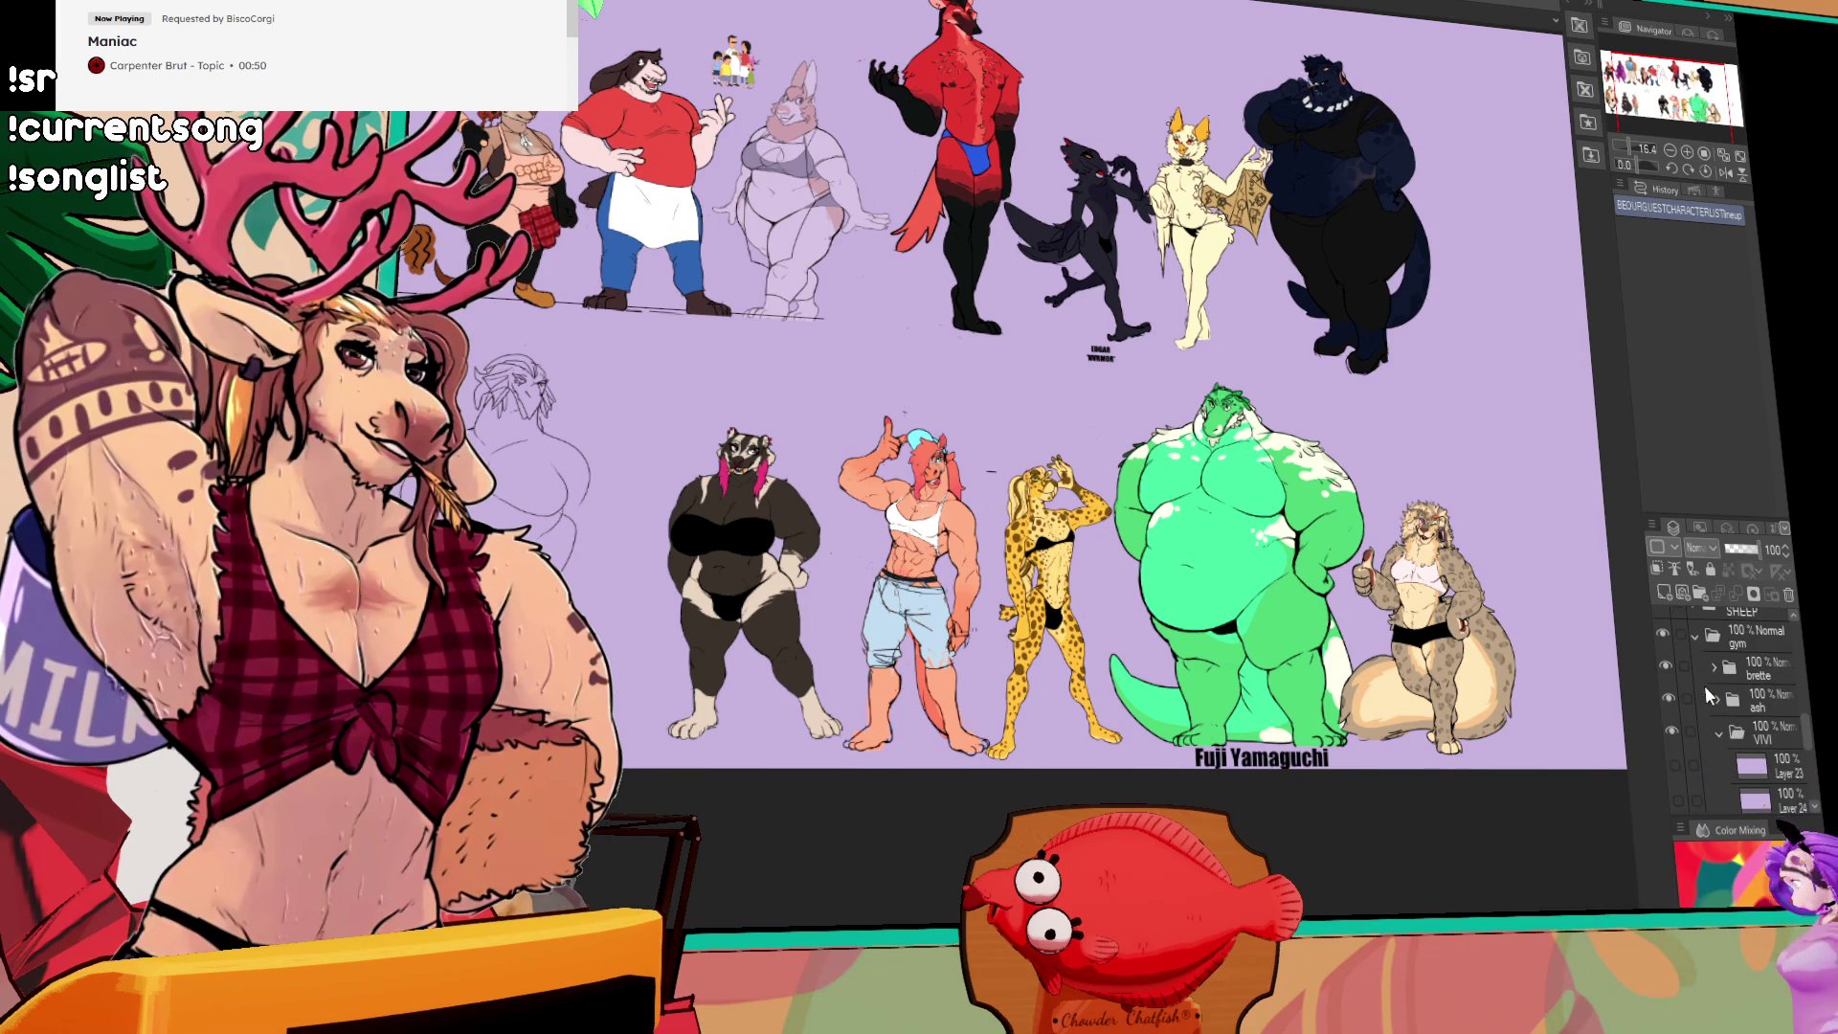
left_click(1690, 635)
left_click(1667, 652)
left_click(1668, 653)
mouse_move(1139, 678)
left_mouse_down()
mouse_move(1223, 676)
mouse_move(961, 620)
mouse_move(1082, 630)
left_mouse_up()
scroll(1758, 744, "up", 3)
Step: Nudge the zoe folder's badger slightly right, then view the elevator comic page
left_click(1756, 678)
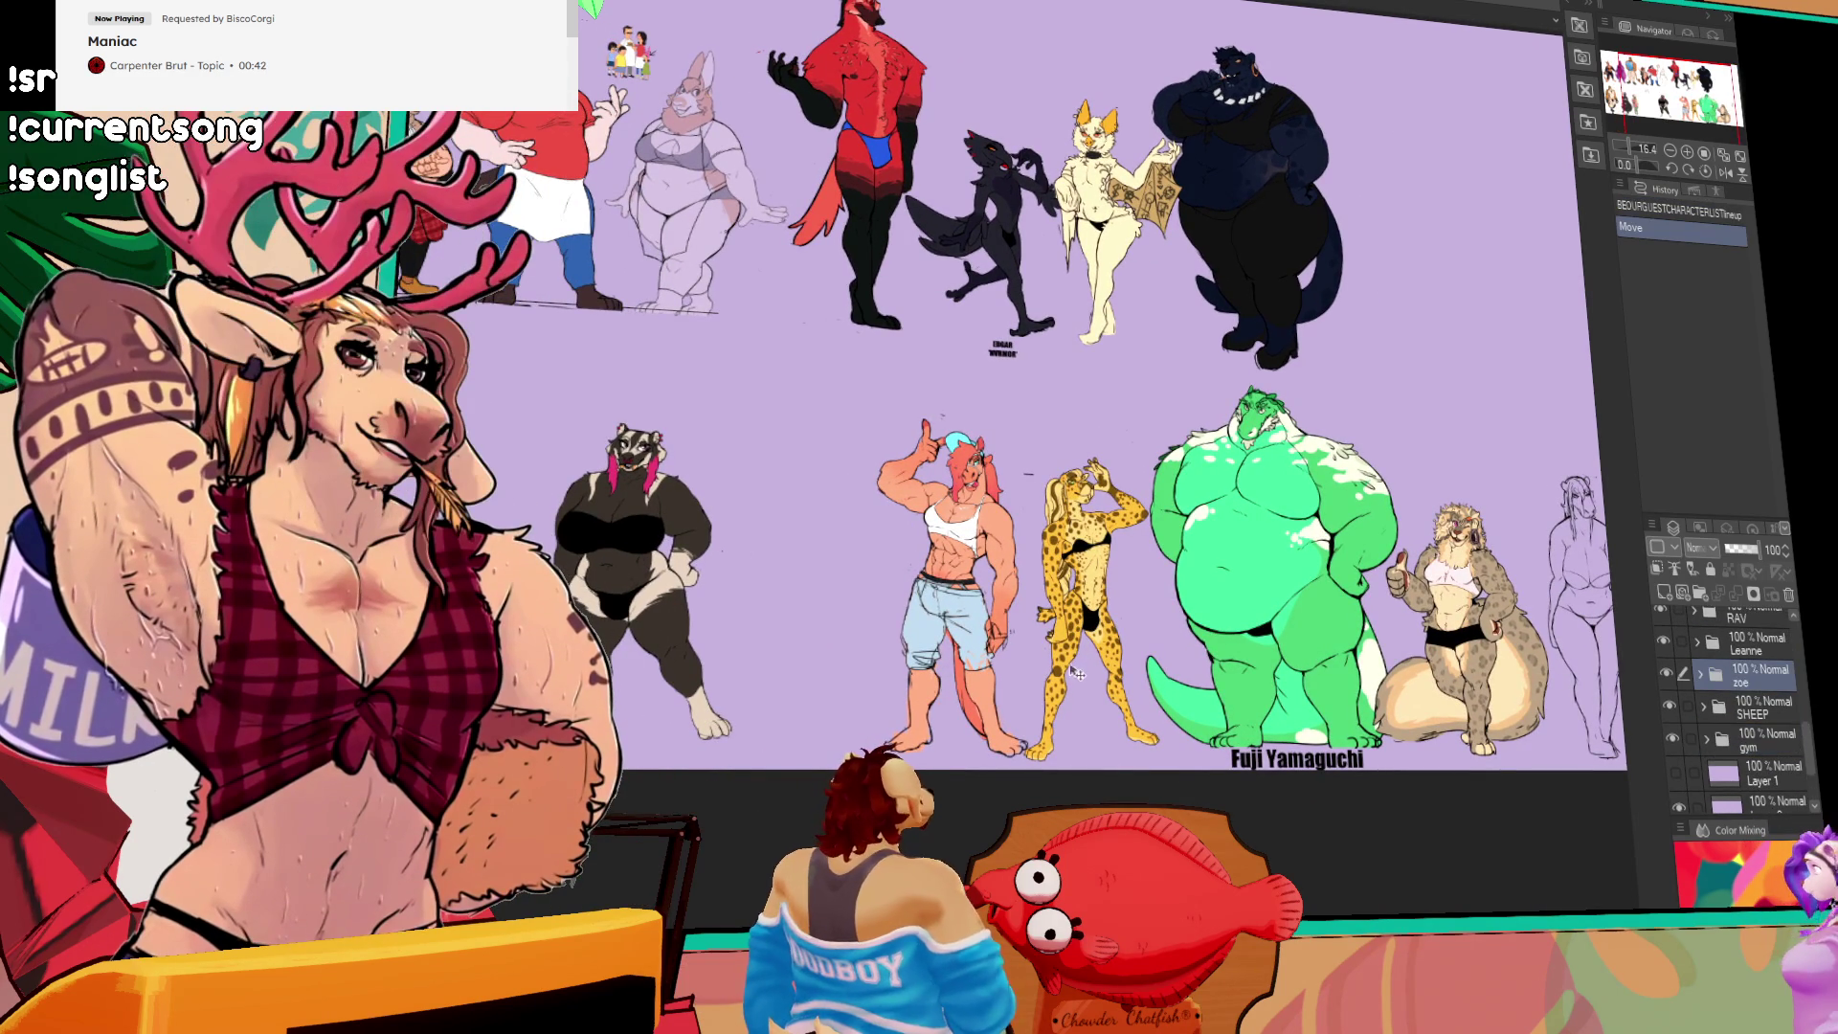
left_click_drag(1005, 666, 1025, 666)
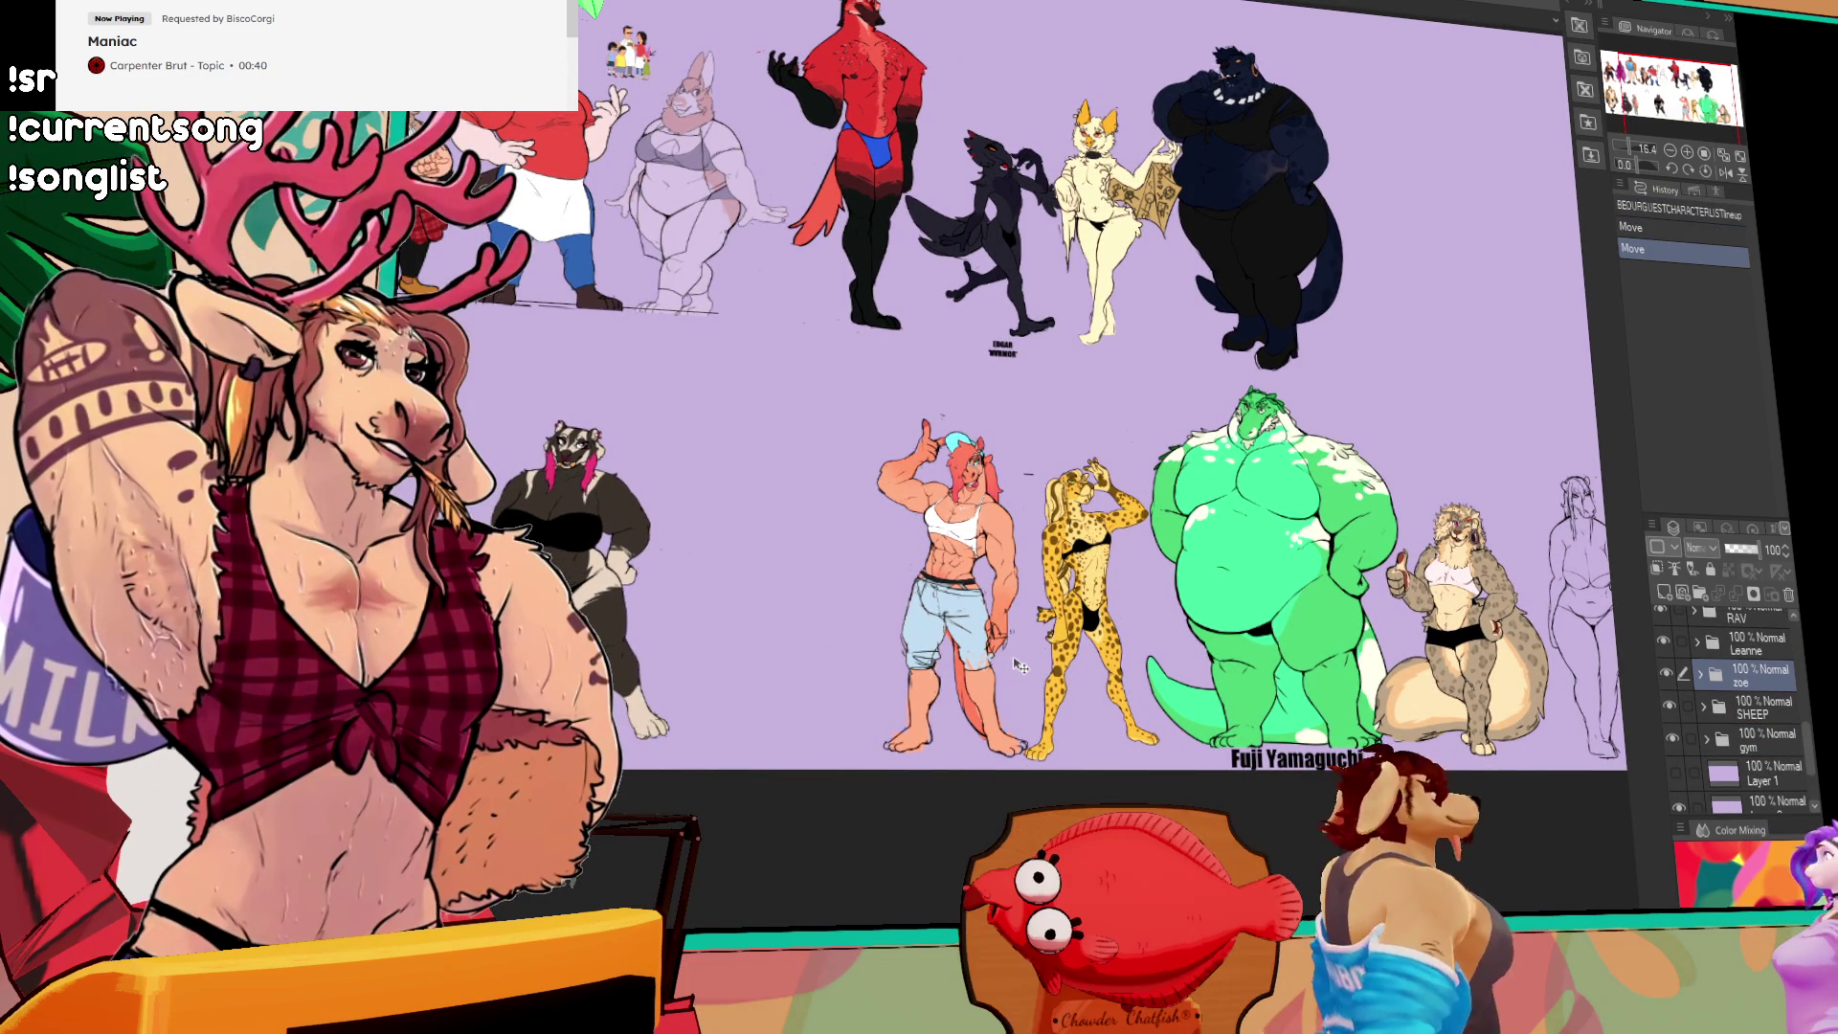
scroll(815, 594, "up", 2)
left_click_drag(815, 593, 891, 584)
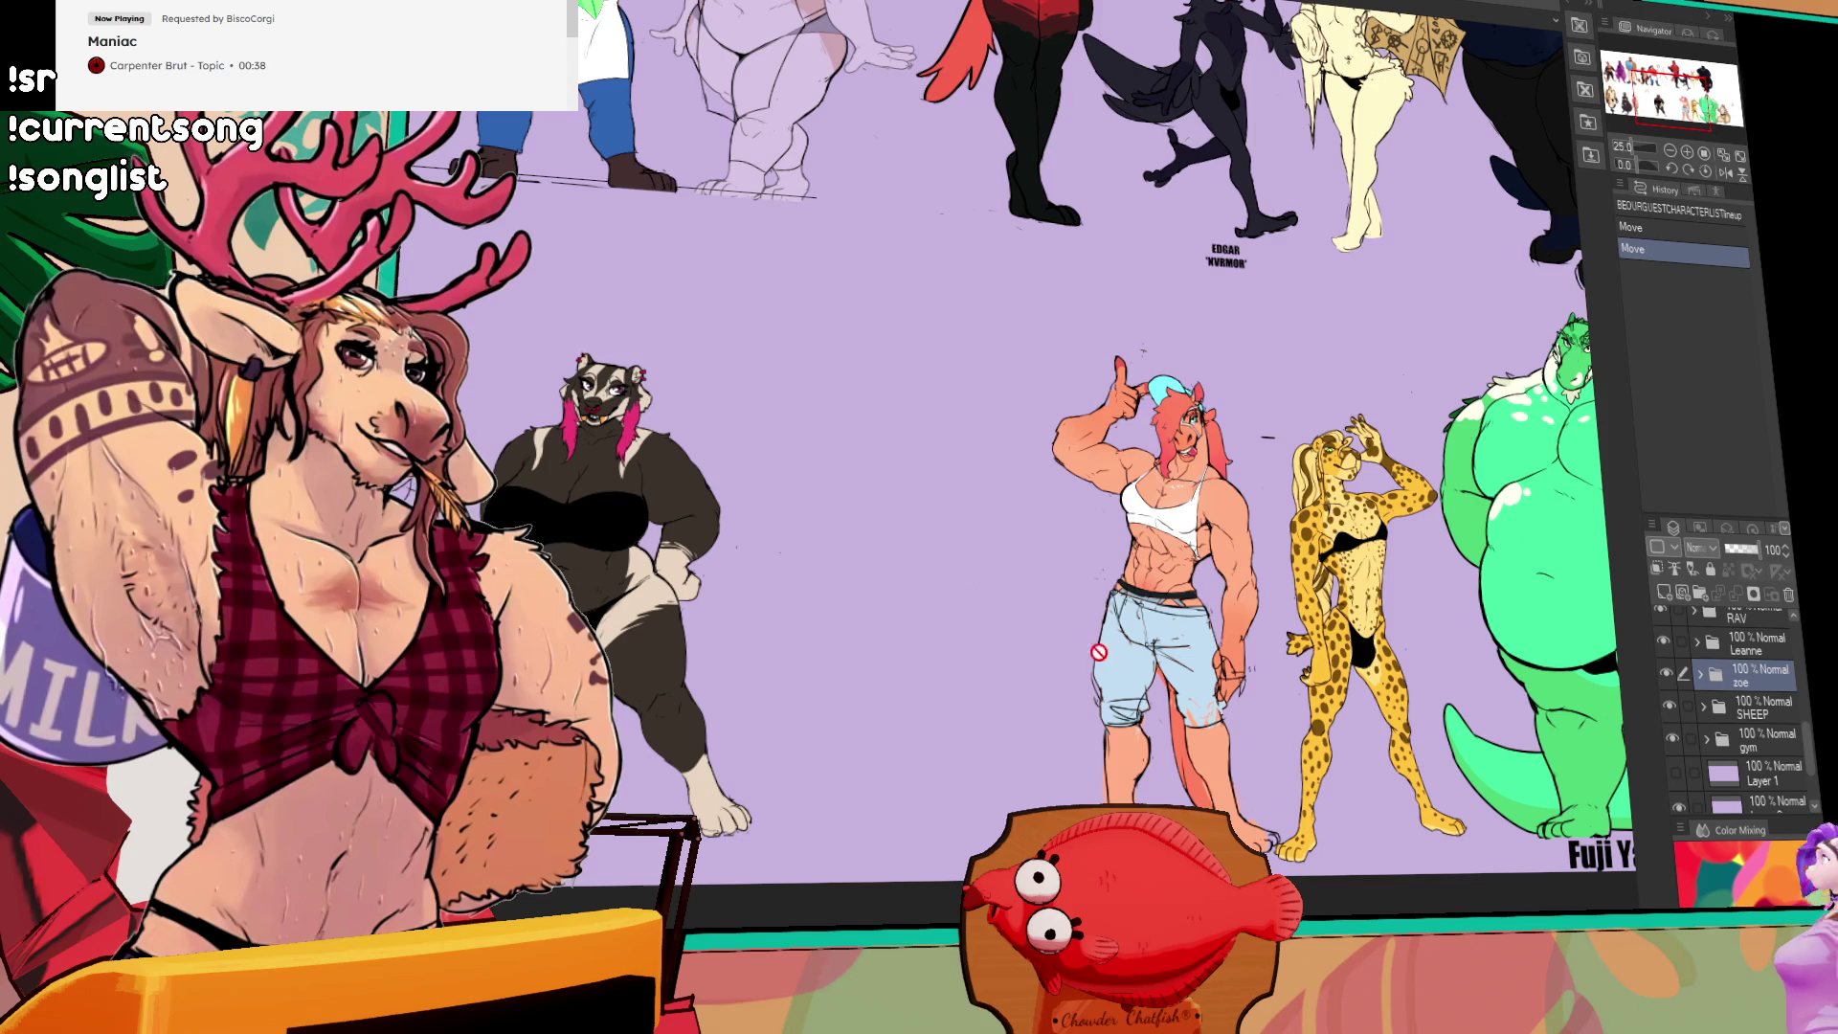
left_click_drag(790, 710, 809, 706)
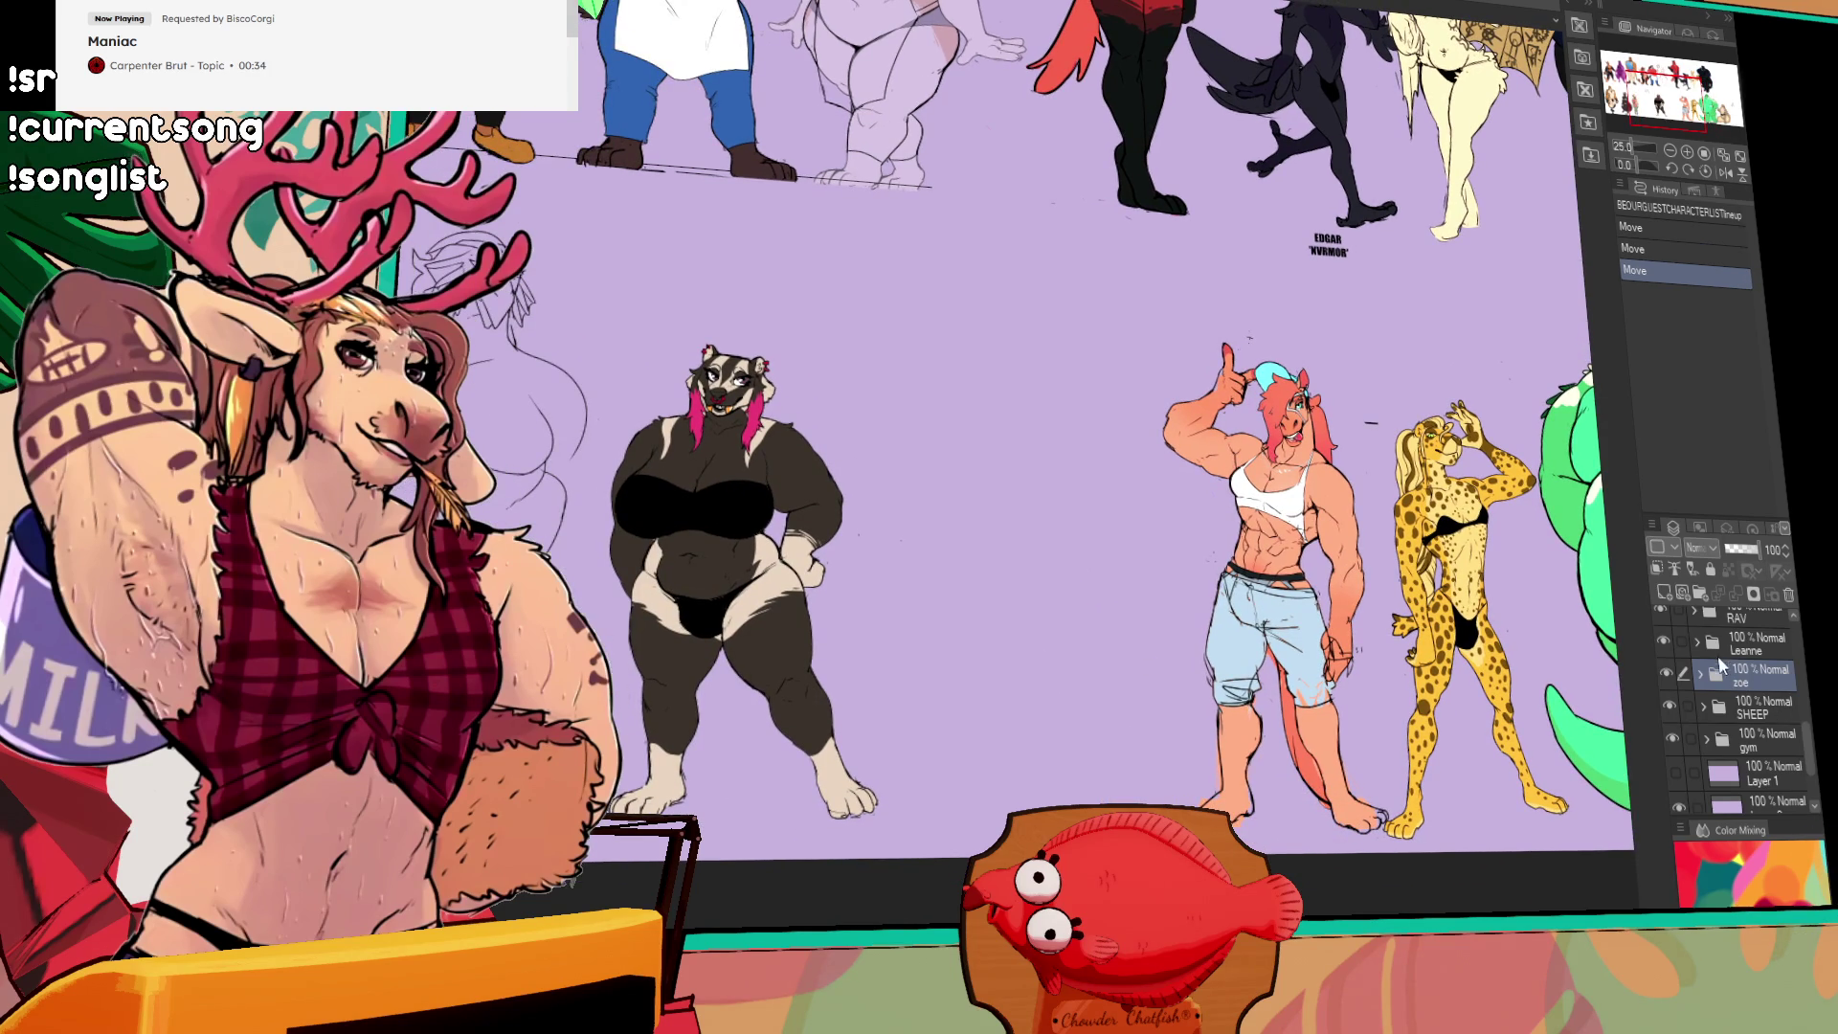
left_click_drag(1049, 569, 1043, 583)
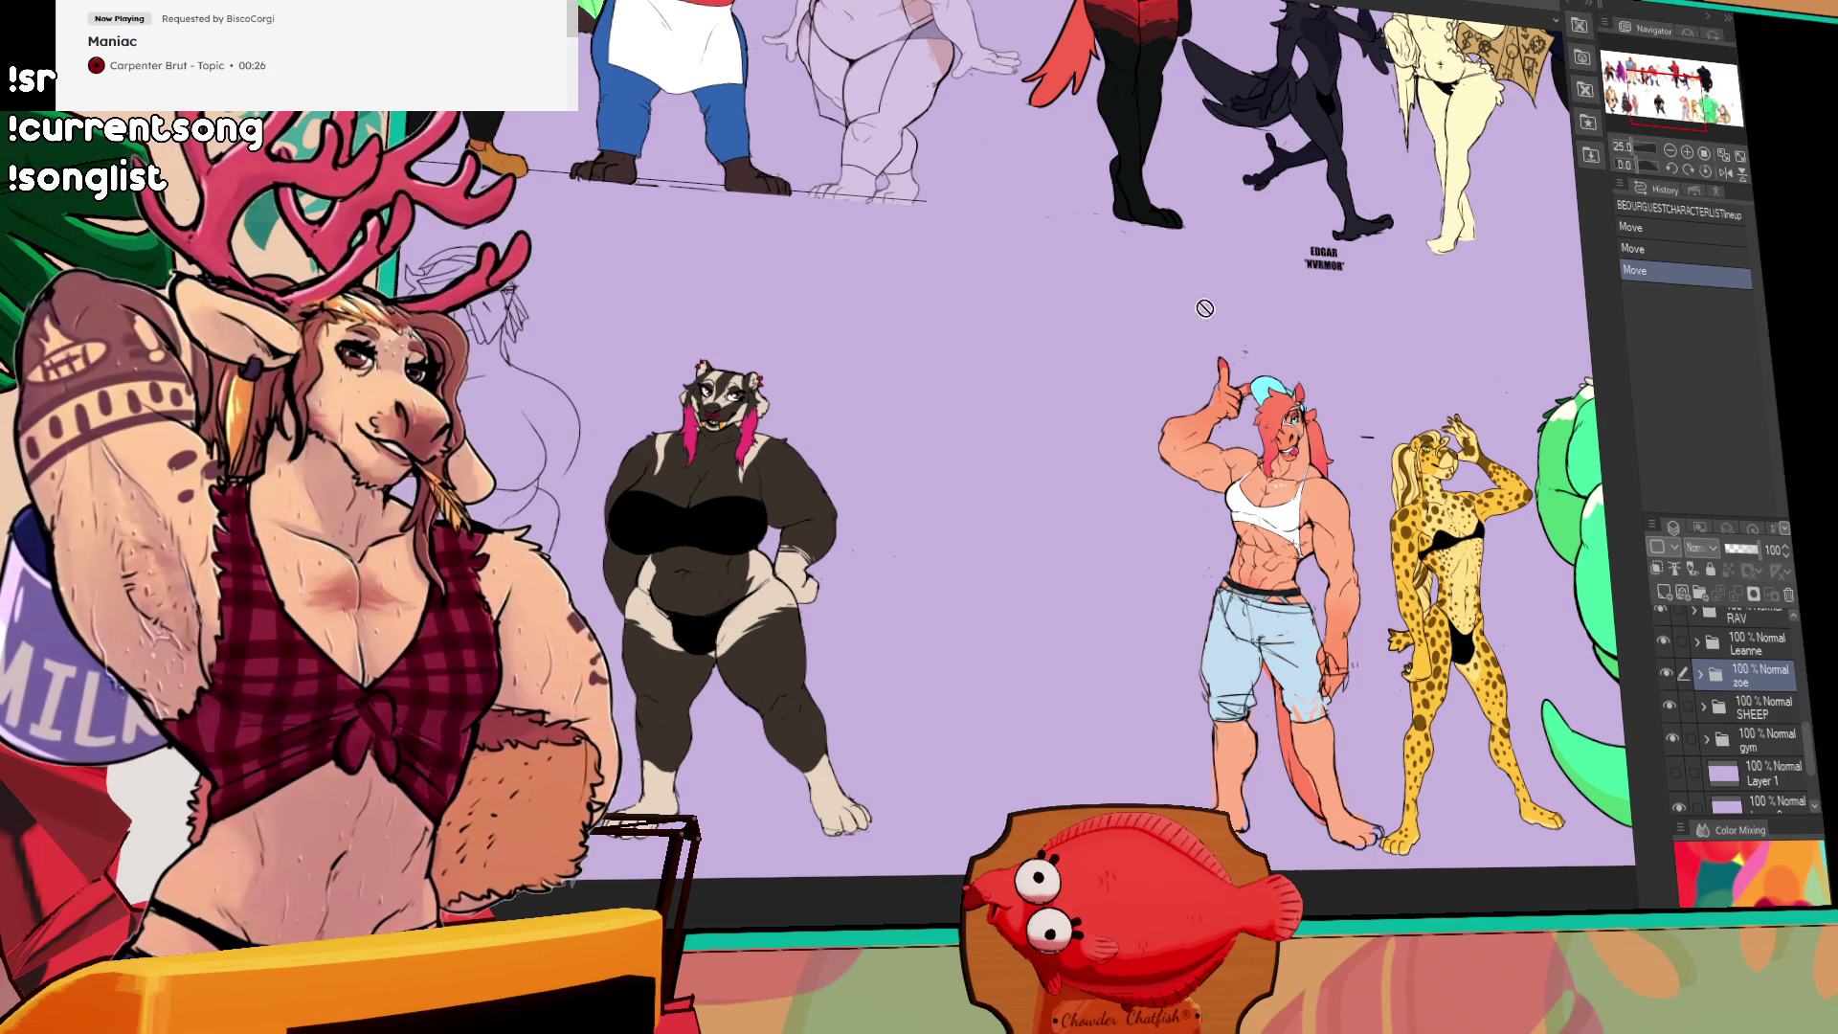
key("ctrl+Tab")
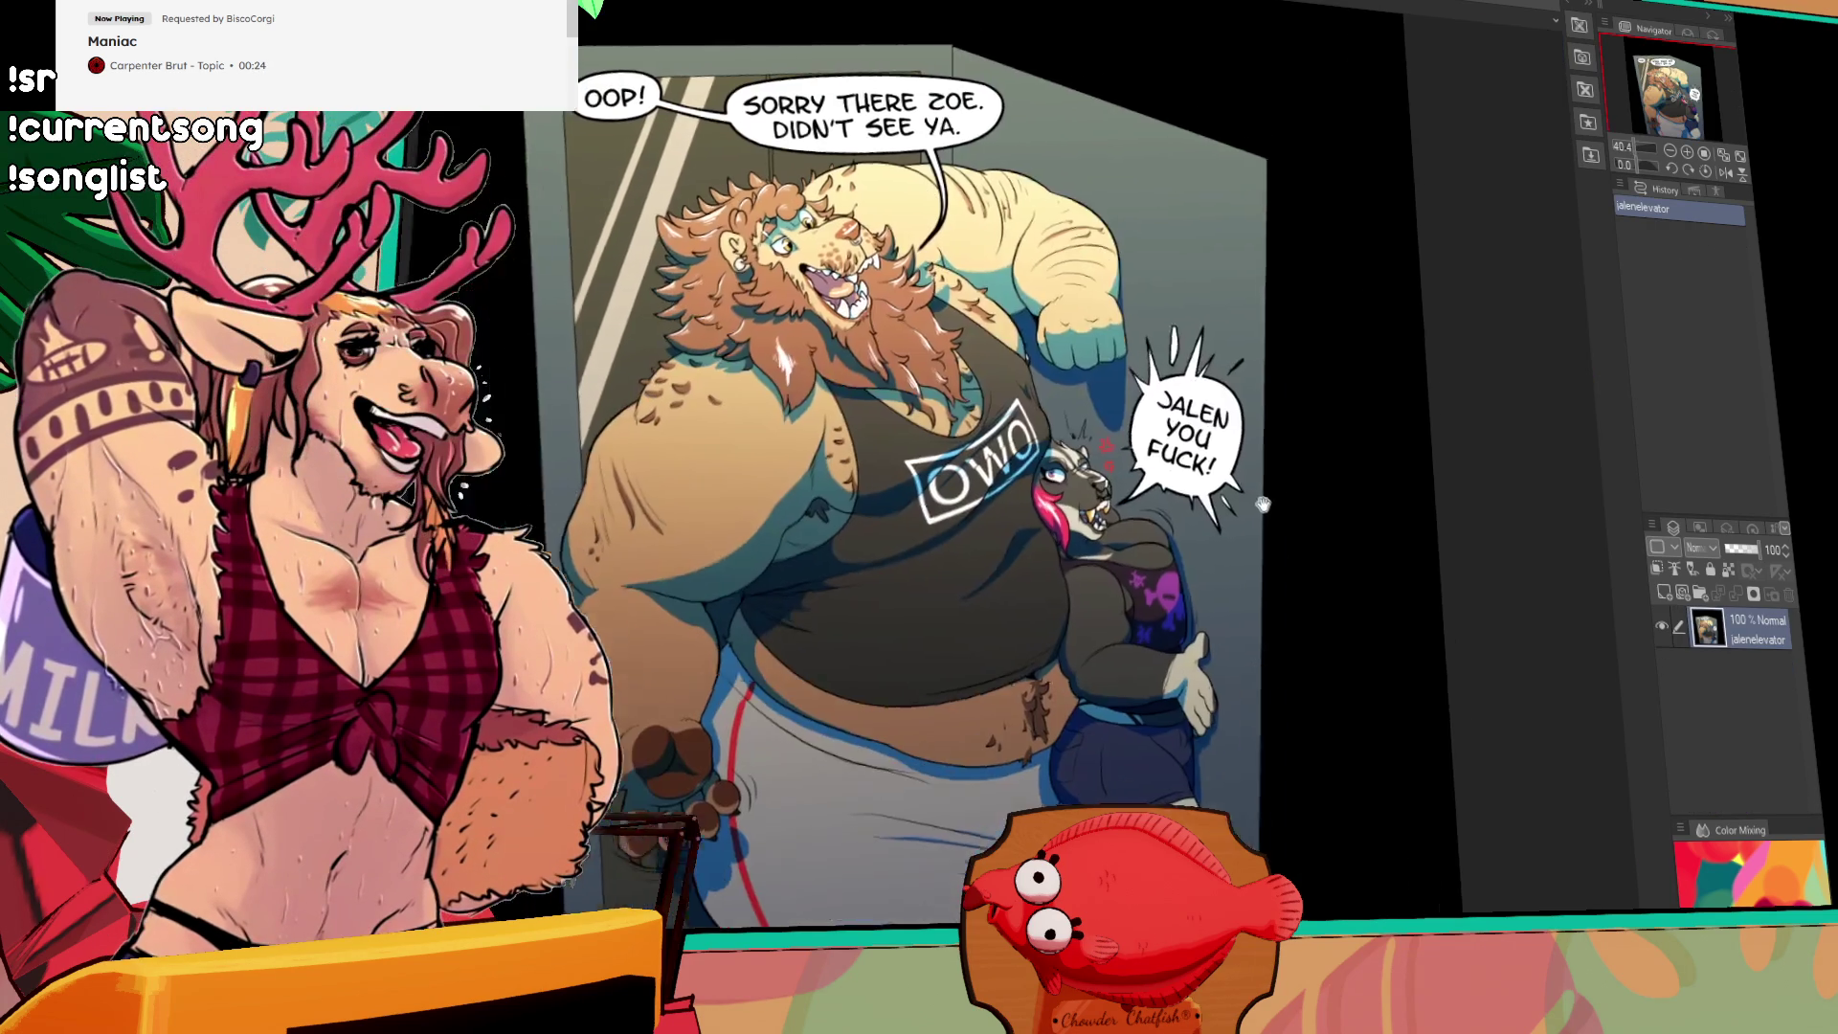
left_click_drag(1264, 504, 1280, 442)
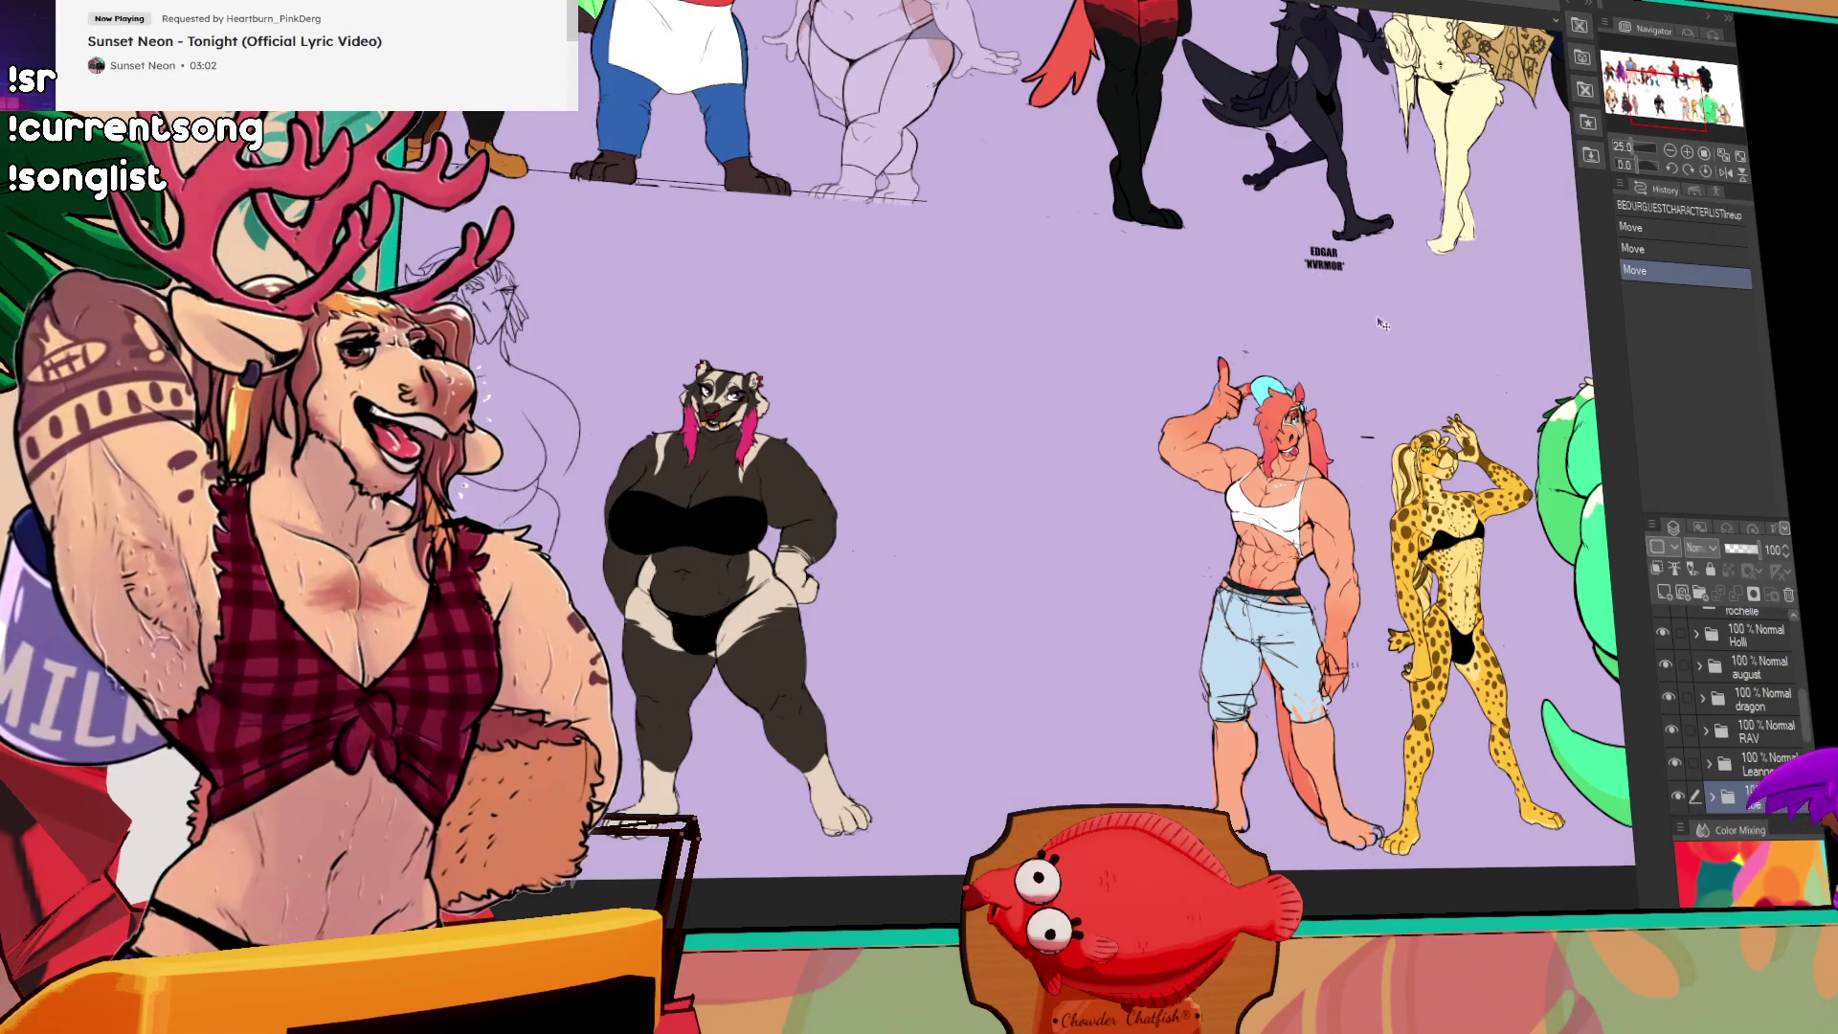
left_click_drag(1208, 136, 1168, 518)
scroll(1168, 518, "up", 5)
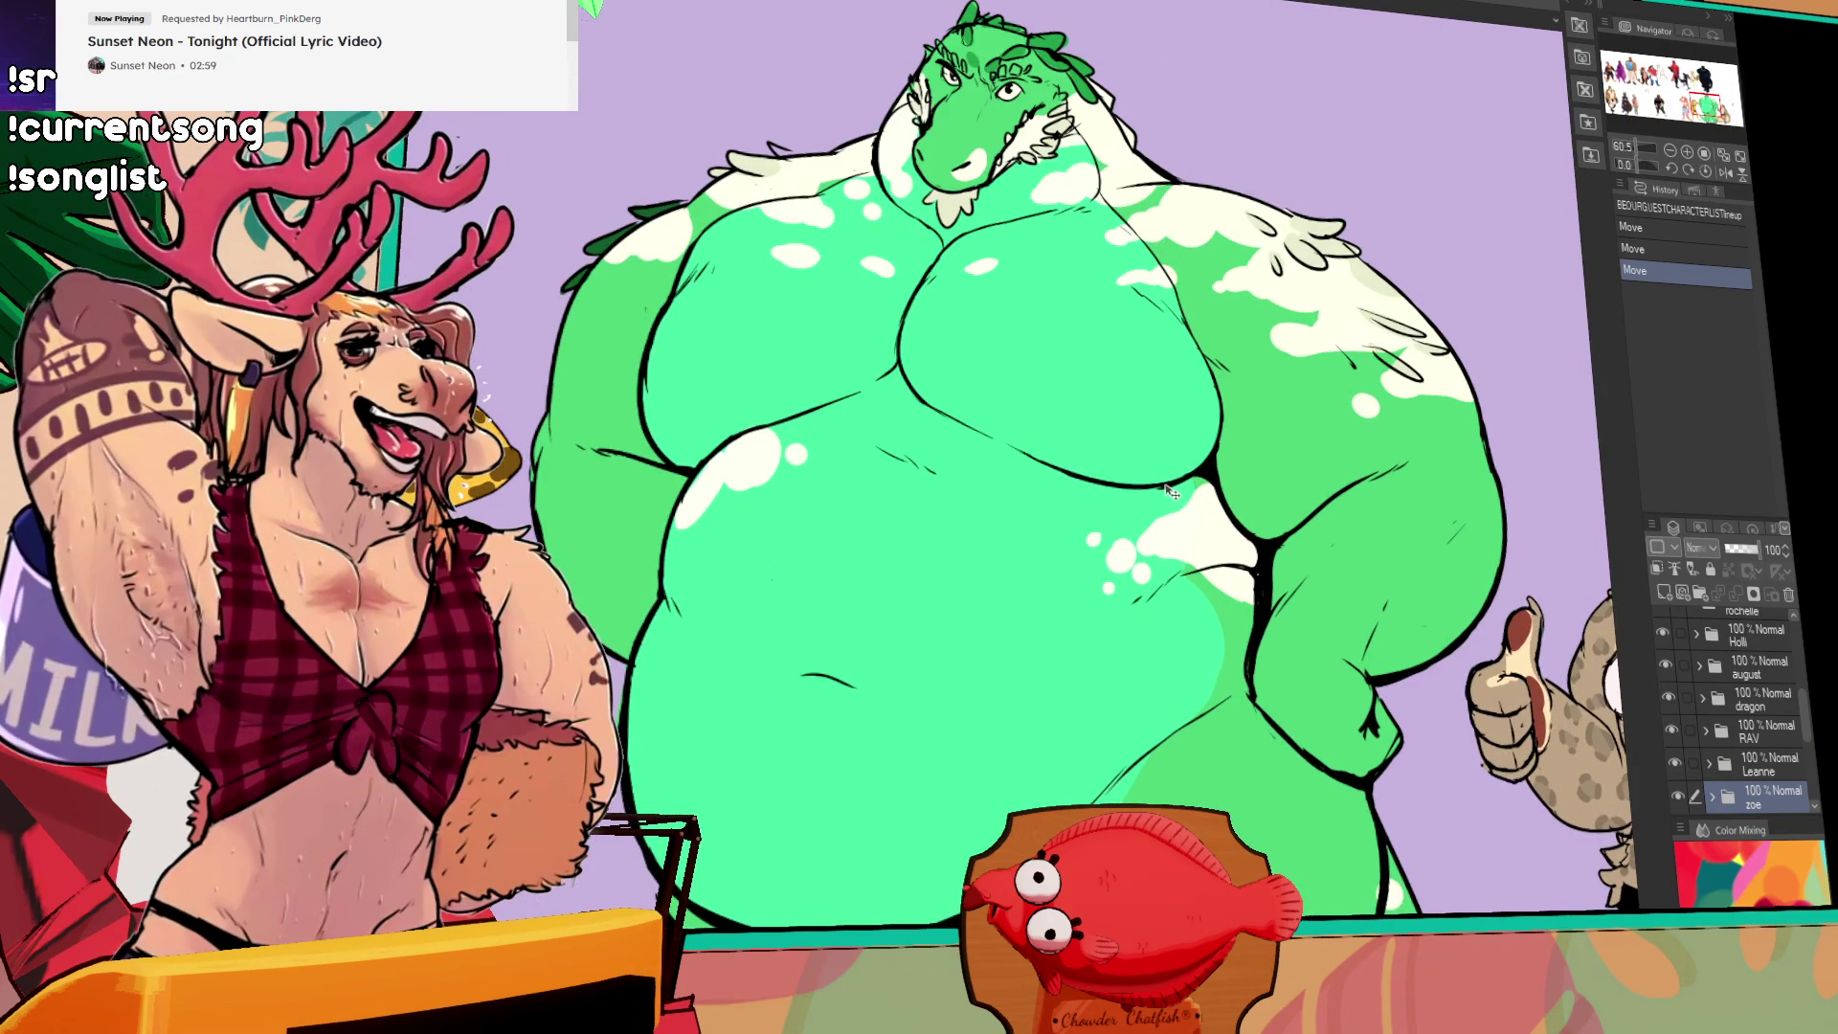
mouse_move(809, 384)
left_mouse_down()
mouse_move(1047, 398)
mouse_move(1080, 376)
left_mouse_up()
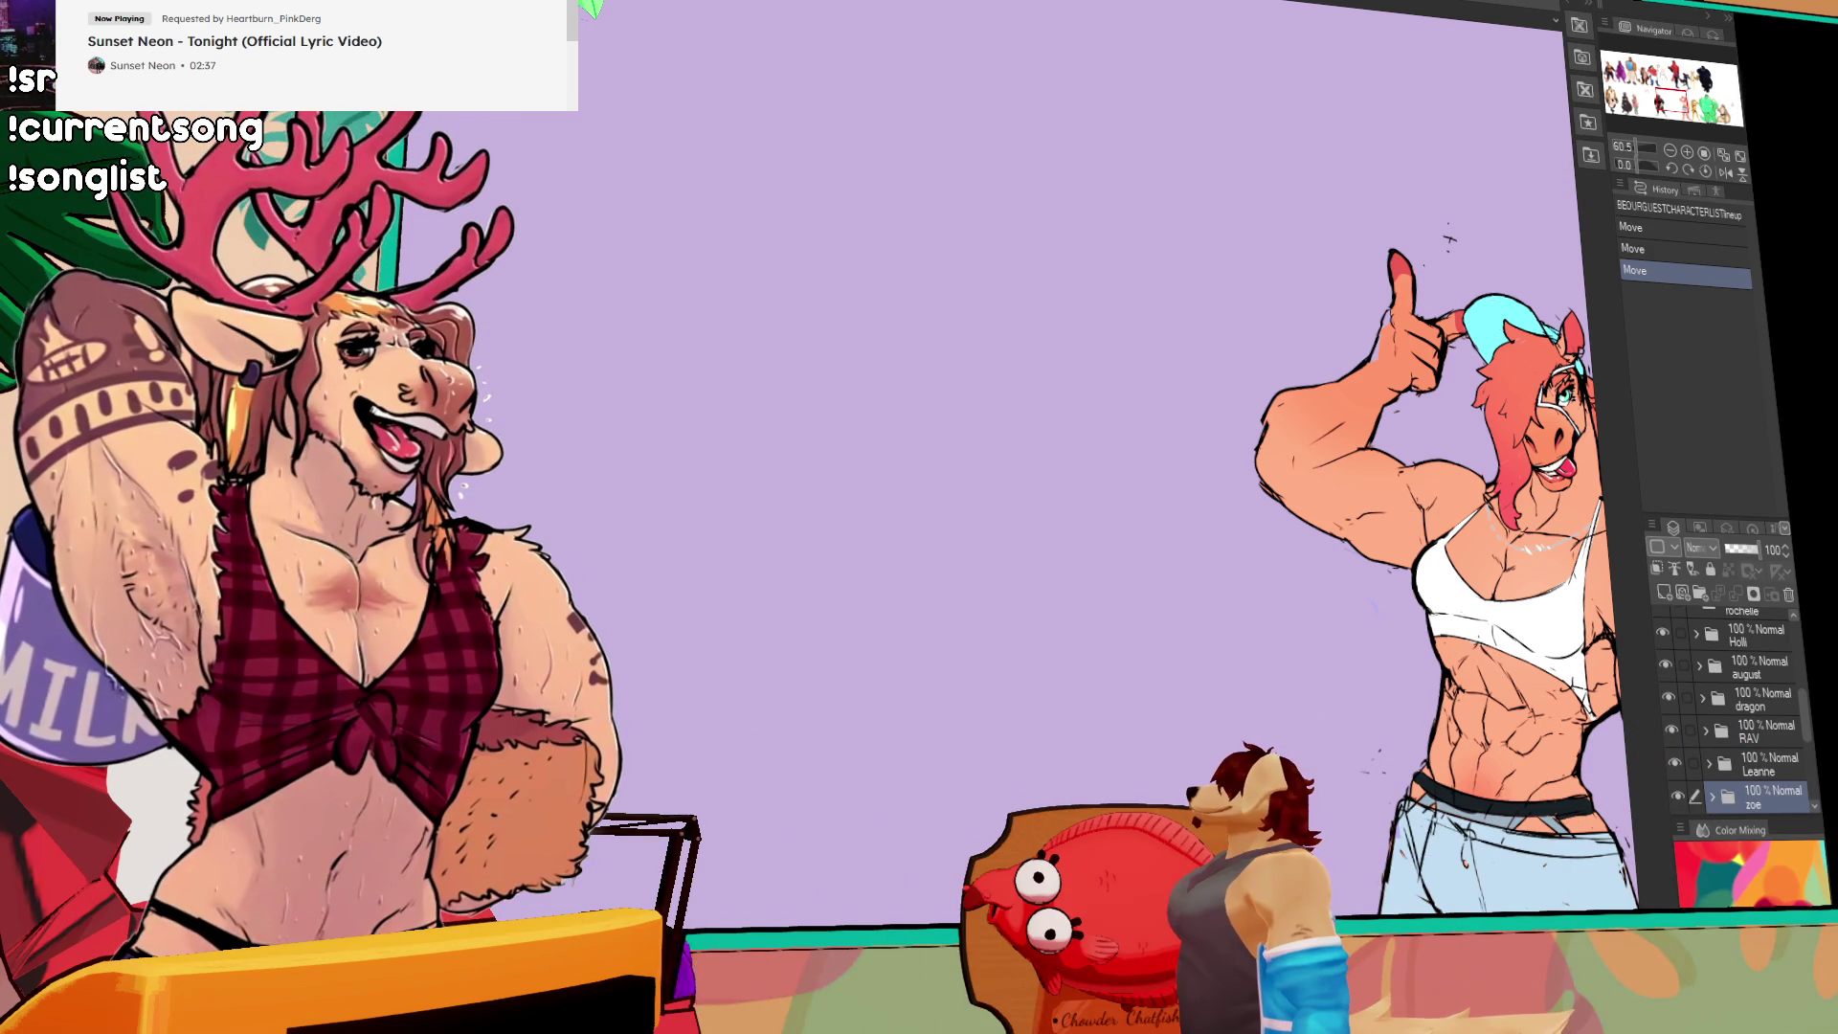
key("ctrl+Tab")
left_click(1666, 655)
left_click_drag(1482, 640, 1448, 661)
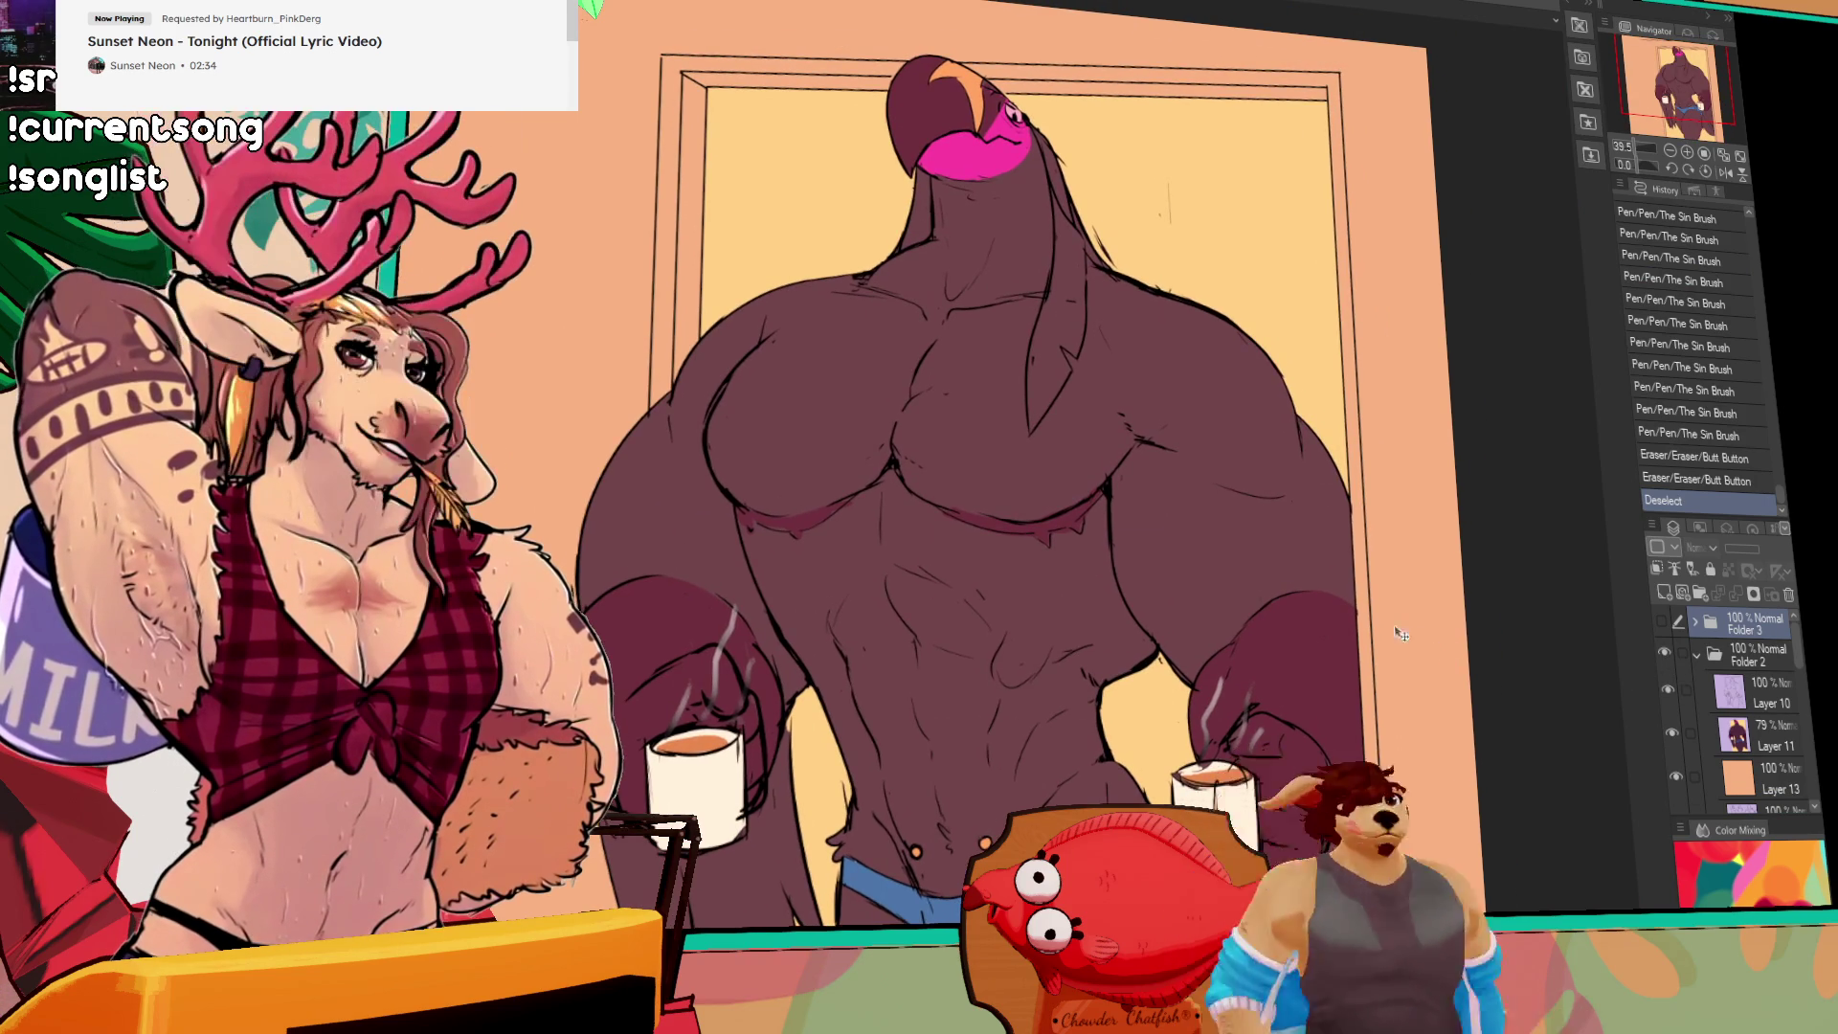
scroll(1408, 679, "up", 1)
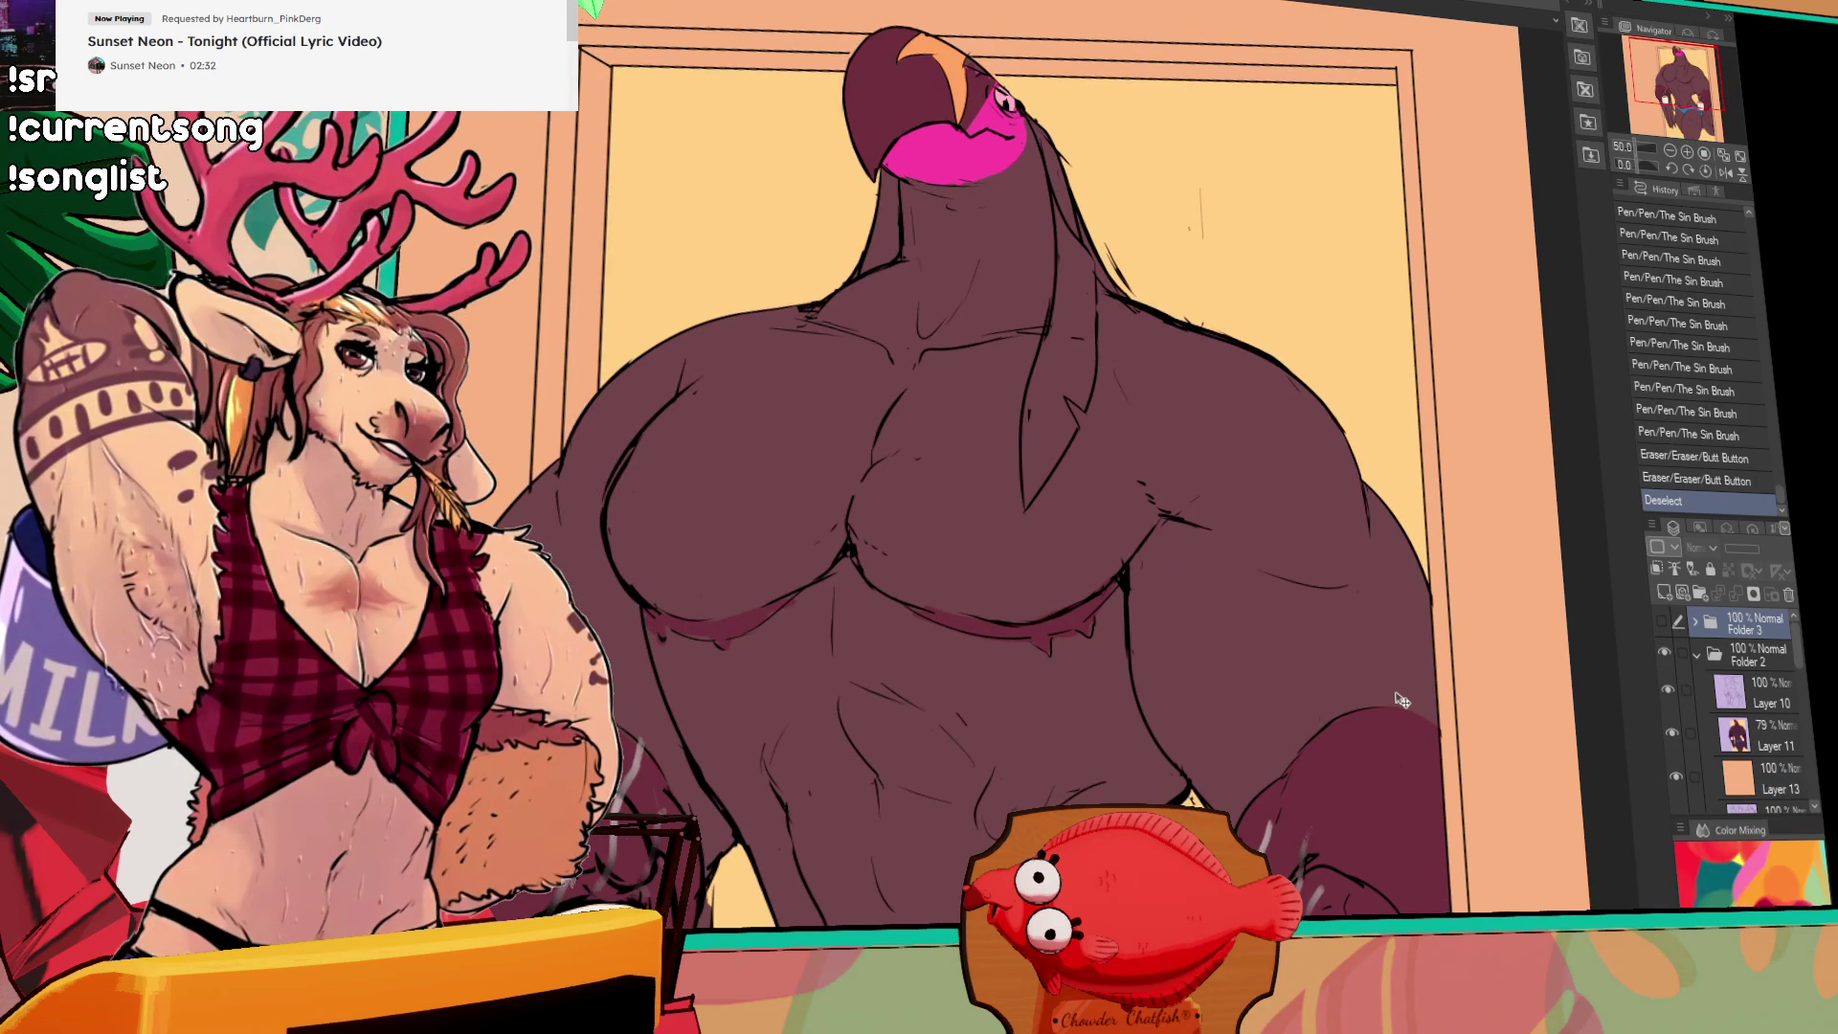
left_click_drag(1400, 701, 1400, 692)
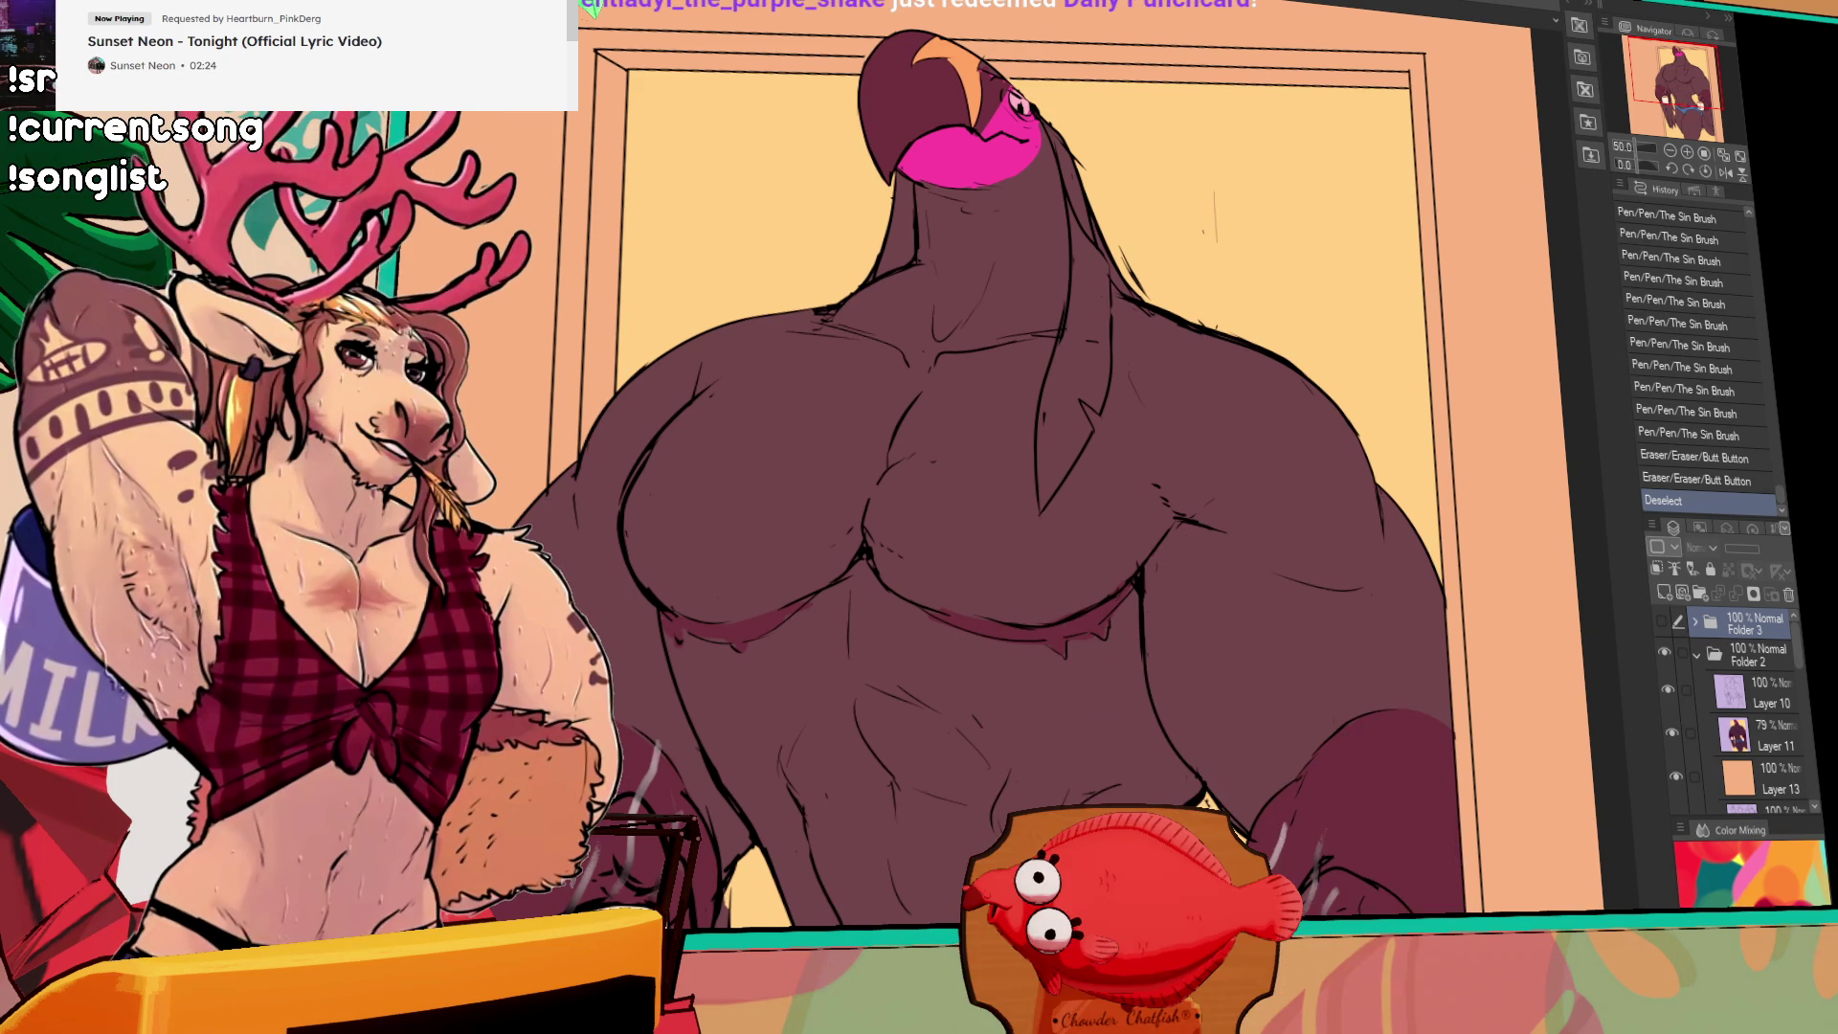
left_click(593, 8)
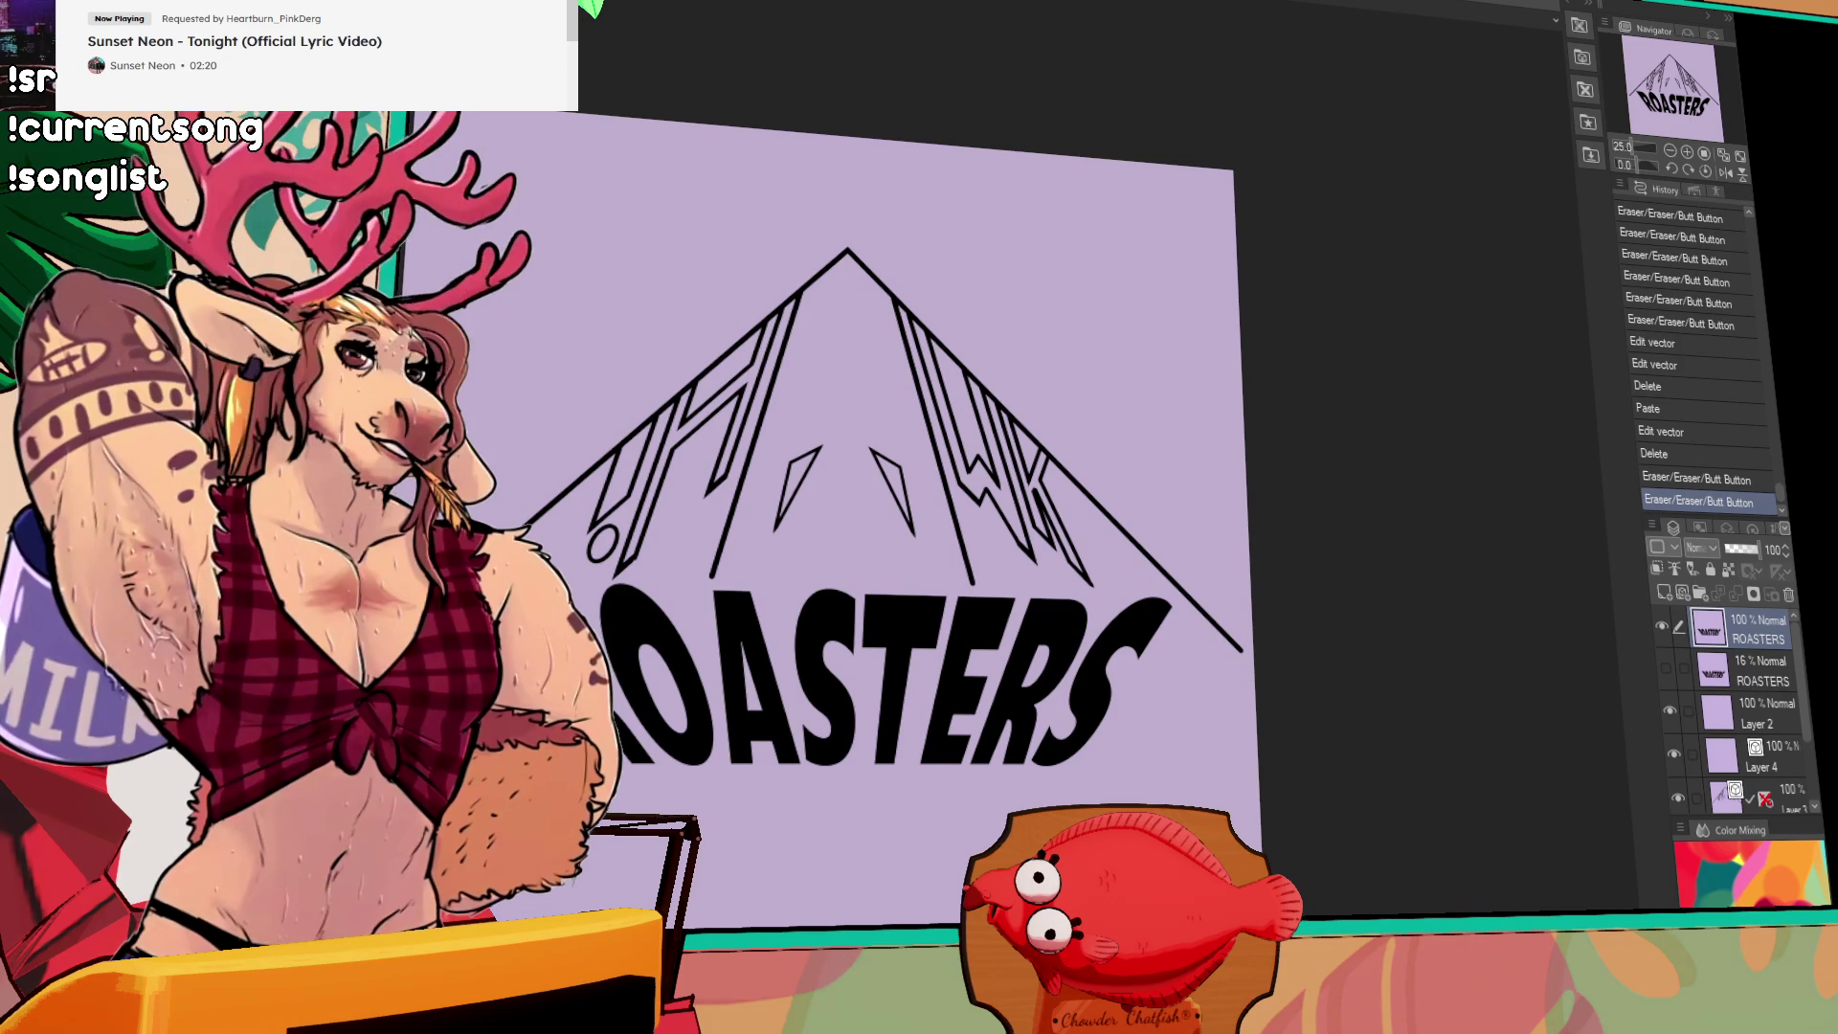
left_click(594, 8)
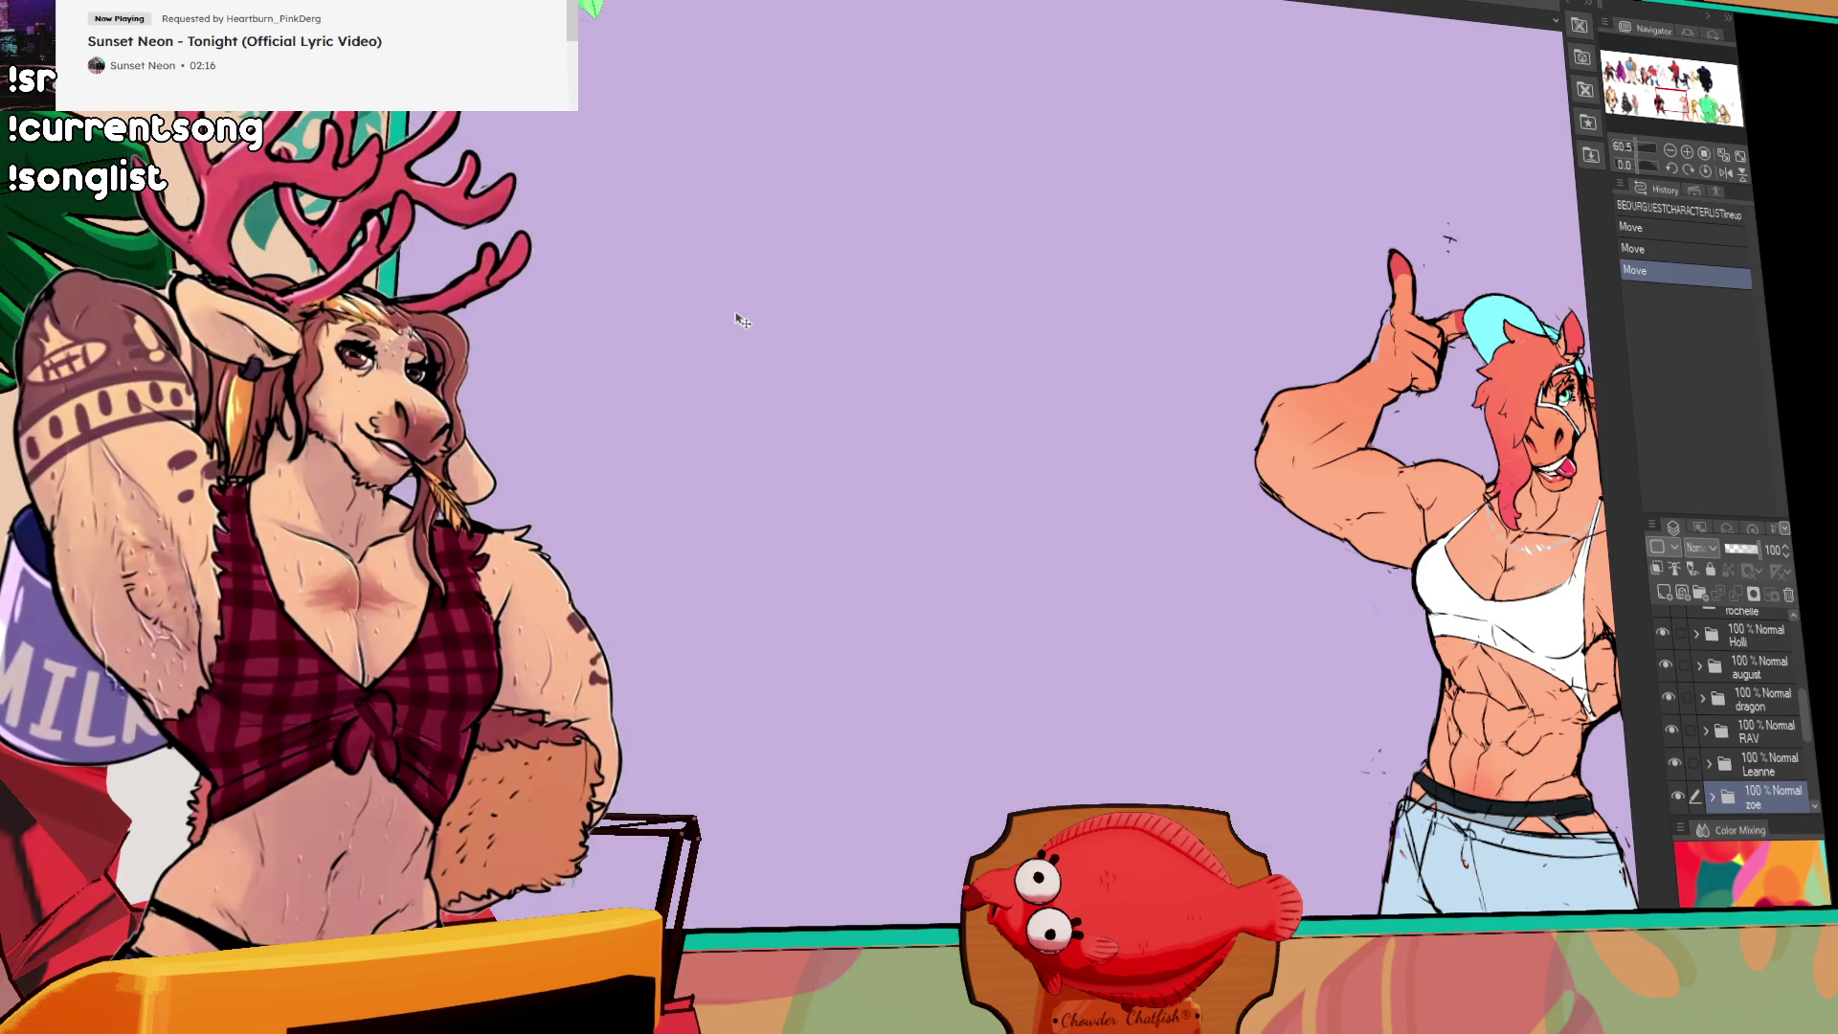
Step: Add a layer folder named Jalen containing a new raster layer, then try a test stroke
left_click(1671, 150)
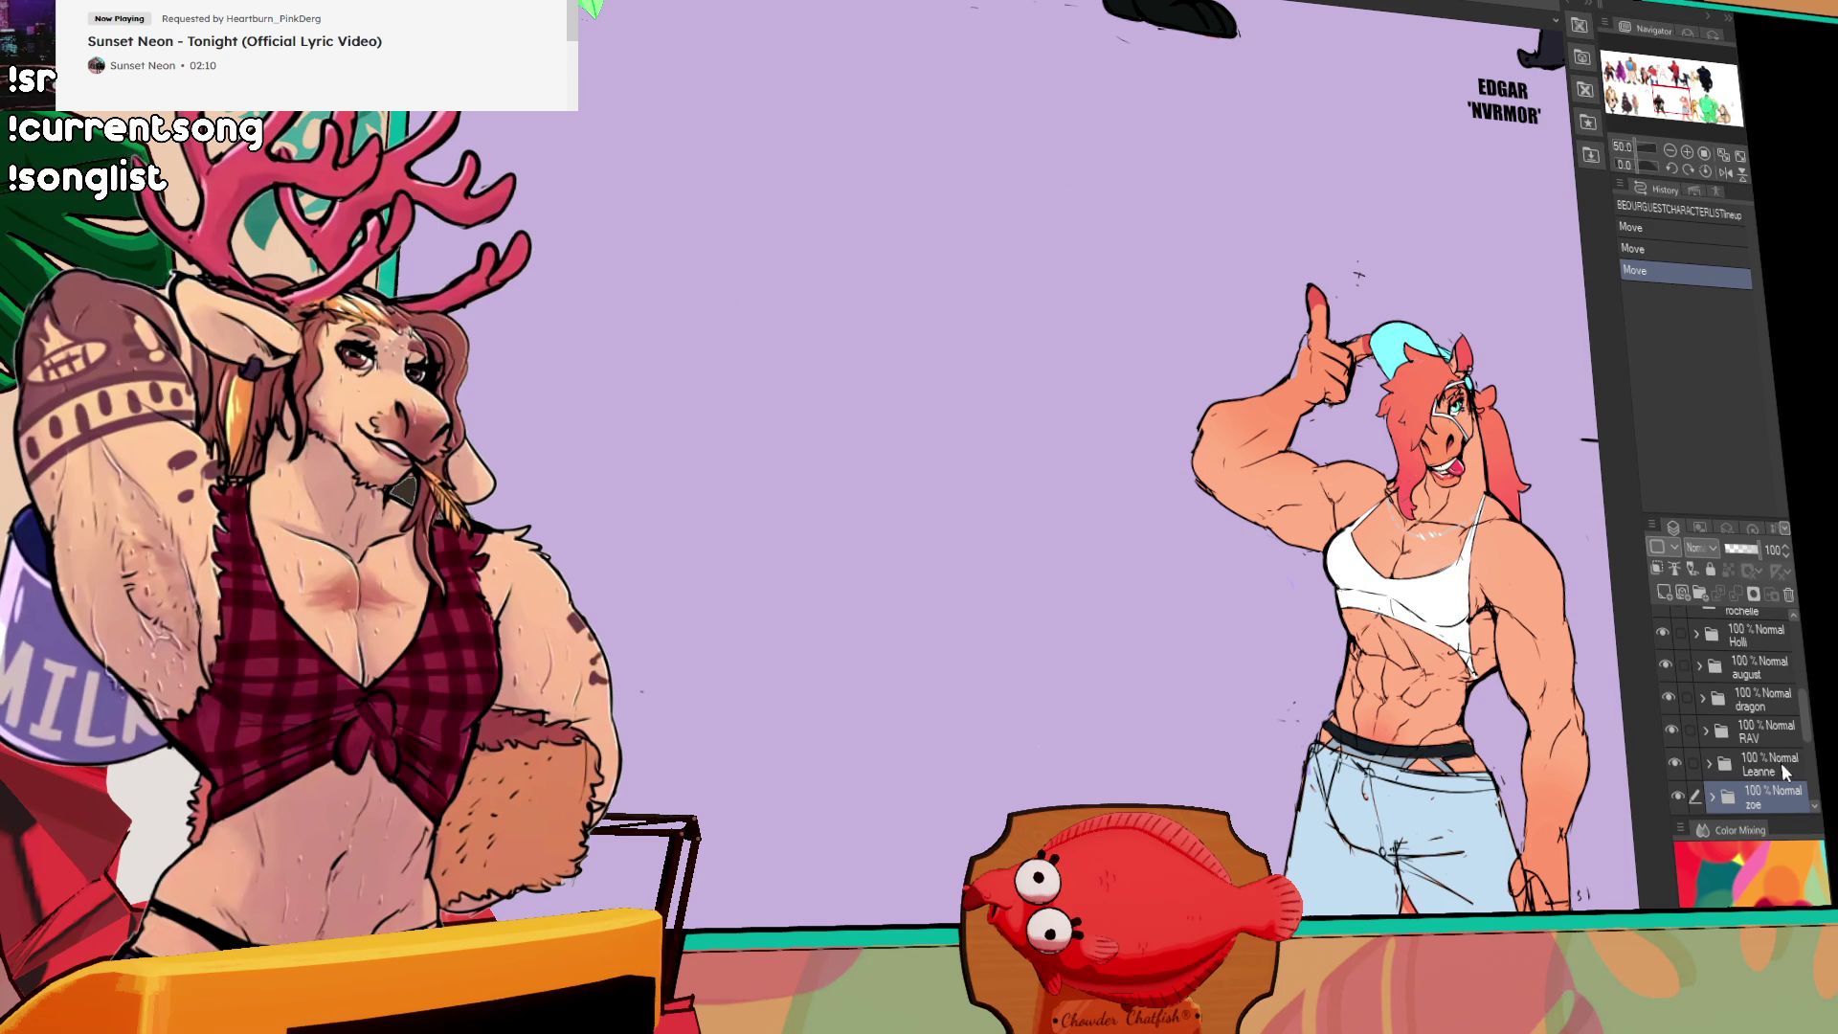
left_click(1700, 594)
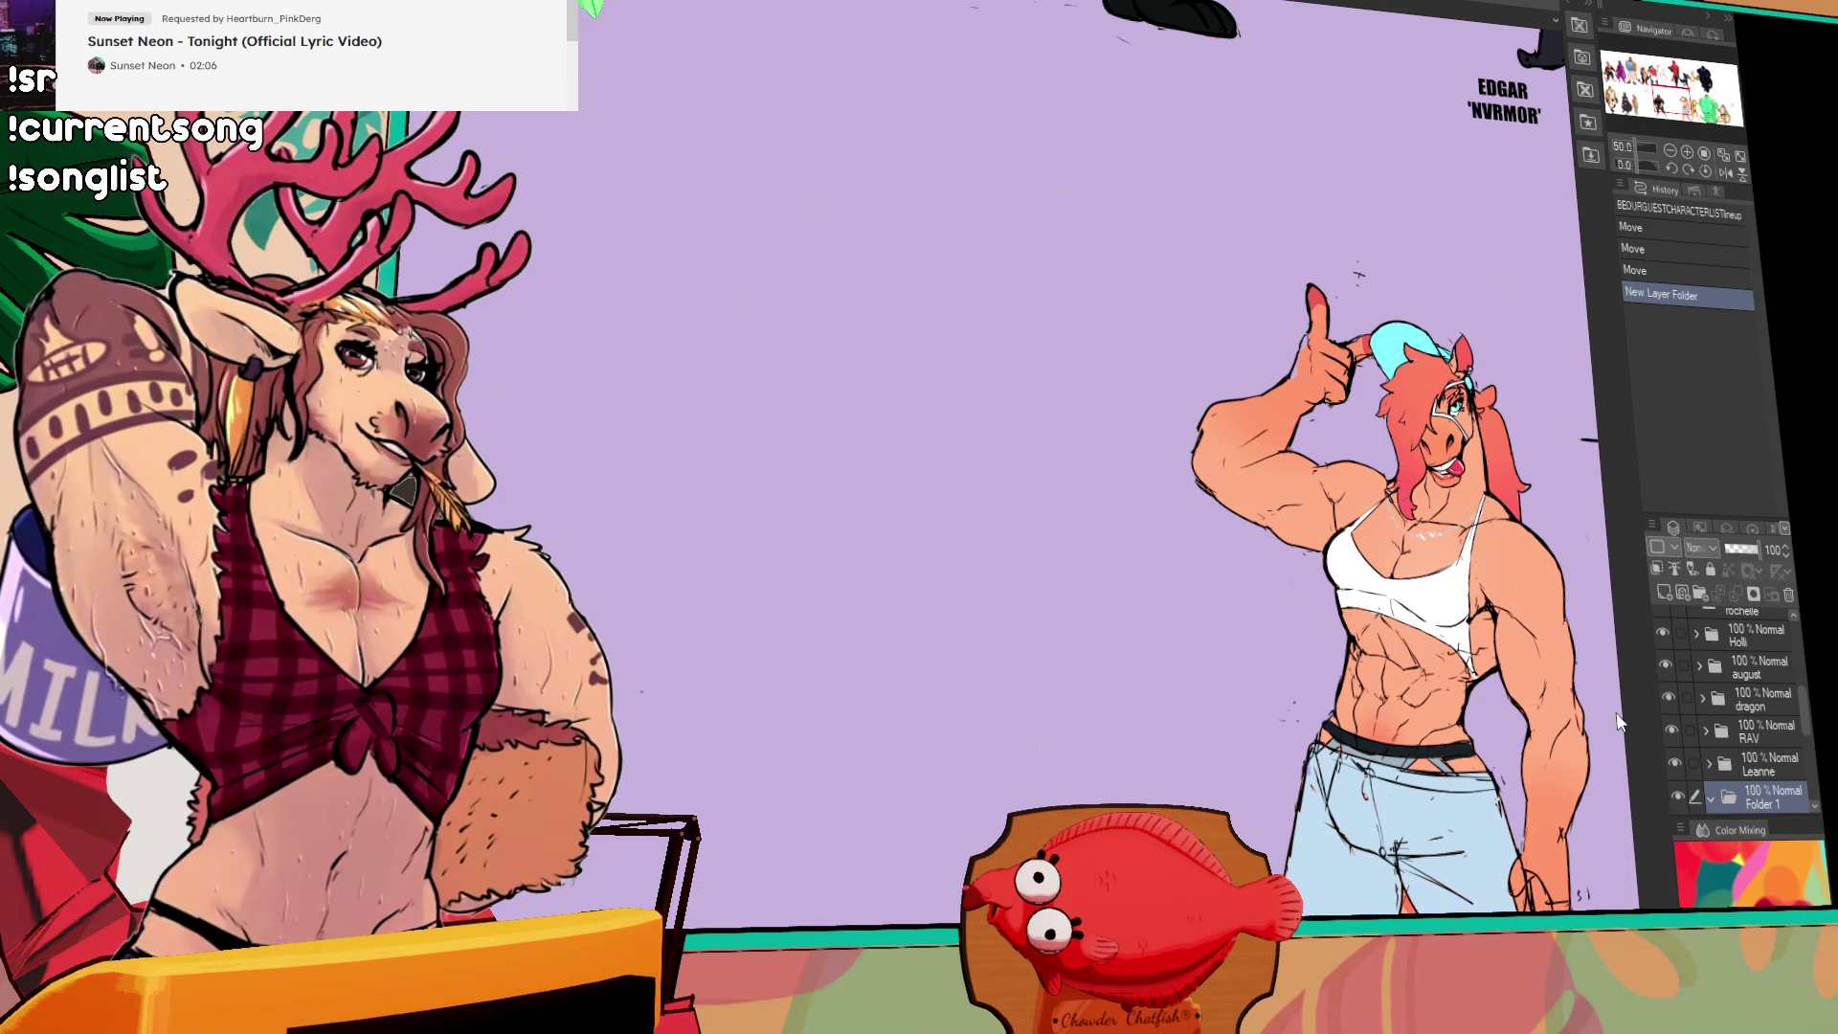
type("Jalen")
key("Return")
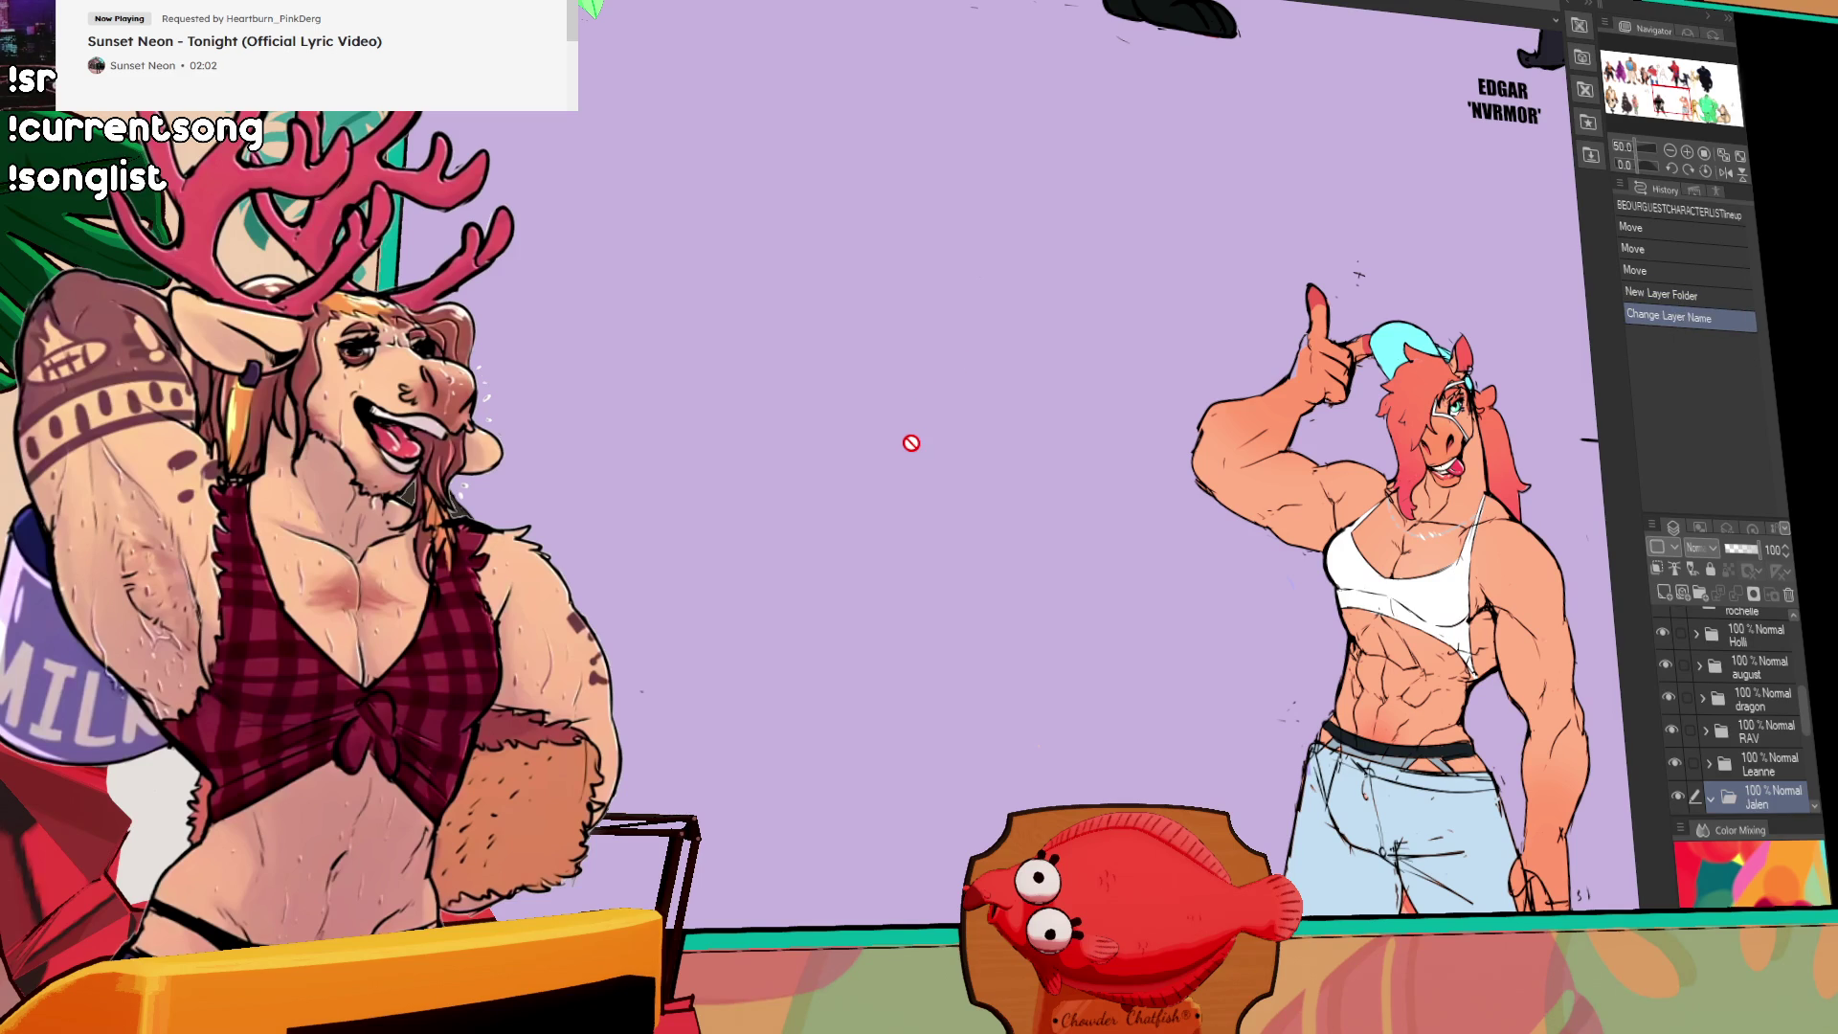
left_click_drag(919, 340, 931, 355)
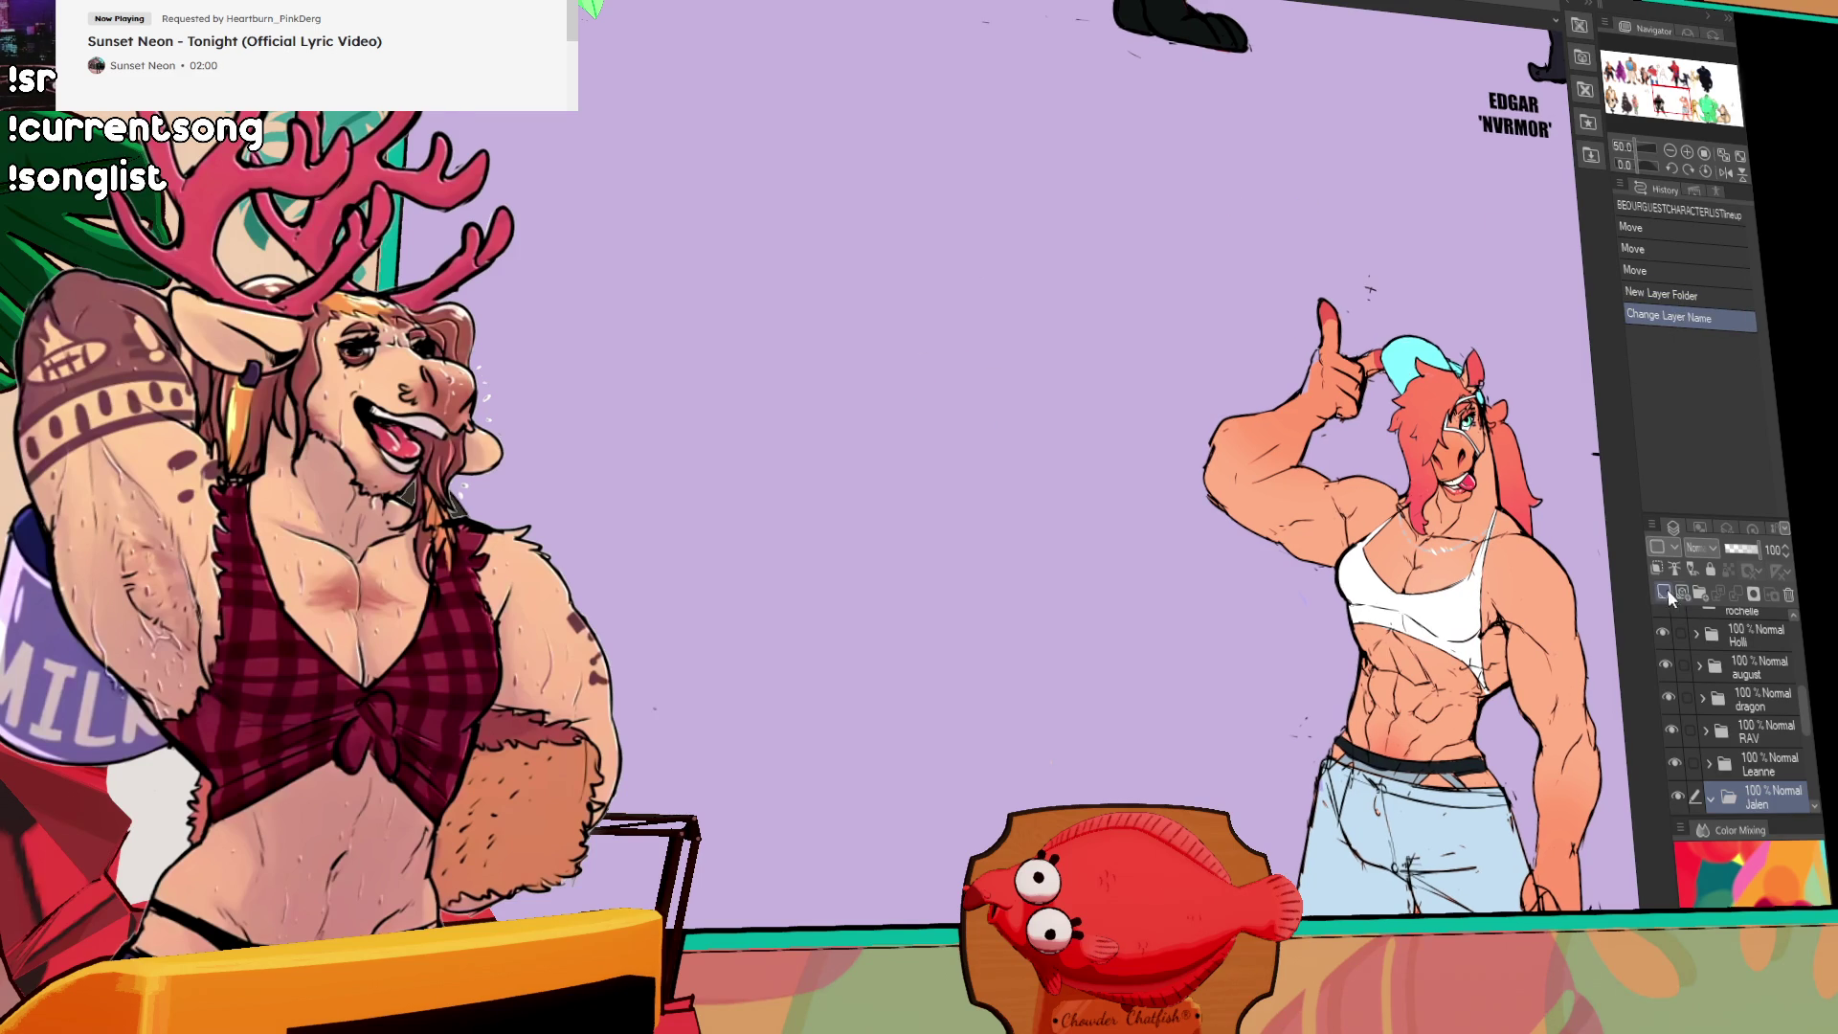
left_click(1666, 594)
left_click_drag(780, 86, 757, 192)
key("ctrl+z")
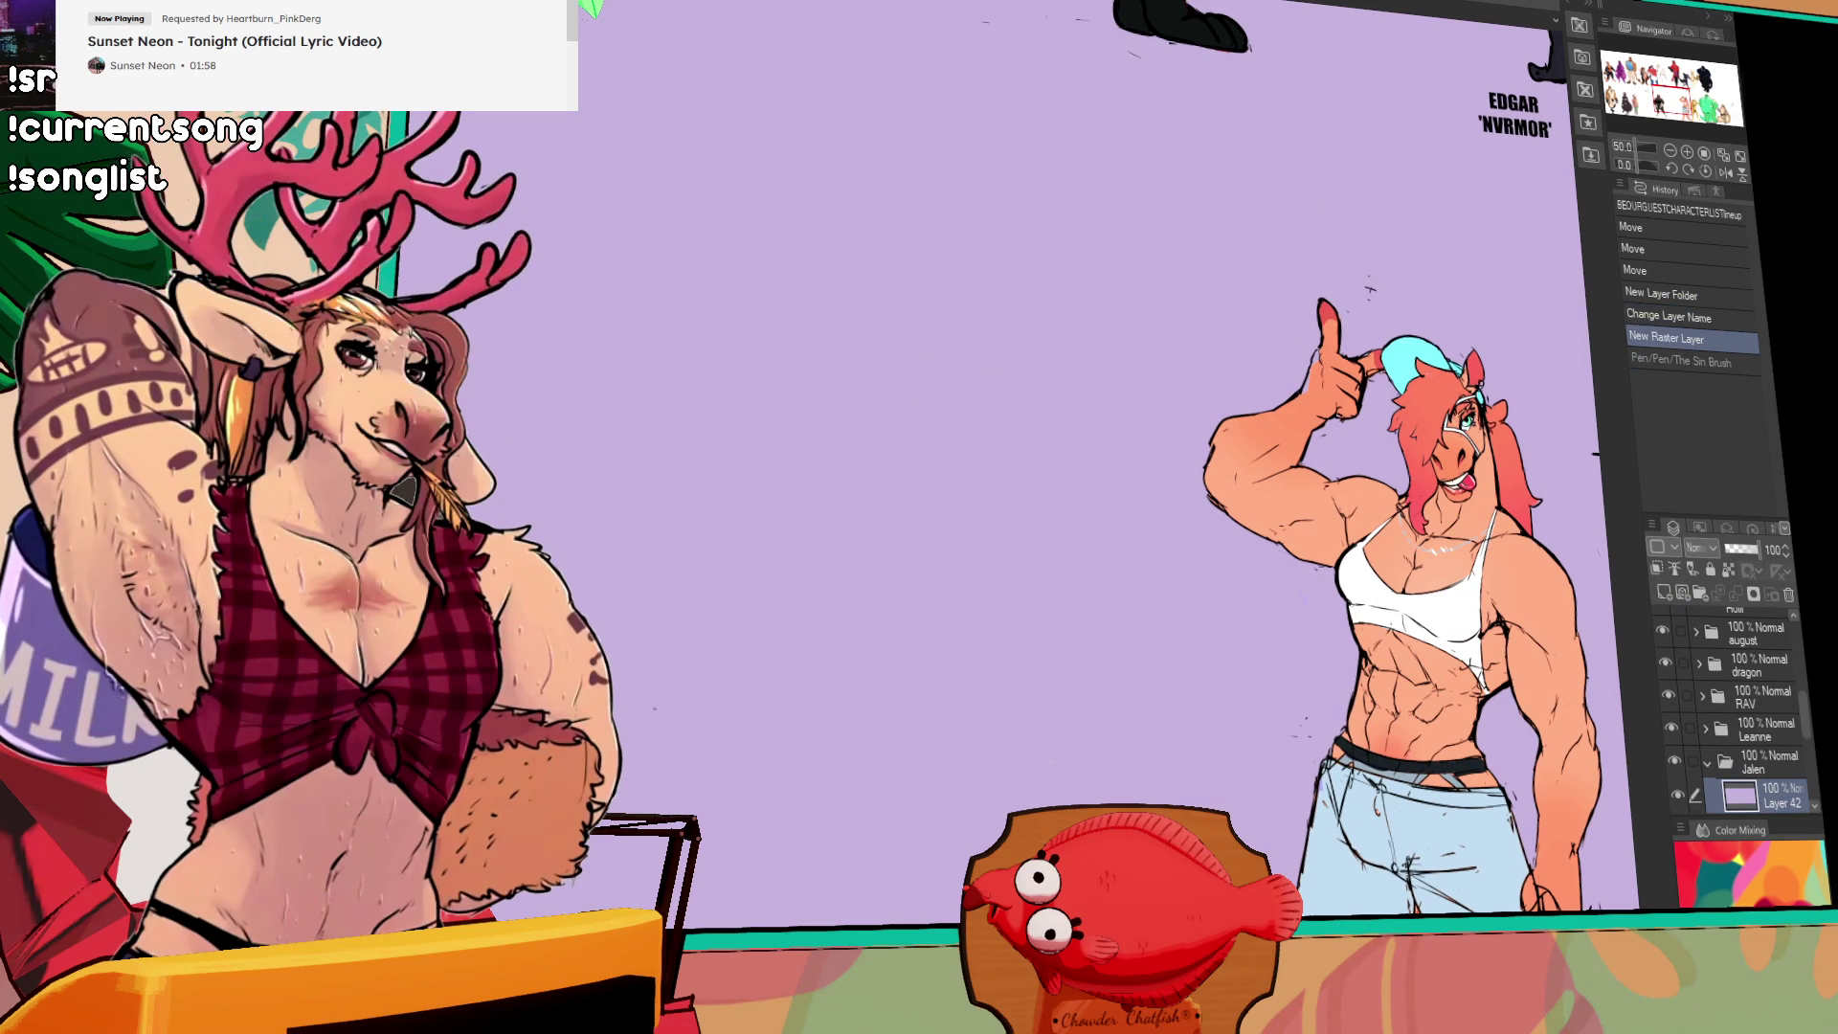
left_click_drag(829, 107, 747, 321)
Step: Sketch the head circle's arcs in the open space, undoing stray strokes
key("ctrl+z")
left_click_drag(1134, 179, 1218, 167)
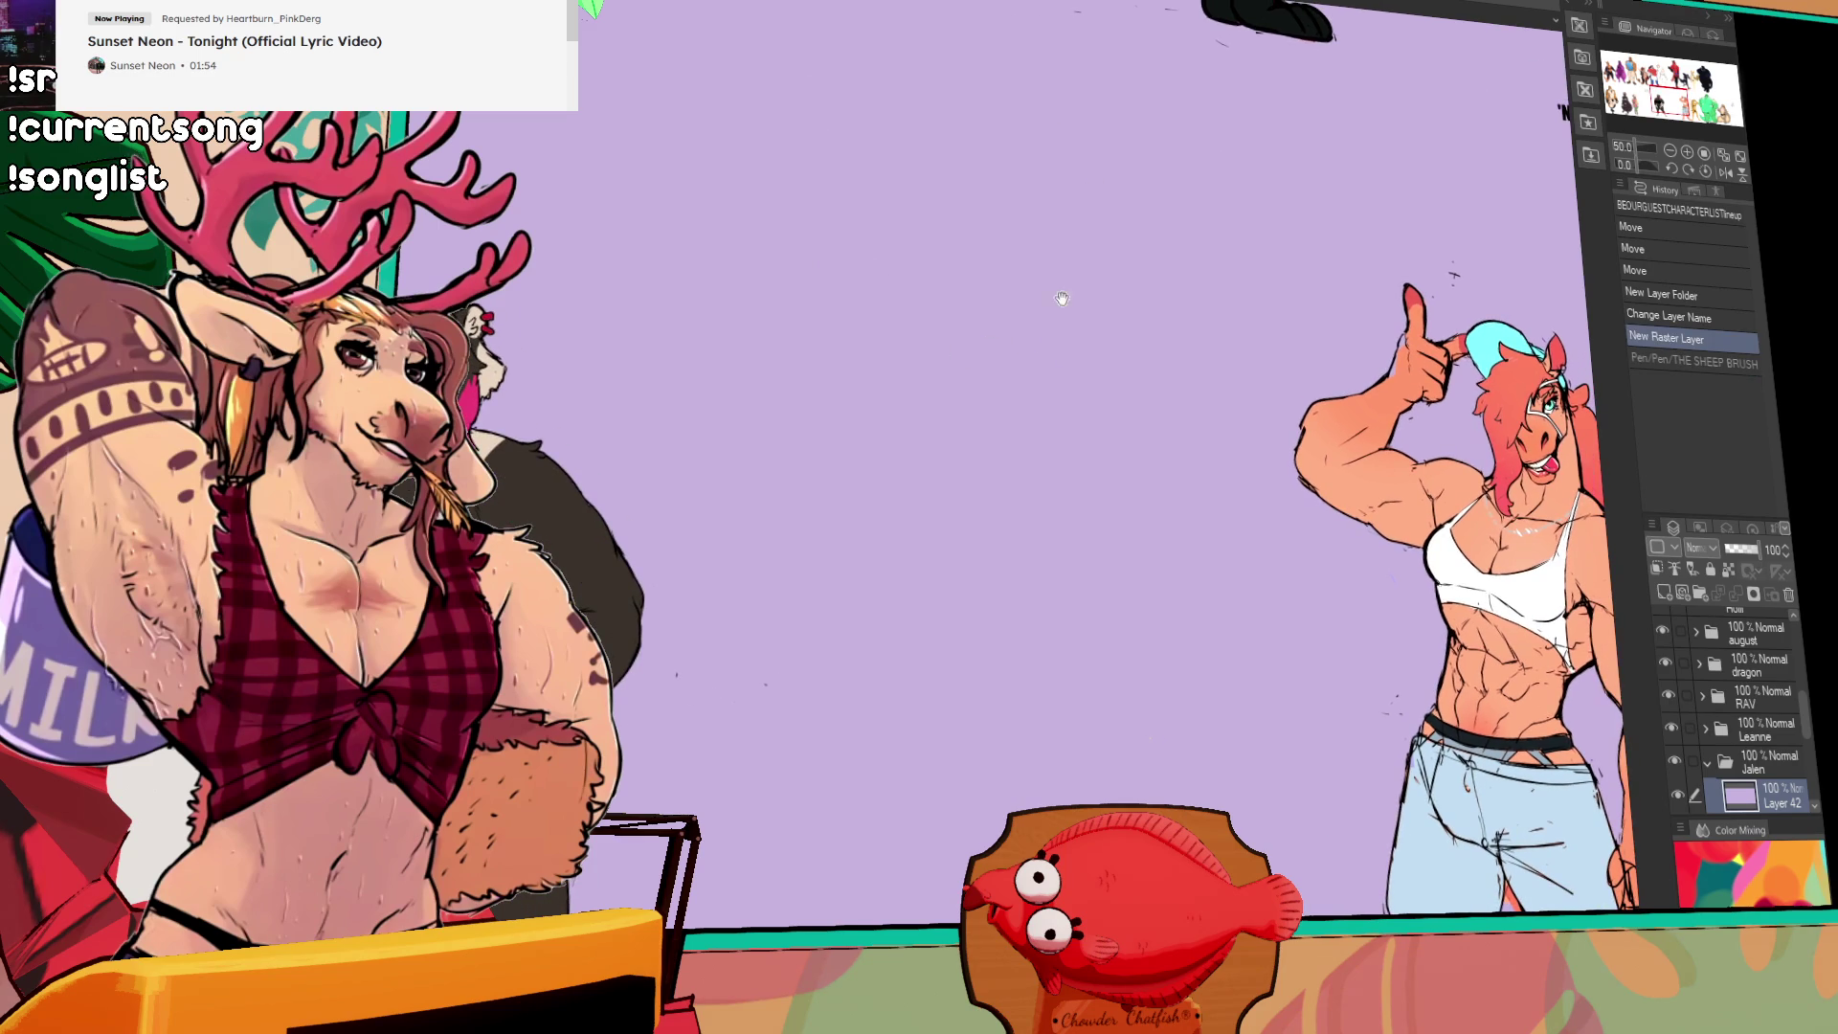
left_click_drag(960, 170, 905, 256)
key("ctrl+z")
left_click_drag(1080, 293, 1094, 308)
mouse_move(982, 182)
left_mouse_down()
mouse_move(907, 282)
mouse_move(1013, 278)
left_mouse_up()
left_click_drag(876, 221, 874, 260)
mouse_move(929, 204)
left_mouse_down()
mouse_move(905, 293)
mouse_move(999, 194)
mouse_move(920, 215)
mouse_move(1039, 206)
left_mouse_up()
key("ctrl+z")
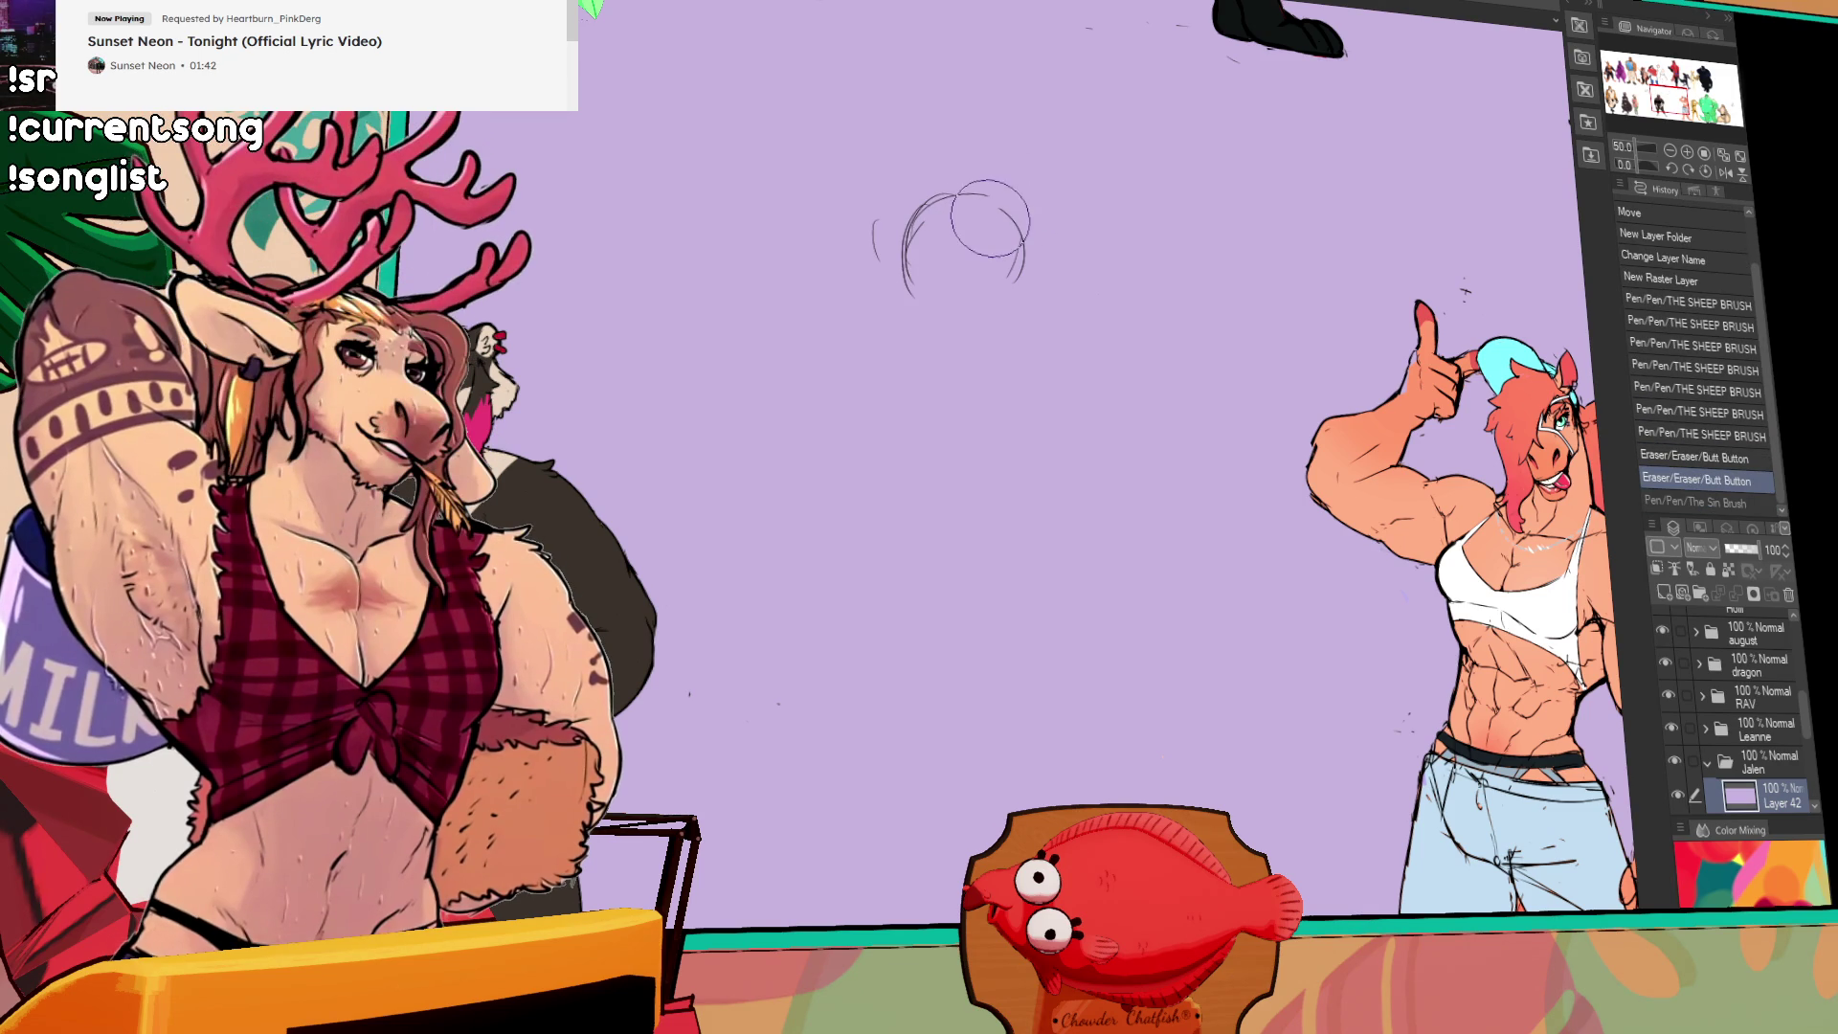
mouse_move(914, 187)
left_mouse_down()
mouse_move(953, 402)
mouse_move(919, 442)
left_mouse_up()
key("ctrl+z")
left_click_drag(921, 206, 908, 267)
mouse_move(908, 201)
left_mouse_down()
mouse_move(900, 281)
mouse_move(948, 299)
mouse_move(904, 277)
mouse_move(1001, 258)
mouse_move(1008, 230)
left_mouse_up()
Step: Redraw the head circle's outline, erasing a stray mark and adding a small circle
left_click_drag(1021, 333, 1013, 364)
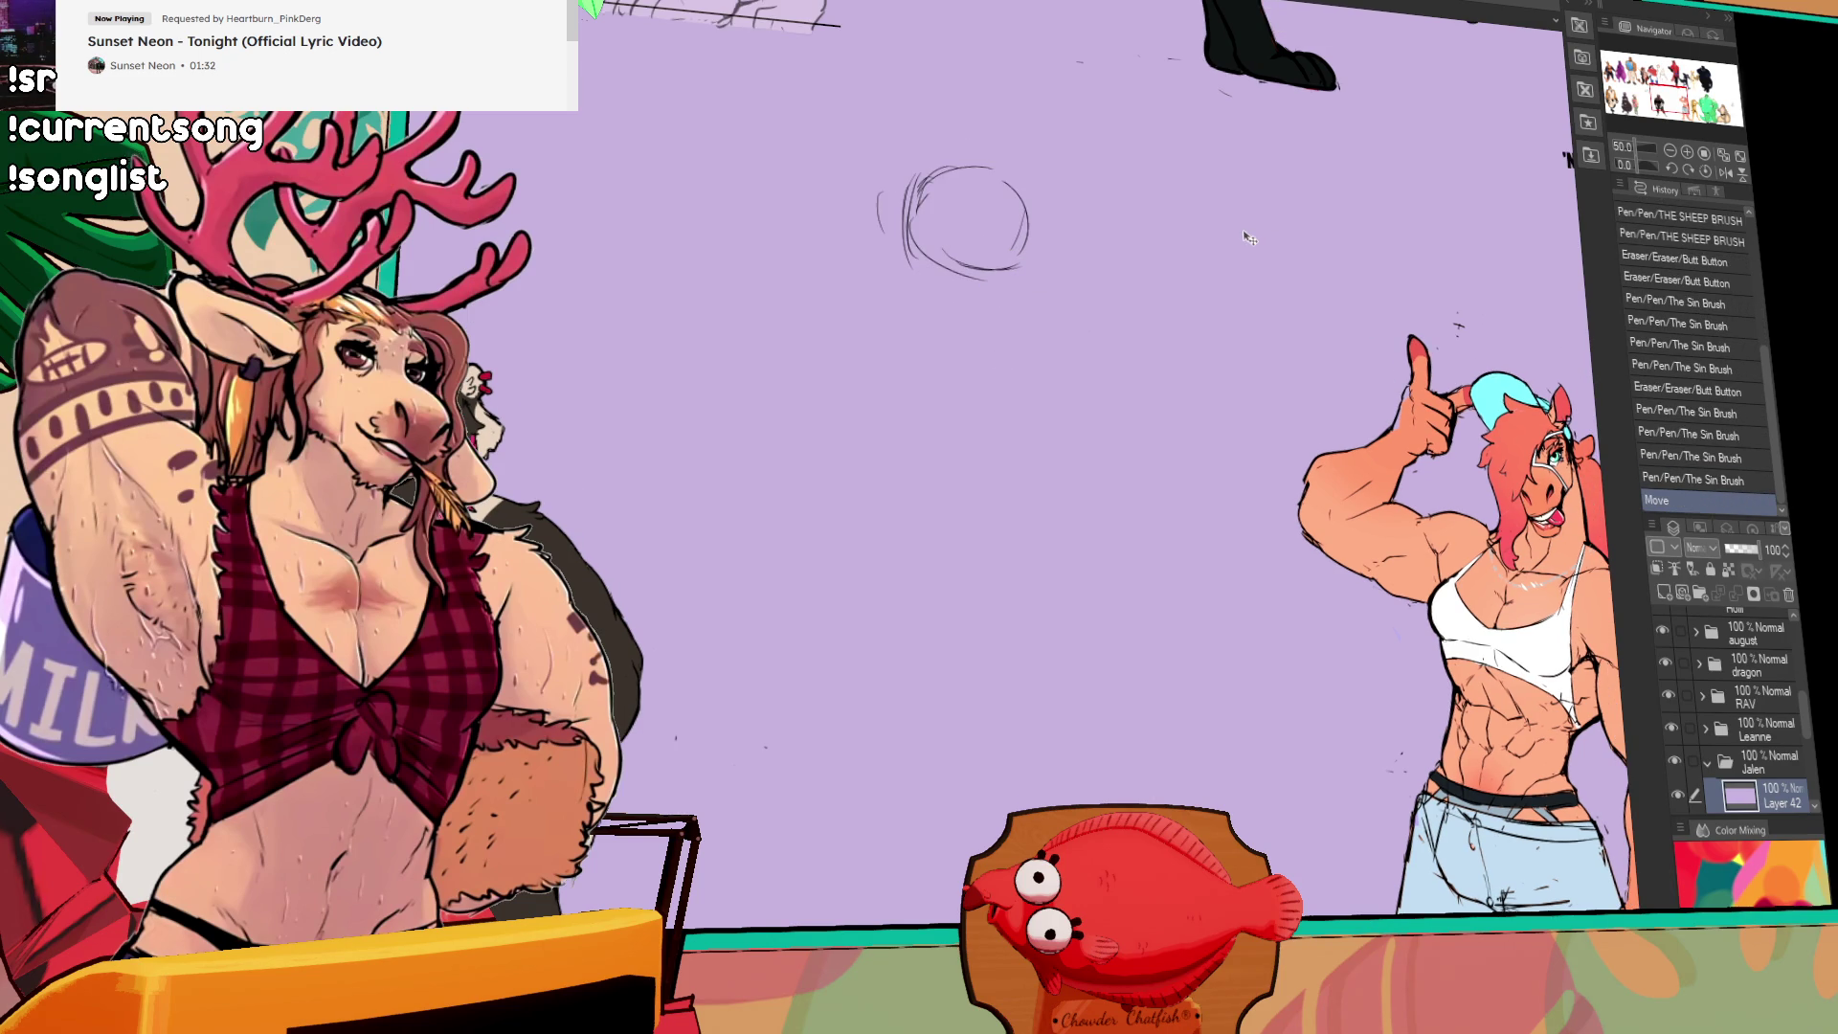
left_click_drag(1017, 243, 1060, 334)
left_click_drag(1015, 253, 1072, 288)
mouse_move(950, 268)
left_mouse_down()
mouse_move(952, 355)
mouse_move(995, 364)
left_mouse_up()
left_click_drag(1072, 270, 1080, 318)
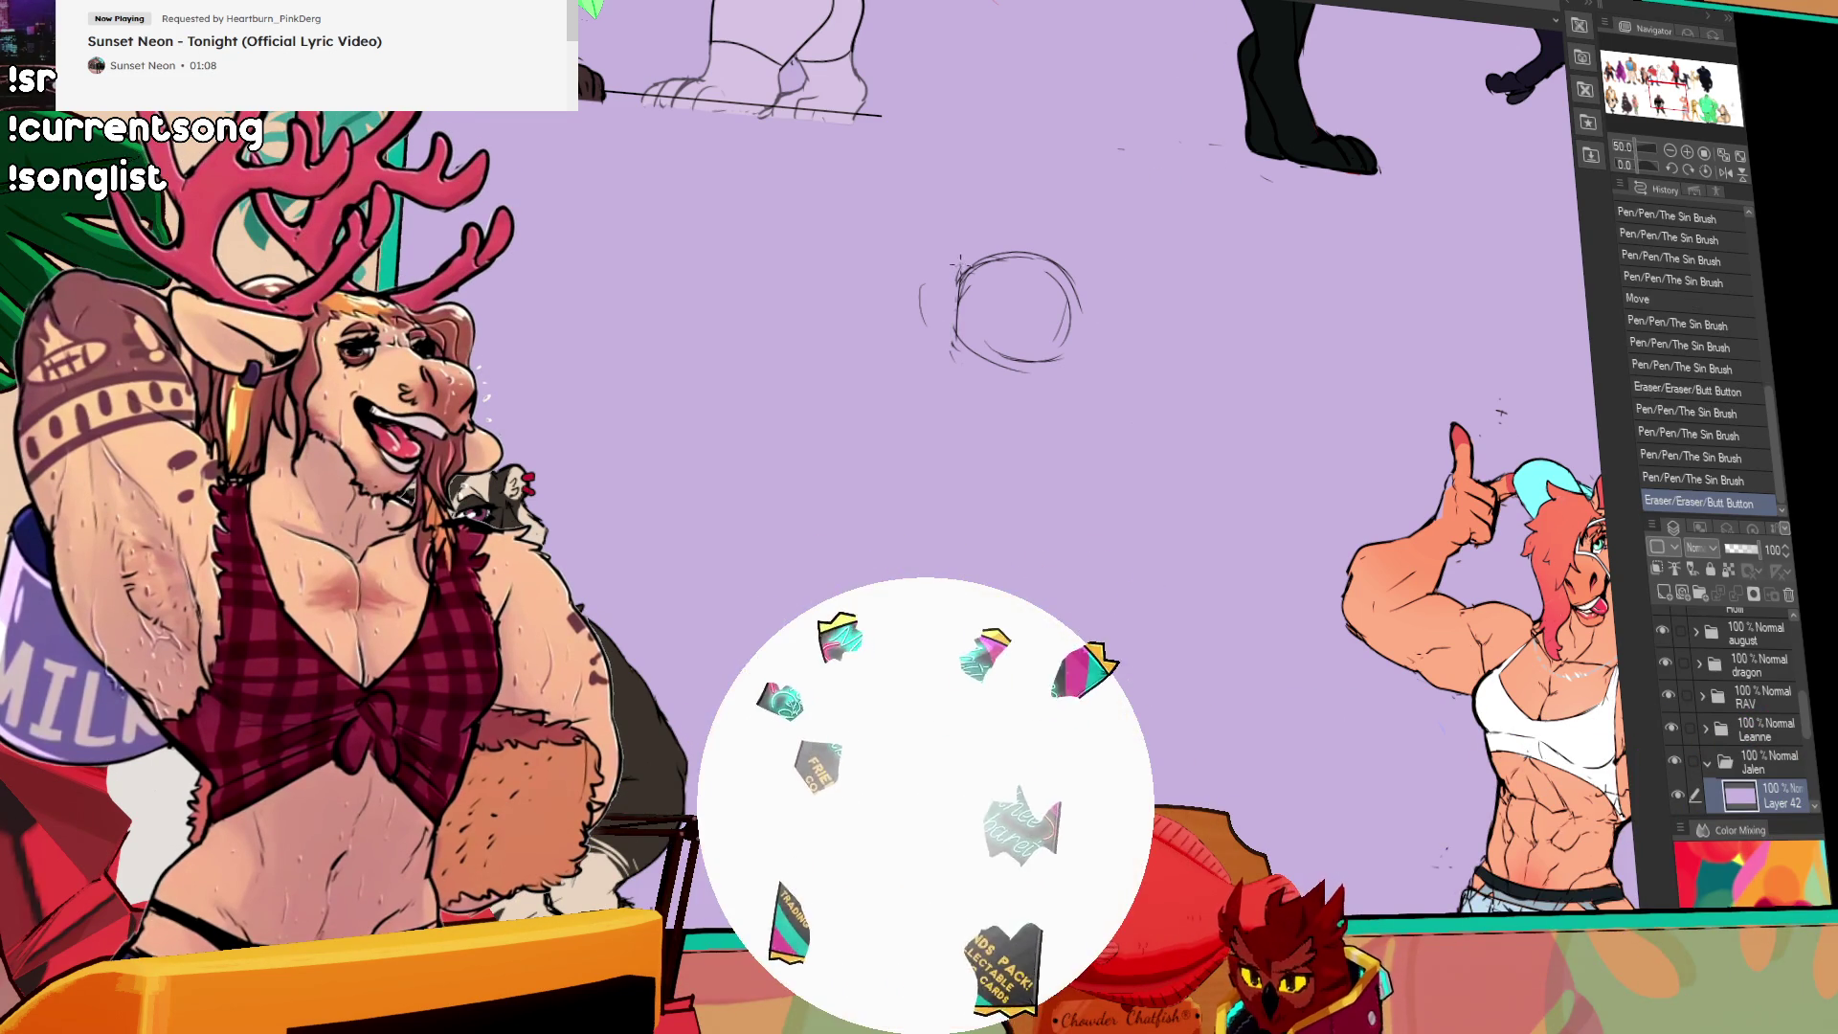
mouse_move(960, 324)
left_mouse_down()
mouse_move(938, 299)
mouse_move(942, 325)
mouse_move(961, 271)
mouse_move(1080, 360)
mouse_move(1070, 301)
mouse_move(1084, 354)
left_mouse_up()
left_click(1012, 332)
left_click(1012, 332)
left_click(1061, 327)
Step: Add a vertical centre line and an eye inside the head
left_click_drag(961, 368, 955, 350)
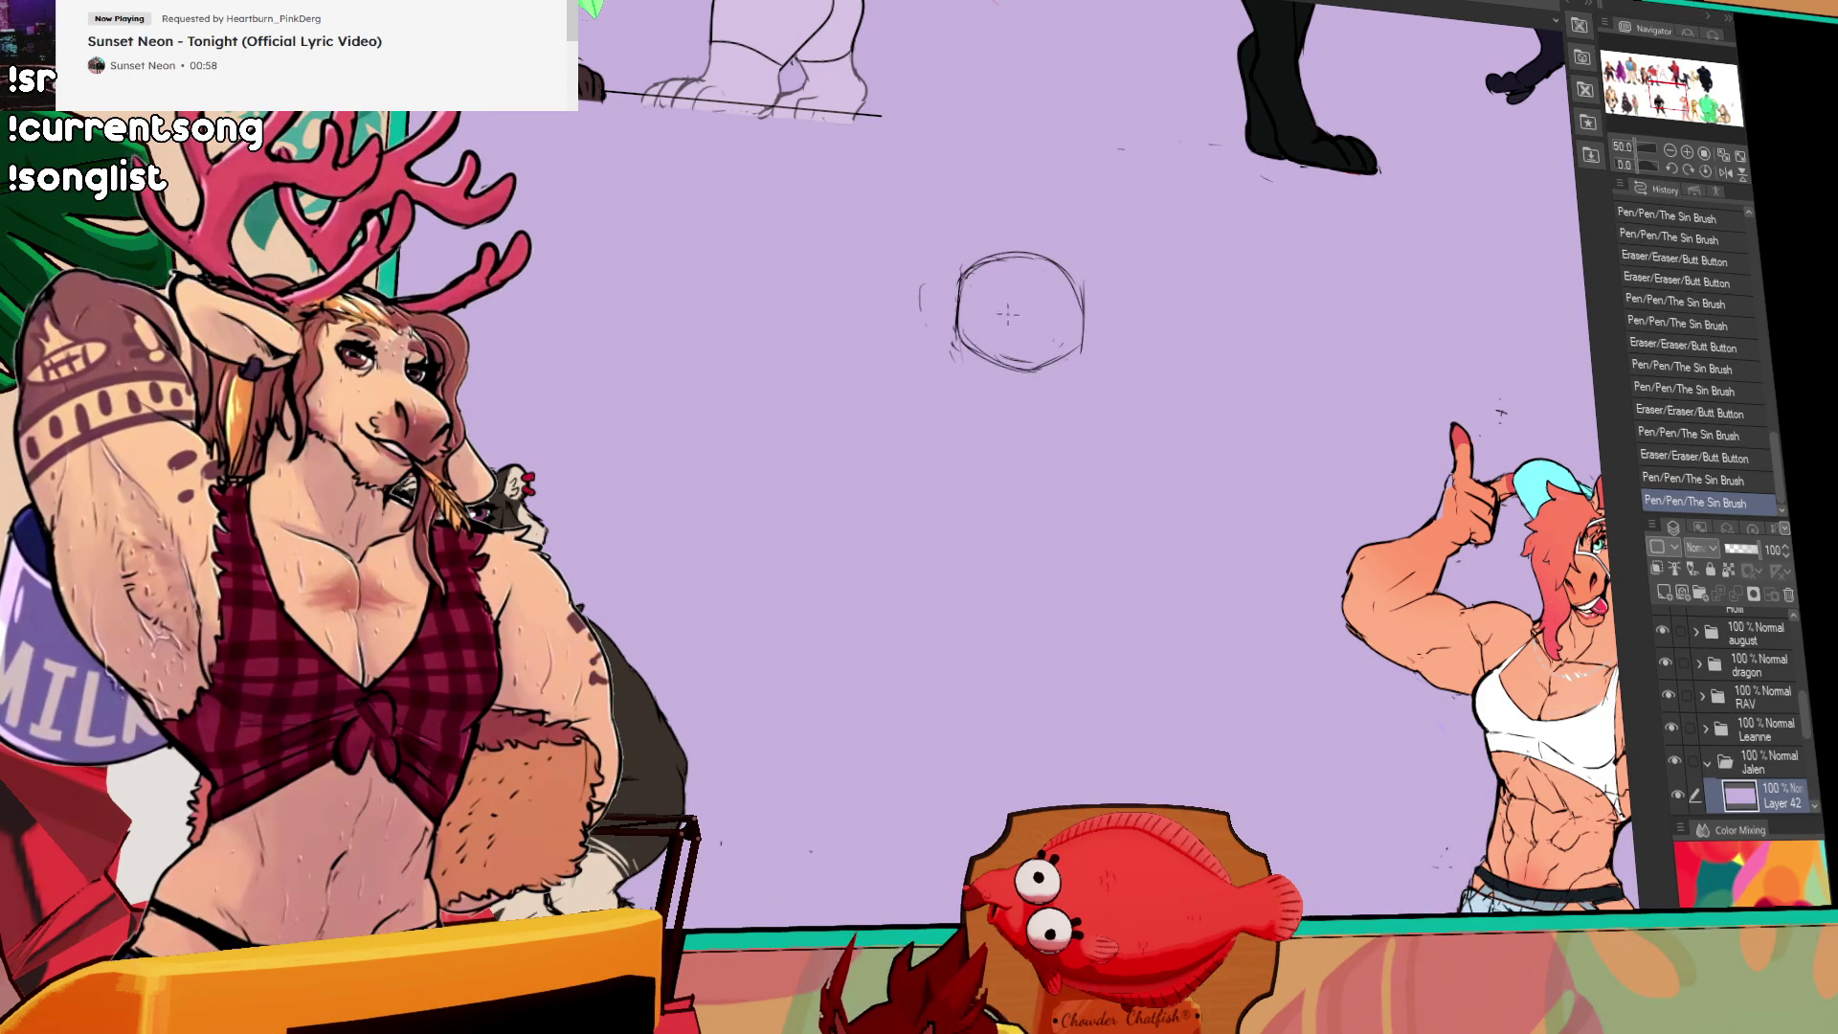
left_click_drag(1021, 256, 1036, 368)
mouse_move(996, 288)
left_mouse_down()
mouse_move(1003, 307)
mouse_move(1065, 293)
mouse_move(1086, 325)
mouse_move(1088, 383)
mouse_move(1014, 392)
left_mouse_up()
key("ctrl+z")
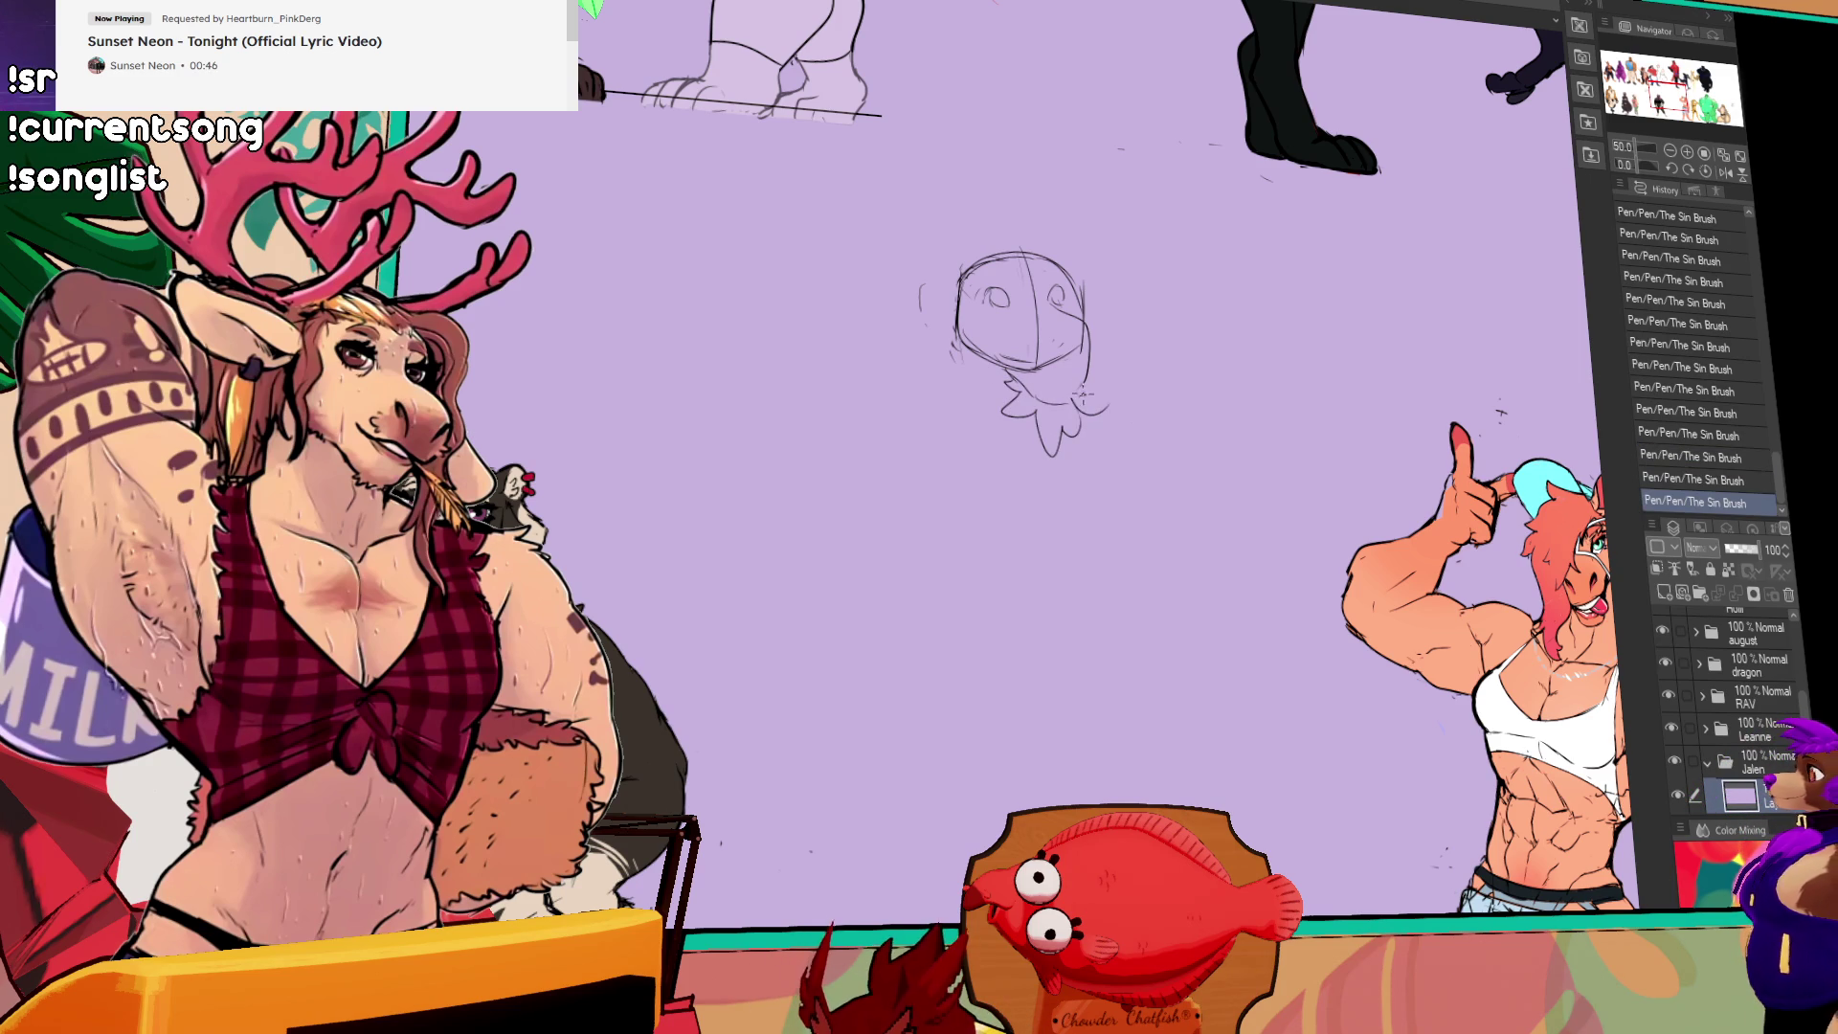
Step: Rework the lower-right edge and muzzle, then redraw the head's right side and right eye
mouse_move(1063, 409)
left_mouse_down()
mouse_move(1092, 438)
mouse_move(1113, 381)
mouse_move(1101, 419)
left_mouse_up()
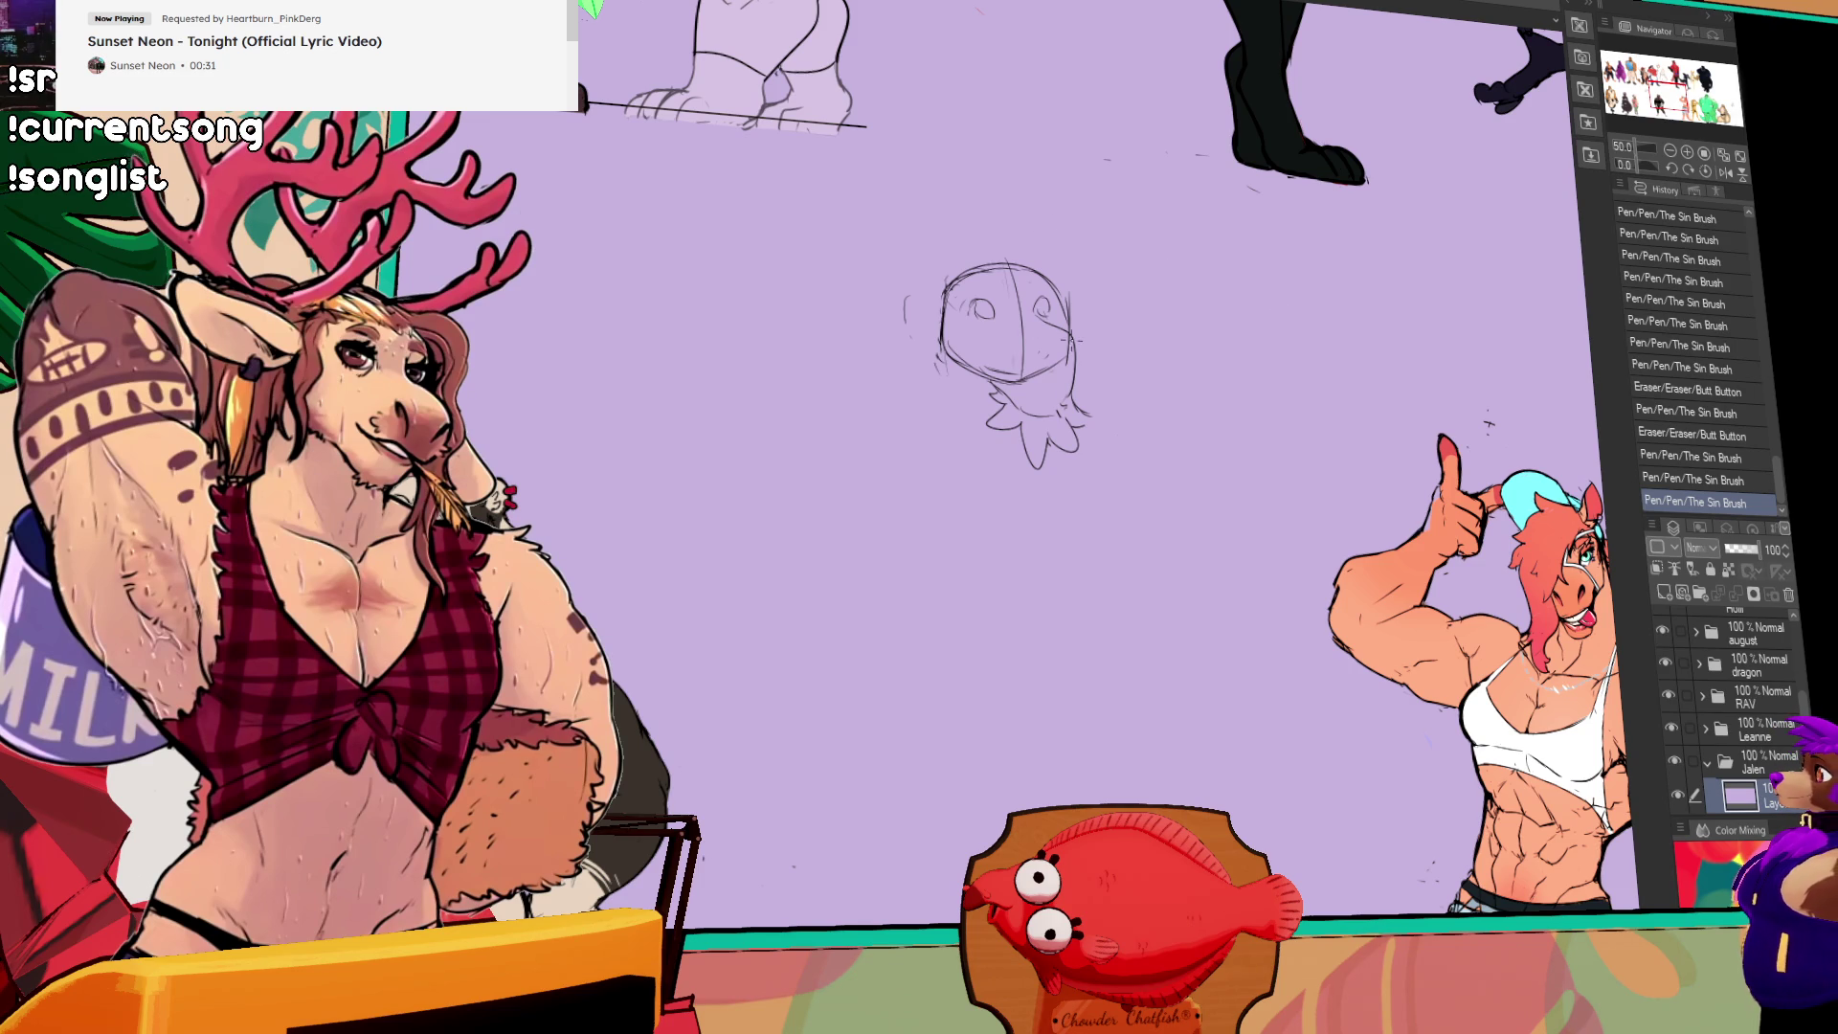
mouse_move(1057, 425)
left_mouse_down()
mouse_move(1067, 411)
mouse_move(1034, 391)
left_mouse_up()
mouse_move(1013, 369)
left_mouse_down()
mouse_move(1046, 388)
mouse_move(1036, 413)
mouse_move(1061, 387)
left_mouse_up()
left_click_drag(1053, 378, 1067, 402)
mouse_move(1061, 387)
left_mouse_down()
mouse_move(1068, 406)
mouse_move(1057, 392)
left_mouse_up()
mouse_move(1051, 373)
left_mouse_down()
mouse_move(1061, 403)
mouse_move(1009, 379)
mouse_move(1080, 360)
left_mouse_up()
left_click_drag(1067, 335, 1077, 354)
mouse_move(1074, 287)
left_mouse_down()
mouse_move(1088, 266)
mouse_move(1010, 297)
left_mouse_up()
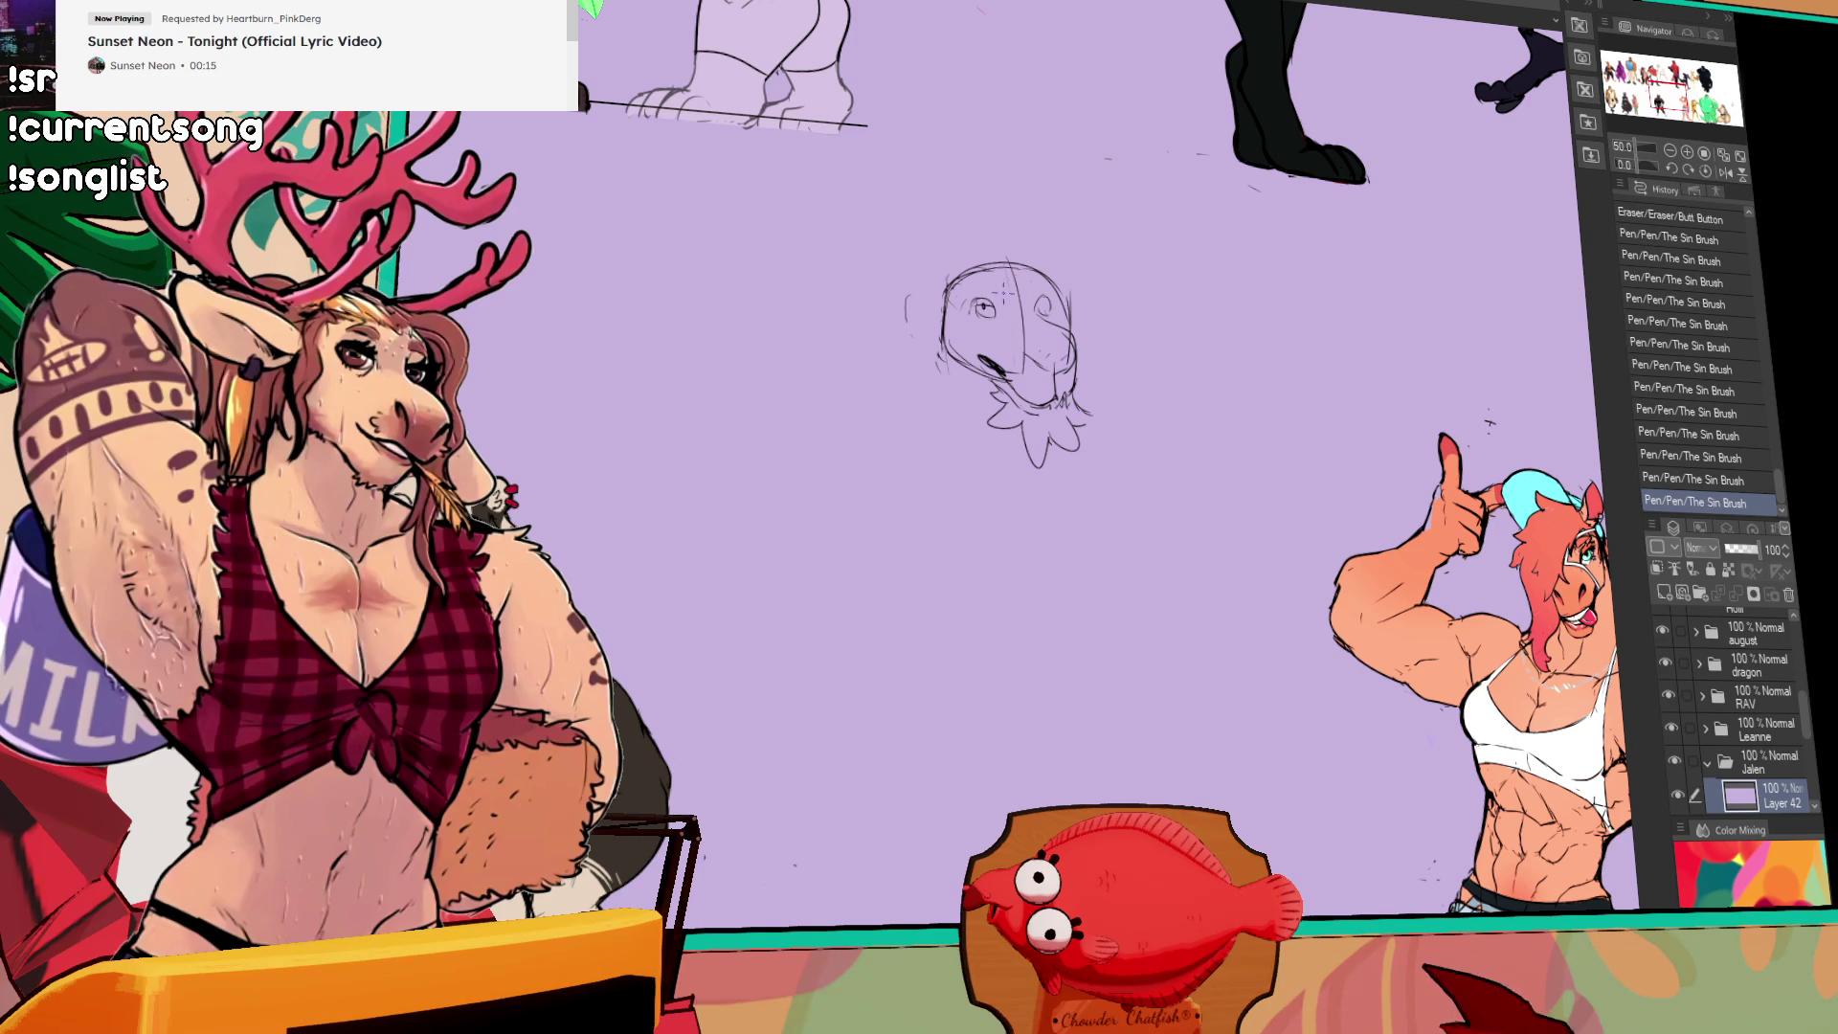
left_click_drag(1036, 299, 1047, 310)
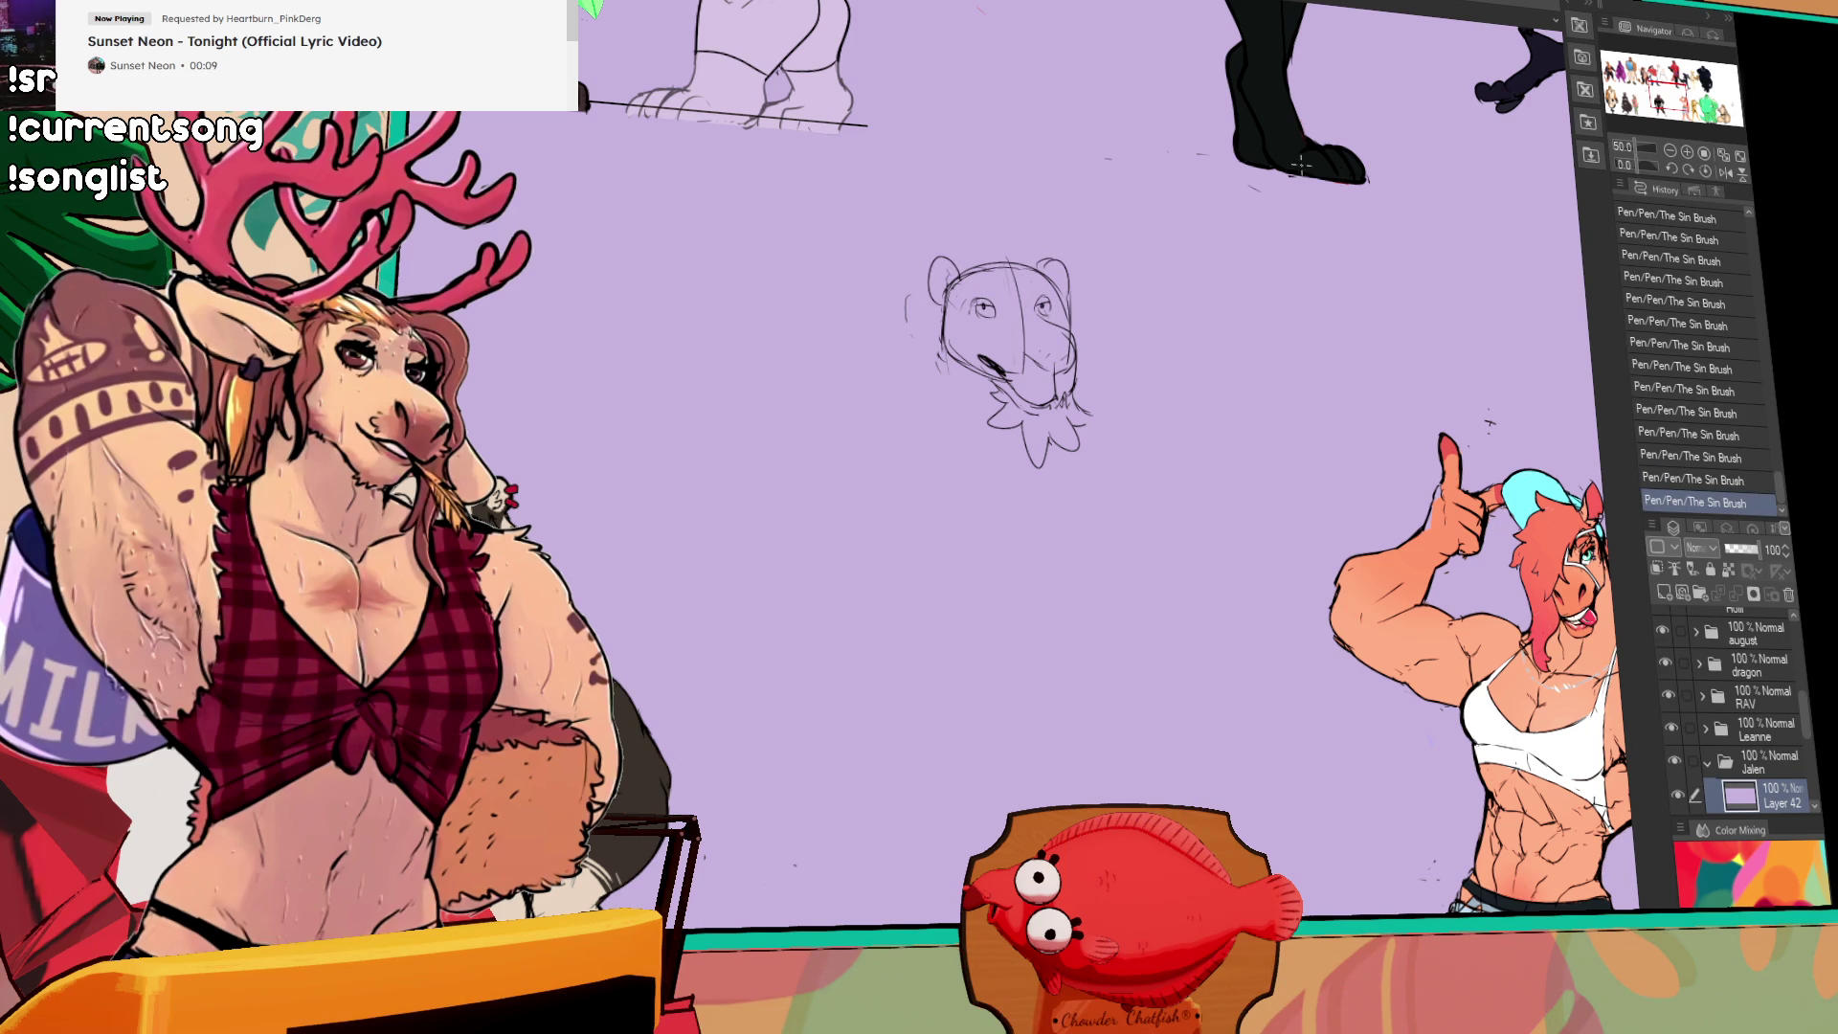
scroll(835, 440, "up", 1)
Step: Rework the nose, eye and cheek strokes and erase stray marks near the chin
mouse_move(804, 395)
left_mouse_down()
mouse_move(805, 432)
mouse_move(871, 427)
mouse_move(879, 450)
left_mouse_up()
key("ctrl+z")
left_click_drag(872, 431, 881, 448)
left_click_drag(876, 426, 886, 450)
left_click_drag(879, 429, 889, 442)
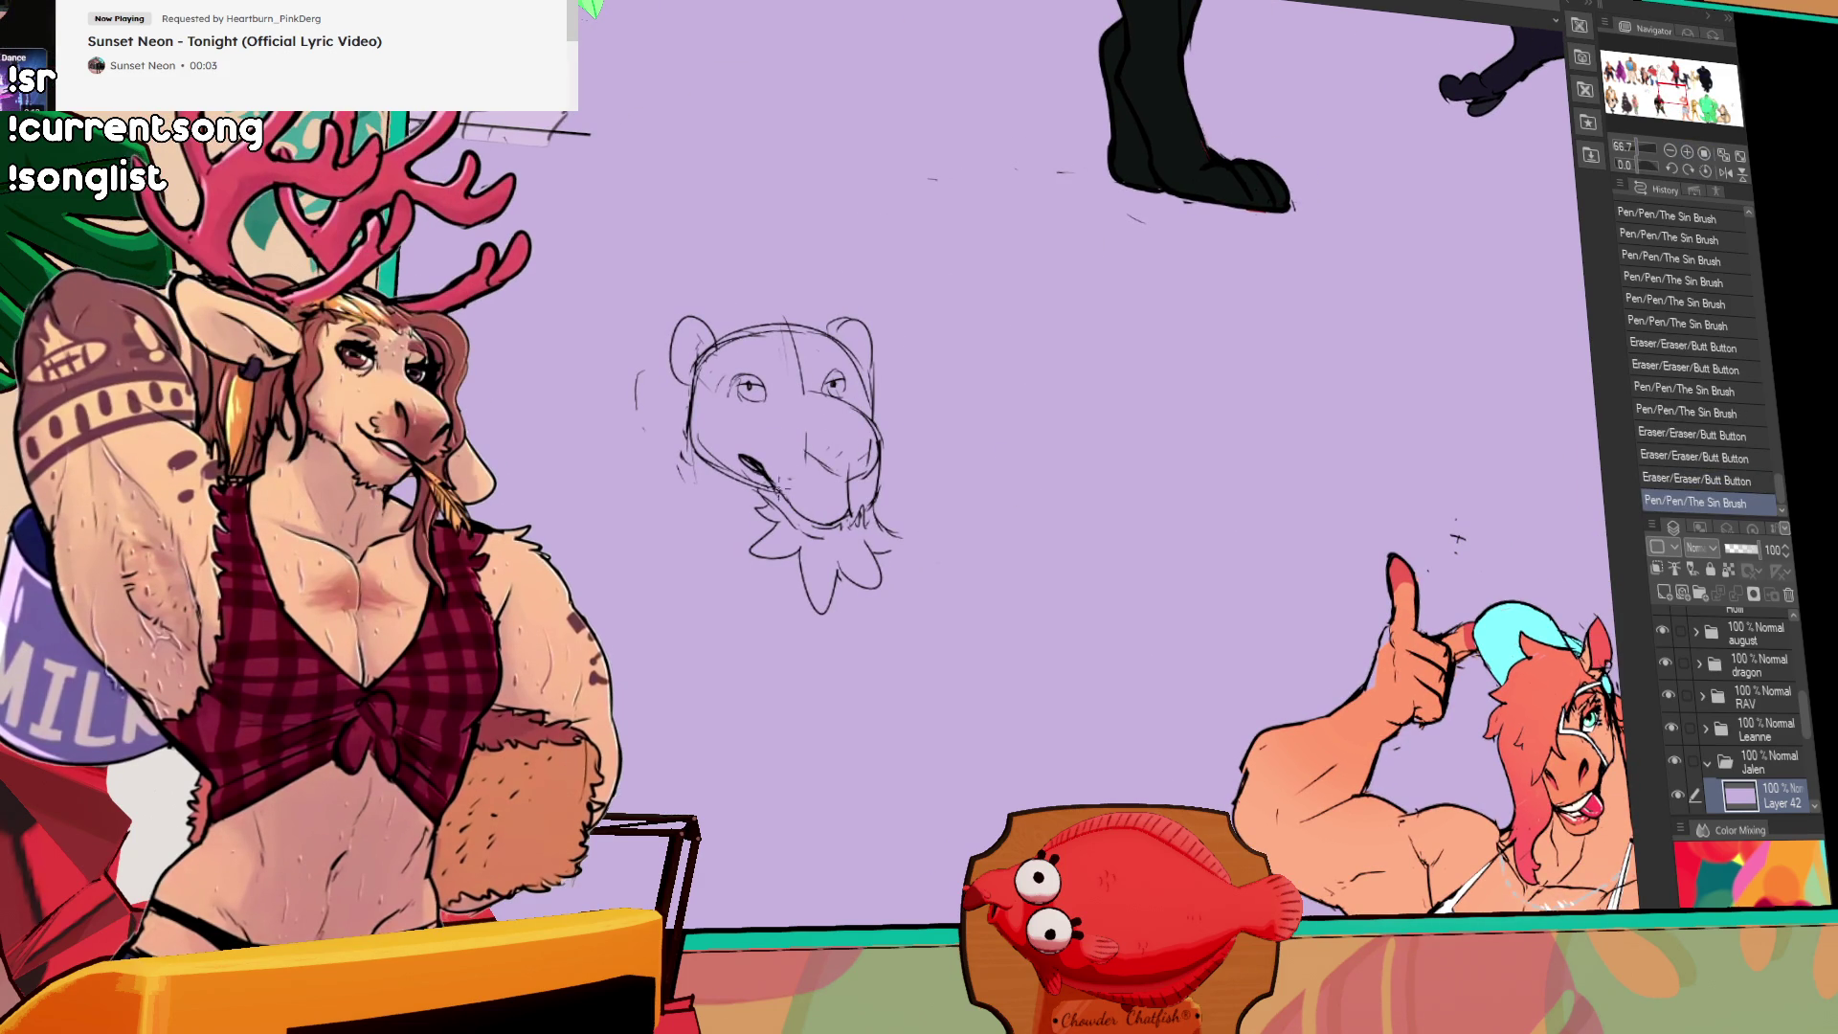
left_click_drag(777, 513, 791, 523)
left_click_drag(774, 504, 787, 515)
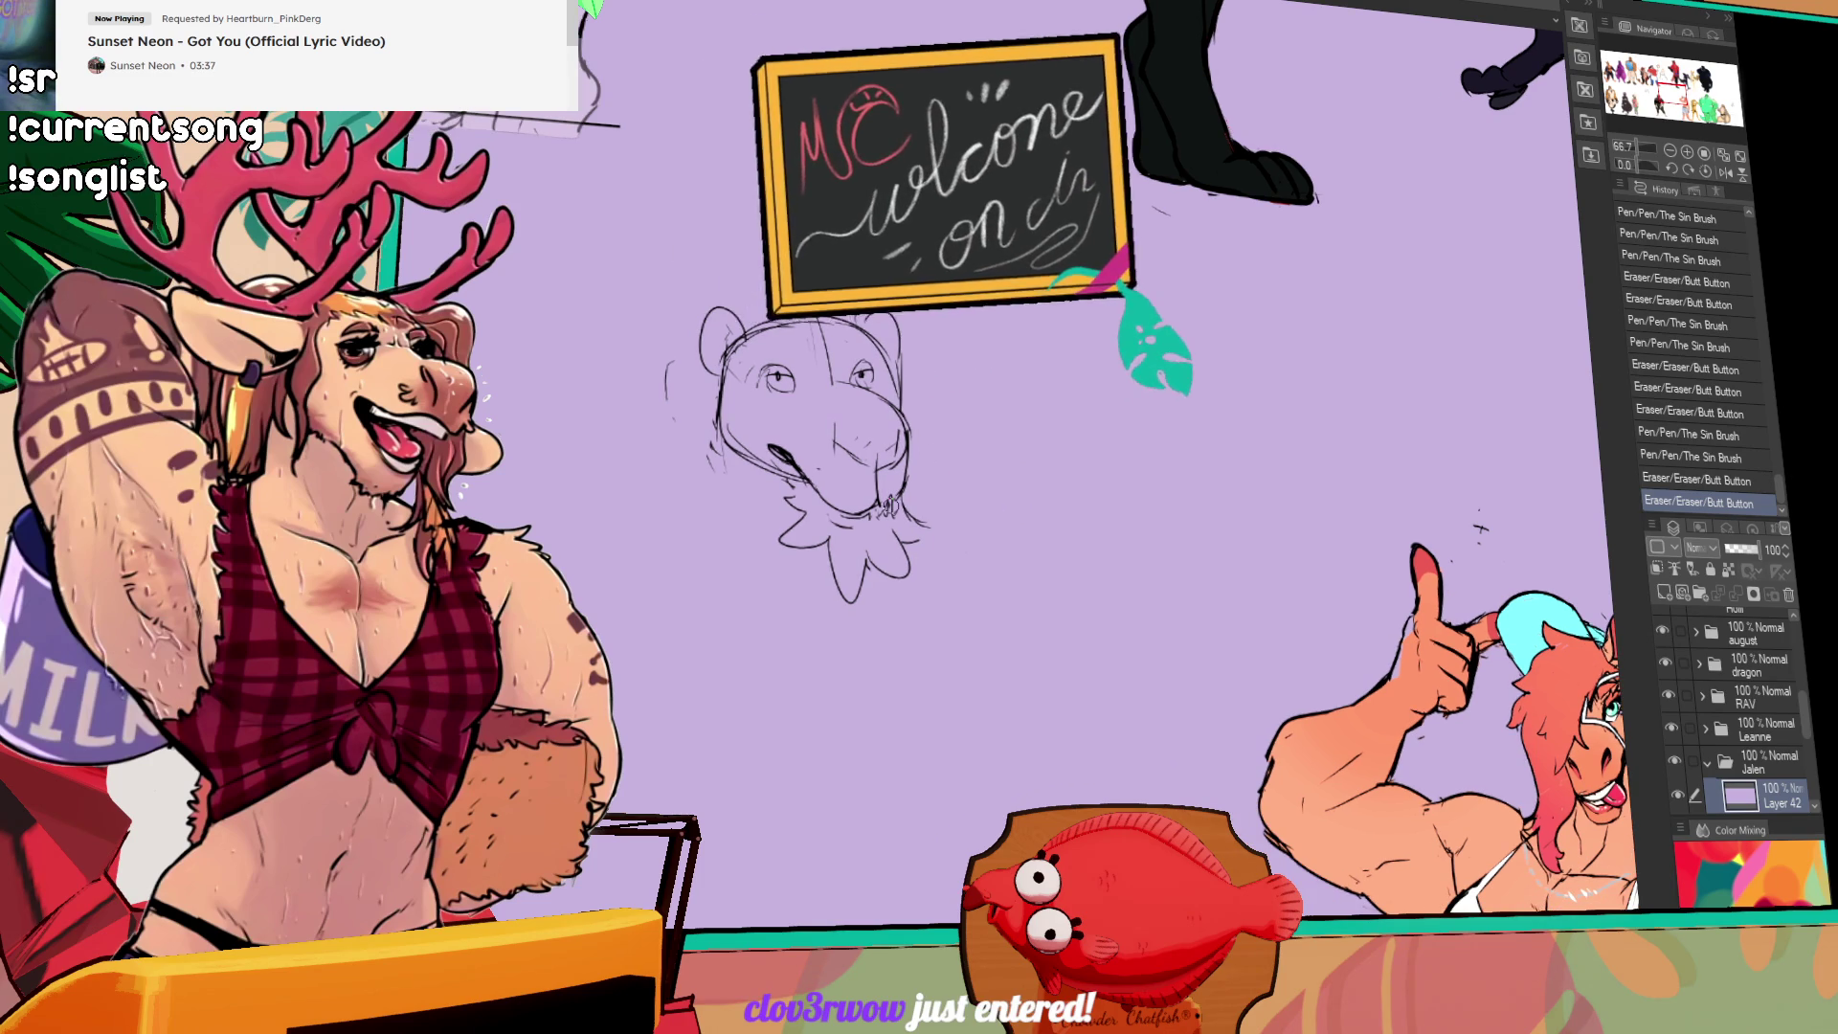
left_click_drag(850, 512, 858, 517)
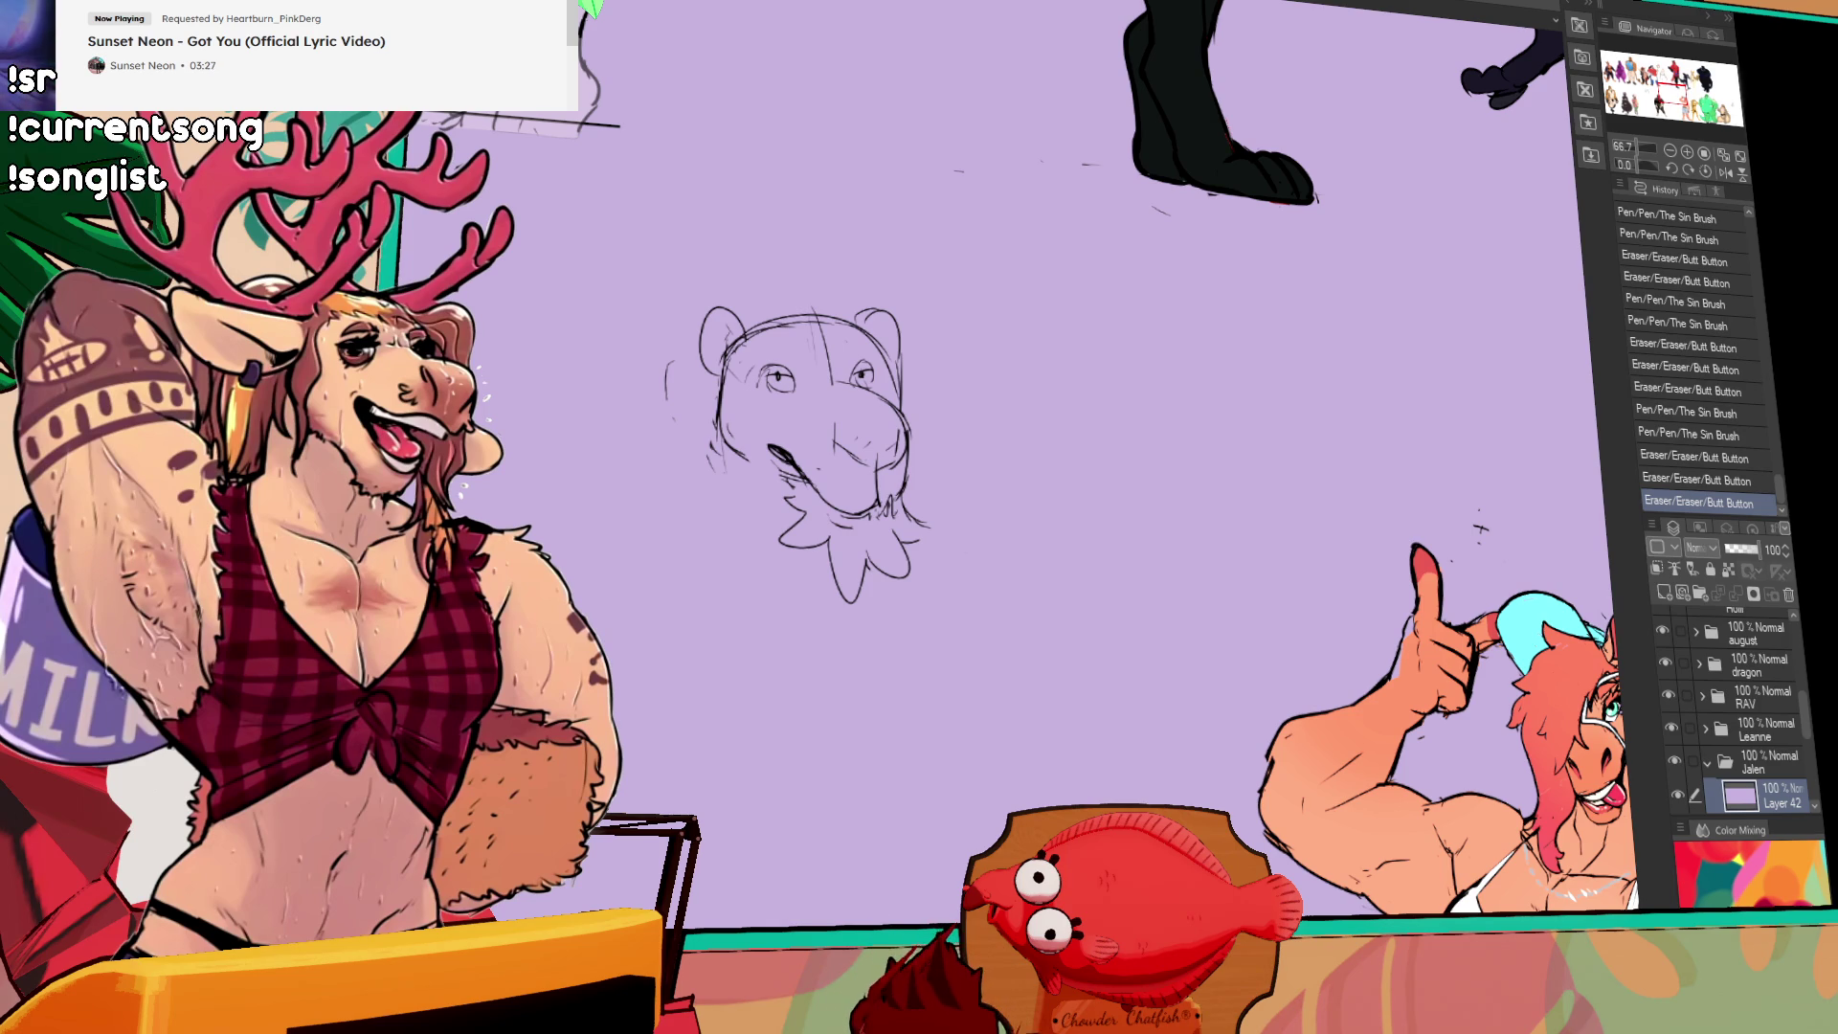
Step: Try erasing lines near the left eye and brow, then add a short stroke by the right ear
left_click_drag(1187, 371, 1352, 445)
mouse_move(946, 415)
left_mouse_down()
mouse_move(966, 425)
mouse_move(971, 398)
left_mouse_up()
left_click_drag(990, 373, 1049, 375)
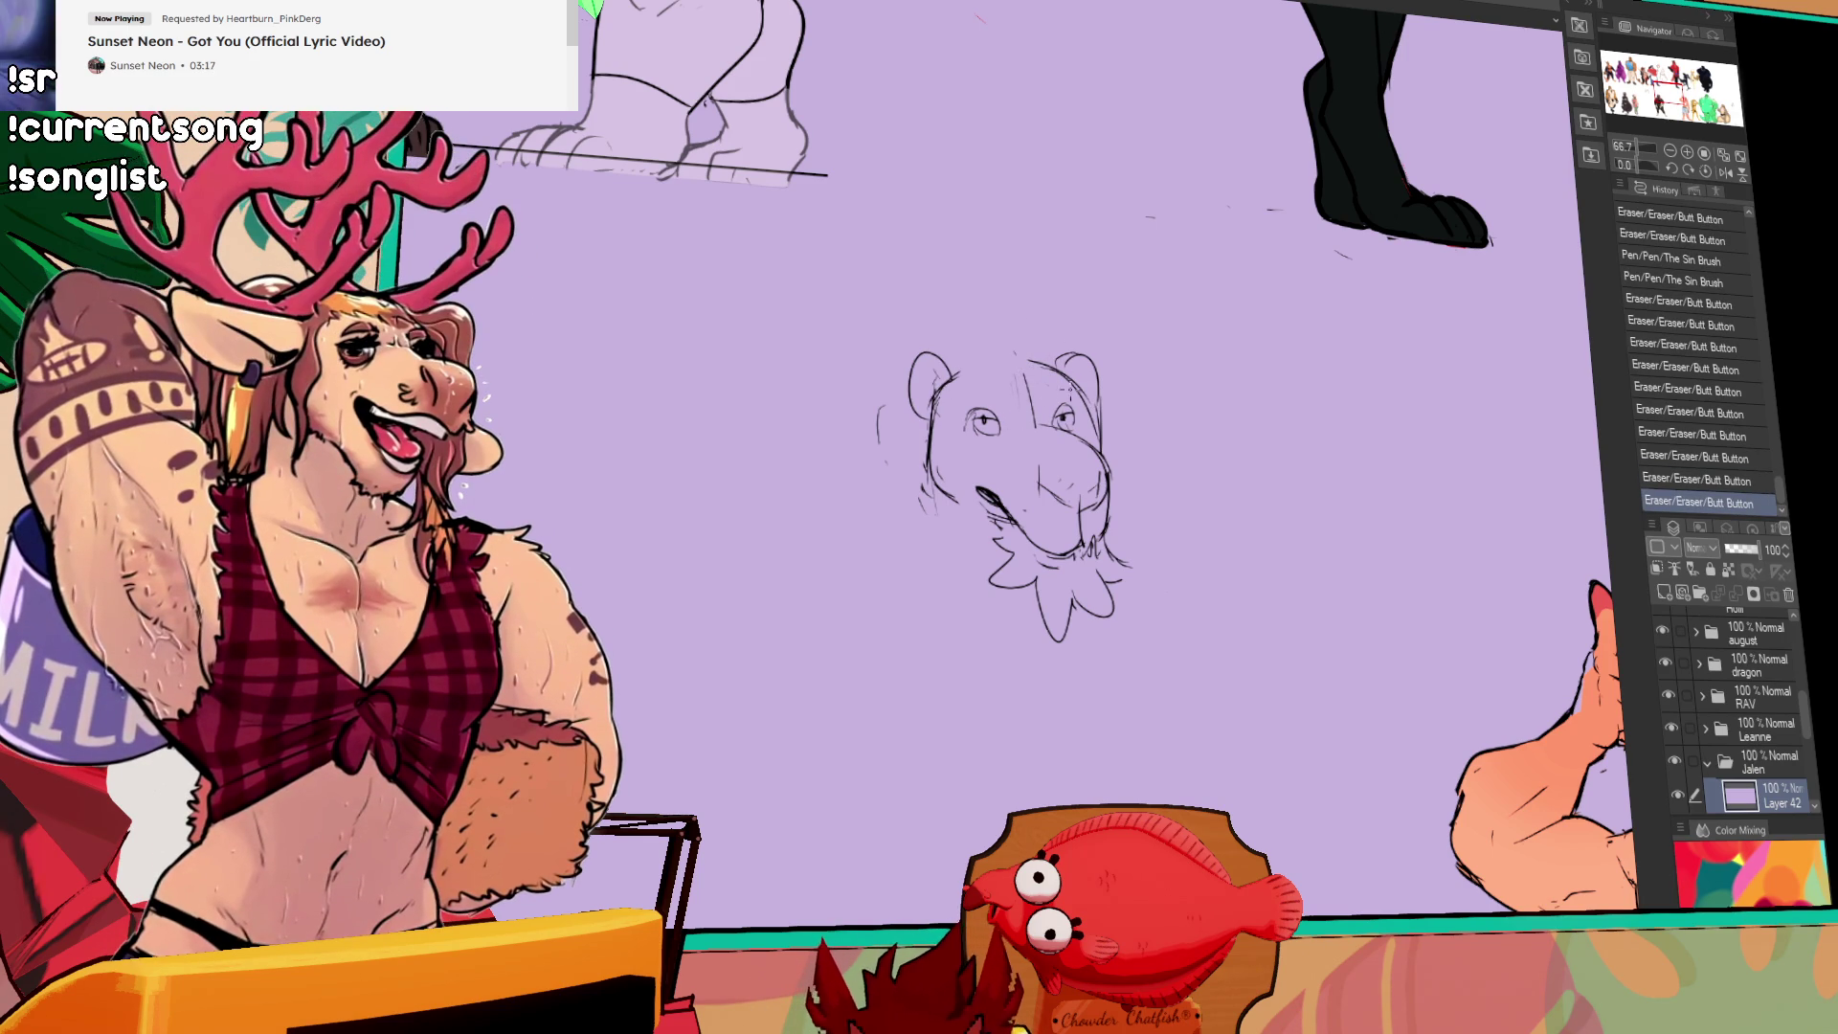
key("ctrl+z")
key("ctrl+z")
key("ctrl+z")
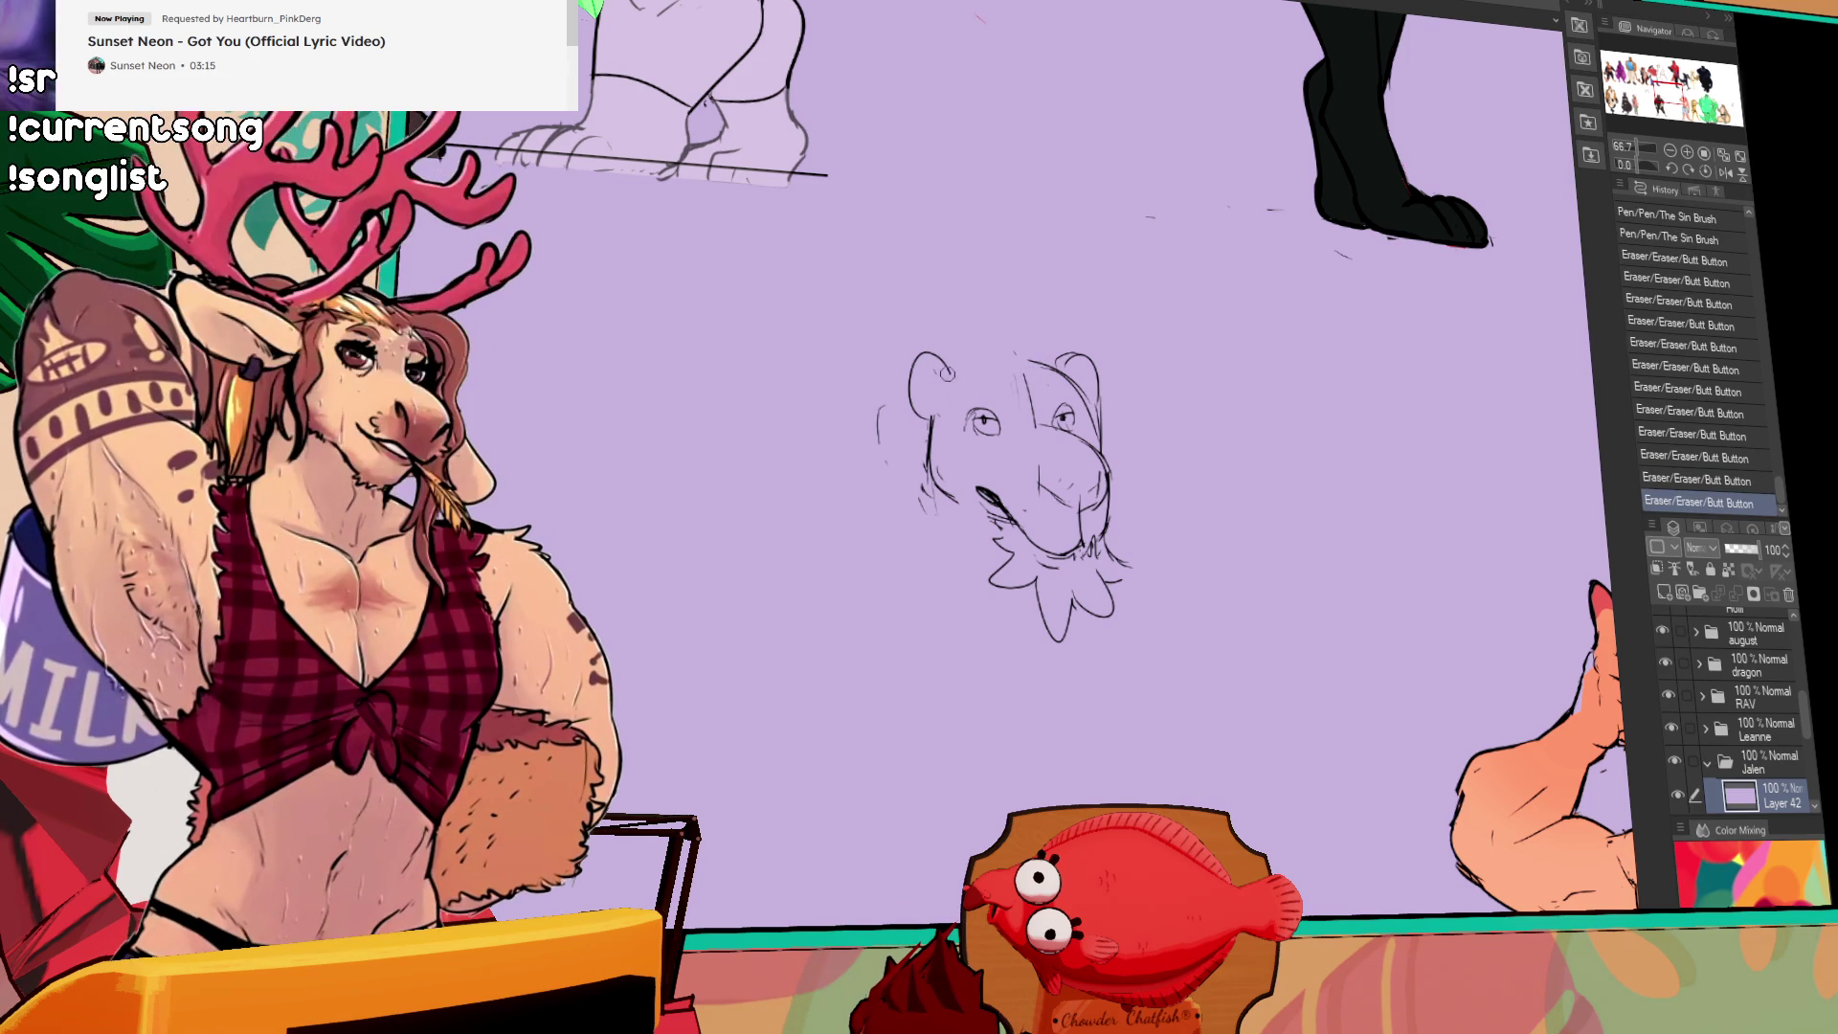
left_click_drag(1291, 329, 1307, 326)
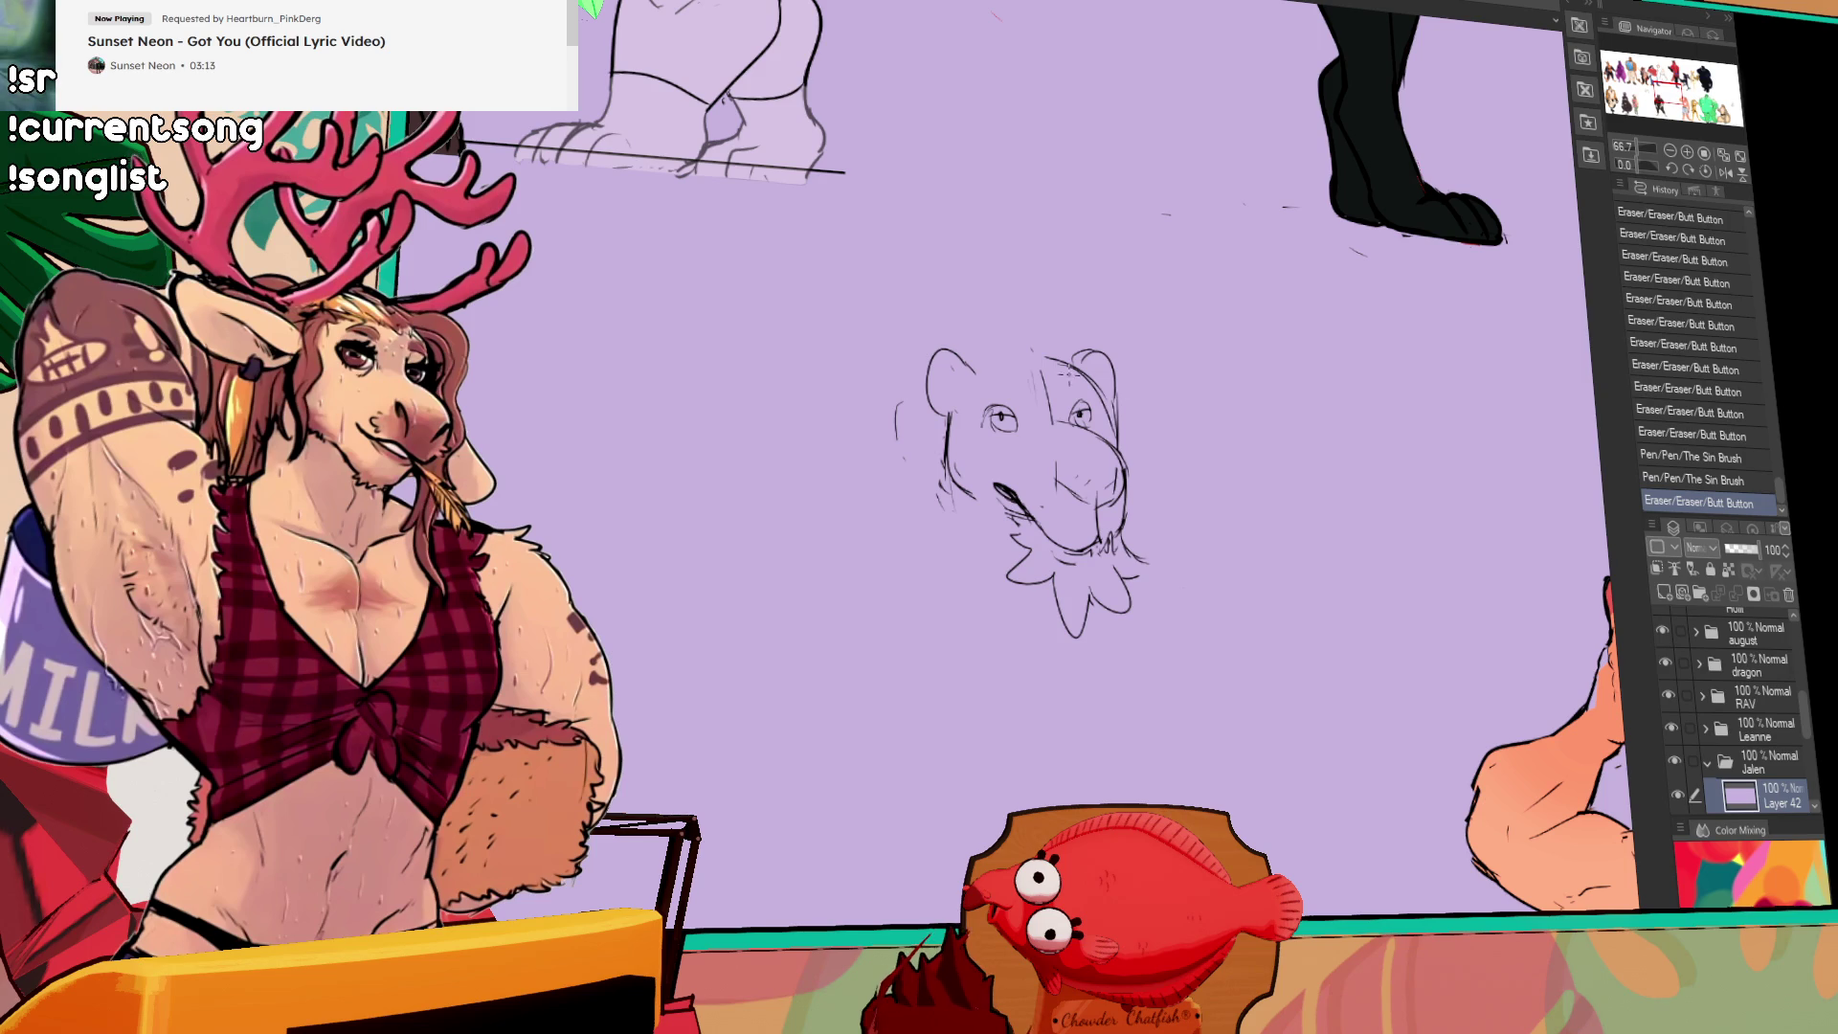
left_click_drag(1092, 381, 1101, 400)
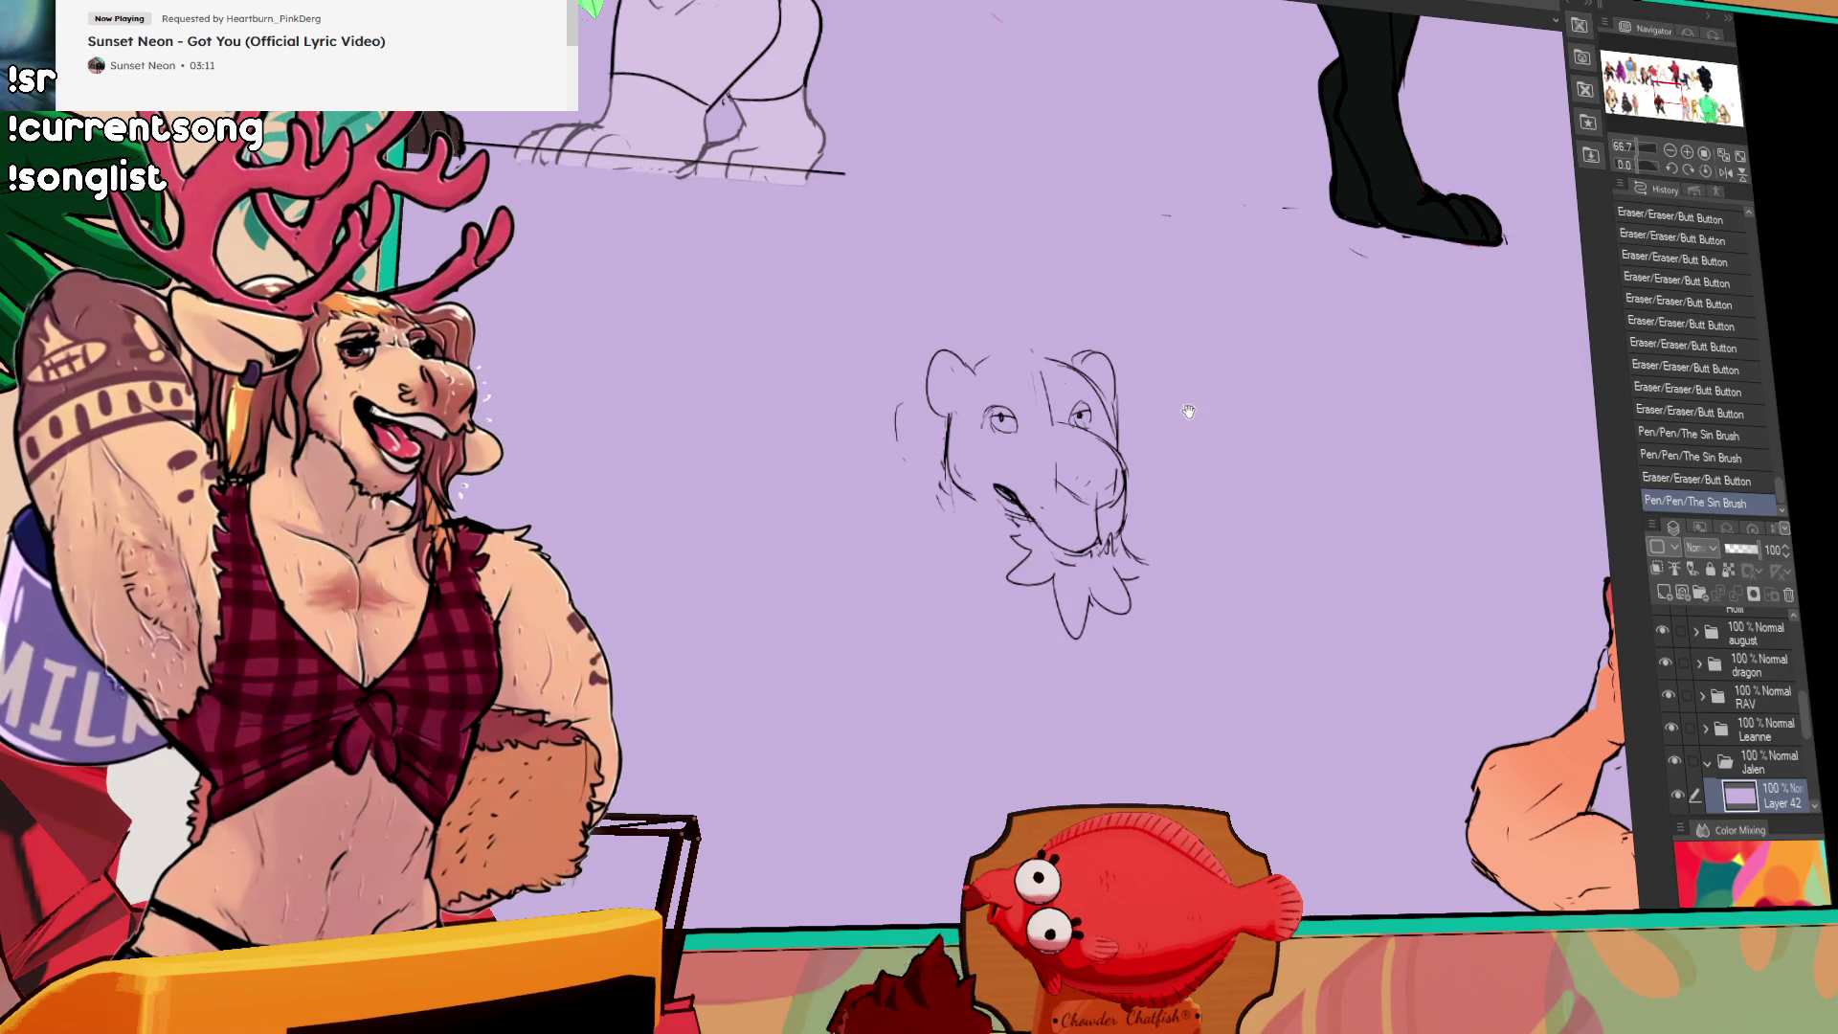
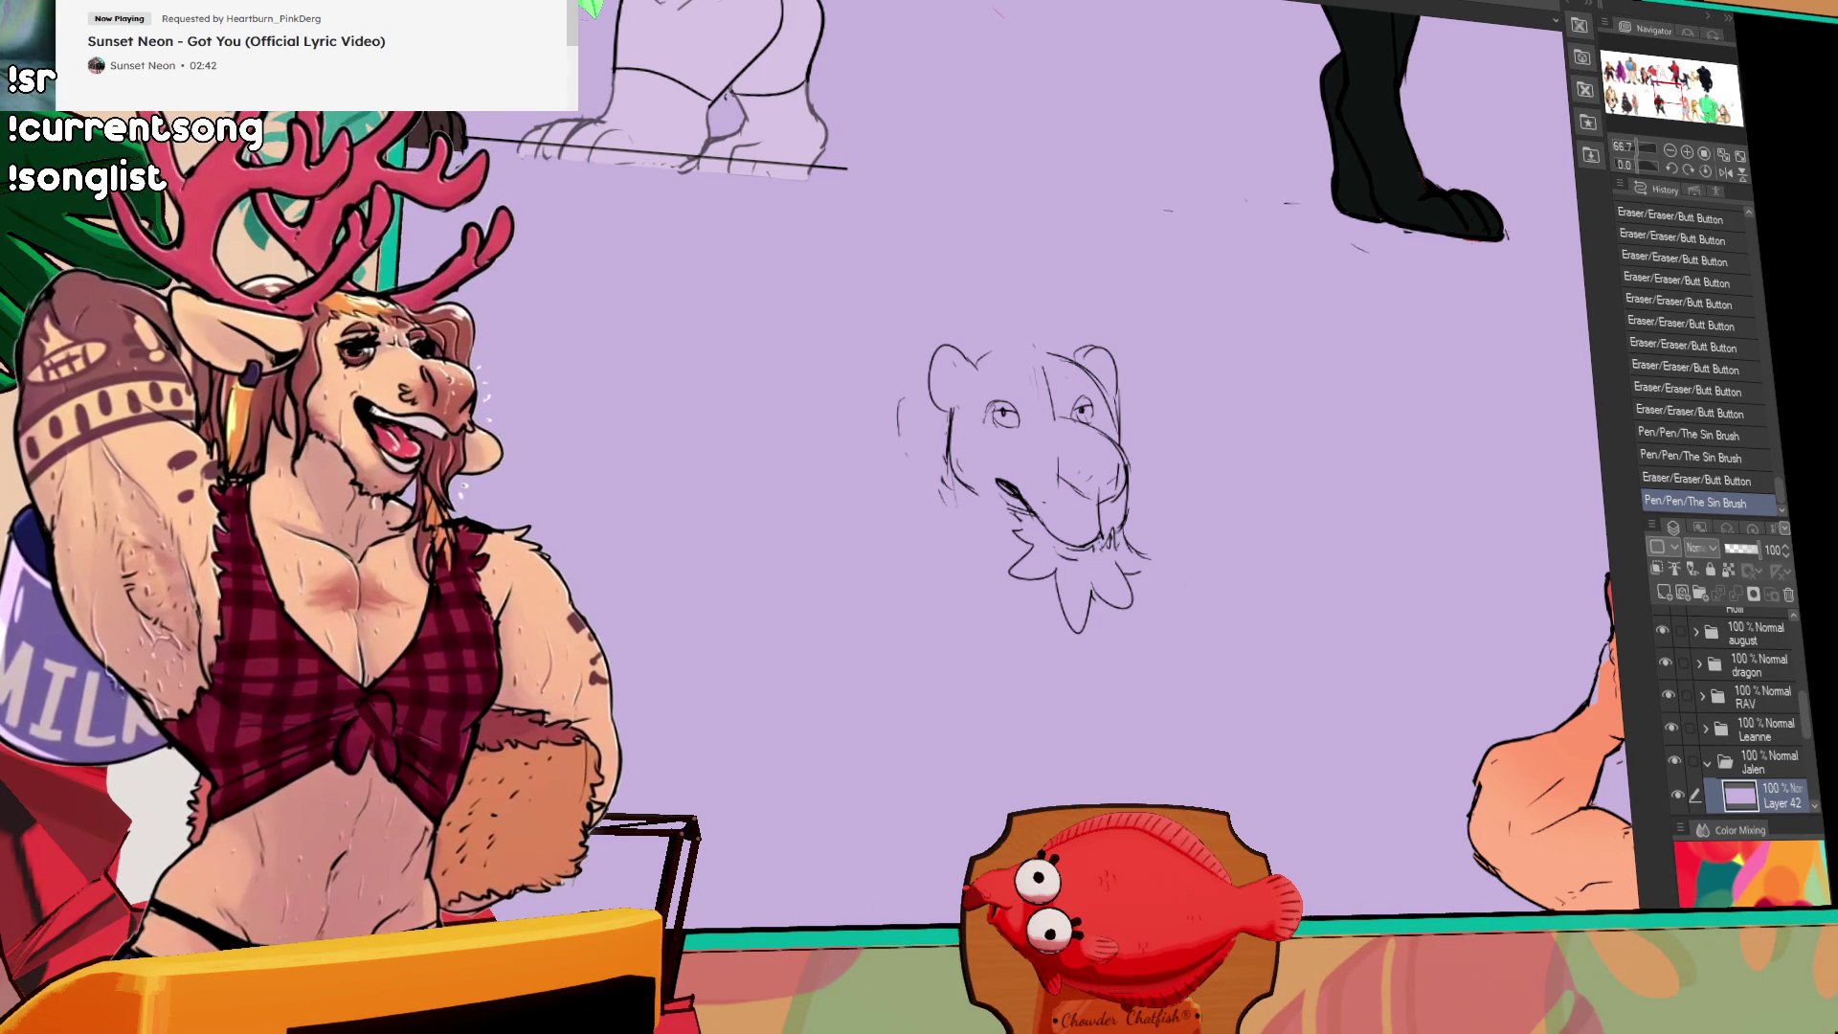
Step: Touch up the small collar circle and the tiny strokes on the muzzle
left_click_drag(1110, 542, 1113, 550)
left_click_drag(1101, 544, 1118, 545)
mouse_move(1118, 483)
left_mouse_down()
mouse_move(1139, 509)
mouse_move(1130, 488)
left_mouse_up()
mouse_move(1111, 522)
left_mouse_down()
mouse_move(1133, 490)
mouse_move(1111, 511)
mouse_move(1036, 492)
mouse_move(1057, 452)
mouse_move(1063, 471)
left_mouse_up()
left_click_drag(1077, 469, 1122, 479)
left_click_drag(1115, 474, 1113, 486)
left_click_drag(1111, 481, 1114, 485)
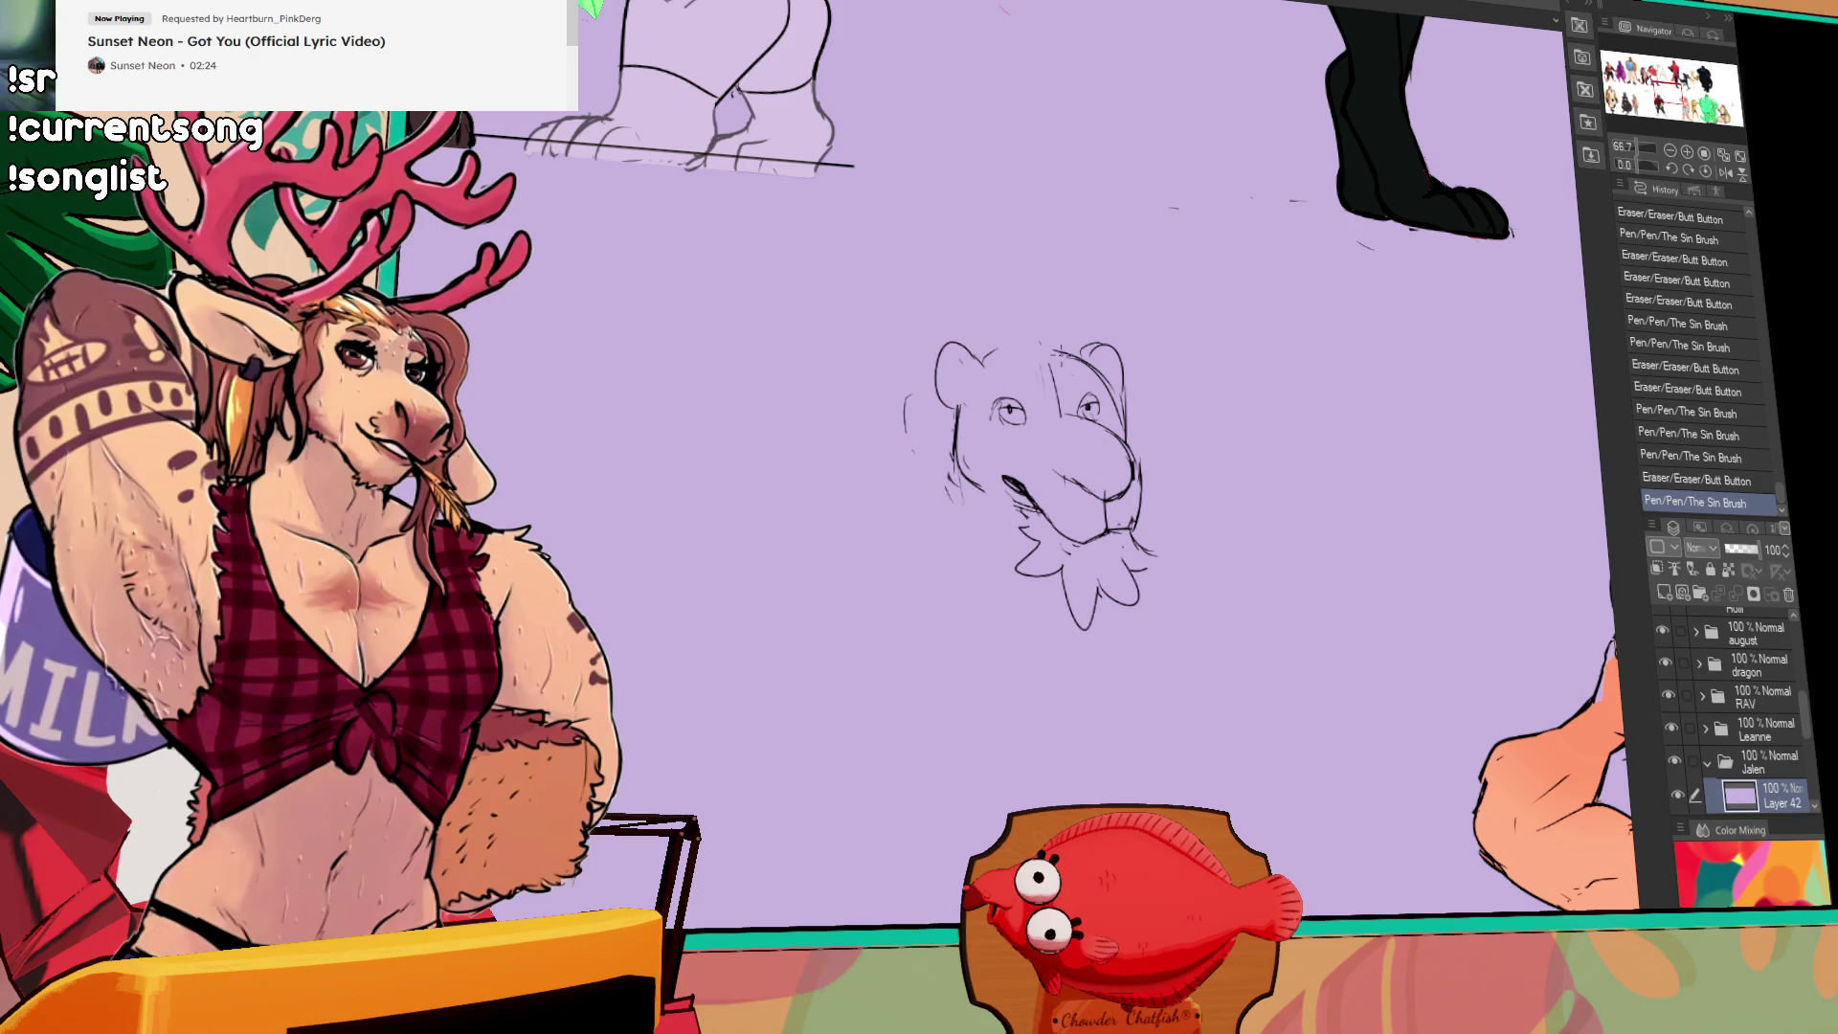
Step: Nudge the left eye slightly with a lasso selection, then deselect
left_click_drag(986, 390, 1016, 413)
key("ctrl+d")
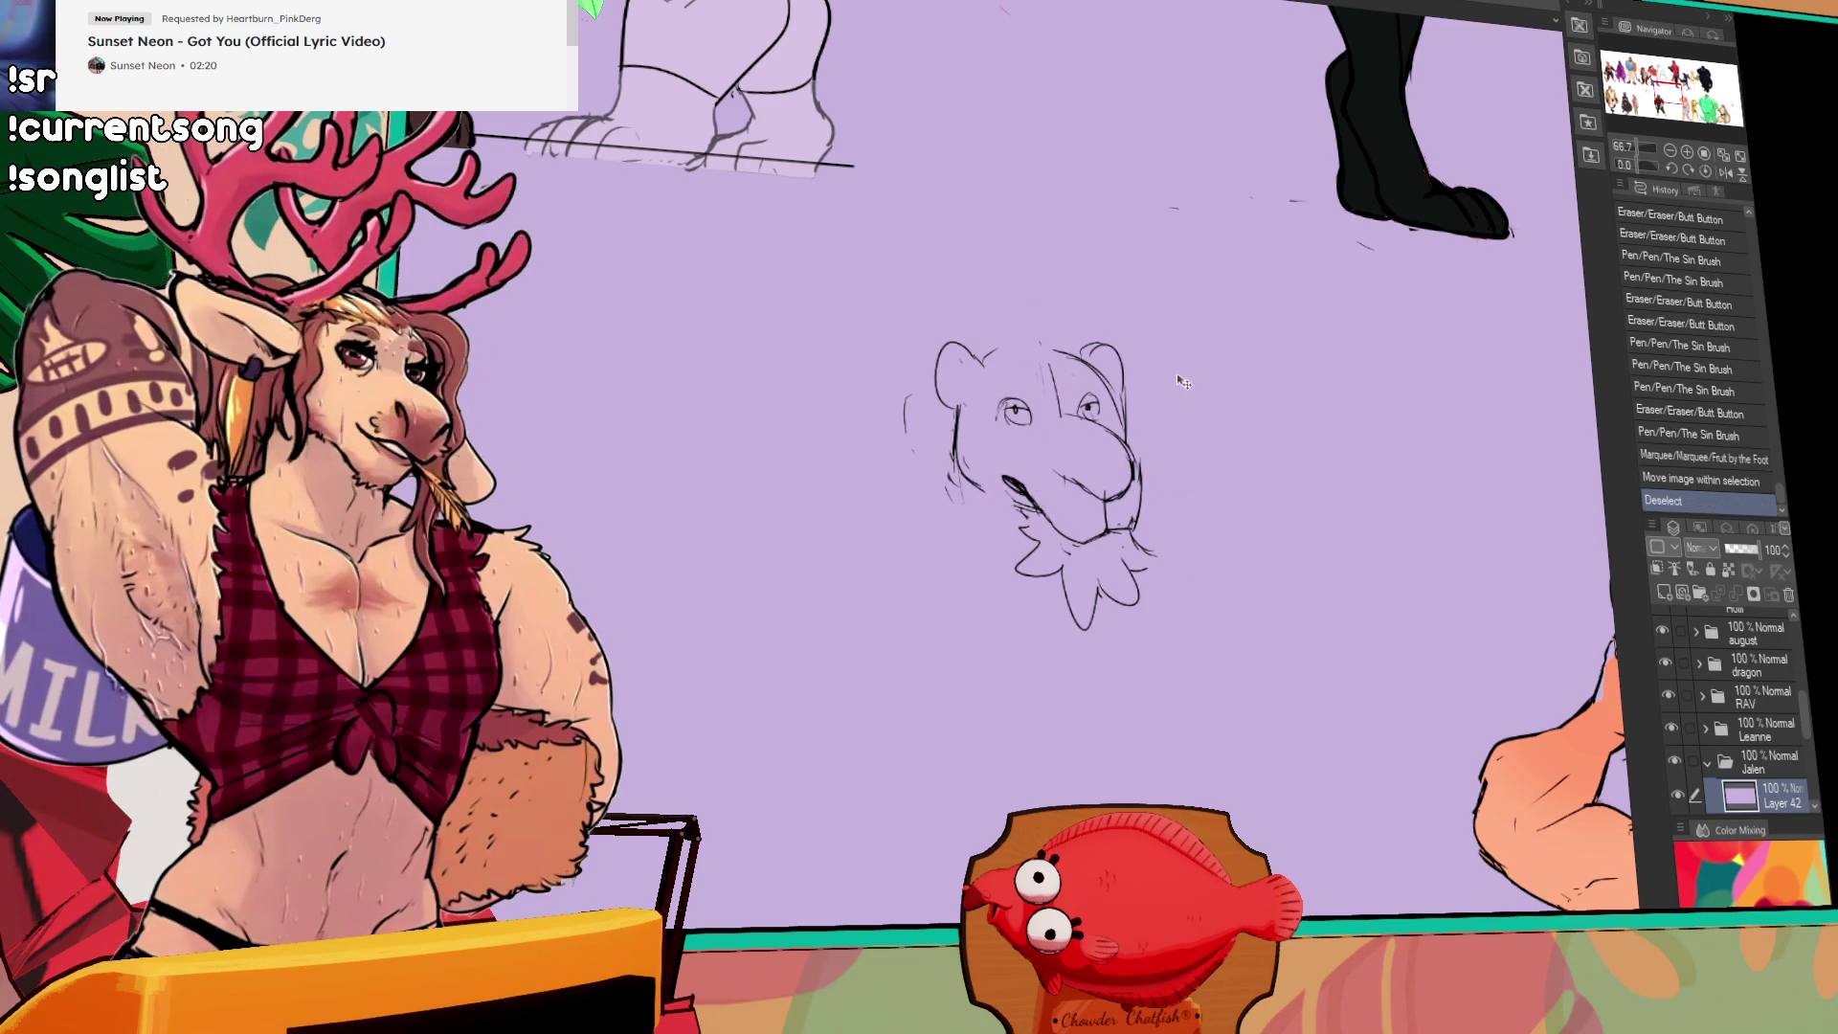
left_click_drag(1197, 388, 1201, 392)
Step: Sketch curly fur strokes across the top of the head and forehead
mouse_move(1051, 373)
left_mouse_down()
mouse_move(1064, 417)
mouse_move(1042, 346)
left_mouse_up()
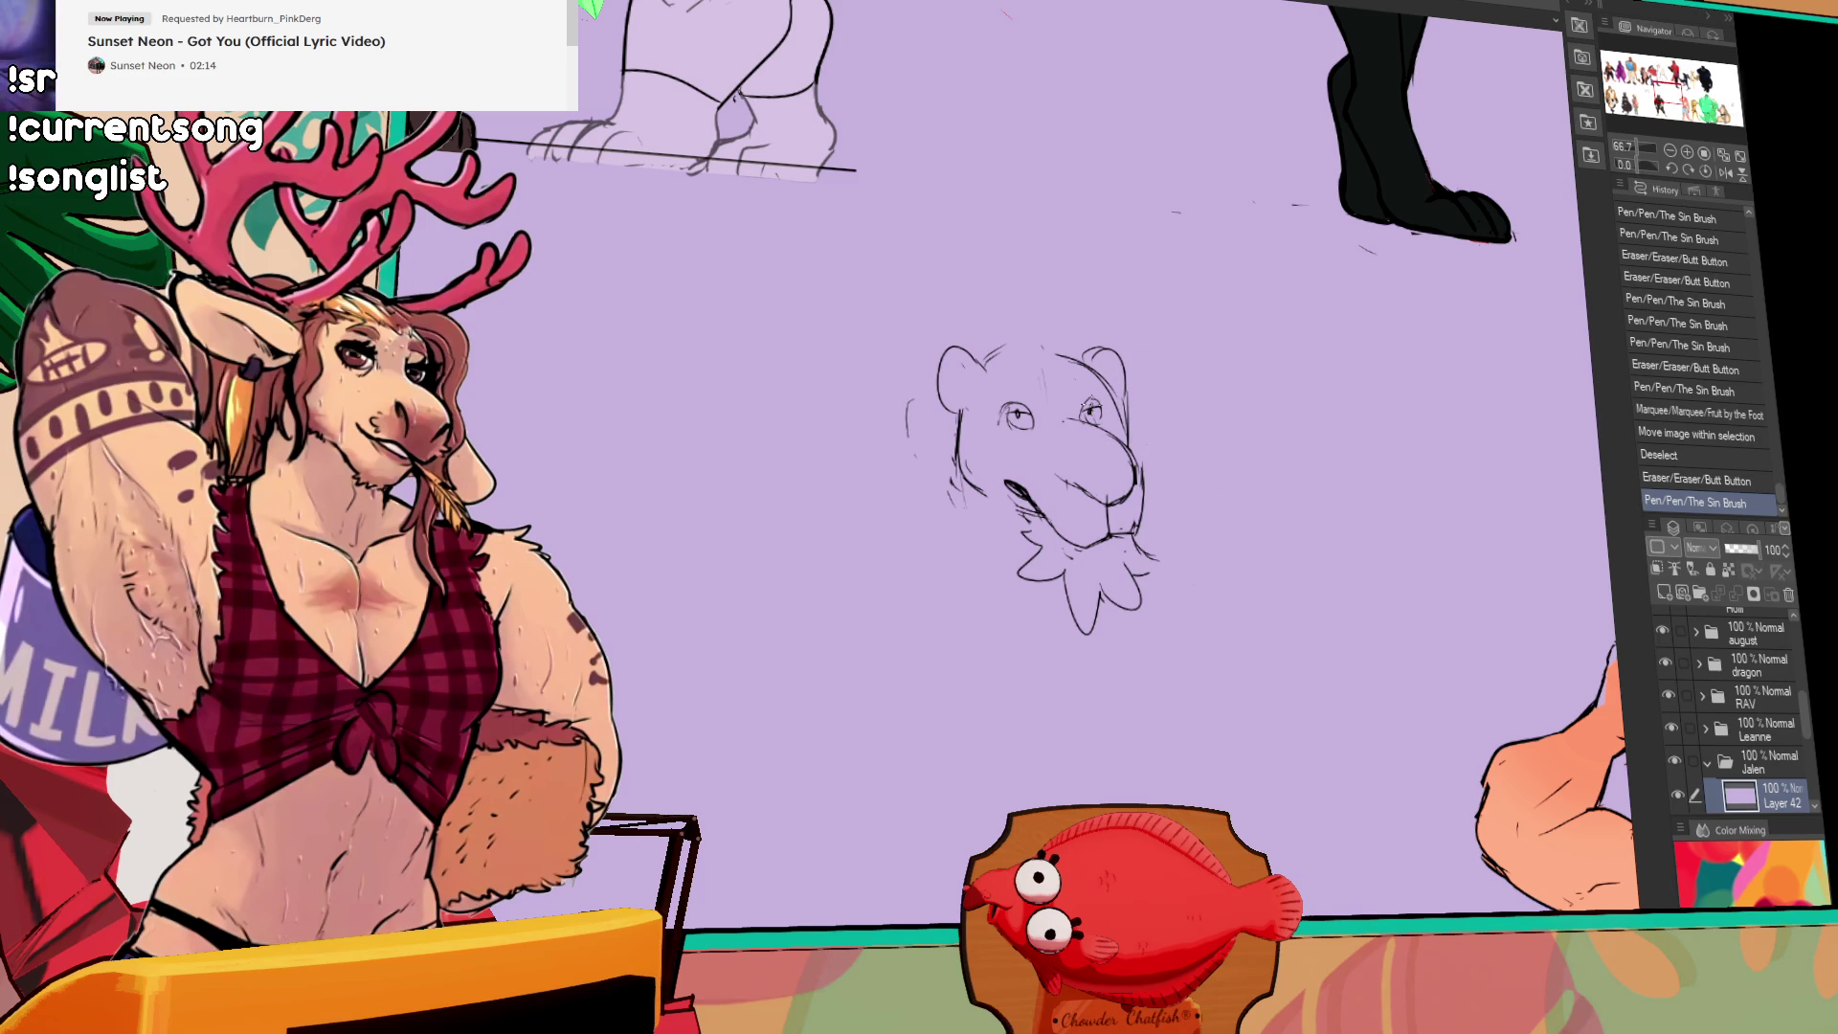
mouse_move(992, 341)
left_mouse_down()
mouse_move(1011, 314)
mouse_move(1050, 323)
mouse_move(1092, 374)
mouse_move(1063, 375)
left_mouse_up()
mouse_move(1066, 375)
left_mouse_down()
mouse_move(1143, 405)
mouse_move(1078, 383)
left_mouse_up()
mouse_move(1080, 376)
left_mouse_down()
mouse_move(1016, 363)
mouse_move(1057, 379)
left_mouse_up()
mouse_move(1024, 362)
left_mouse_down()
mouse_move(1040, 373)
mouse_move(1011, 366)
left_mouse_up()
left_click_drag(1002, 355, 1055, 379)
mouse_move(1024, 362)
left_mouse_down()
mouse_move(1038, 372)
mouse_move(1022, 366)
left_mouse_up()
left_click_drag(1051, 373, 1032, 369)
mouse_move(1001, 364)
left_mouse_down()
mouse_move(1005, 385)
mouse_move(996, 362)
mouse_move(1038, 385)
mouse_move(1042, 333)
left_mouse_up()
mouse_move(1042, 340)
left_mouse_down()
mouse_move(1053, 331)
mouse_move(1005, 371)
left_mouse_up()
Step: Add cheek-fur strokes along the head's left edge and draw an ear on the right
left_click_drag(1002, 376, 967, 440)
left_click_drag(957, 413, 933, 433)
mouse_move(943, 429)
left_mouse_down()
mouse_move(860, 468)
mouse_move(944, 587)
left_mouse_up()
left_click_drag(1154, 450, 1187, 500)
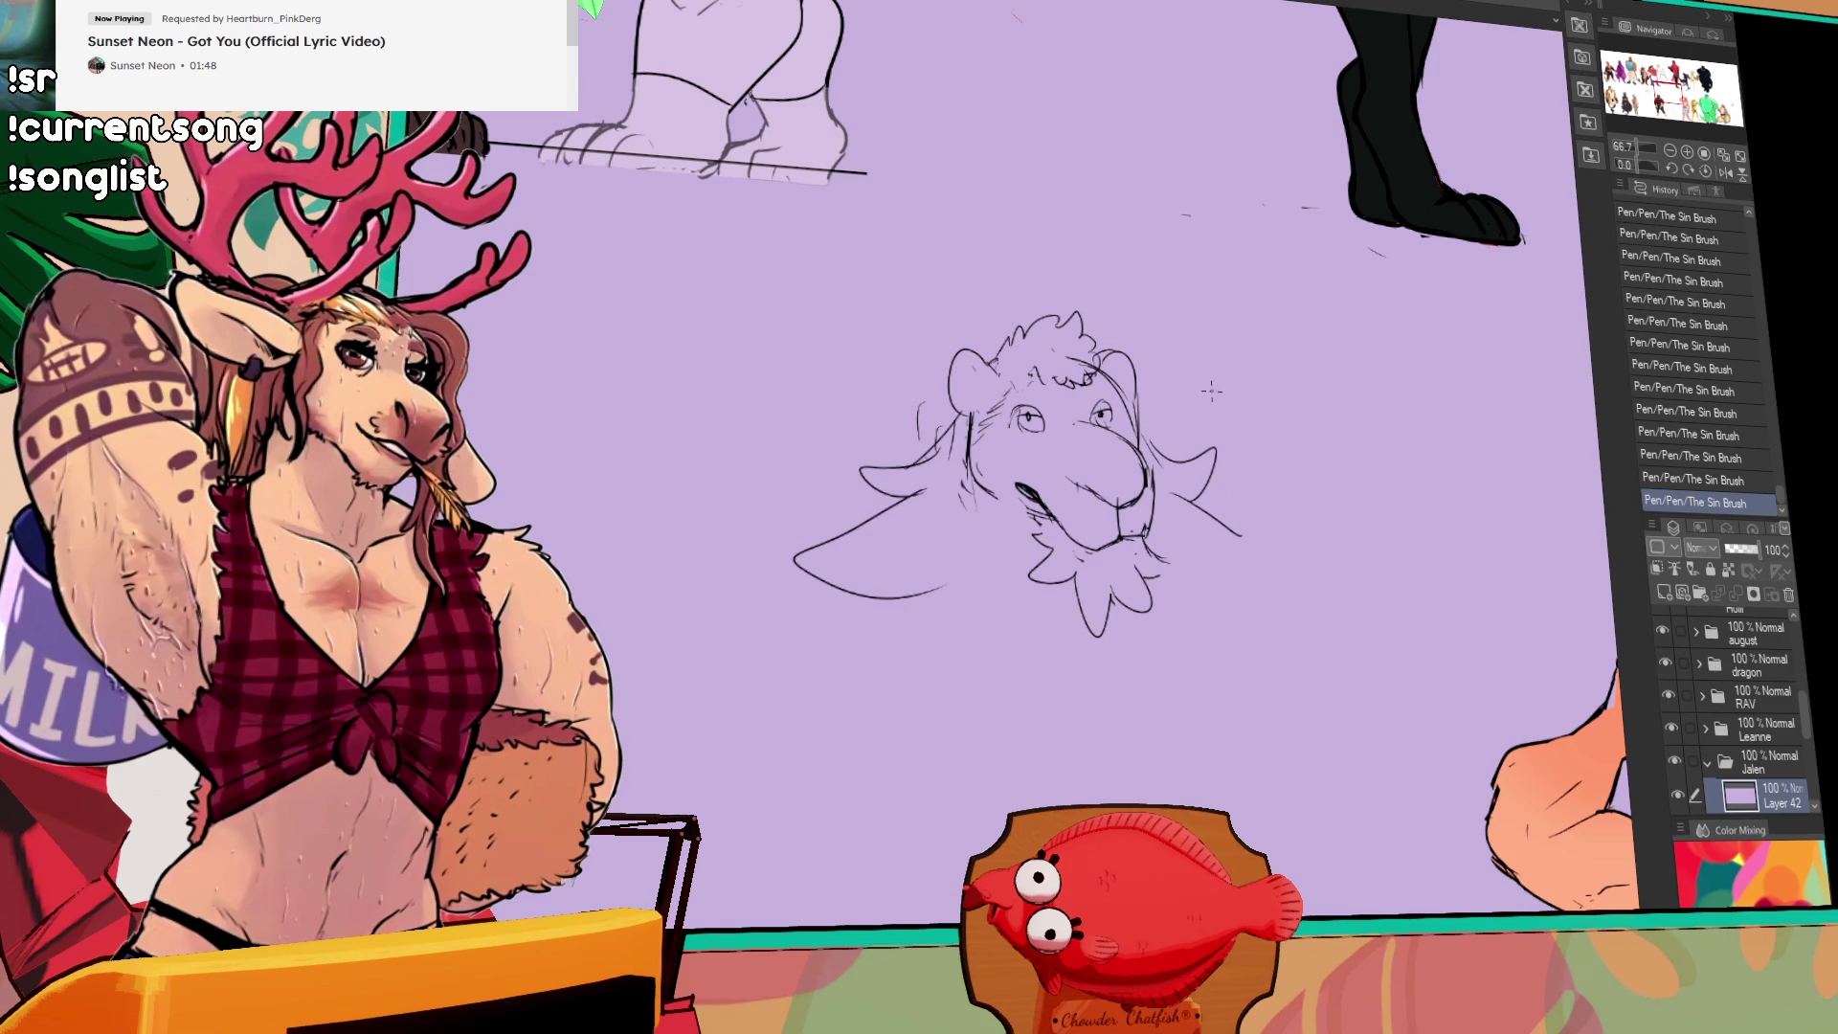
Step: Trim the ear stroke ends, draw cheek whiskers, and shift the eye circle to the right eye
mouse_move(842, 560)
left_mouse_down()
mouse_move(913, 565)
mouse_move(867, 576)
left_mouse_up()
mouse_move(1232, 485)
left_mouse_down()
mouse_move(1164, 474)
mouse_move(1226, 519)
left_mouse_up()
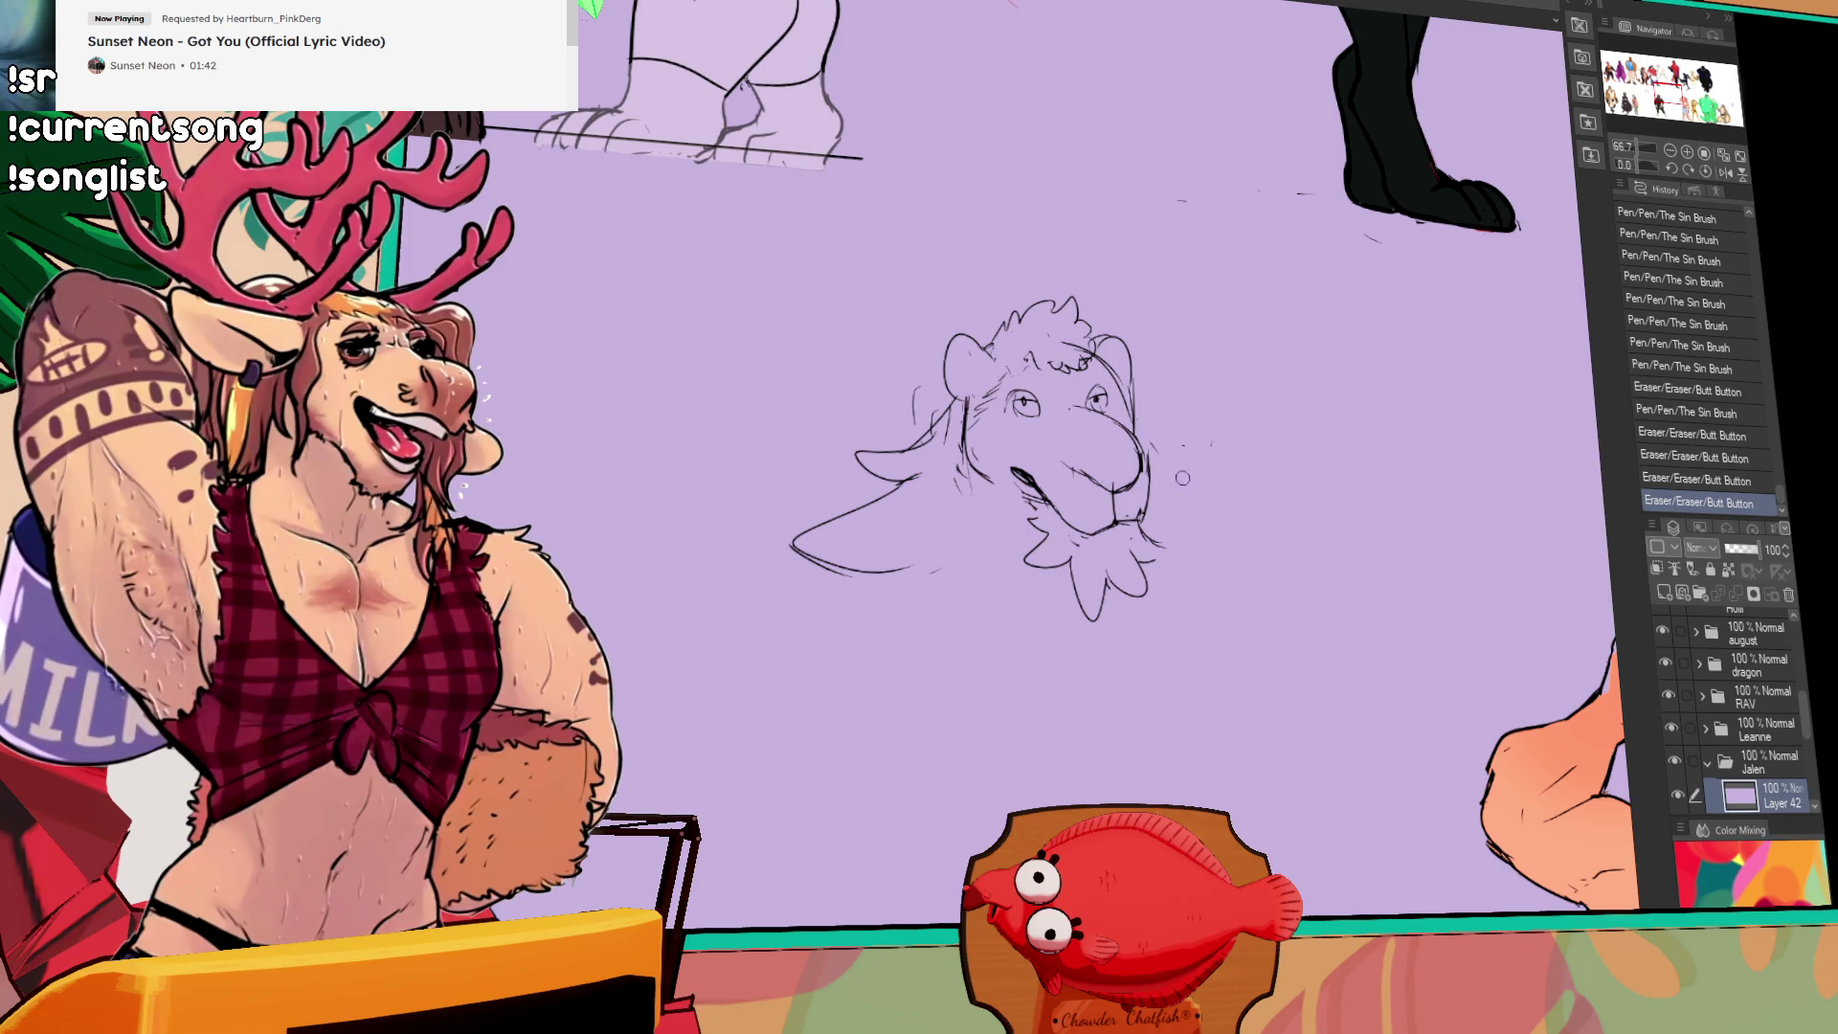
mouse_move(1136, 432)
left_mouse_down()
mouse_move(1207, 440)
mouse_move(1169, 470)
mouse_move(1221, 484)
left_mouse_up()
left_click_drag(1093, 313, 1099, 319)
left_click_drag(1002, 390, 1045, 402)
left_click_drag(1074, 395, 1103, 404)
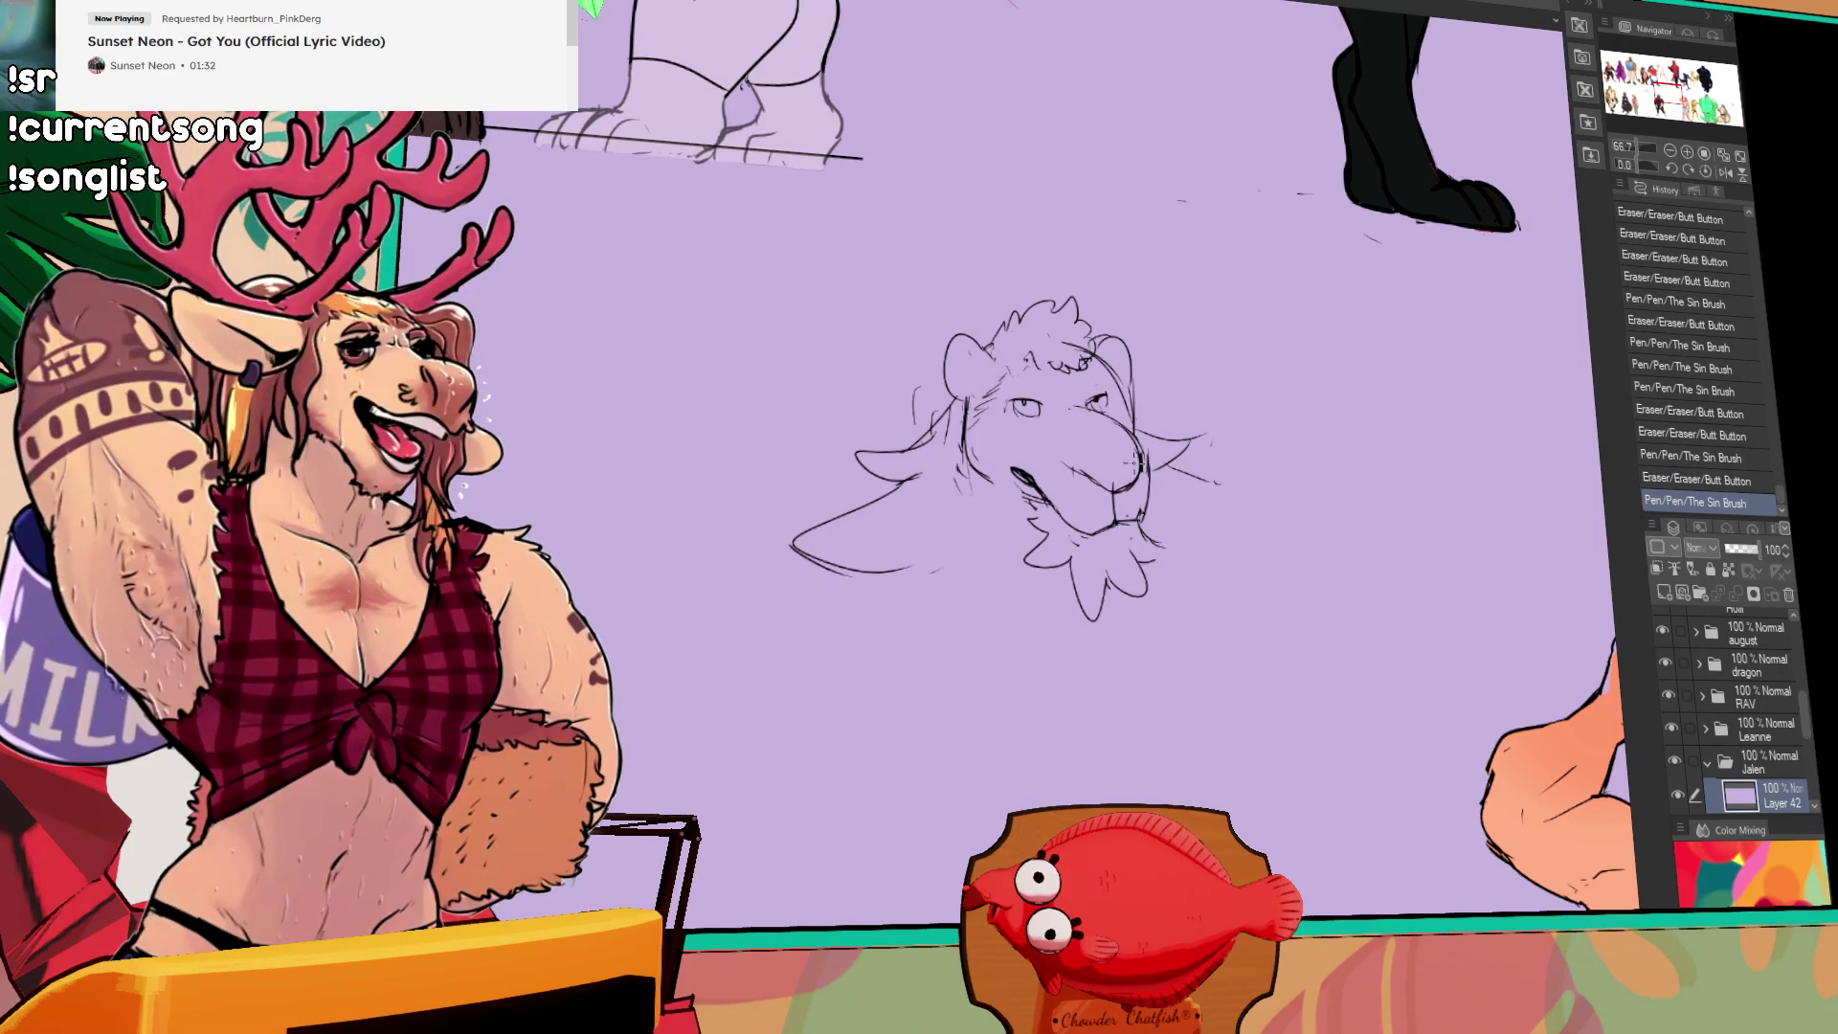
Step: Draw curly hair across the head top and rework the forehead and right brow lines
mouse_move(1057, 369)
left_mouse_down()
mouse_move(1110, 361)
mouse_move(1042, 398)
left_mouse_up()
left_click_drag(1032, 401, 1054, 390)
mouse_move(1036, 397)
left_mouse_down()
mouse_move(1120, 386)
mouse_move(1109, 406)
left_mouse_up()
left_click_drag(1097, 396, 1123, 391)
Step: Zoom to 100% and rework the nose and mouth lines, undoing one stroke
scroll(1236, 450, "up", 1)
mouse_move(1006, 484)
left_mouse_down()
mouse_move(1032, 511)
mouse_move(1043, 500)
left_mouse_up()
left_click_drag(1027, 490, 1063, 563)
key("ctrl+z")
mouse_move(1129, 391)
left_mouse_down()
mouse_move(1273, 228)
mouse_move(1369, 56)
mouse_move(1254, 386)
mouse_move(1354, 381)
mouse_move(1242, 345)
left_mouse_up()
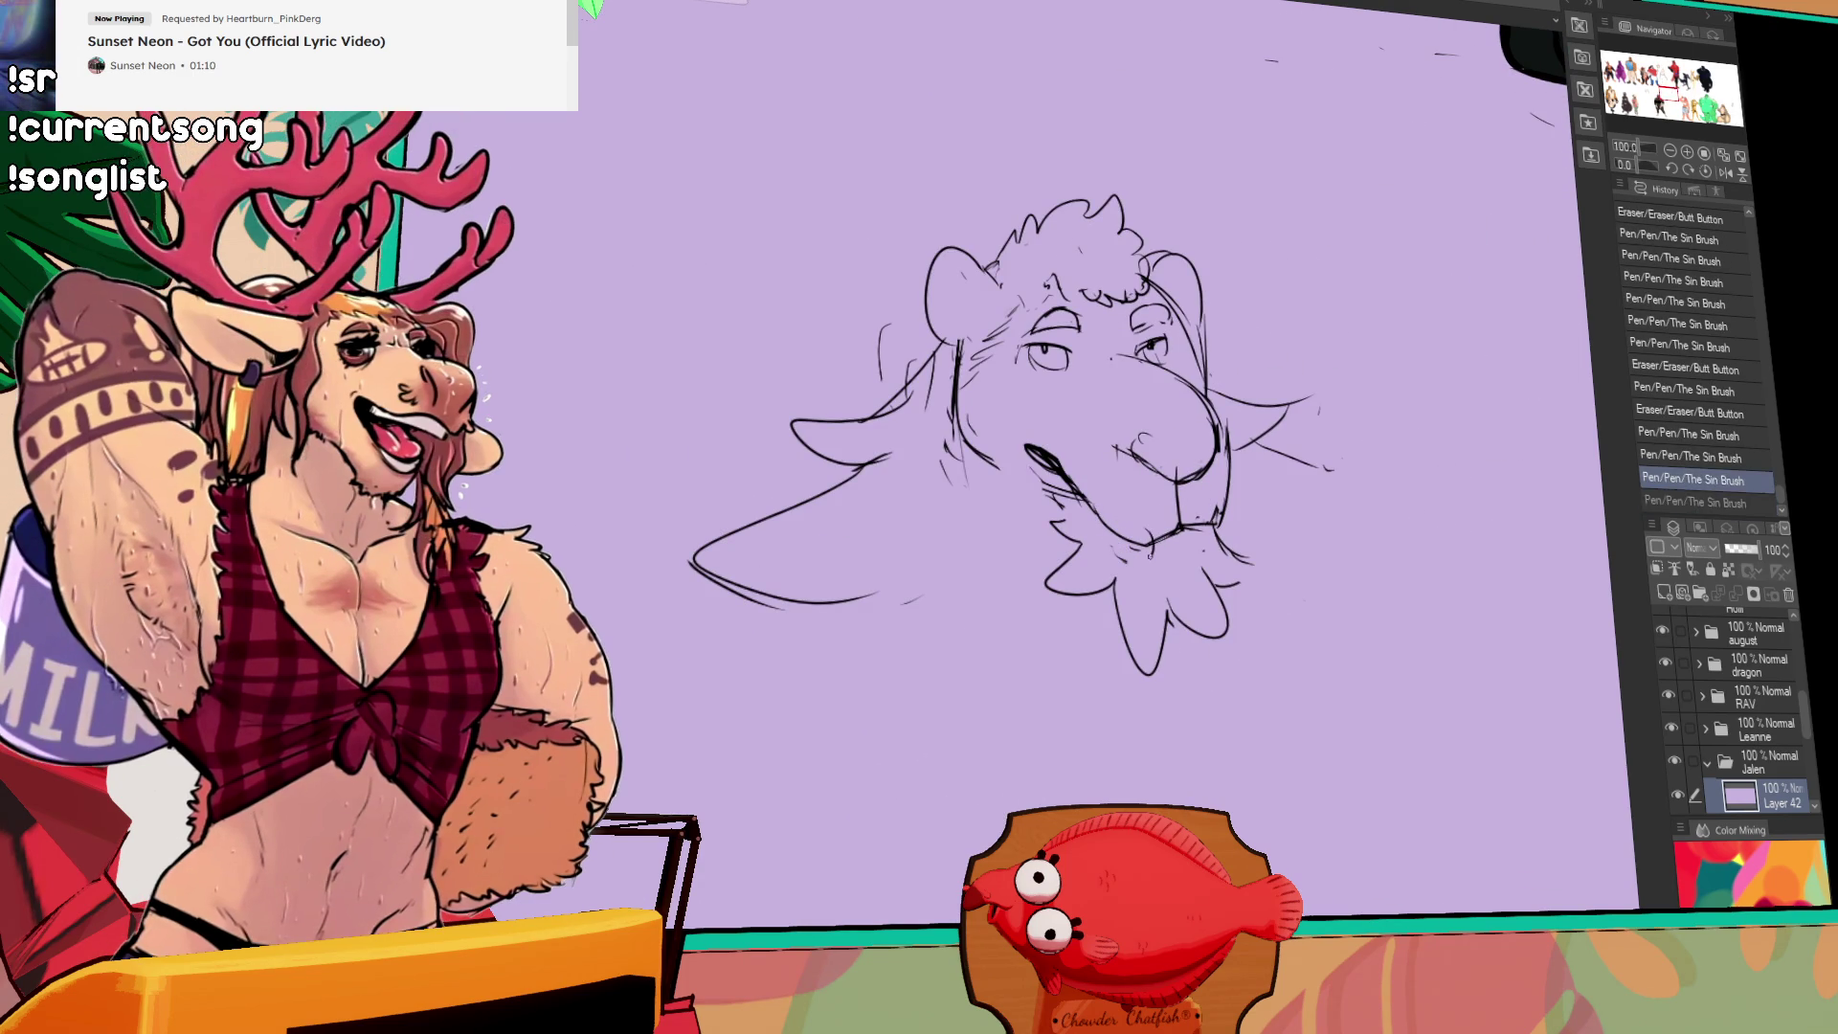
Step: Restore the undone stroke and refine the chin lines with small touch-ups
key("ctrl+y")
left_click_drag(1170, 532, 1181, 550)
left_click_drag(1174, 535, 1147, 542)
left_click_drag(1131, 529, 1143, 551)
left_click_drag(1139, 544, 1222, 517)
left_click_drag(1218, 509, 1222, 521)
left_click_drag(1215, 513, 1224, 521)
left_click_drag(1217, 512, 1225, 519)
left_click_drag(1218, 510, 1226, 522)
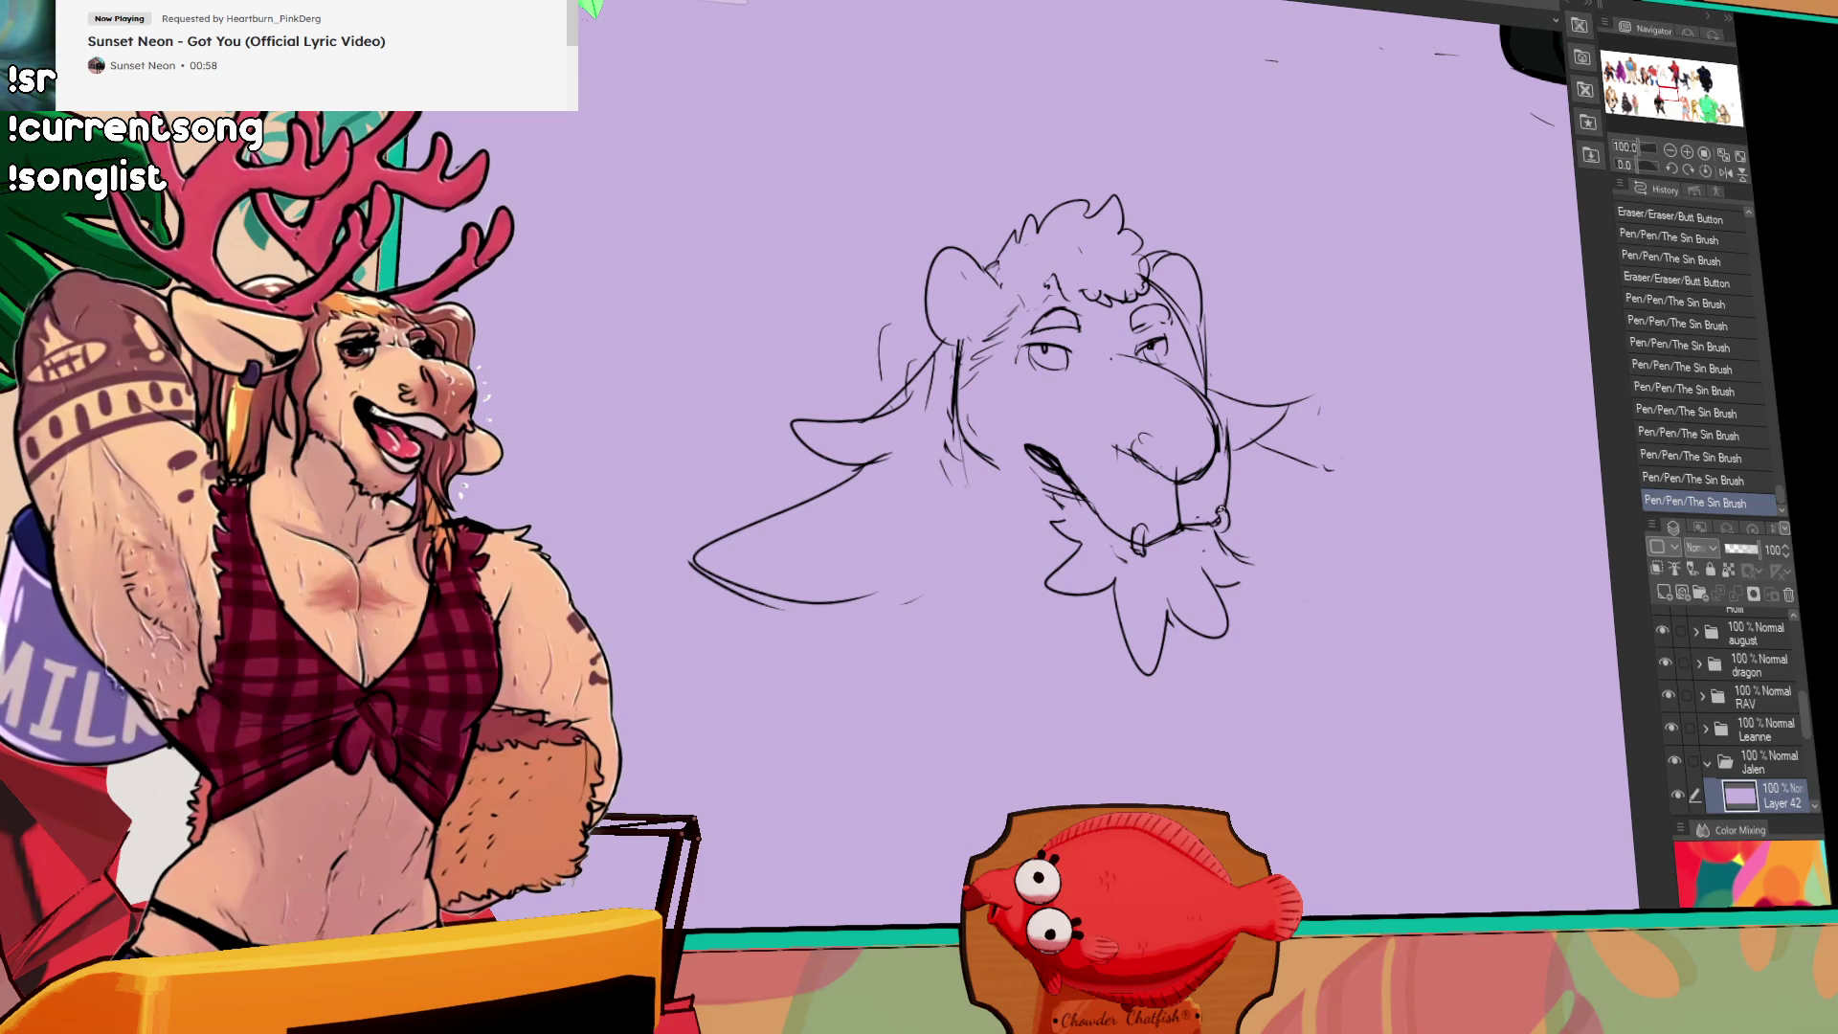
left_click_drag(1363, 433, 1352, 438)
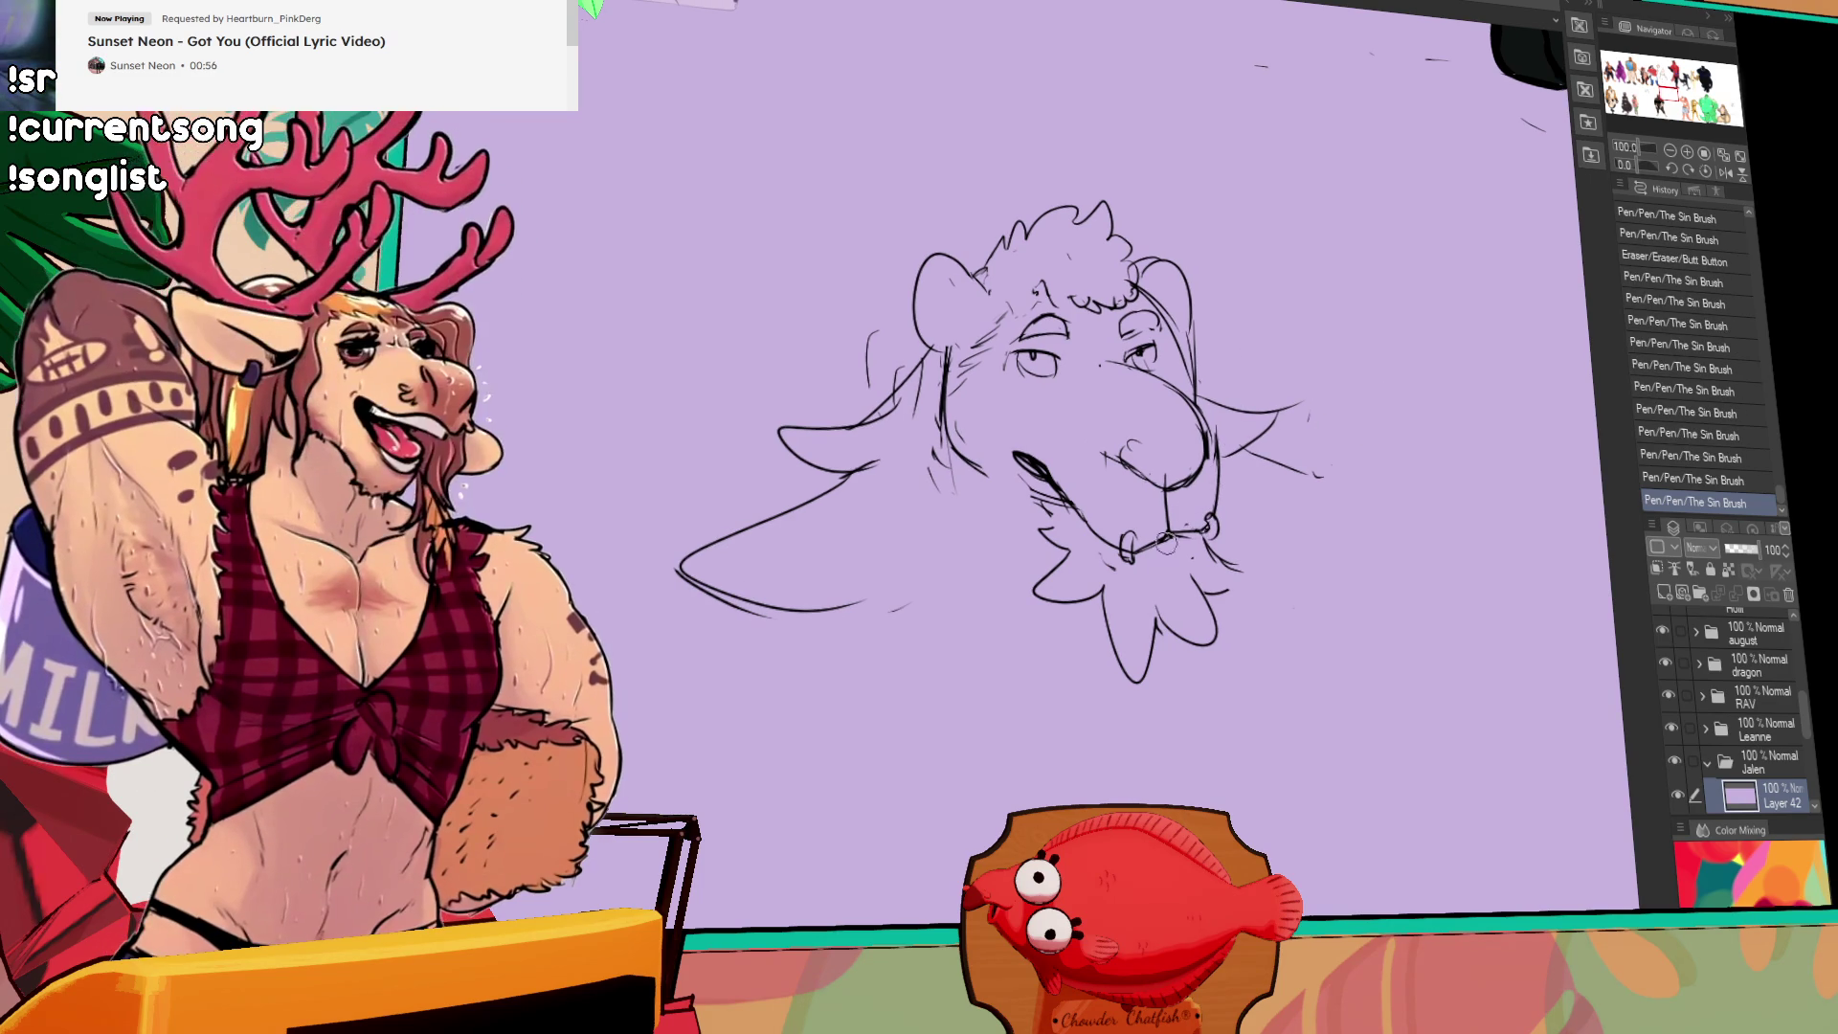
Step: Lasso the beard and move it down slightly
left_click_drag(1017, 483, 1283, 579)
mouse_move(1159, 569)
left_mouse_down()
mouse_move(1120, 592)
mouse_move(1216, 589)
mouse_move(1149, 548)
mouse_move(1245, 582)
left_mouse_up()
key("ctrl+d")
mouse_move(1244, 574)
left_mouse_down()
mouse_move(1221, 594)
mouse_move(1254, 599)
mouse_move(1249, 579)
left_mouse_up()
Step: Extend and thicken the bold mustache under the nose
left_click_drag(1140, 551, 1147, 557)
left_click(1147, 528)
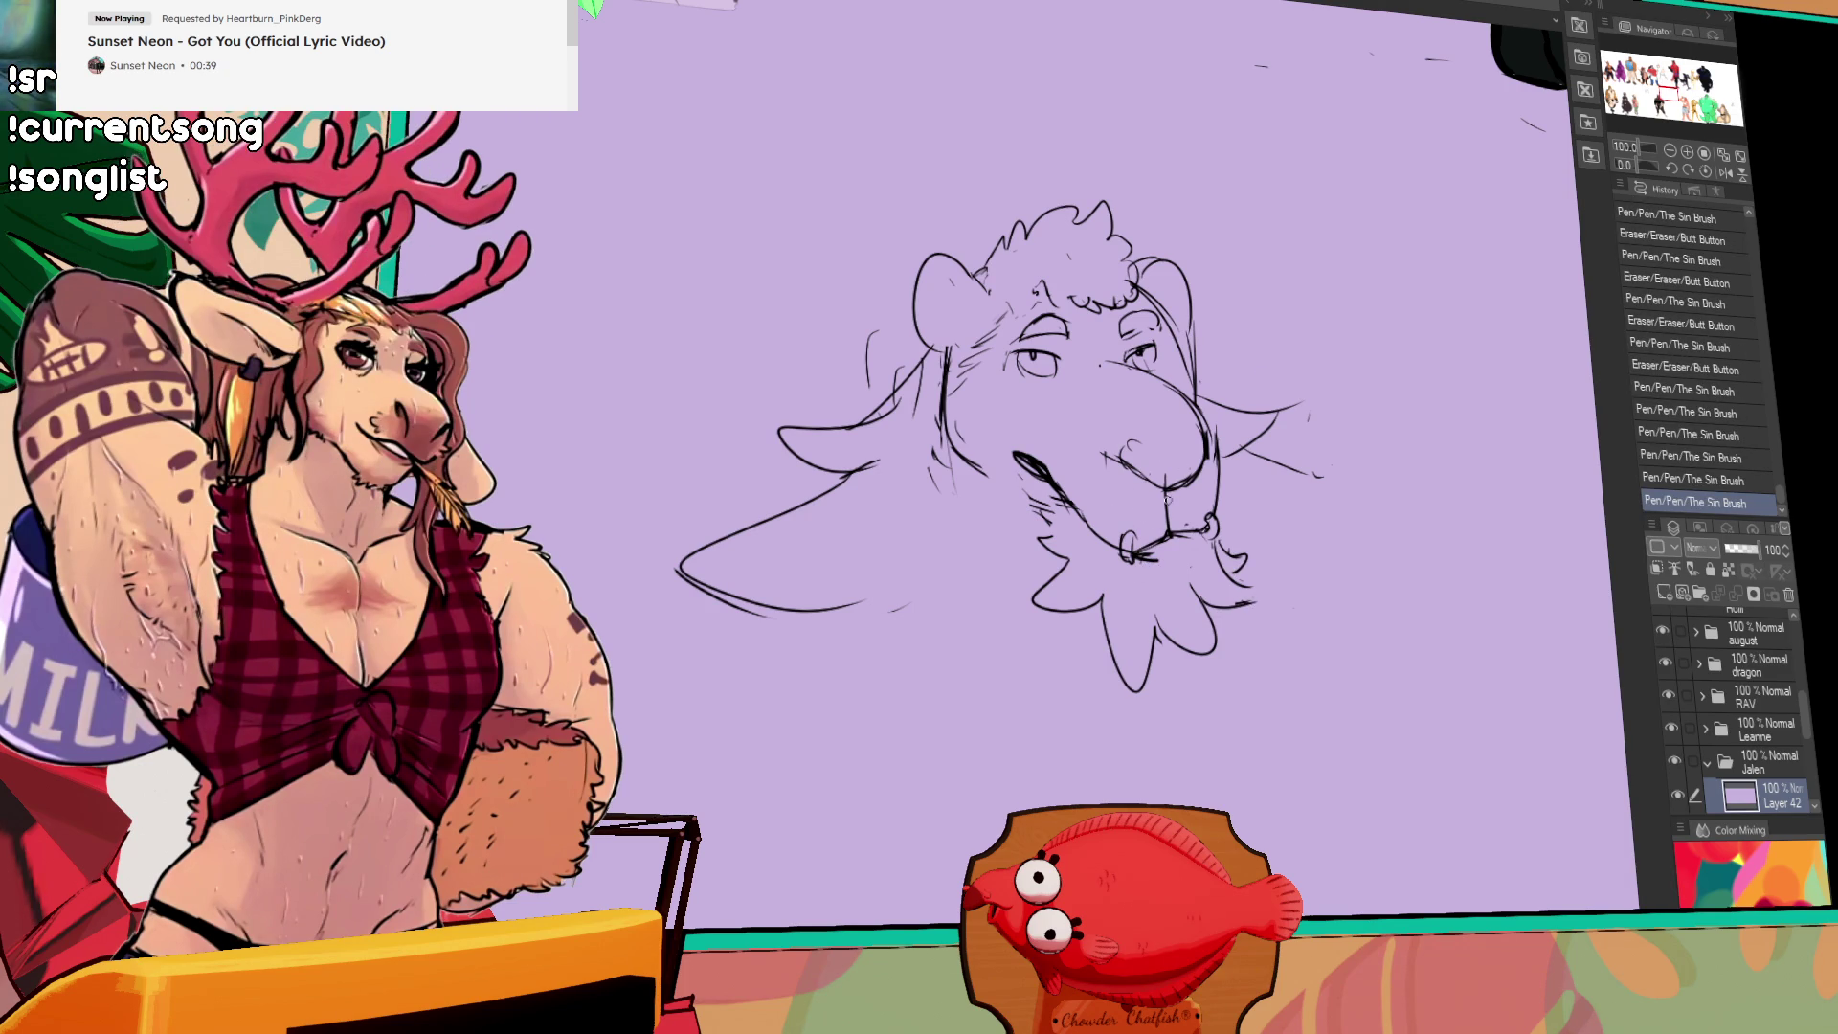
left_click_drag(1152, 555, 1188, 531)
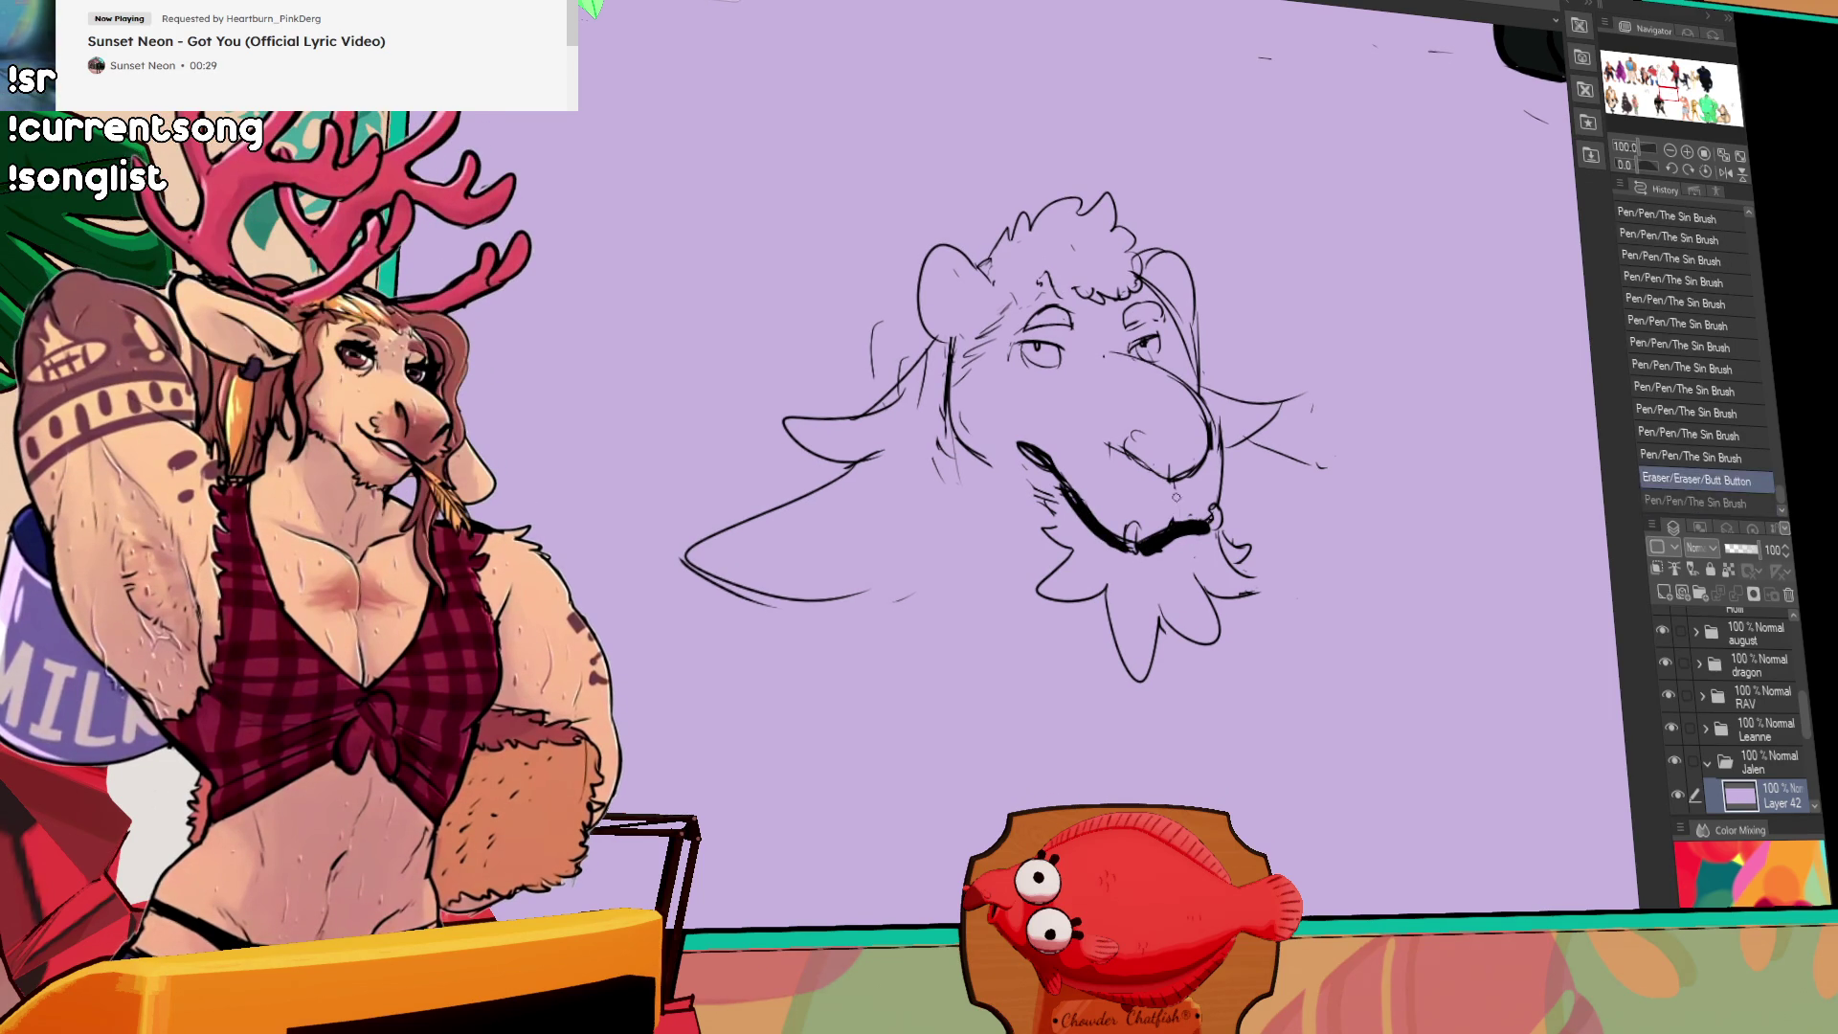
Step: Flip the canvas view horizontally to check proportions and touch up the muzzle side
left_click_drag(1218, 458, 1221, 447)
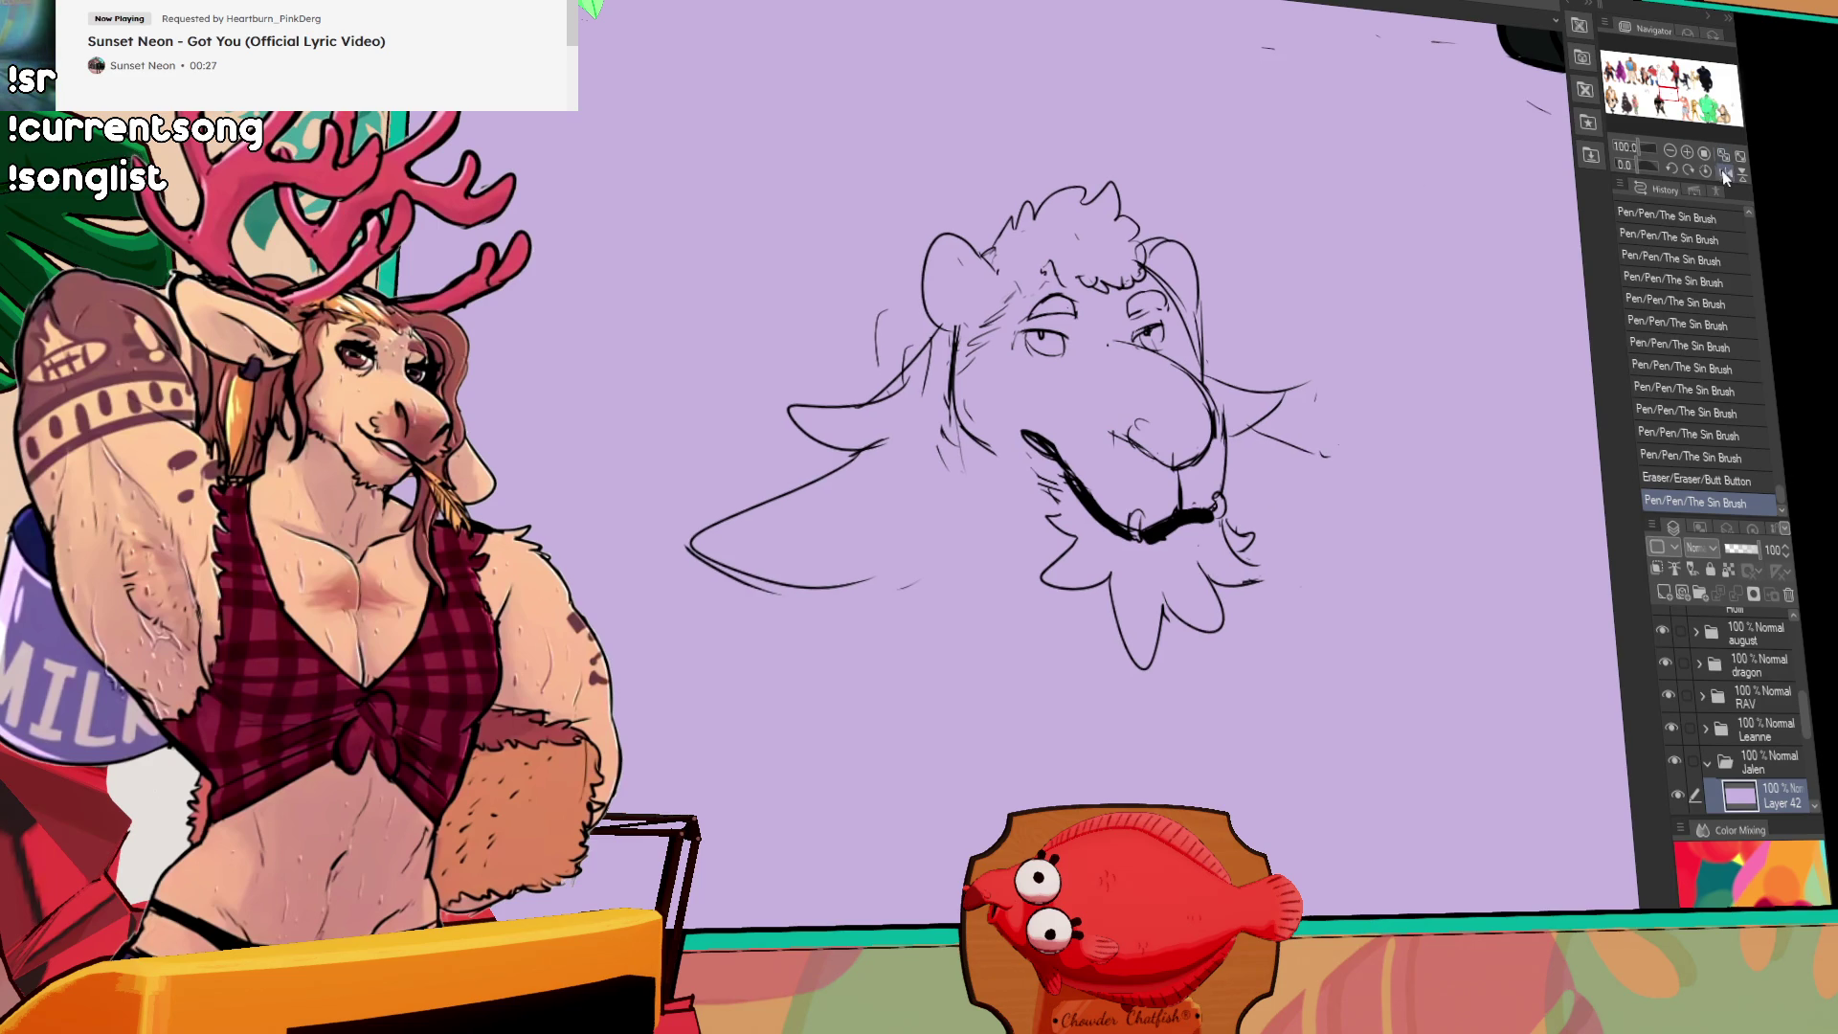
left_click(1726, 174)
mouse_move(1173, 460)
left_mouse_down()
mouse_move(1178, 498)
mouse_move(1155, 498)
mouse_move(1168, 469)
mouse_move(1187, 507)
mouse_move(1127, 508)
mouse_move(1169, 490)
mouse_move(1106, 527)
mouse_move(1187, 498)
left_mouse_up()
Step: Erase and redraw the long swept-back lower-left ear lines
left_click_drag(1197, 394, 1288, 435)
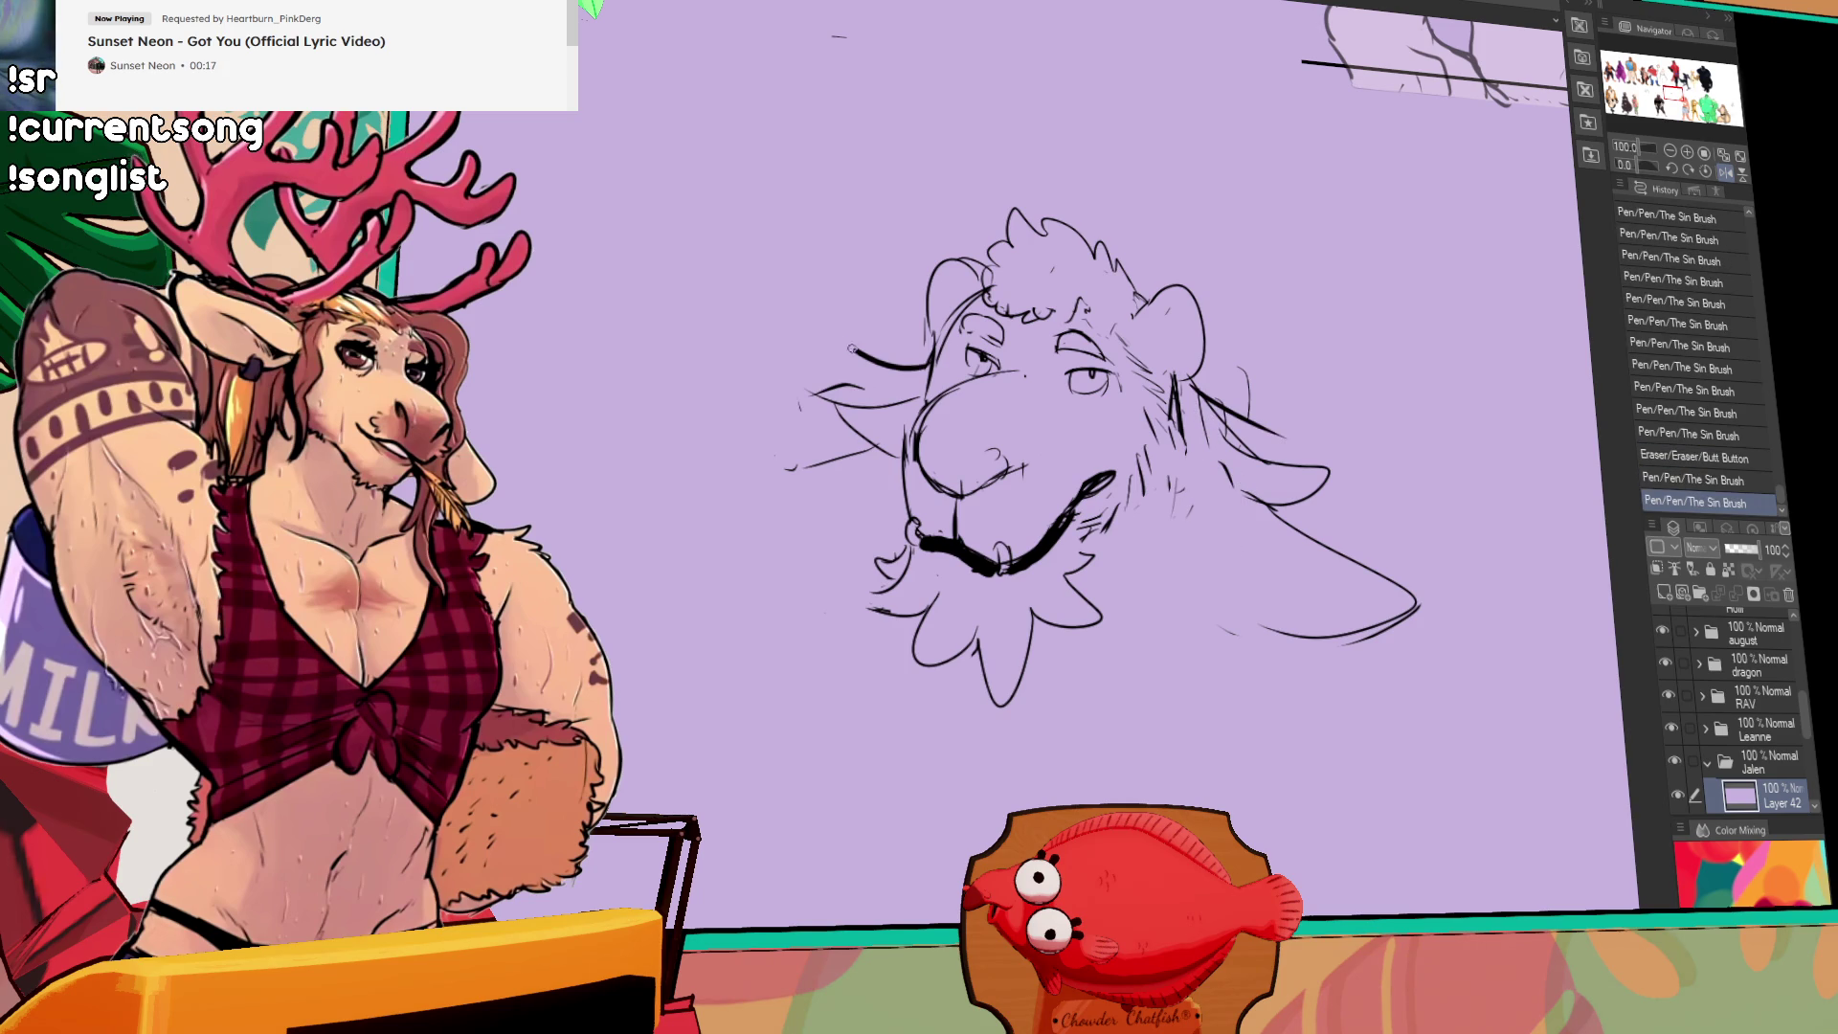
left_click_drag(776, 566, 812, 625)
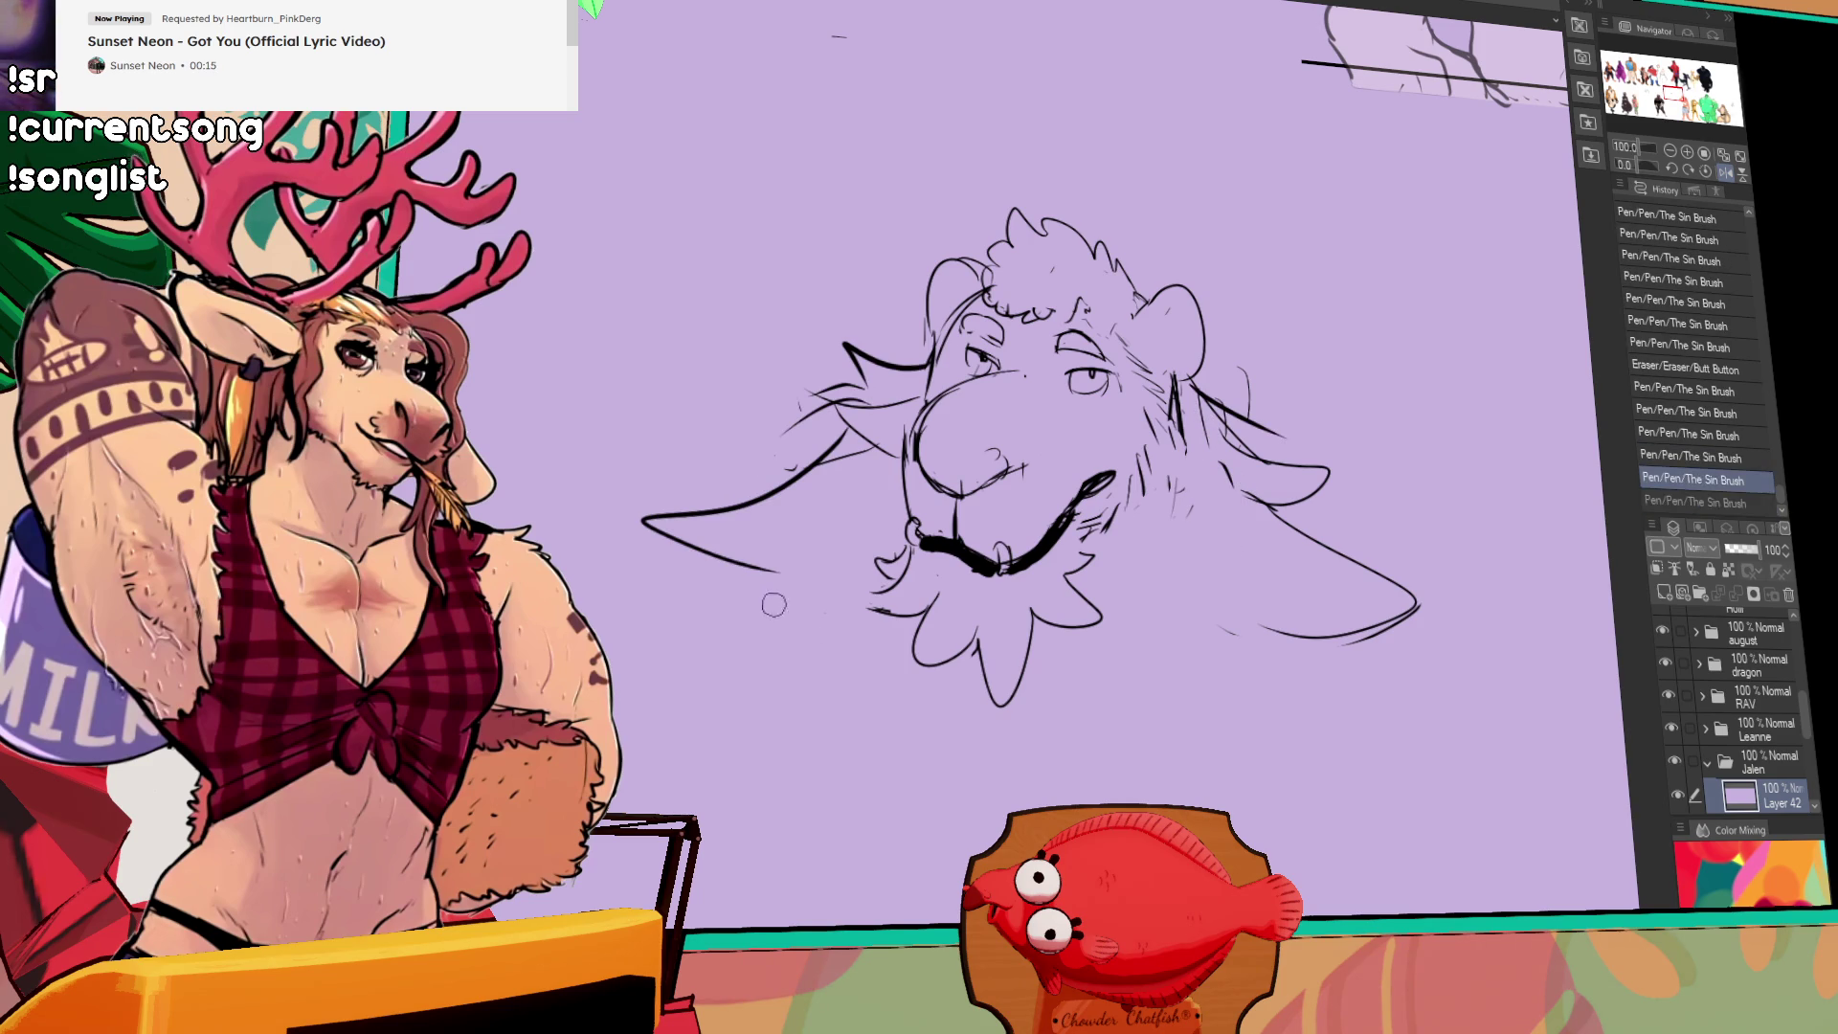
left_click_drag(695, 643, 818, 584)
left_click_drag(802, 719, 838, 710)
left_click_drag(1315, 430, 1324, 466)
Step: Refine the lines around the eyes, then select the left eye for Scale/Rotate
mouse_move(968, 398)
left_mouse_down()
mouse_move(1115, 431)
mouse_move(1063, 489)
left_mouse_up()
key("ctrl+z")
key("ctrl+y")
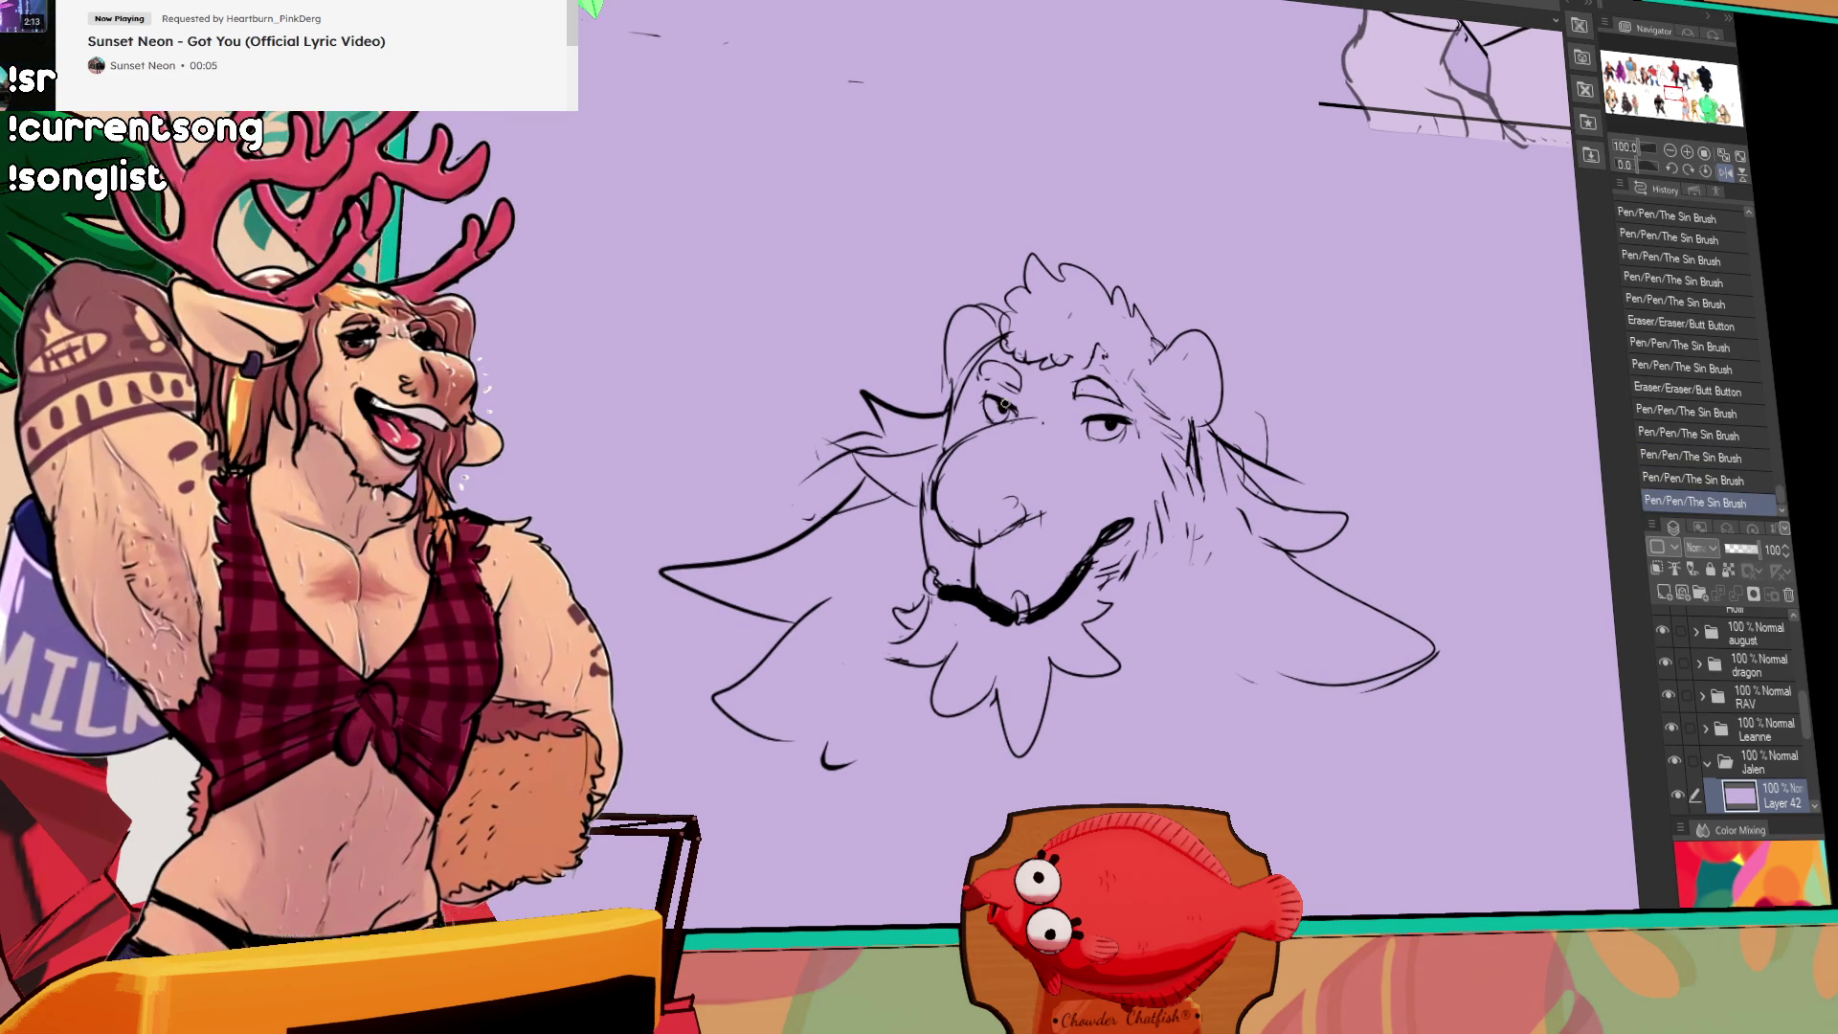
left_click_drag(996, 387, 1007, 402)
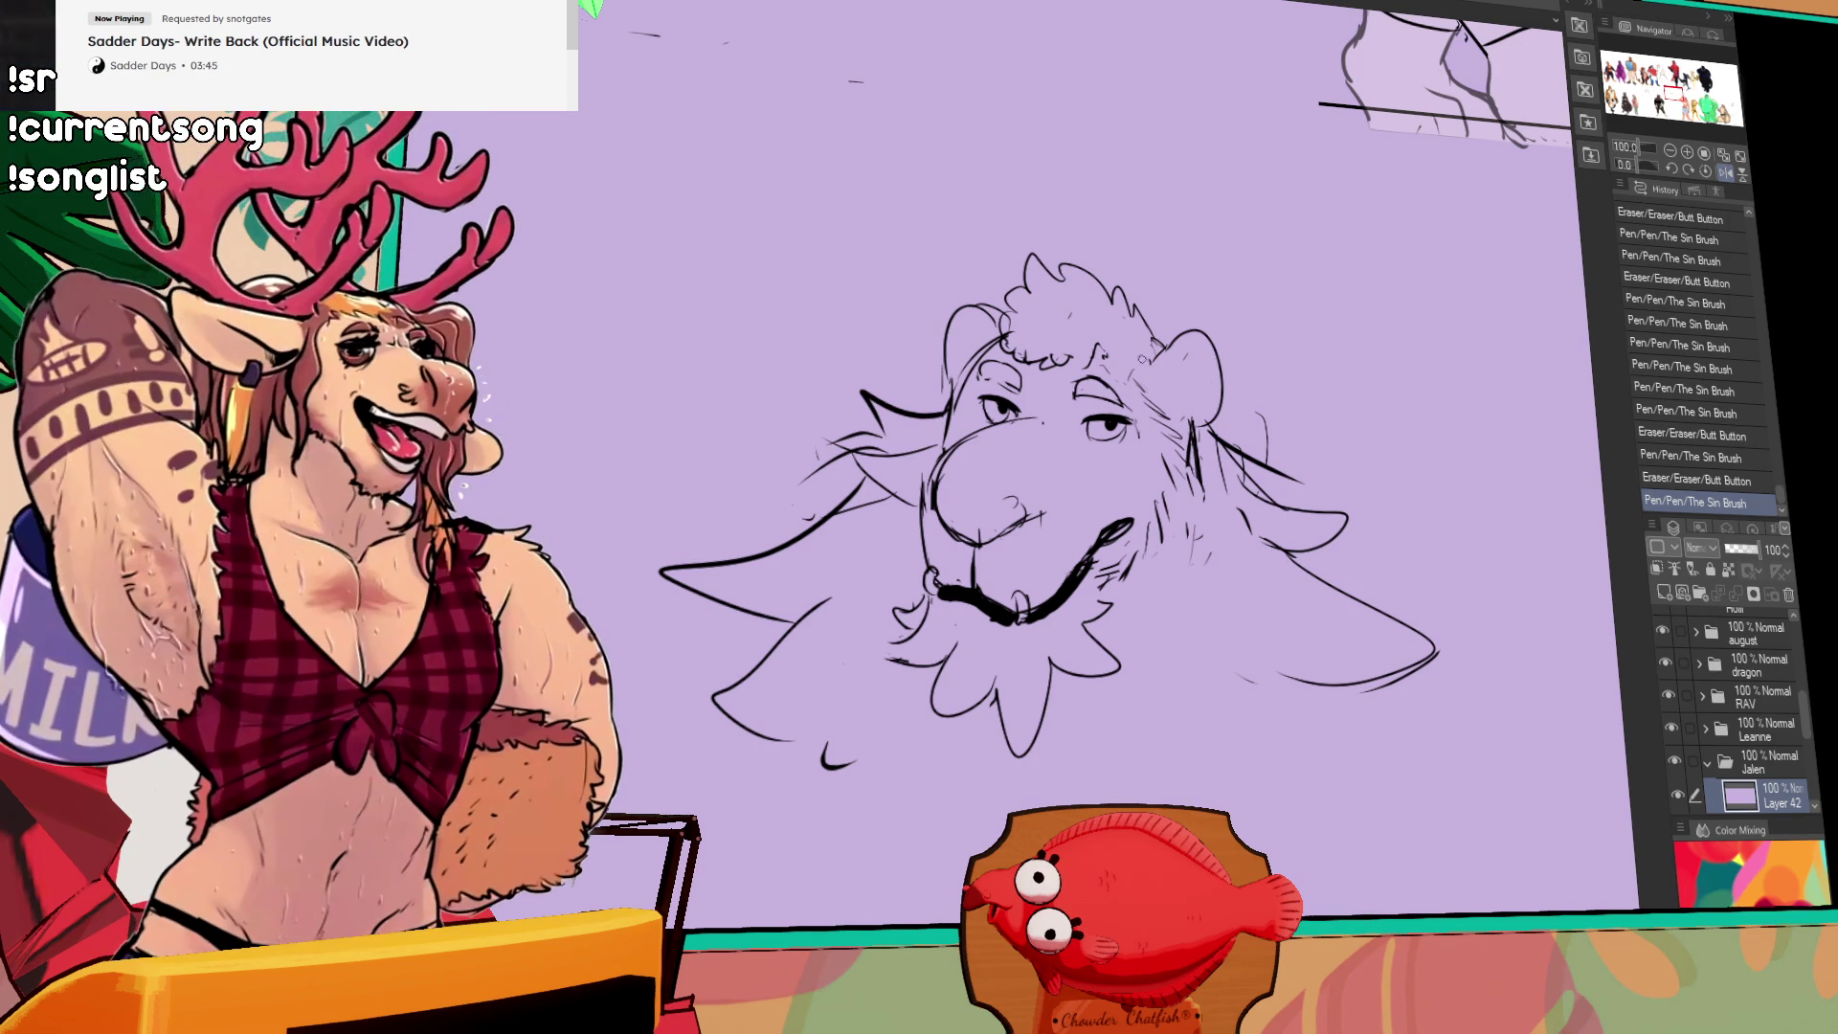
mouse_move(1034, 394)
left_mouse_down()
mouse_move(977, 422)
mouse_move(1032, 388)
left_mouse_up()
key("ctrl+t")
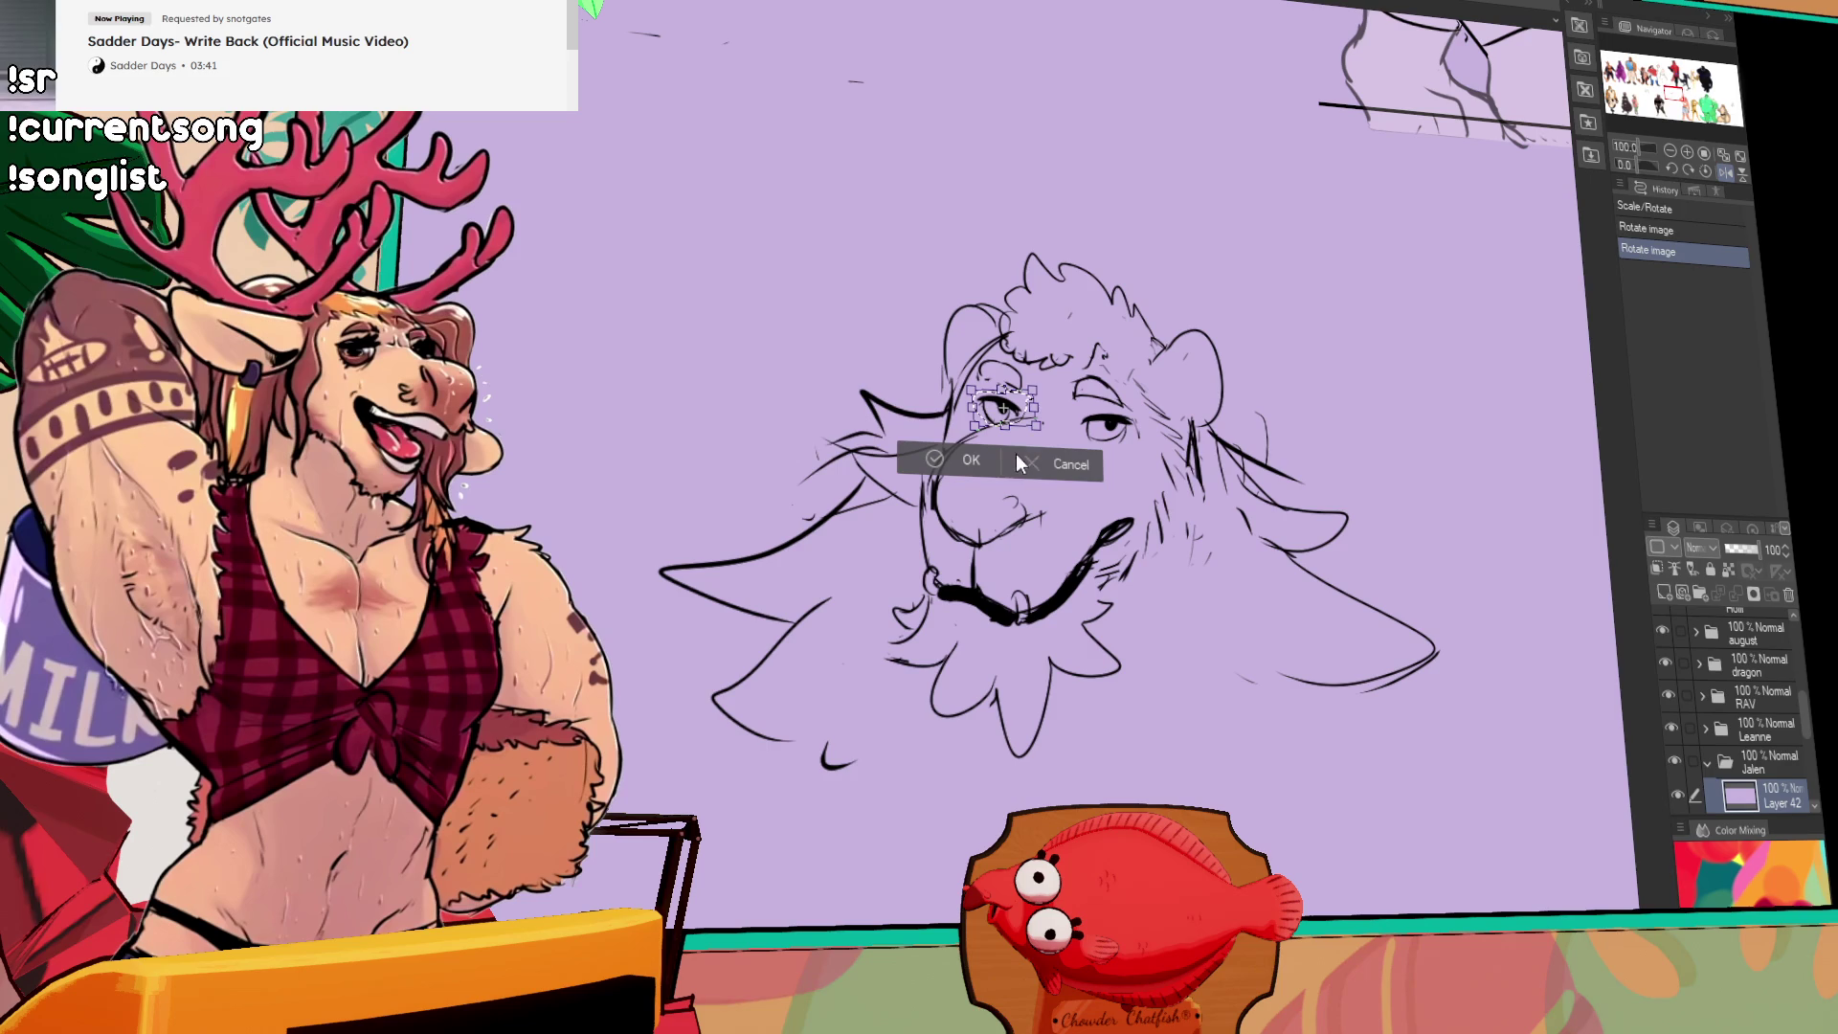
Step: Confirm the left-eye resize and clean up small marks around both eyes
left_click(996, 461)
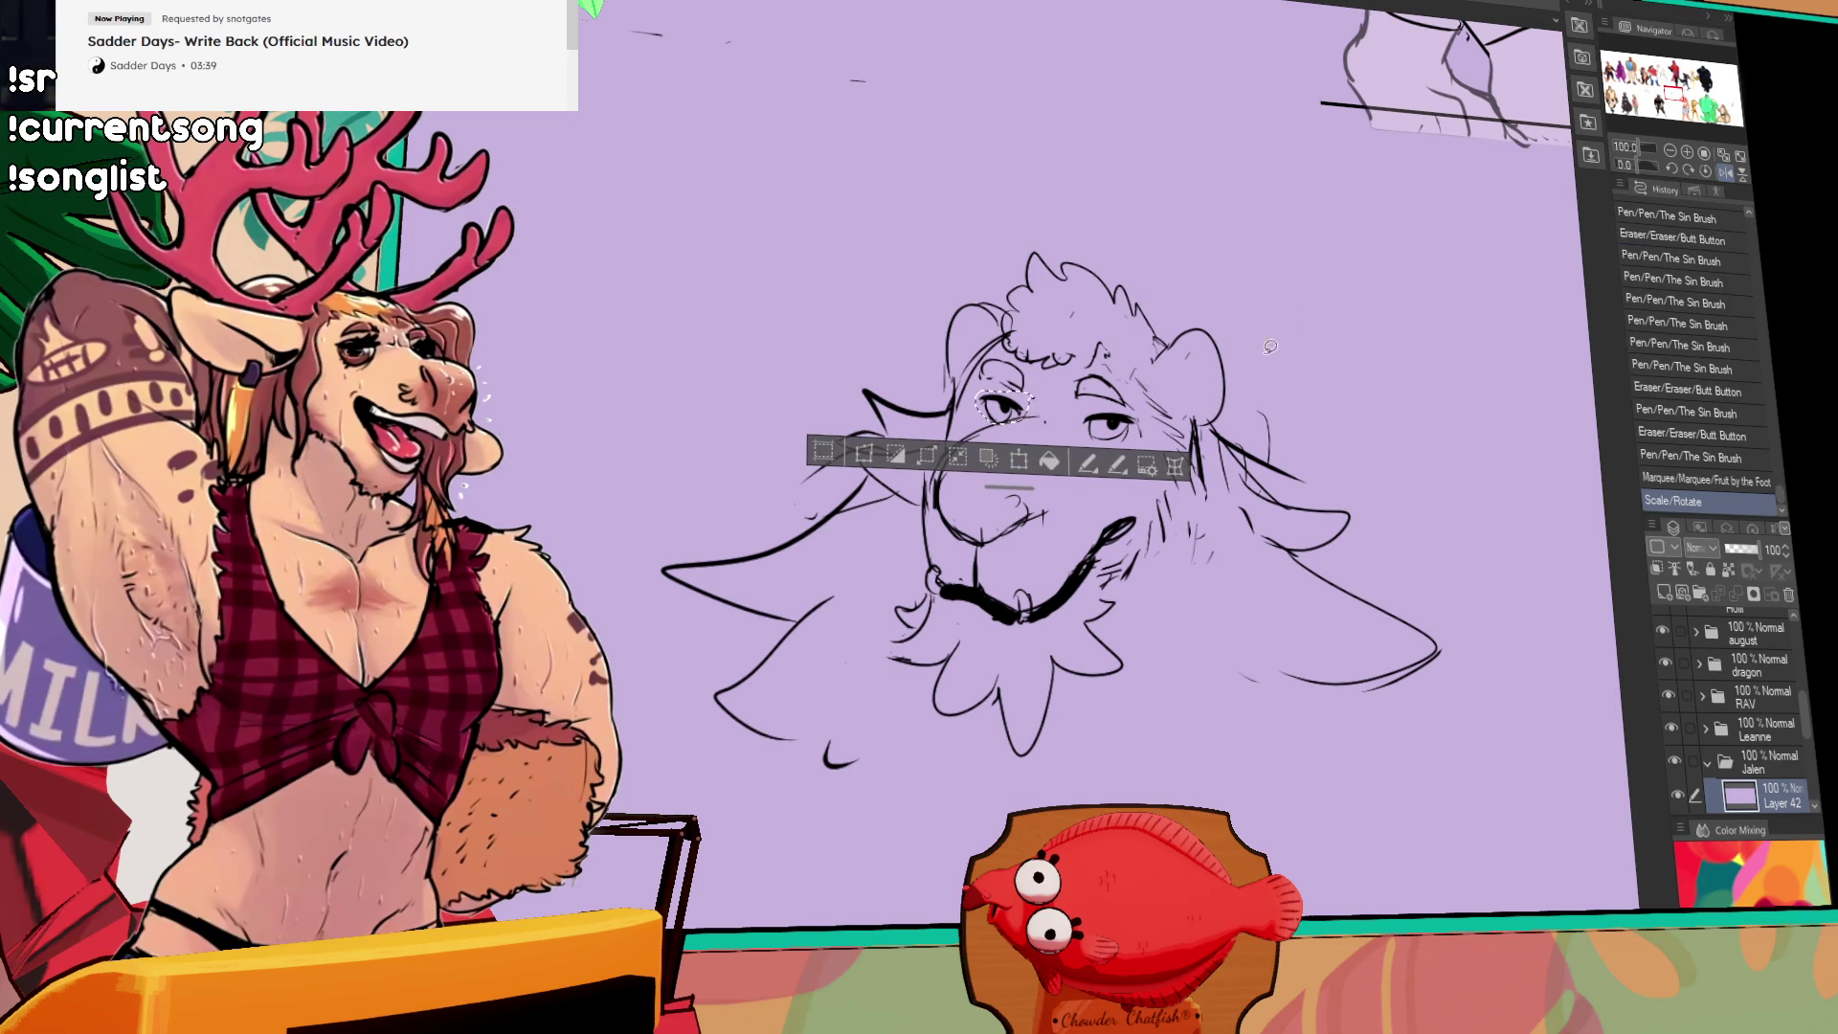
key("ctrl+d")
left_click(1022, 439)
left_click(1017, 431)
left_click(1038, 399)
left_click(1034, 407)
key("ctrl+z")
key("ctrl+z")
mouse_move(1020, 419)
left_mouse_down()
mouse_move(1051, 398)
mouse_move(1054, 423)
left_mouse_up()
key("ctrl+z")
key("ctrl+z")
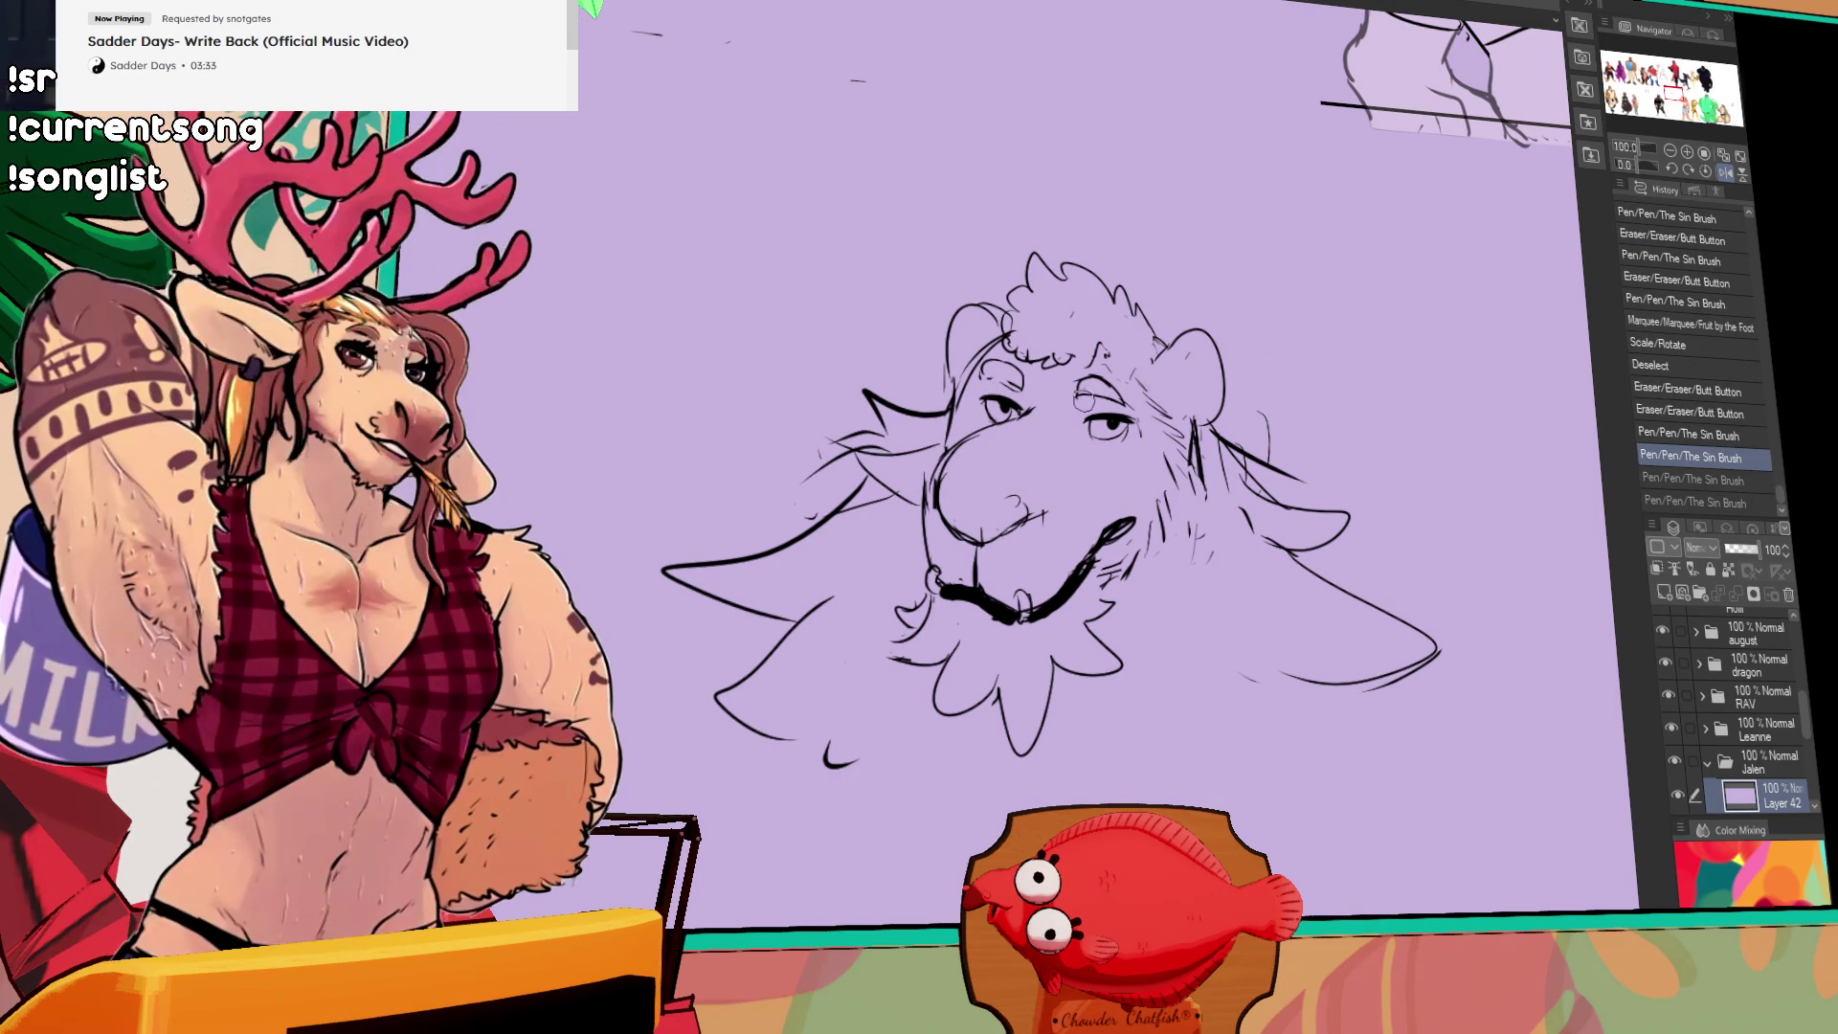
left_click(1044, 408)
left_click(1045, 408)
left_click_drag(1076, 425, 1087, 425)
Step: Redefine the nose with a curved stroke and rework the nose and mouth lines
left_click_drag(1011, 502, 947, 469)
key("ctrl+z")
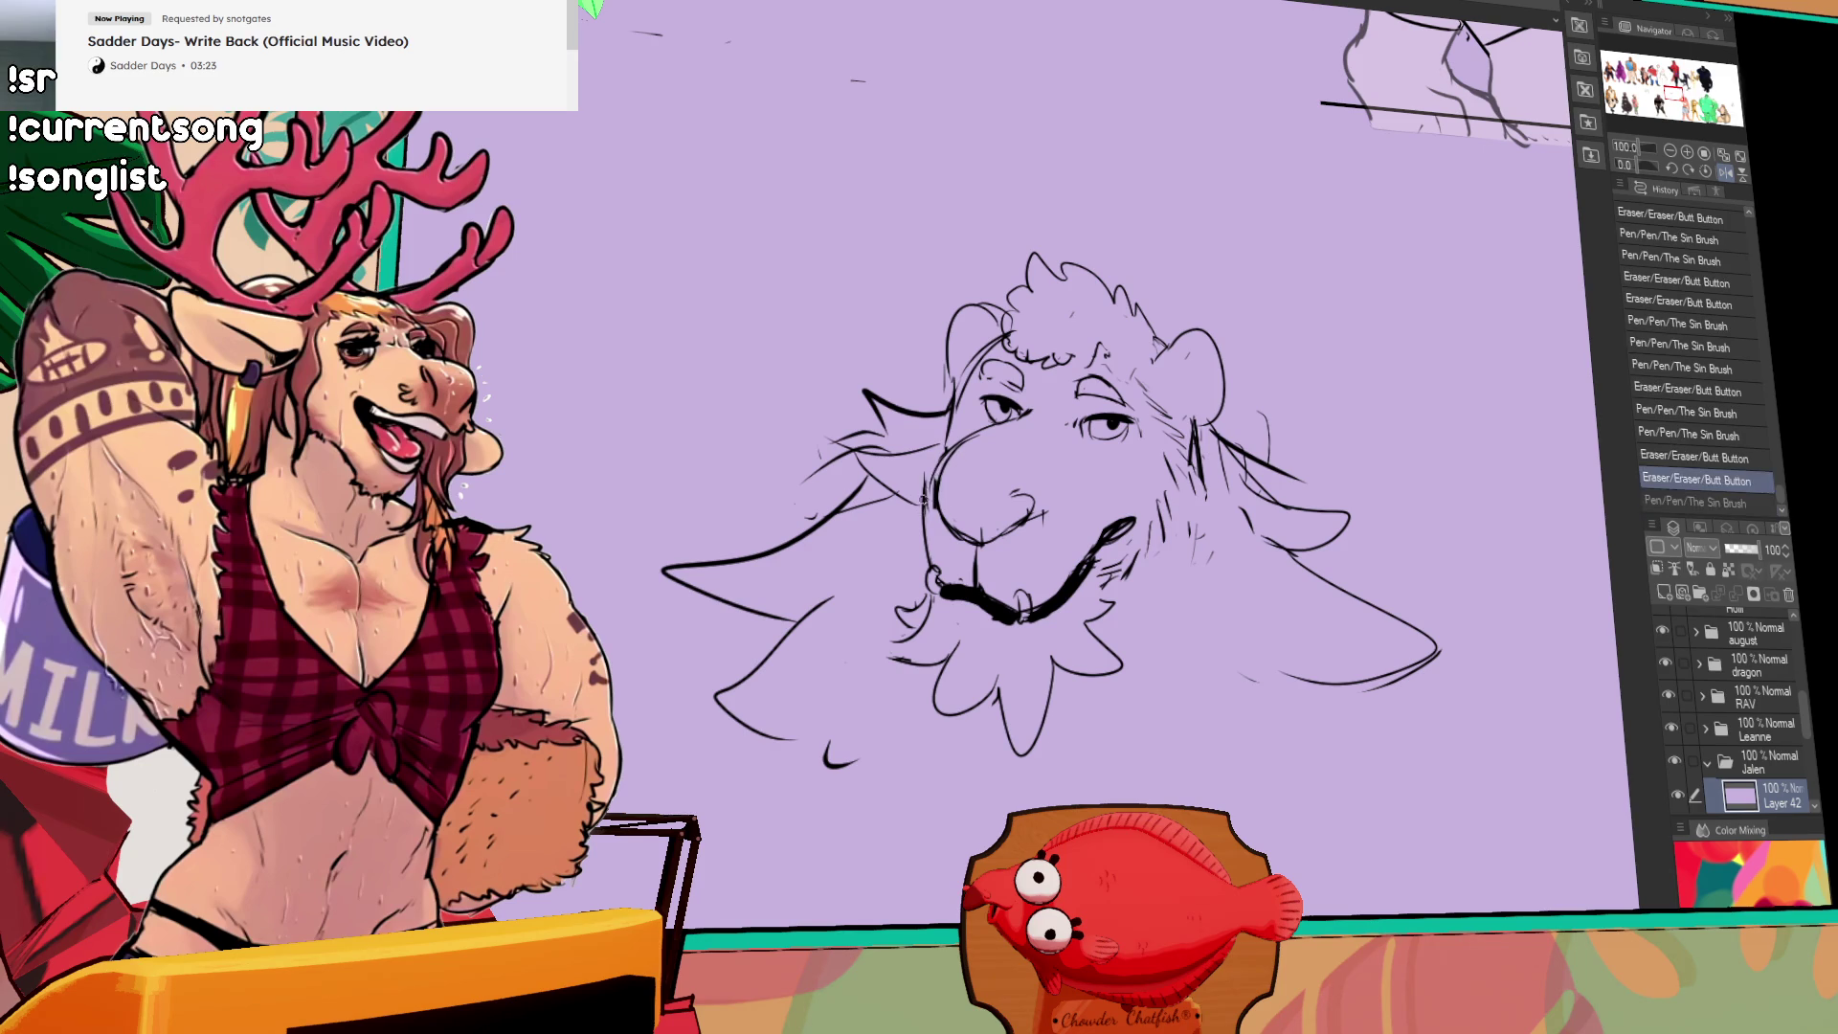
key("ctrl+y")
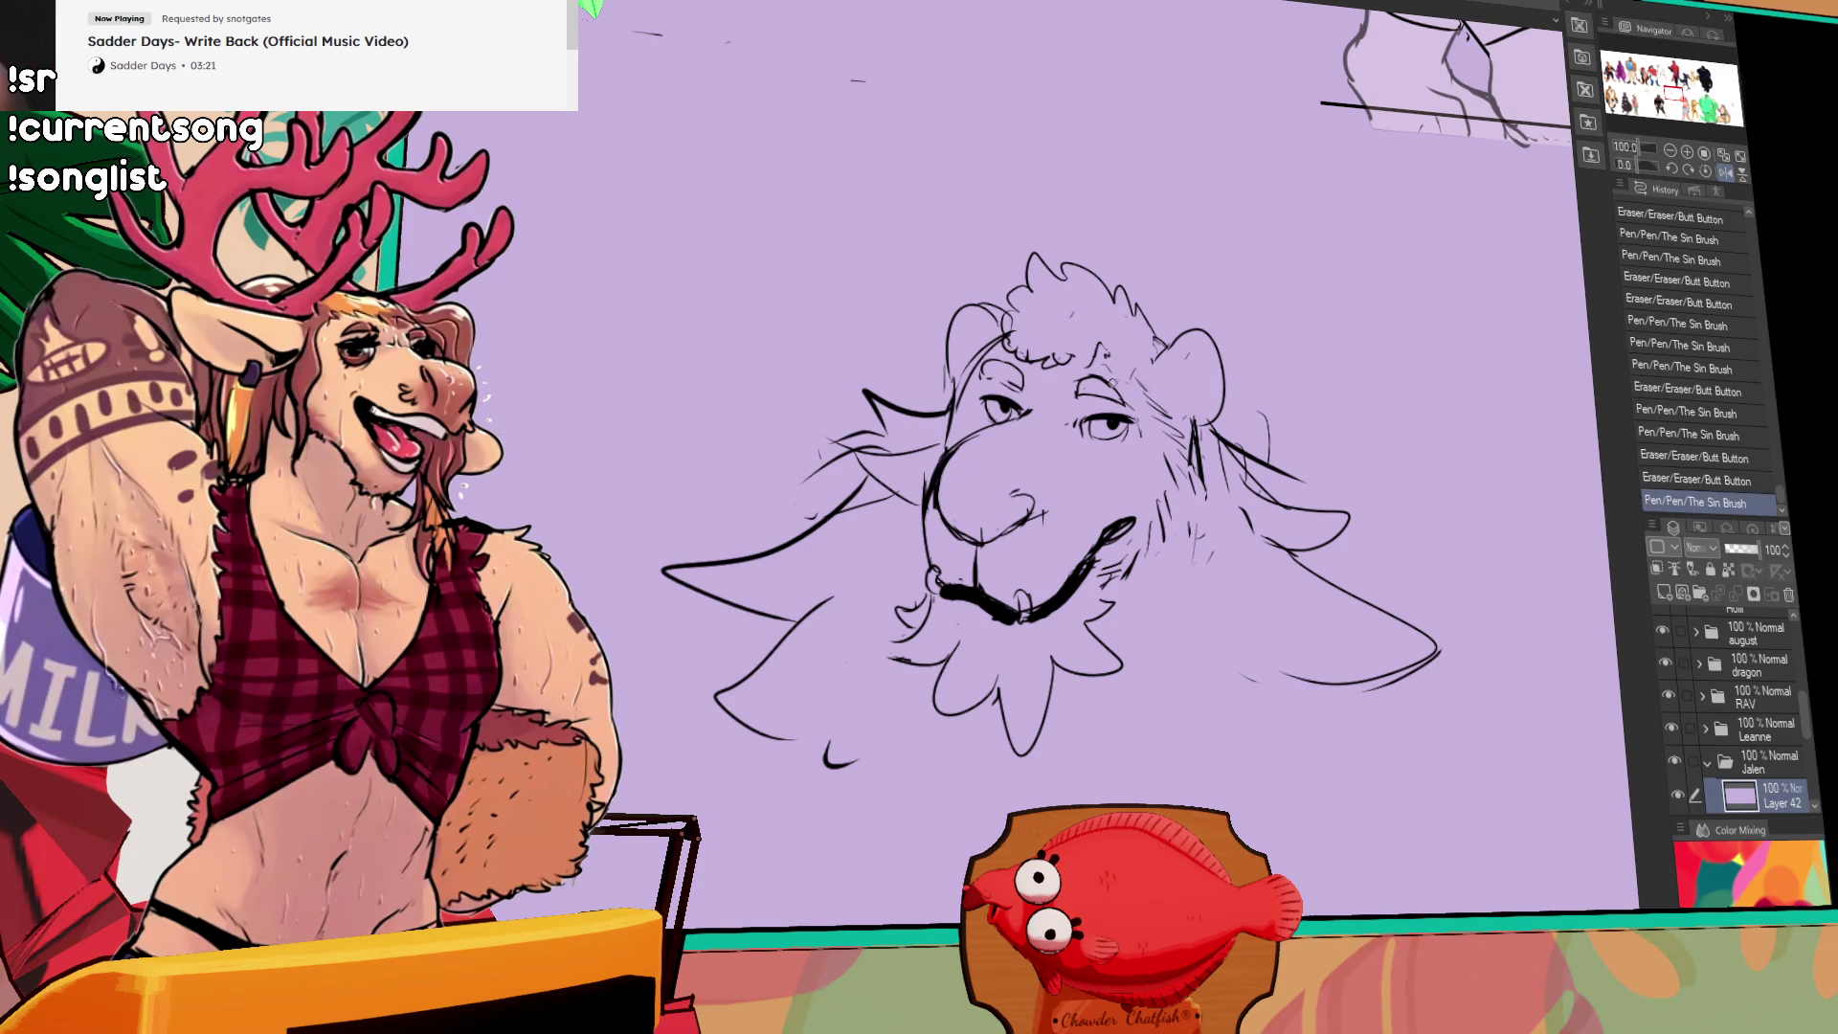
mouse_move(1007, 501)
left_mouse_down()
mouse_move(1058, 532)
mouse_move(1094, 513)
mouse_move(1005, 505)
mouse_move(965, 533)
mouse_move(986, 538)
left_mouse_up()
mouse_move(967, 532)
left_mouse_down()
mouse_move(996, 541)
mouse_move(957, 496)
mouse_move(1010, 512)
mouse_move(1033, 476)
mouse_move(977, 517)
left_mouse_up()
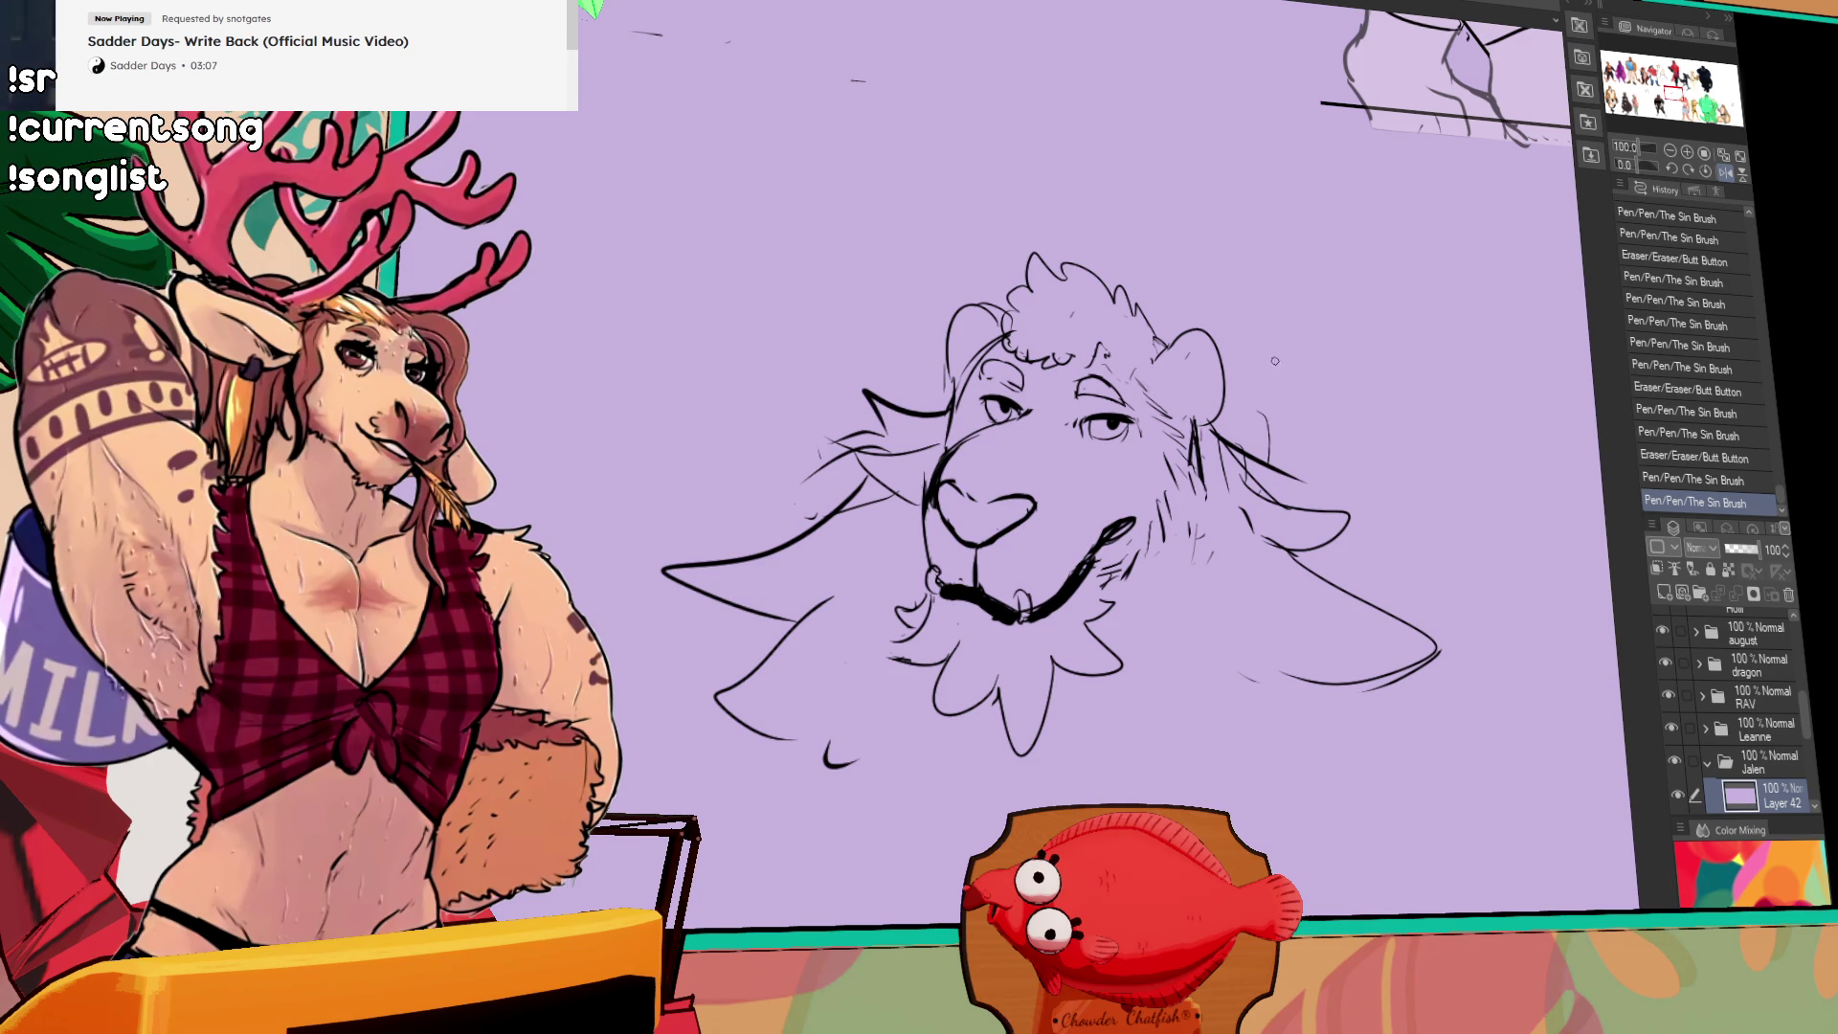
Step: Erase stray lines near the eyes and ears and add short strokes inside the right ear
mouse_move(1017, 419)
left_mouse_down()
mouse_move(1048, 420)
mouse_move(1032, 426)
left_mouse_up()
left_click_drag(1172, 347, 1209, 385)
left_click_drag(1212, 400, 1209, 390)
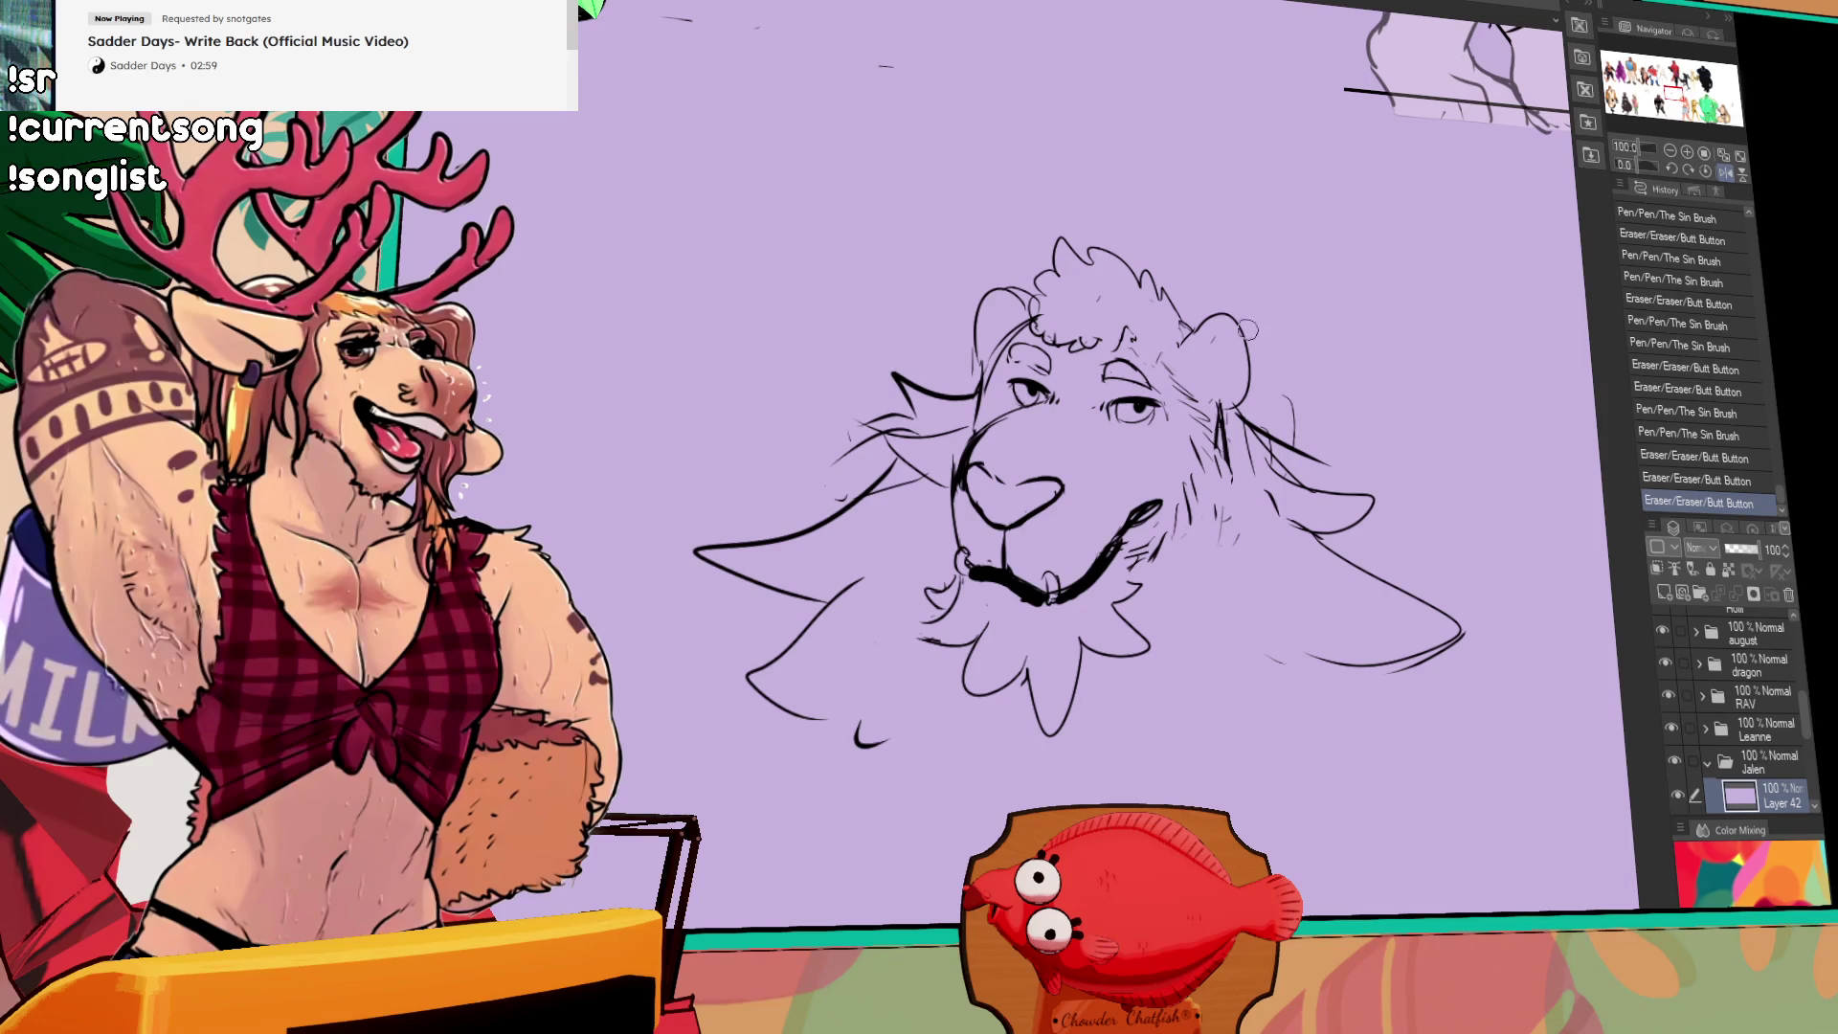
left_click_drag(996, 364, 1013, 330)
left_click_drag(1000, 356, 1039, 311)
key("ctrl+z")
key("ctrl+y")
mouse_move(1202, 330)
left_mouse_down()
mouse_move(1242, 358)
mouse_move(1240, 402)
mouse_move(1203, 356)
left_mouse_up()
mouse_move(1203, 353)
left_mouse_down()
mouse_move(1207, 377)
mouse_move(1190, 327)
left_mouse_up()
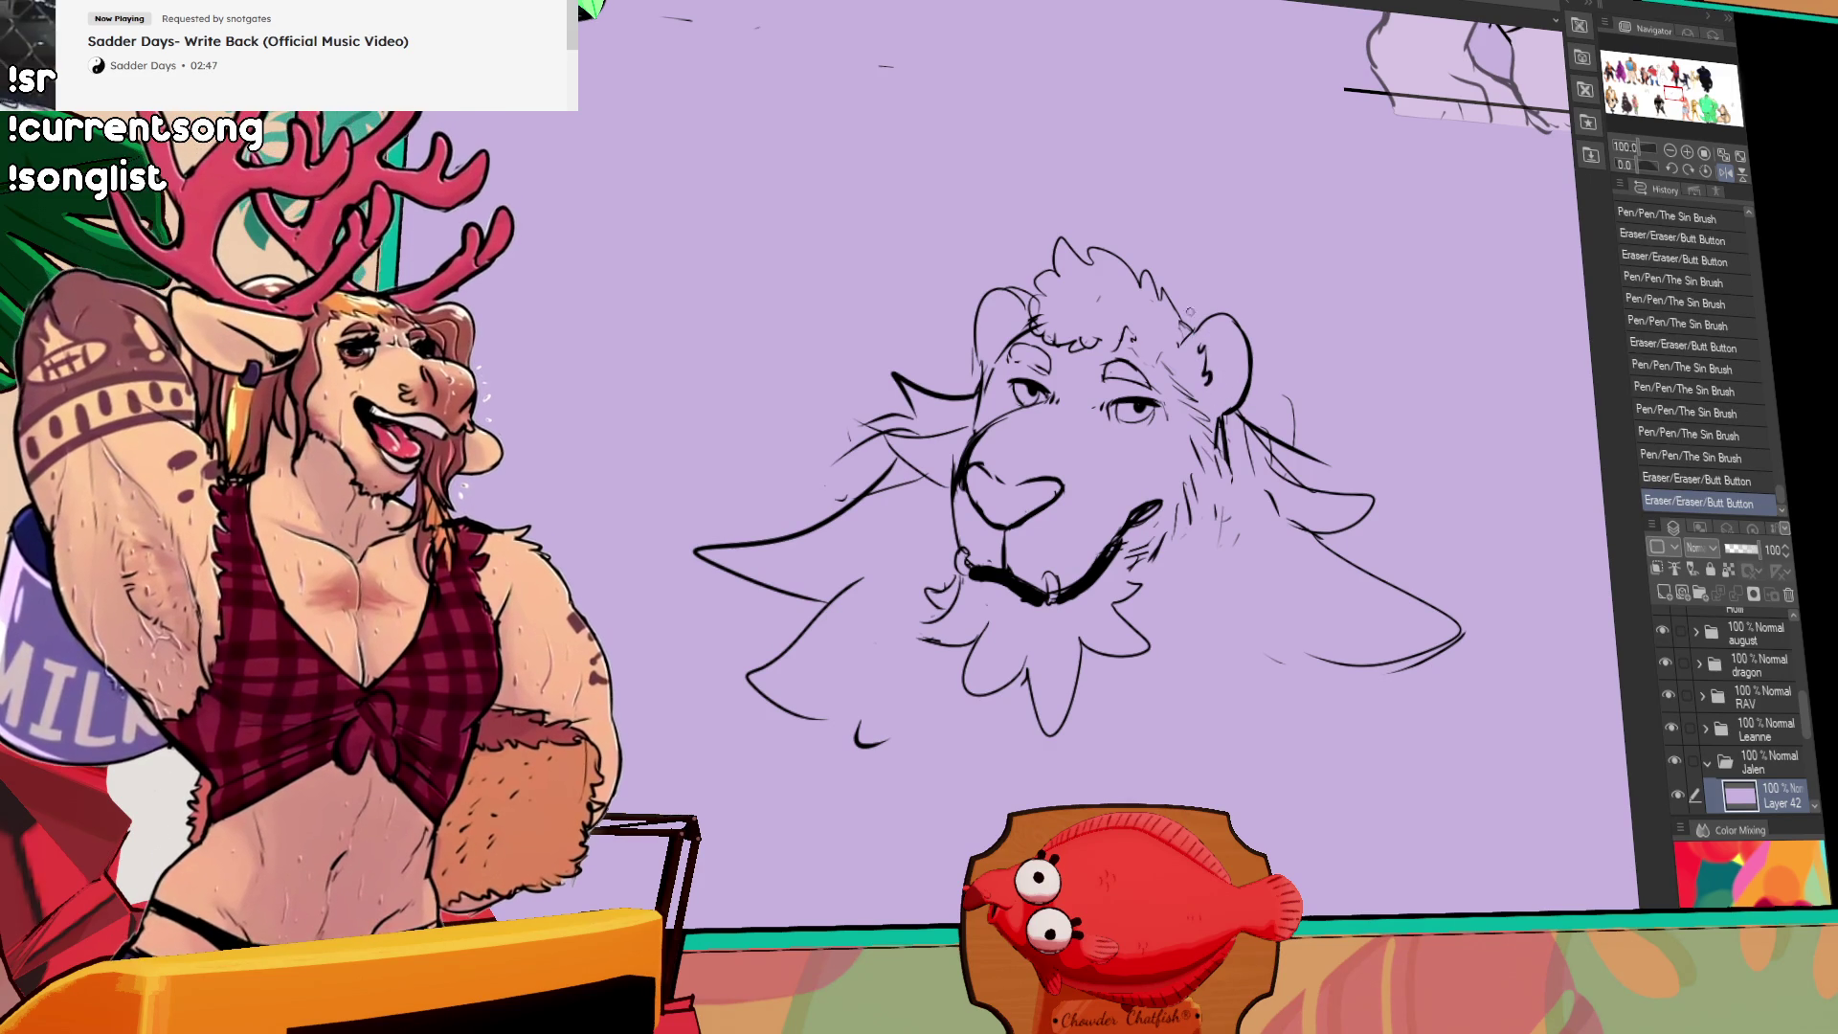
Step: Redraw the left ear outline boldly, touch up the head, then switch to the pink sketch document
left_click_drag(993, 309, 1032, 289)
key("ctrl+z")
left_click_drag(978, 364, 1013, 287)
left_click_drag(1216, 400, 1292, 367)
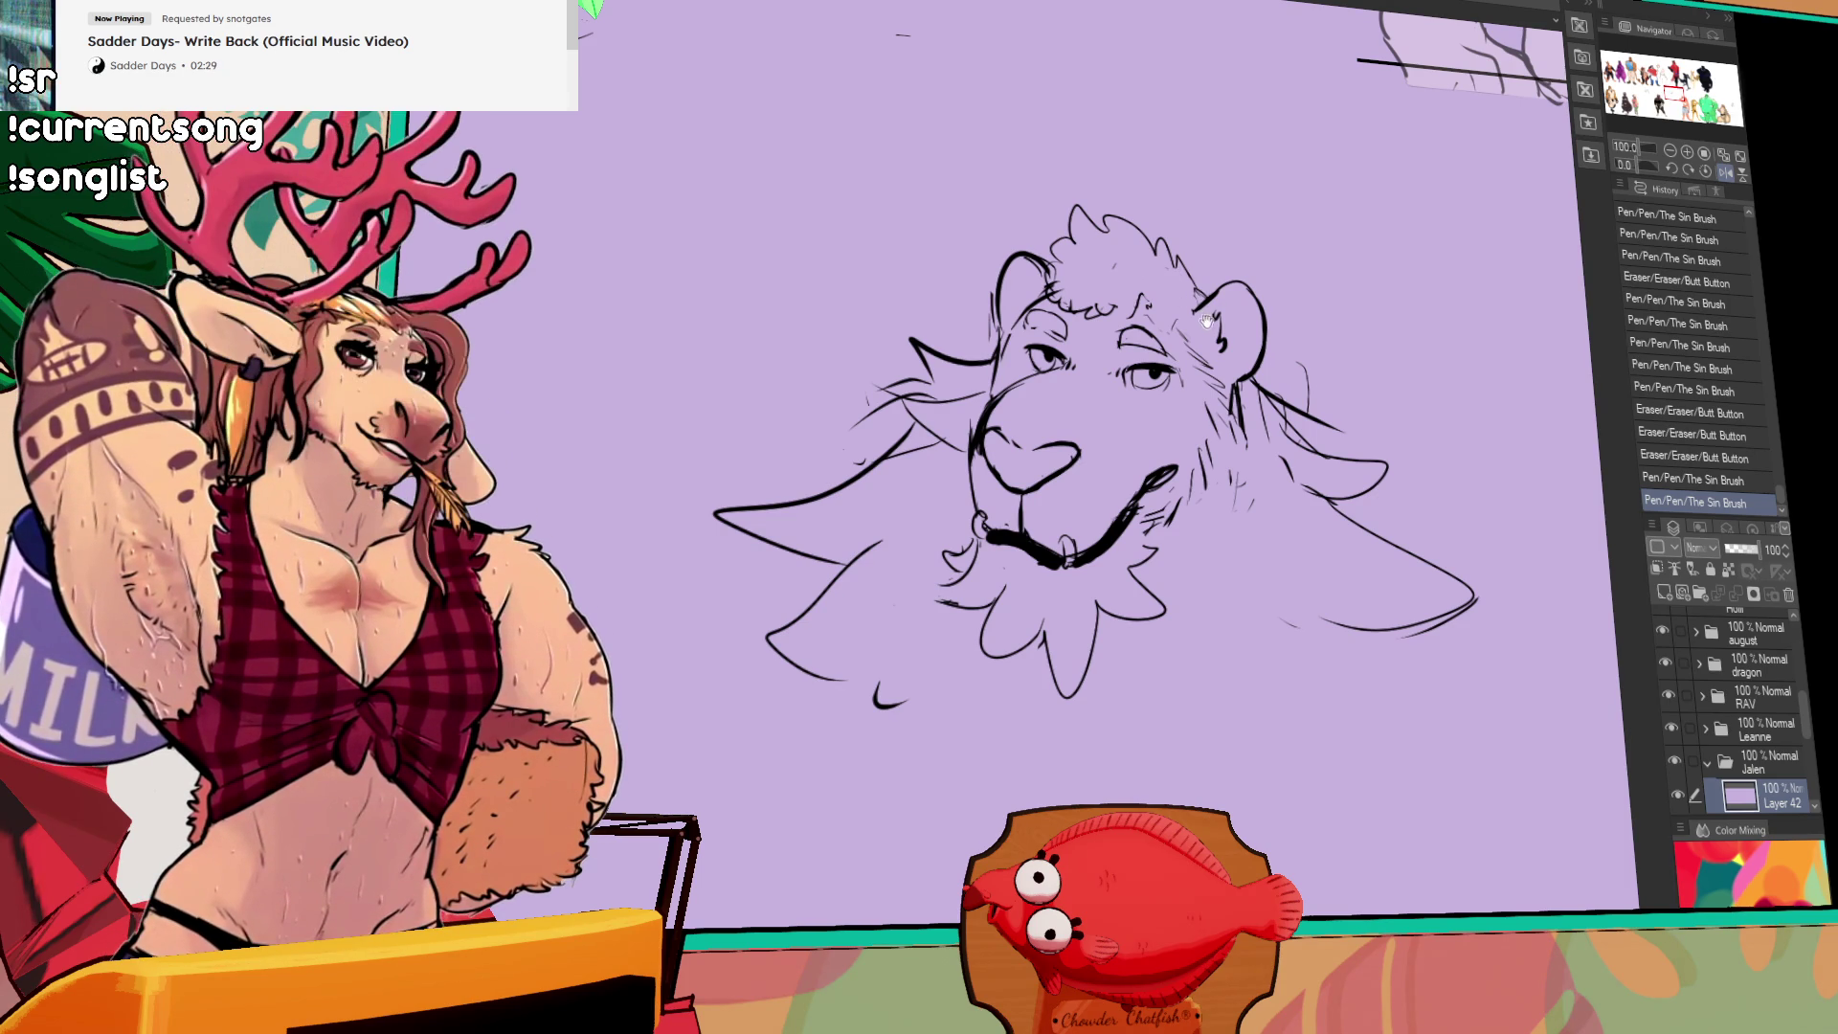
left_click_drag(1203, 319, 1208, 322)
left_click(1012, 361)
left_click(1012, 362)
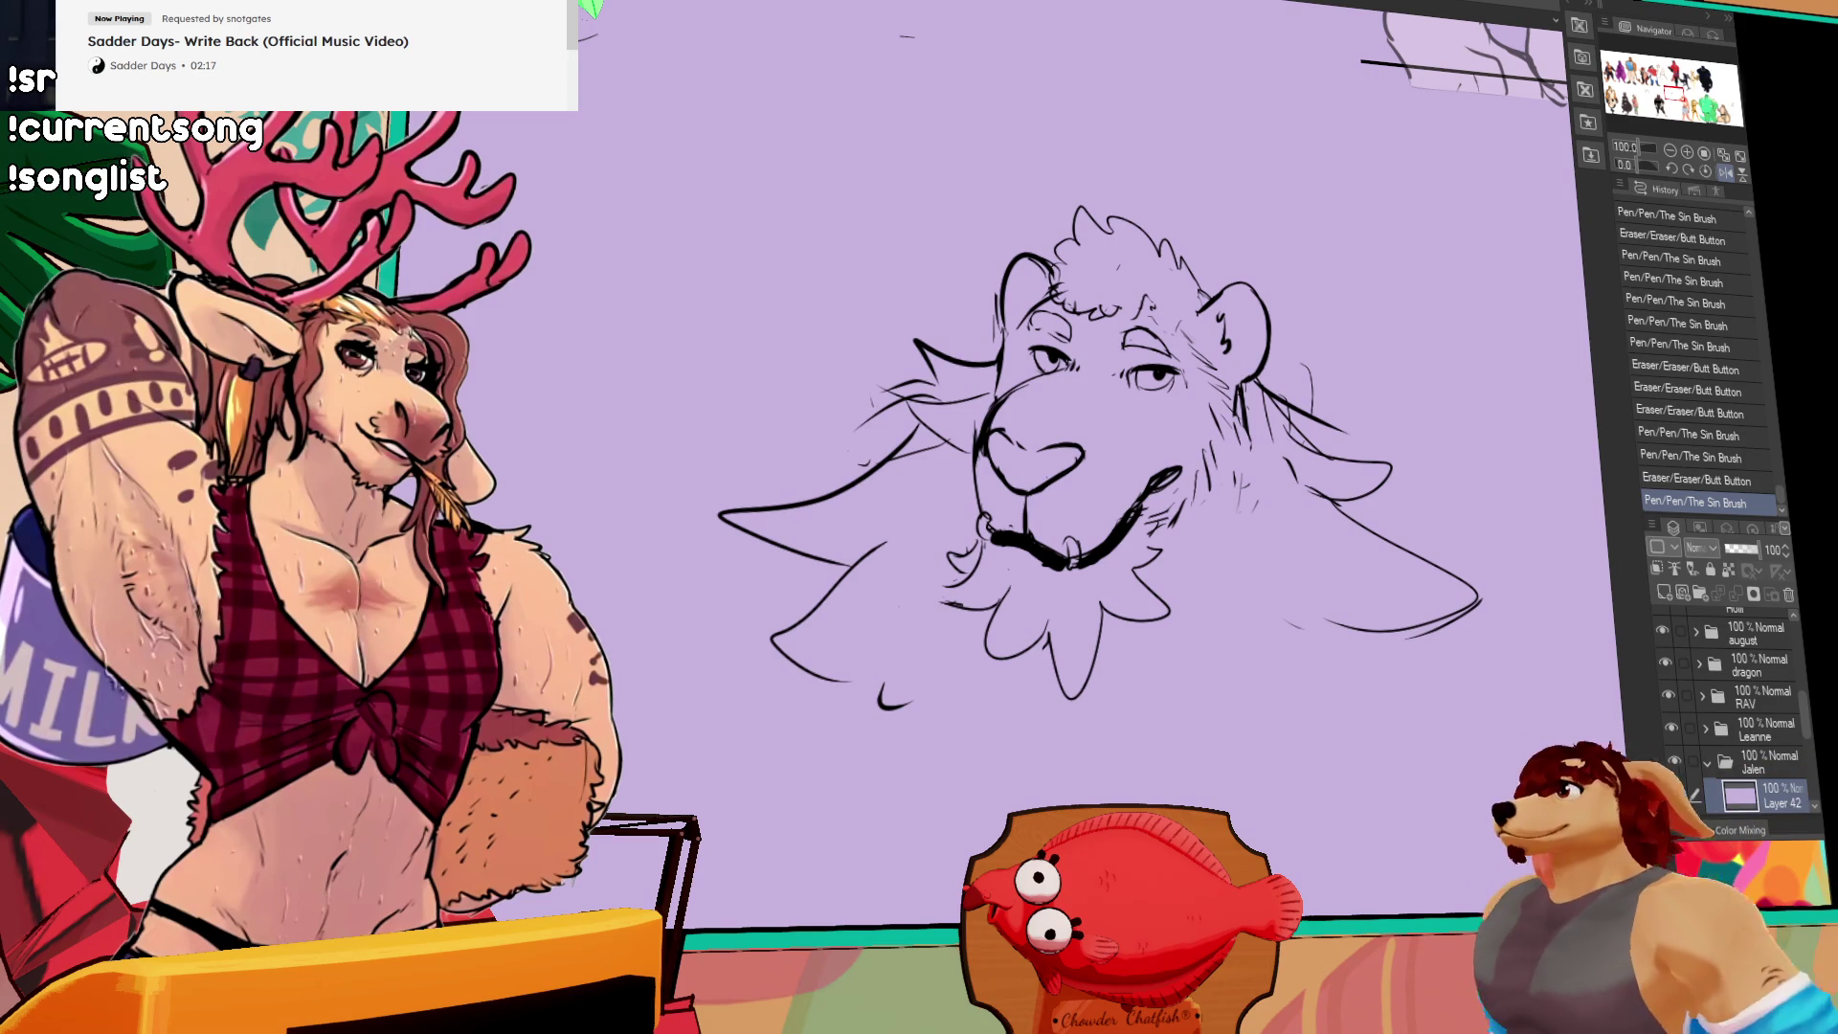
key("ctrl+Tab")
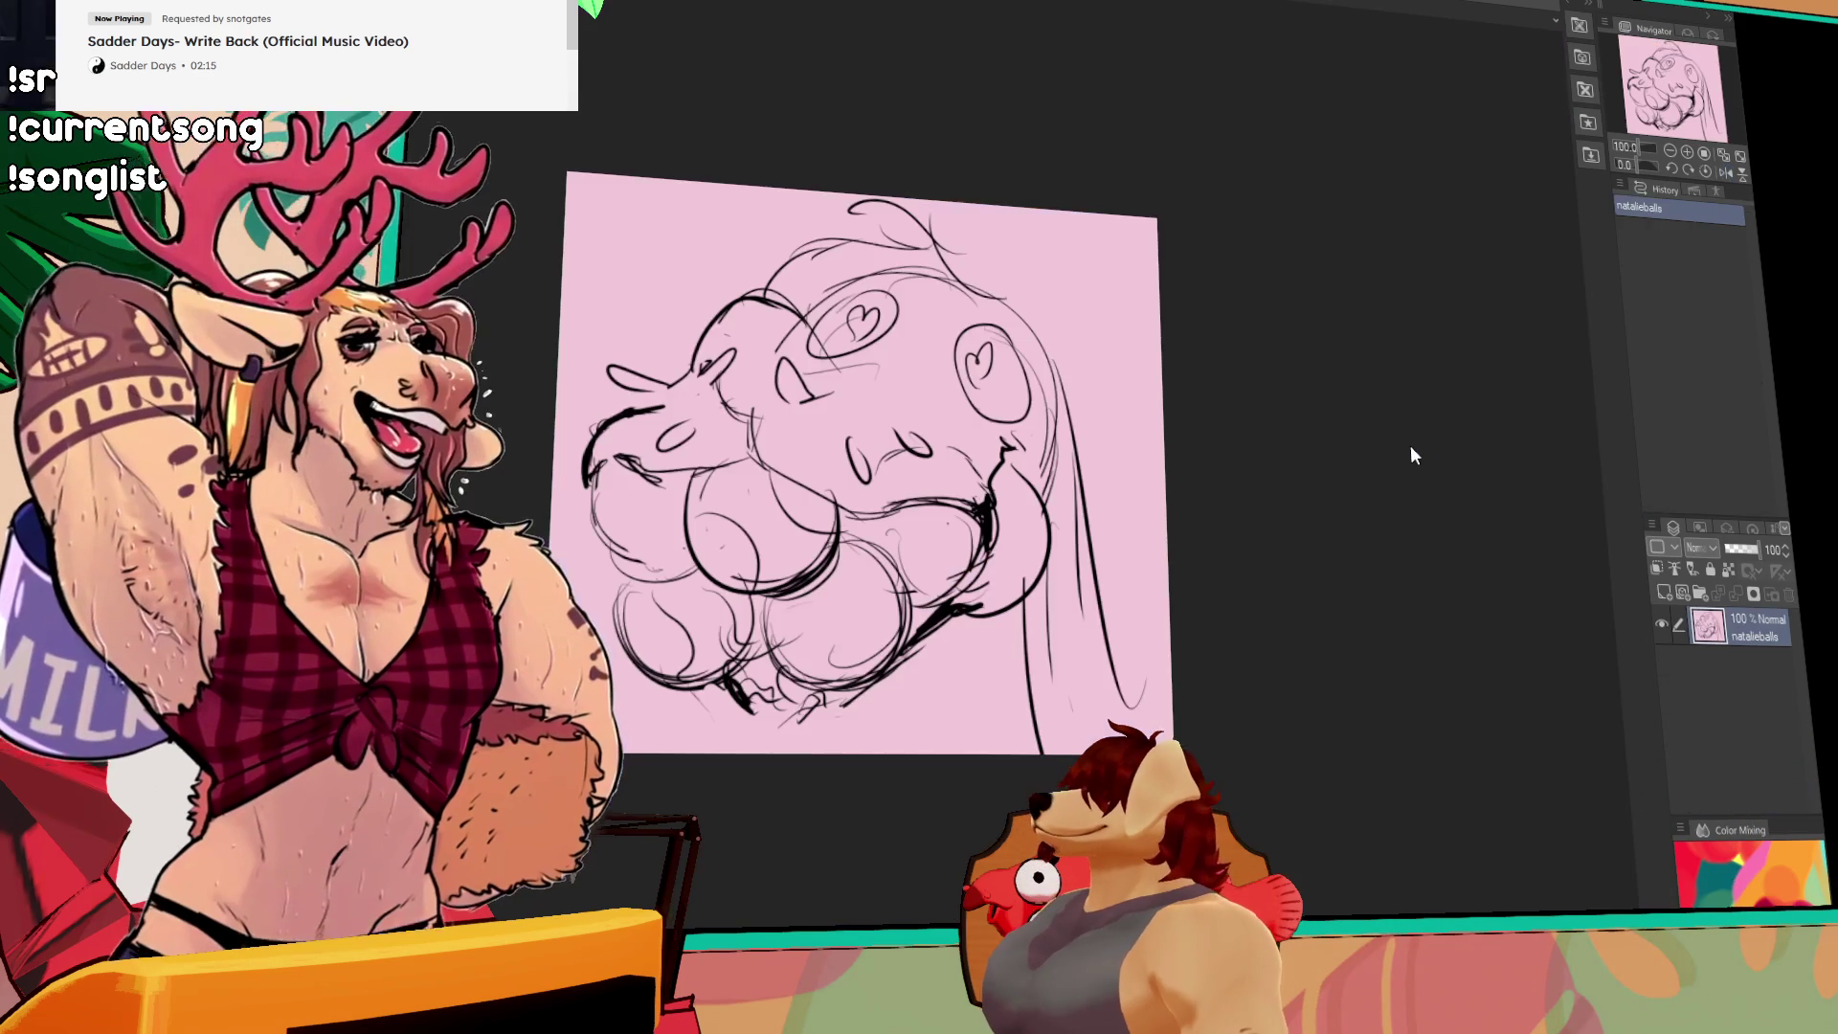
Step: Bring the purple lineup canvas back into view with the lion head sketch
scroll(1391, 443, "up", 2)
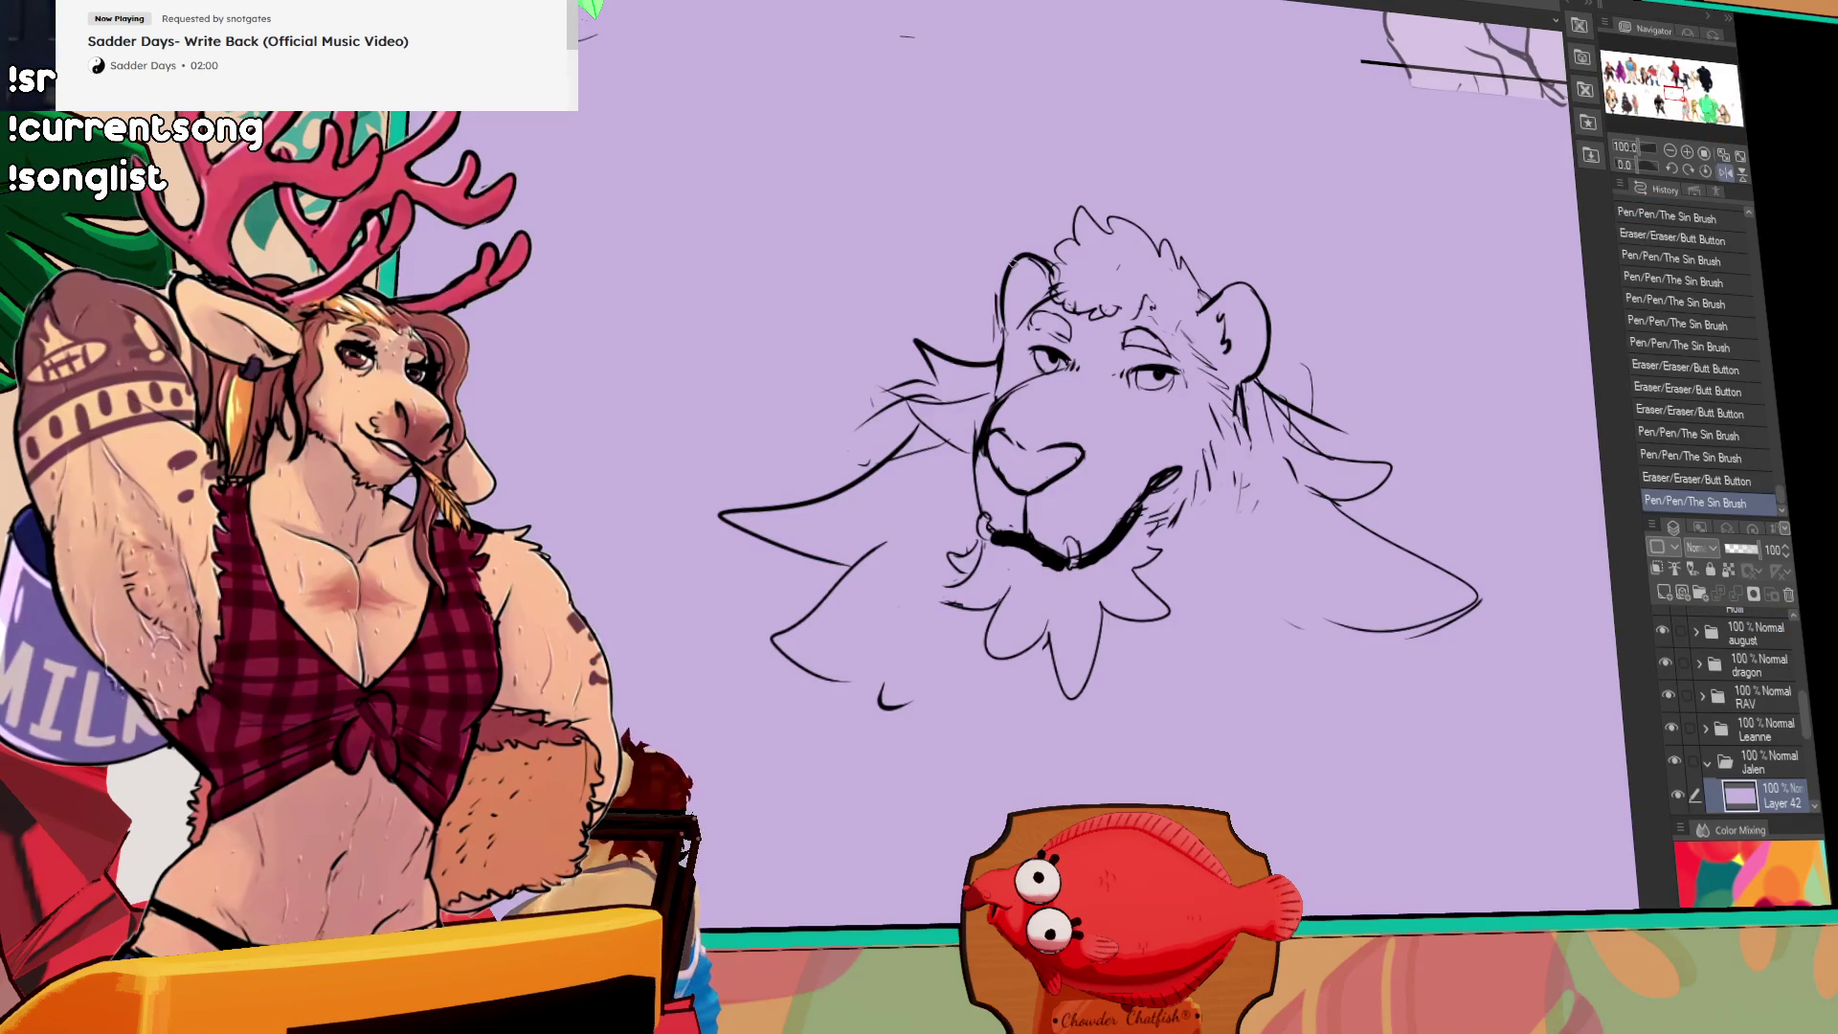
Step: Strengthen the head outline and right ear, and rework both lower cheek lines
left_click_drag(1002, 296, 1048, 267)
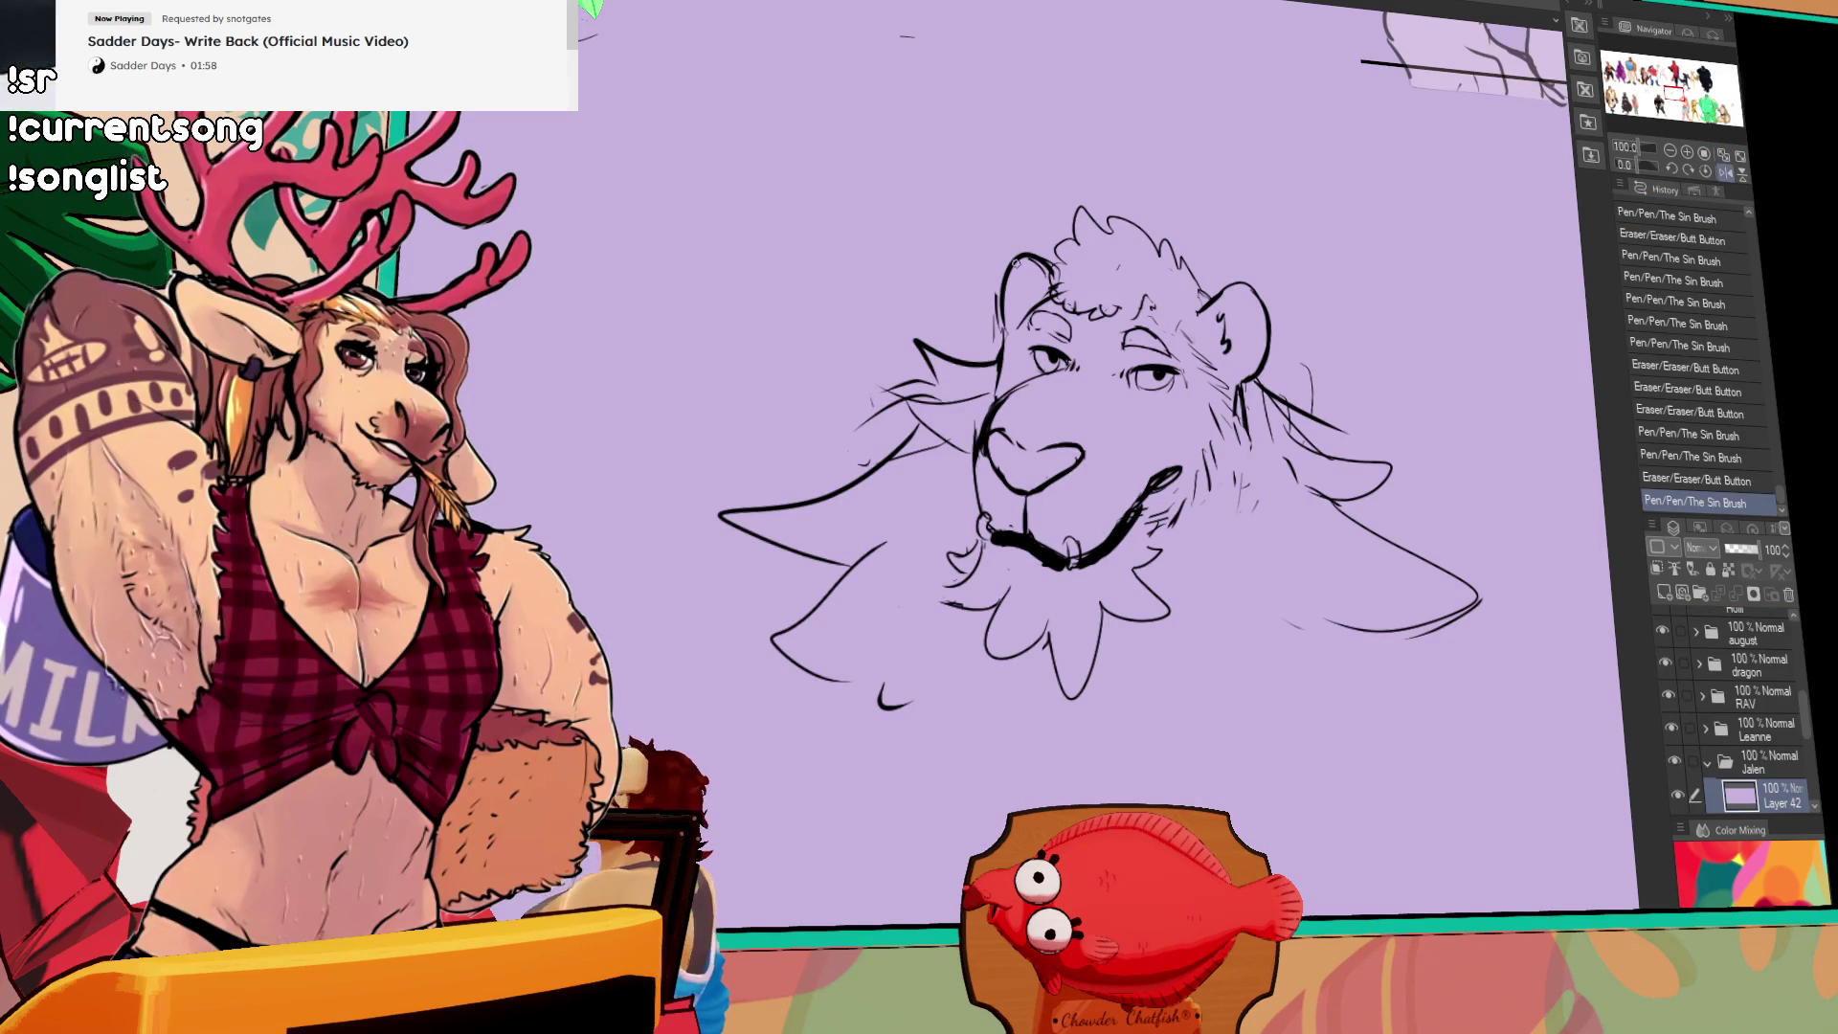
left_click_drag(1242, 369, 1265, 414)
left_click_drag(1197, 268, 1208, 284)
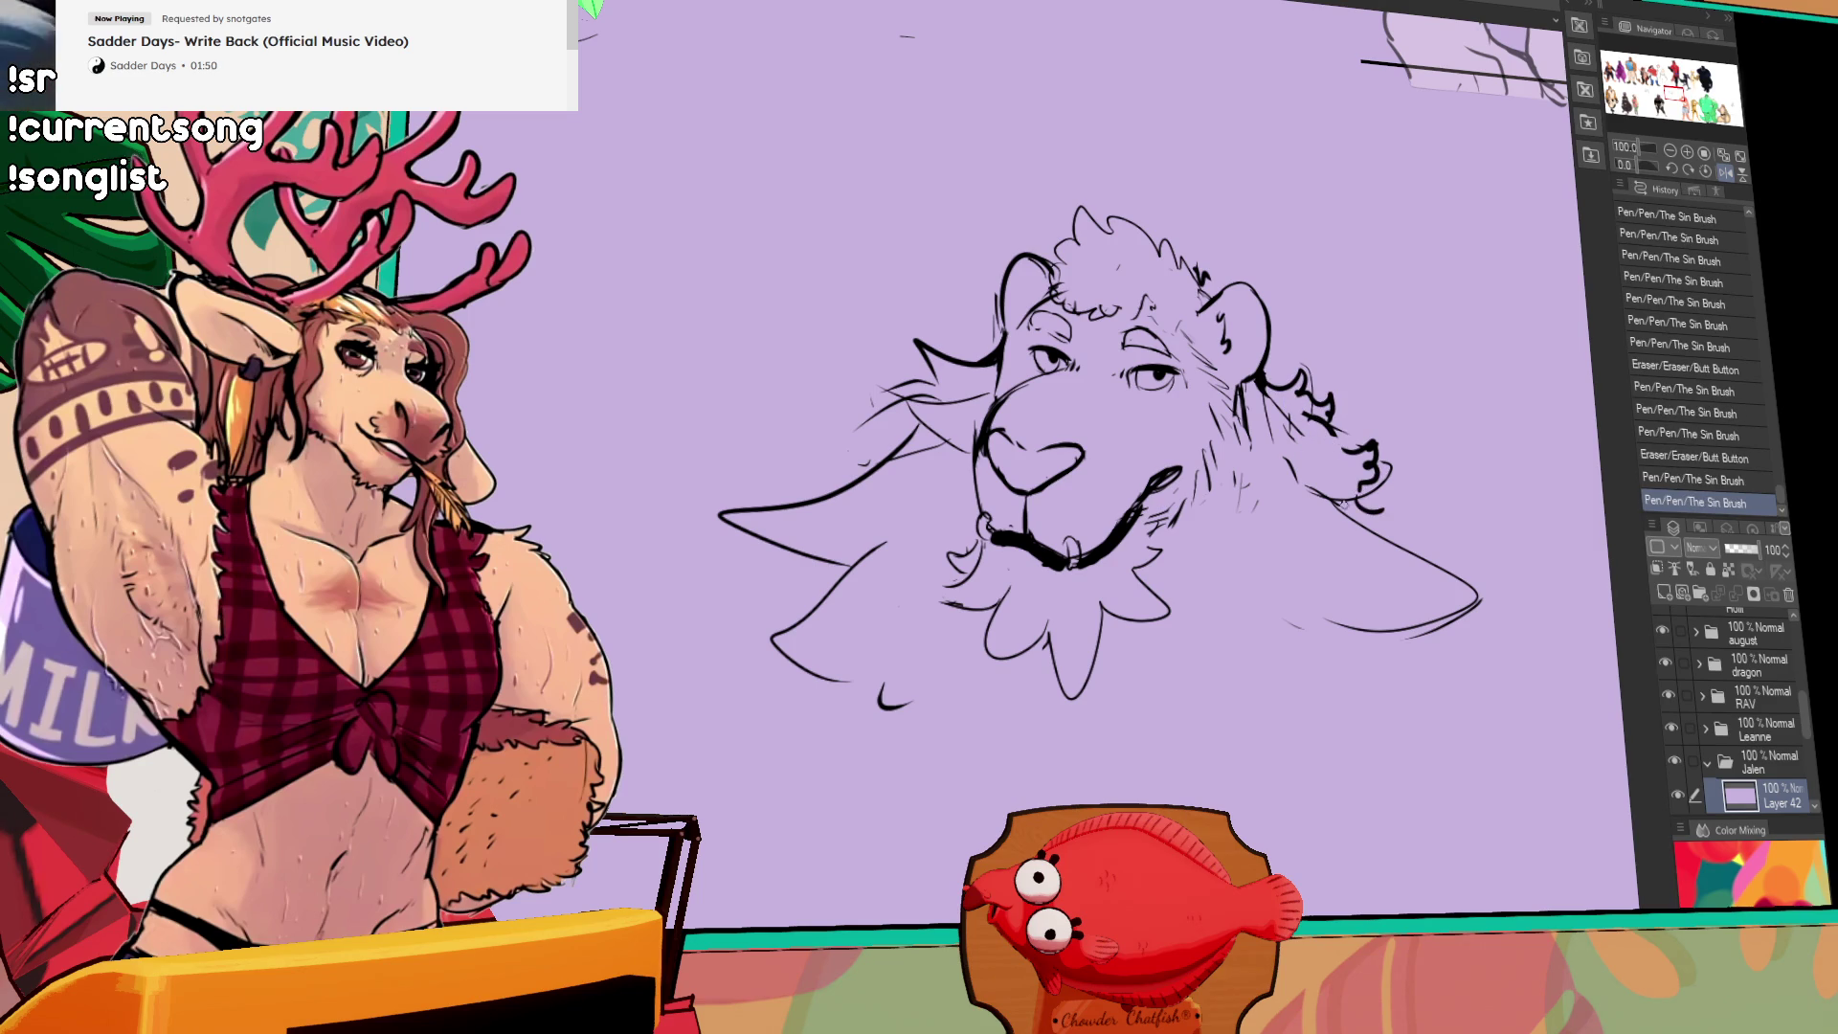
left_click_drag(1325, 509, 1441, 570)
left_click_drag(1360, 505, 1487, 601)
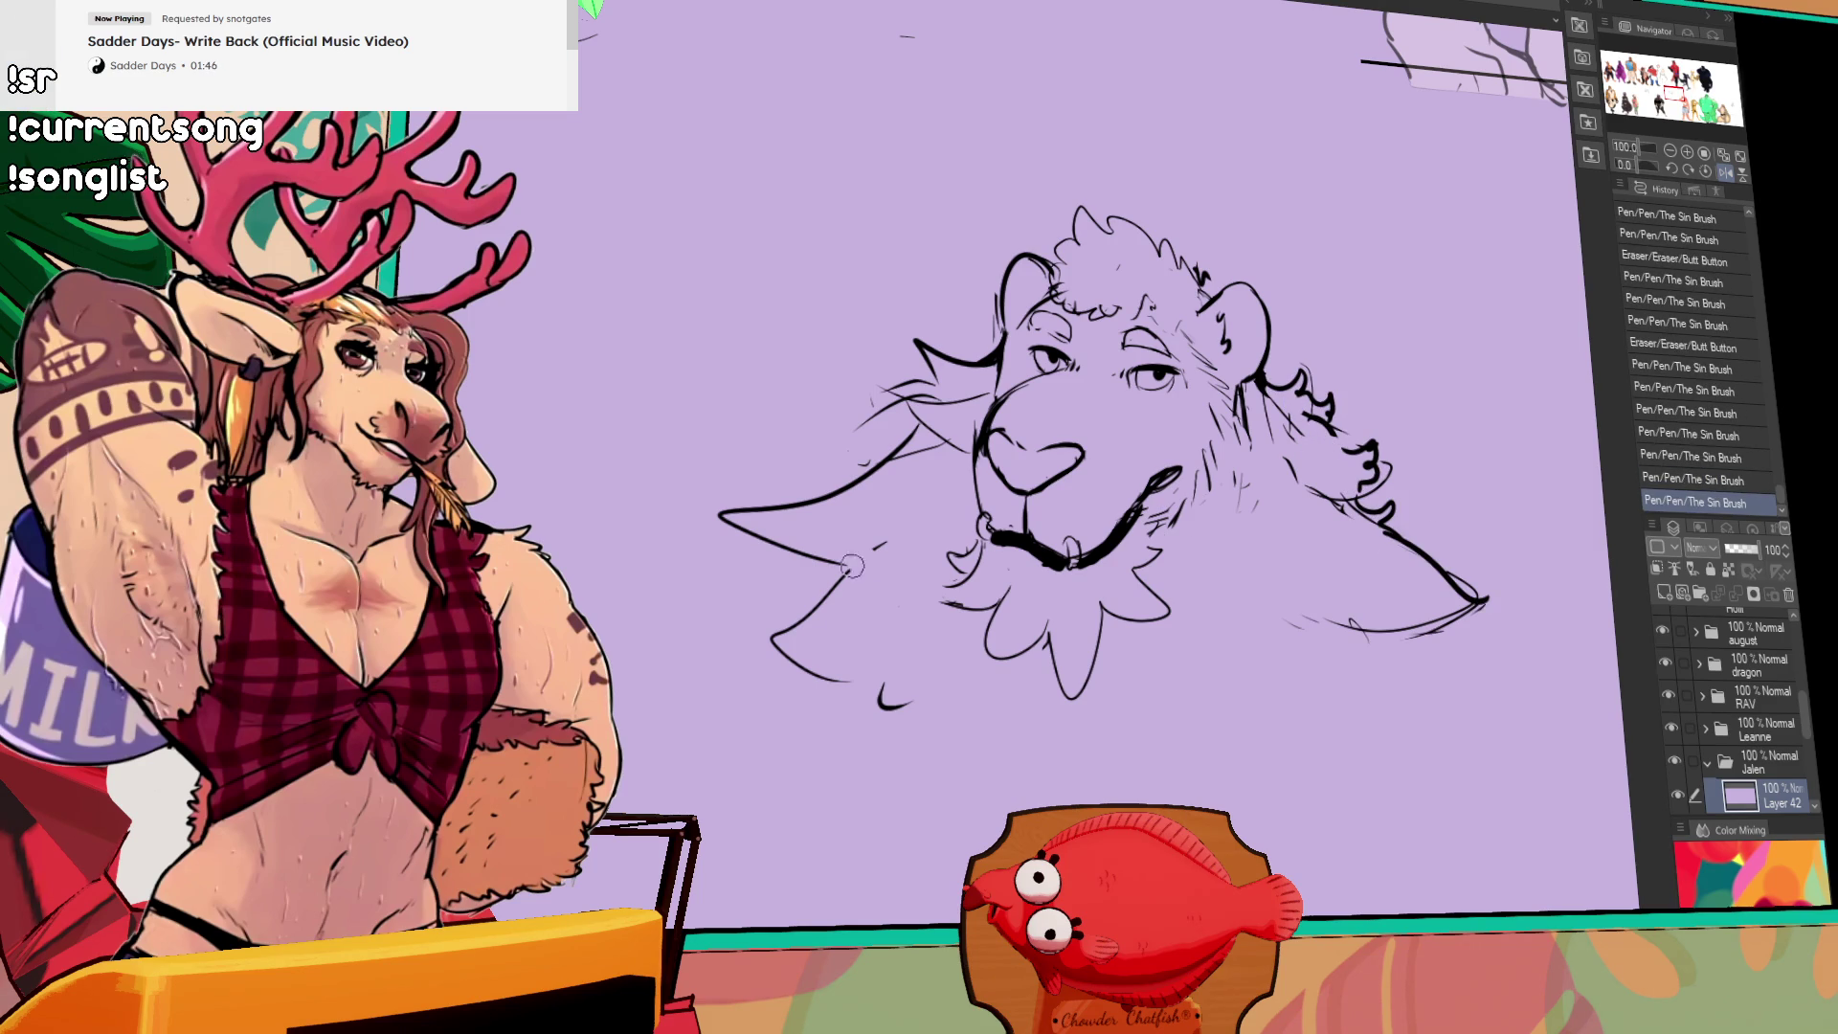
left_click_drag(799, 569, 759, 657)
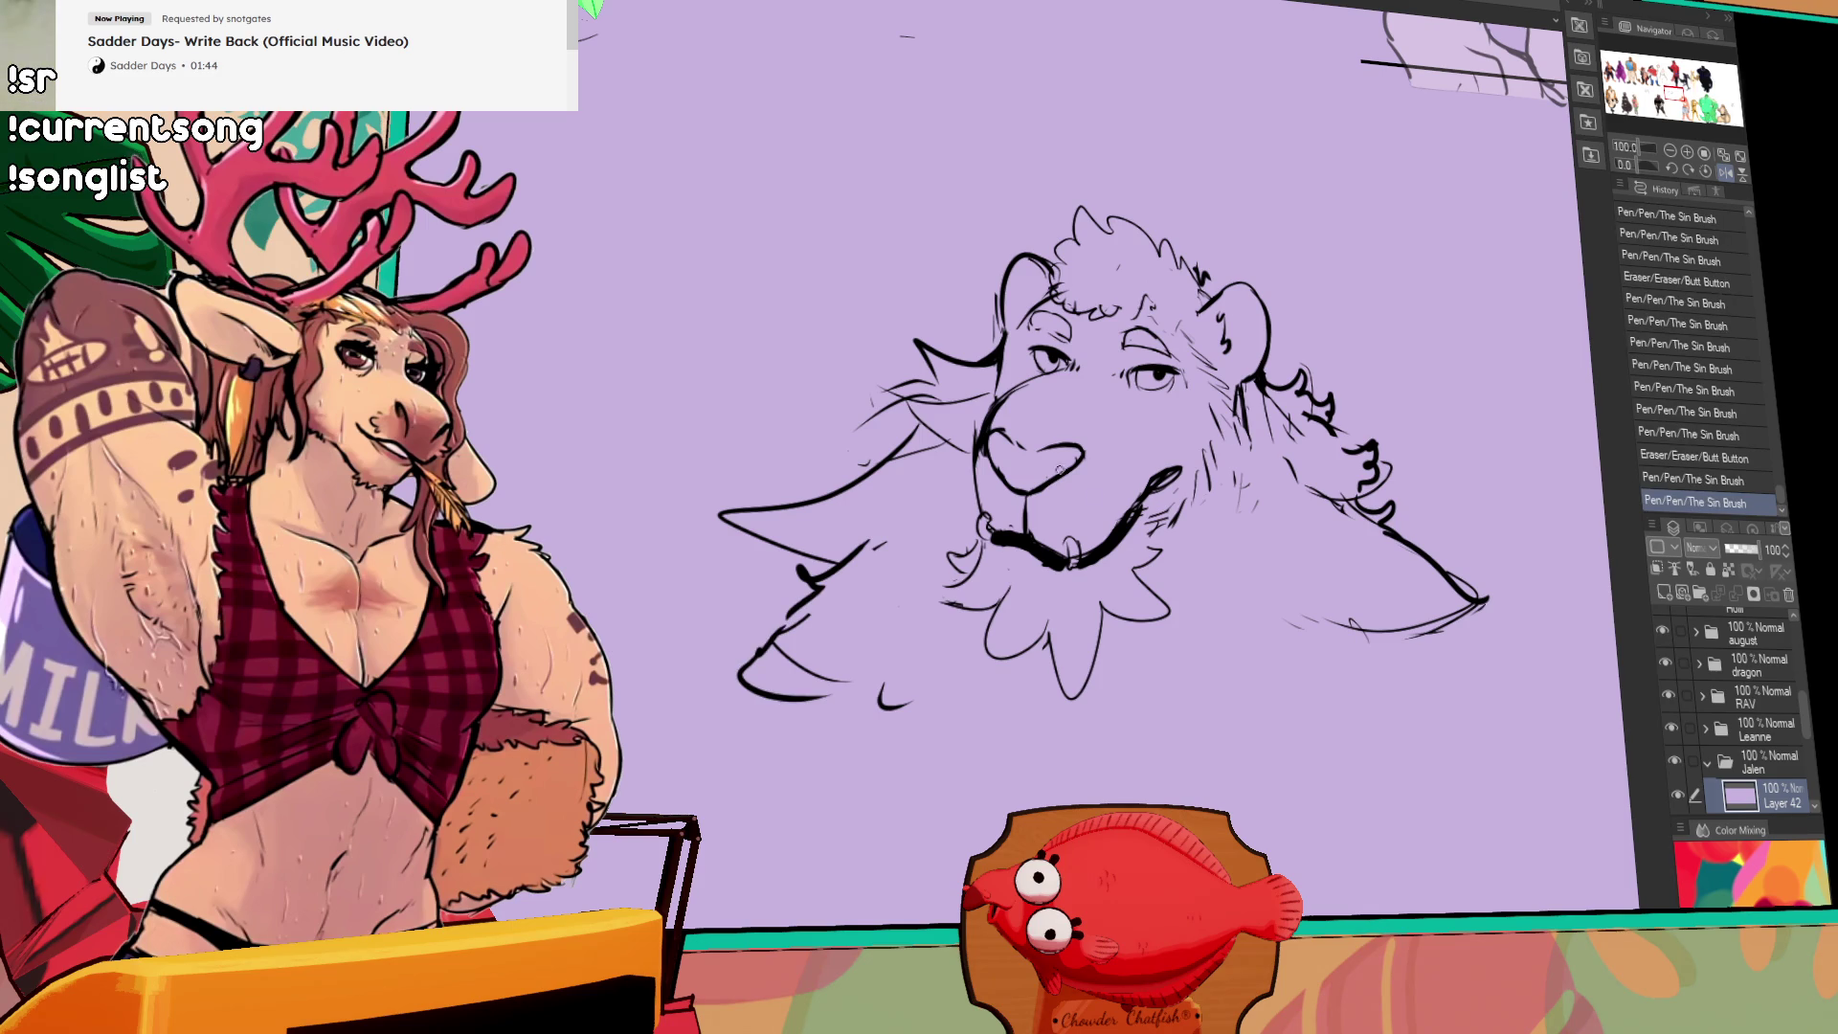
Step: Redraw the mouth line, mouth corner and the lines beside the nose
left_click_drag(1044, 563, 1128, 532)
left_click_drag(986, 517, 971, 448)
left_click_drag(1091, 560, 1114, 503)
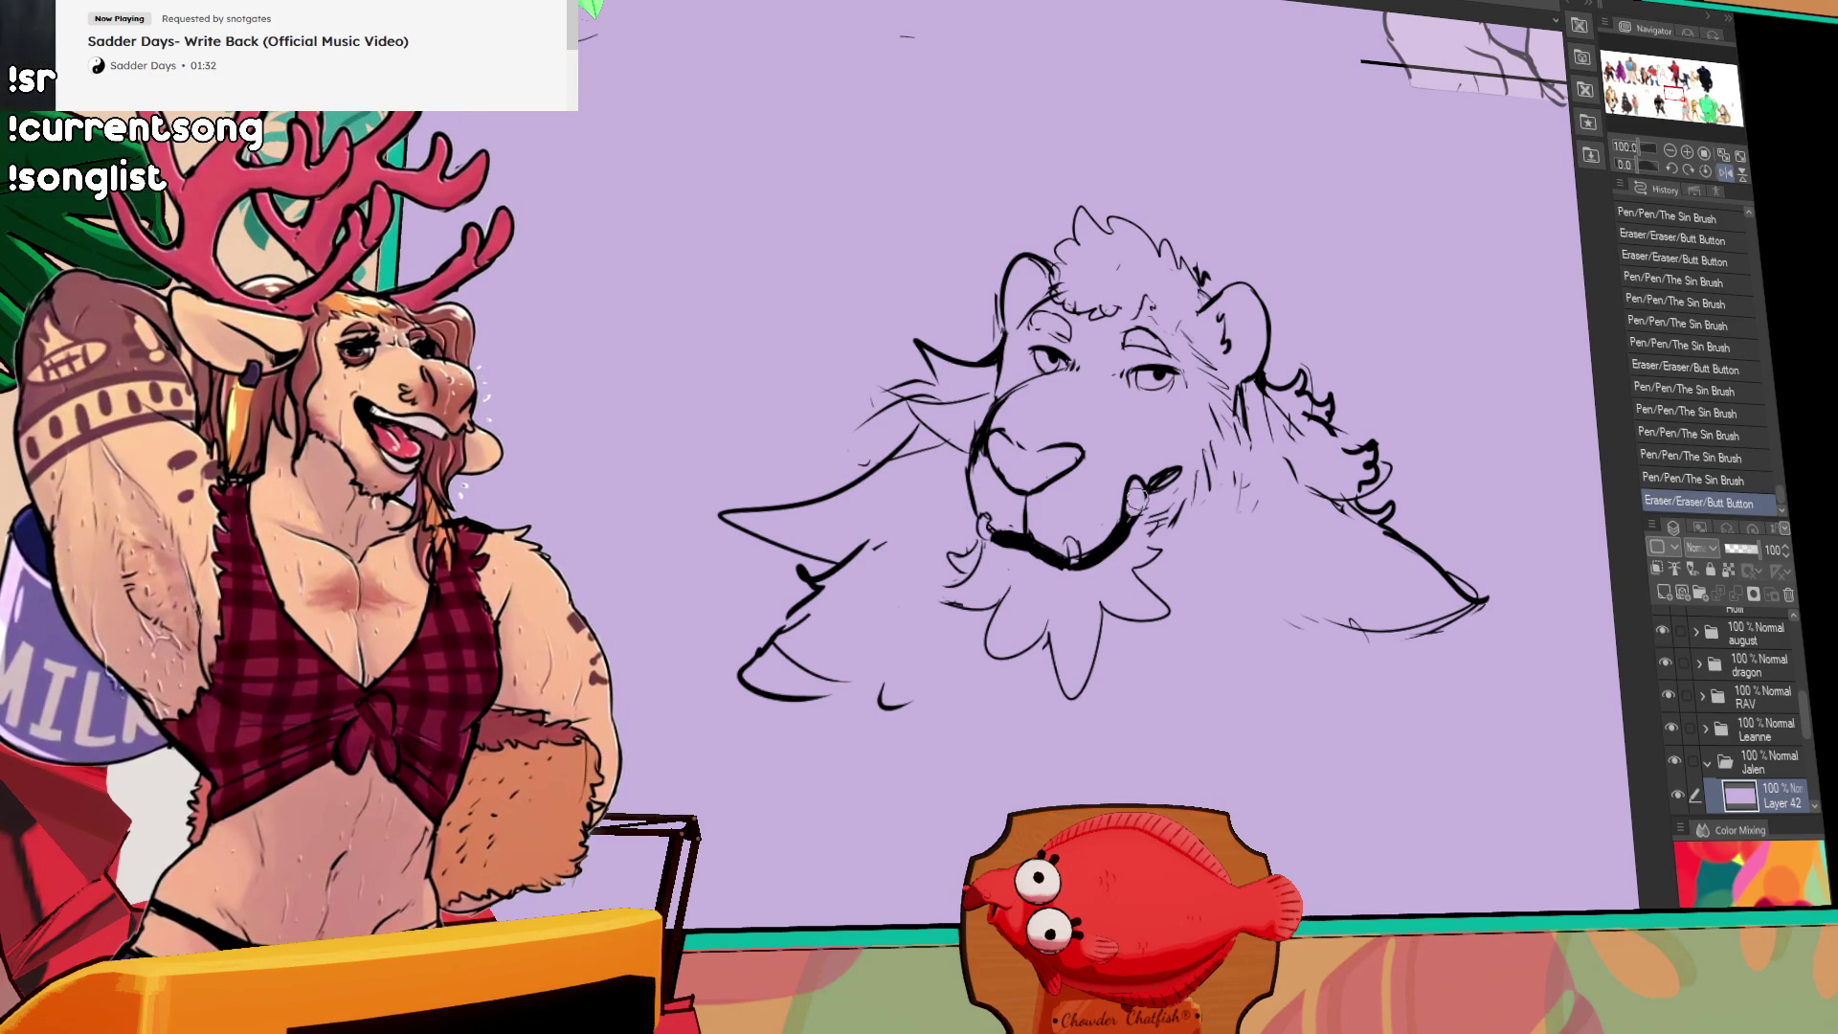
left_click_drag(1116, 501, 1139, 488)
mouse_move(1125, 500)
left_mouse_down()
mouse_move(1144, 483)
mouse_move(1144, 505)
left_mouse_up()
left_click_drag(1131, 508, 1145, 478)
left_click_drag(1133, 503, 1144, 481)
left_click_drag(1139, 490, 1143, 480)
left_click_drag(1135, 502, 1145, 479)
mouse_move(1136, 498)
left_mouse_down()
mouse_move(1144, 477)
mouse_move(1128, 517)
mouse_move(1151, 465)
mouse_move(1135, 507)
left_mouse_up()
mouse_move(1131, 506)
left_mouse_down()
mouse_move(1184, 457)
mouse_move(1245, 465)
left_mouse_up()
mouse_move(1005, 460)
left_mouse_down()
mouse_move(1039, 503)
mouse_move(1015, 483)
left_mouse_up()
Step: Redraw small strokes around the right eye and brow and atop the head
left_click_drag(1141, 385, 1153, 383)
mouse_move(1122, 364)
left_mouse_down()
mouse_move(1163, 388)
mouse_move(1132, 361)
left_mouse_up()
left_click_drag(1144, 388, 1163, 395)
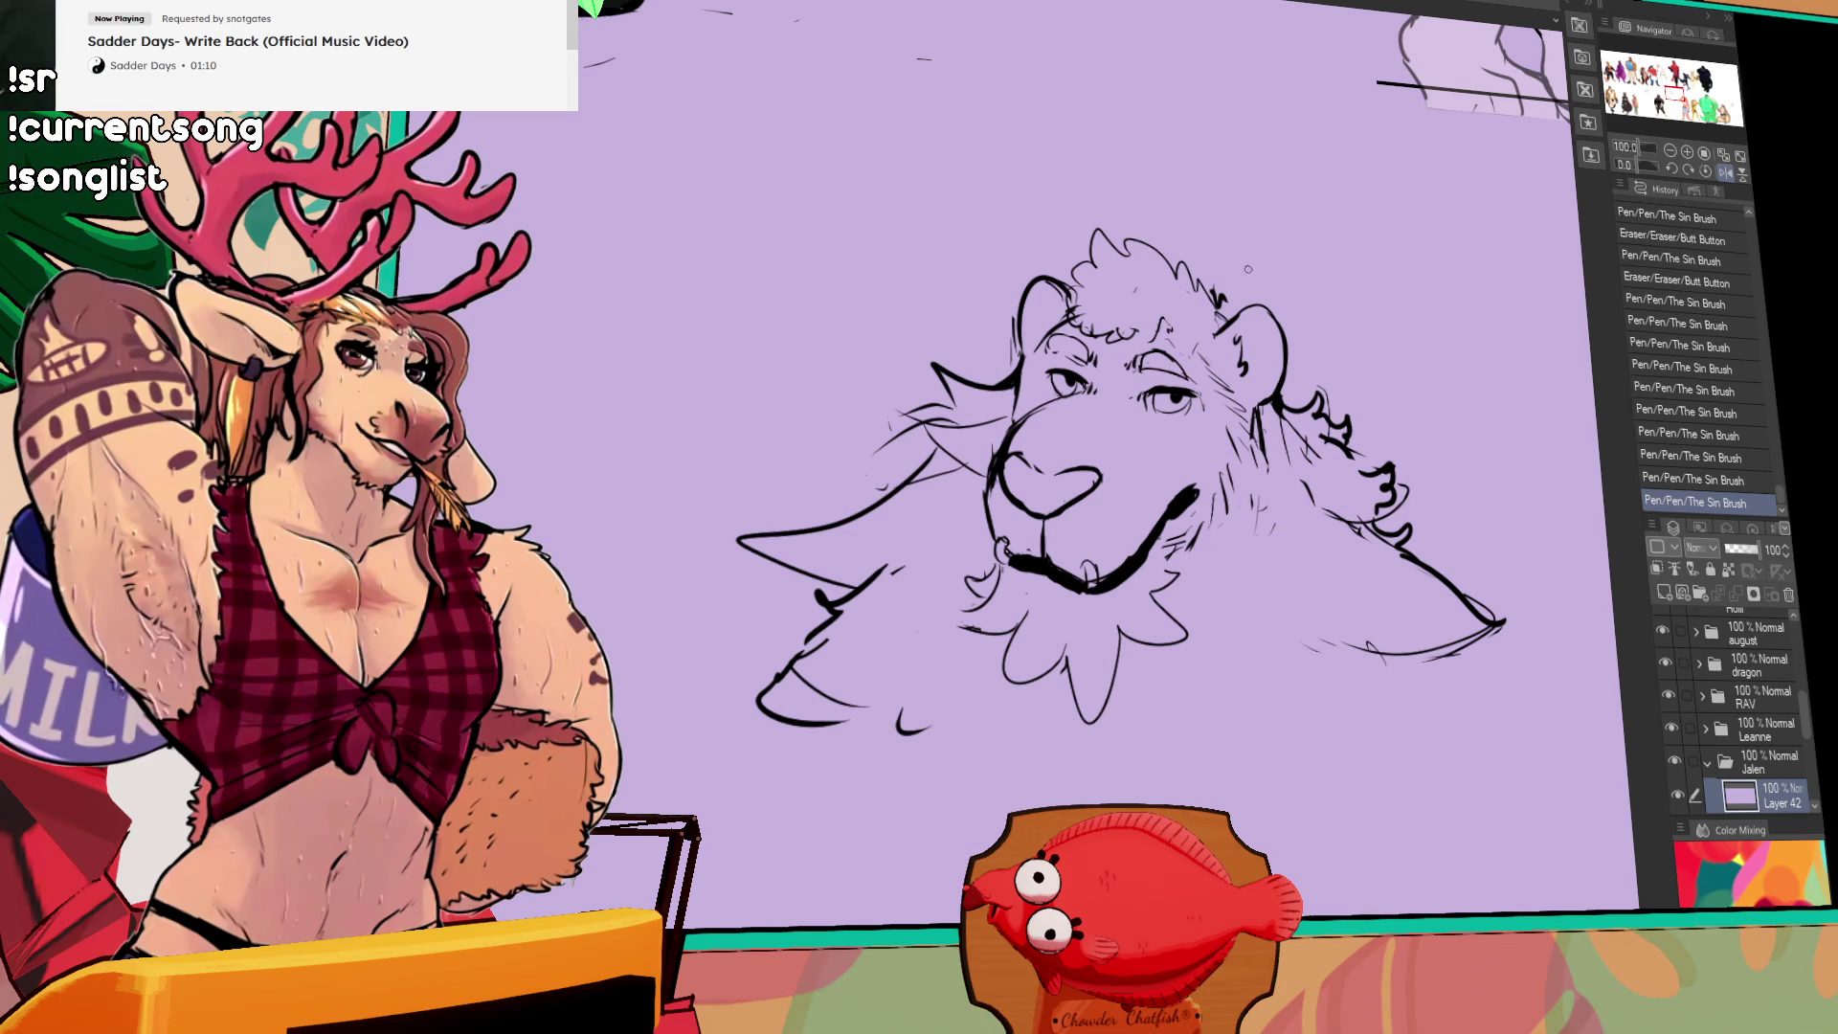
left_click_drag(1130, 316, 1149, 307)
left_click_drag(1158, 302, 1174, 294)
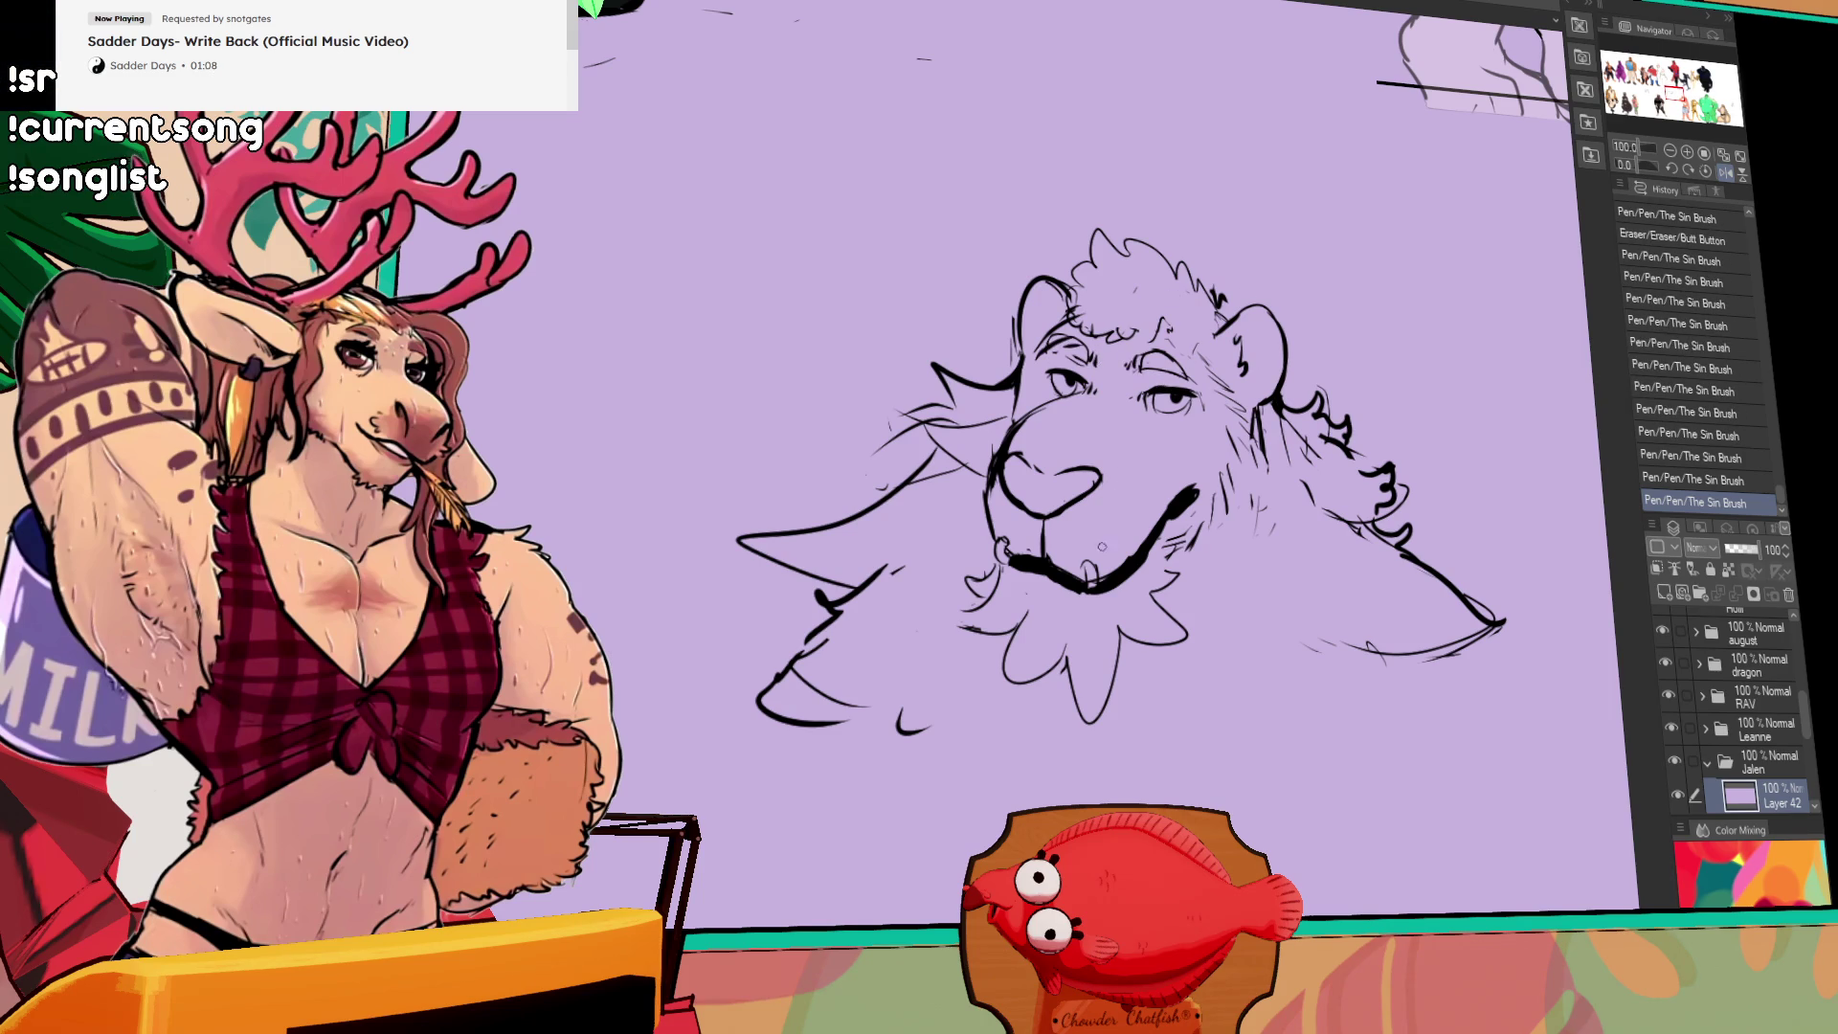
left_click_drag(1118, 522, 1119, 526)
key("ctrl+z")
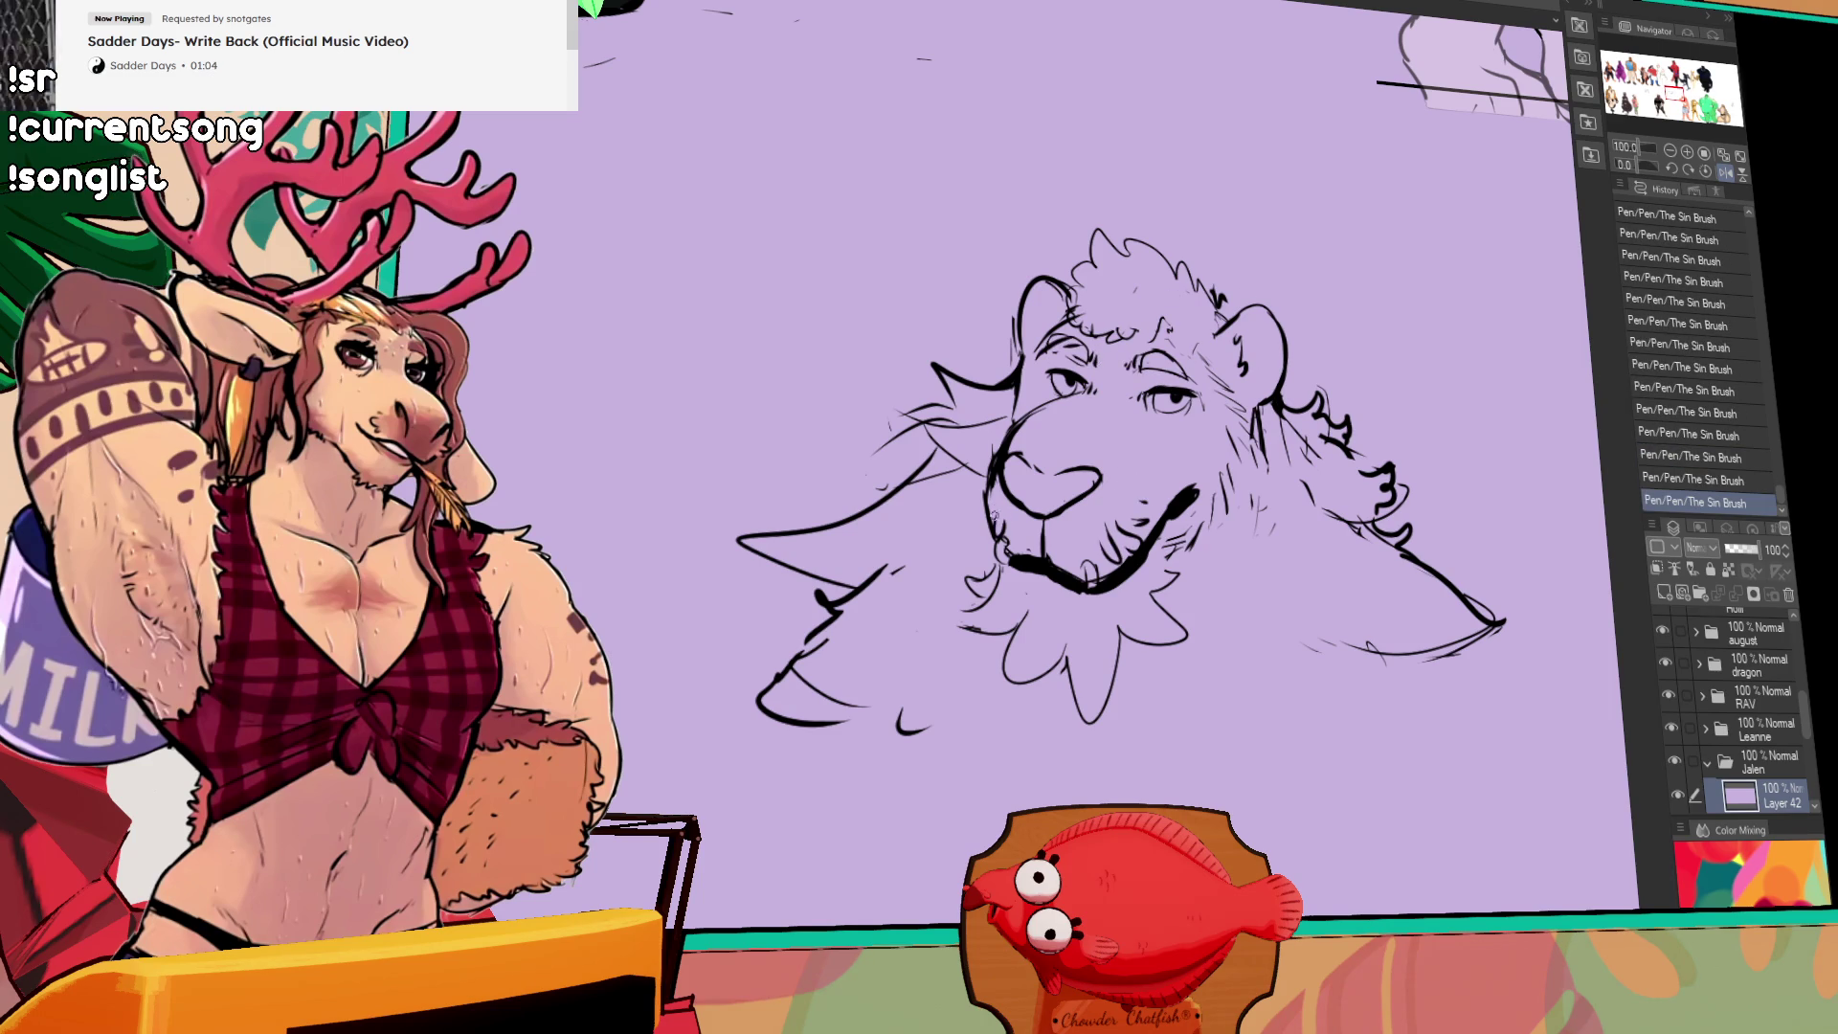
Step: Zoom out to 50% and add fur strokes along the sketch's lower edges
scroll(1403, 335, "down", 1)
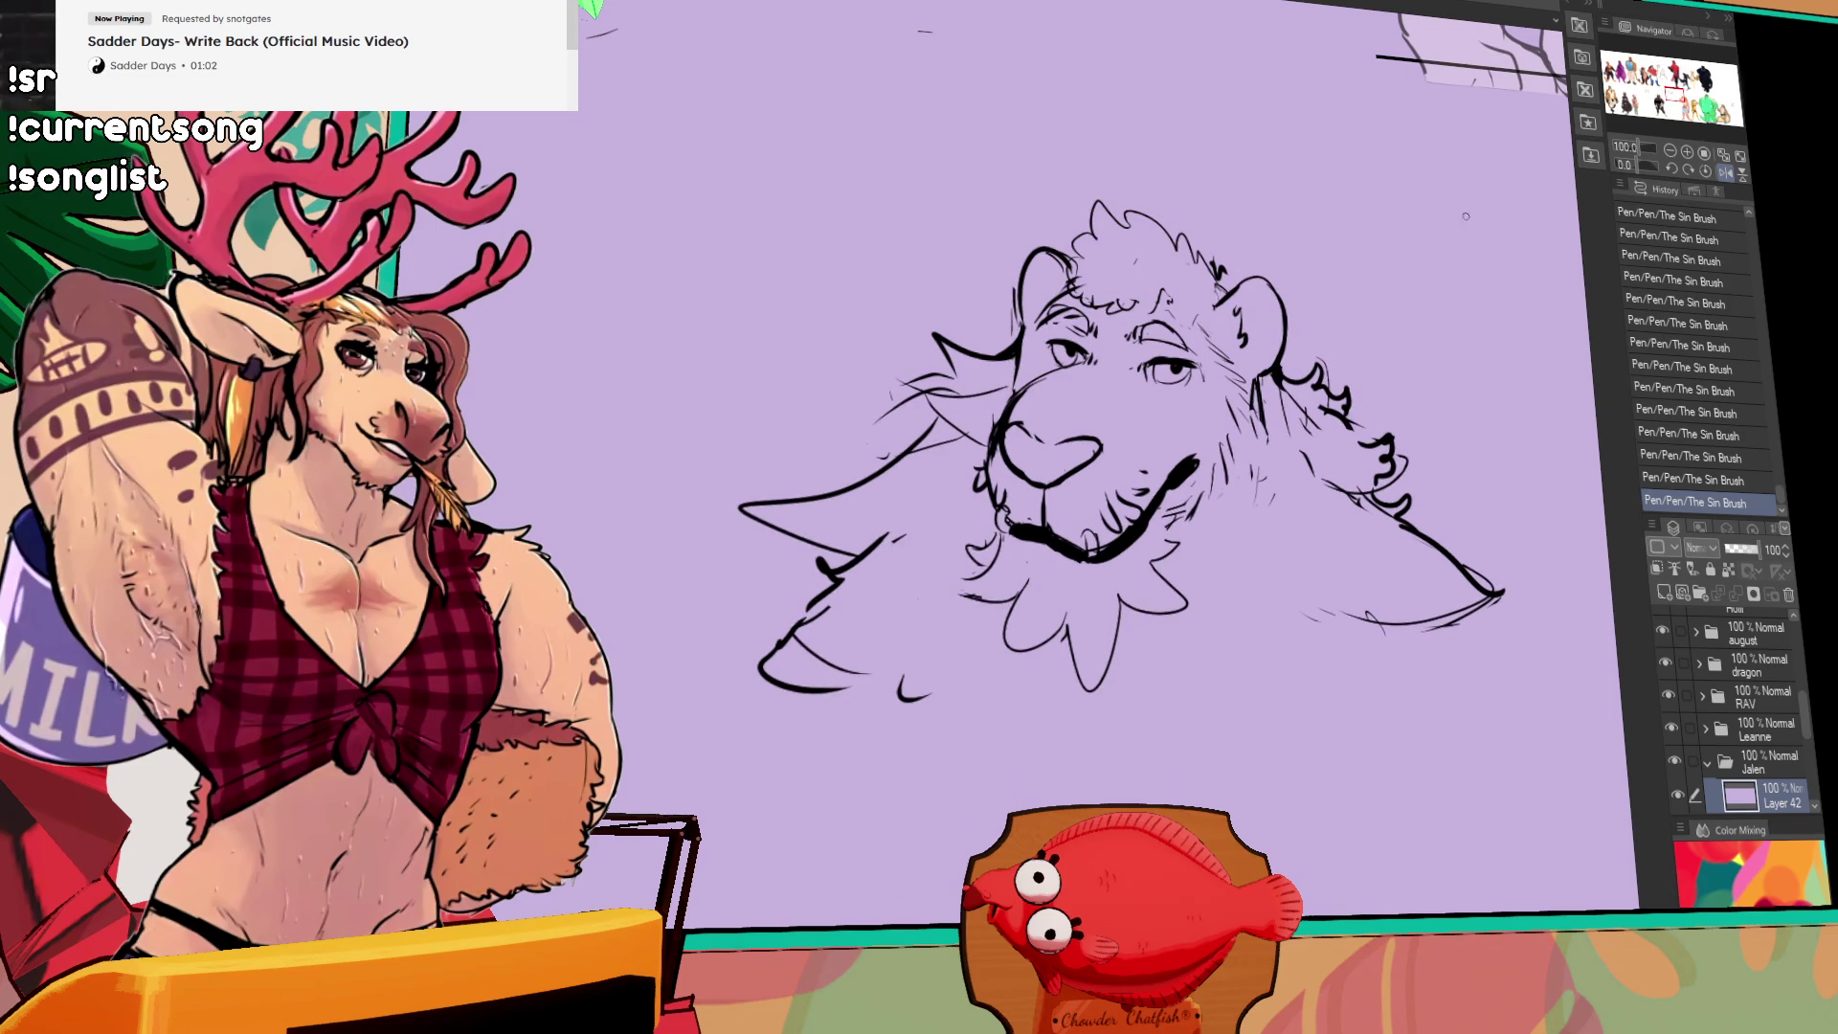
left_click(1670, 153)
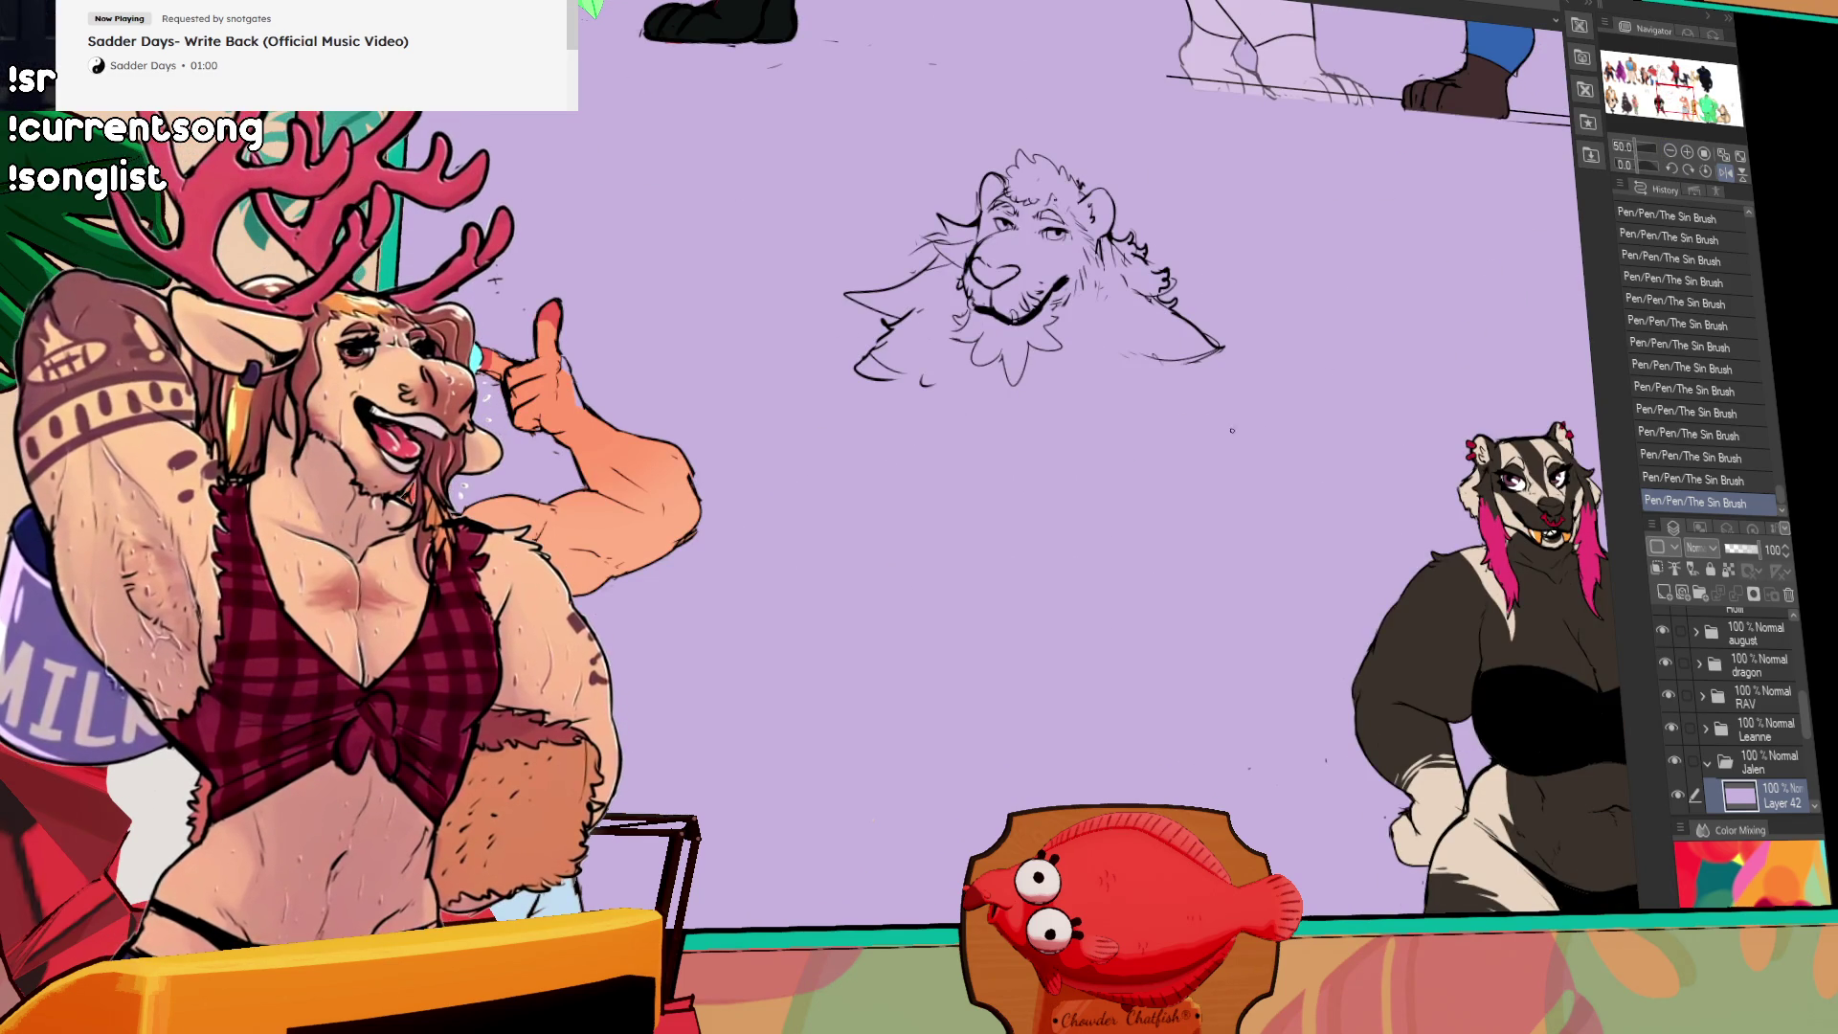
left_click_drag(1184, 355, 1126, 396)
left_click_drag(900, 318, 912, 329)
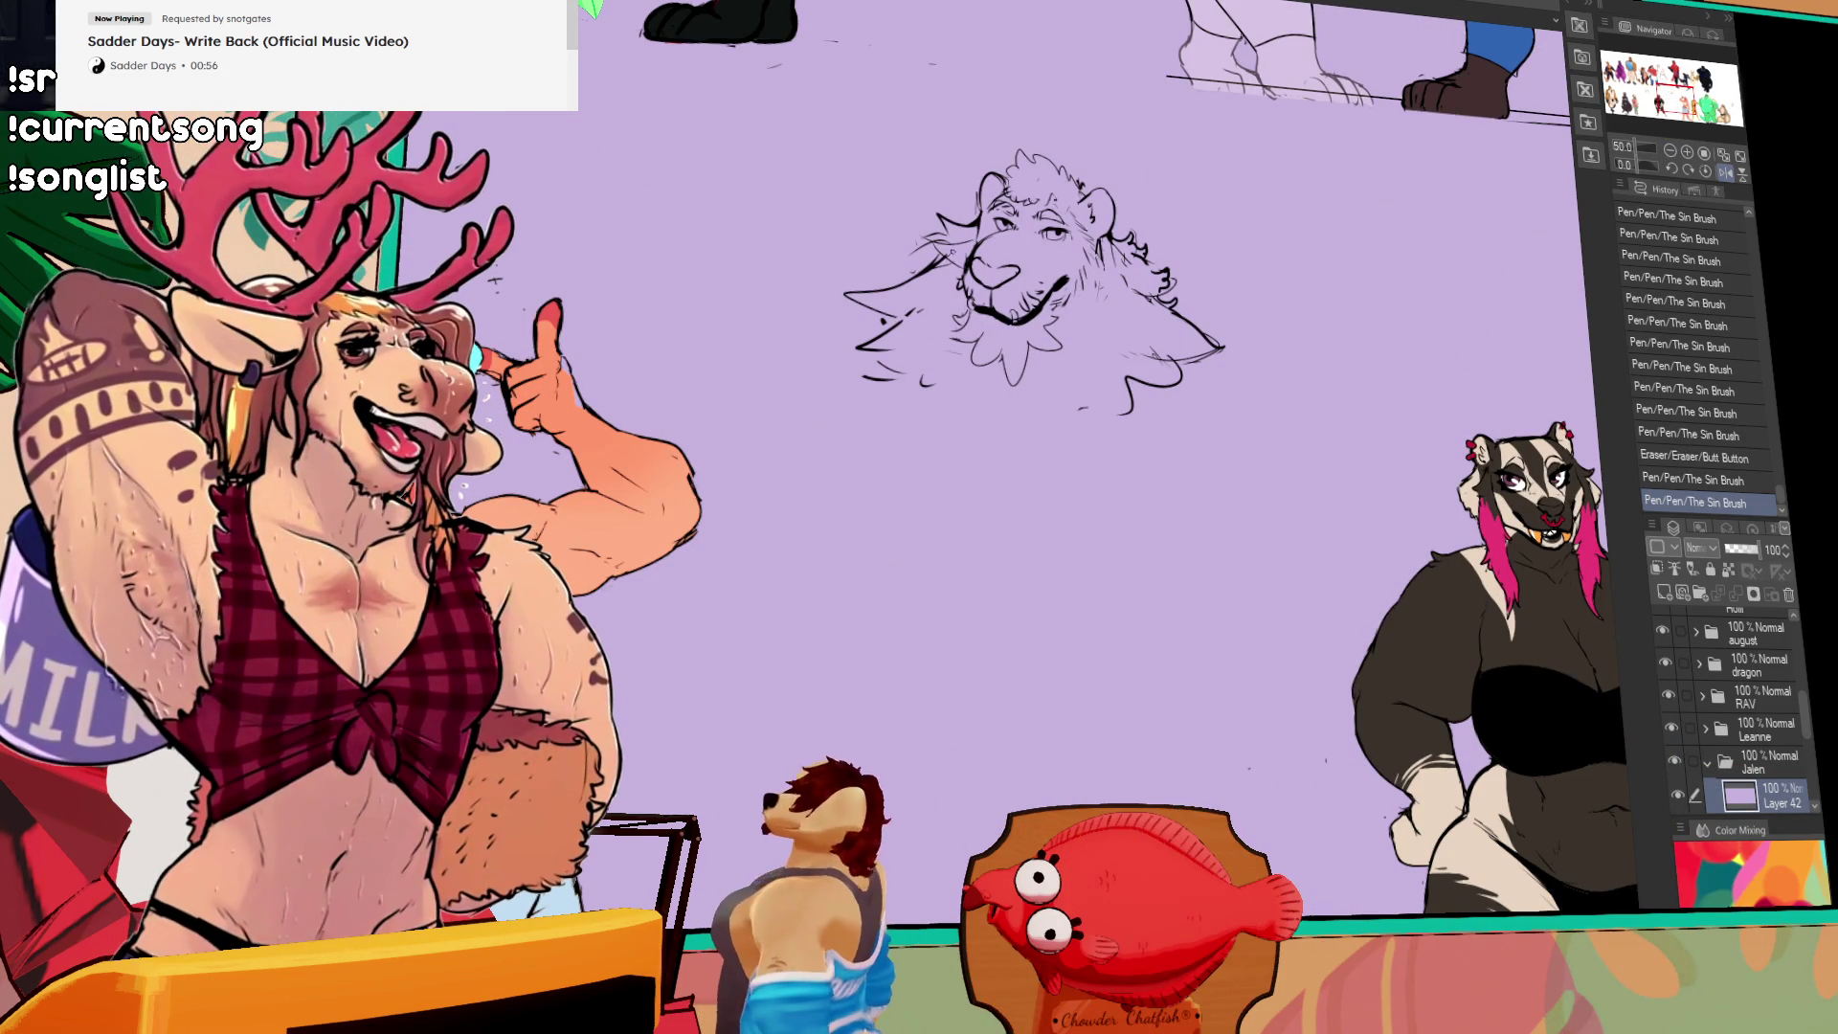
left_click_drag(1185, 352, 1127, 378)
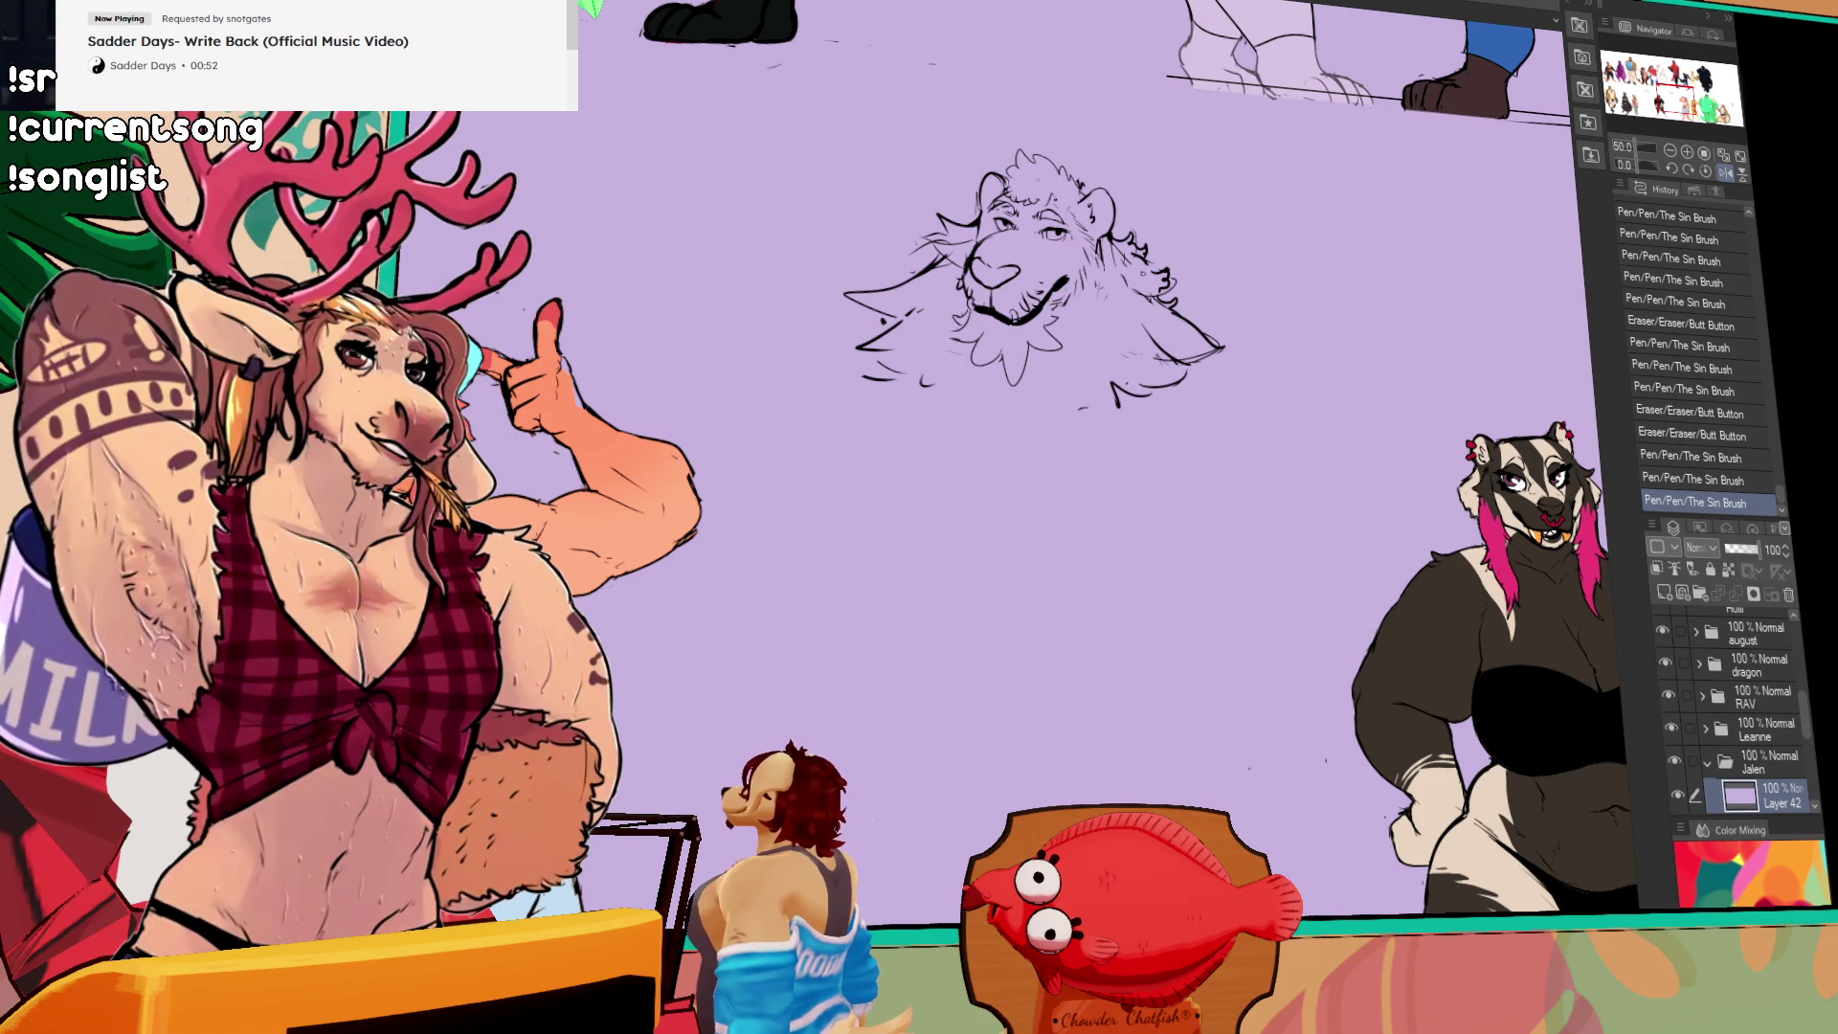
Step: Lasso the whole lion head sketch and move it up slightly
key("m")
mouse_move(996, 493)
left_mouse_down()
mouse_move(824, 277)
mouse_move(1235, 402)
mouse_move(991, 493)
left_mouse_up()
left_click_drag(1208, 333, 1216, 301)
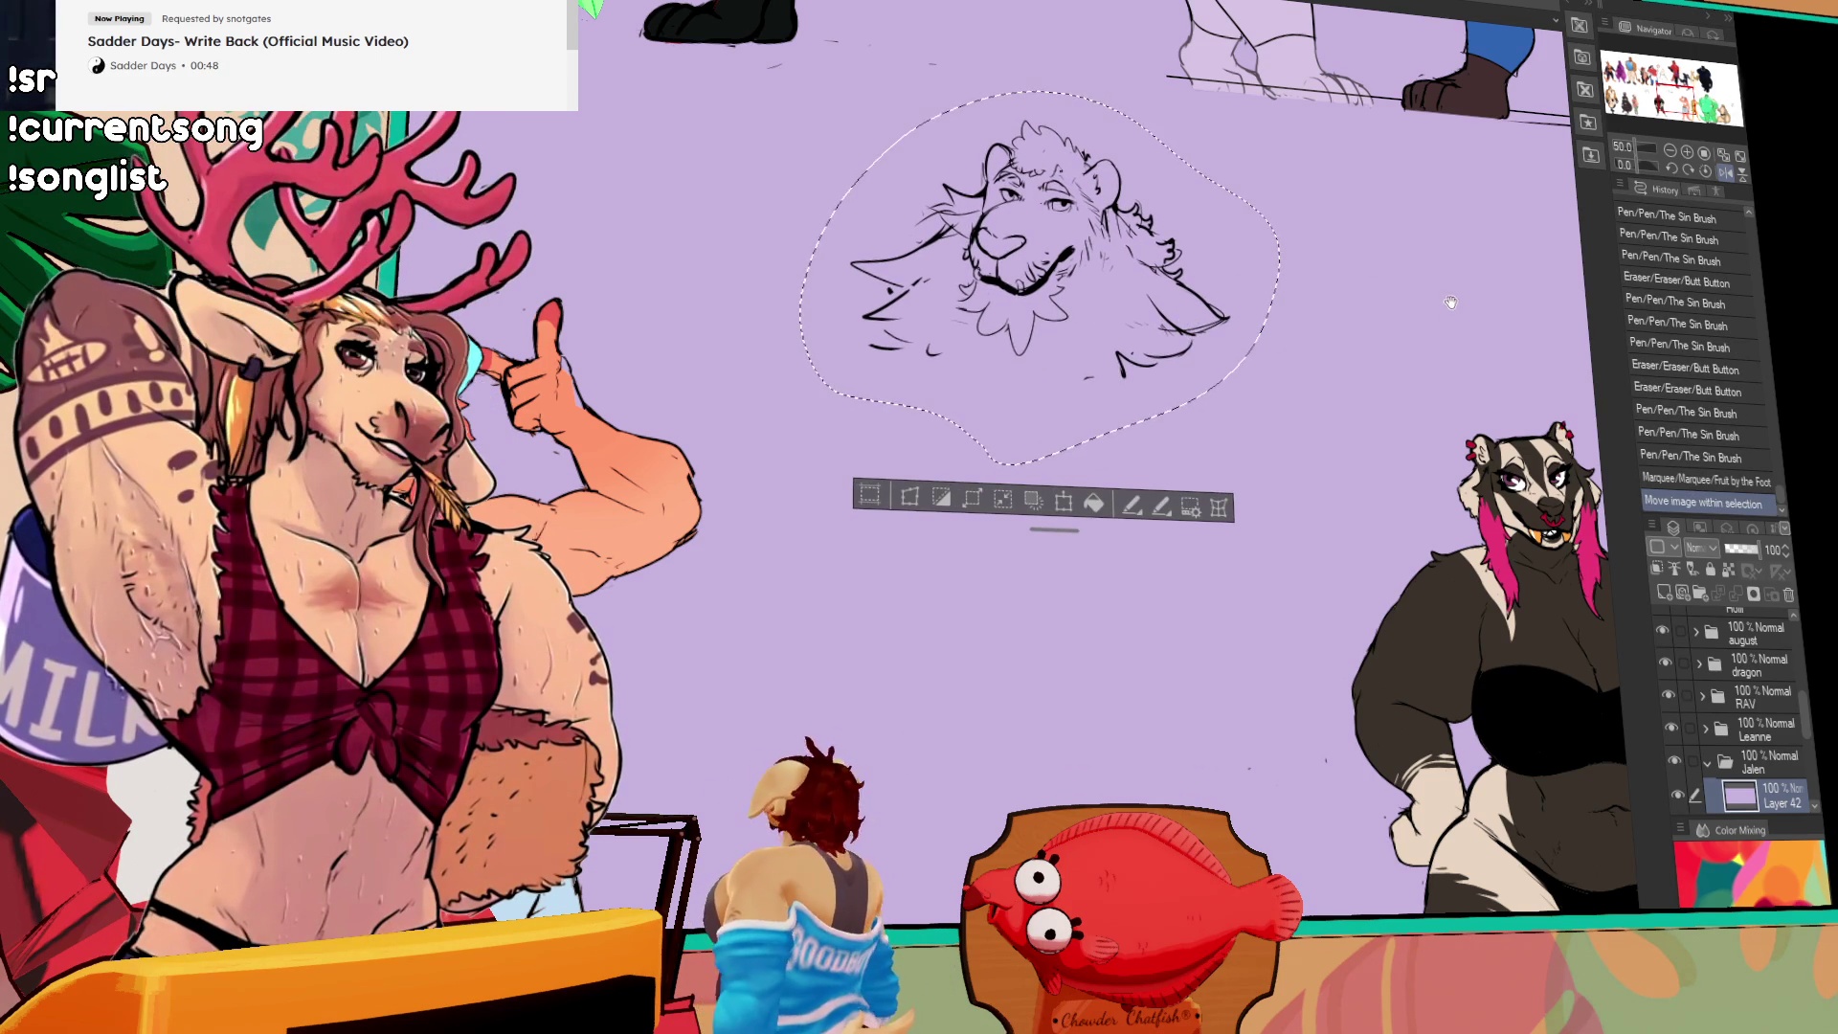
Step: Rotate the lassoed lion head sketch slightly clockwise, then undo the rotation
key("ctrl+t")
left_click_drag(1271, 426, 1255, 446)
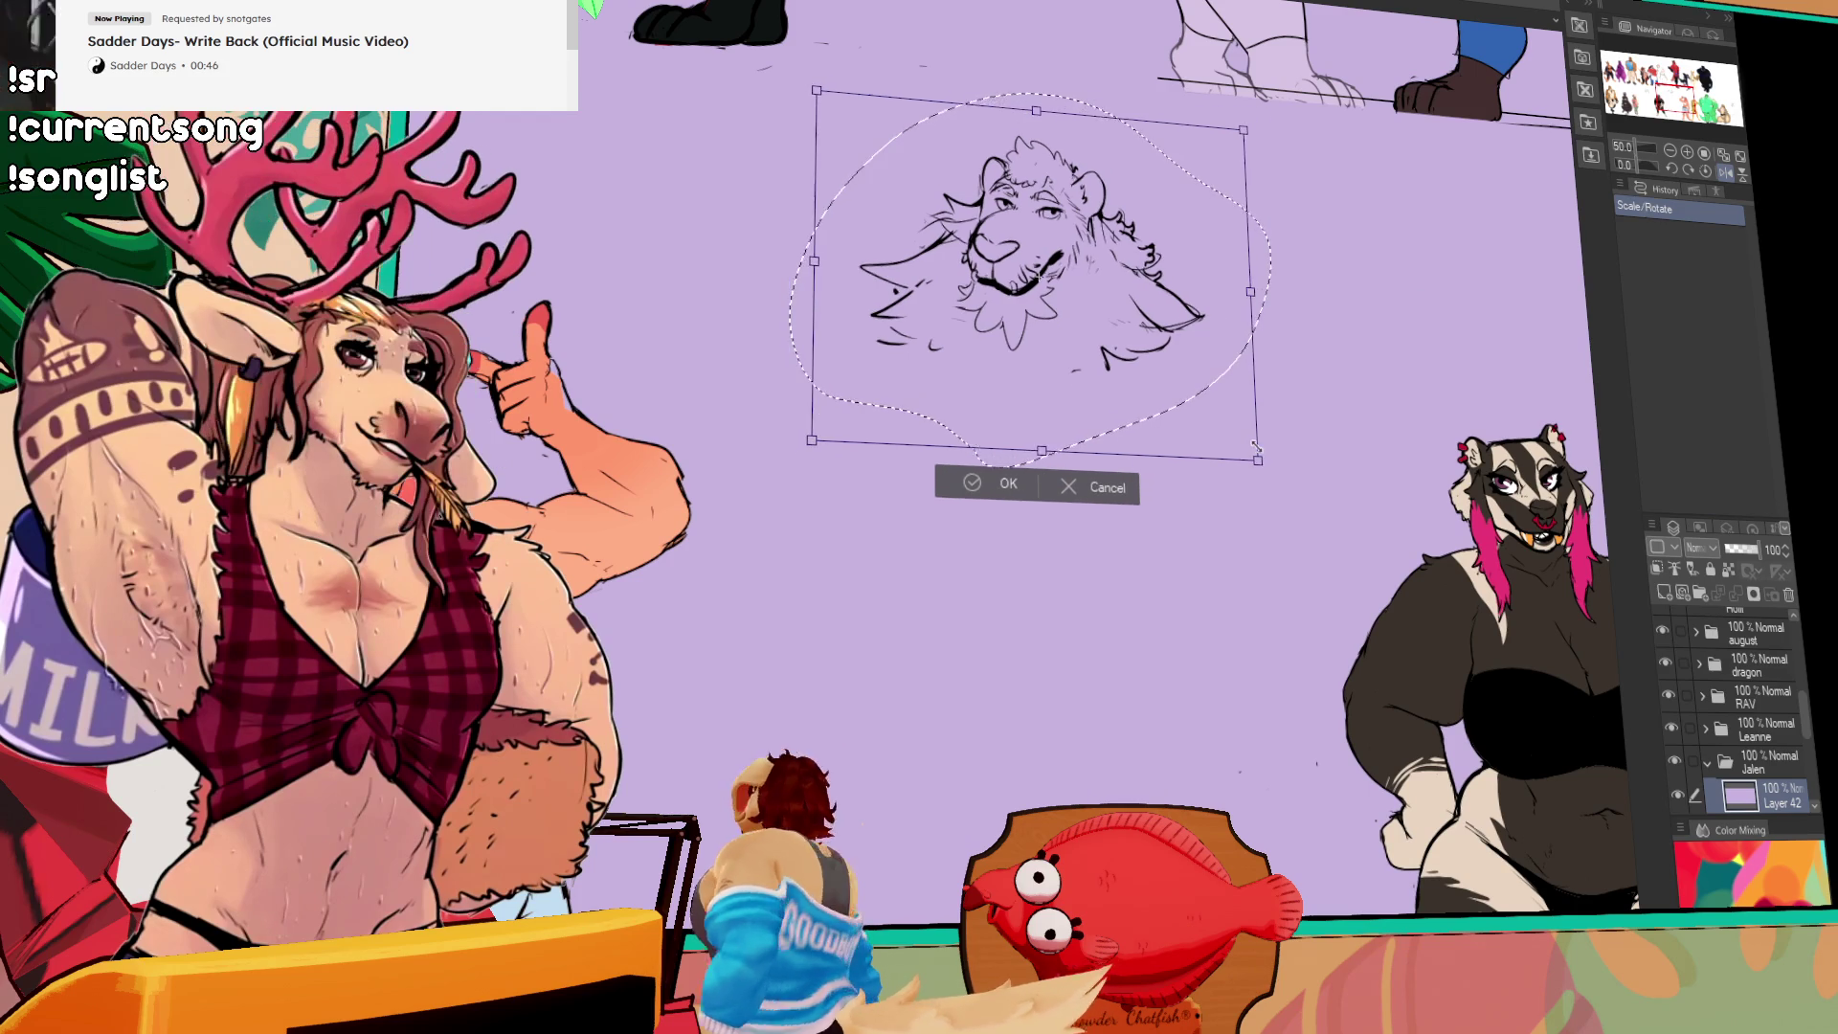
key("Return")
scroll(1482, 286, "right", 5)
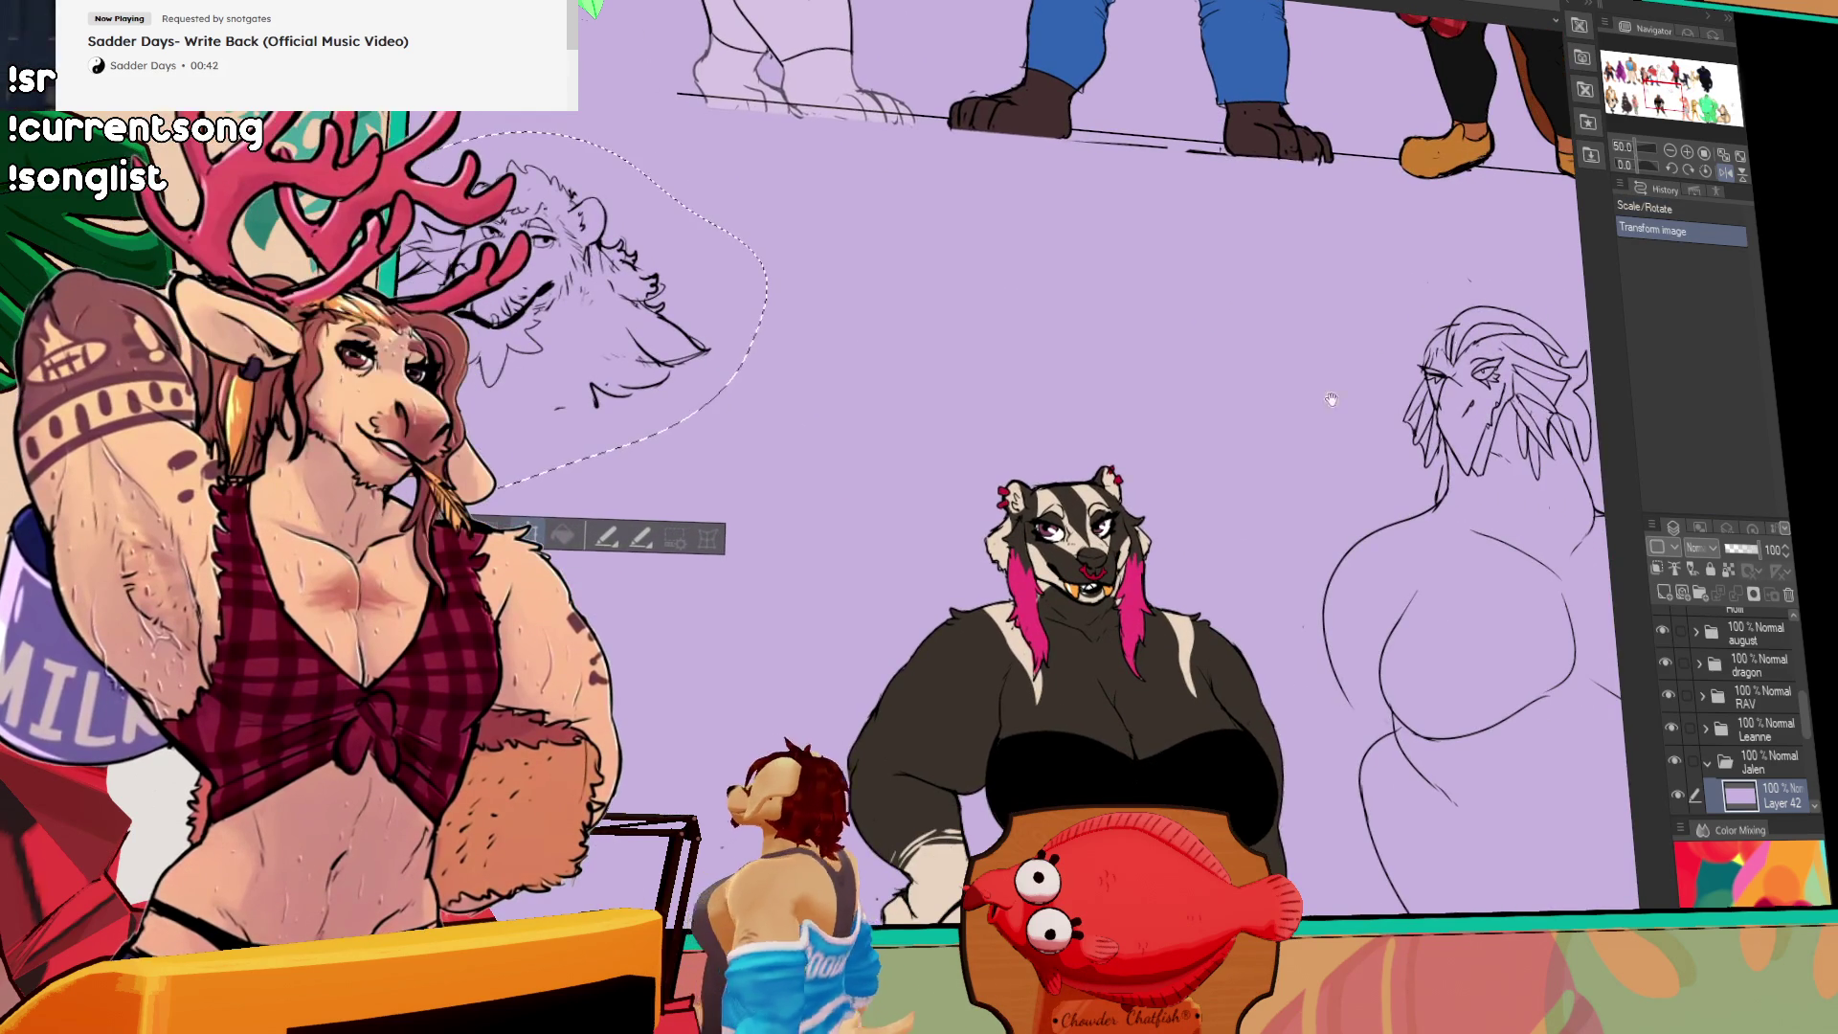
scroll(1557, 321, "up", 6)
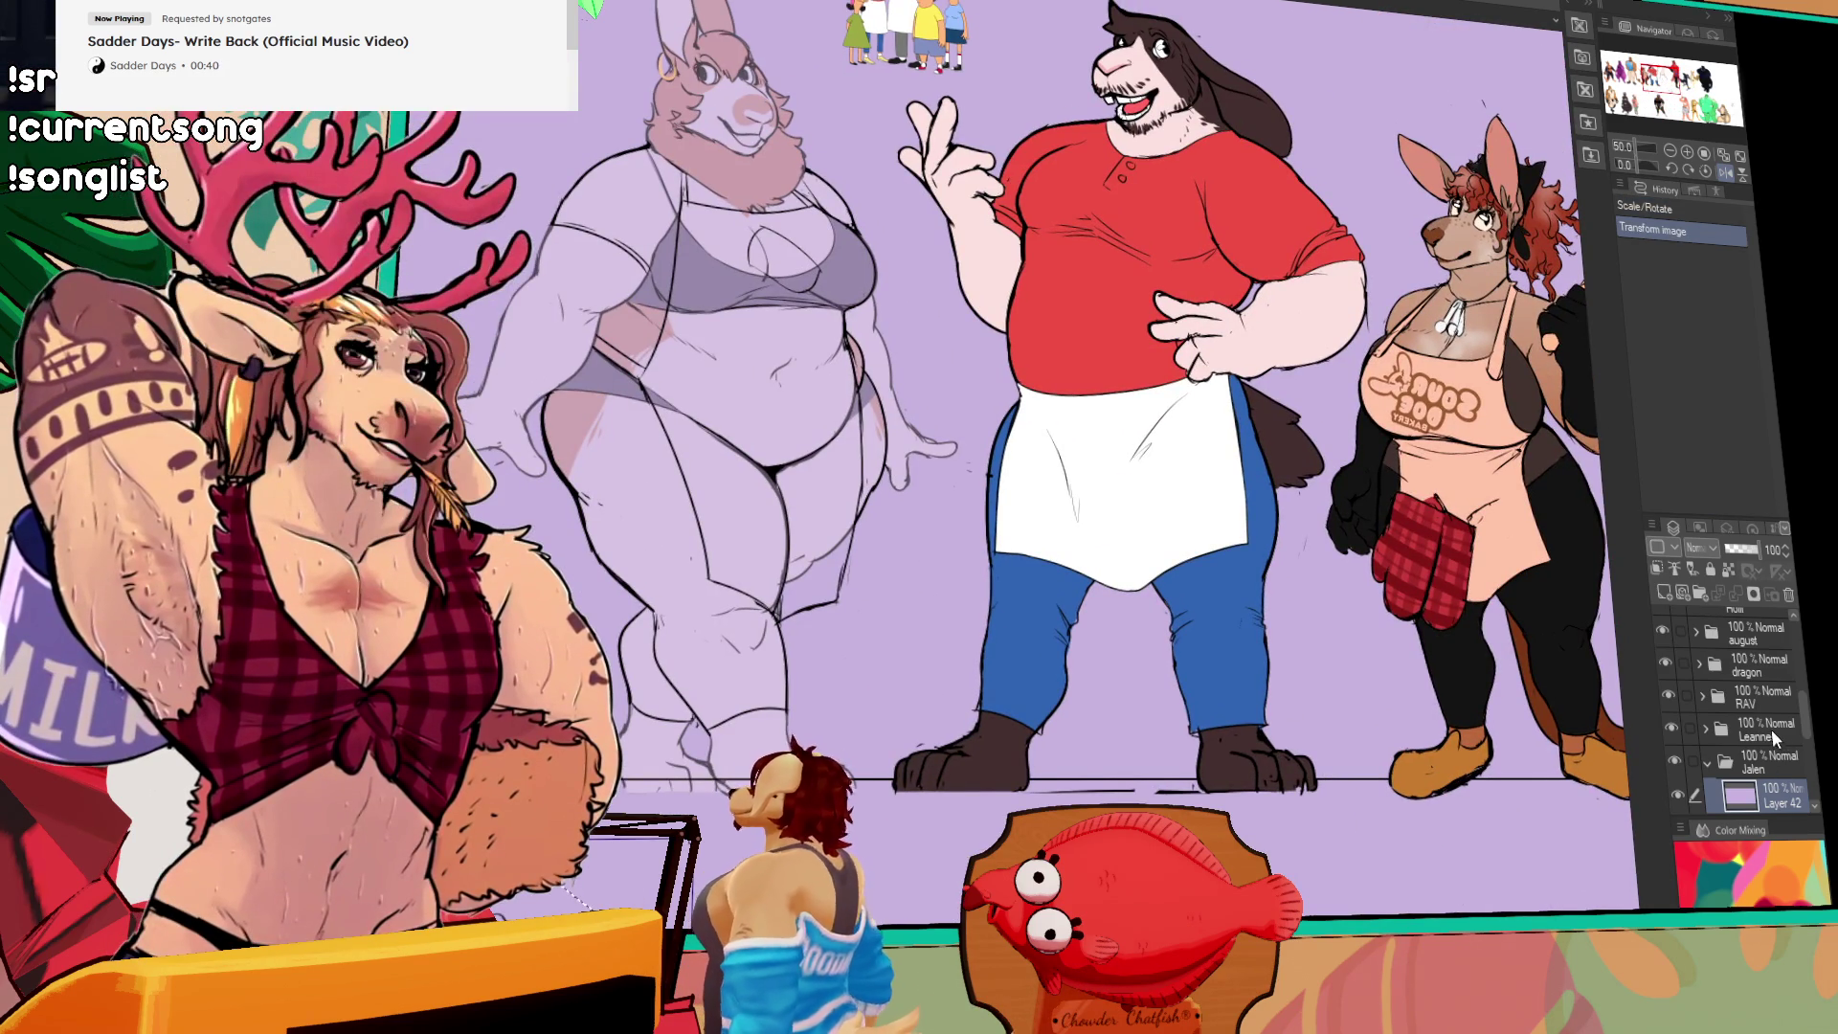
key("ctrl+z")
key("ctrl+z")
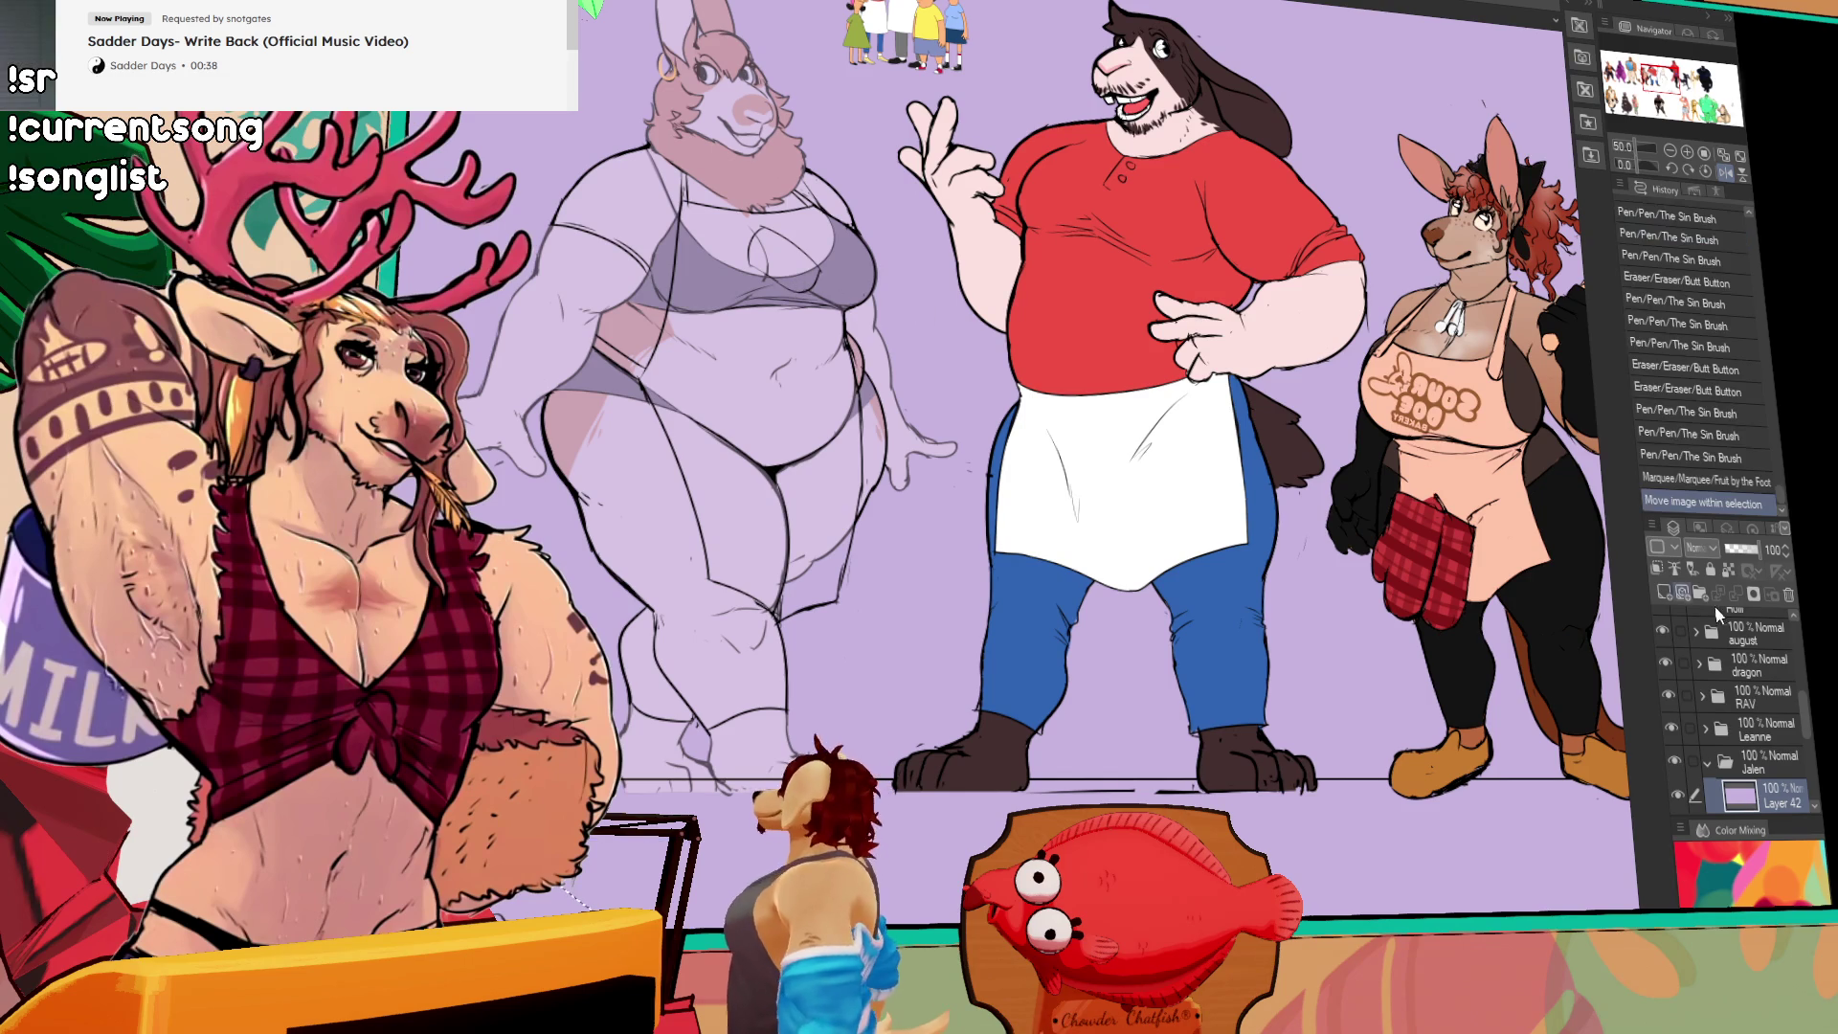
scroll(1761, 709, "down", 5)
Step: Select the zoe folder, clear the selection, and move the skunk up to stand behind the lion
left_click(1768, 729)
left_click(1755, 666)
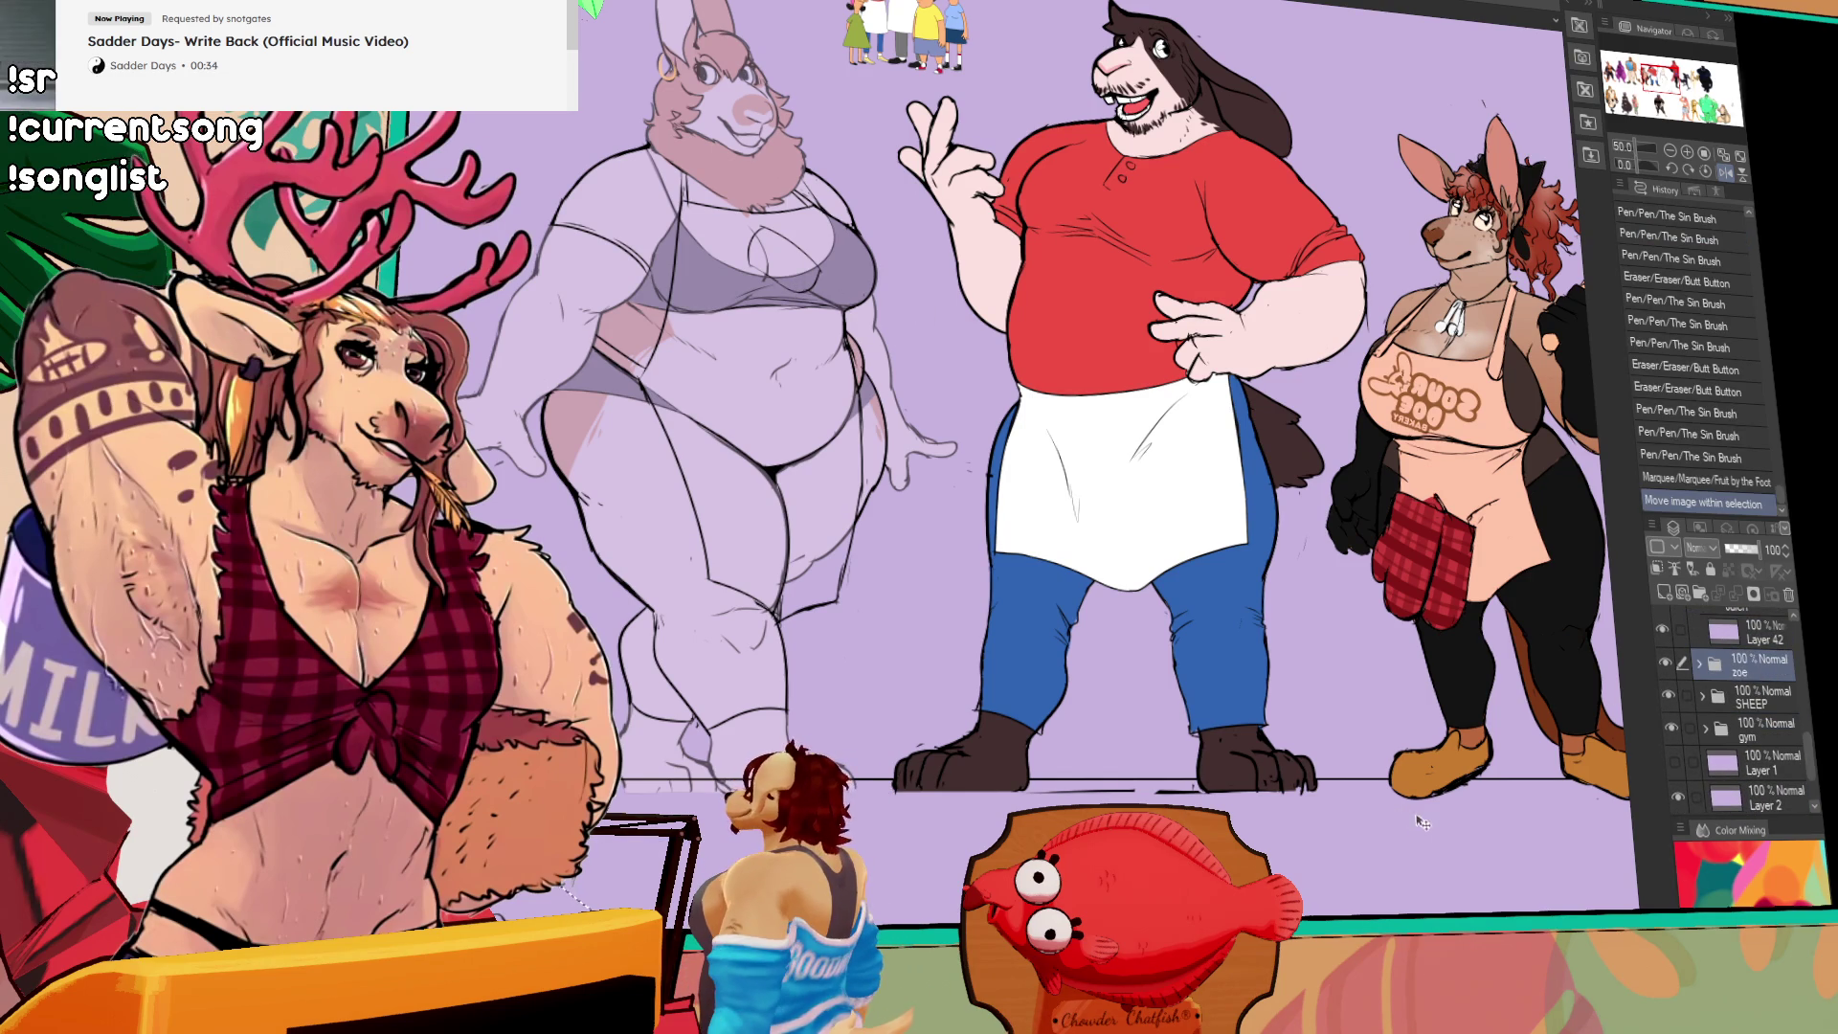
key("ctrl+d")
mouse_move(1263, 392)
left_mouse_down()
mouse_move(1302, 191)
mouse_move(1341, 153)
left_mouse_up()
scroll(1345, 333, "right", 5)
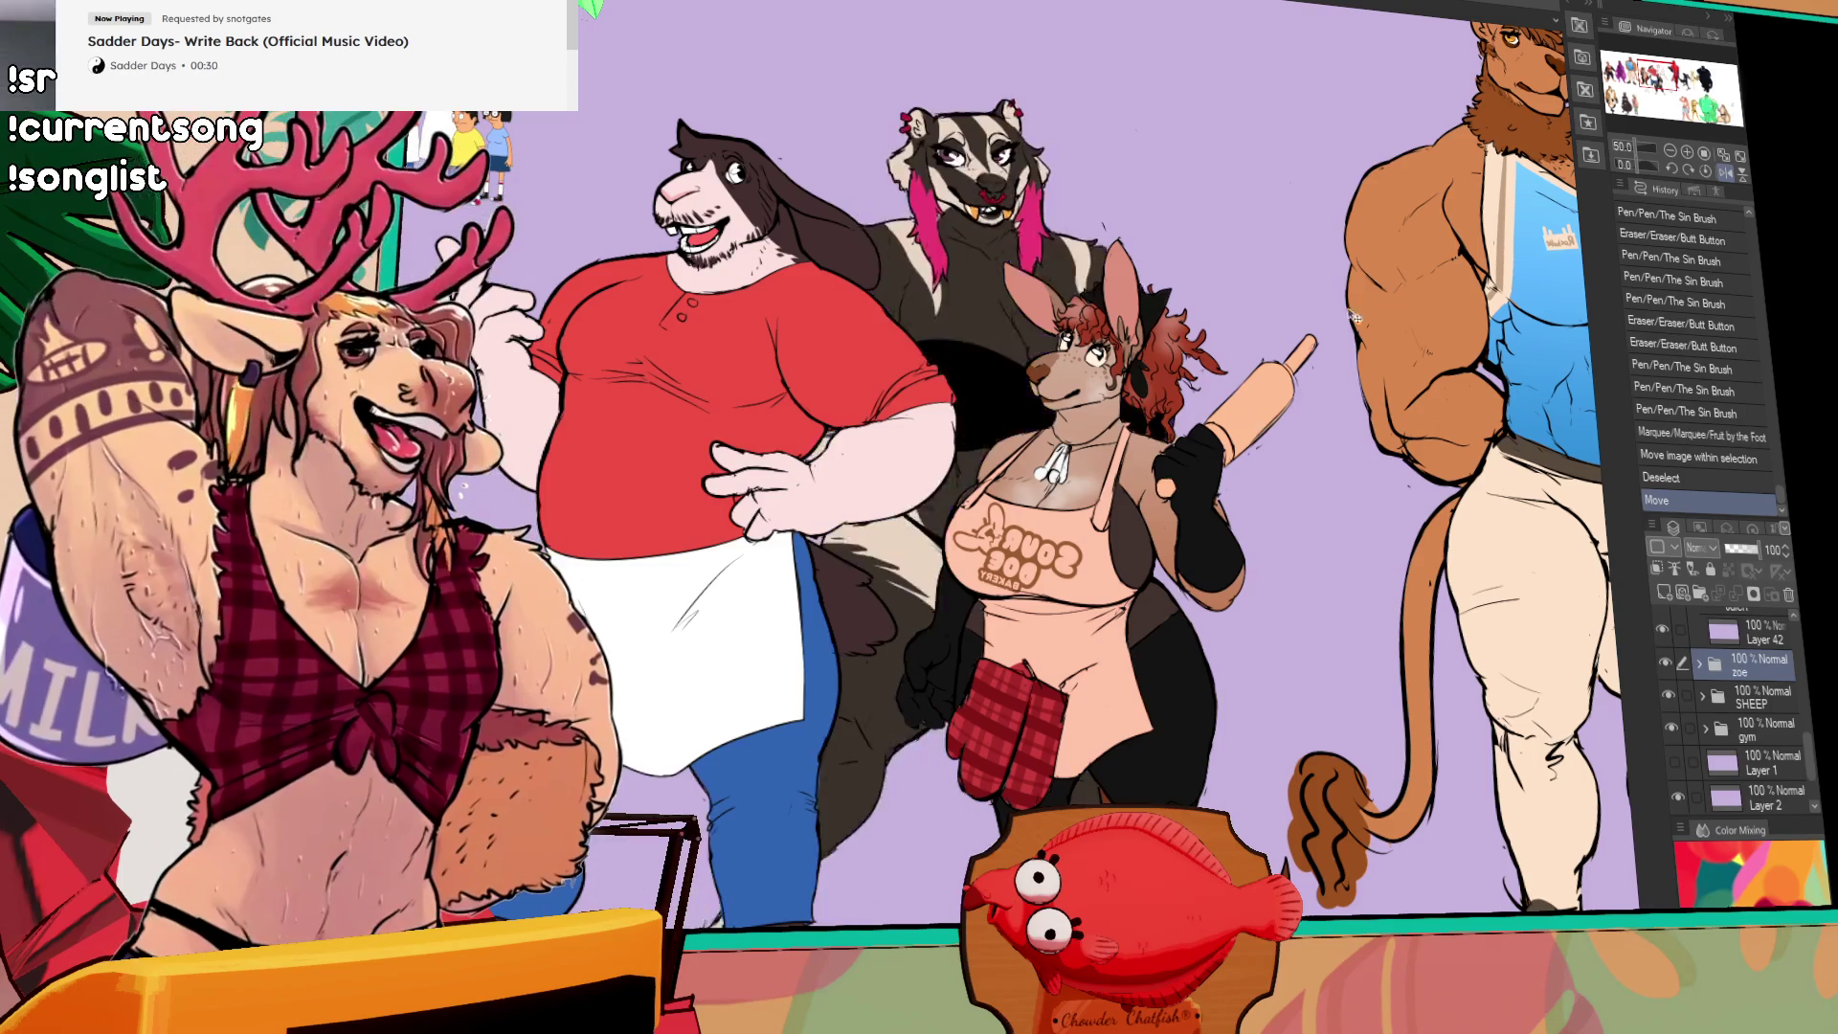
left_click_drag(1378, 387, 977, 625)
mouse_move(880, 676)
left_mouse_down()
mouse_move(1554, 295)
mouse_move(1393, 359)
mouse_move(1608, 431)
mouse_move(1479, 473)
mouse_move(1456, 502)
mouse_move(1196, 474)
mouse_move(1388, 459)
mouse_move(1198, 451)
mouse_move(1375, 572)
mouse_move(938, 450)
mouse_move(1329, 580)
left_mouse_up()
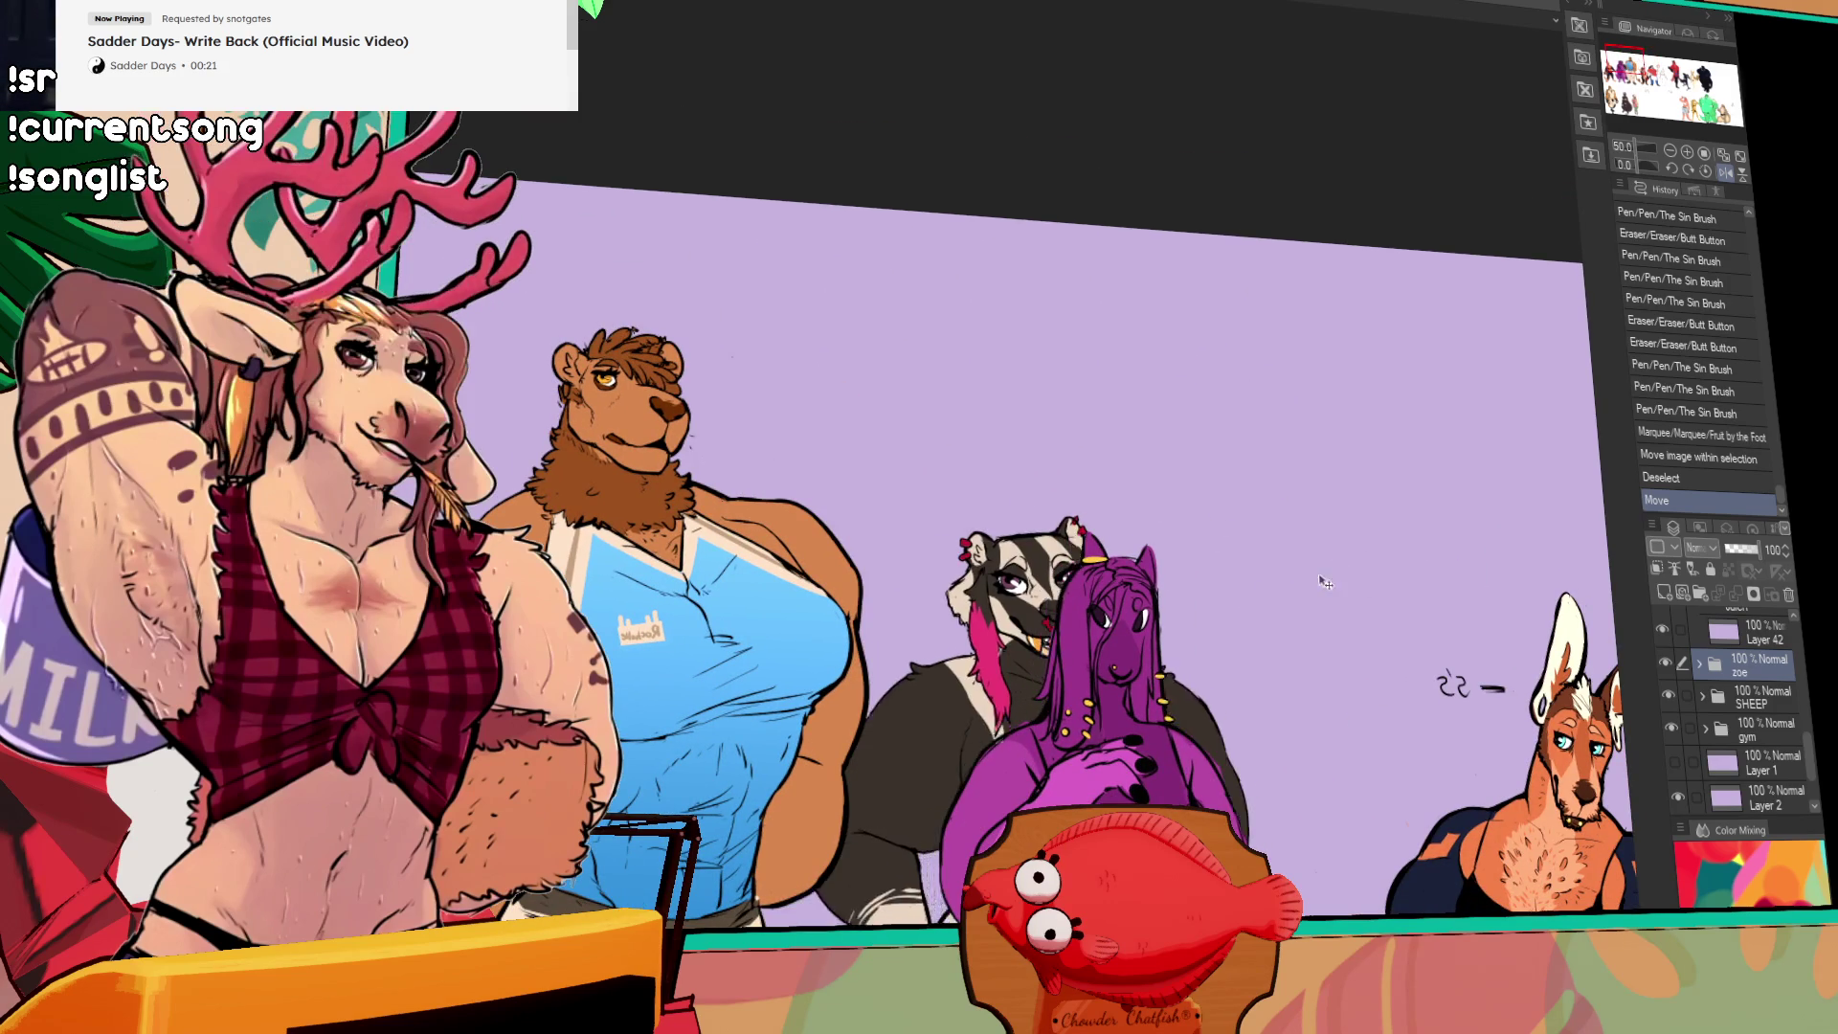
key("ctrl+z")
left_click_drag(1088, 738, 1413, 163)
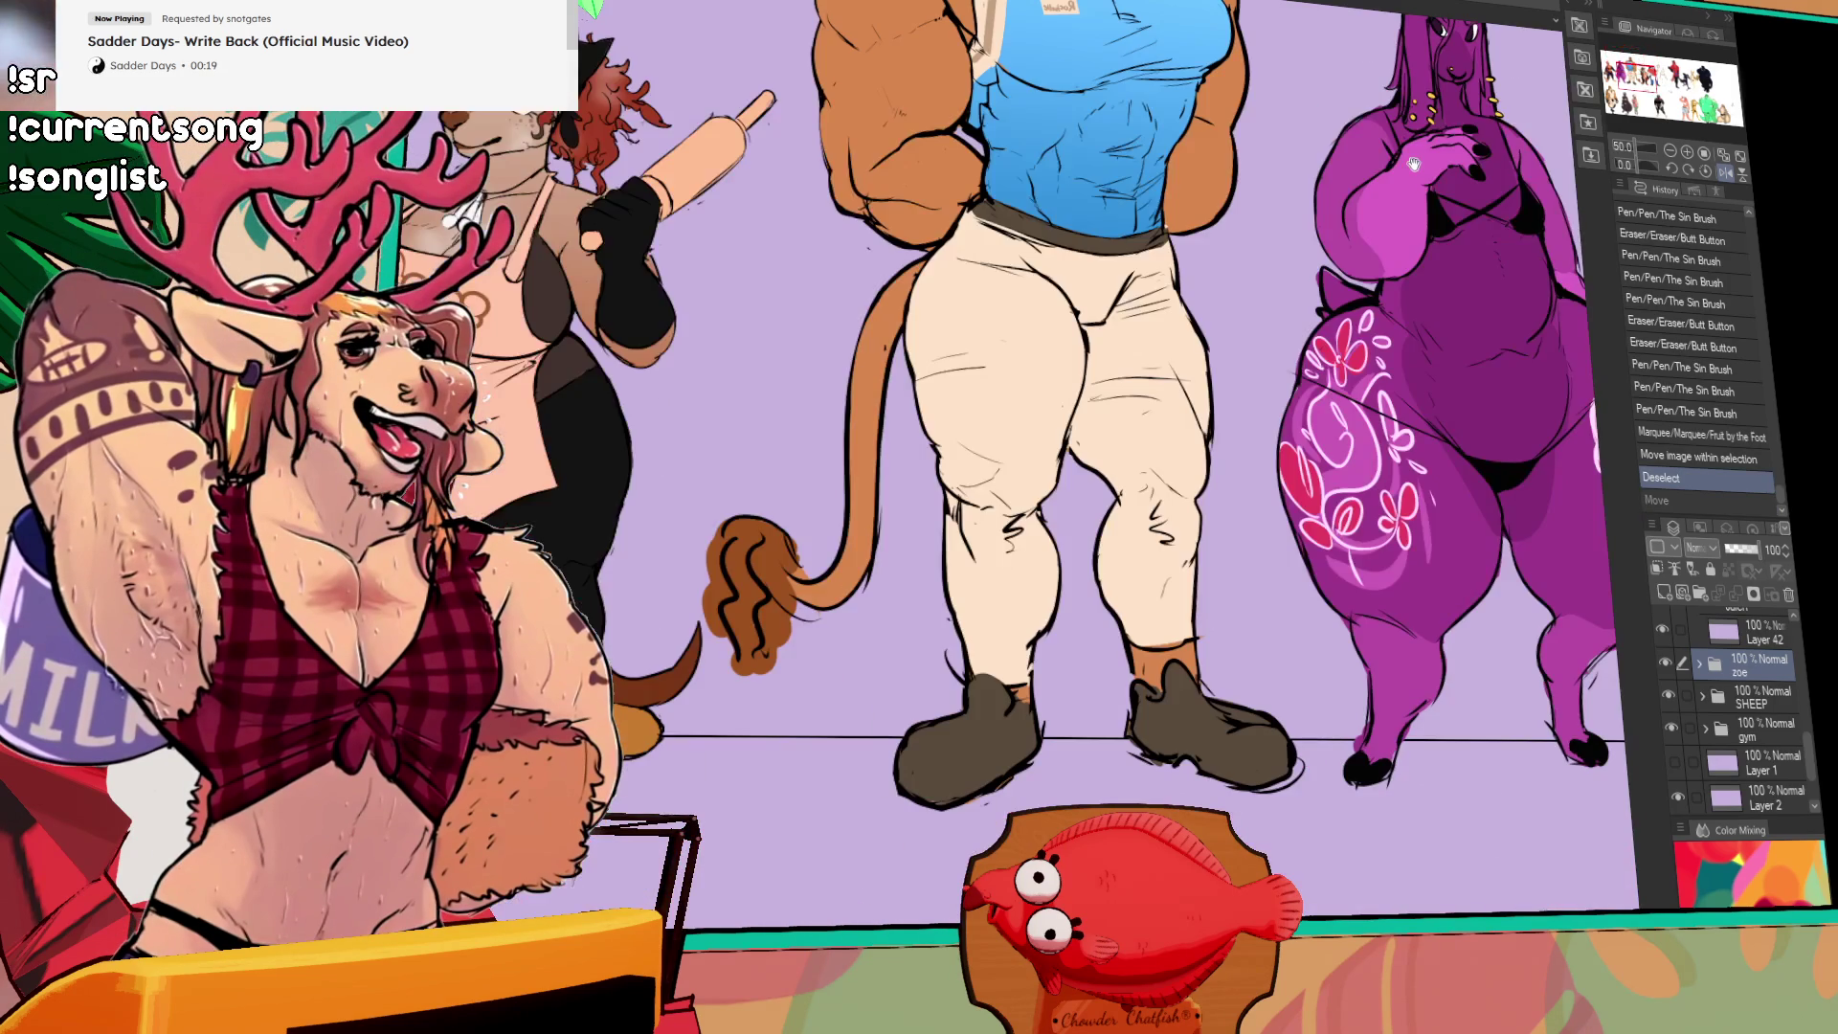
scroll(1393, 104, "down", 3)
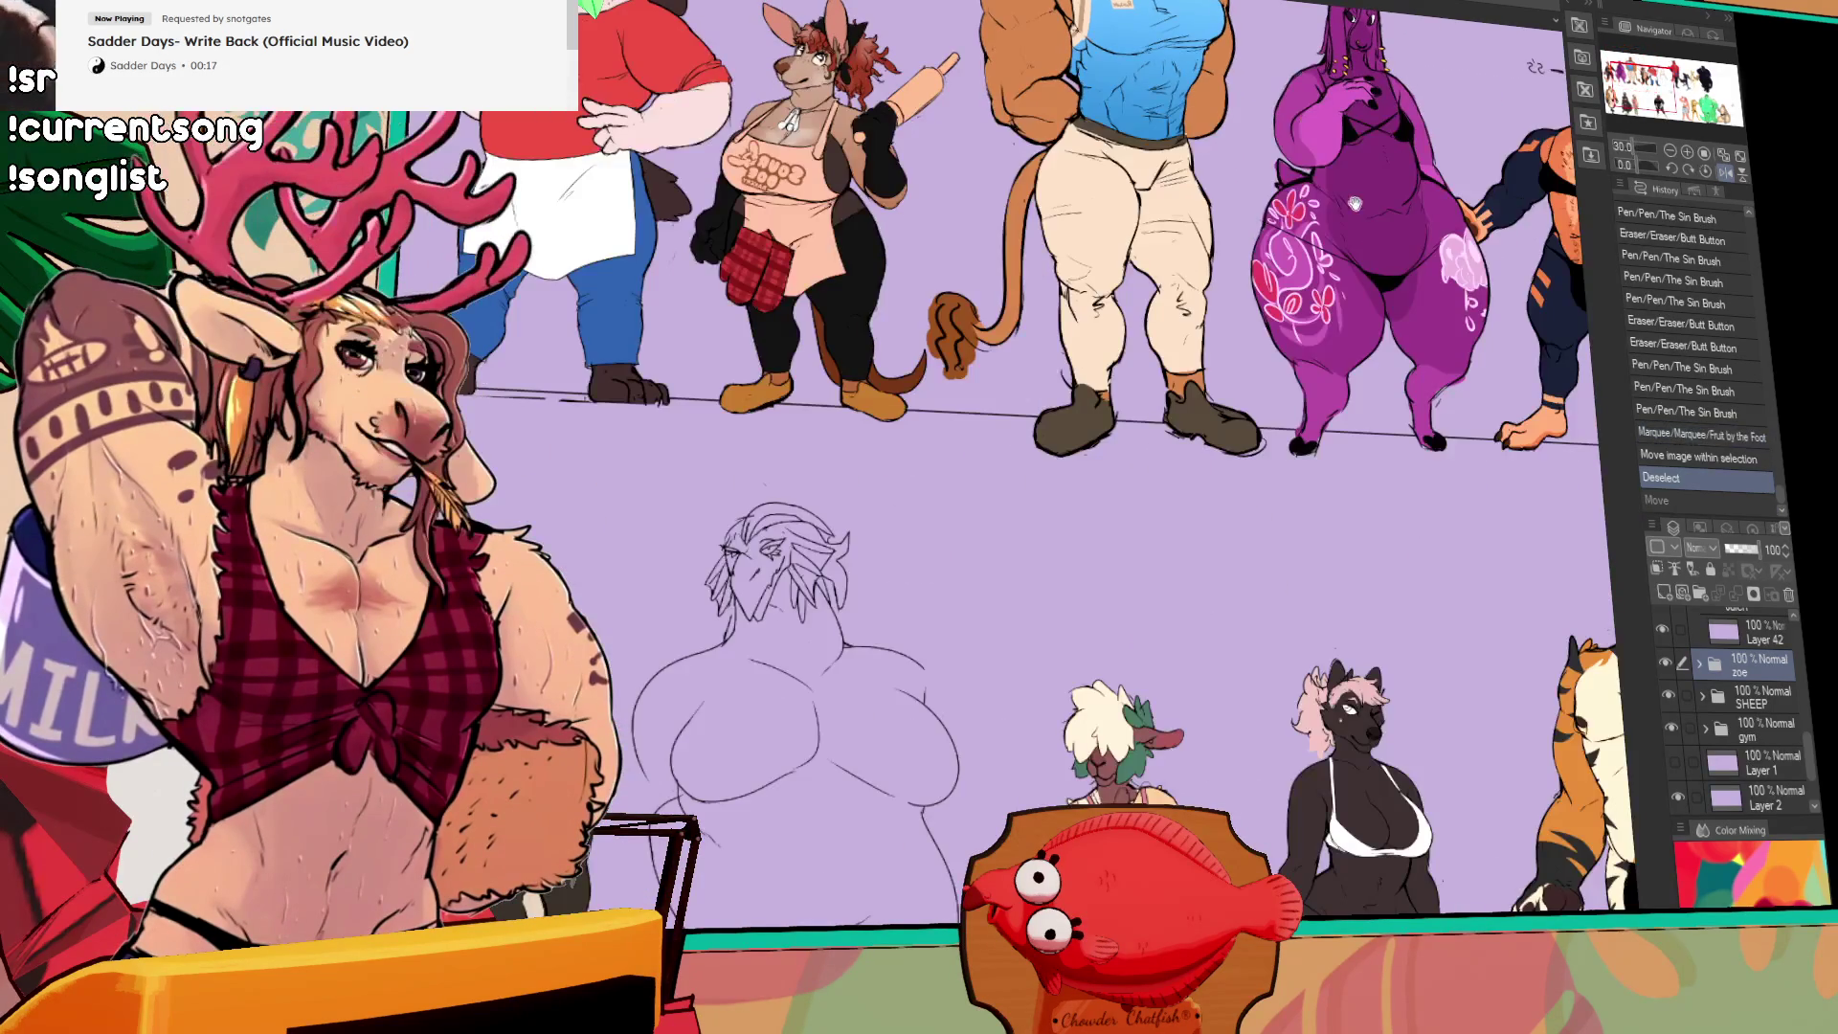
left_click_drag(919, 517, 1029, 436)
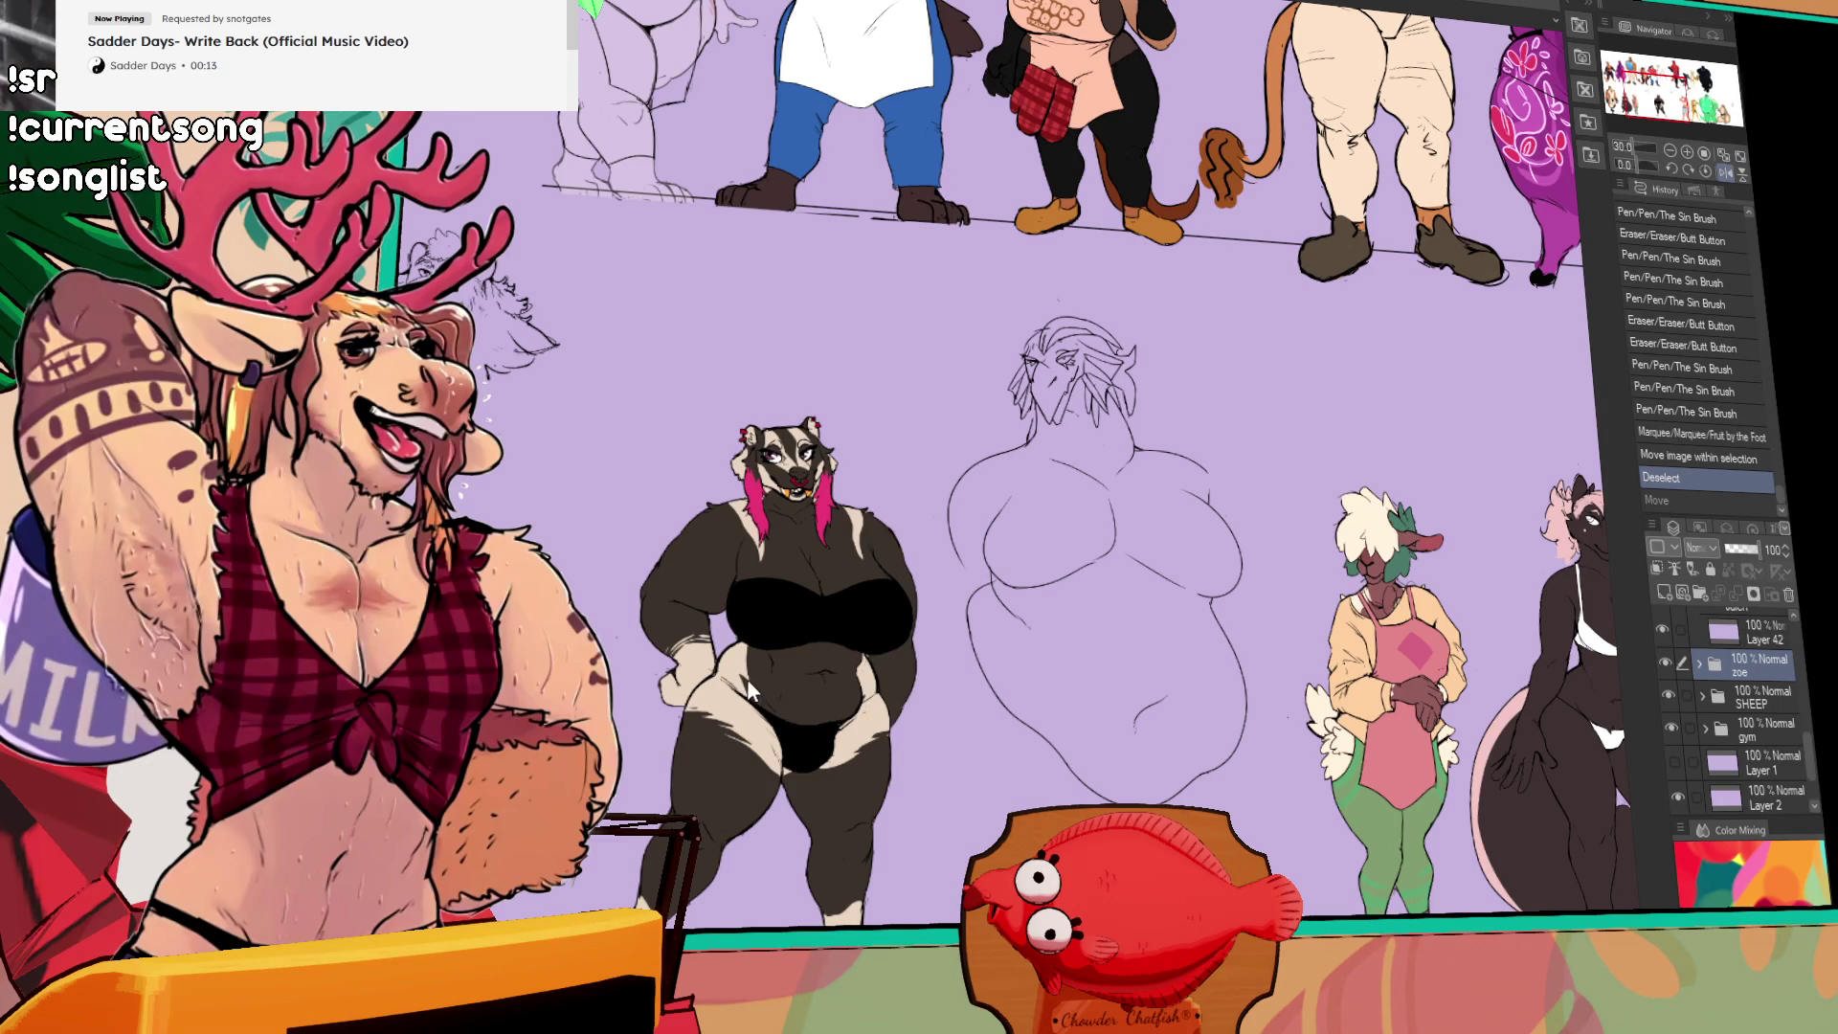
key("ctrl+t")
left_click_drag(948, 421, 905, 447)
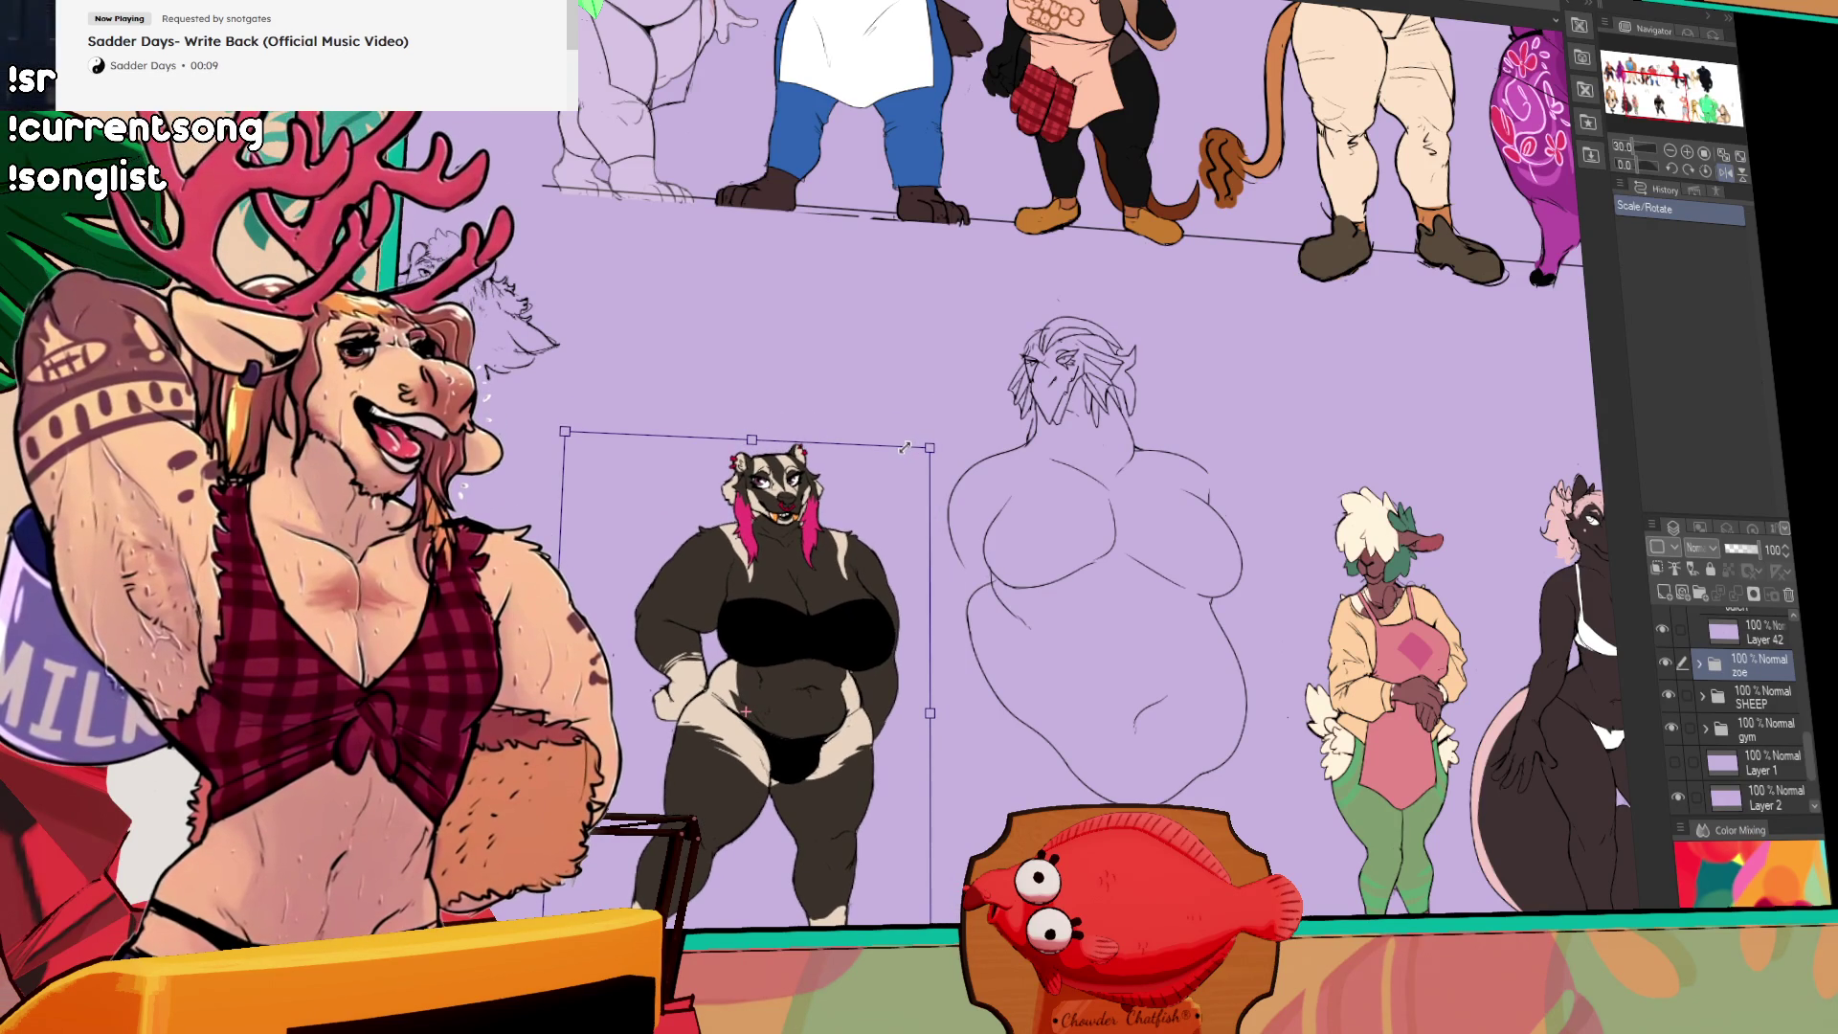
key("Return")
left_click_drag(1243, 515, 1032, 510)
key("ctrl+t")
left_click_drag(697, 436, 797, 423)
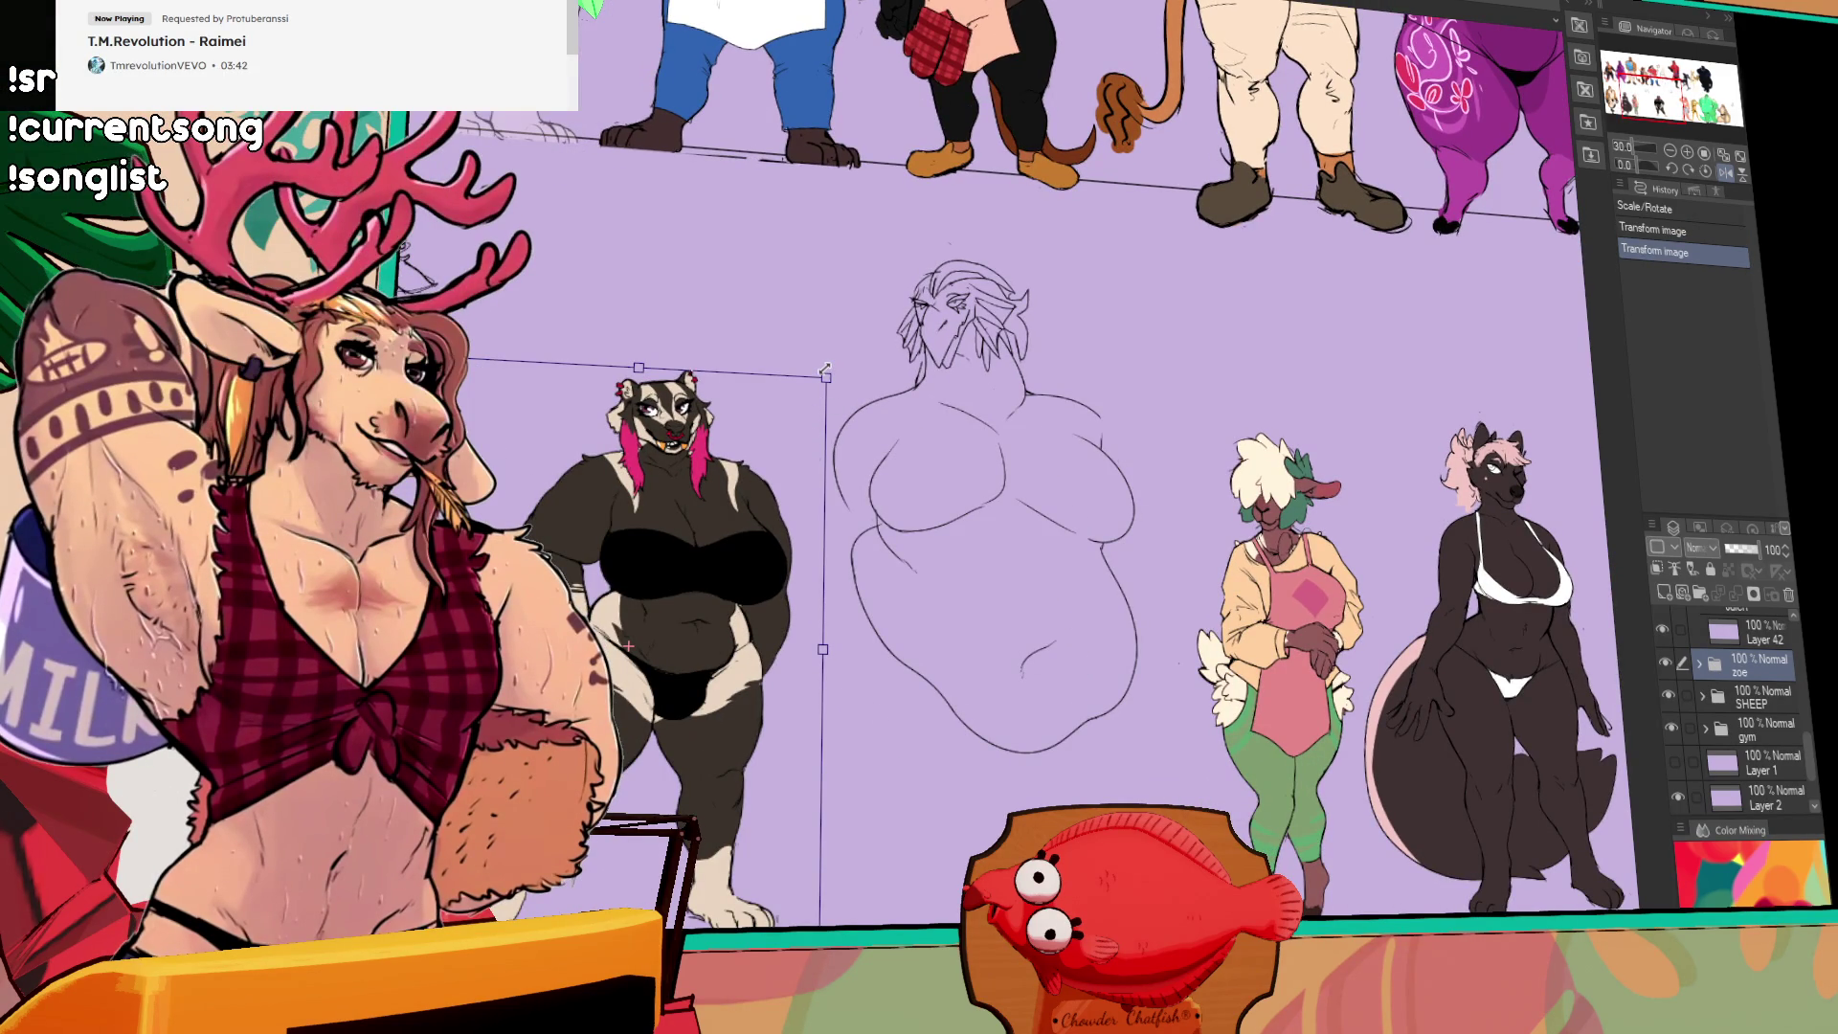
left_click_drag(827, 377, 829, 374)
key("Return")
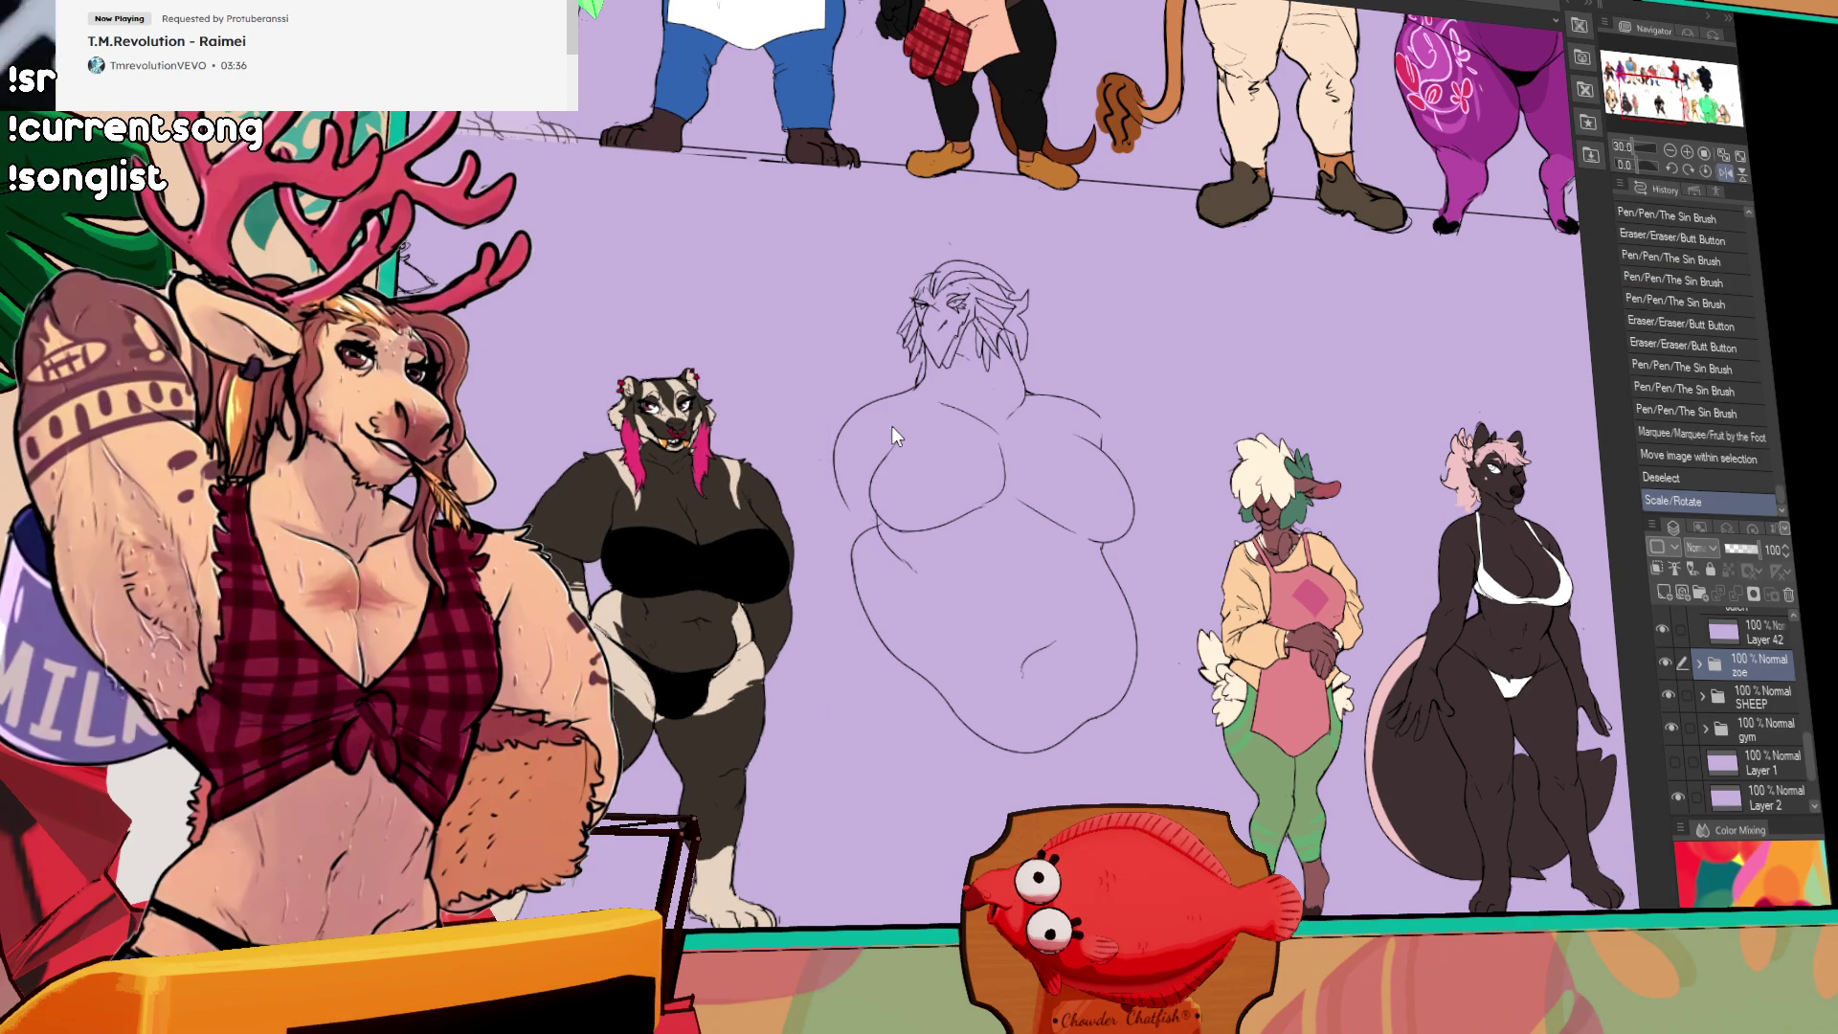
left_click_drag(441, 381, 841, 371)
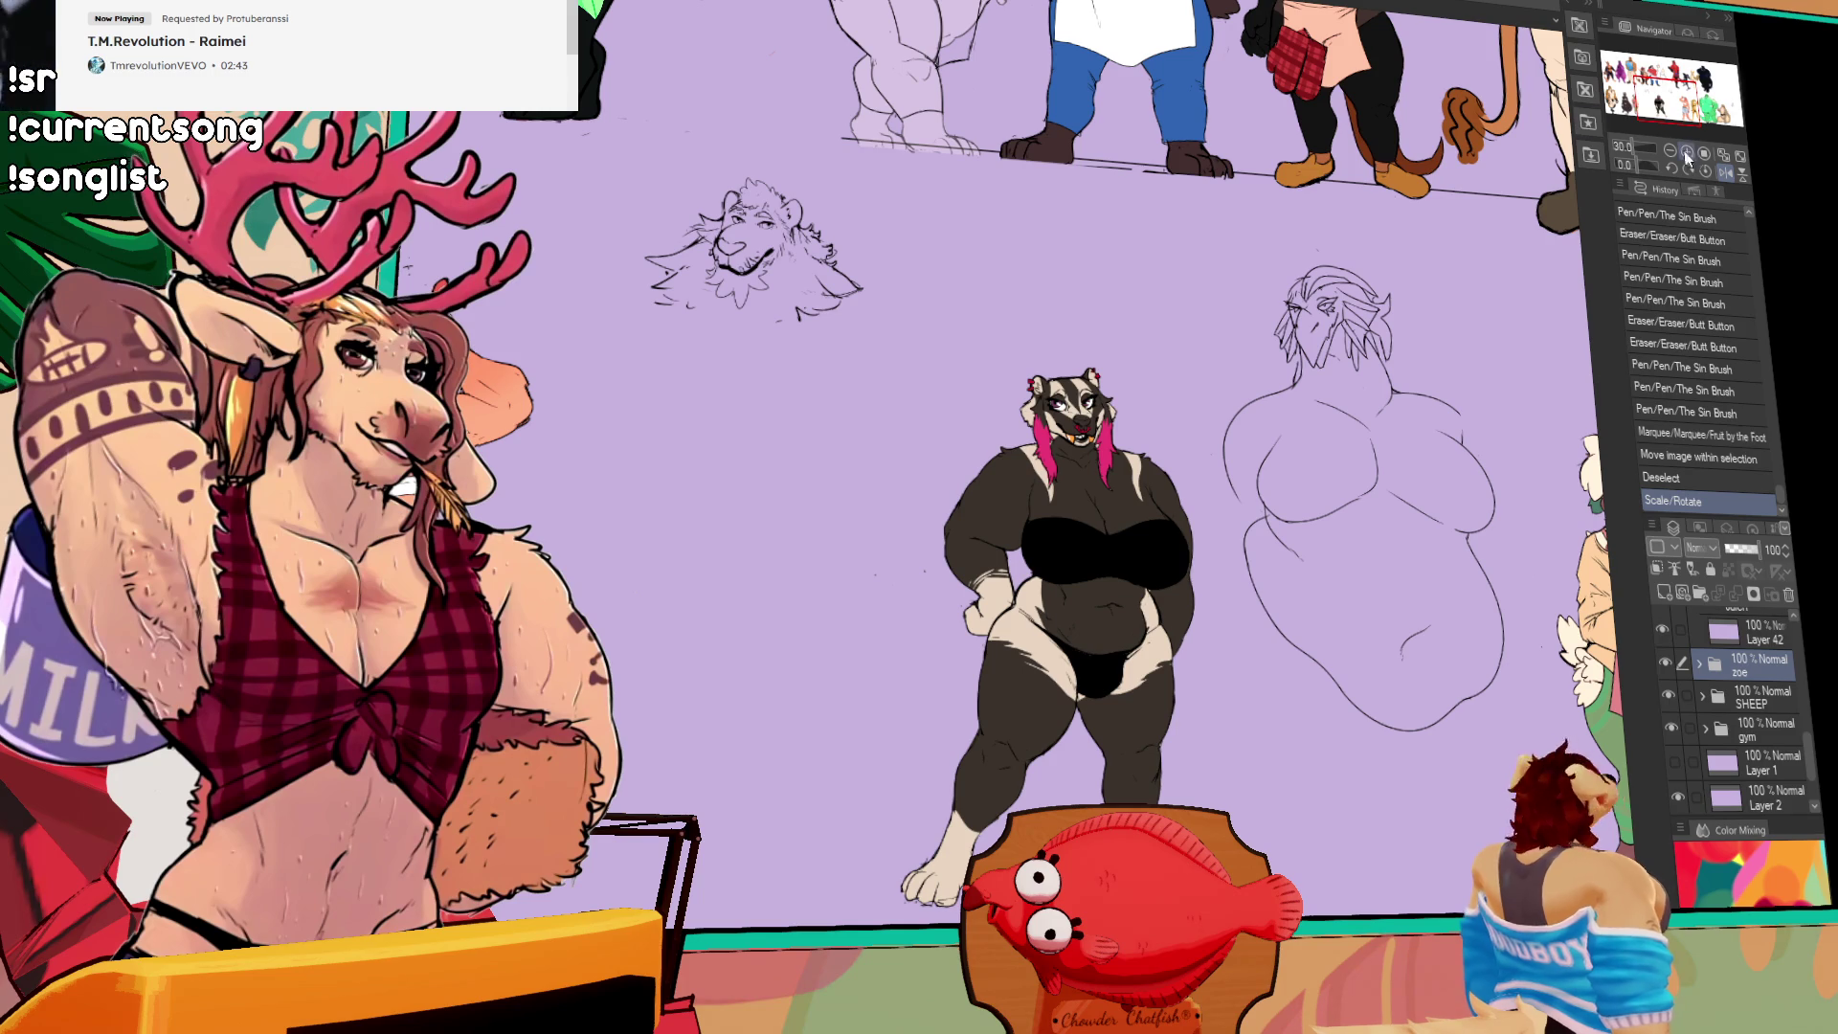
Step: Pan the canvas until the lion head sketch and the badger are both in view
left_click_drag(1025, 424, 1278, 462)
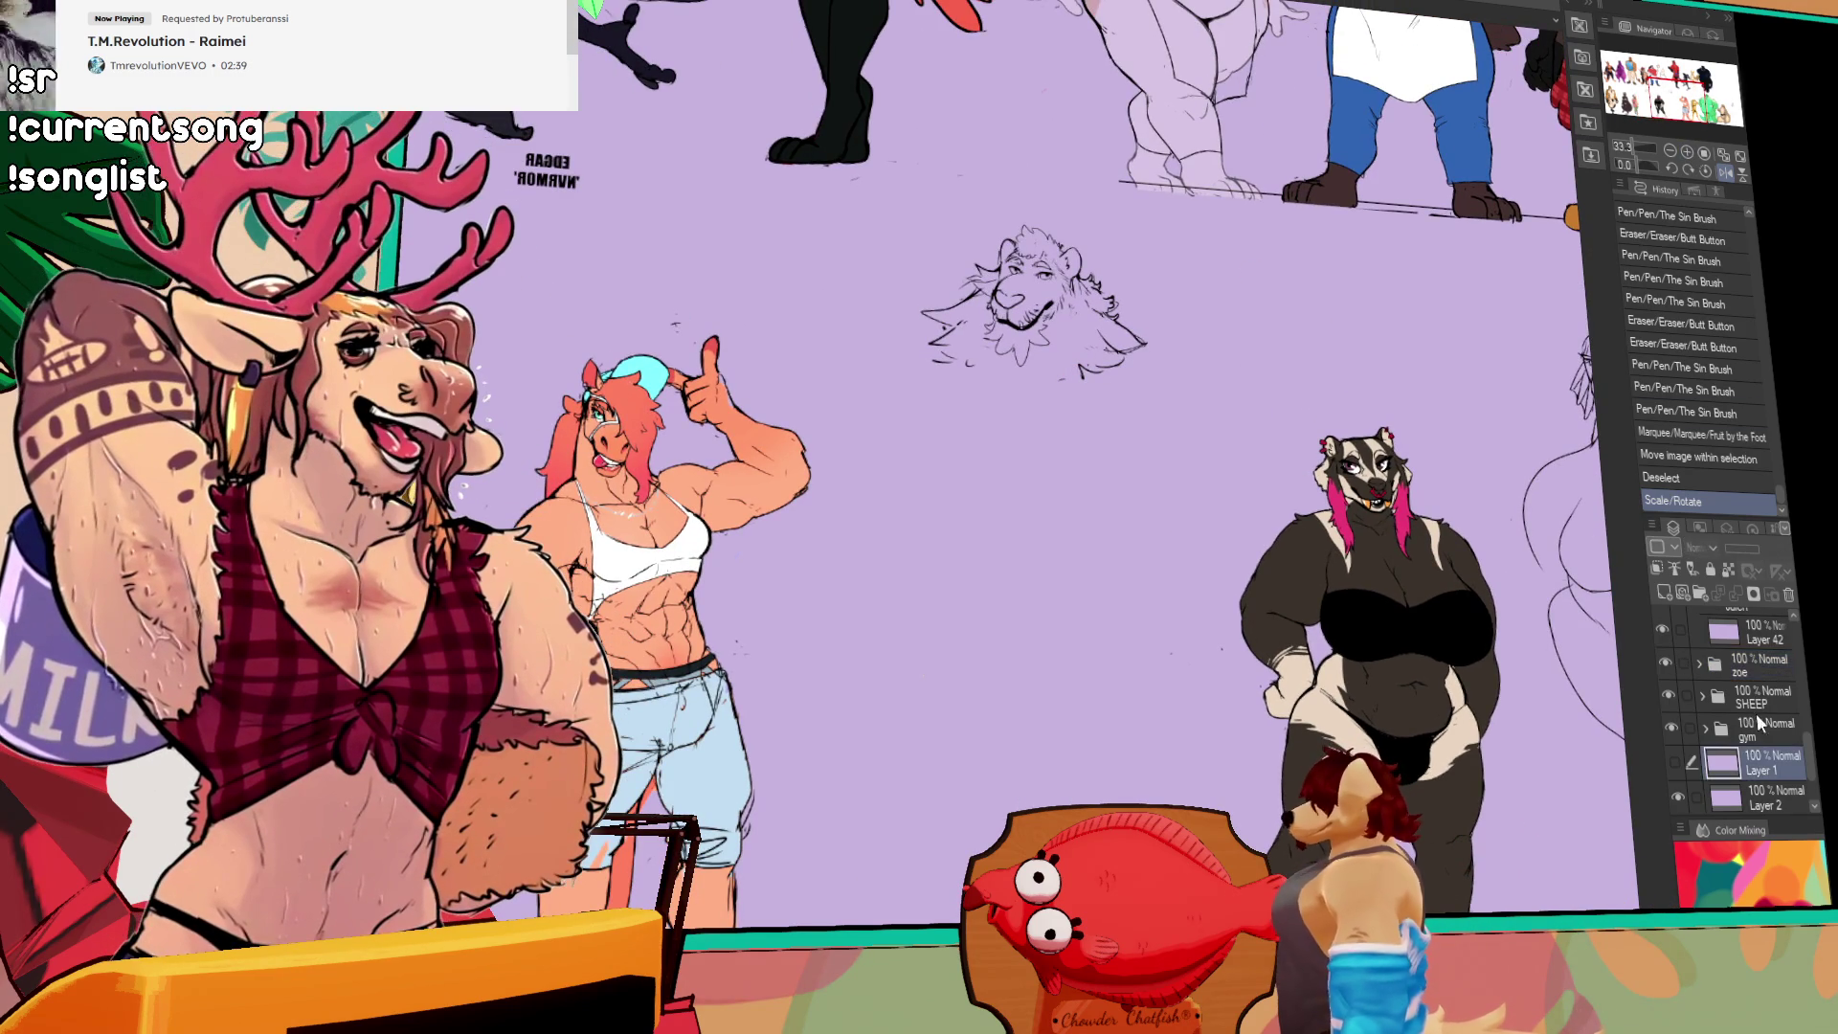
Step: Make Layer 42 in the Jalen folder the active drawing layer
left_click(1767, 699)
scroll(1809, 752, "up", 3)
left_click(1766, 727)
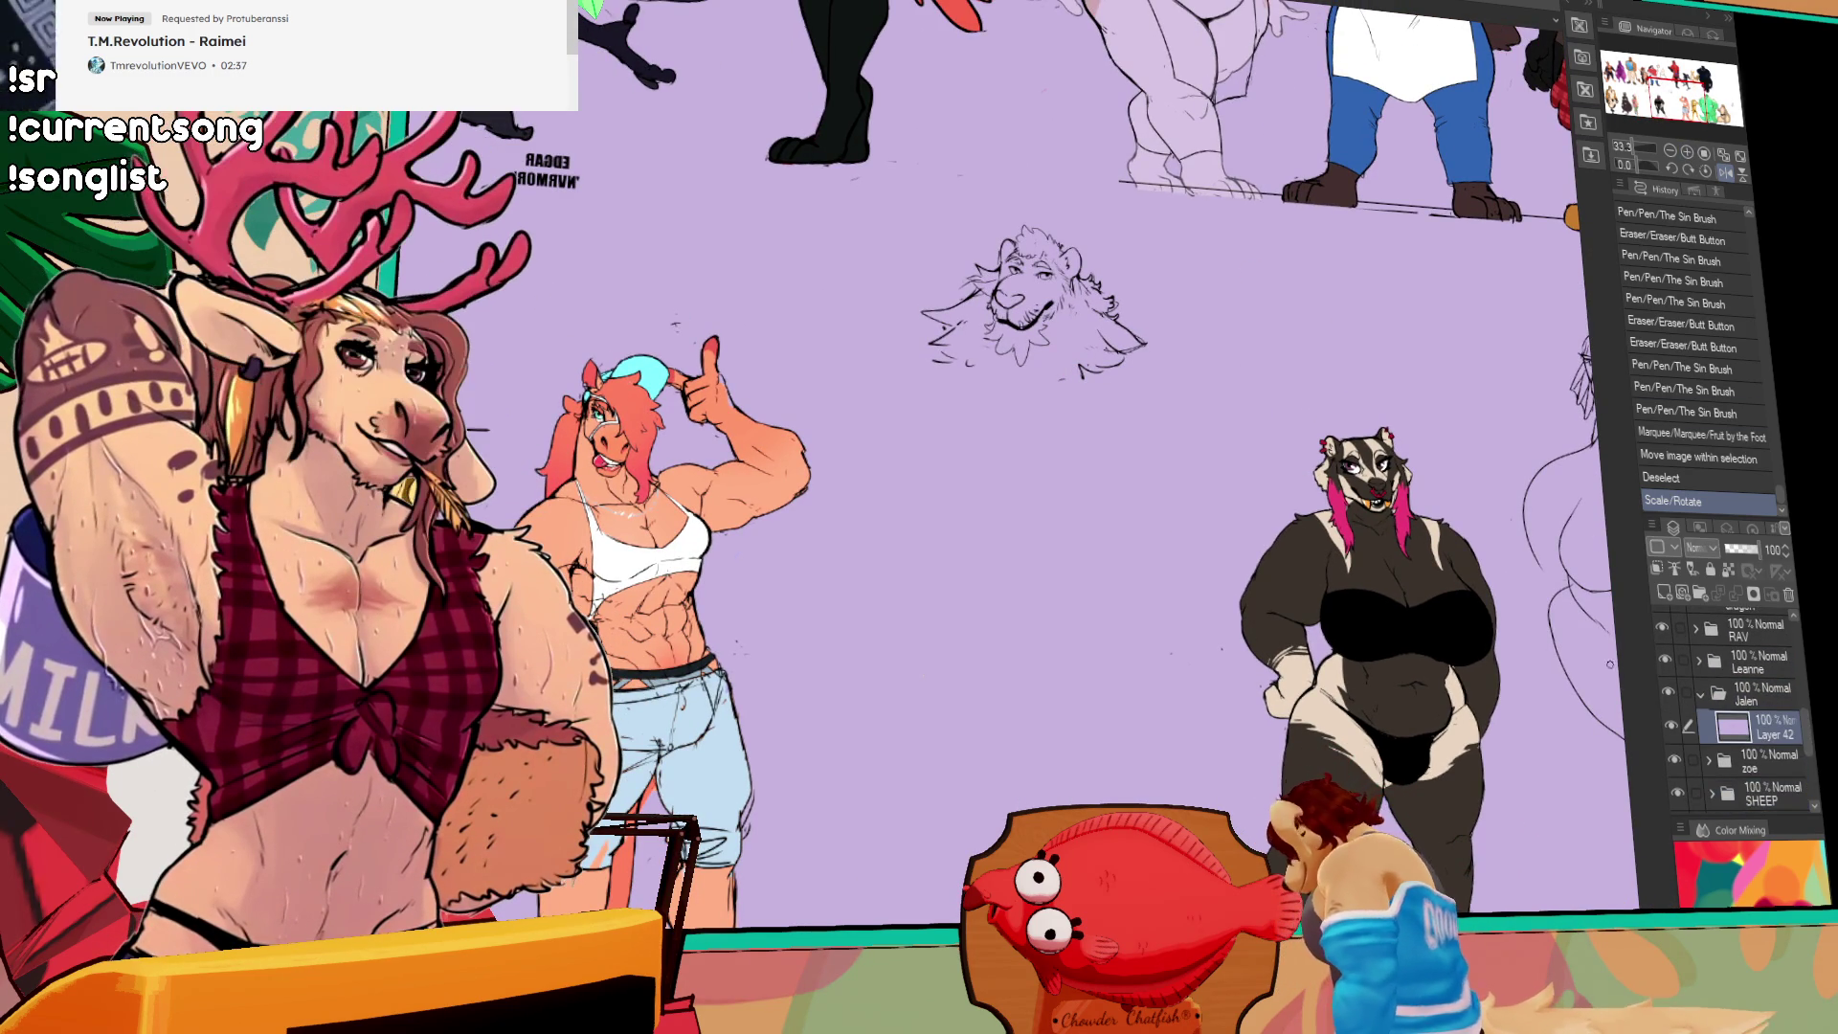
left_click(1685, 155)
Step: Retouch the lion's head and mane, erasing stray marks and adding mane hair on the left
left_click_drag(1053, 287, 1020, 403)
mouse_move(1132, 445)
left_mouse_down()
mouse_move(1149, 474)
mouse_move(1121, 466)
mouse_move(1160, 460)
left_mouse_up()
left_click_drag(1145, 442, 1153, 453)
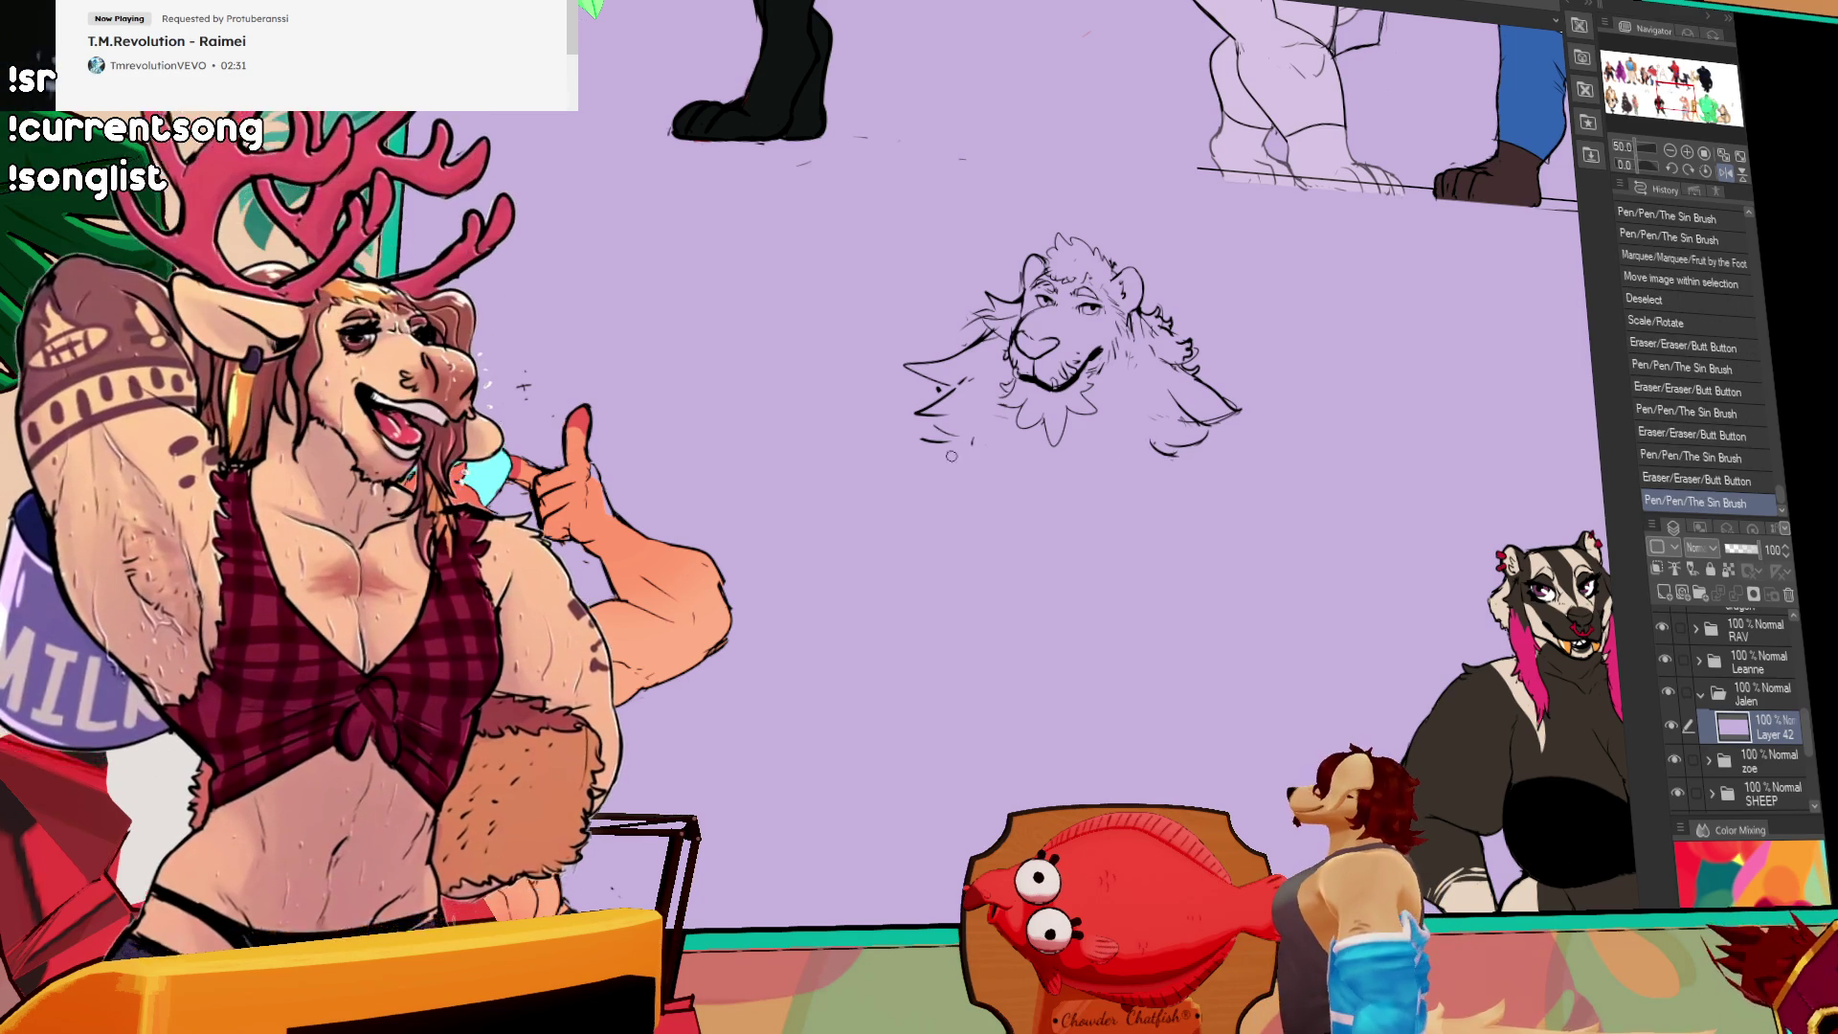
mouse_move(936, 424)
left_mouse_down()
mouse_move(927, 448)
mouse_move(962, 433)
left_mouse_up()
left_click_drag(1143, 357, 1163, 367)
scroll(1221, 390, "up", 2)
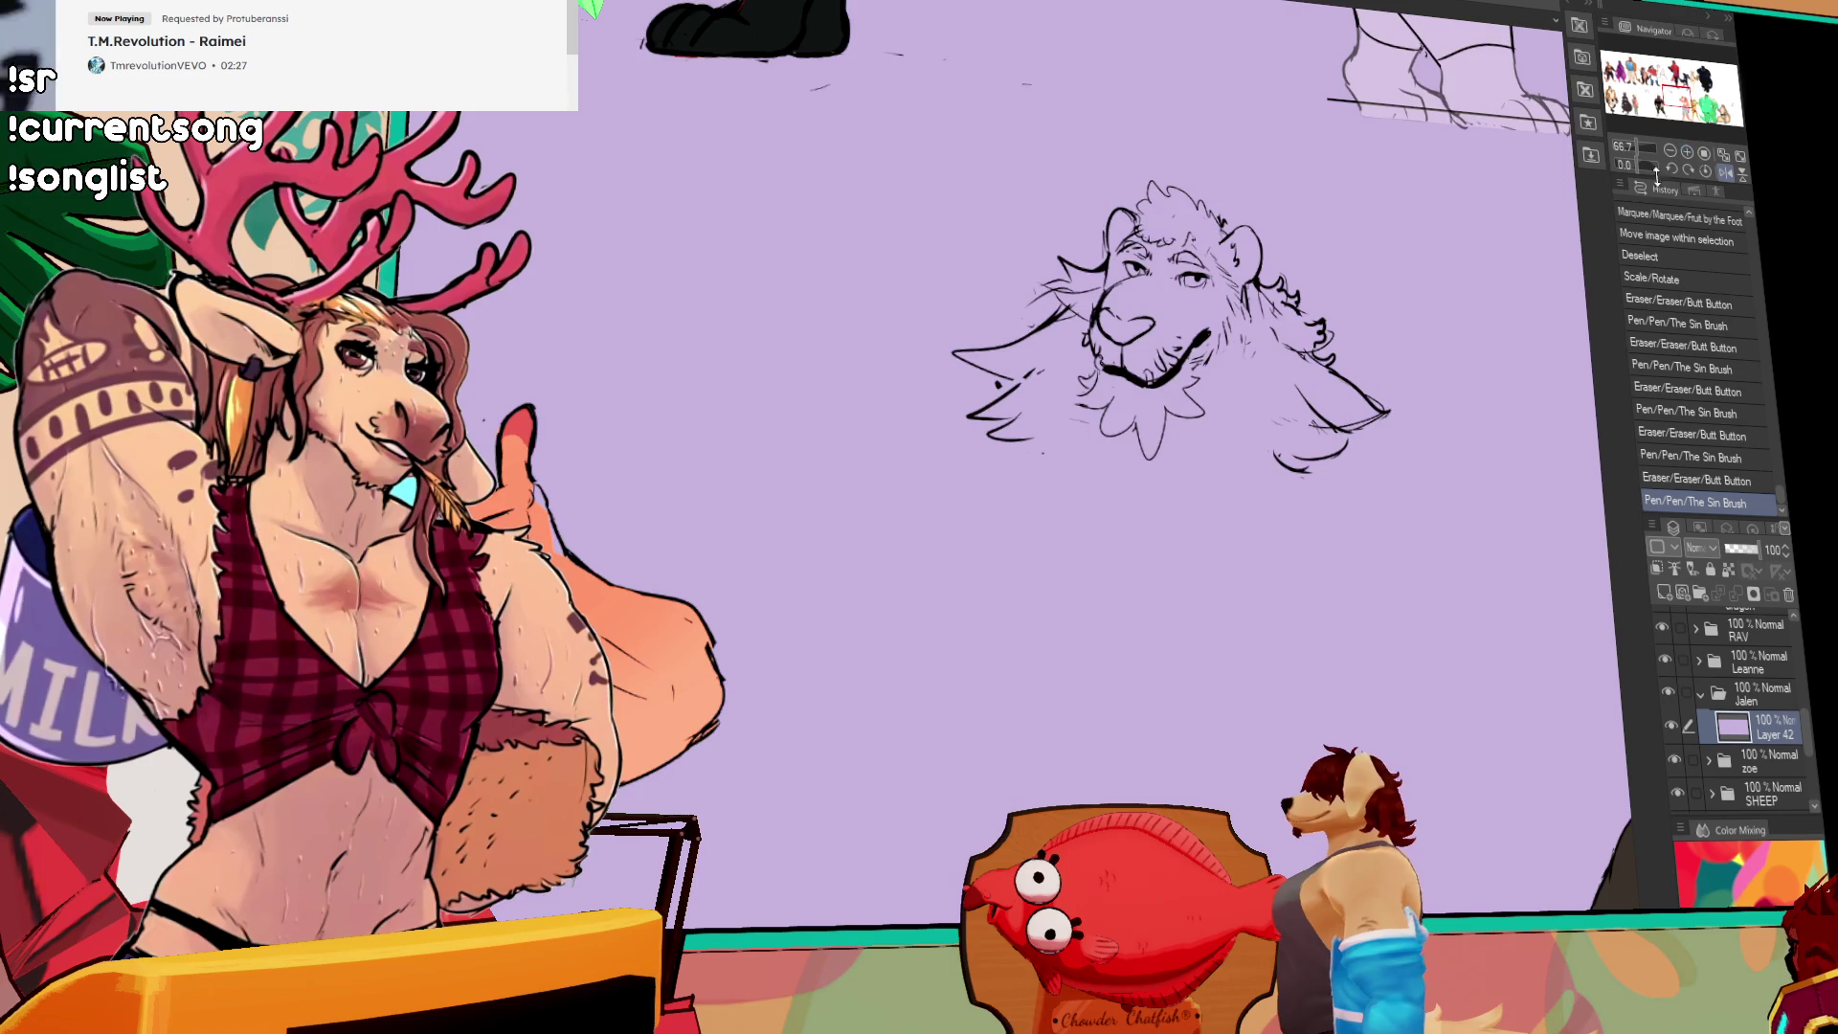
left_click_drag(1220, 390, 1213, 429)
mouse_move(841, 522)
left_mouse_down()
mouse_move(857, 536)
mouse_move(809, 493)
mouse_move(843, 486)
mouse_move(791, 517)
left_mouse_up()
left_click(835, 553)
mouse_move(910, 470)
left_mouse_down()
mouse_move(919, 448)
mouse_move(825, 479)
left_mouse_up()
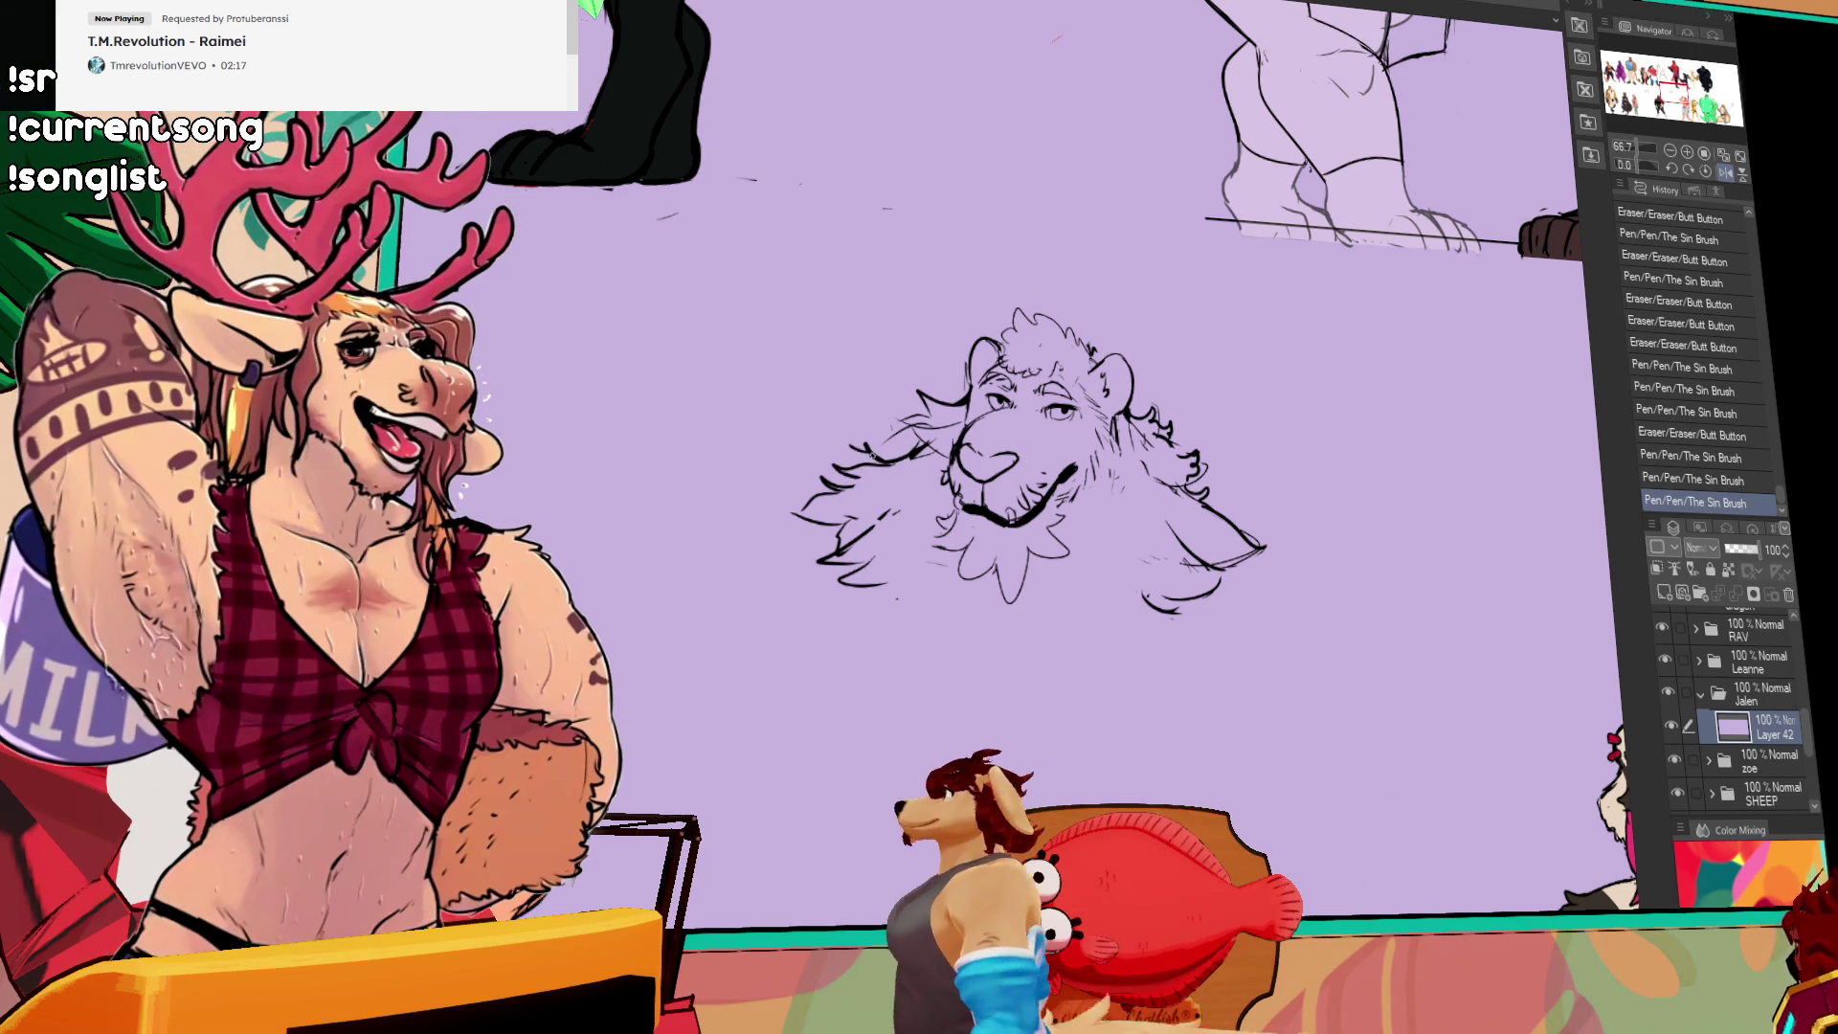
Step: Rework the short strokes below the mouth and around the chin, undoing two chin strokes
left_click_drag(1168, 538, 1117, 493)
left_click_drag(1101, 560, 1120, 574)
left_click_drag(1106, 565, 1119, 569)
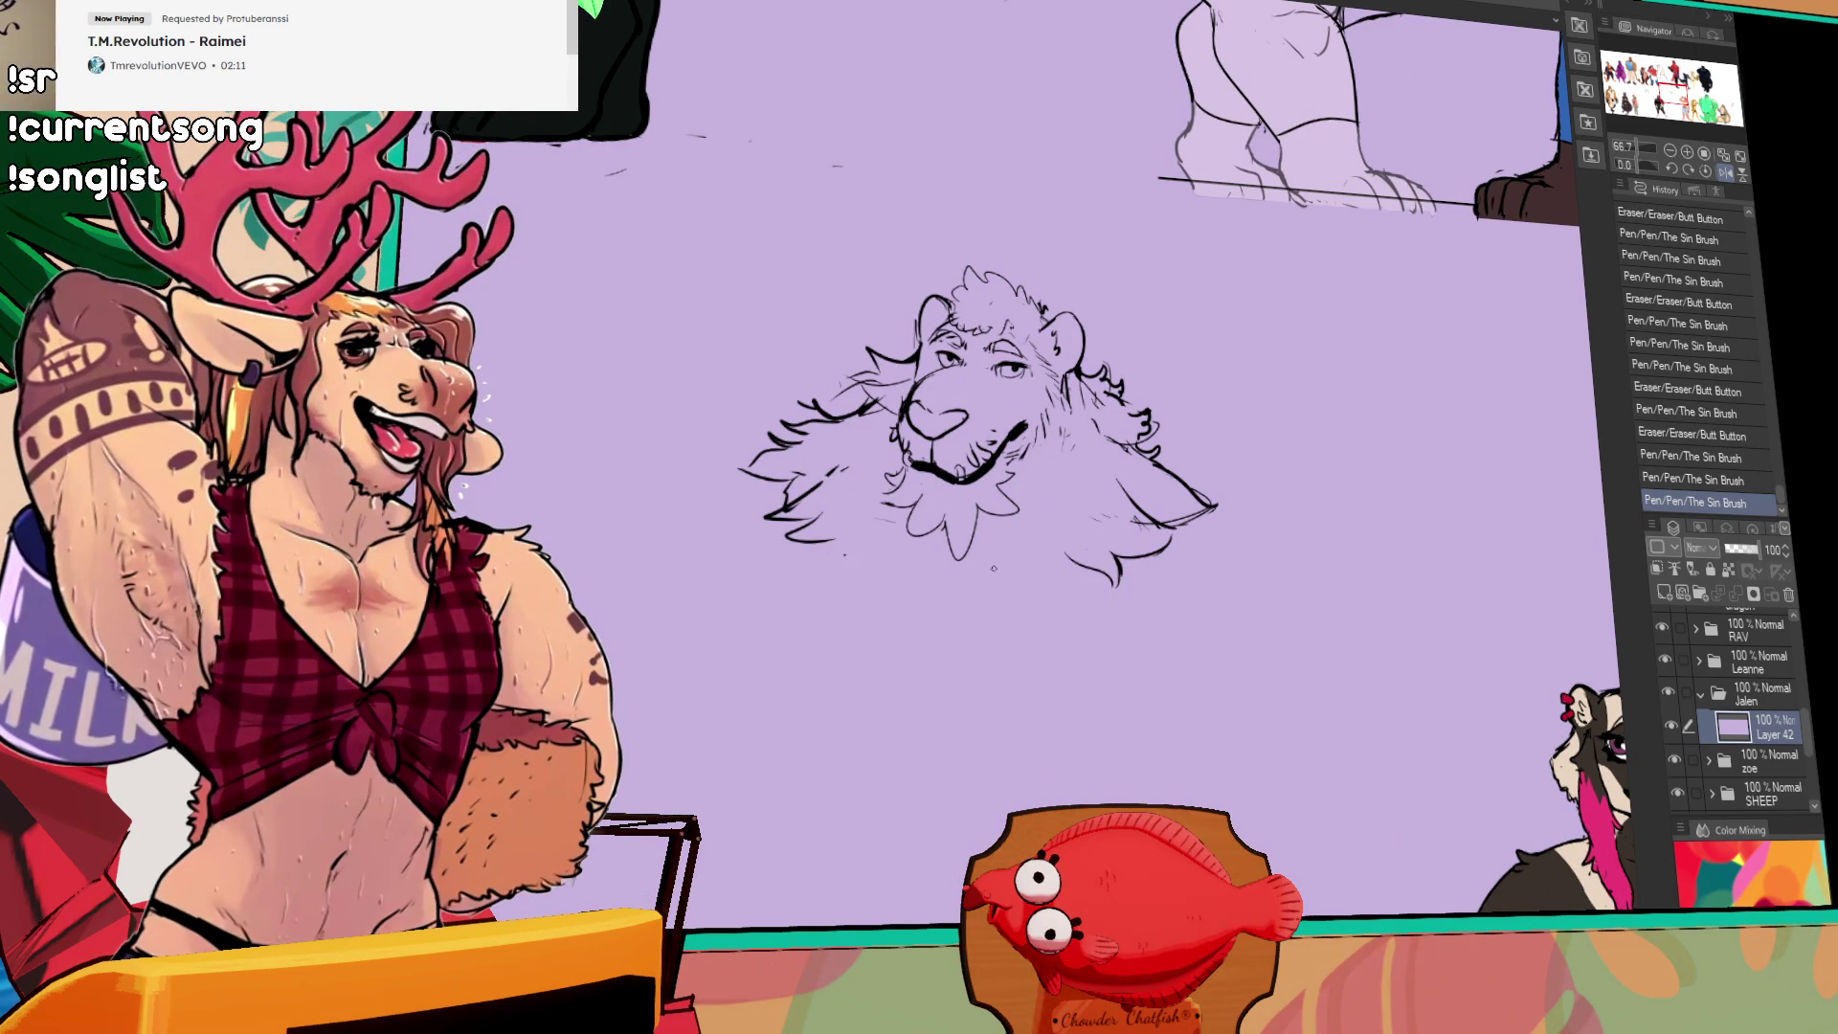
mouse_move(1149, 421)
left_mouse_down()
mouse_move(1164, 445)
mouse_move(1200, 381)
left_mouse_up()
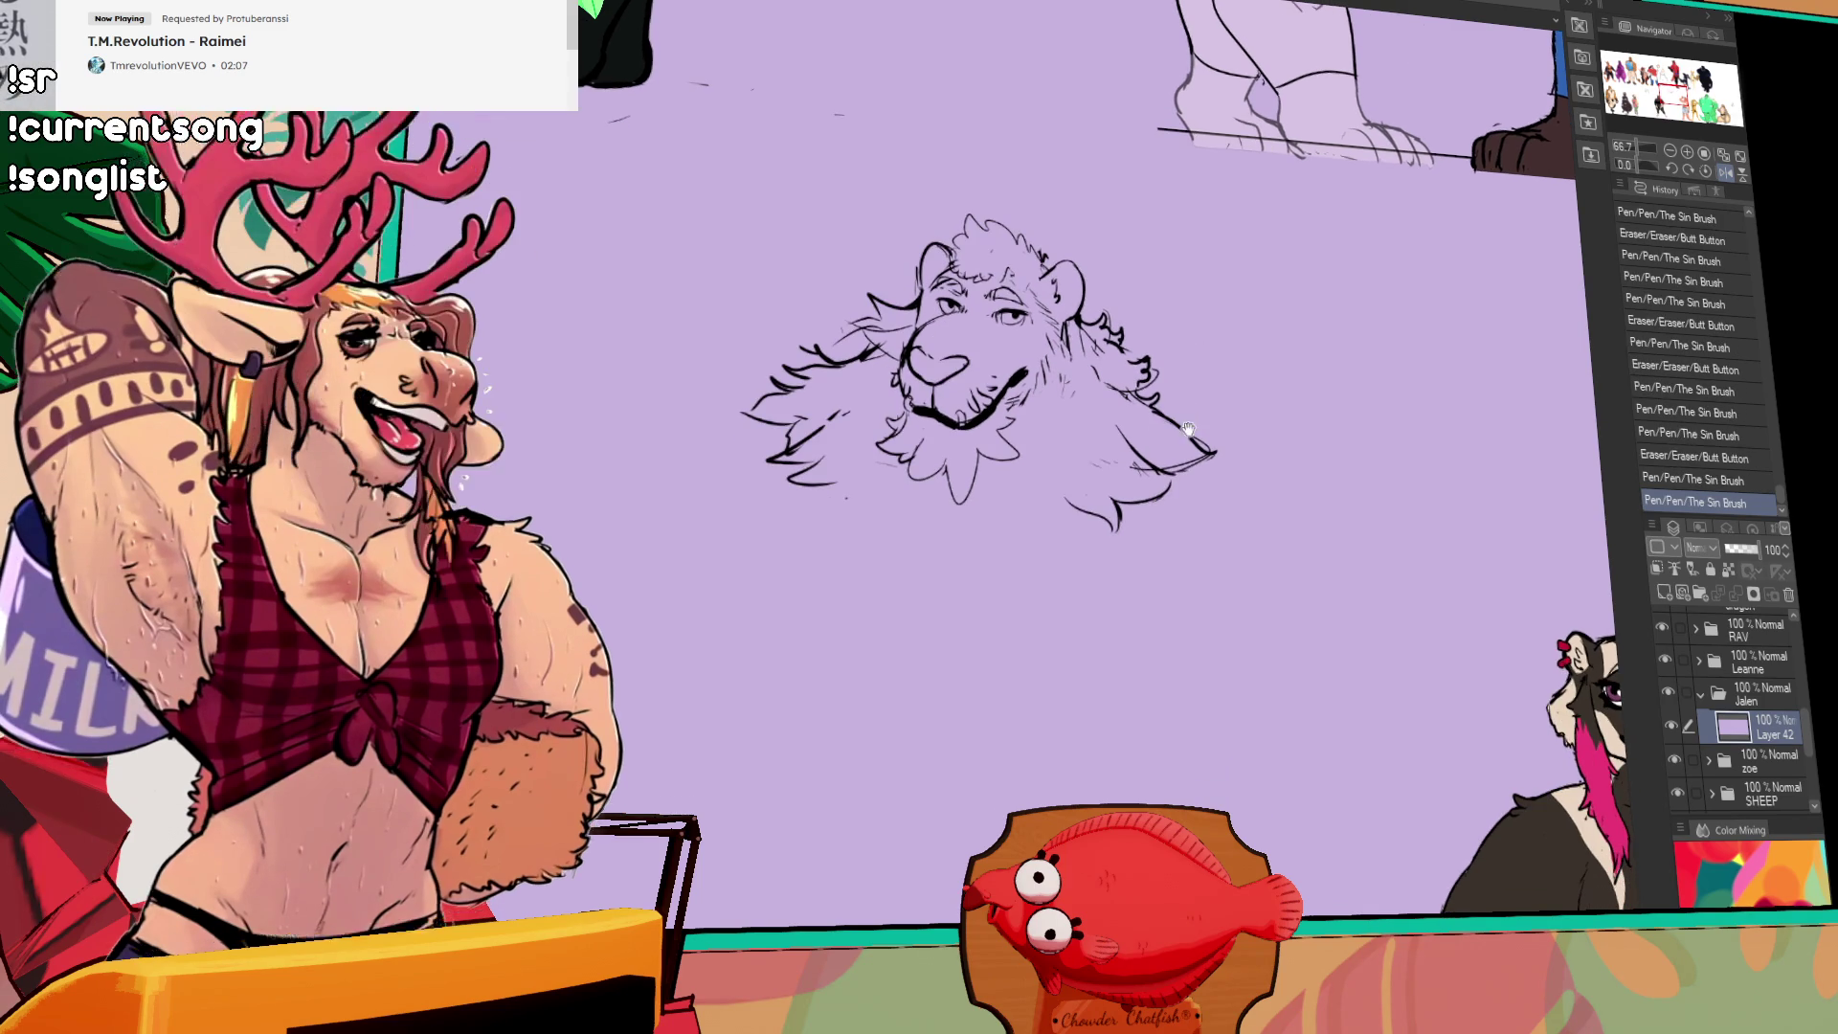
left_click_drag(1186, 495, 1192, 498)
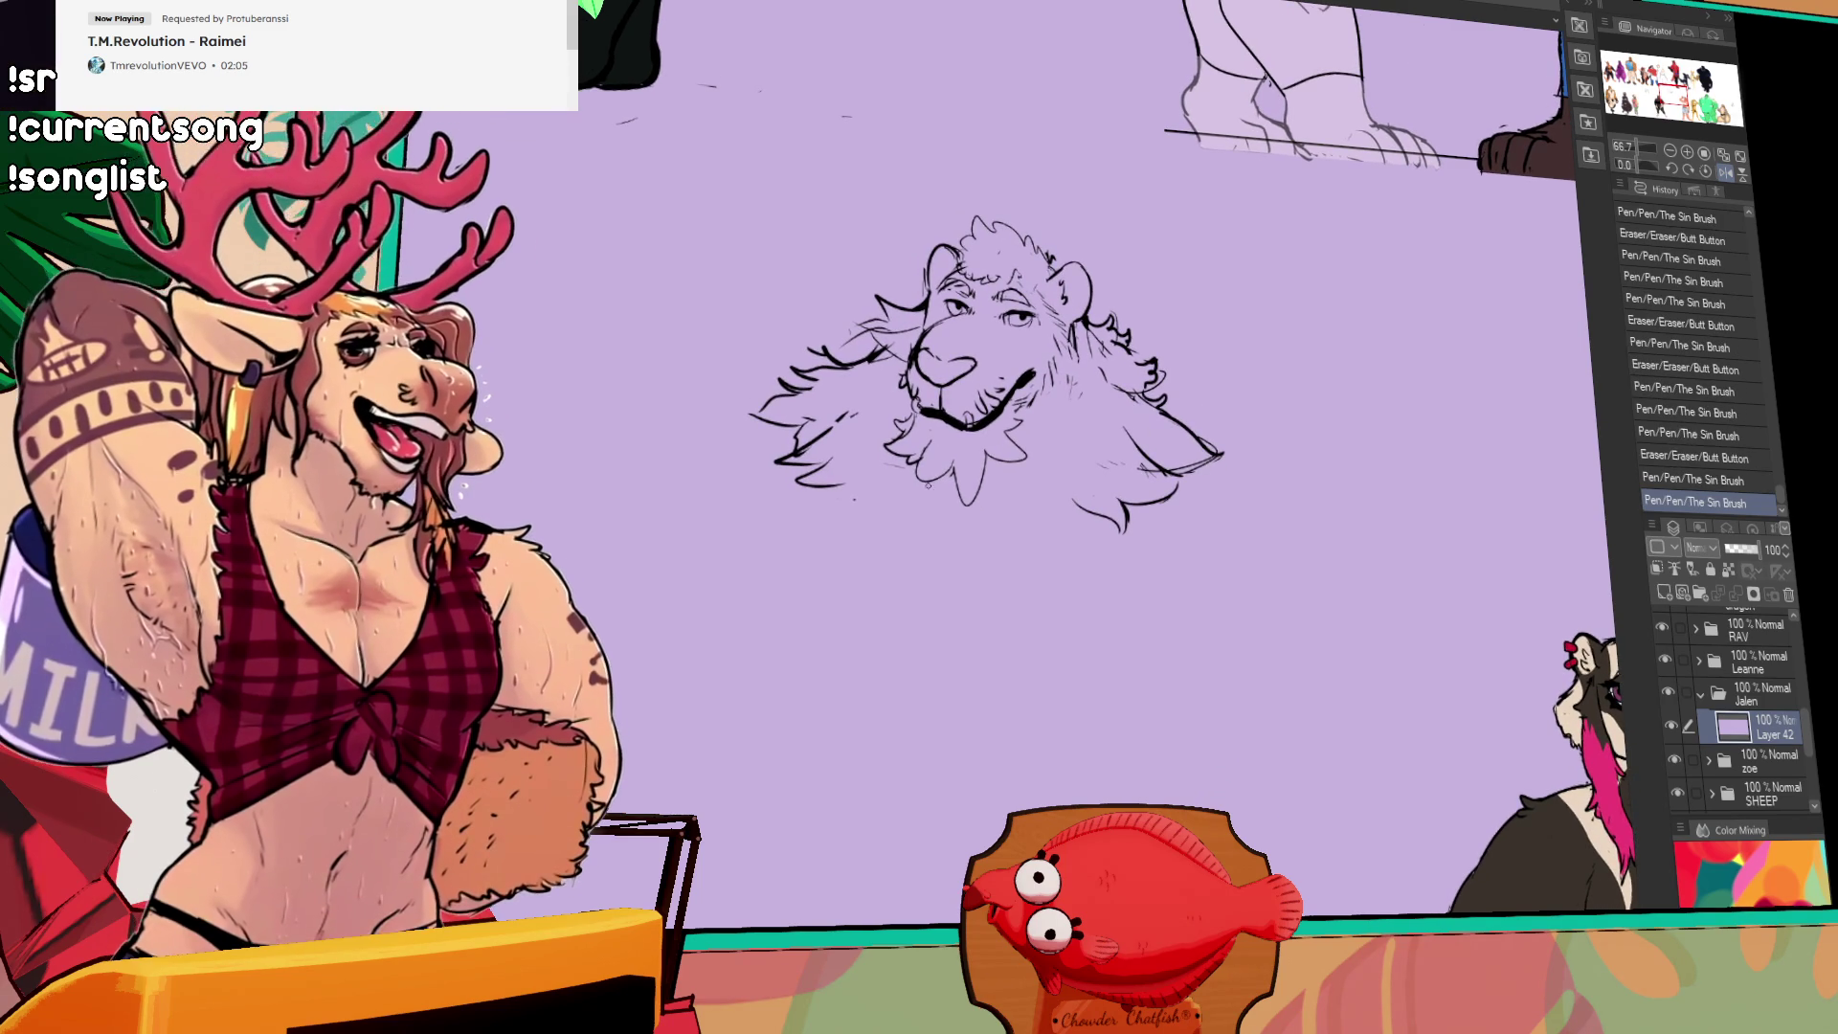
left_click_drag(959, 472, 943, 460)
left_click_drag(929, 458, 943, 469)
mouse_move(948, 464)
left_mouse_down()
mouse_move(927, 429)
mouse_move(967, 446)
mouse_move(946, 452)
left_mouse_up()
key("ctrl+z")
key("ctrl+z")
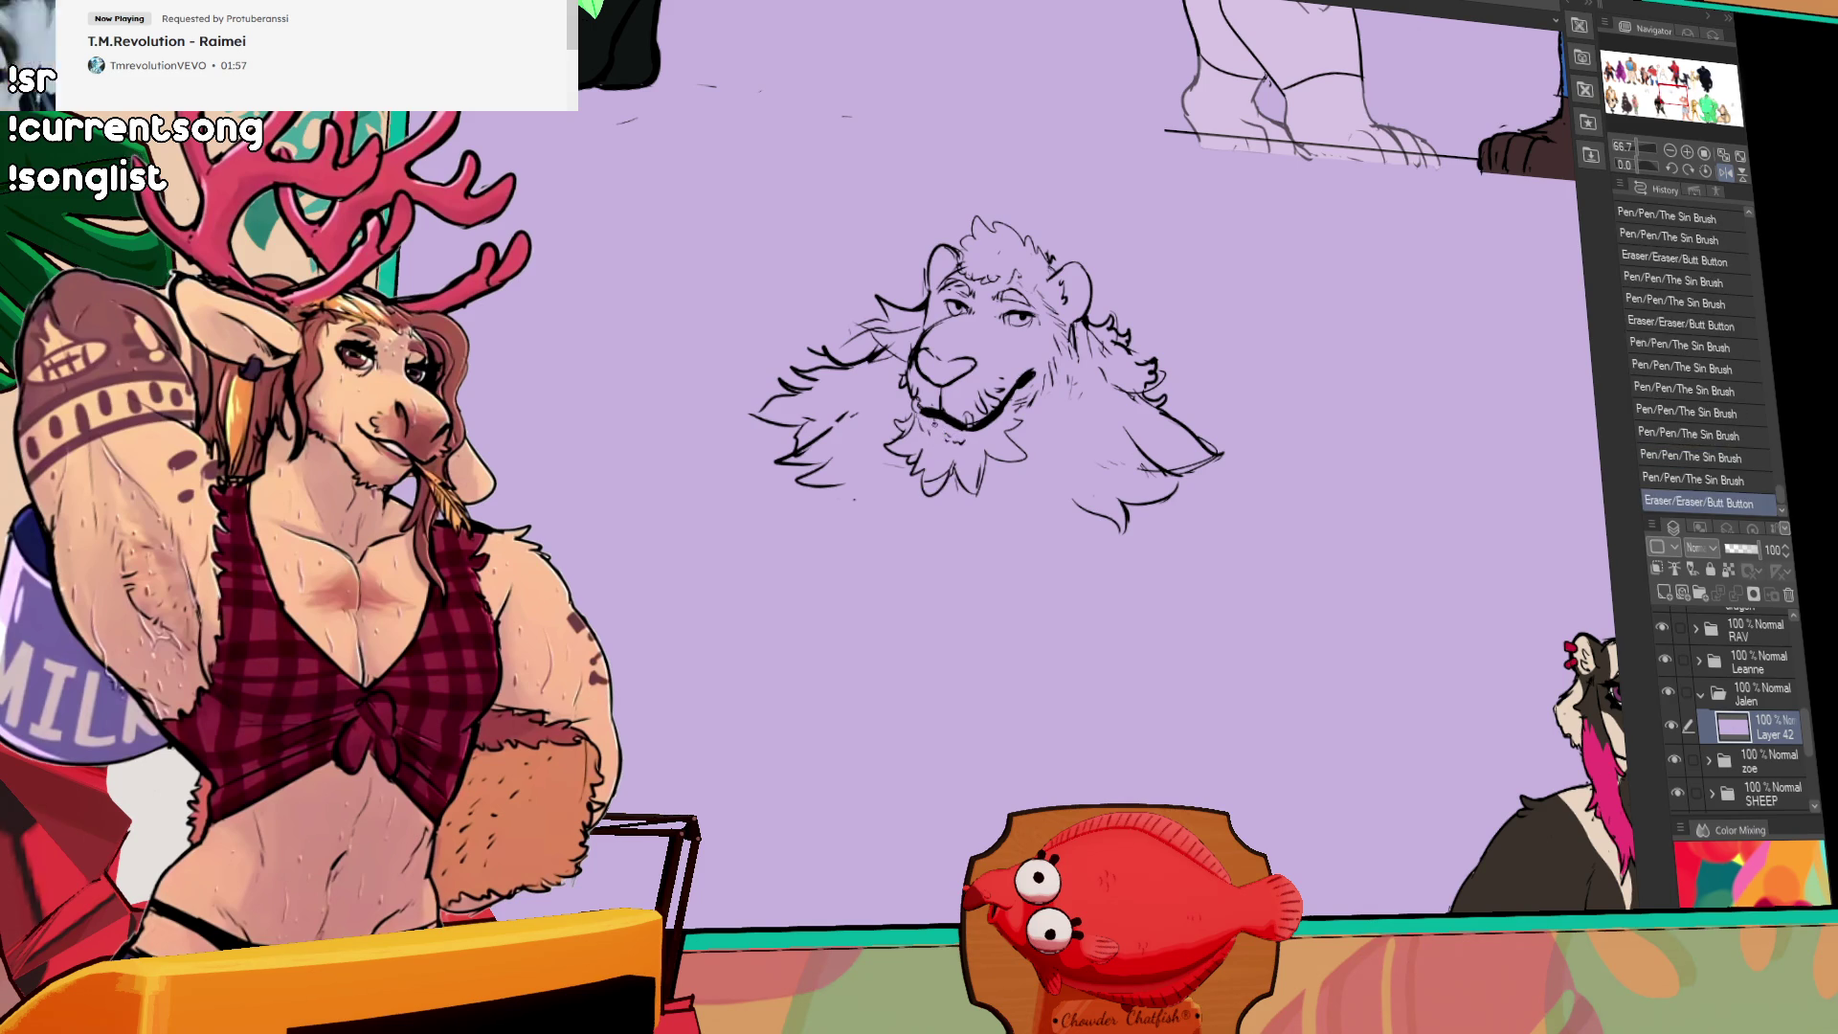
left_click_drag(1168, 335, 1177, 334)
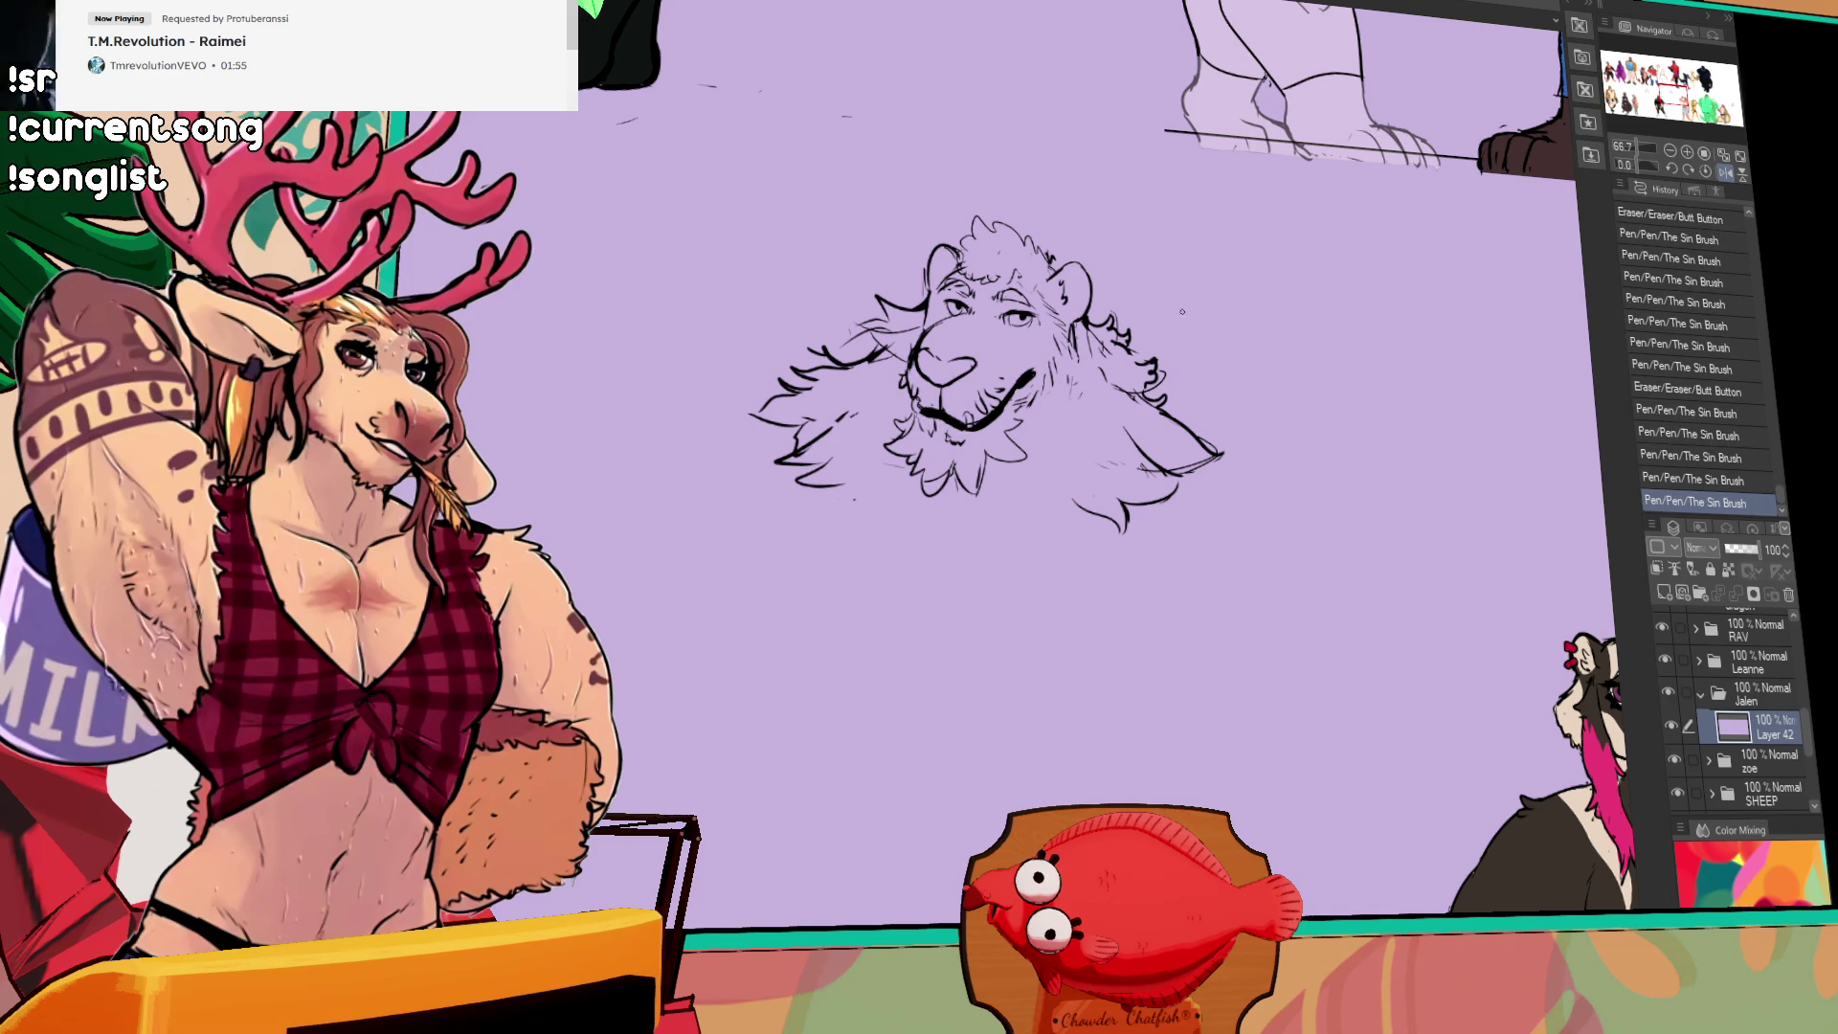
Step: Erase bits of the lower-right fur, add lower-left fur strokes, and start the right body contour
left_click_drag(1312, 233, 1333, 253)
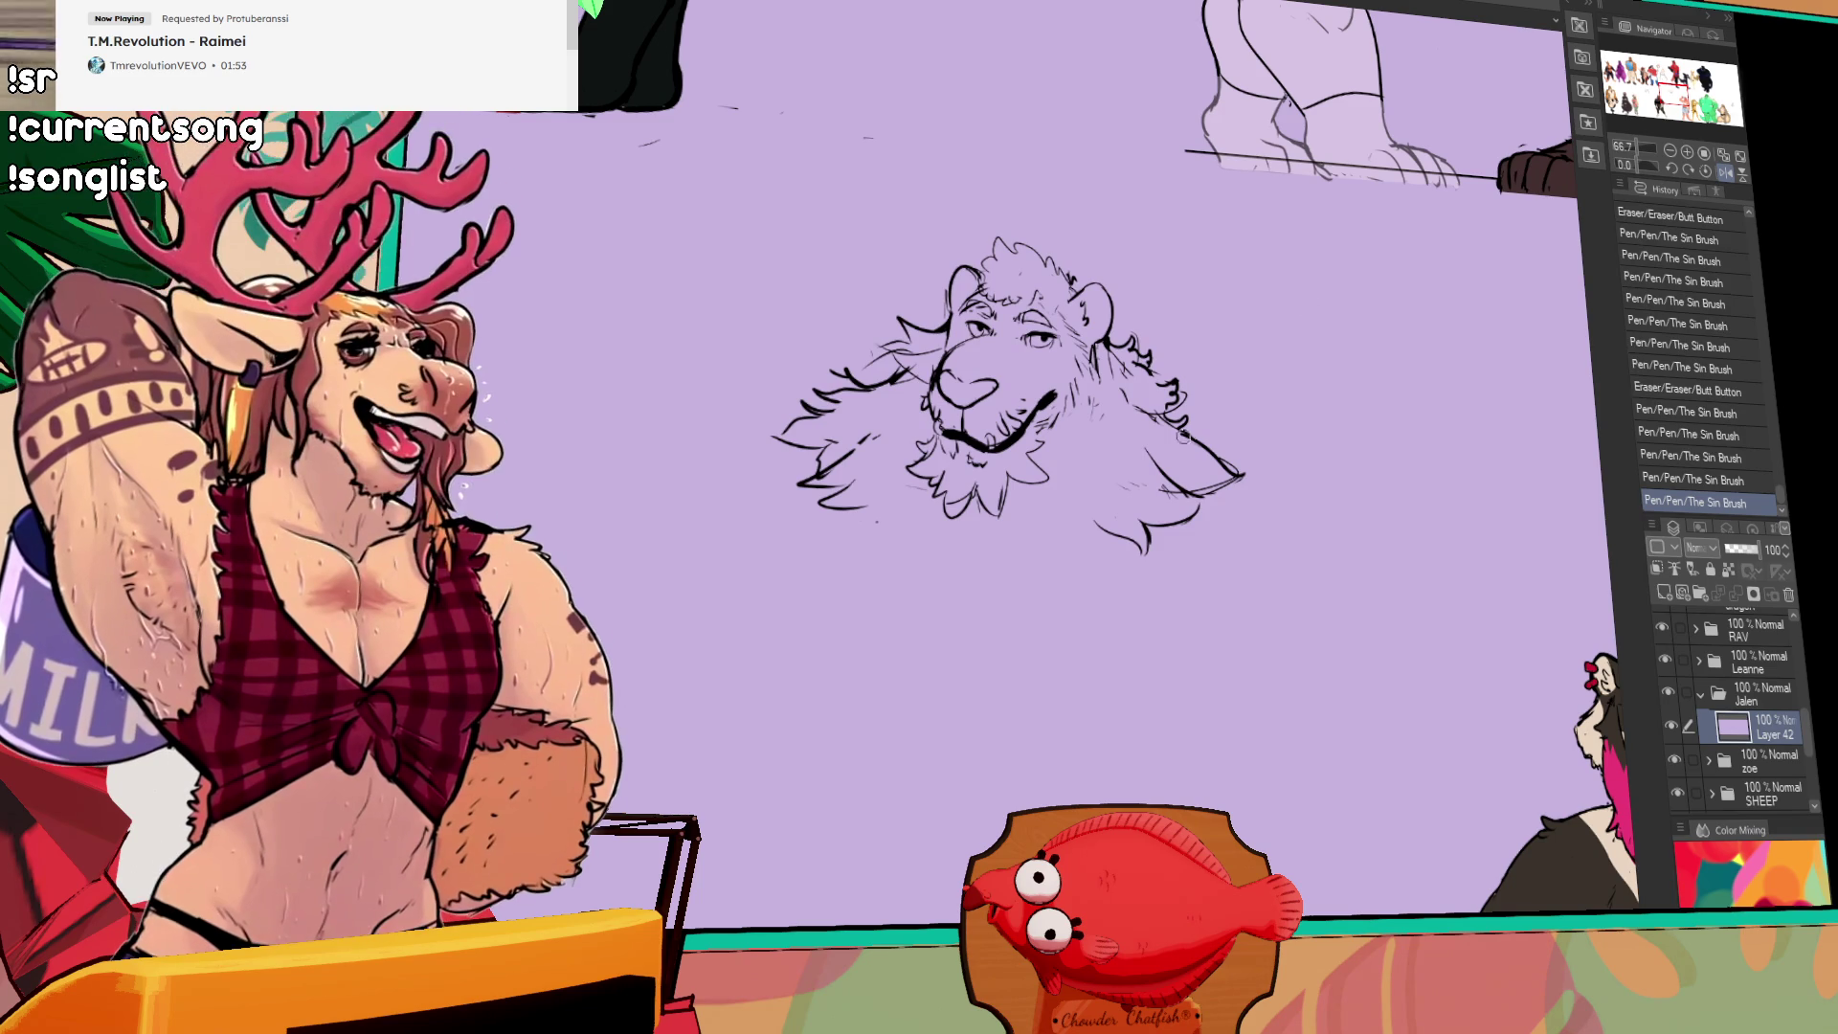
left_click_drag(1187, 443, 1204, 450)
left_click_drag(1196, 445, 1216, 442)
left_click_drag(958, 431, 986, 400)
mouse_move(820, 461)
left_mouse_down()
mouse_move(776, 476)
mouse_move(812, 406)
left_mouse_up()
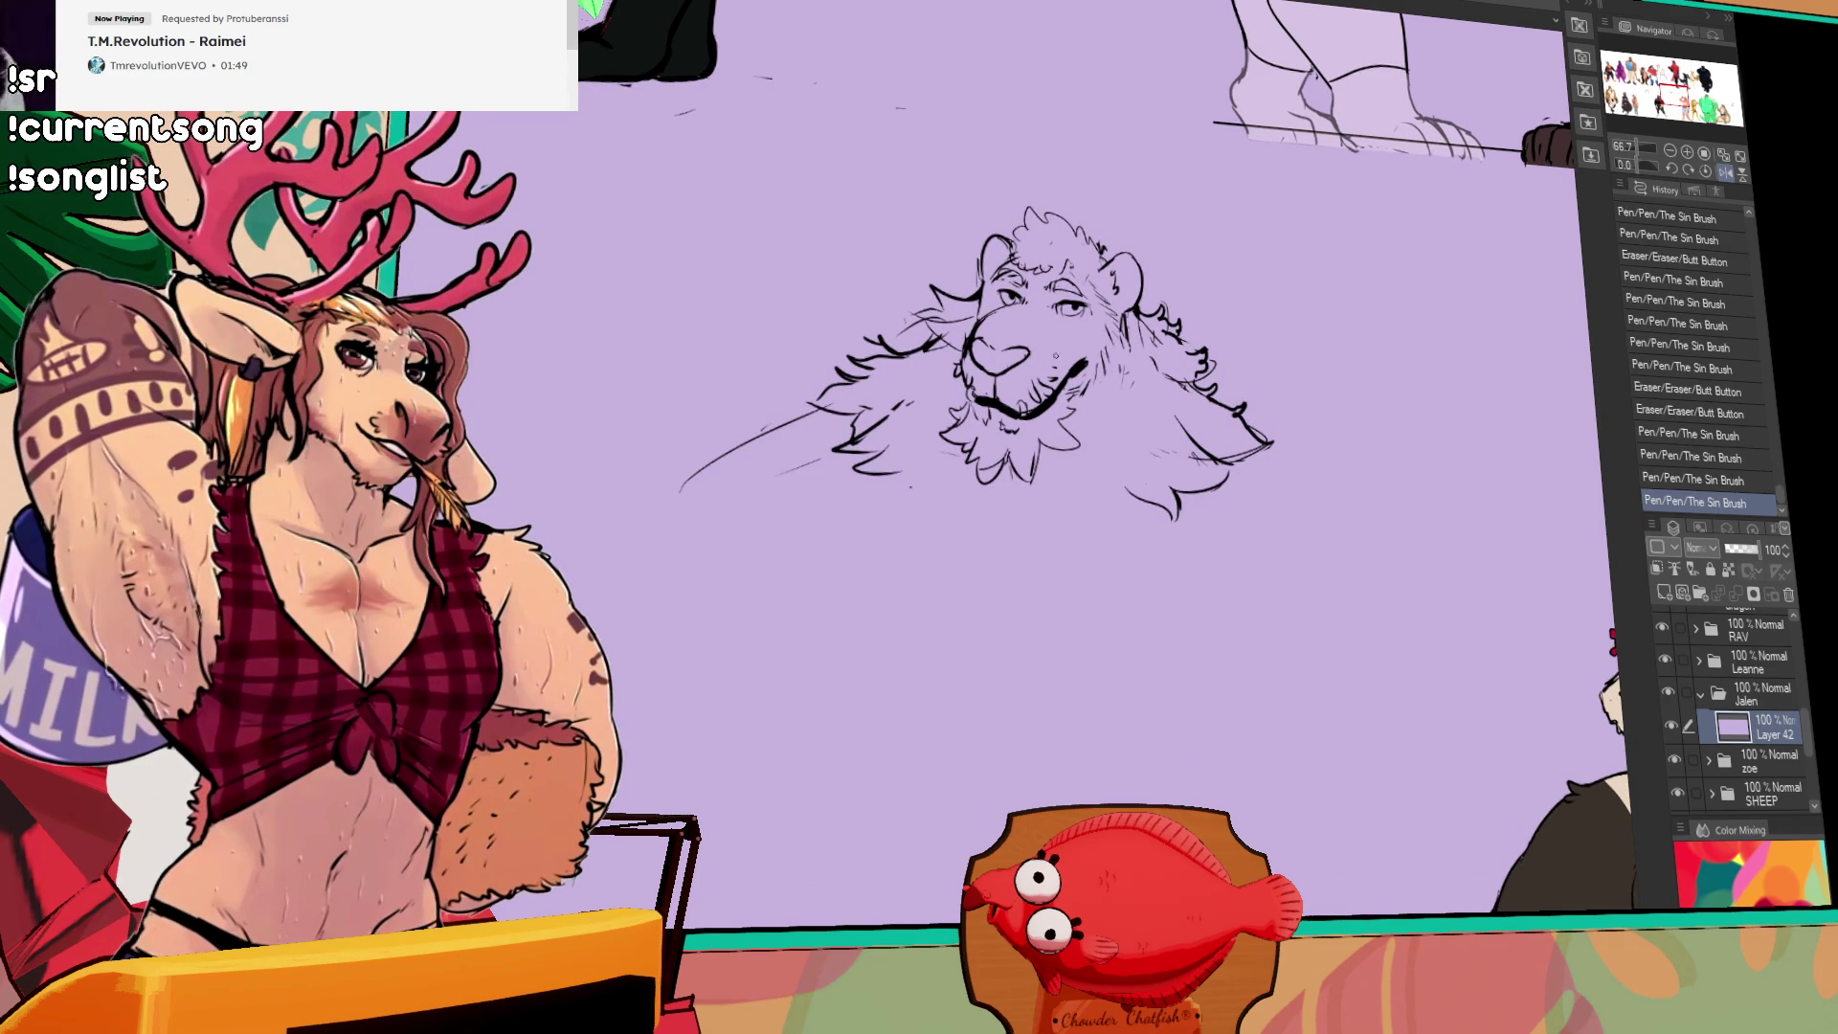
left_click_drag(1260, 416, 1421, 567)
Step: Draw a longer right-side body curve and redo the lower-left belly curve until it fits
key("ctrl+z")
key("ctrl+z")
mouse_move(1247, 406)
left_mouse_down()
mouse_move(1364, 498)
mouse_move(1465, 685)
left_mouse_up()
mouse_move(787, 539)
left_mouse_down()
mouse_move(661, 728)
mouse_move(848, 780)
left_mouse_up()
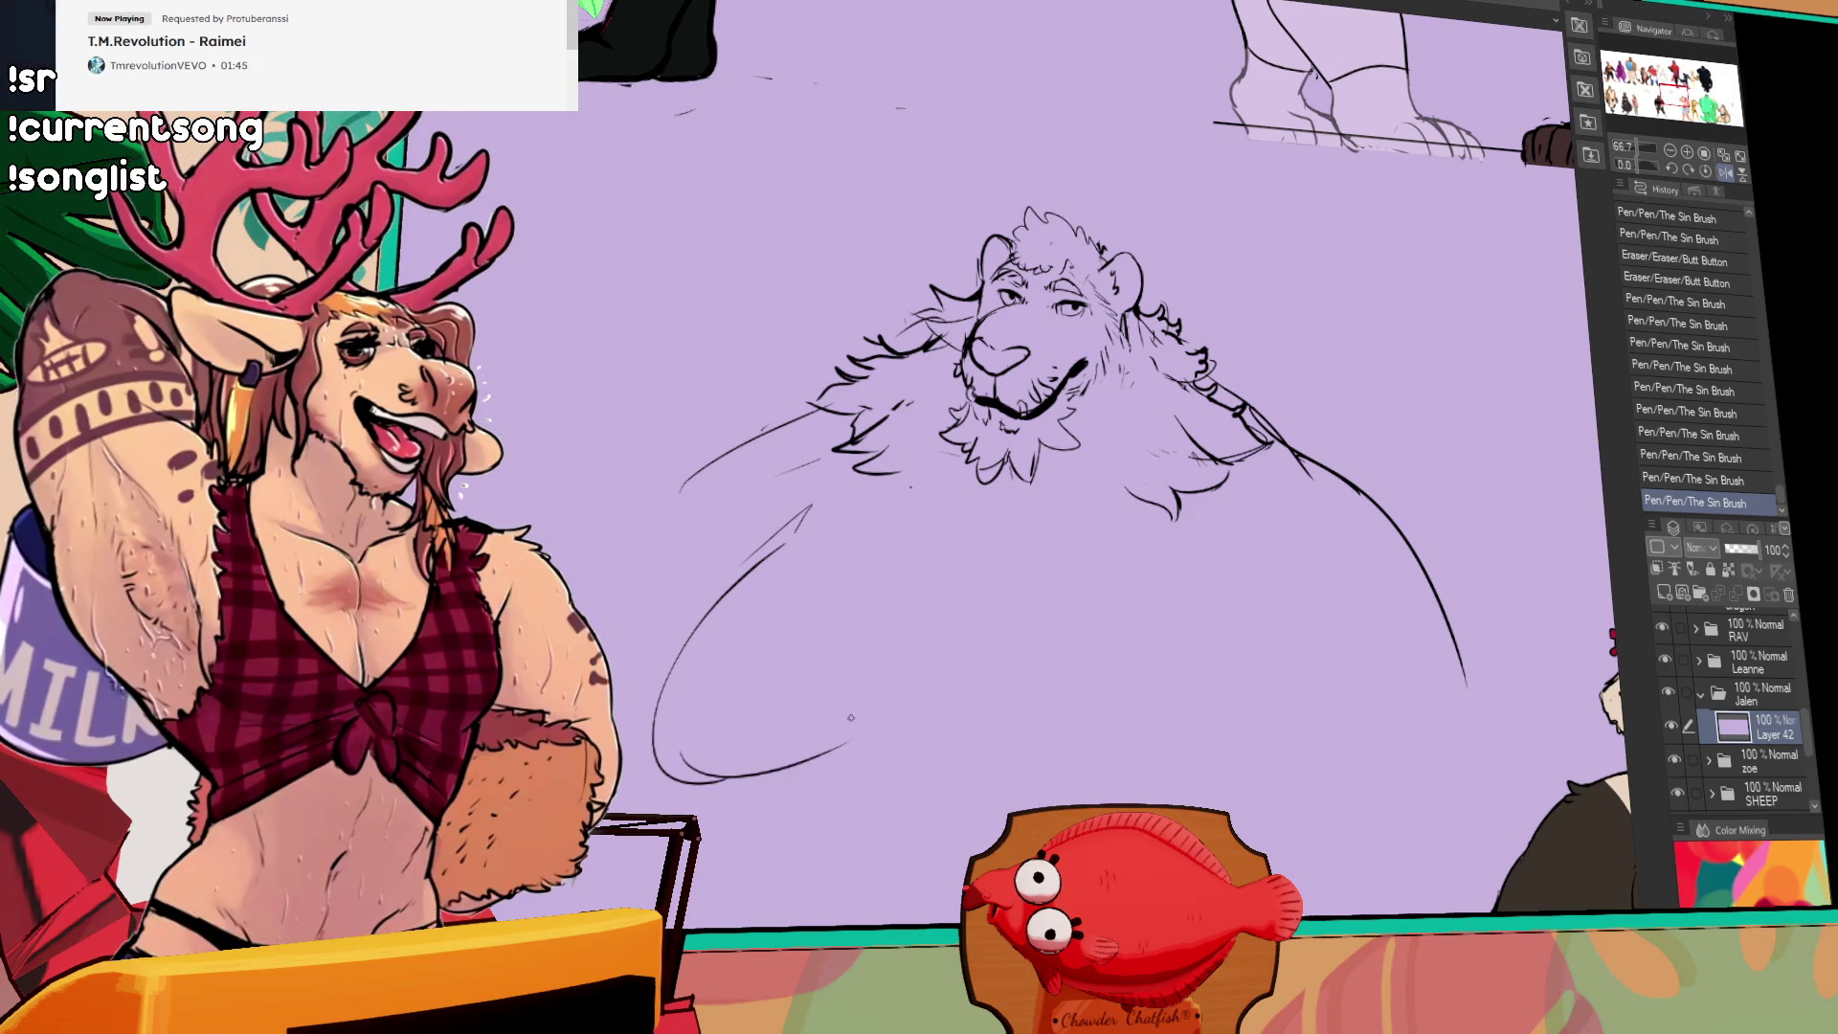
key("ctrl+z")
key("ctrl+z")
key("ctrl+z")
left_click_drag(819, 508, 766, 742)
key("ctrl+z")
mouse_move(812, 513)
left_mouse_down()
mouse_move(671, 708)
mouse_move(886, 685)
mouse_move(790, 505)
mouse_move(772, 517)
left_mouse_up()
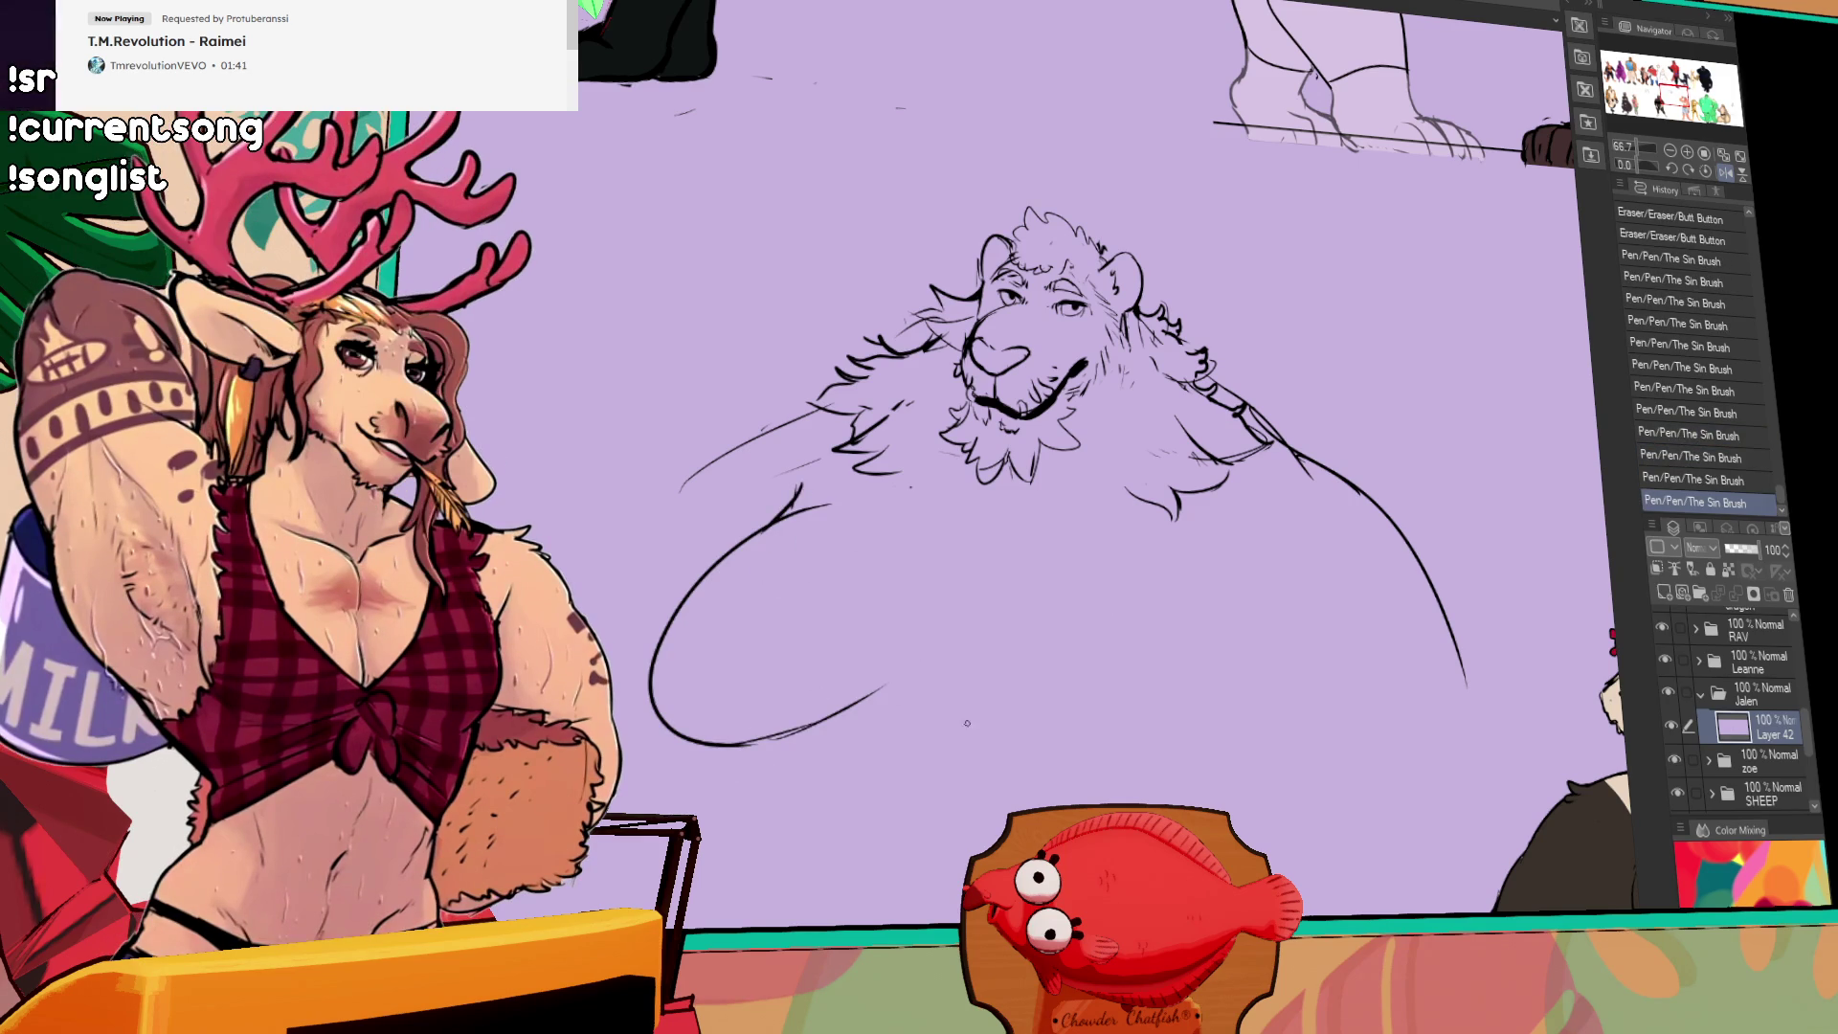
mouse_move(900, 697)
left_mouse_down()
mouse_move(732, 742)
mouse_move(838, 751)
left_mouse_up()
Step: Add left shoulder and side lines, the outer right belly curve, and one long lower belly curve
mouse_move(721, 746)
left_mouse_down()
mouse_move(653, 682)
mouse_move(871, 739)
left_mouse_up()
left_click_drag(766, 432, 661, 612)
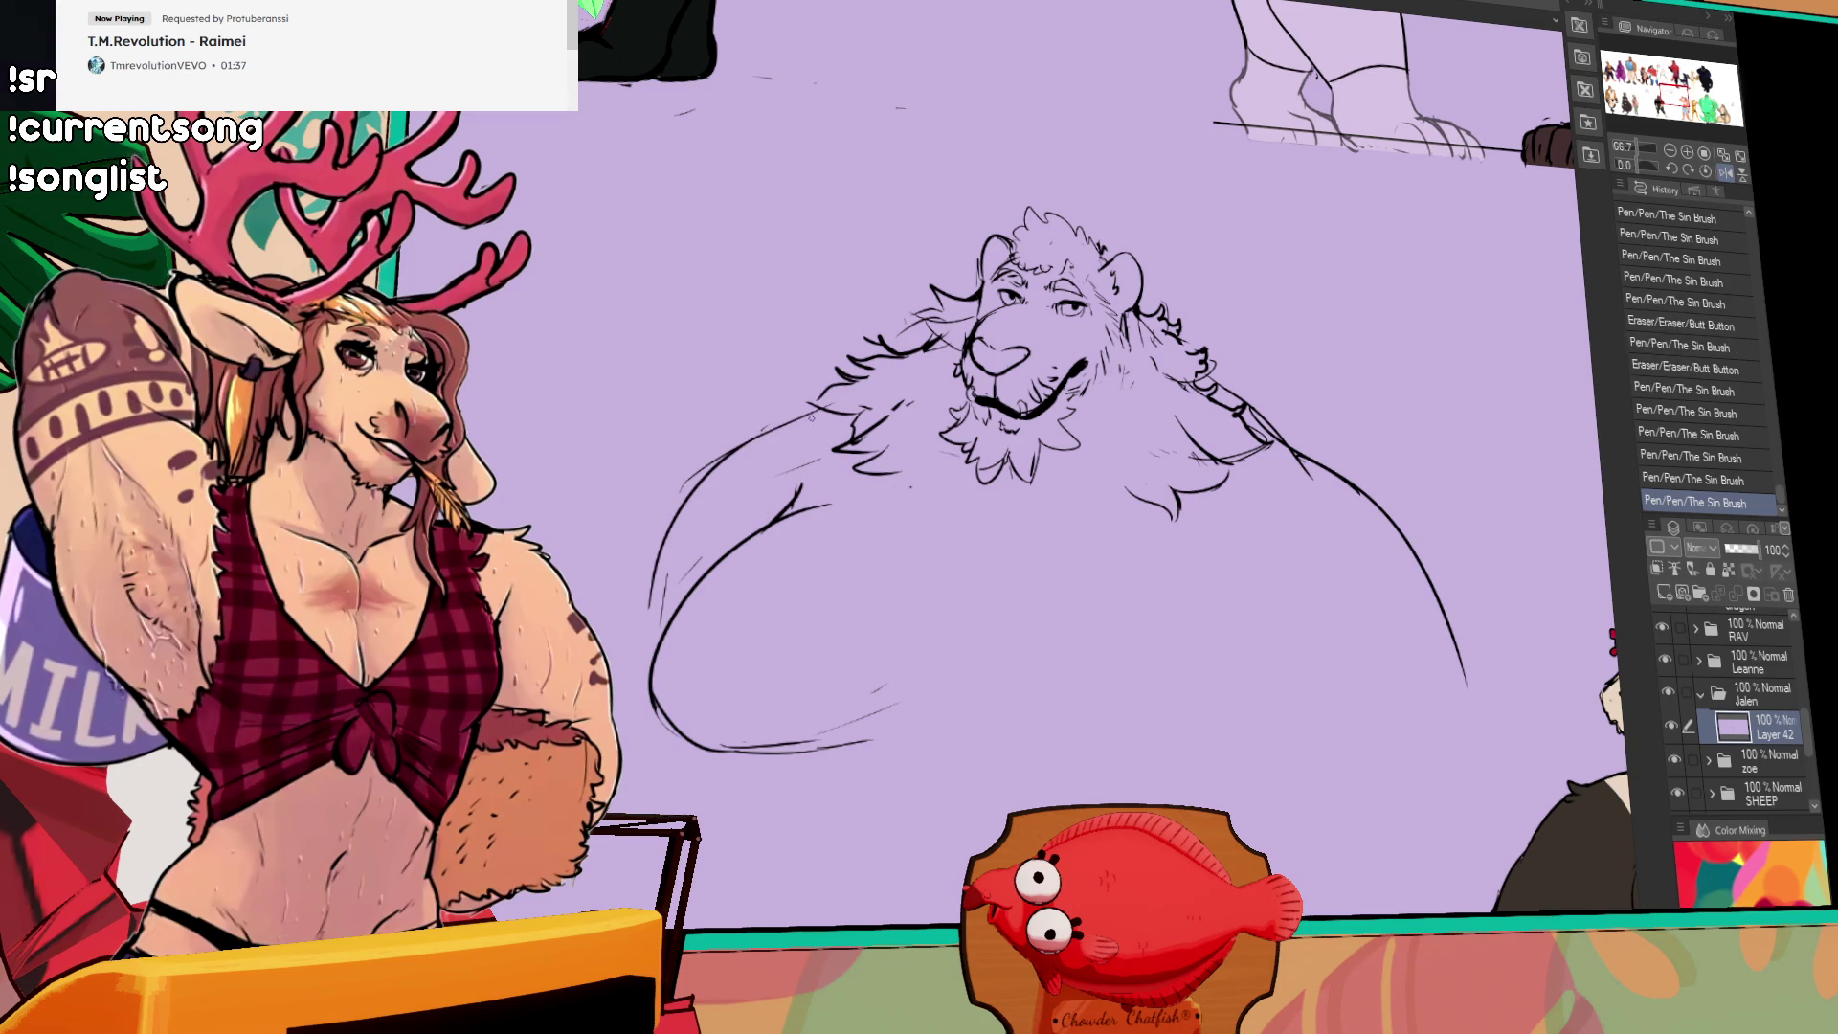
left_click_drag(876, 410, 699, 459)
left_click_drag(900, 413, 660, 546)
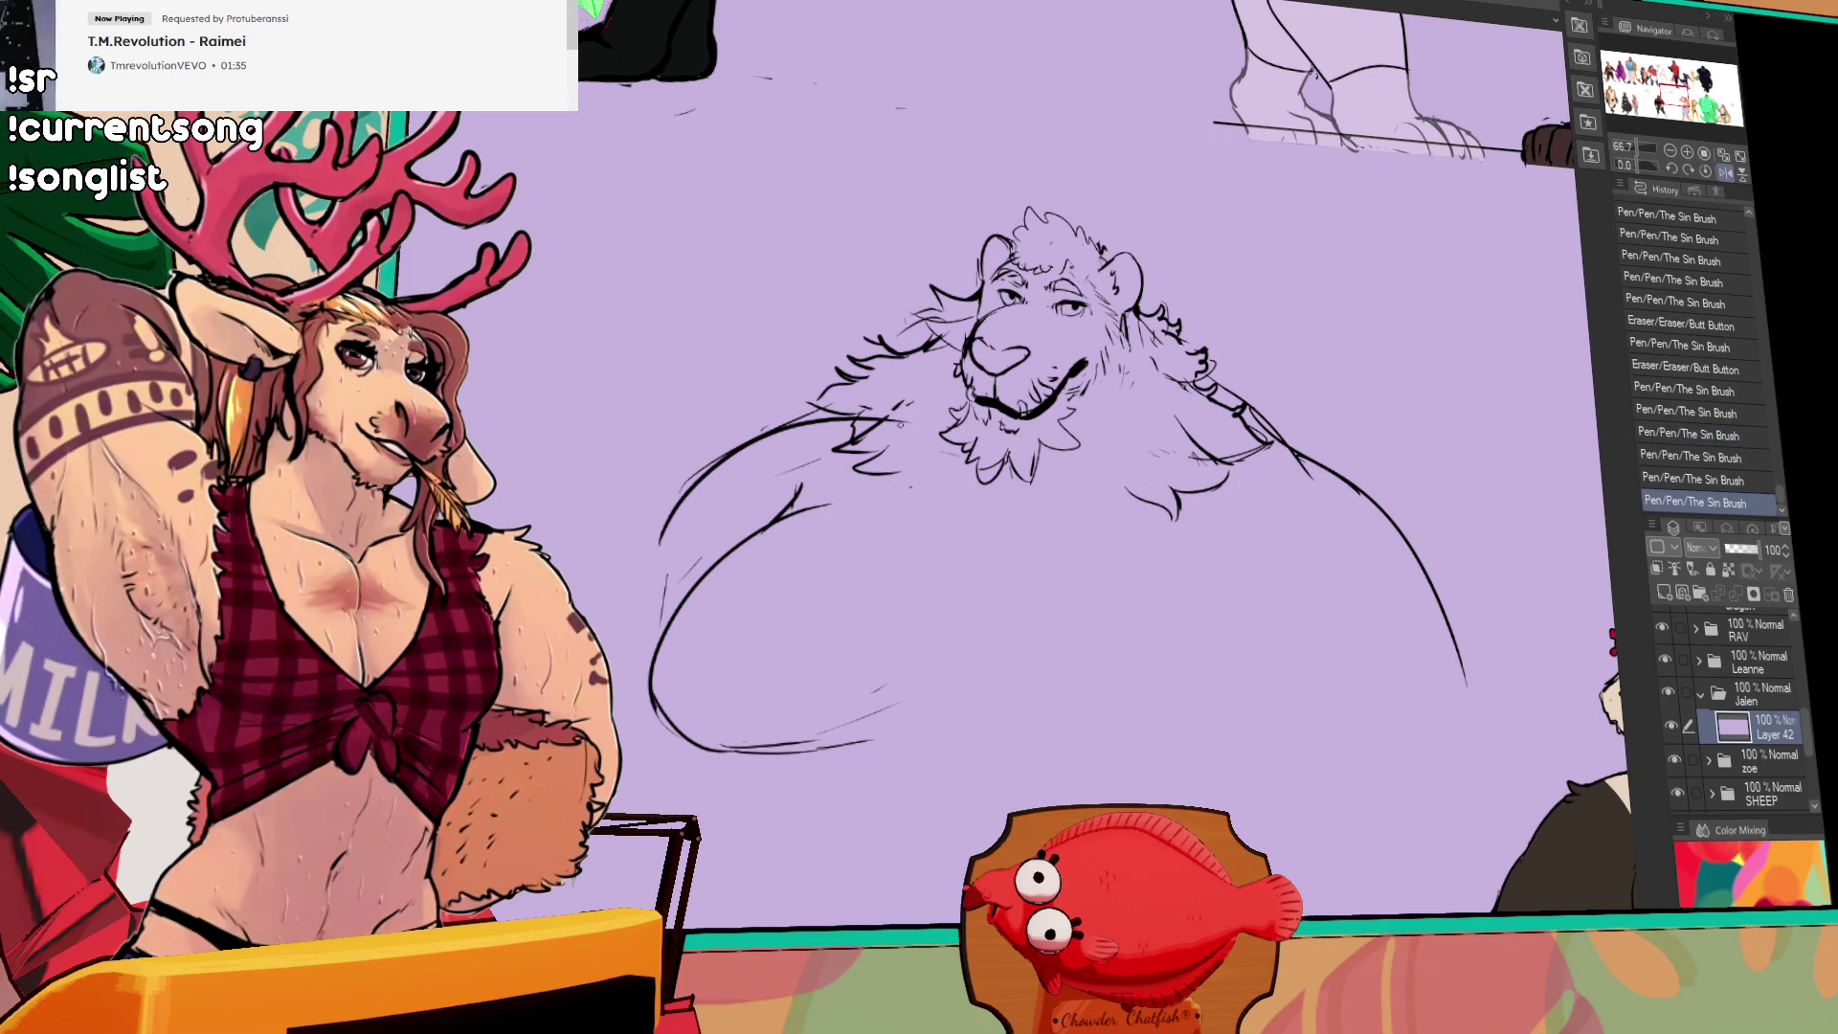
left_click_drag(1301, 437, 1484, 754)
mouse_move(1005, 710)
left_mouse_down()
mouse_move(1110, 775)
mouse_move(1273, 791)
left_mouse_up()
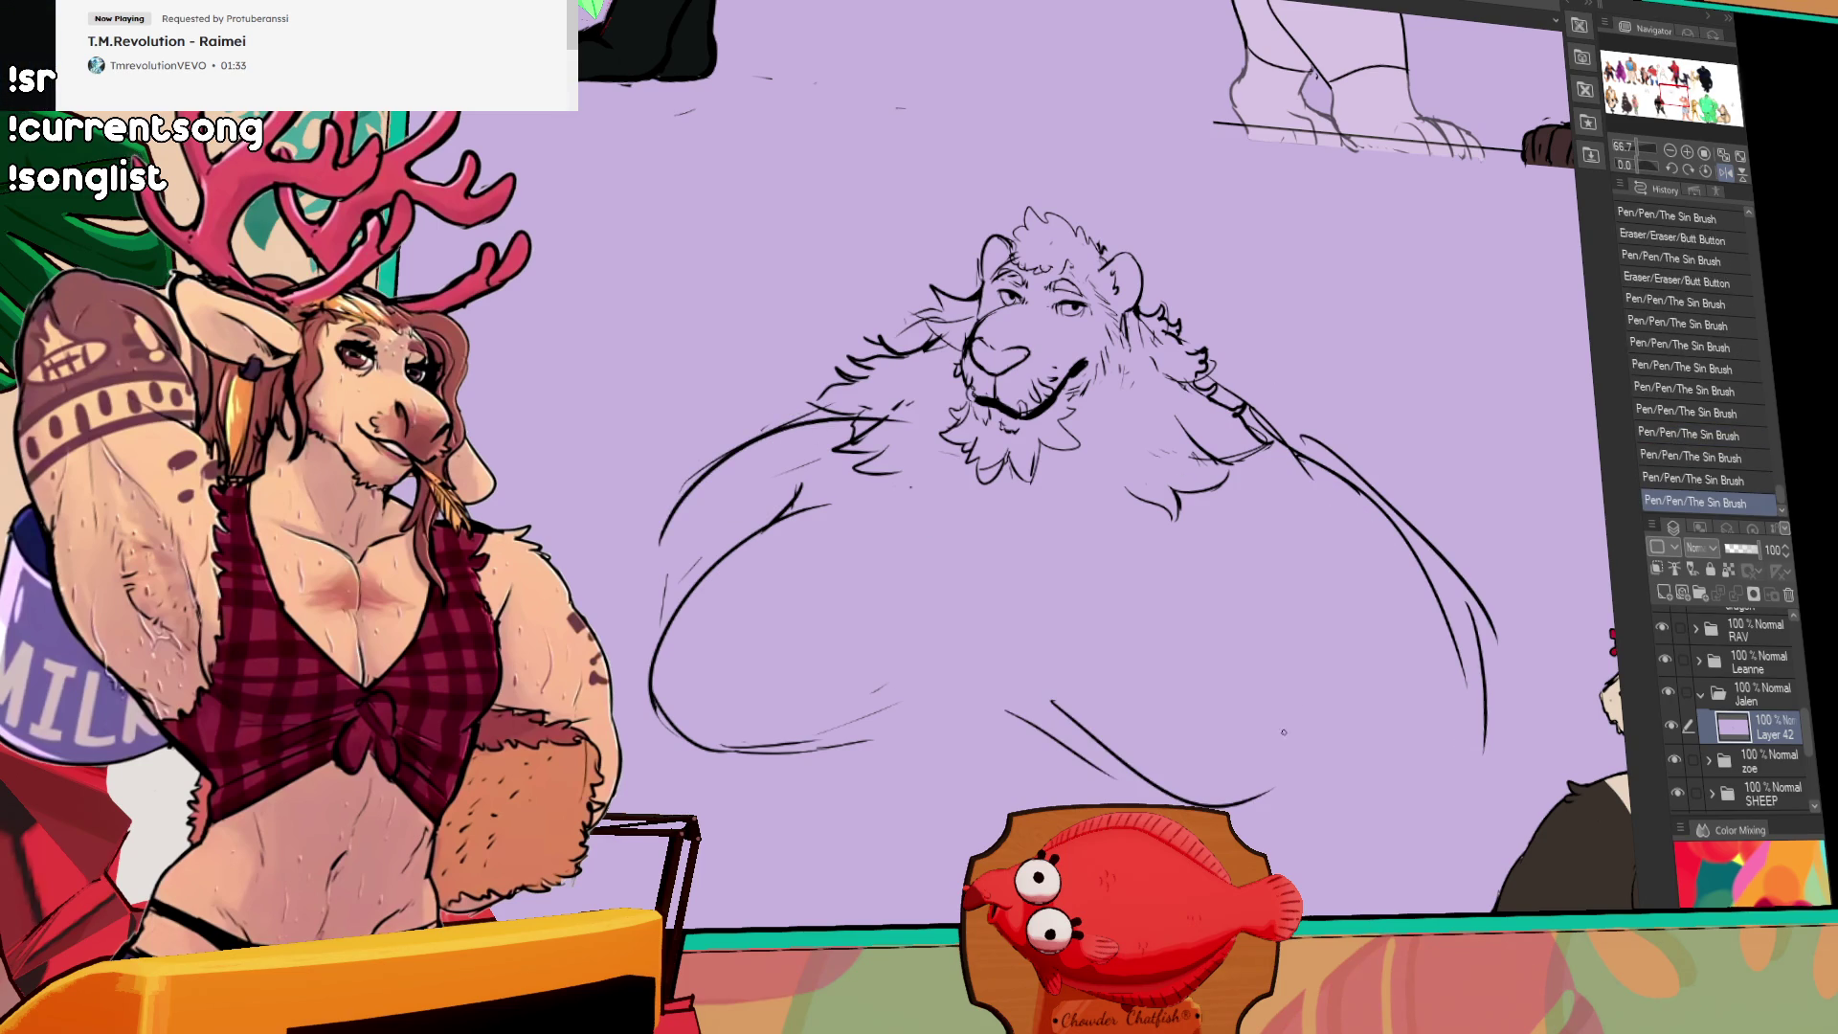
key("ctrl+z")
key("ctrl+z")
left_click_drag(1010, 686, 1283, 790)
mouse_move(1280, 640)
left_mouse_down()
mouse_move(1273, 791)
mouse_move(1233, 739)
left_mouse_up()
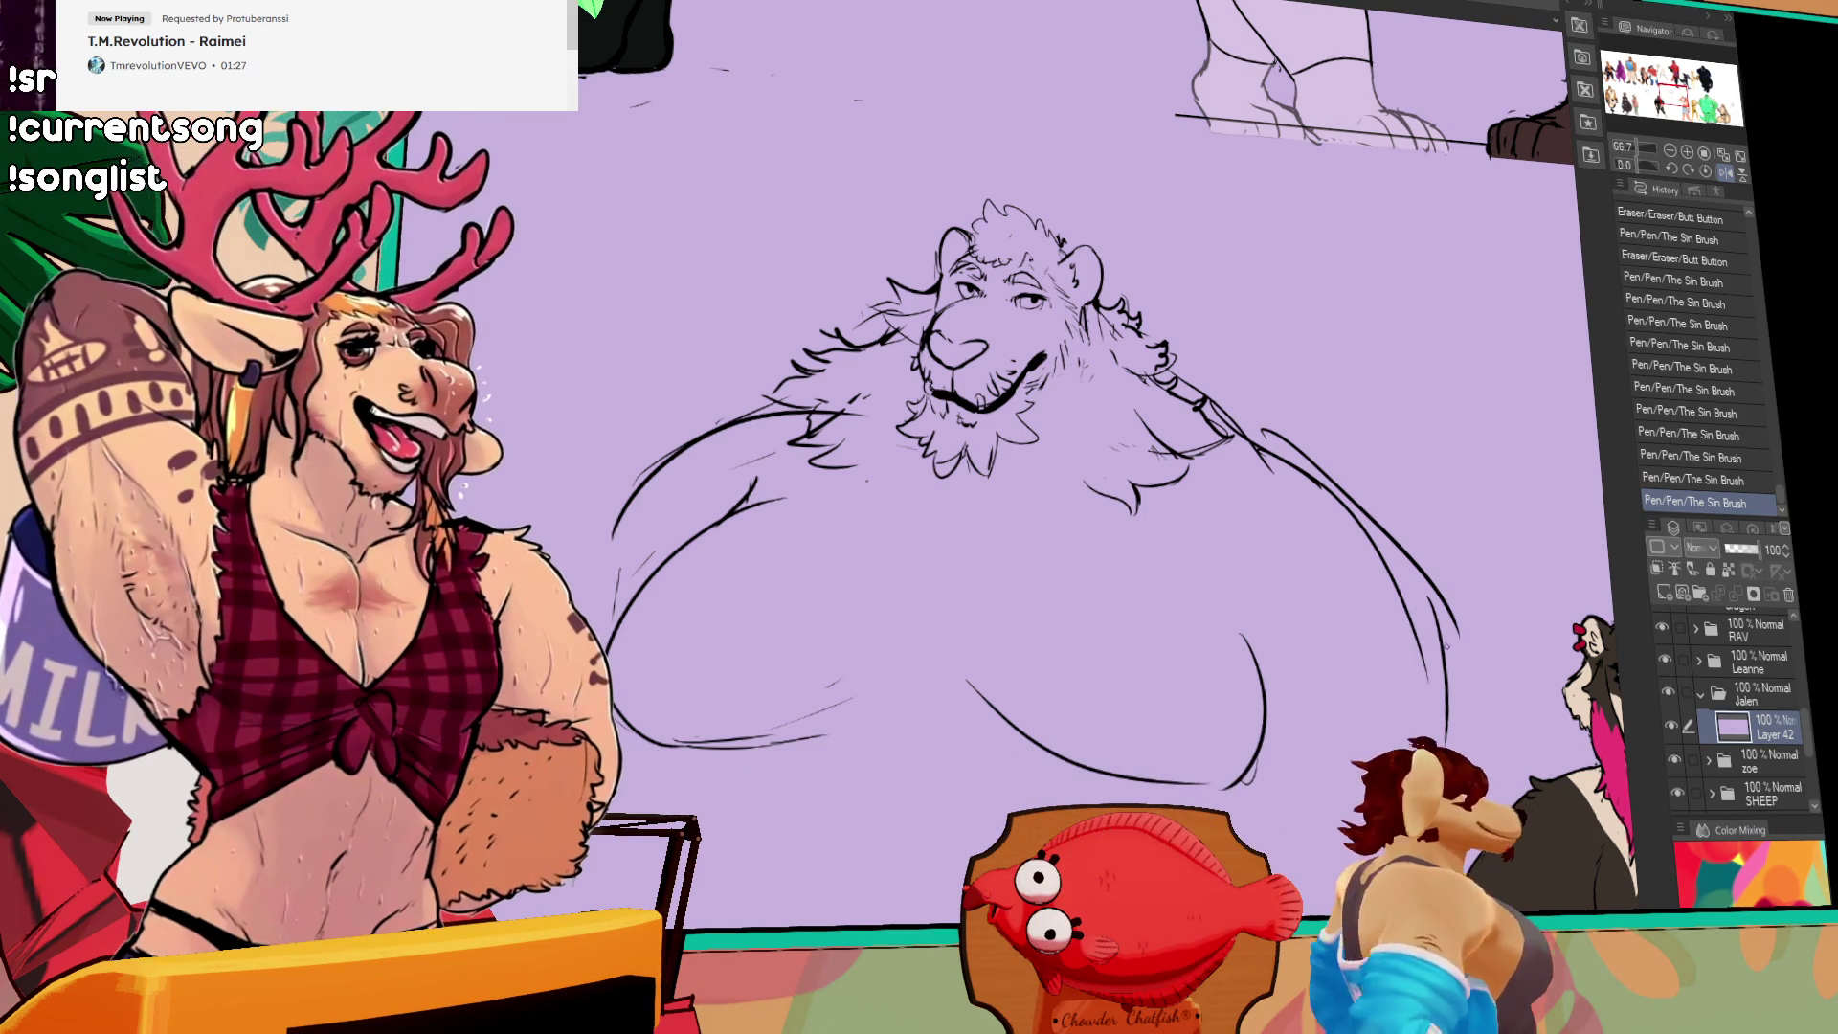
left_click_drag(1295, 442, 1290, 435)
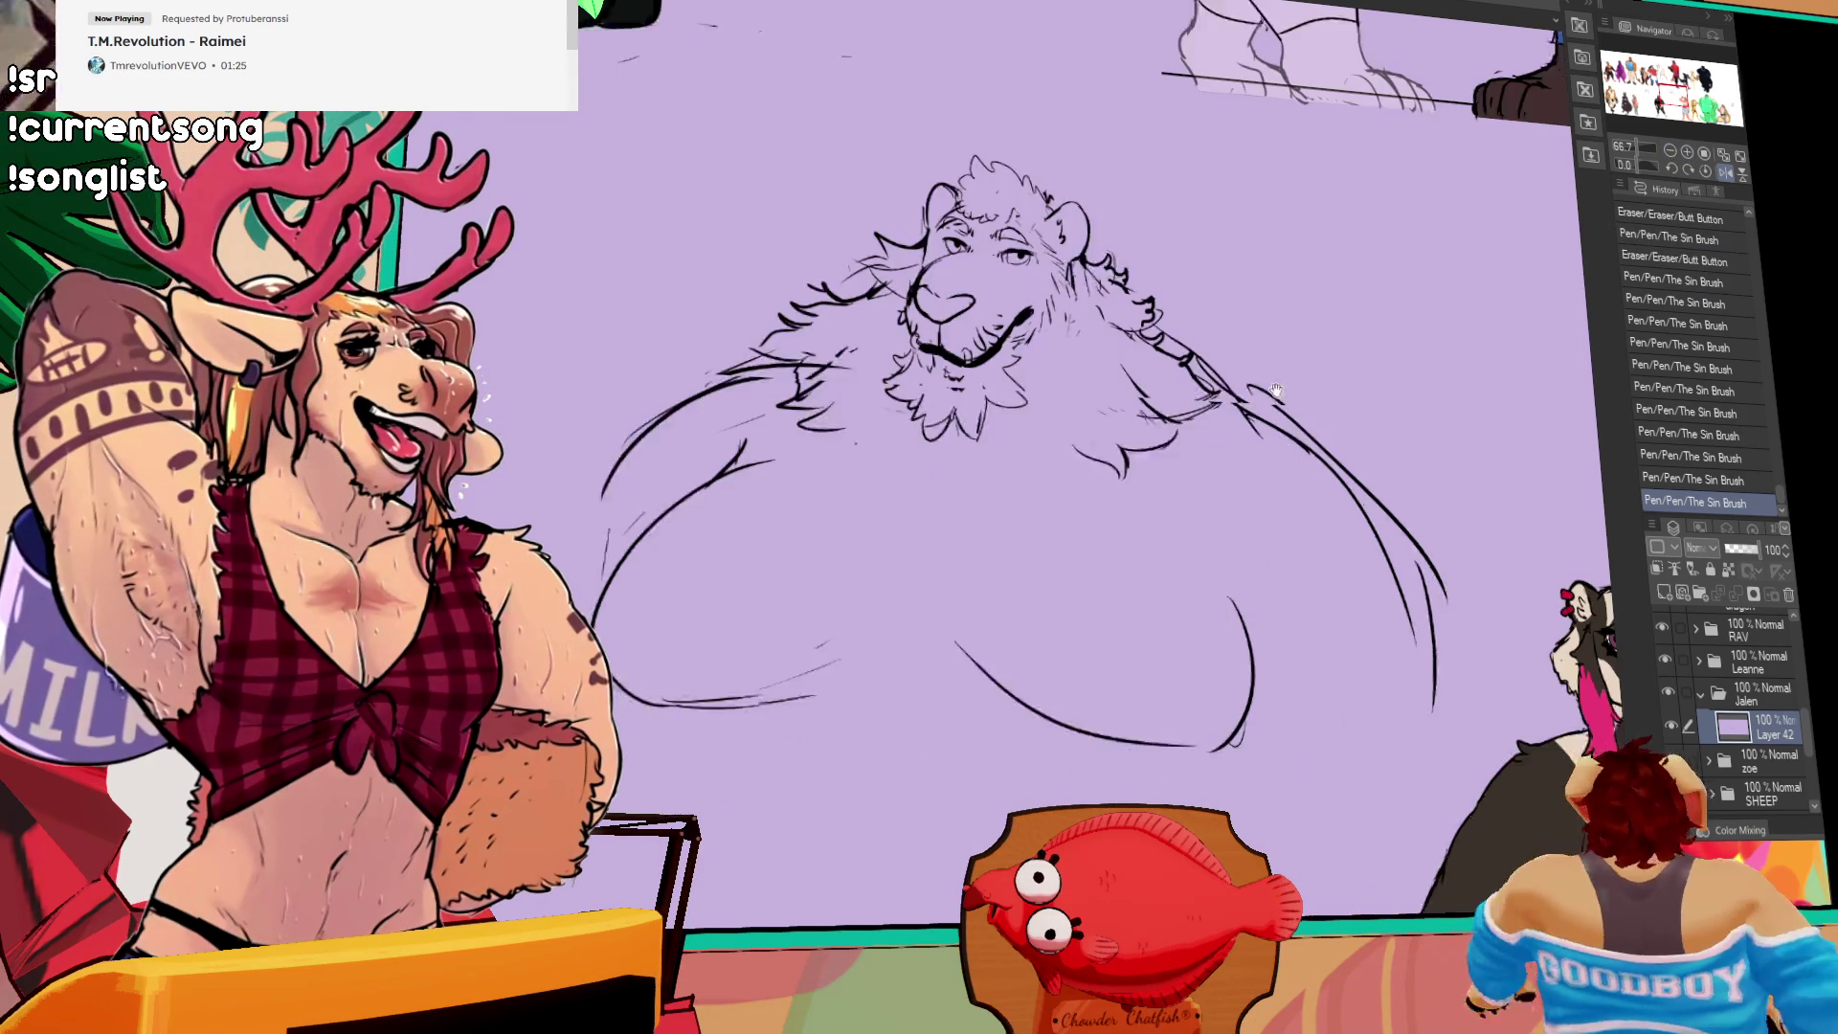
scroll(1288, 436, "down", 3)
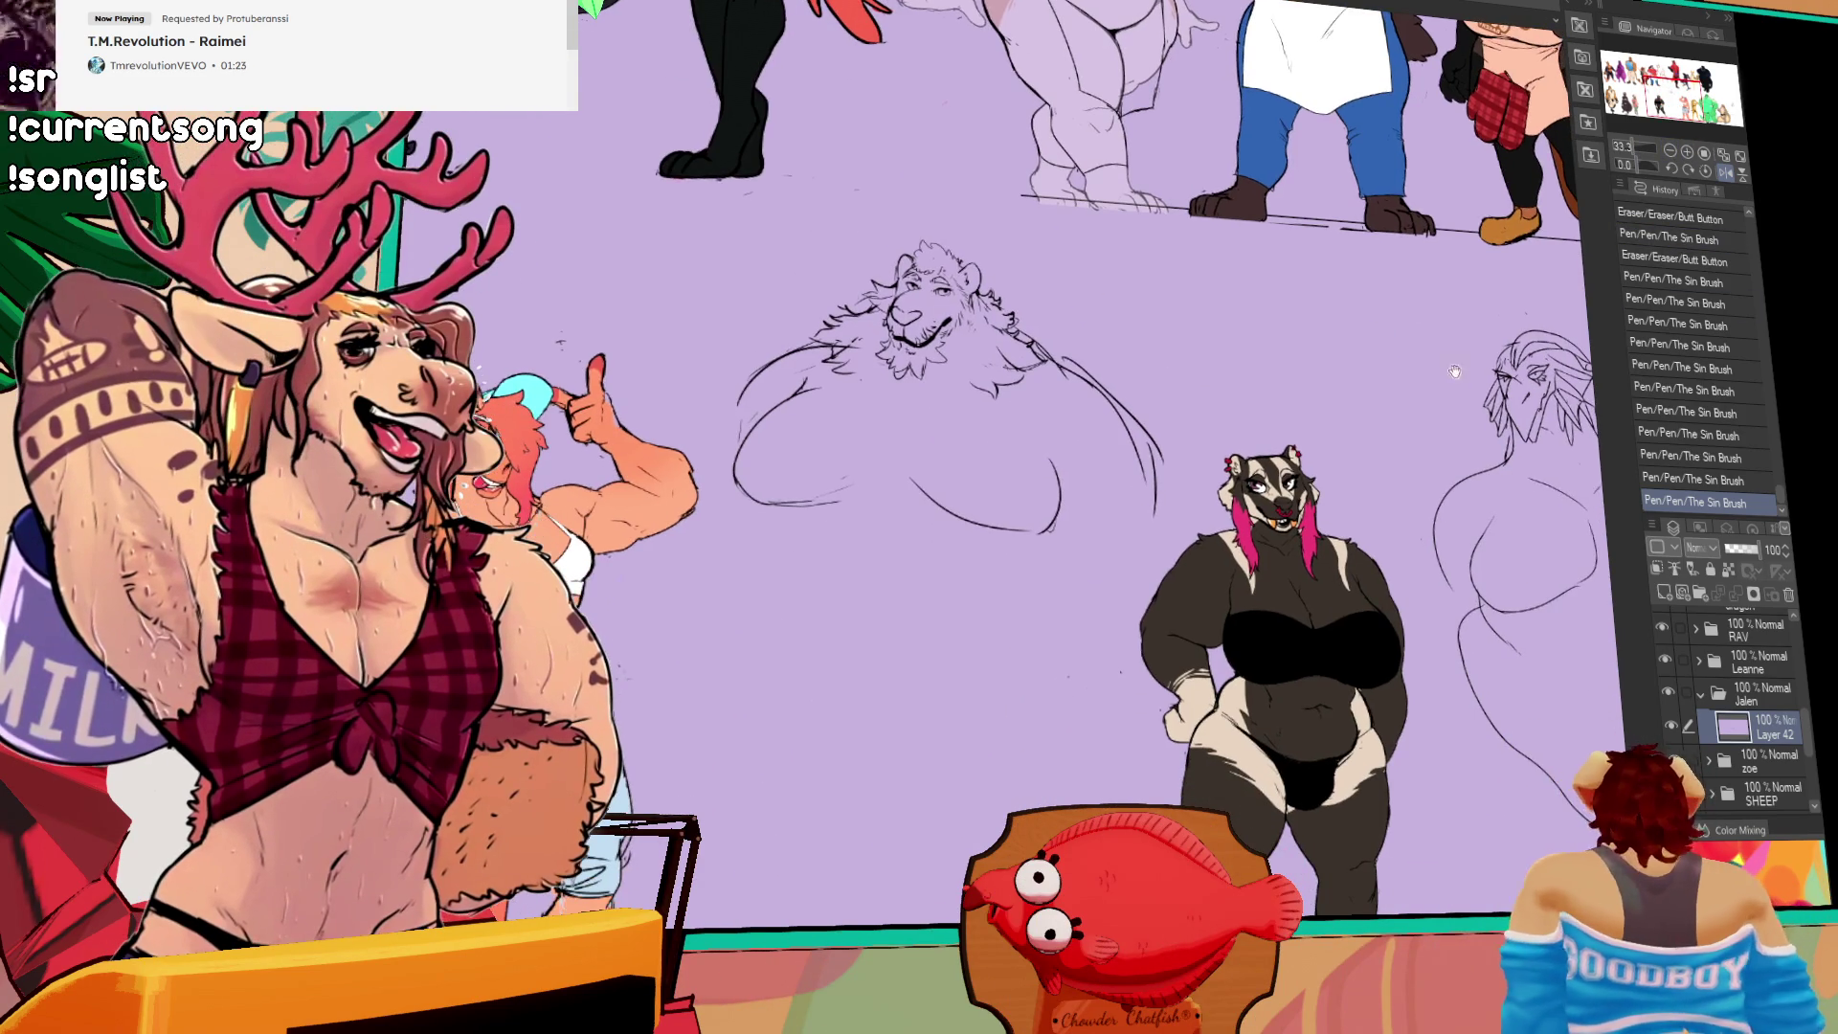
Step: Draw the lion's right arm, then select and reposition its strokes and erase leftover marks
left_click_drag(1042, 448, 1004, 563)
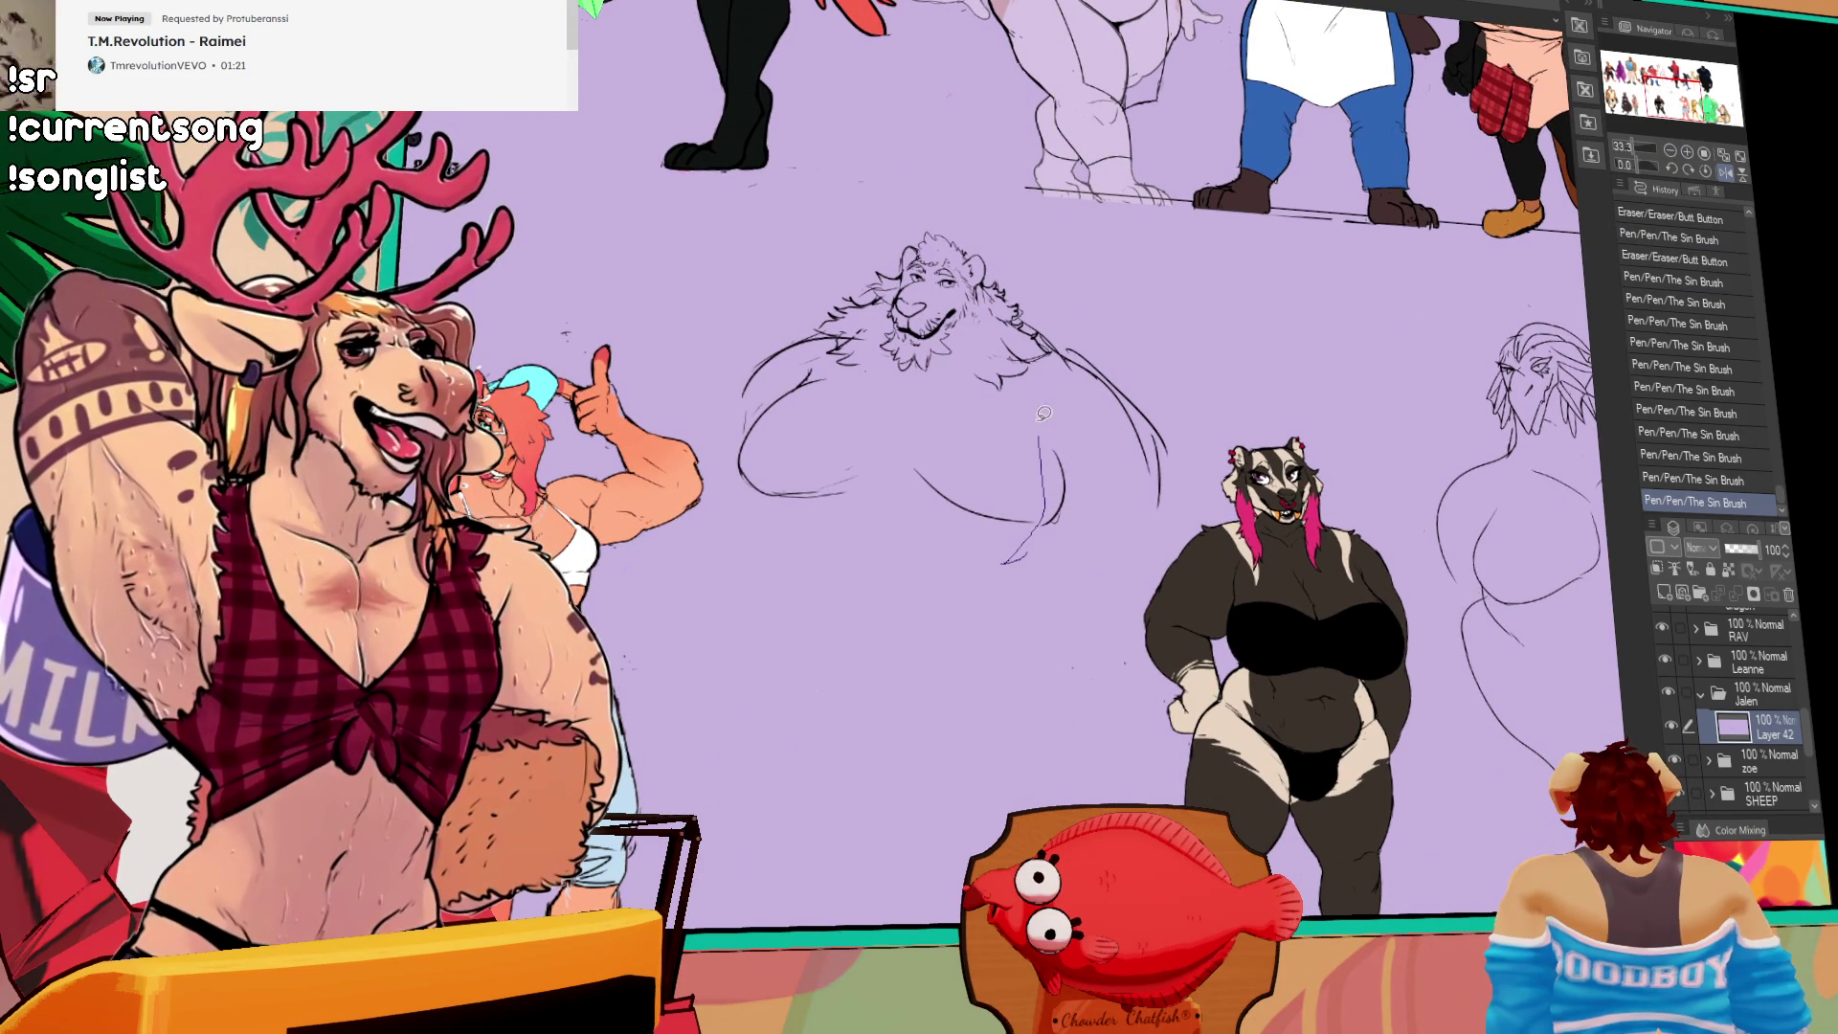
left_click_drag(1034, 316, 1206, 574)
left_click_drag(1101, 431, 1092, 421)
key("ctrl+d")
mouse_move(1015, 546)
left_mouse_down()
mouse_move(1053, 407)
mouse_move(1043, 446)
left_mouse_up()
Step: Redraw the lion's leg lines, undoing attempts and checking neighbouring characters in the lineup
left_click_drag(771, 500, 777, 570)
left_click_drag(780, 573, 750, 624)
key("ctrl+z")
key("ctrl+z")
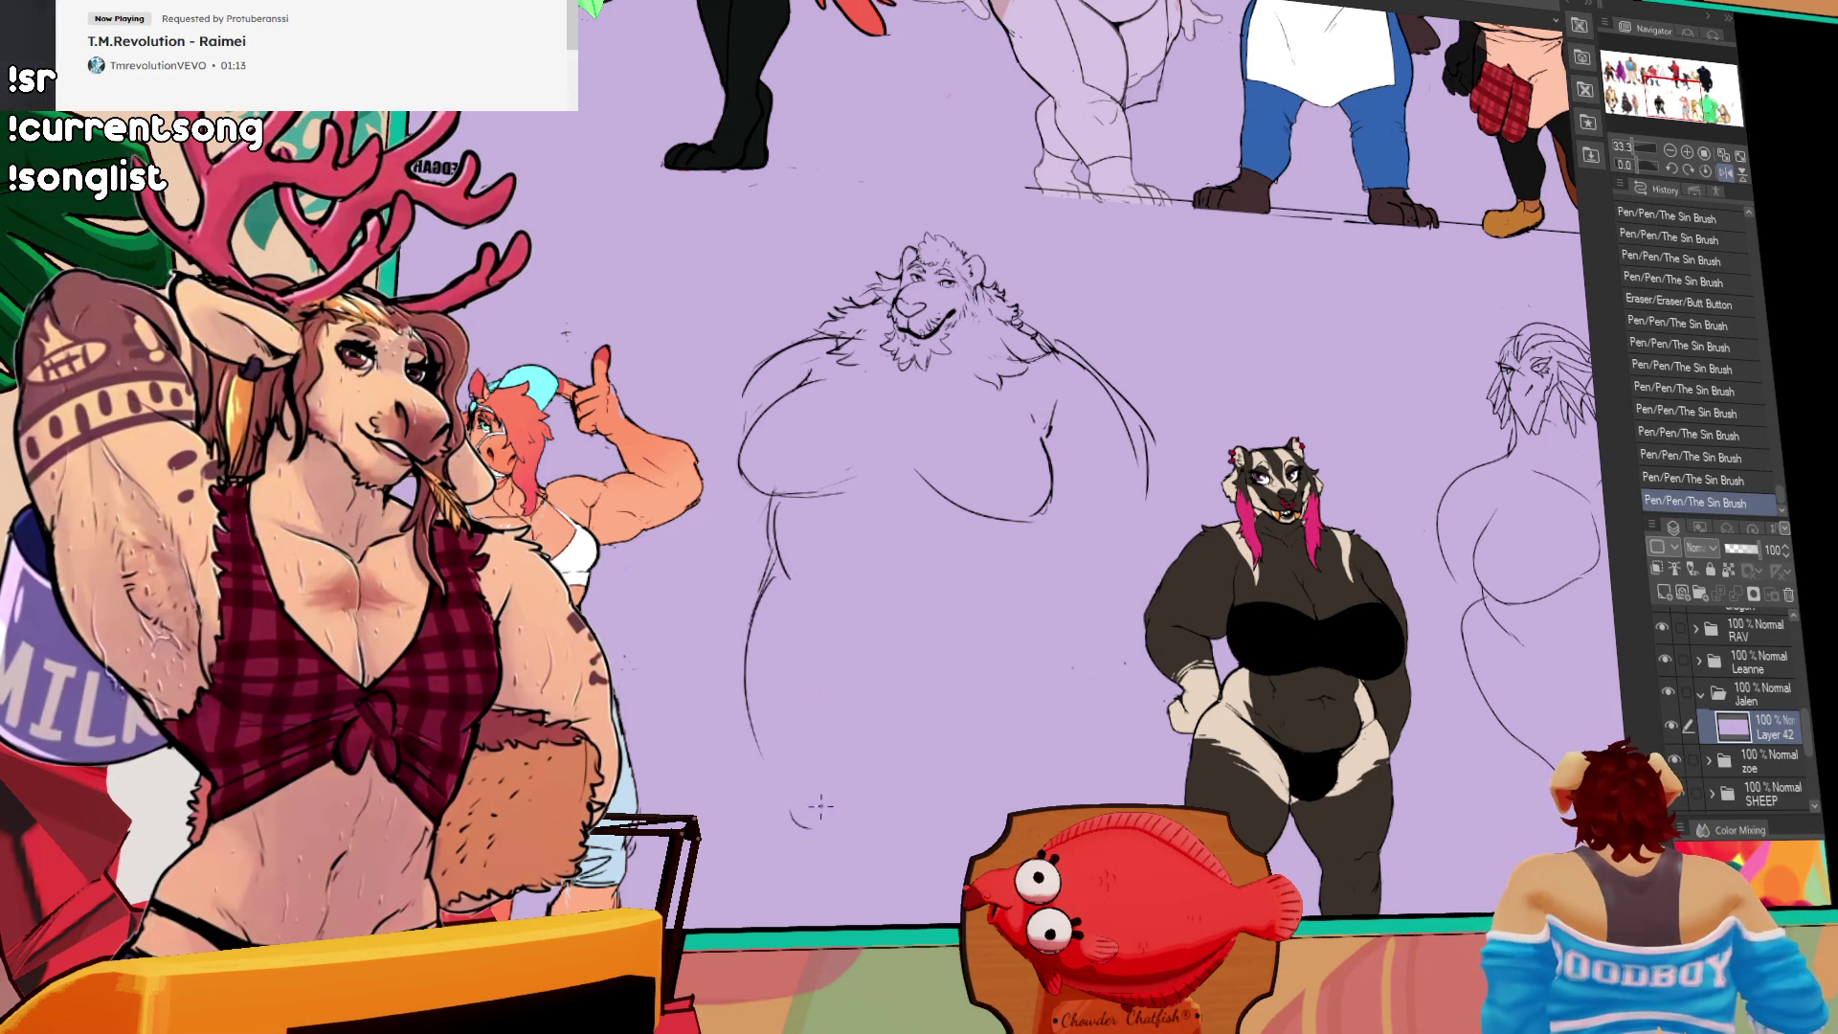
key("ctrl+z")
mouse_move(871, 417)
left_mouse_down()
mouse_move(1417, 402)
mouse_move(1455, 321)
left_mouse_up()
mouse_move(1475, 392)
left_mouse_down()
mouse_move(1043, 440)
mouse_move(981, 512)
left_mouse_up()
mouse_move(1010, 459)
left_mouse_down()
mouse_move(1004, 484)
mouse_move(1107, 687)
left_mouse_up()
key("ctrl+z")
mouse_move(987, 517)
left_mouse_down()
mouse_move(986, 598)
mouse_move(1087, 687)
left_mouse_up()
Step: Redraw the lower belly line several times and add a right-side belly curve
left_click_drag(1039, 682, 1159, 701)
key("ctrl+z")
left_click_drag(1034, 670, 1168, 689)
left_click_drag(1254, 613, 1173, 687)
mouse_move(1272, 567)
left_mouse_down()
mouse_move(1407, 575)
mouse_move(1277, 563)
left_mouse_up()
mouse_move(996, 671)
left_mouse_down()
mouse_move(1125, 636)
mouse_move(1207, 685)
left_mouse_up()
key("ctrl+z")
left_click_drag(1039, 676, 1187, 682)
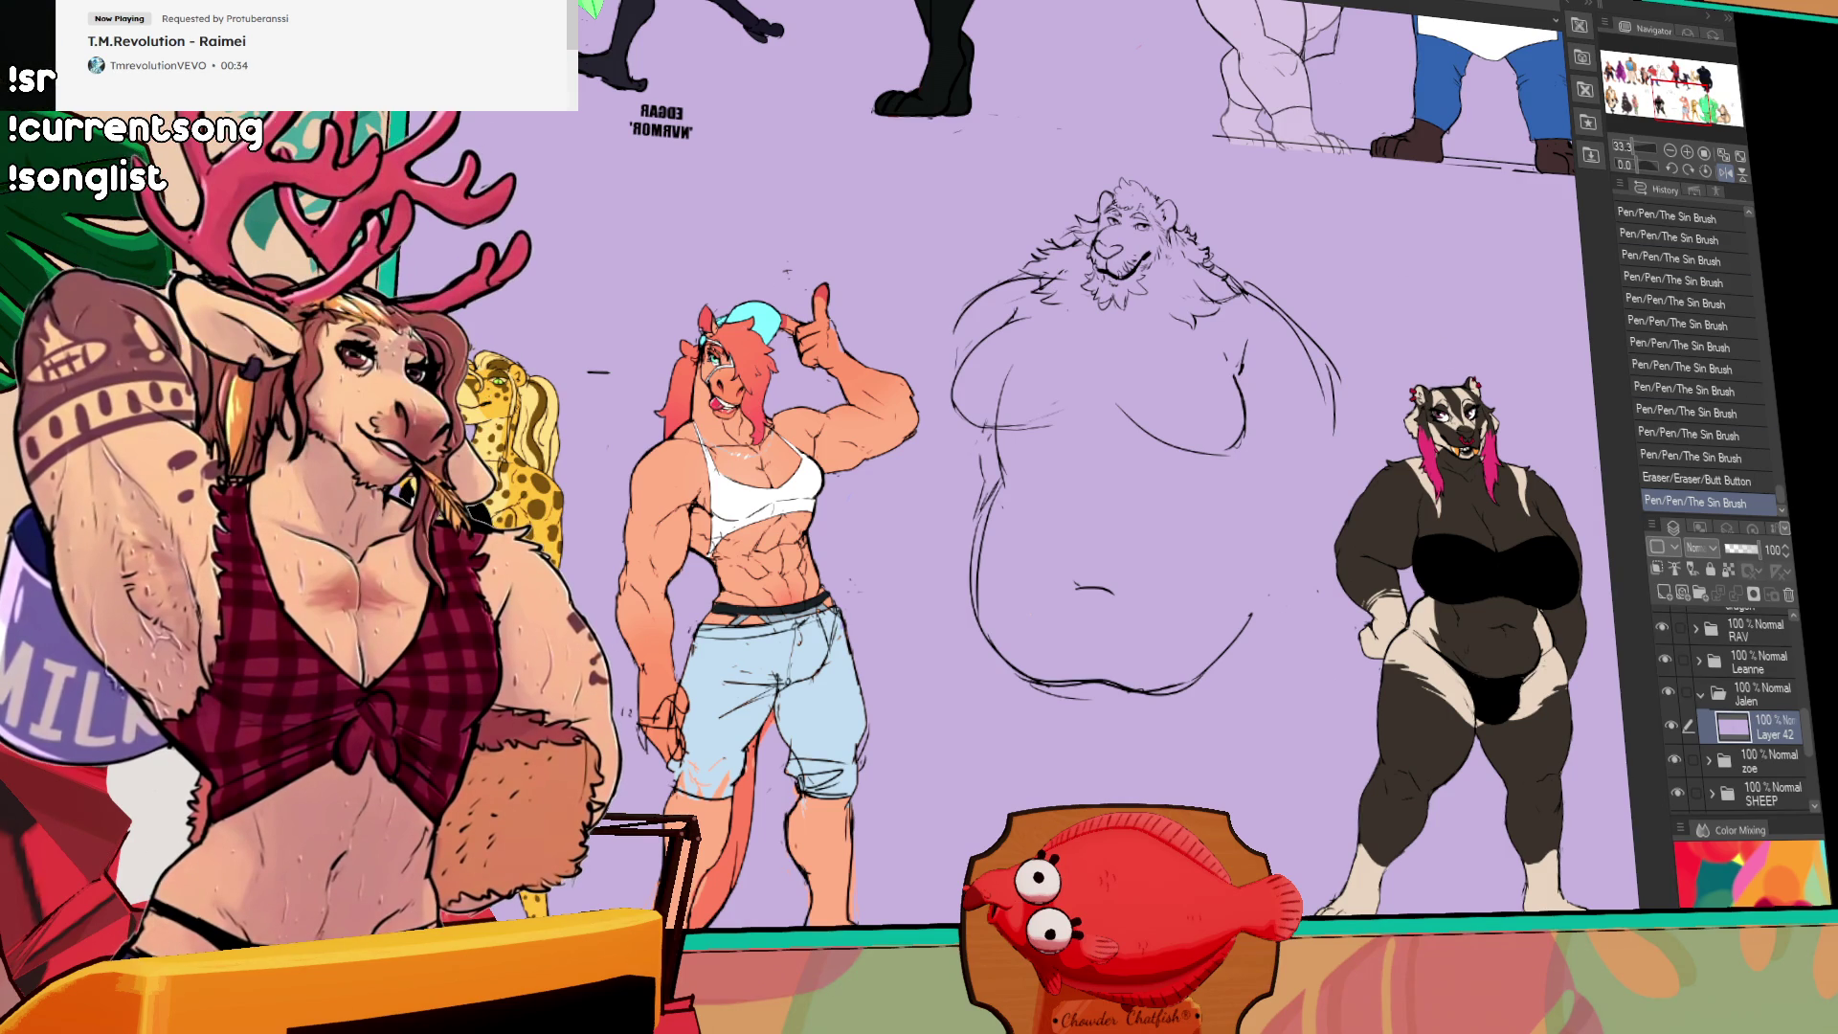
Step: Redraw and refine the left belly outline
left_click_drag(1536, 350, 1534, 368)
mouse_move(1034, 410)
left_mouse_down()
mouse_move(1058, 428)
mouse_move(1072, 388)
mouse_move(954, 410)
left_mouse_up()
left_click_drag(1010, 333, 976, 393)
mouse_move(991, 340)
left_mouse_down()
mouse_move(962, 403)
mouse_move(967, 383)
left_mouse_up()
left_click_drag(962, 378, 976, 393)
left_click_drag(1014, 326, 967, 388)
mouse_move(986, 345)
left_mouse_down()
mouse_move(962, 393)
mouse_move(986, 440)
left_mouse_up()
Step: Add small fold and detail strokes across the belly
left_click_drag(984, 426, 988, 442)
left_click_drag(1245, 330, 1240, 379)
left_click_drag(978, 429, 989, 444)
left_click_drag(982, 431, 997, 493)
left_click_drag(986, 435, 1030, 503)
left_click_drag(1072, 479, 1092, 484)
left_click_drag(1125, 483, 1139, 489)
Step: Redraw the lower-left, lower and right belly outline lines
left_click_drag(981, 488, 976, 574)
mouse_move(986, 469)
left_mouse_down()
mouse_move(1000, 536)
mouse_move(1111, 580)
left_mouse_up()
mouse_move(1106, 579)
left_mouse_down()
mouse_move(1158, 586)
mouse_move(1135, 576)
left_mouse_up()
mouse_move(1110, 580)
left_mouse_down()
mouse_move(1177, 579)
mouse_move(1283, 506)
left_mouse_up()
left_click_drag(1188, 580, 1231, 555)
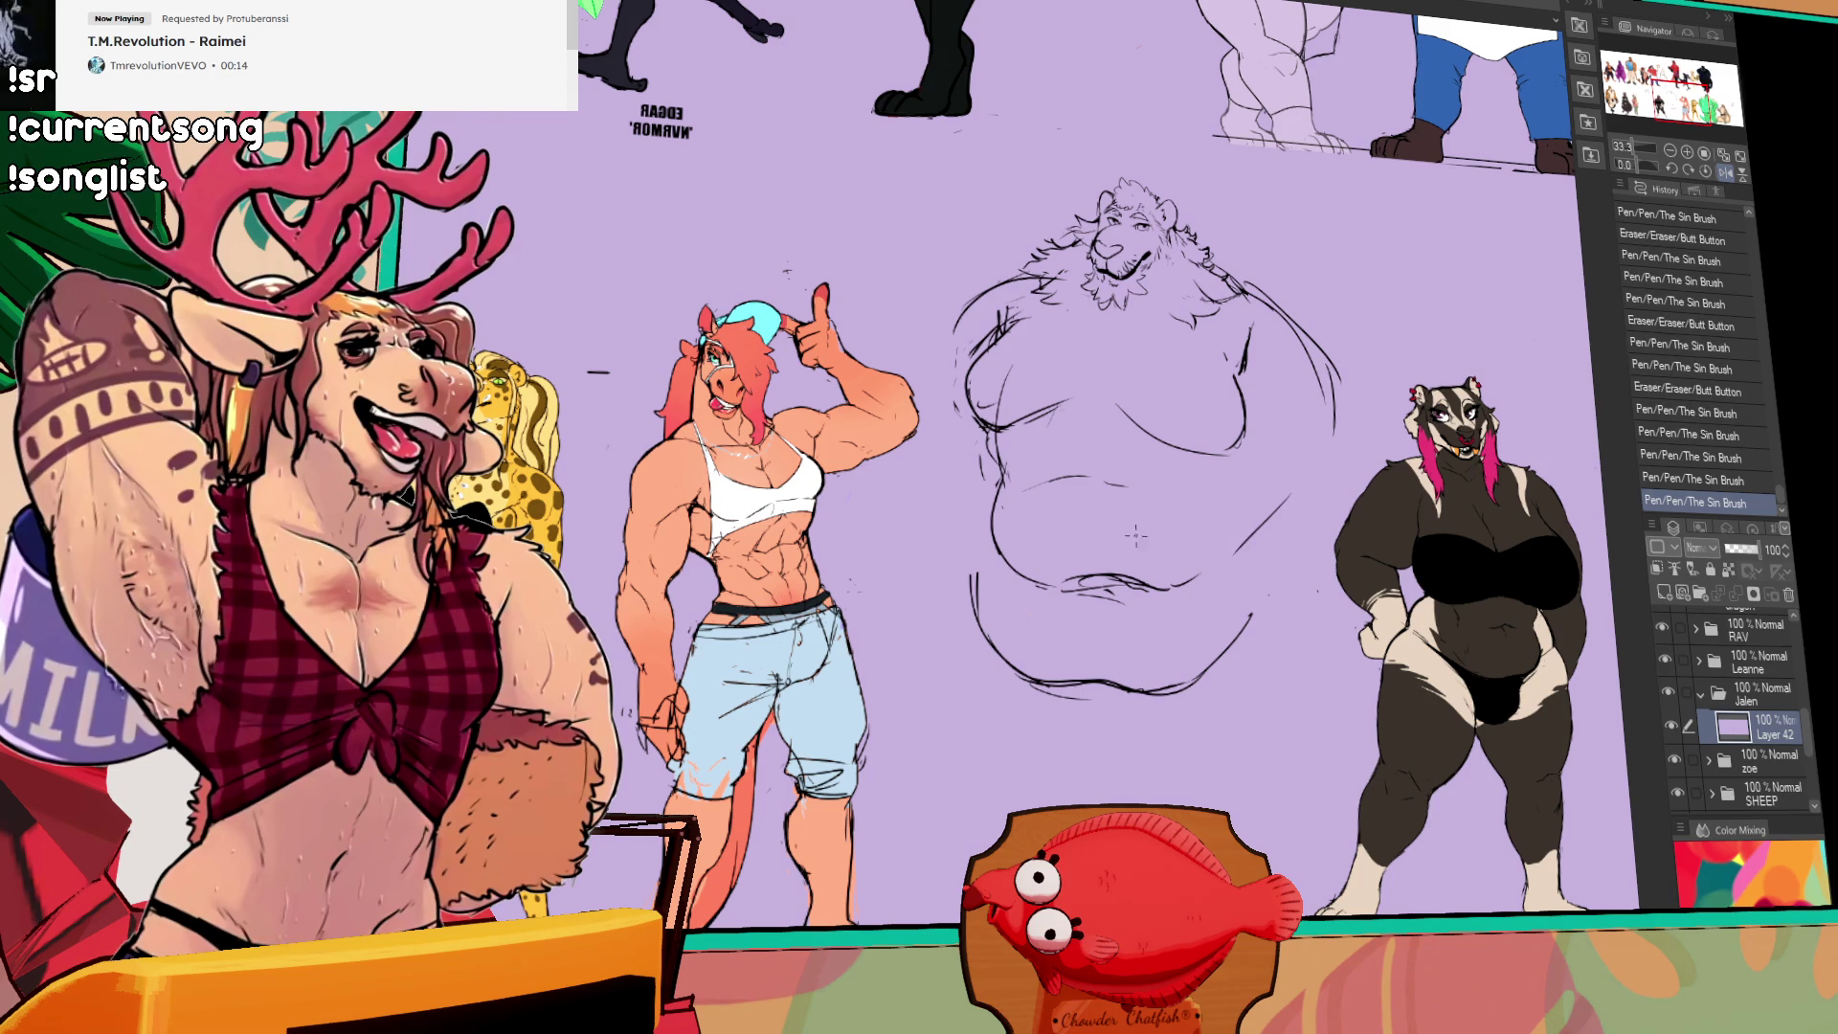
left_click_drag(1270, 455, 1169, 464)
Step: Lasso the whole body sketch and rotate it slightly while shifting it left
mouse_move(929, 307)
left_mouse_down()
mouse_move(814, 431)
mouse_move(1173, 689)
mouse_move(1185, 378)
mouse_move(1144, 320)
left_mouse_up()
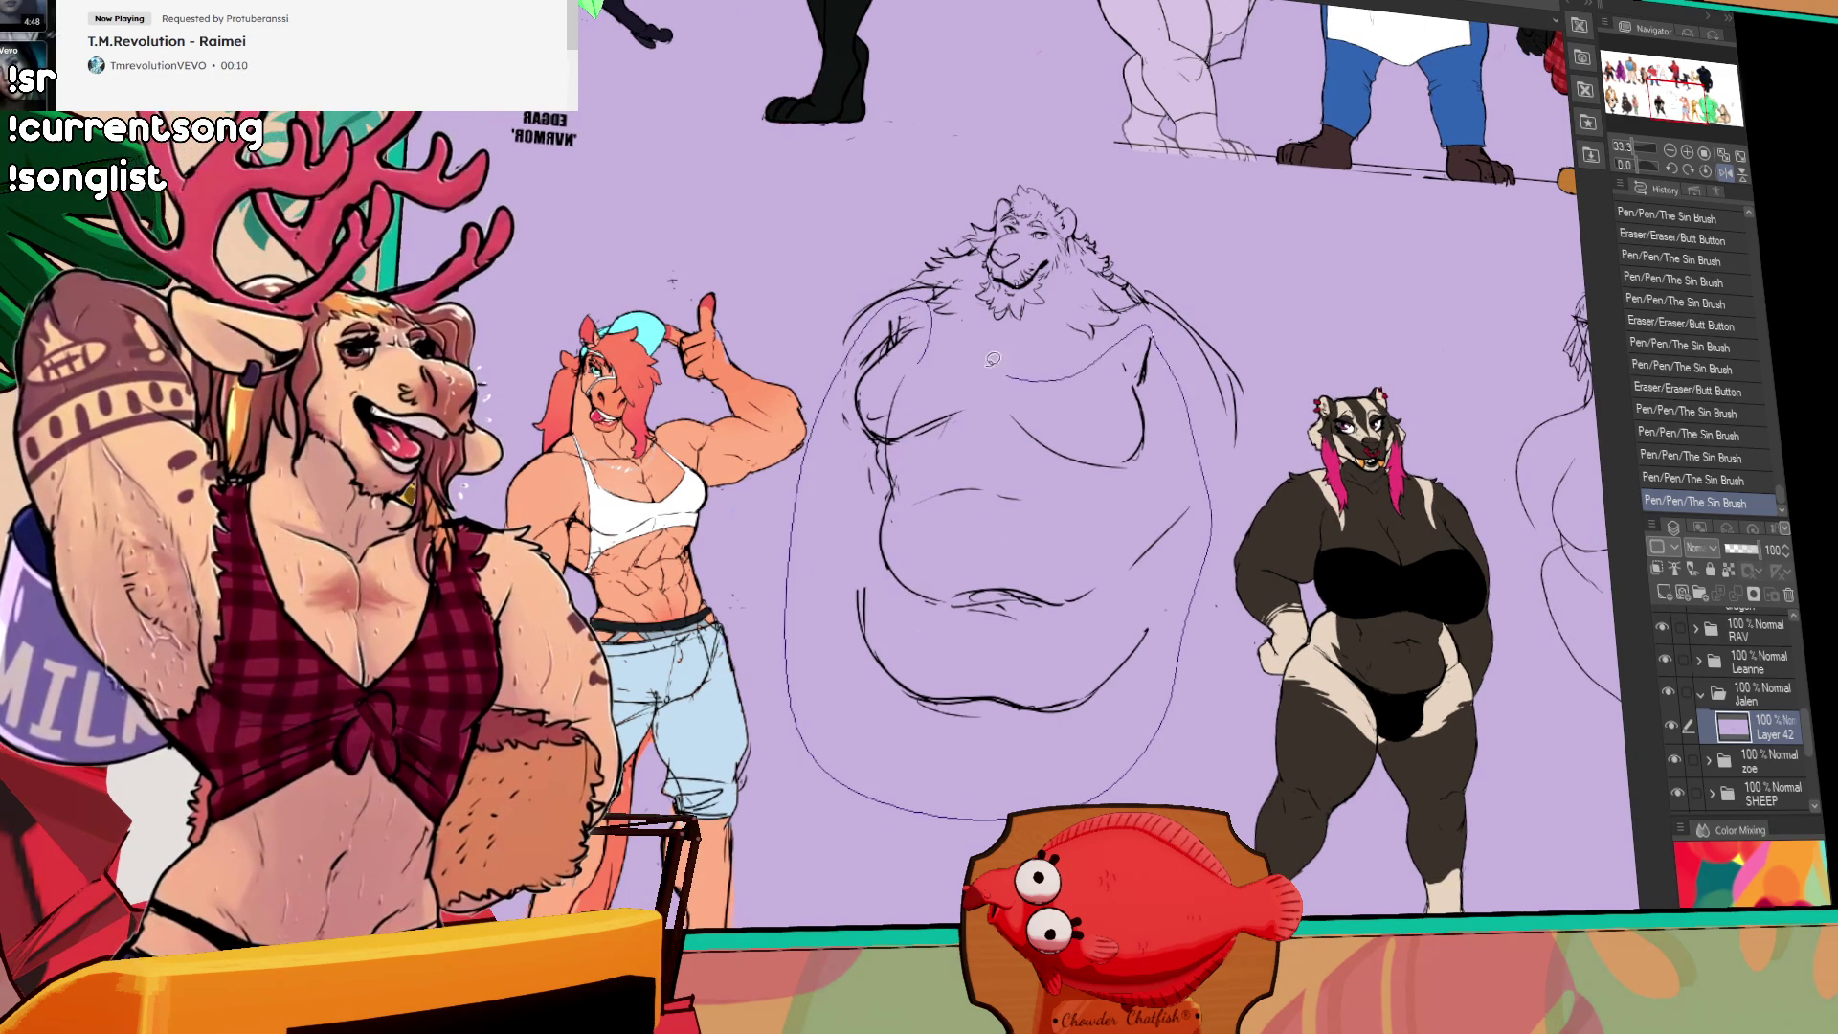
key("ctrl+t")
left_click_drag(1231, 565, 1227, 605)
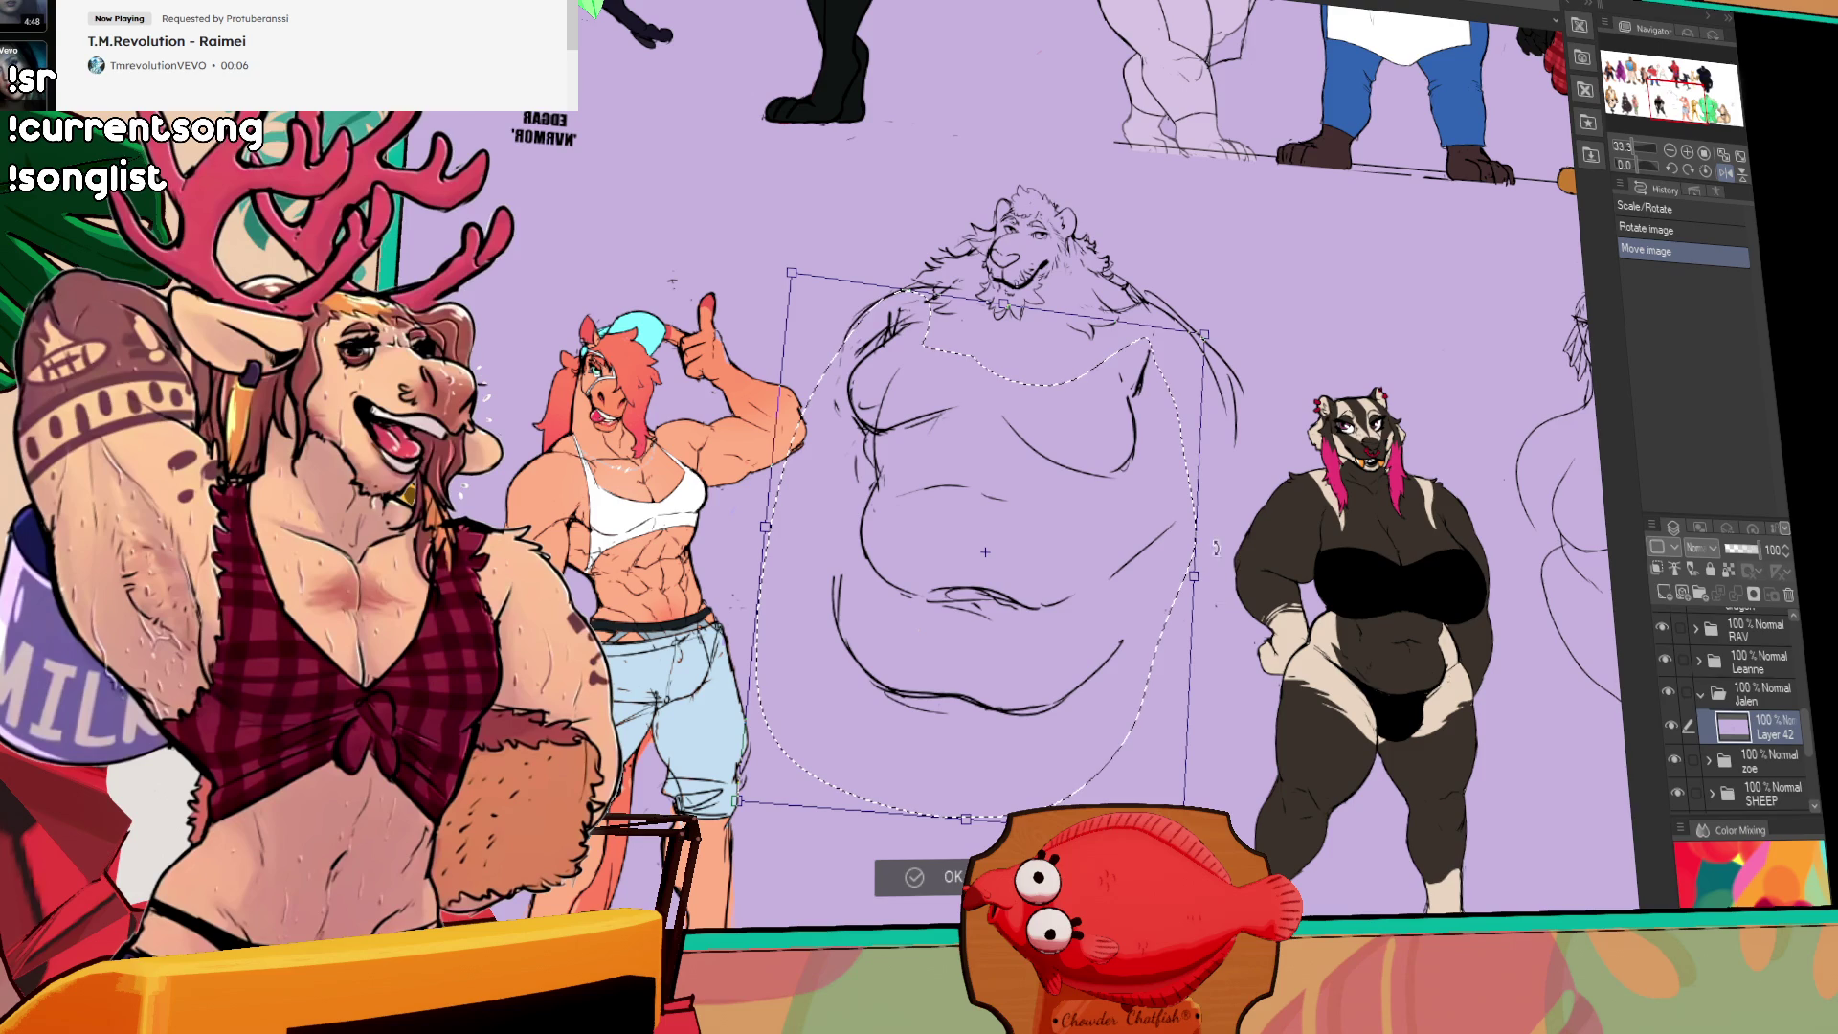
Step: Commit the body transform, then lasso the lower belly and move it up a little
key("Return")
key("ctrl+d")
scroll(858, 565, "right", 1)
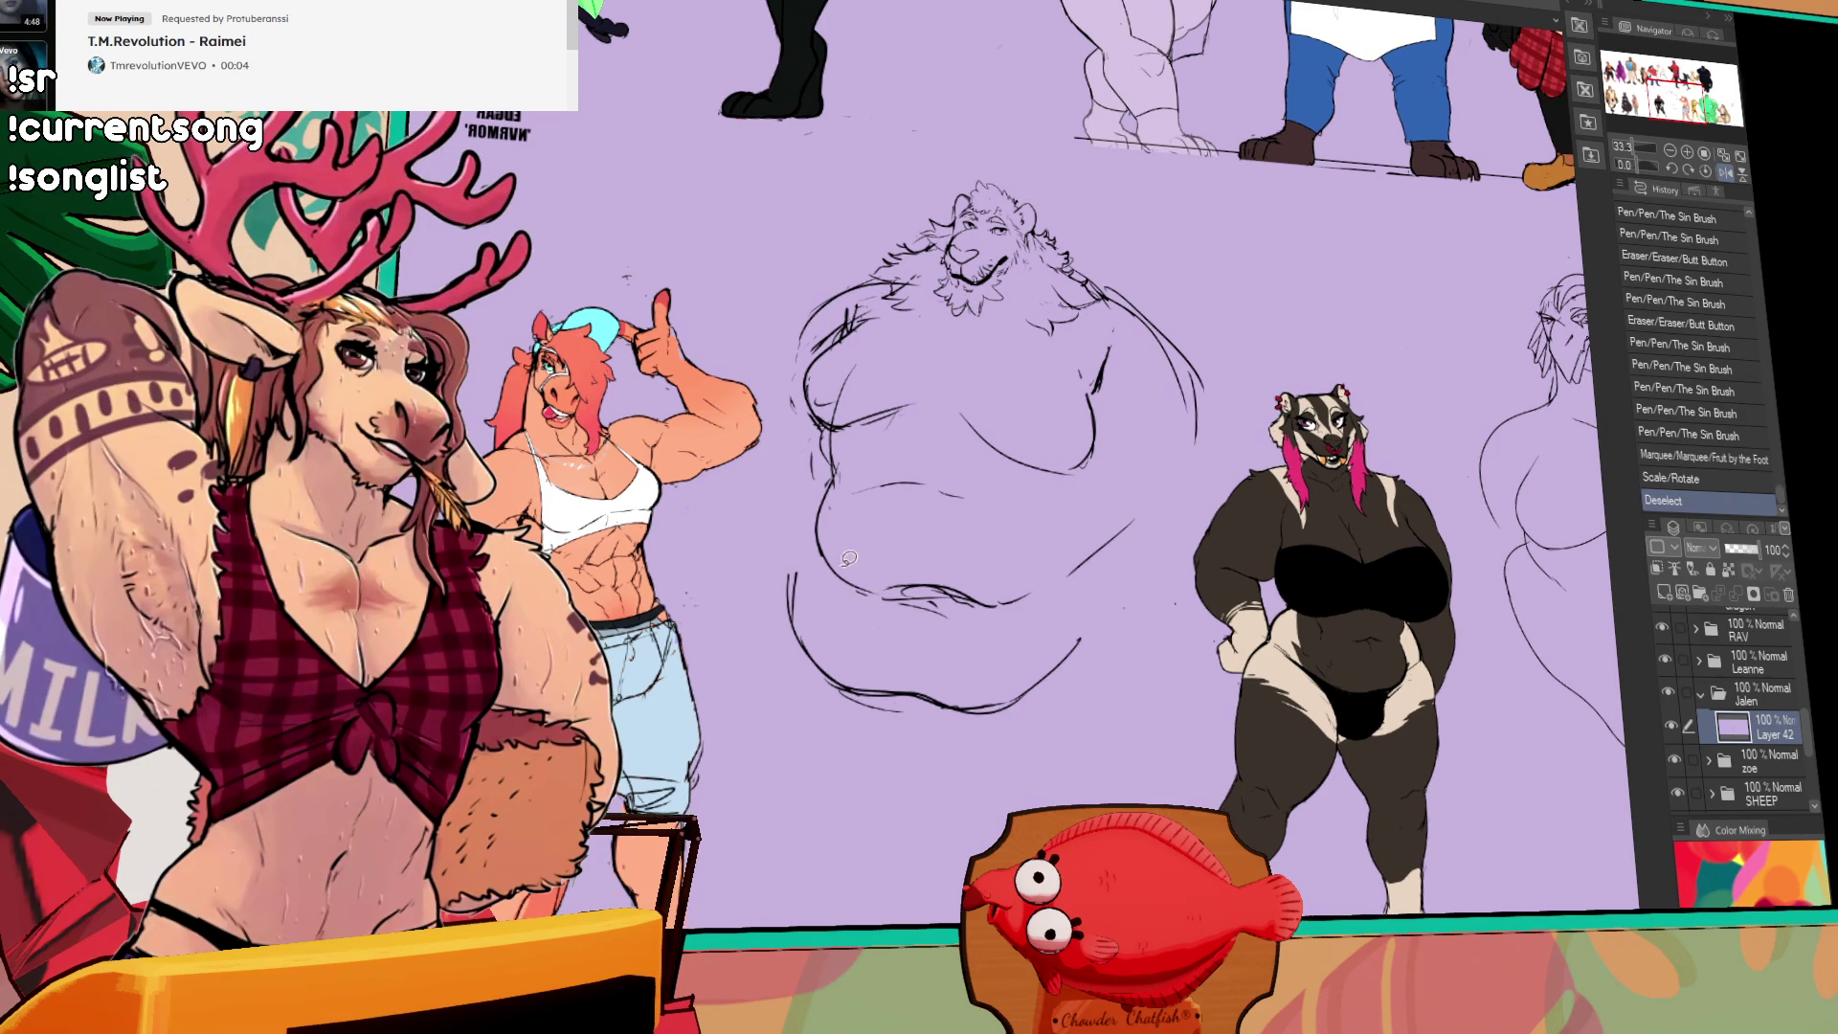
mouse_move(847, 447)
left_mouse_down()
mouse_move(771, 775)
mouse_move(1134, 551)
mouse_move(904, 526)
mouse_move(938, 520)
left_mouse_up()
left_click_drag(890, 604, 886, 581)
key("ctrl+d")
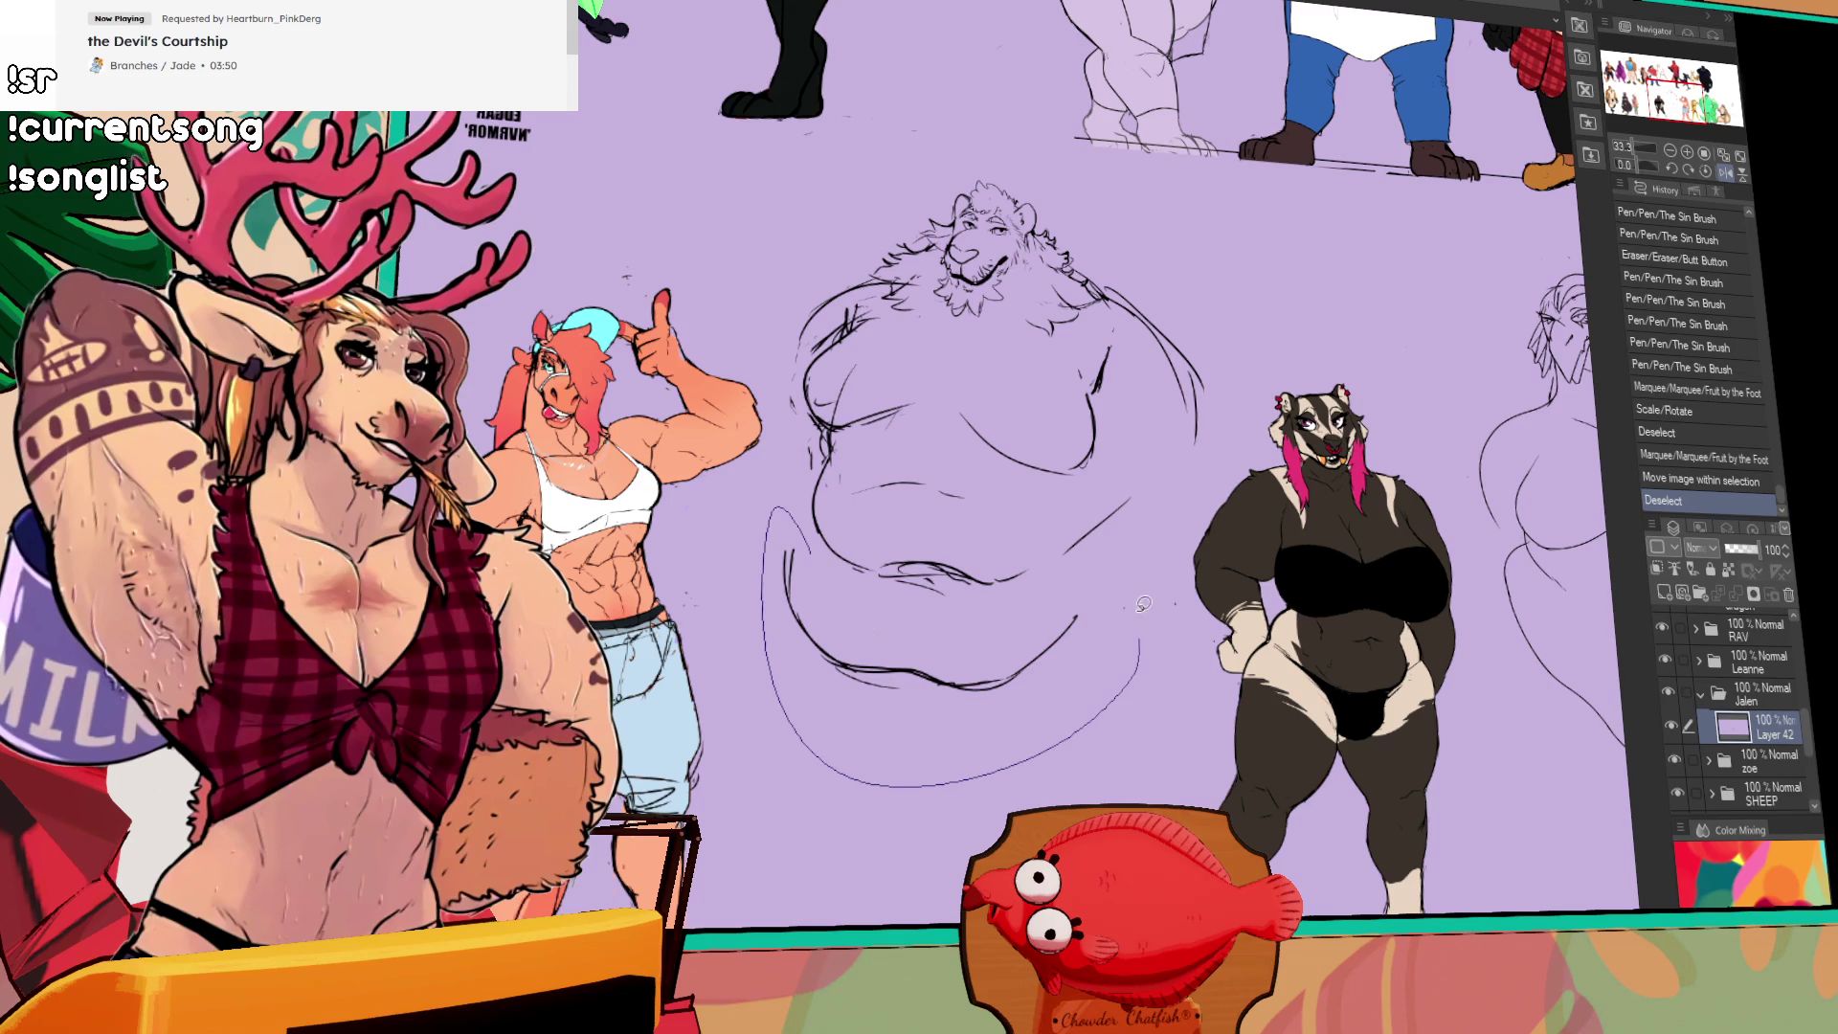
Step: Widen the lower belly to the right with Scale/Rotate, shift it slightly down, and apply
left_click_drag(1145, 629, 1149, 652)
key("ctrl+t")
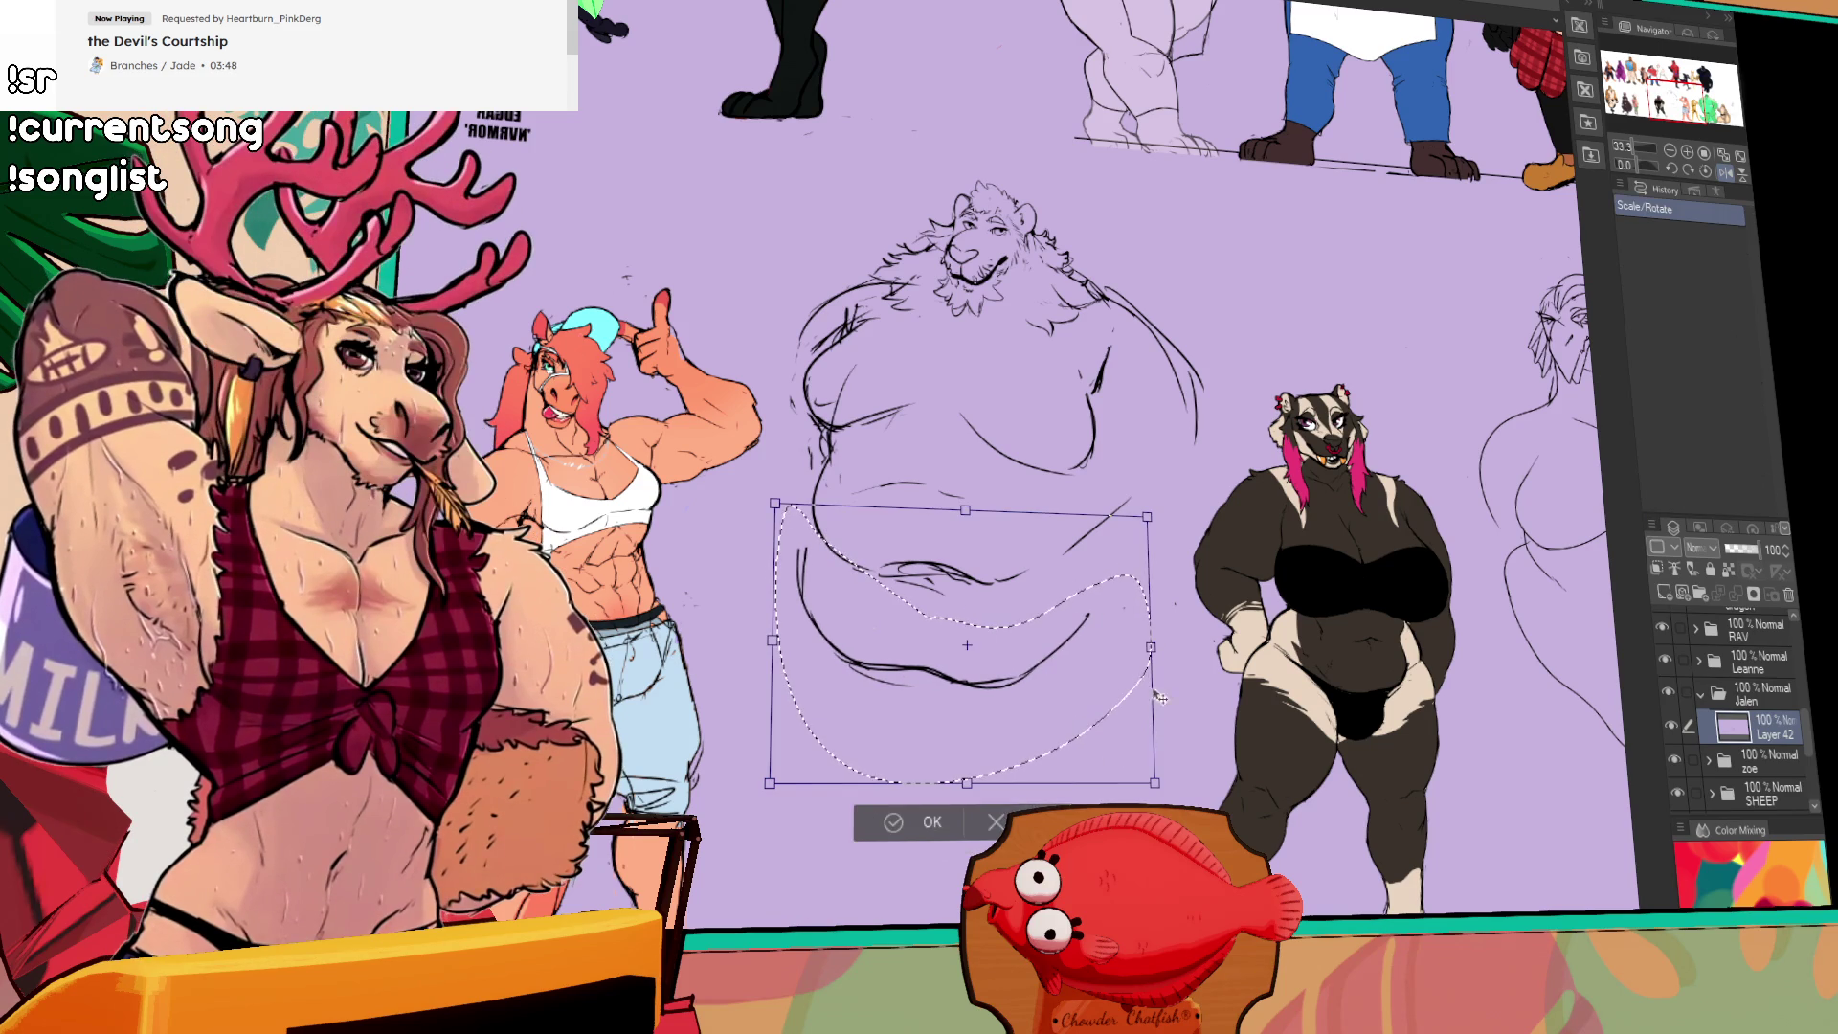
left_click_drag(1156, 713, 1180, 716)
left_click_drag(1153, 613, 1151, 619)
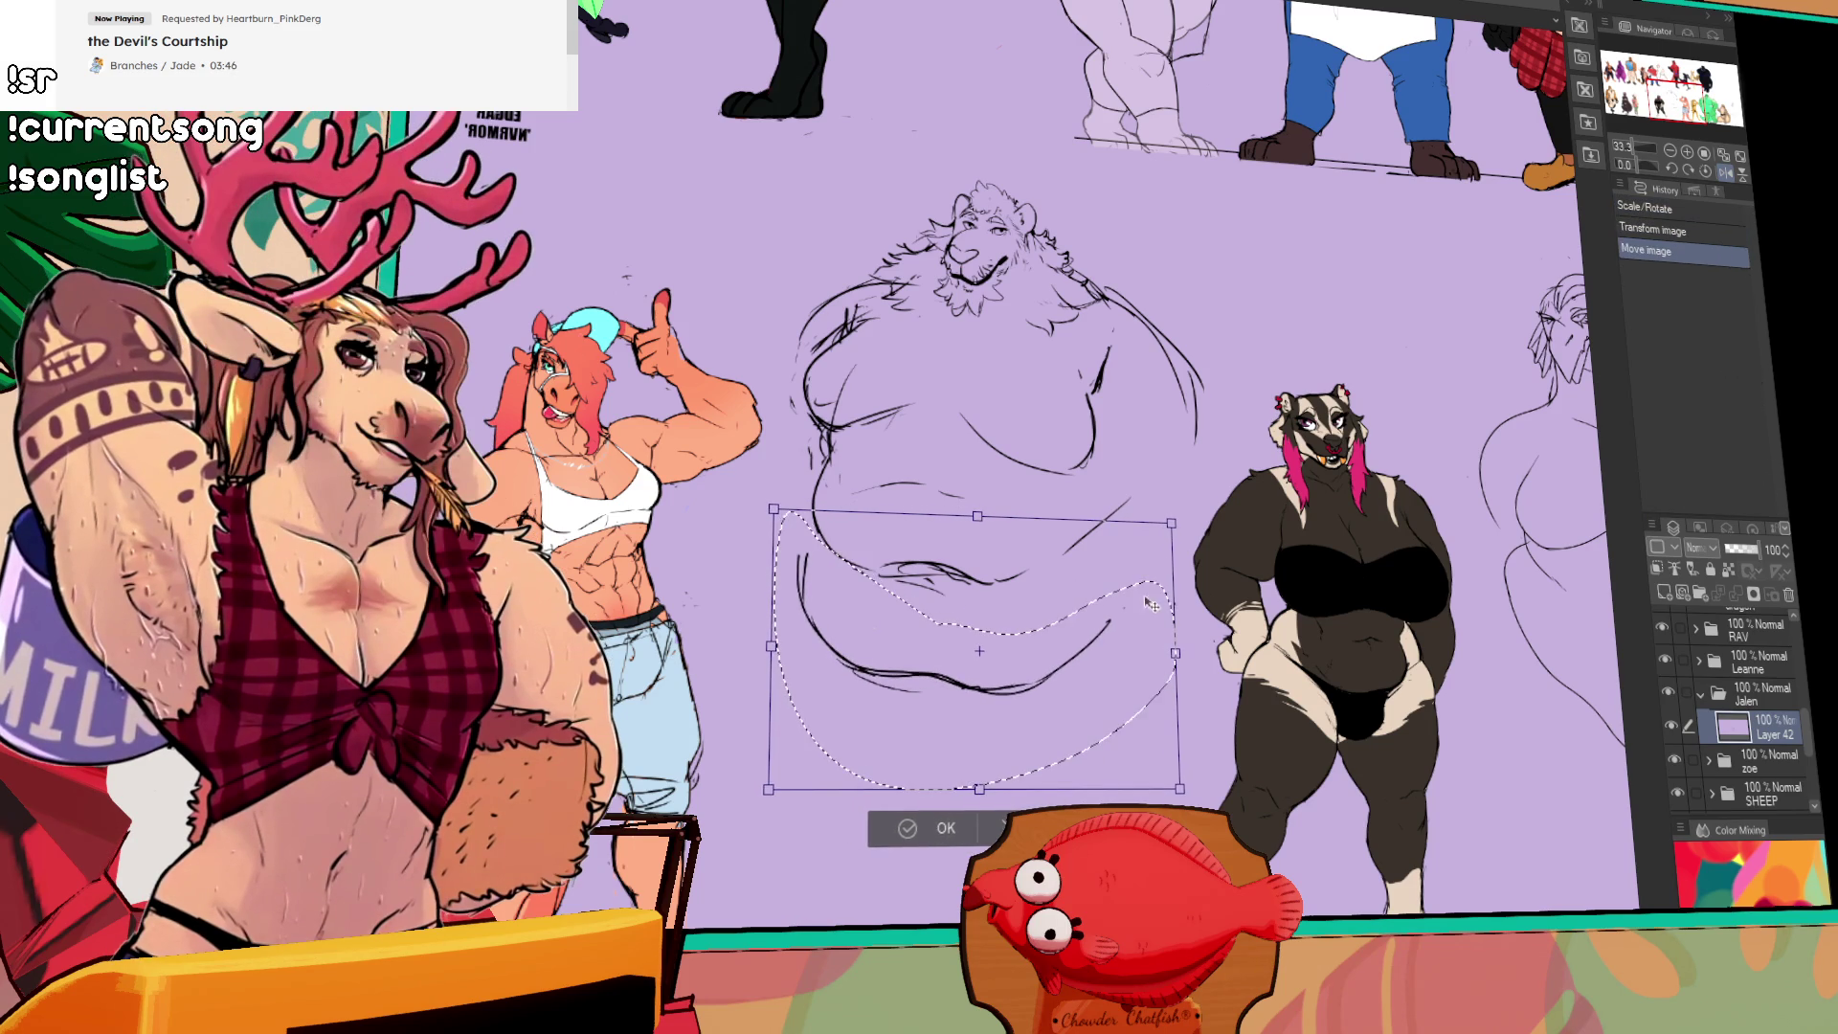
key("Return")
left_click_drag(1034, 392, 1203, 346)
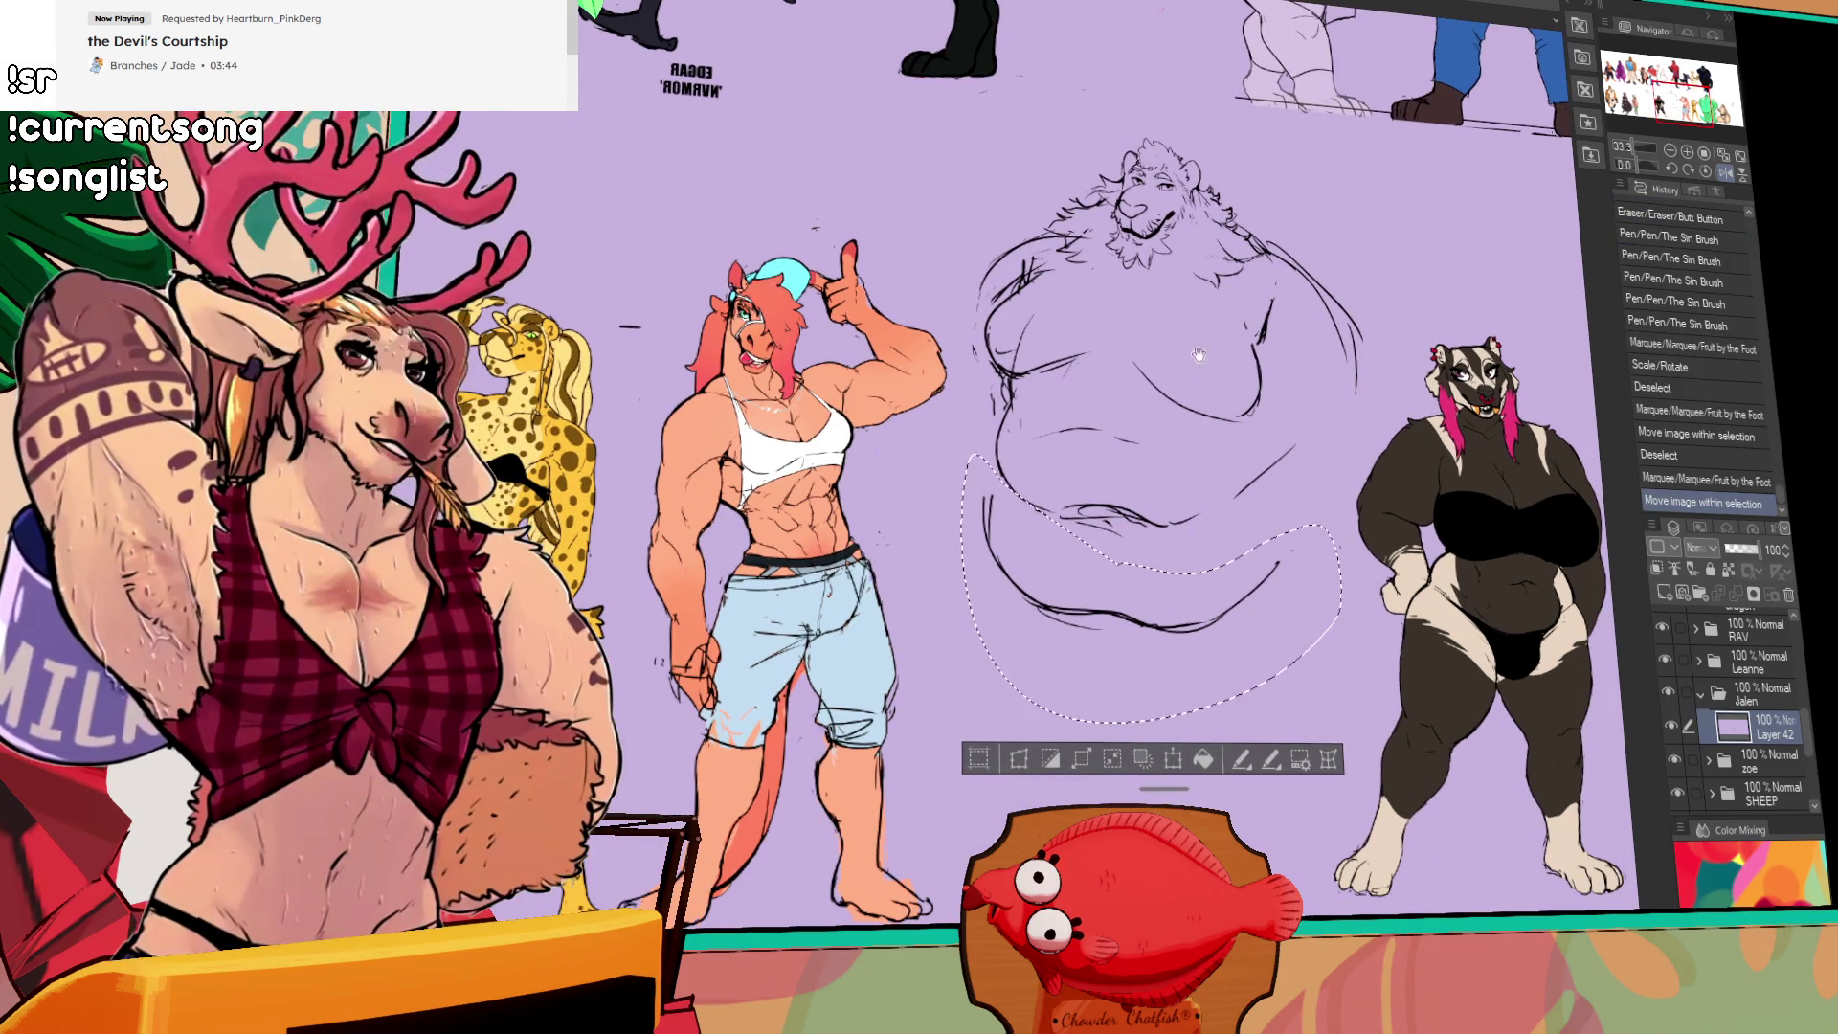
left_click_drag(1229, 433, 1228, 445)
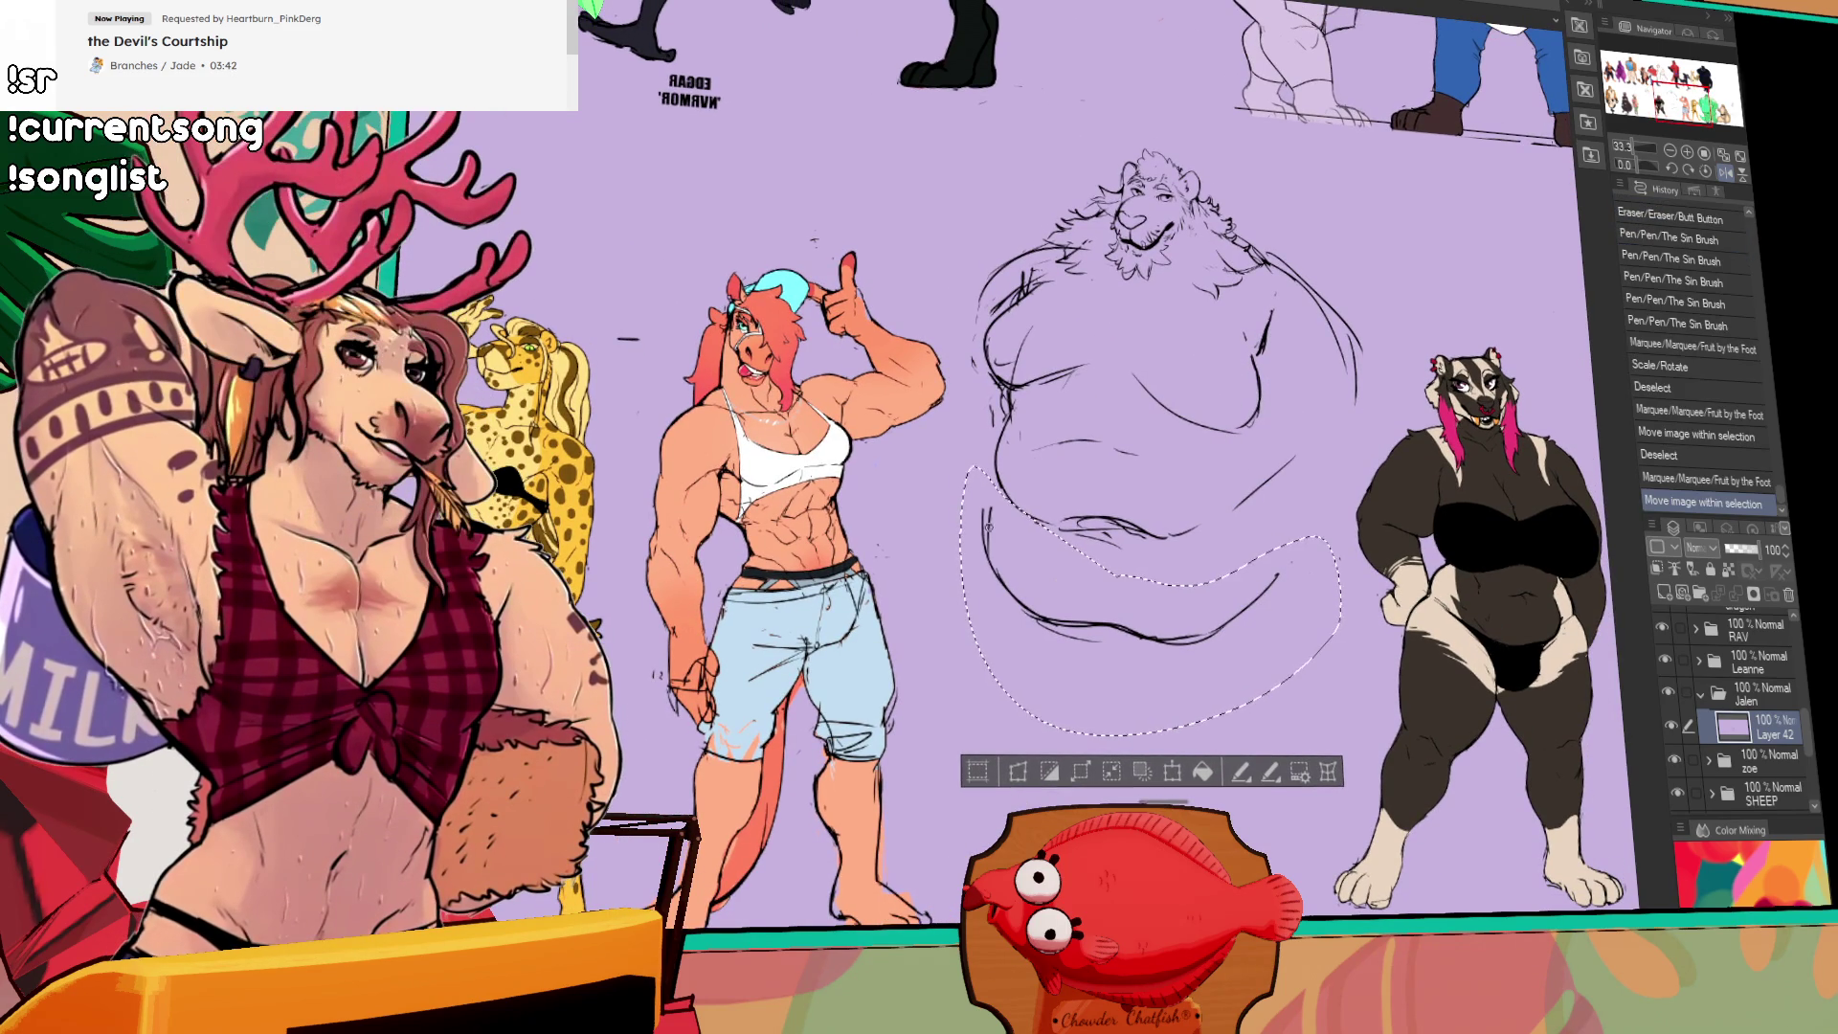
key("ctrl+d")
Step: Clean up the belly's bottom lines and touch up its right edge
left_click_drag(977, 507, 993, 565)
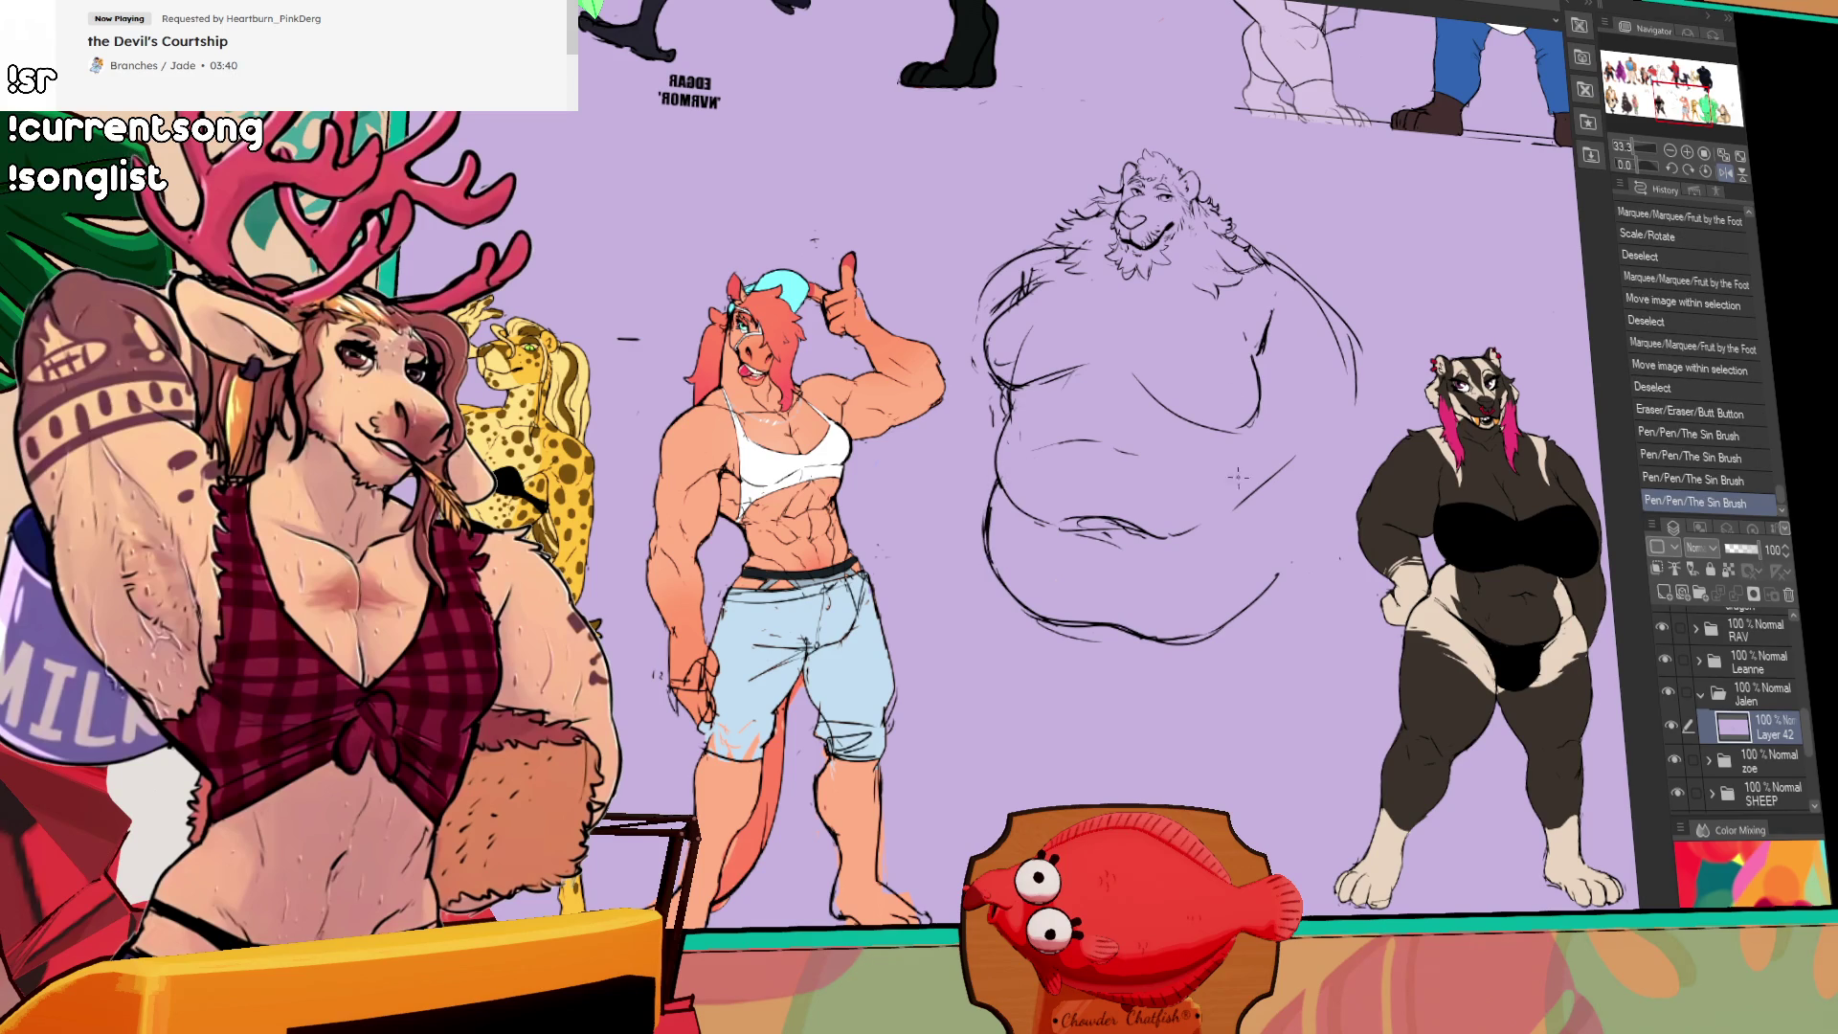
left_click_drag(1072, 620, 1115, 627)
left_click_drag(1077, 622, 1206, 647)
left_click_drag(1274, 574, 1298, 539)
left_click_drag(1284, 388, 1287, 445)
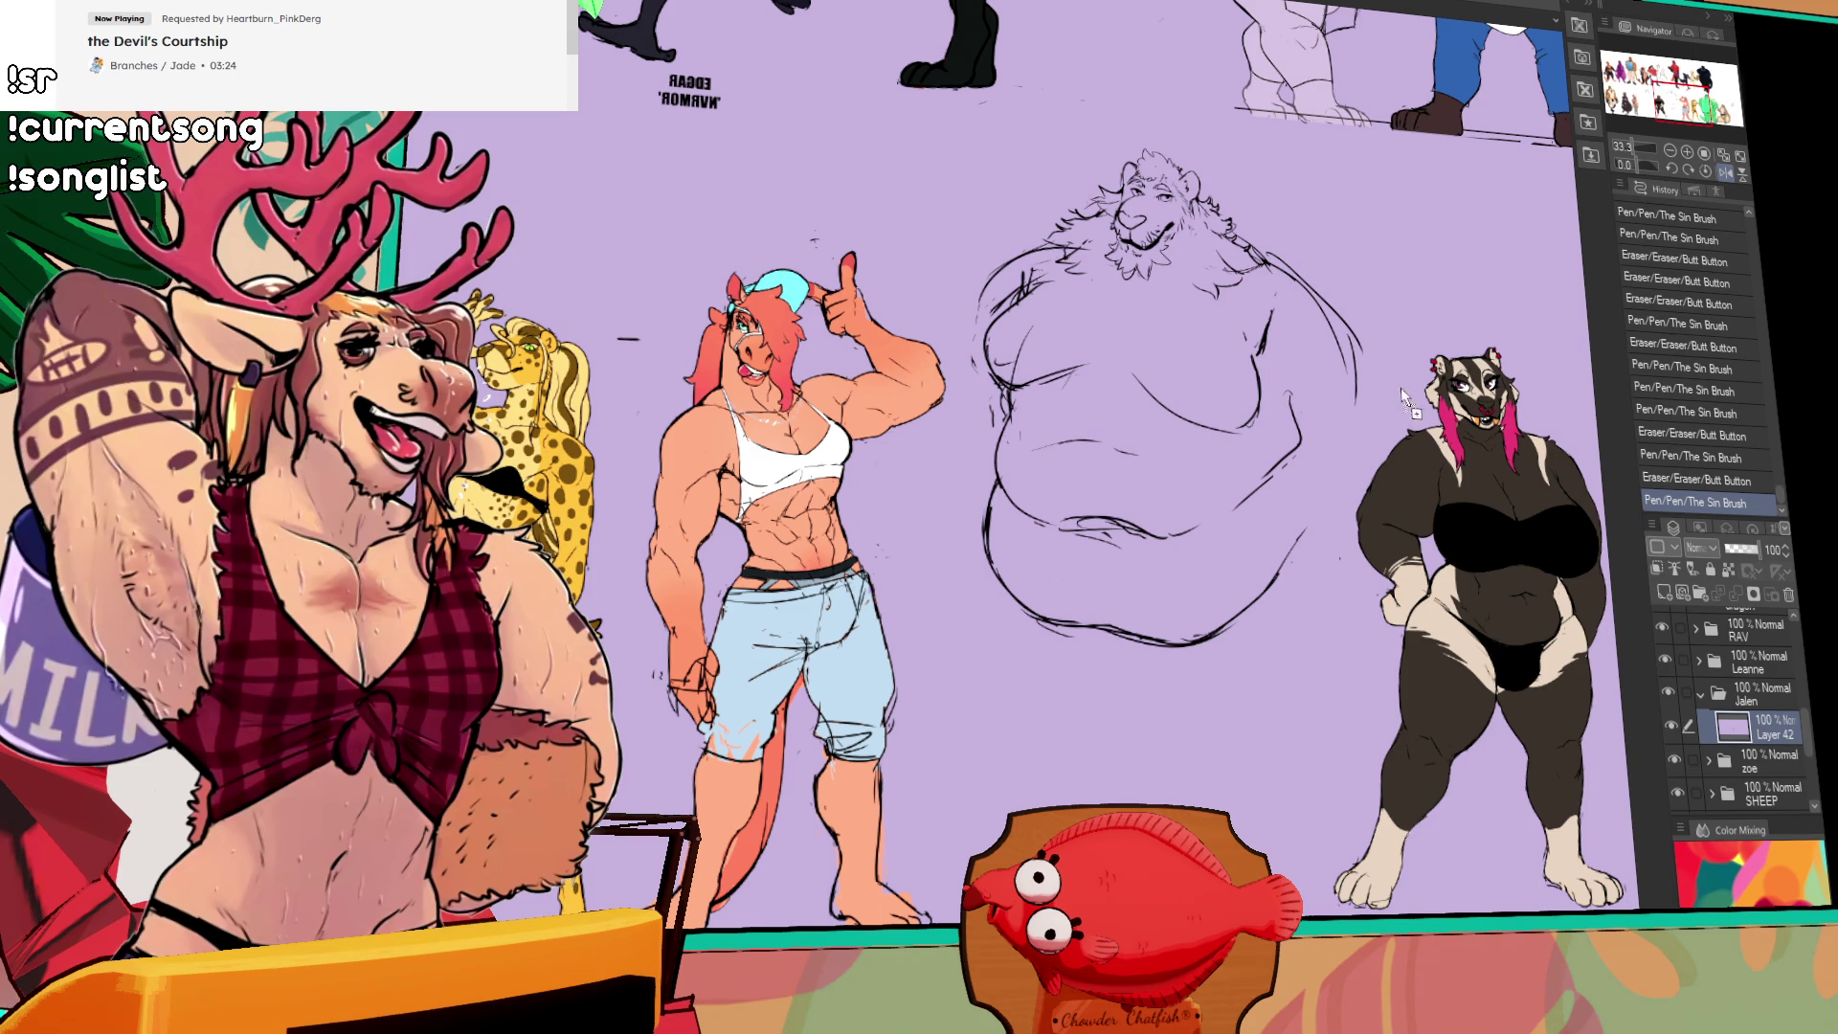
Step: Switch to the other lion drawing and pan to view its body
key("ctrl+Tab")
mouse_move(1529, 844)
left_mouse_down()
mouse_move(1529, 518)
mouse_move(1551, 623)
mouse_move(1531, 673)
left_mouse_up()
scroll(1549, 625, "down", 1)
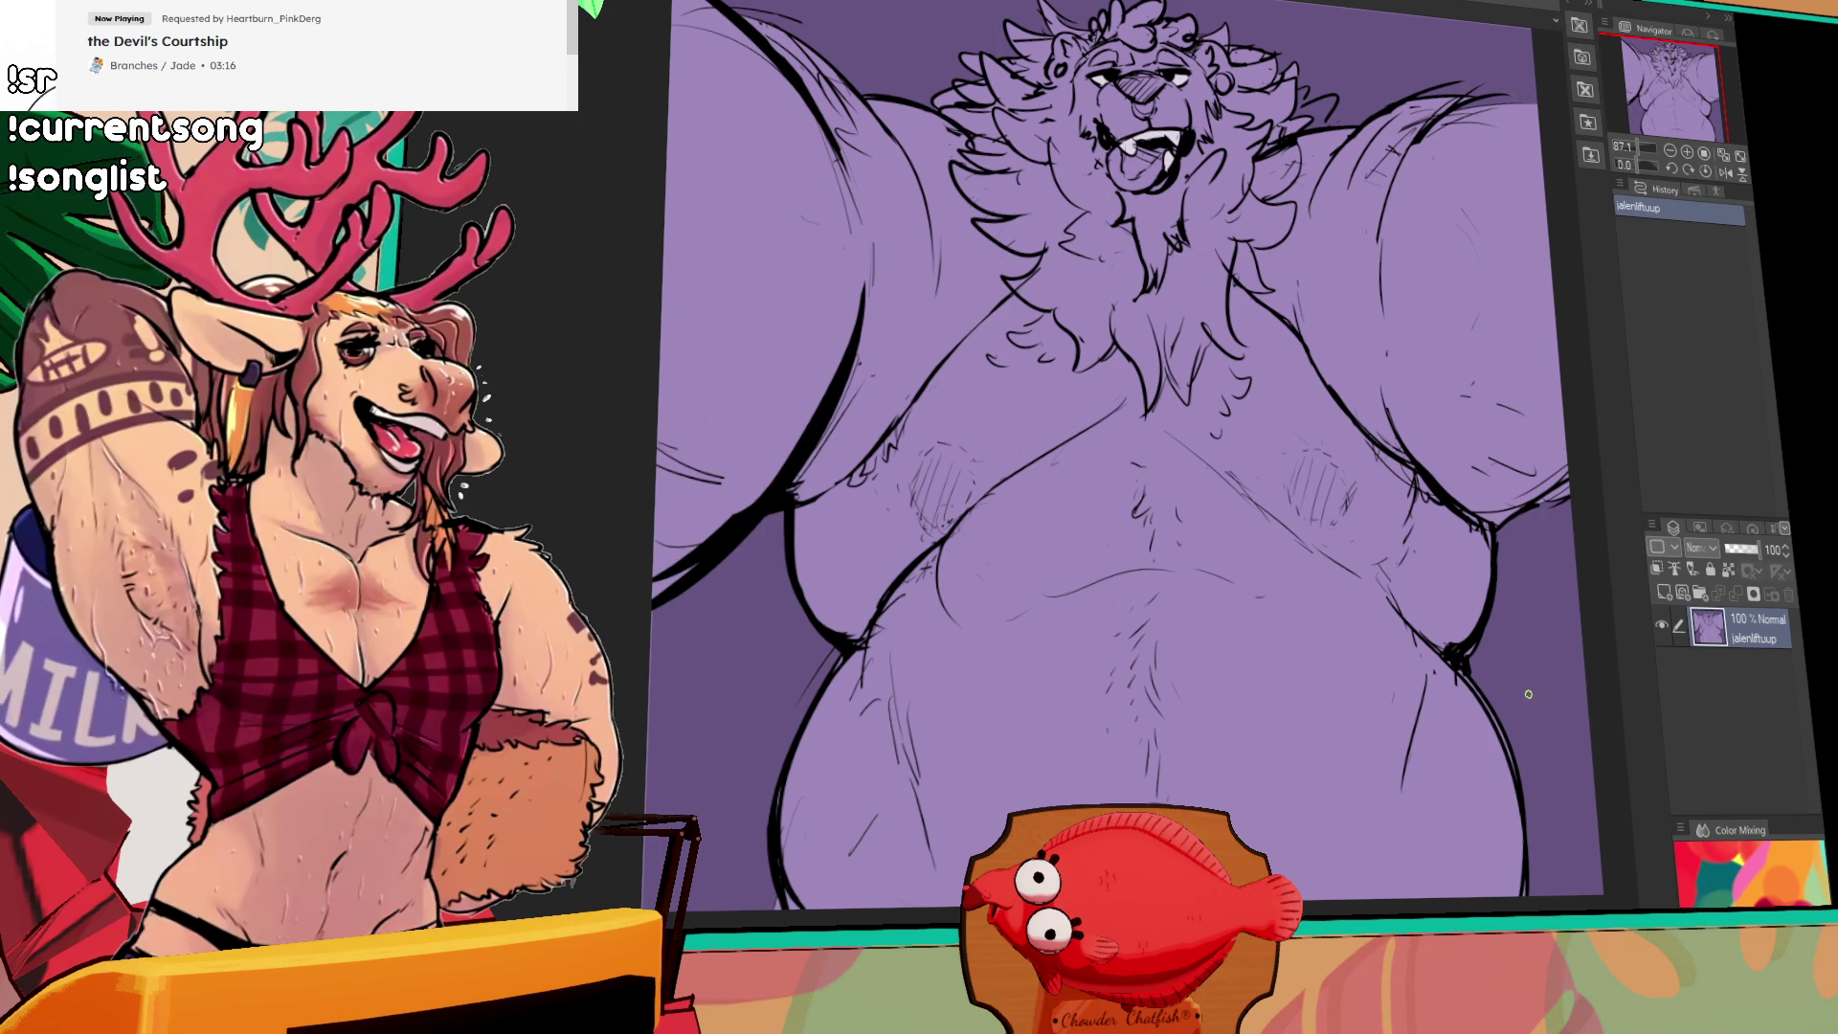
Step: Add three short pen strokes to the reference lion, then return to the lineup canvas
left_click_drag(1559, 506, 1534, 532)
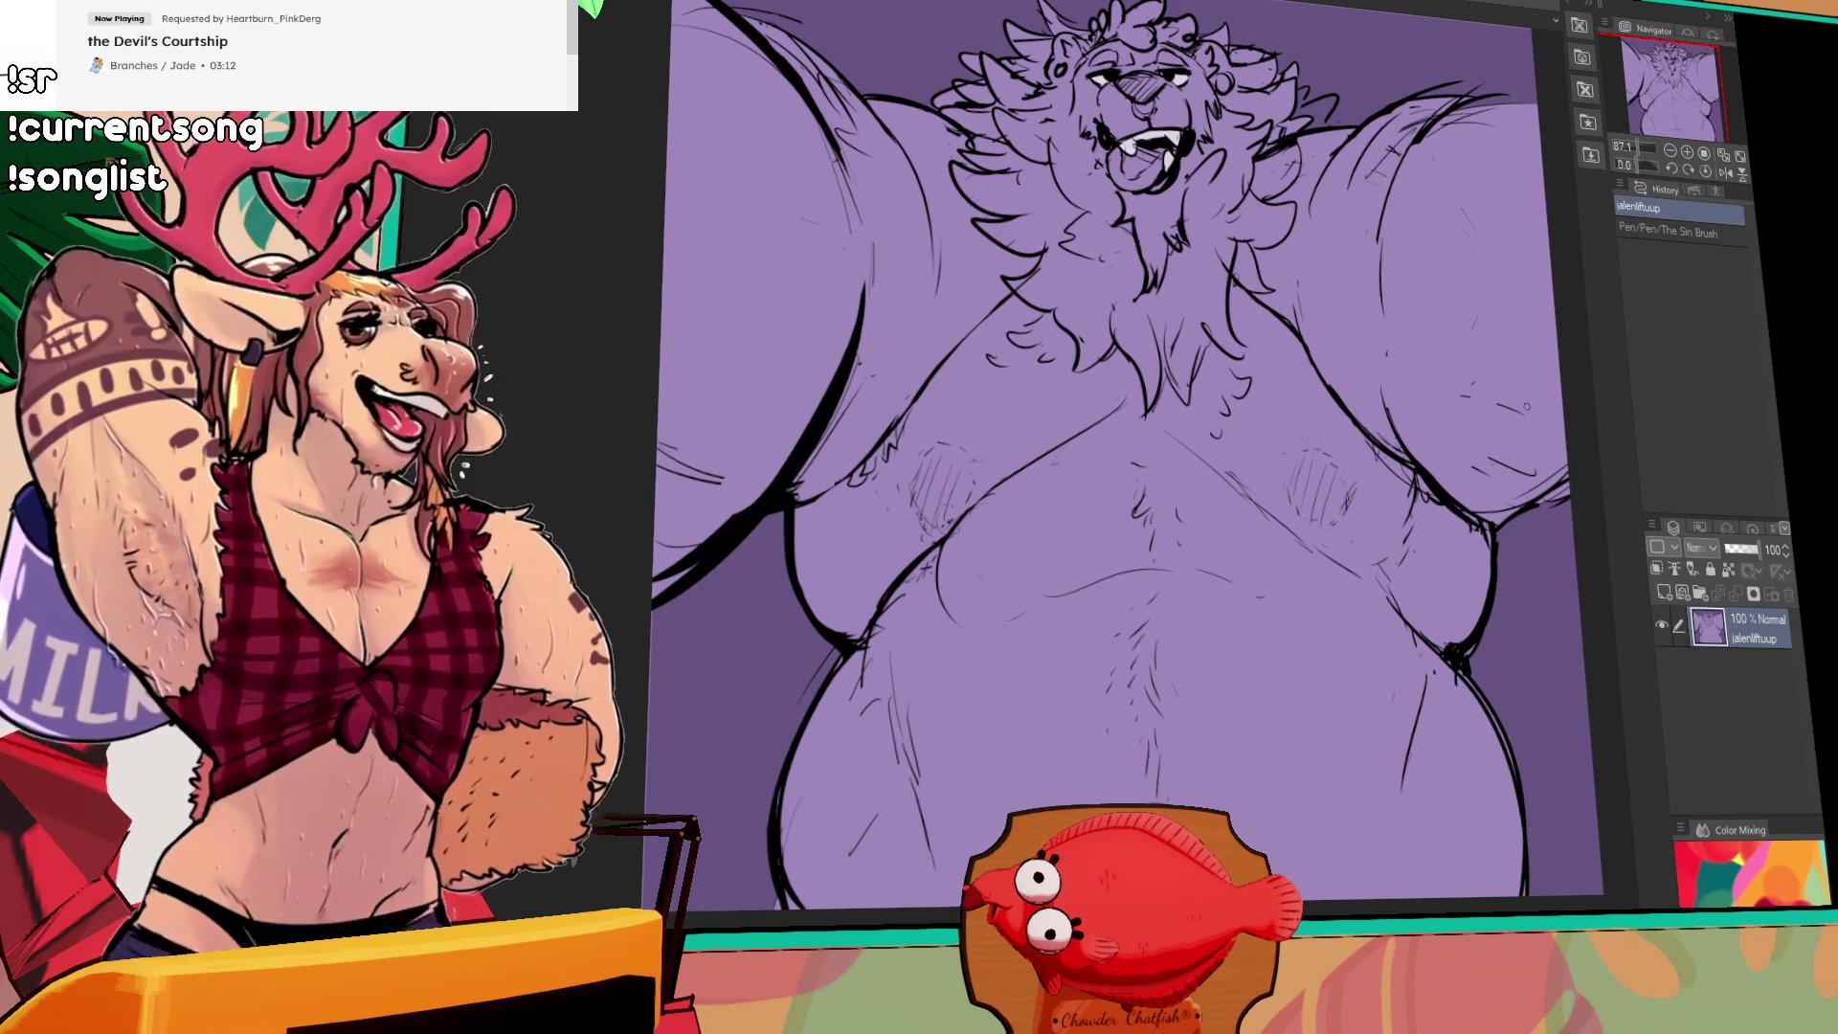
left_click_drag(1522, 498, 1498, 431)
mouse_move(1522, 426)
left_mouse_down()
mouse_move(1498, 407)
mouse_move(1495, 426)
left_mouse_up()
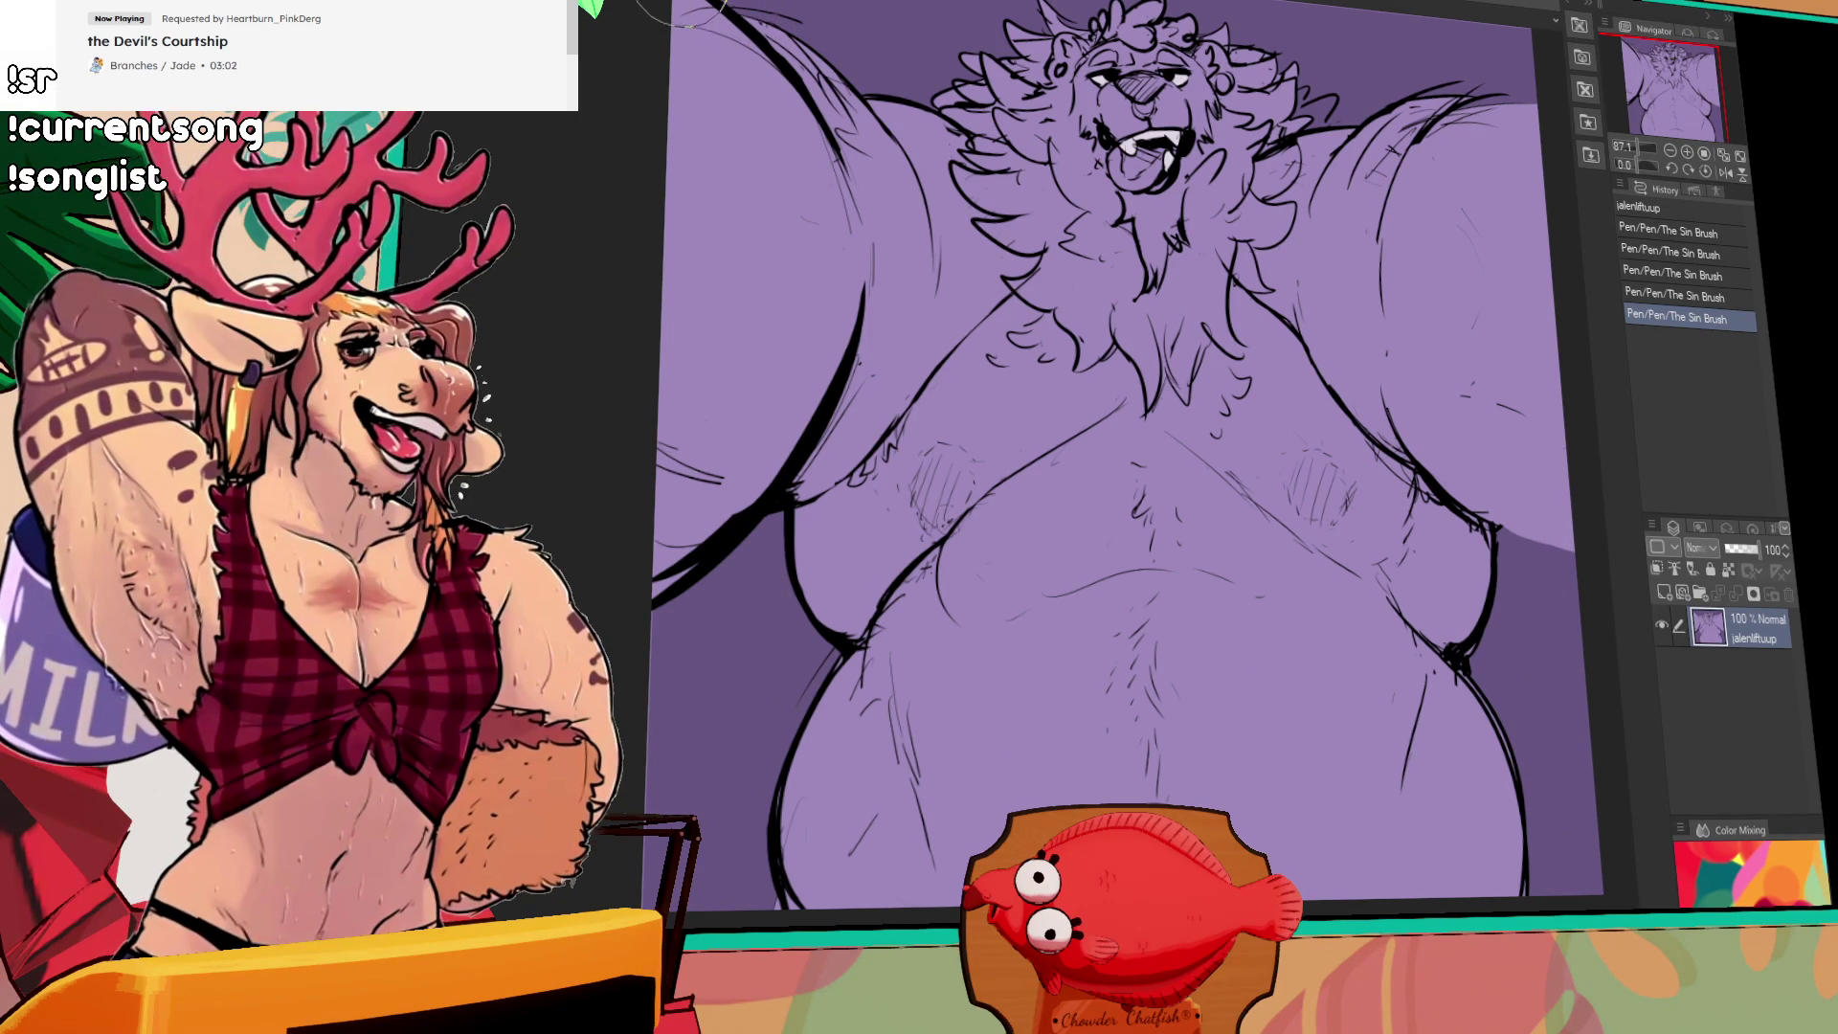
key("ctrl+Tab")
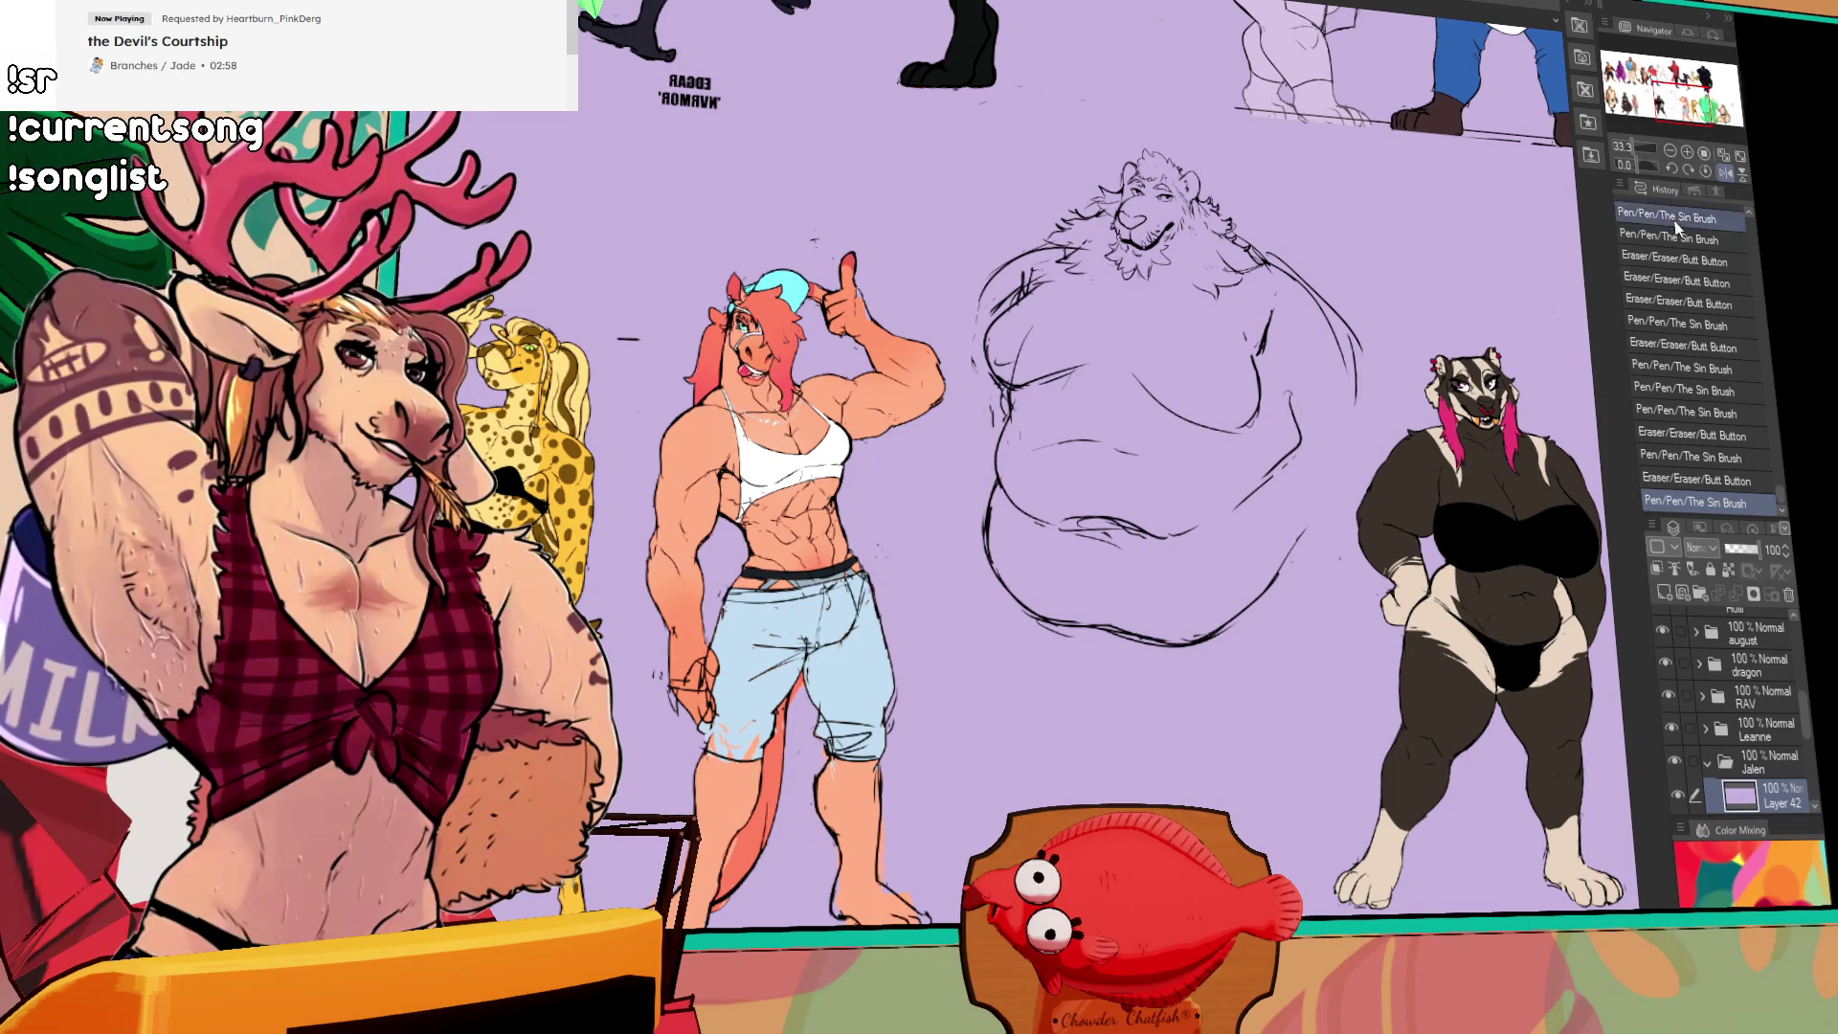
Step: Discard a long belly stroke and erase stray lines along the belly's left edge
left_click_drag(1174, 470, 1137, 766)
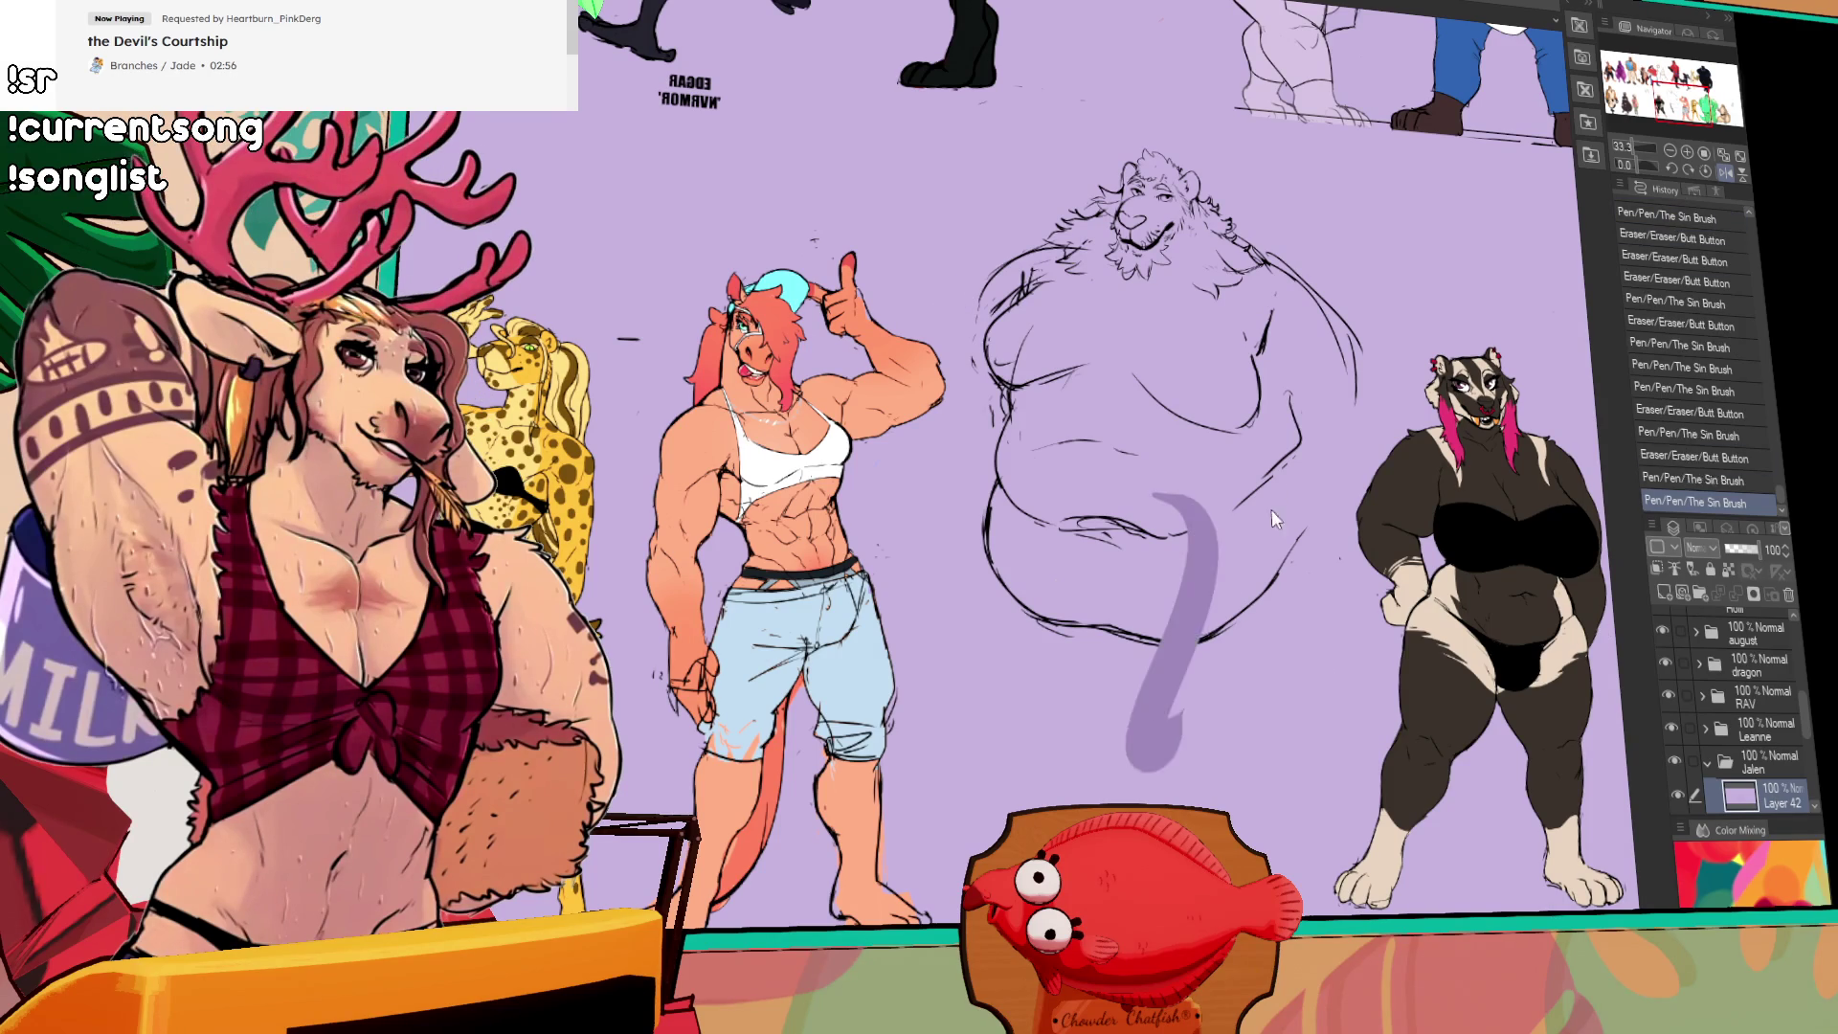
key("ctrl+z")
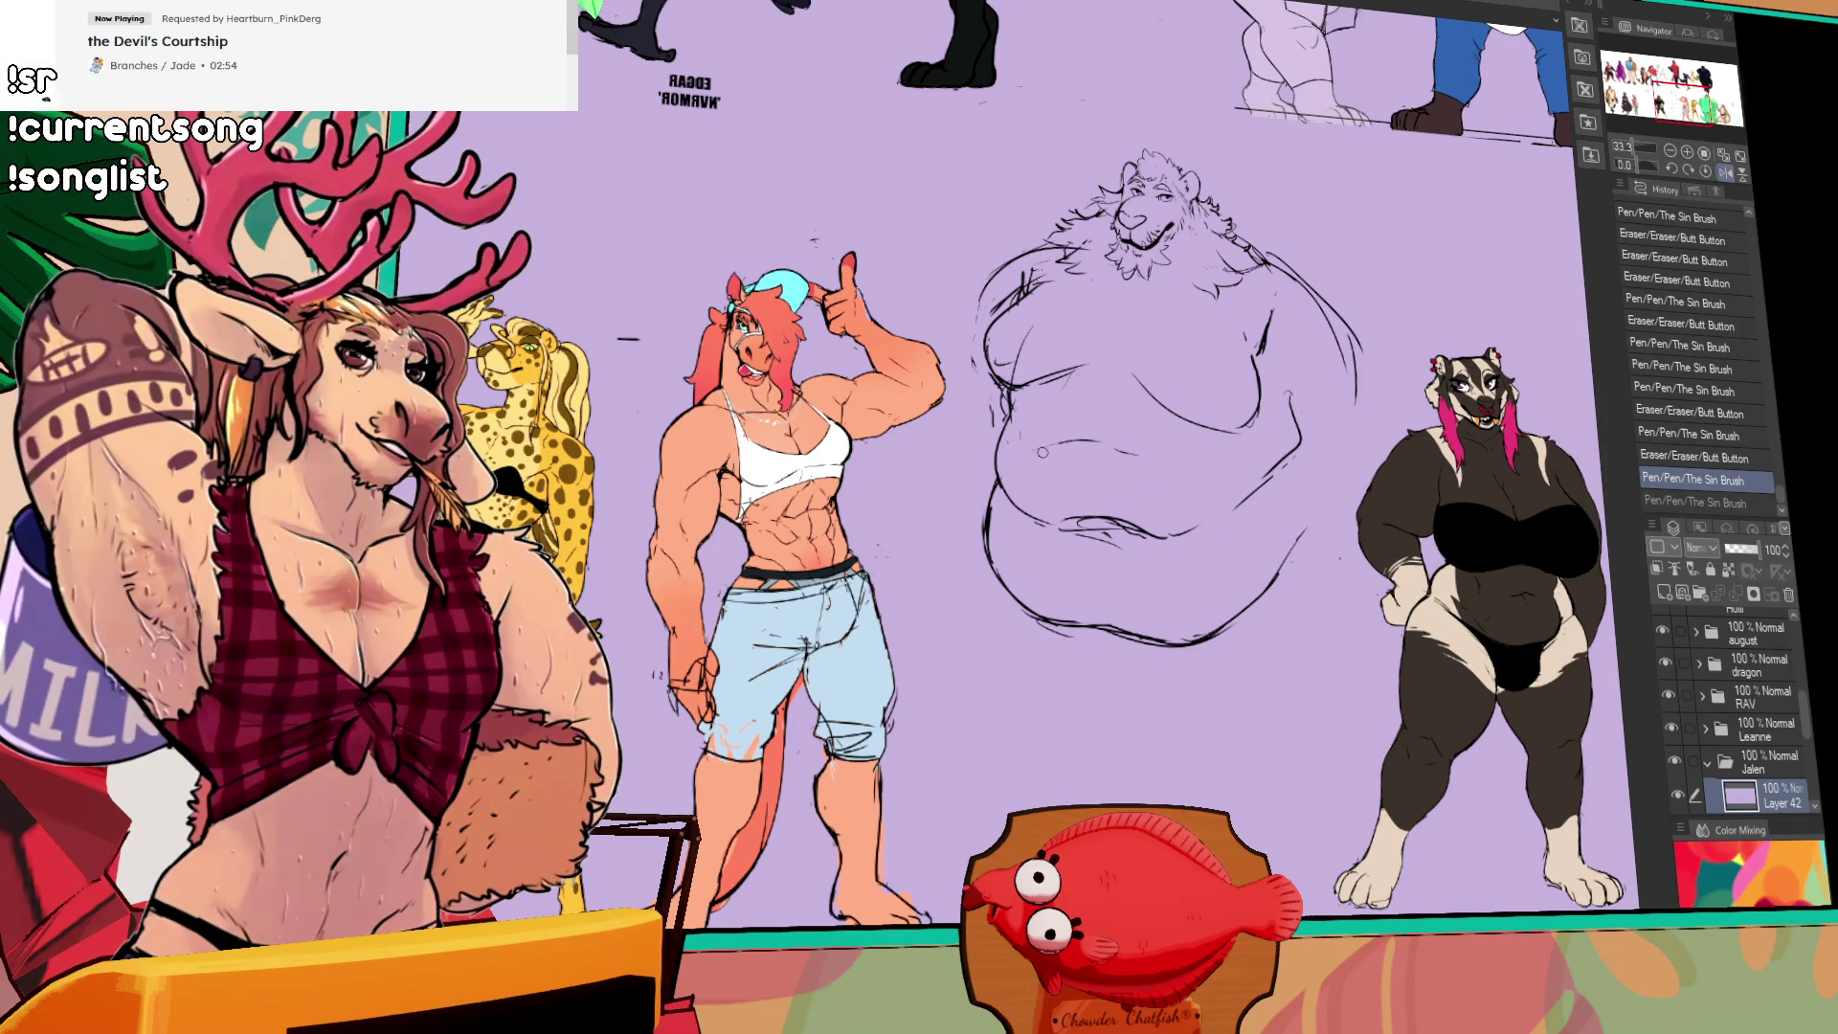
left_click_drag(1013, 425, 1013, 400)
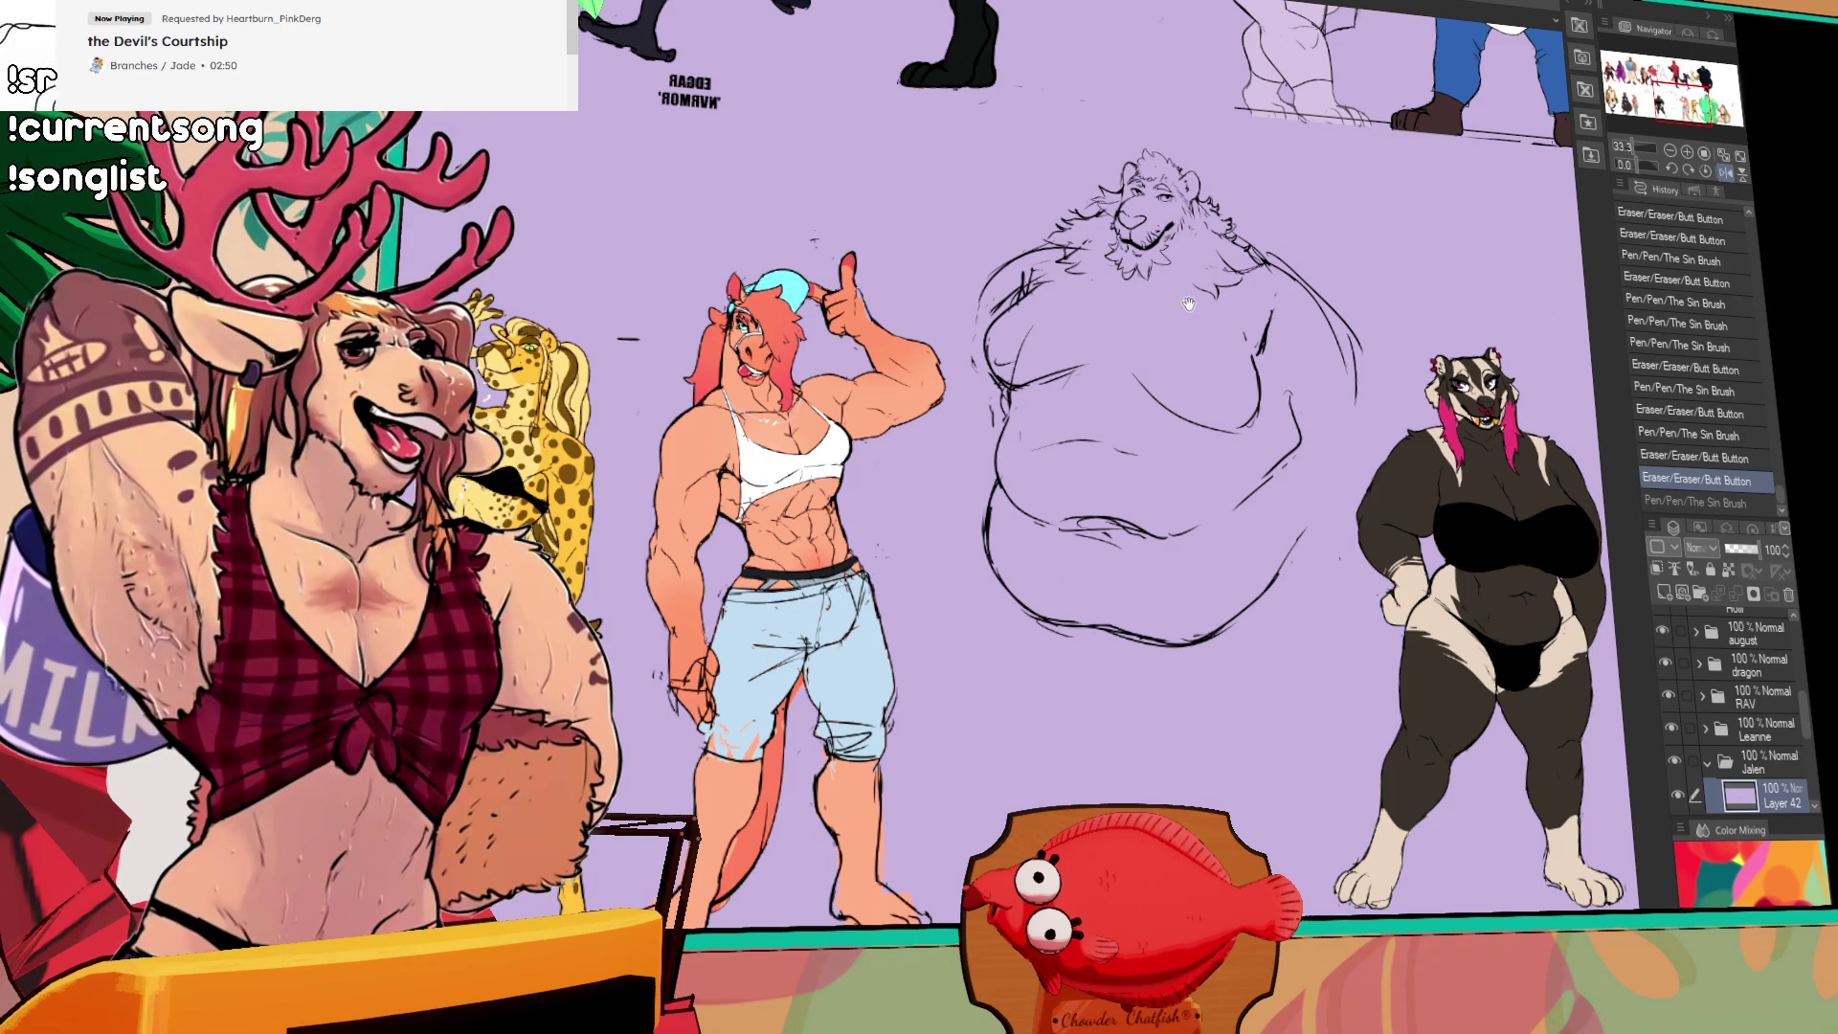
left_click_drag(1189, 304, 1174, 392)
left_click_drag(1032, 364, 1030, 357)
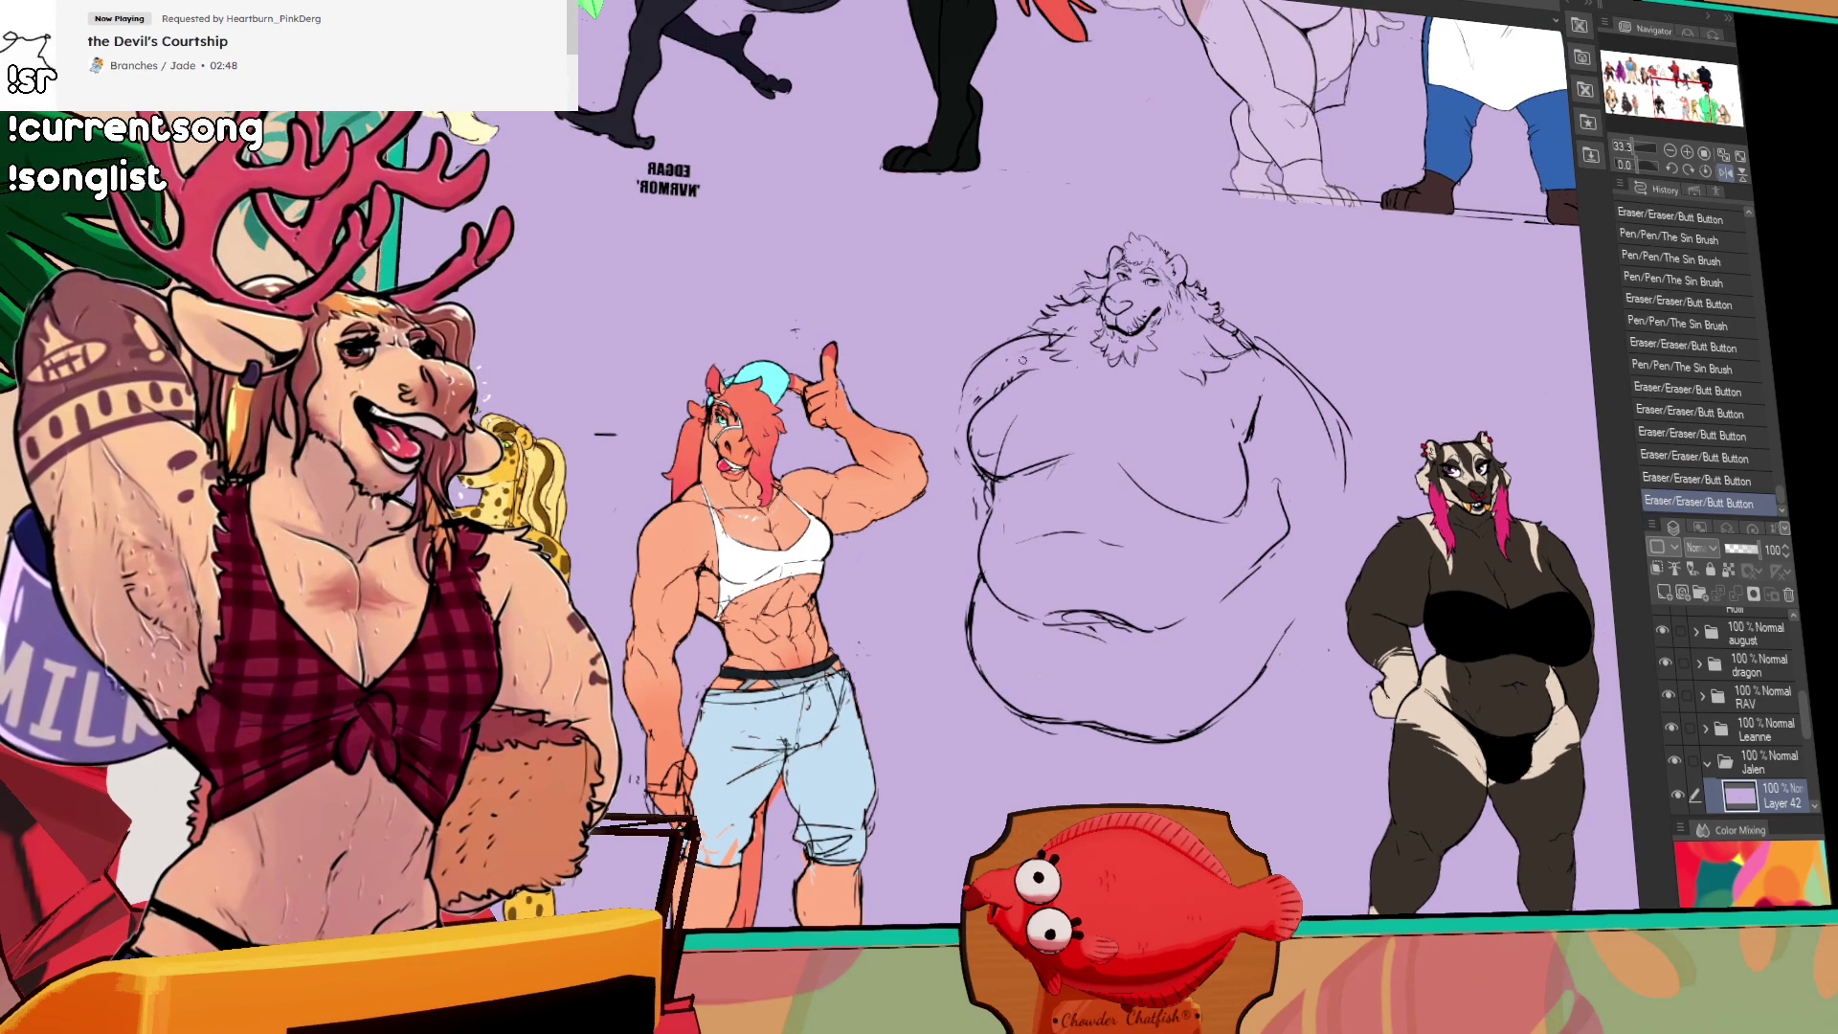
Step: Widen the lion's right belly outline with new strokes, erasing the old line
mouse_move(1272, 397)
left_mouse_down()
mouse_move(1243, 432)
mouse_move(1341, 411)
left_mouse_up()
mouse_move(1244, 345)
left_mouse_down()
mouse_move(1388, 479)
mouse_move(1393, 536)
left_mouse_up()
left_click_drag(1273, 459, 1255, 495)
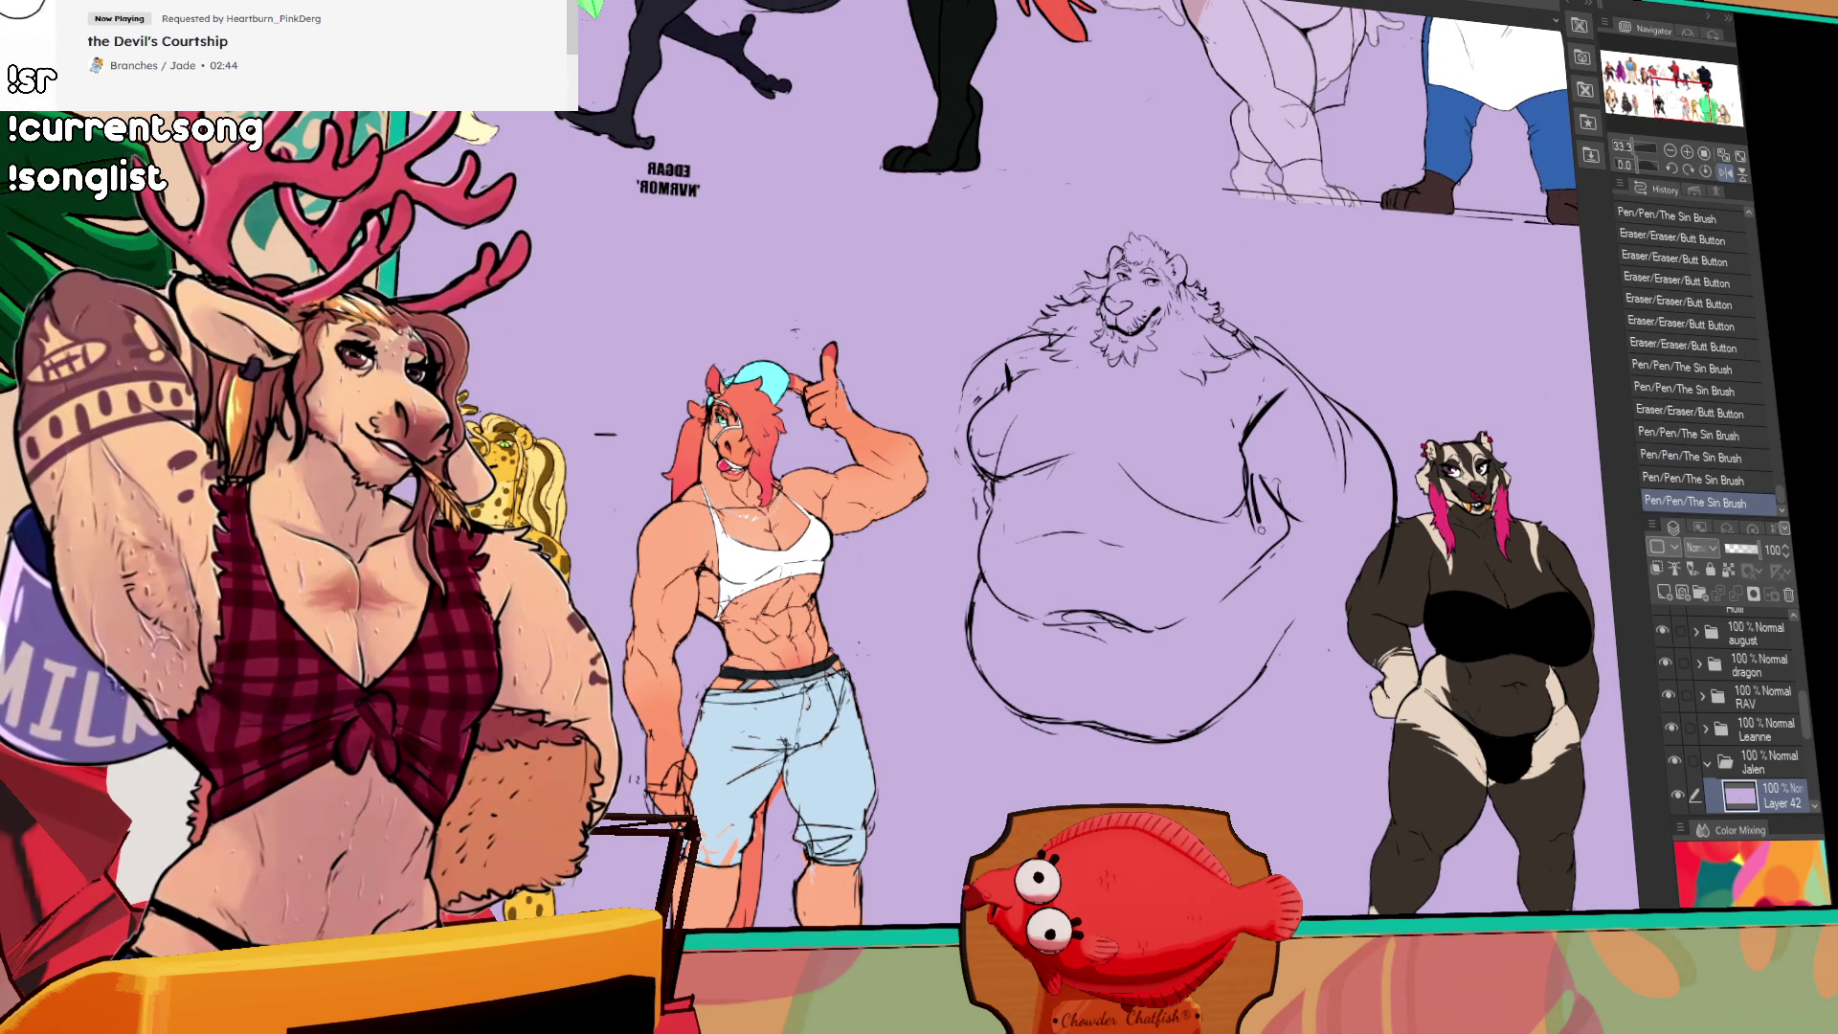
left_click_drag(1393, 407, 1345, 464)
left_click_drag(1330, 402, 1393, 513)
Step: Redraw the lower right belly curve, retrying strokes, and trim its excess
left_click_drag(1273, 474, 1288, 555)
key("ctrl+z")
left_click_drag(1264, 474, 1316, 580)
key("ctrl+z")
left_click_drag(1259, 469, 1298, 526)
left_click_drag(1378, 460, 1396, 551)
left_click_drag(1384, 465, 1393, 541)
Step: Rework the arc along the lion's left side, retrying until it fits
left_click_drag(977, 373, 914, 560)
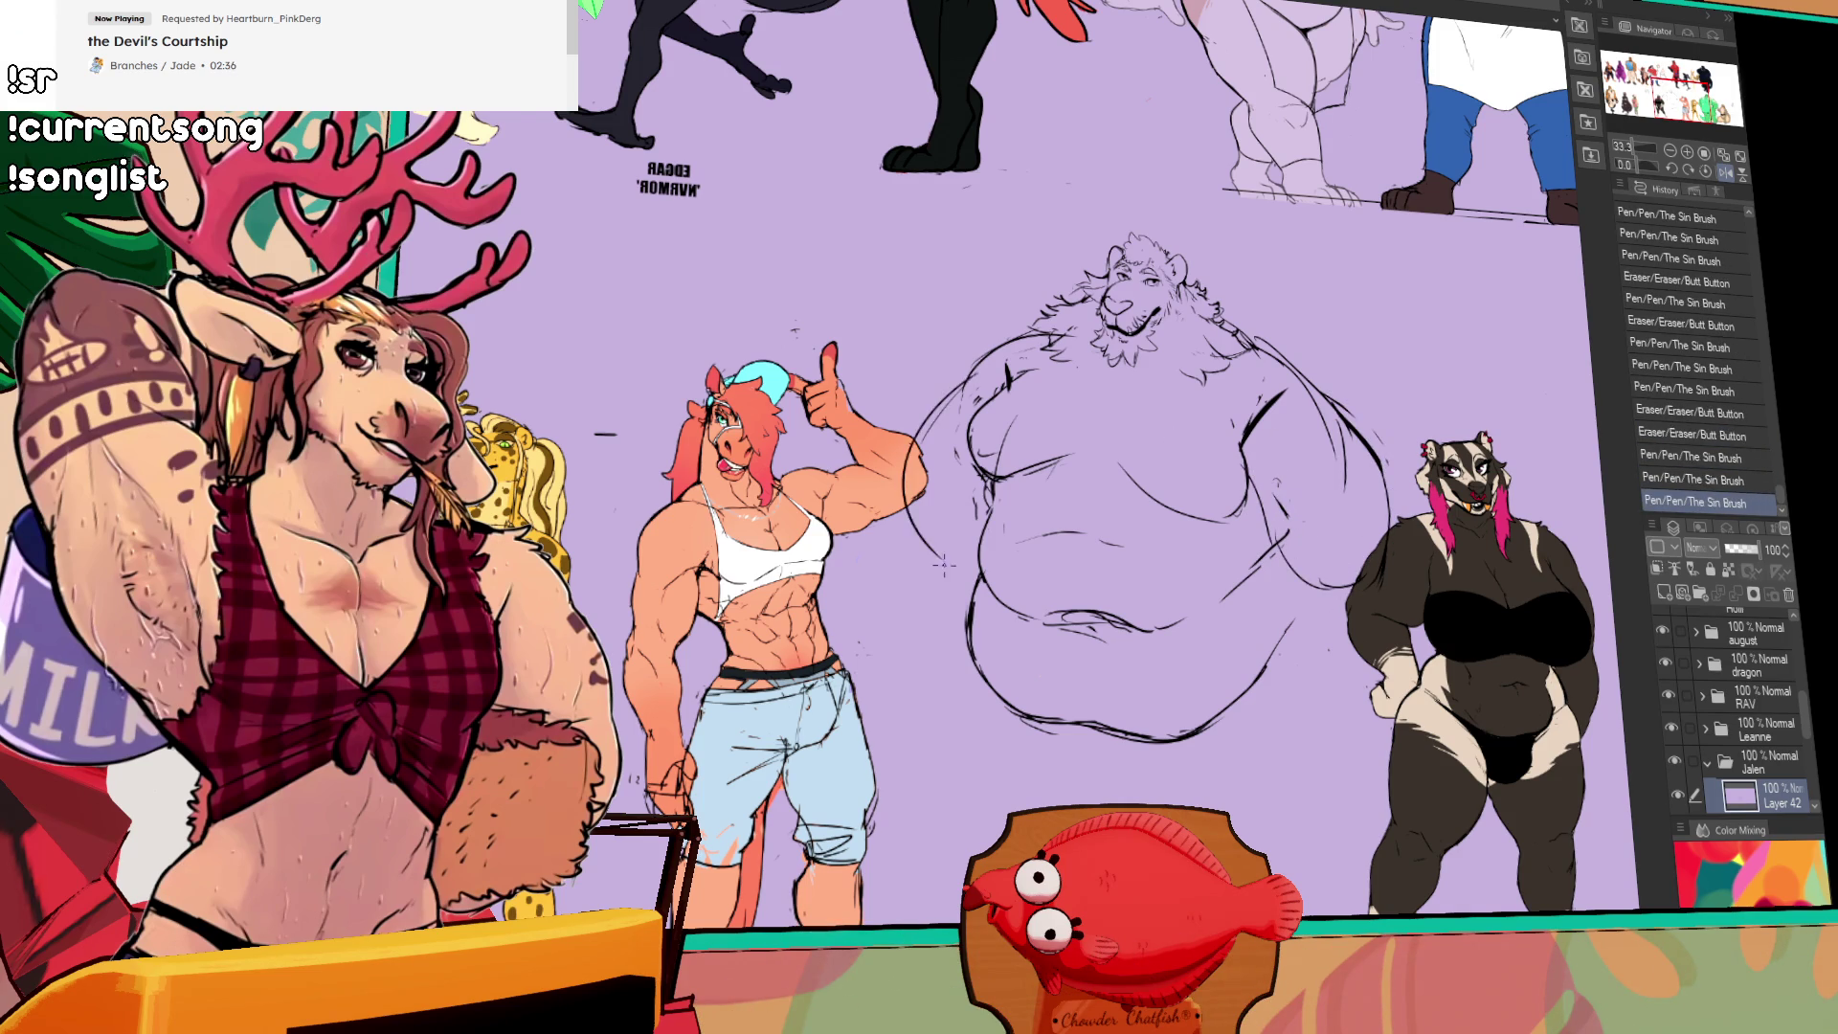
left_click_drag(972, 364, 915, 556)
key("ctrl+z")
left_click_drag(957, 373, 915, 560)
key("ctrl+z")
mouse_move(963, 379)
left_mouse_down()
mouse_move(919, 594)
mouse_move(921, 575)
mouse_move(969, 587)
left_mouse_up()
key("ctrl+z")
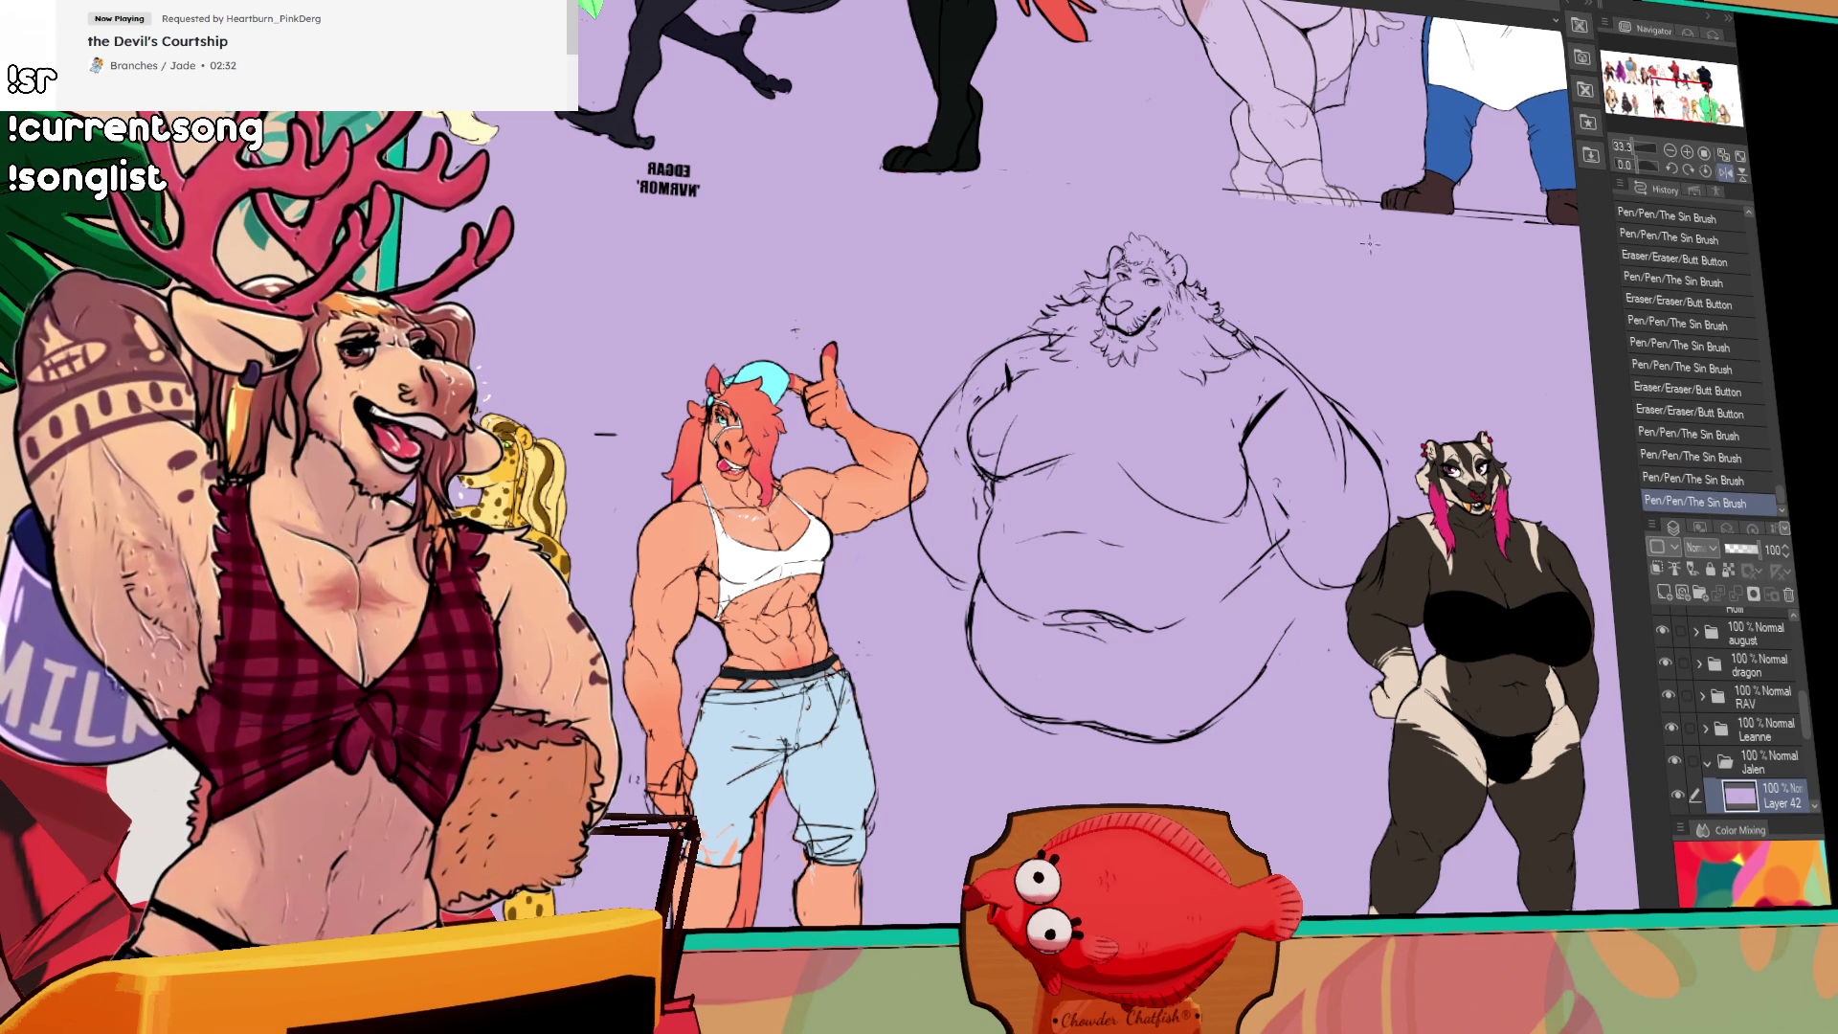
Step: Tidy small belly marks, then lasso the lion's body and shift it slightly
left_click_drag(1240, 441, 1247, 460)
left_click_drag(1240, 441, 1246, 460)
left_click_drag(1240, 441, 1246, 460)
left_click_drag(1240, 440, 1247, 461)
mouse_move(1250, 388)
left_mouse_down()
mouse_move(1268, 455)
mouse_move(1258, 396)
mouse_move(1276, 366)
left_mouse_up()
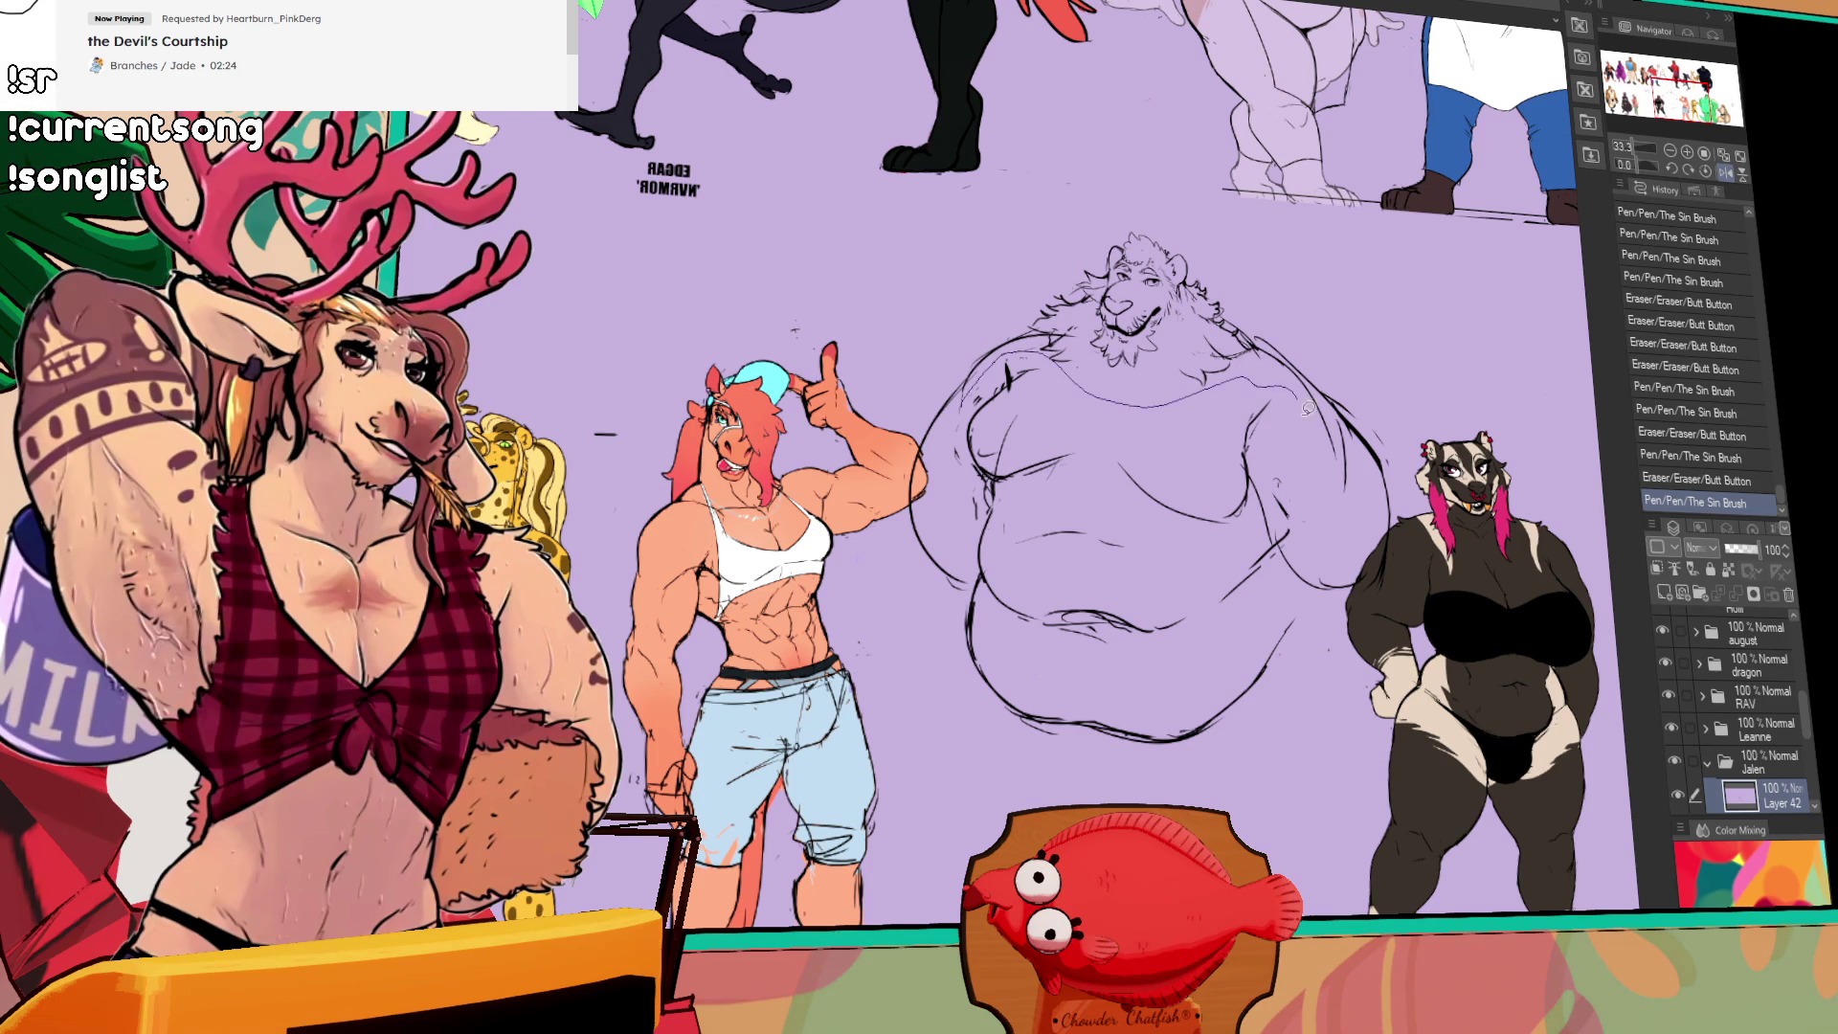
mouse_move(1277, 750)
left_mouse_down()
mouse_move(953, 632)
mouse_move(1288, 737)
left_mouse_up()
mouse_move(1269, 547)
left_mouse_down()
mouse_move(1264, 565)
mouse_move(1268, 551)
left_mouse_up()
Step: Deselect the body and erase stray strokes on the lion sketch
key("ctrl+d")
left_click_drag(1335, 377, 1336, 362)
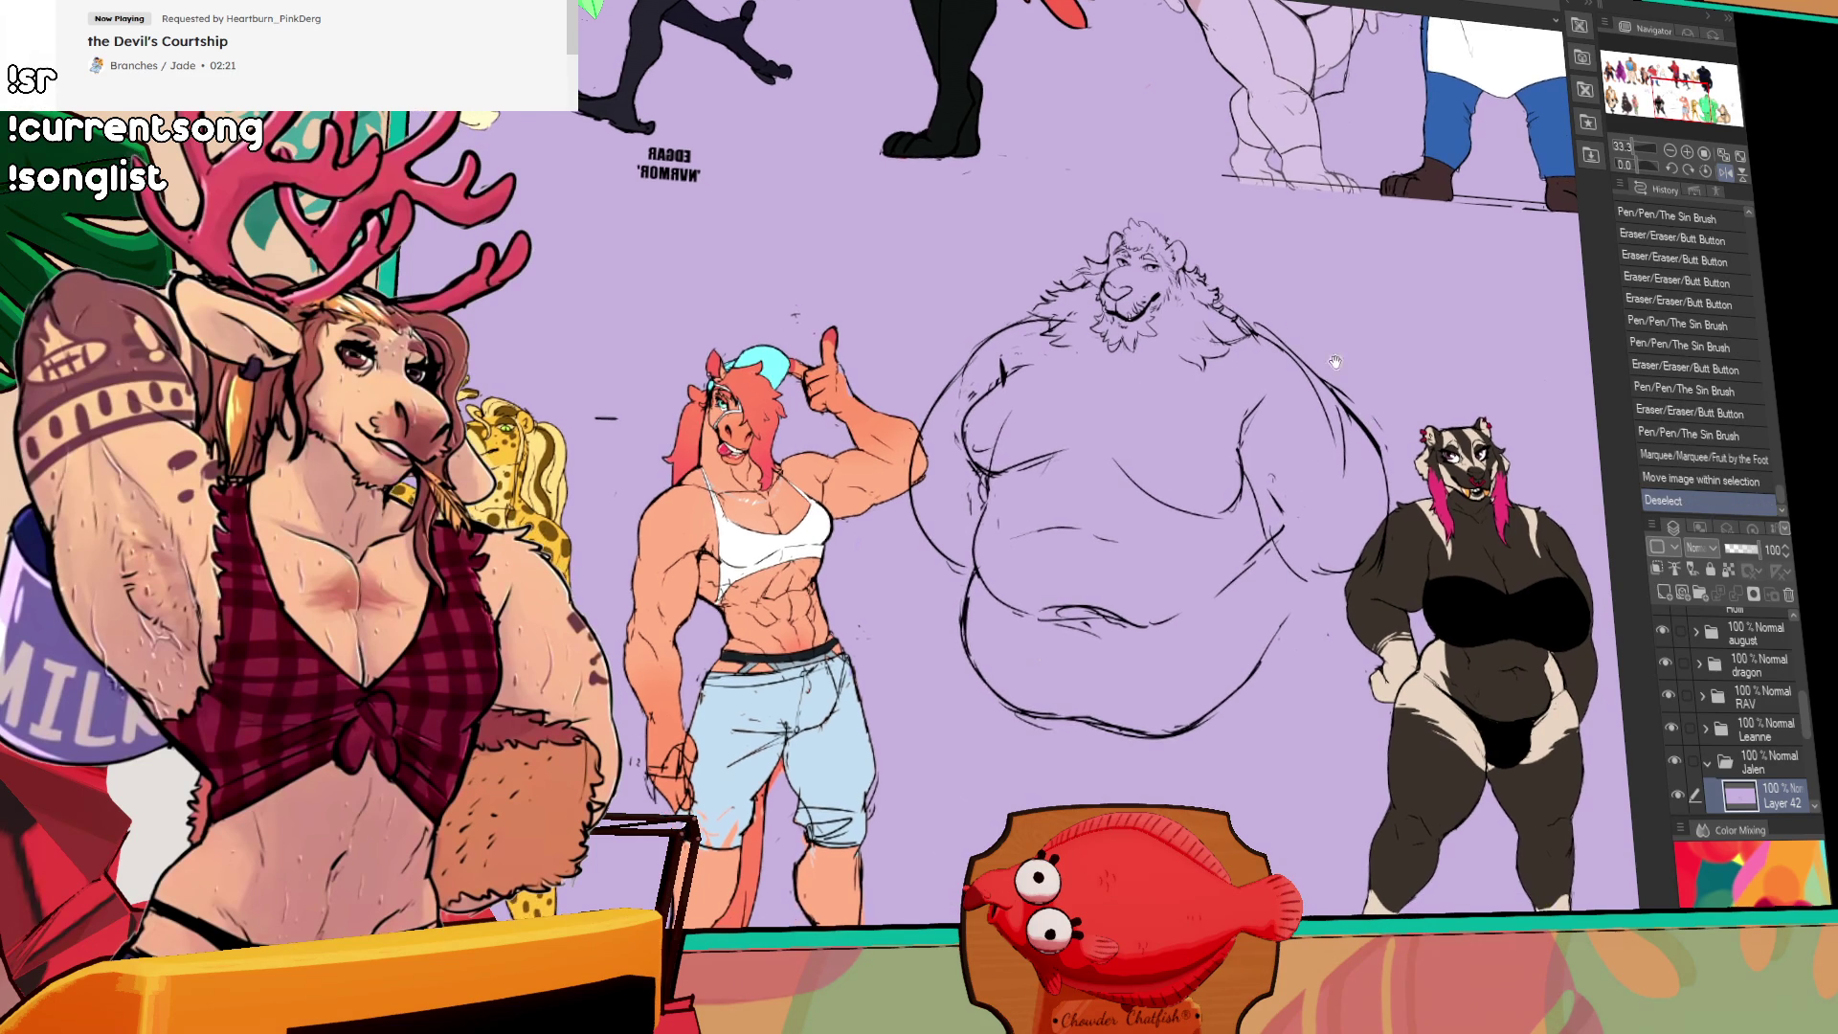
left_click_drag(1280, 509, 1307, 570)
left_click_drag(1092, 539, 1096, 544)
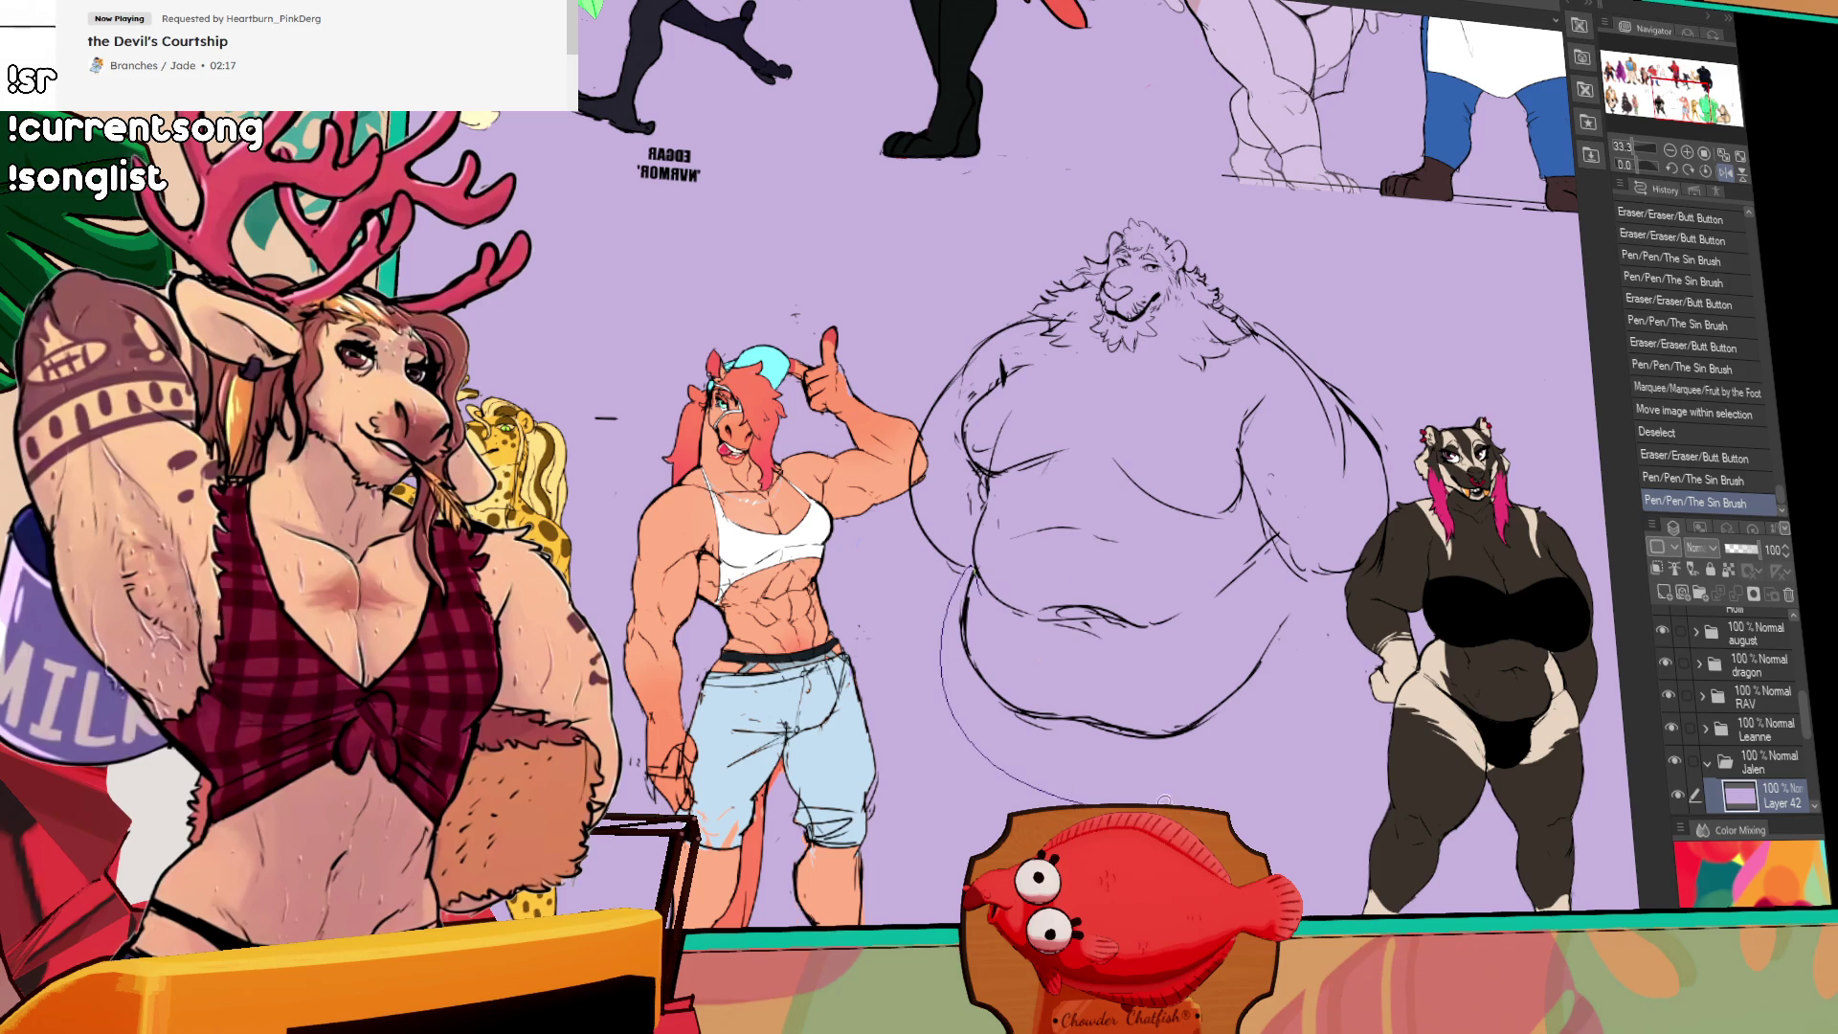
Step: Lasso and nudge the lower belly, then deselect and recenter on the lion
left_click_drag(1275, 592, 1264, 580)
key("ctrl+d")
left_click_drag(1264, 507, 1140, 502)
mouse_move(1568, 723)
left_mouse_down()
mouse_move(1565, 674)
mouse_move(1491, 780)
mouse_move(1245, 823)
mouse_move(1322, 862)
mouse_move(1449, 525)
left_mouse_up()
Step: Rough in leg strokes beneath and beside the hanging belly, erasing extras
left_click(943, 593)
mouse_move(962, 547)
left_mouse_down()
mouse_move(986, 660)
mouse_move(955, 804)
left_mouse_up()
key("ctrl+z")
left_click_drag(787, 758, 860, 854)
left_click_drag(1000, 622, 964, 803)
left_click_drag(879, 861, 965, 811)
key("ctrl+z")
mouse_move(718, 750)
left_mouse_down()
mouse_move(824, 752)
mouse_move(862, 728)
left_mouse_up()
mouse_move(816, 670)
left_mouse_down()
mouse_move(910, 631)
mouse_move(1100, 397)
mouse_move(1077, 352)
left_mouse_up()
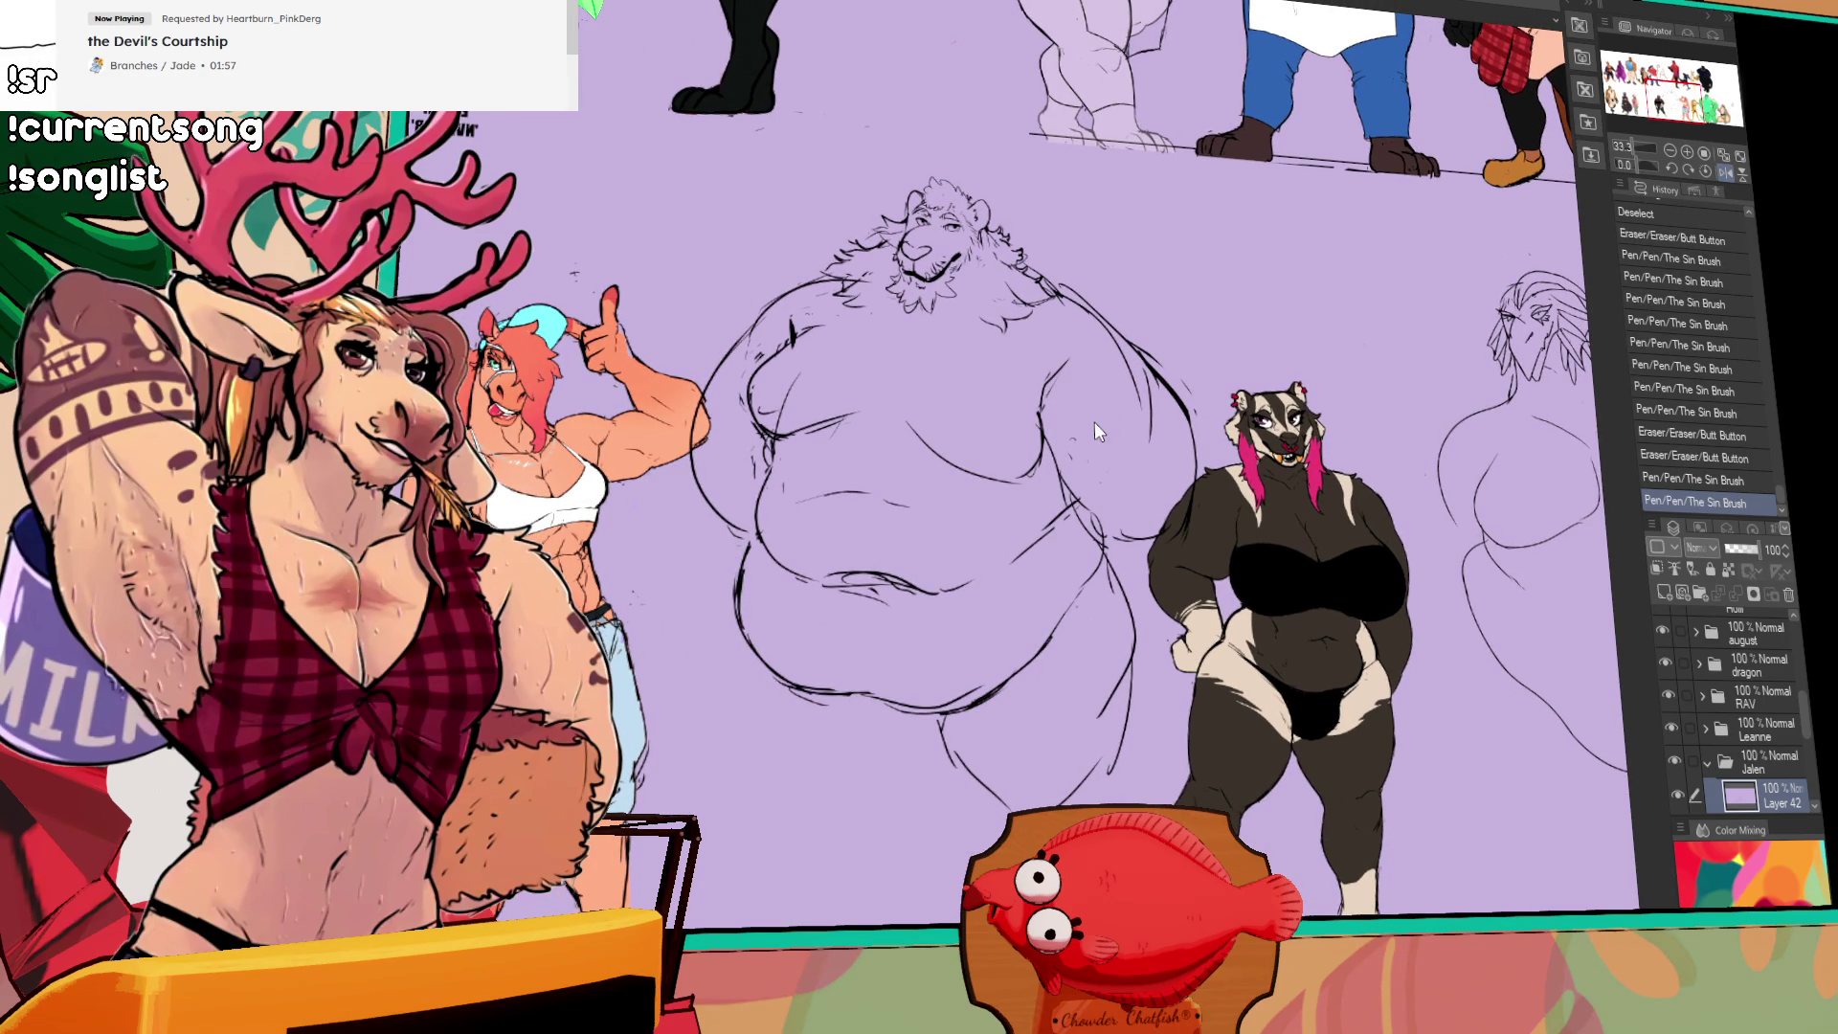